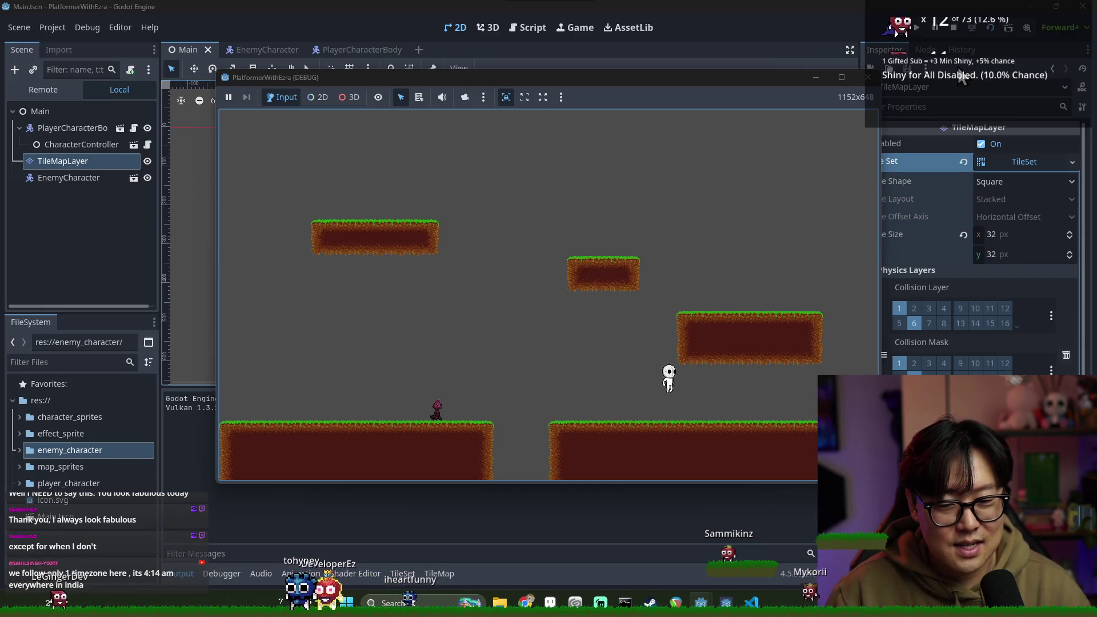
# Step: Stop the running game and select the TileMapLayer node to edit the level tiles
pyautogui.click(954, 27)
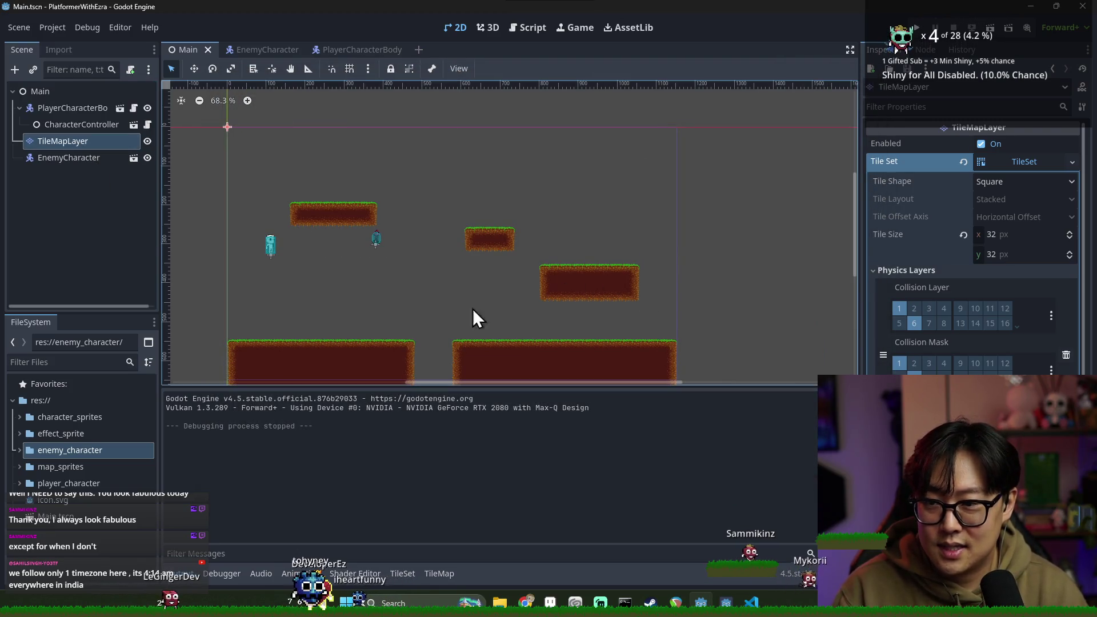
pyautogui.scroll(2, 624, 323)
pyautogui.scroll(-1, 515, 269)
pyautogui.scroll(-1, 386, 205)
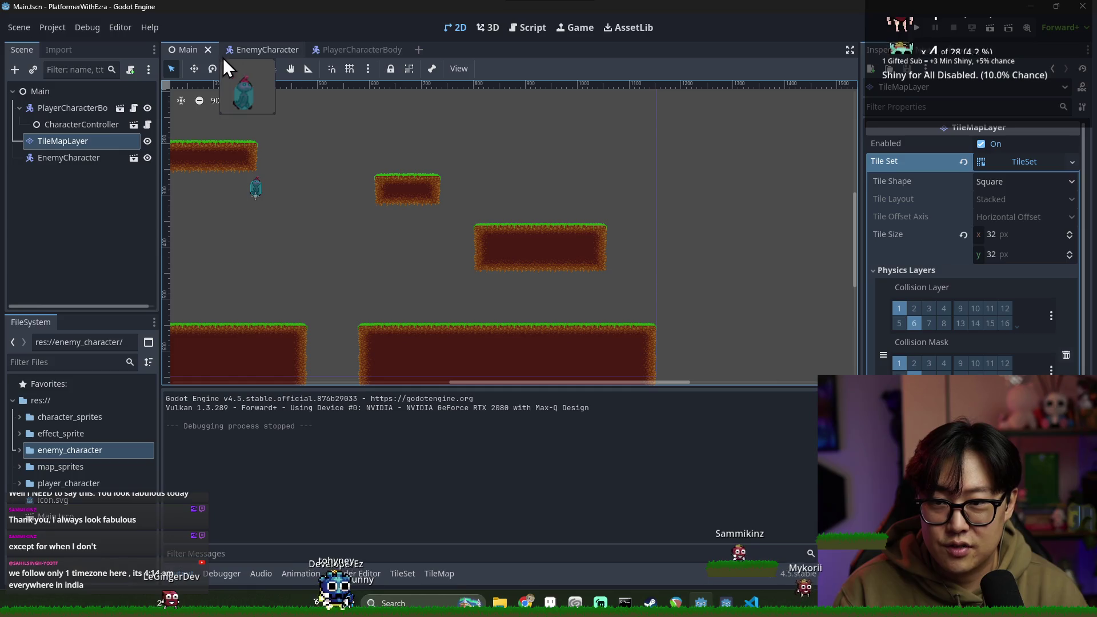
pyautogui.click(81, 125)
pyautogui.click(63, 141)
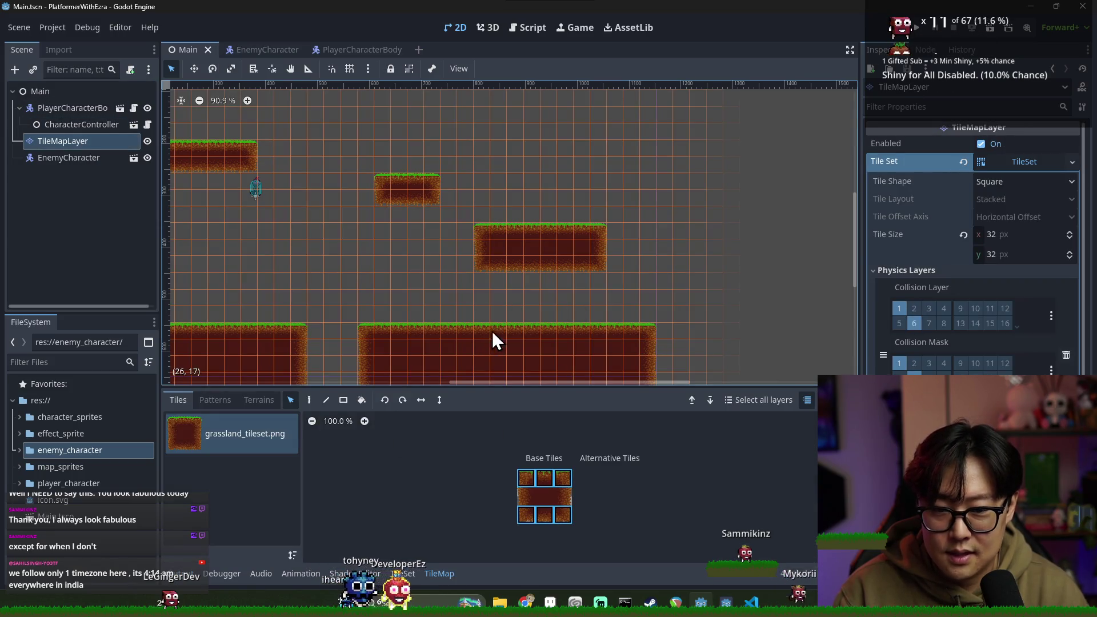
# Step: Move the middle grass platform down about one tile and save the scene
pyautogui.moveTo(457, 207); pyautogui.dragTo(671, 286)
pyautogui.moveTo(554, 247); pyautogui.dragTo(556, 265)
pyautogui.moveTo(482, 280)
pyautogui.mouseDown()
pyautogui.moveTo(598, 283)
pyautogui.moveTo(595, 267)
pyautogui.moveTo(559, 267)
pyautogui.moveTo(598, 276)
pyautogui.mouseUp()
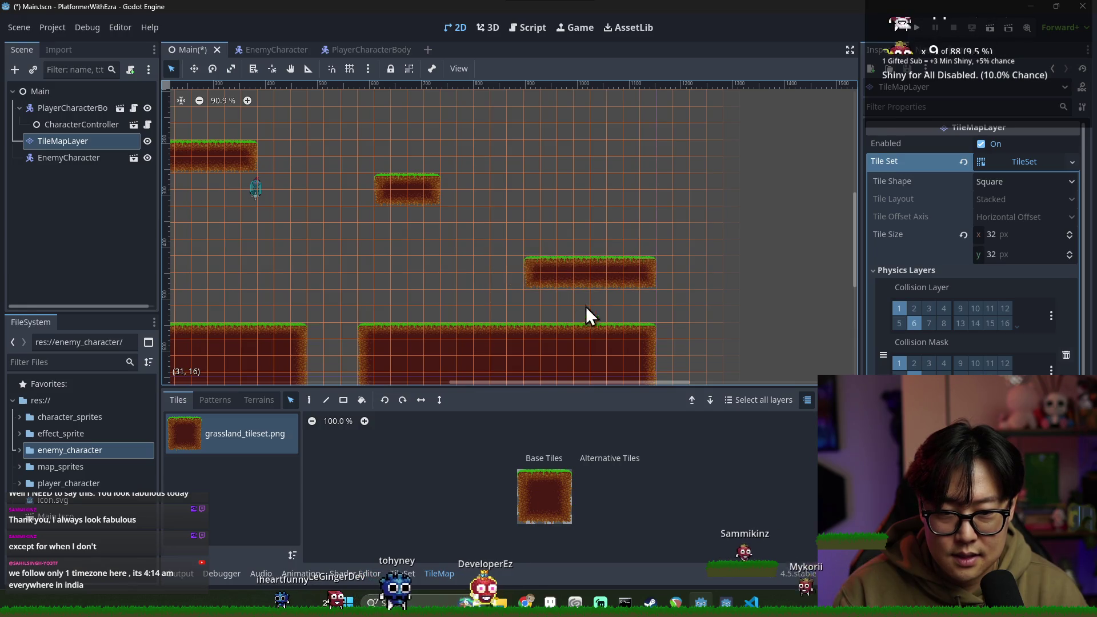
pyautogui.hotkey('ctrl', 's')
# Step: Shift the small upper-middle platform right and down, select the upper-left platform, and run the game
pyautogui.moveTo(351, 150); pyautogui.dragTo(444, 207)
pyautogui.moveTo(421, 193); pyautogui.dragTo(456, 242)
pyautogui.hscroll(-3, 362, 188)
pyautogui.moveTo(287, 143)
pyautogui.mouseDown()
pyautogui.moveTo(403, 173)
pyautogui.moveTo(467, 239)
pyautogui.moveTo(389, 242)
pyautogui.moveTo(400, 246)
pyautogui.mouseUp()
pyautogui.click(996, 30)
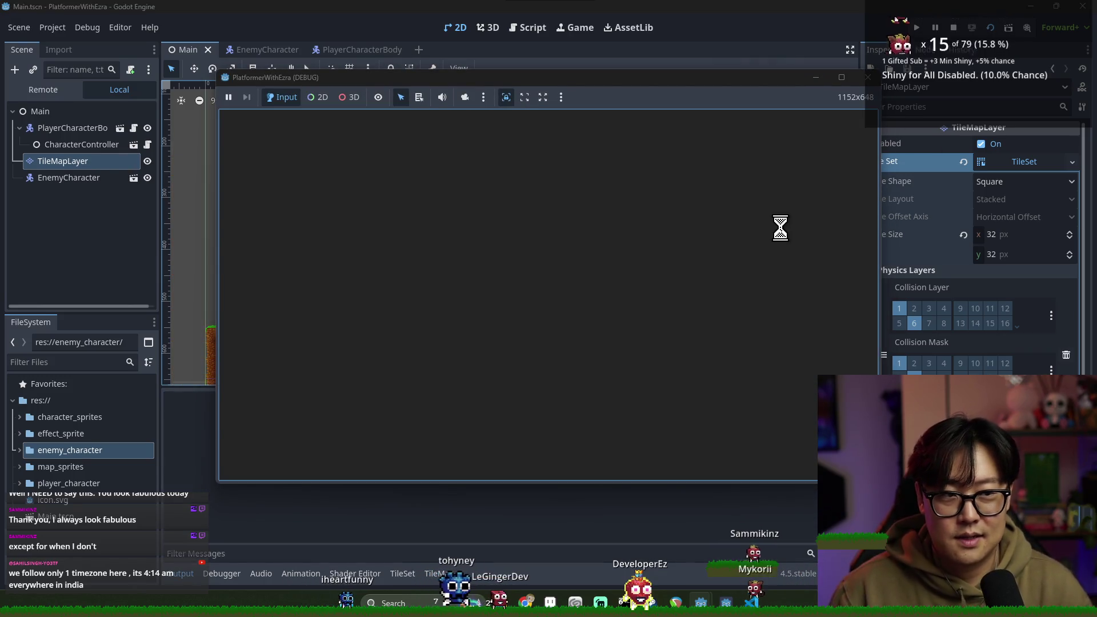
# Step: Run and jump the player back and forth between the middle and right platforms
pyautogui.press('Right')
pyautogui.press('space')
pyautogui.press('space')
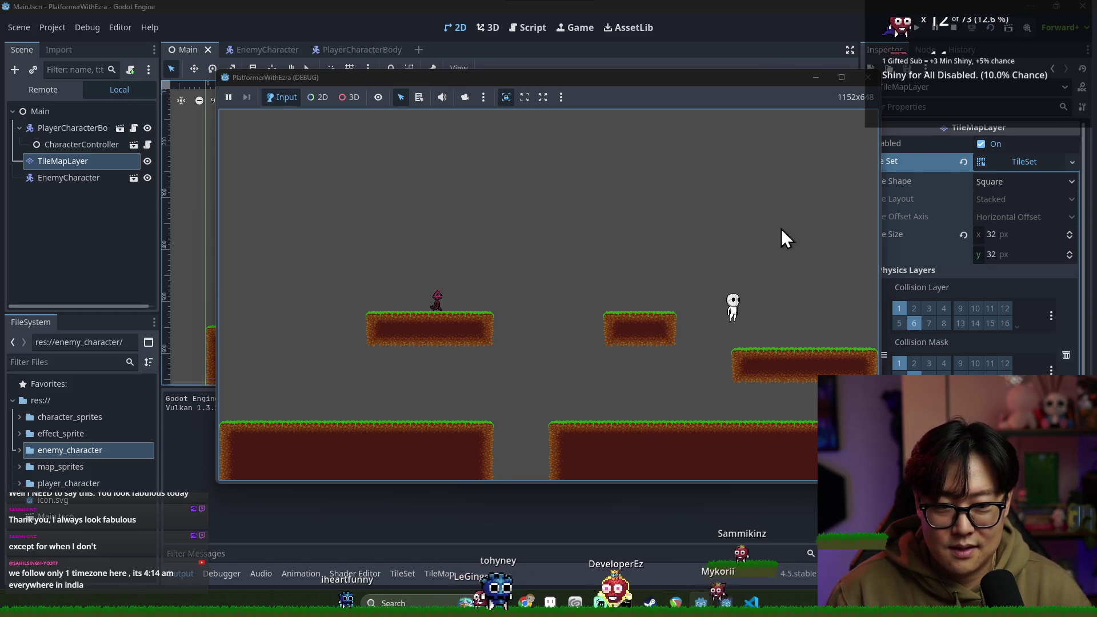
pyautogui.press('Left')
pyautogui.press('space')
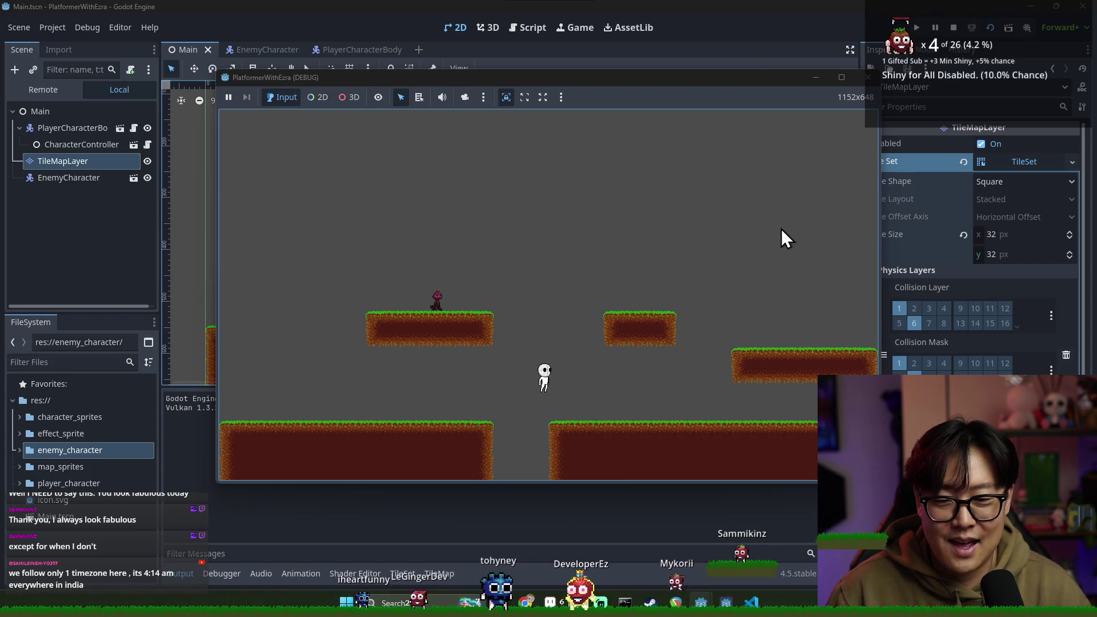
pyautogui.press('Right')
pyautogui.press('space')
pyautogui.press('Left')
pyautogui.press('space')
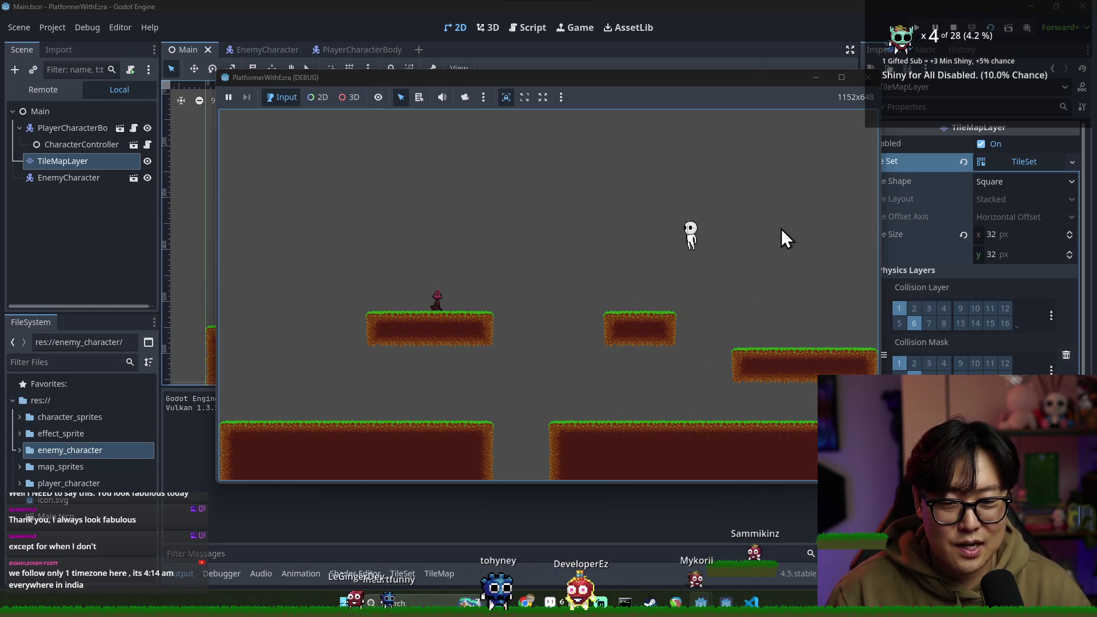
pyautogui.press('Left')
pyautogui.press('Right')
pyautogui.press('space')
pyautogui.press('space')
pyautogui.press('Left')
pyautogui.press('space')
pyautogui.press('space')
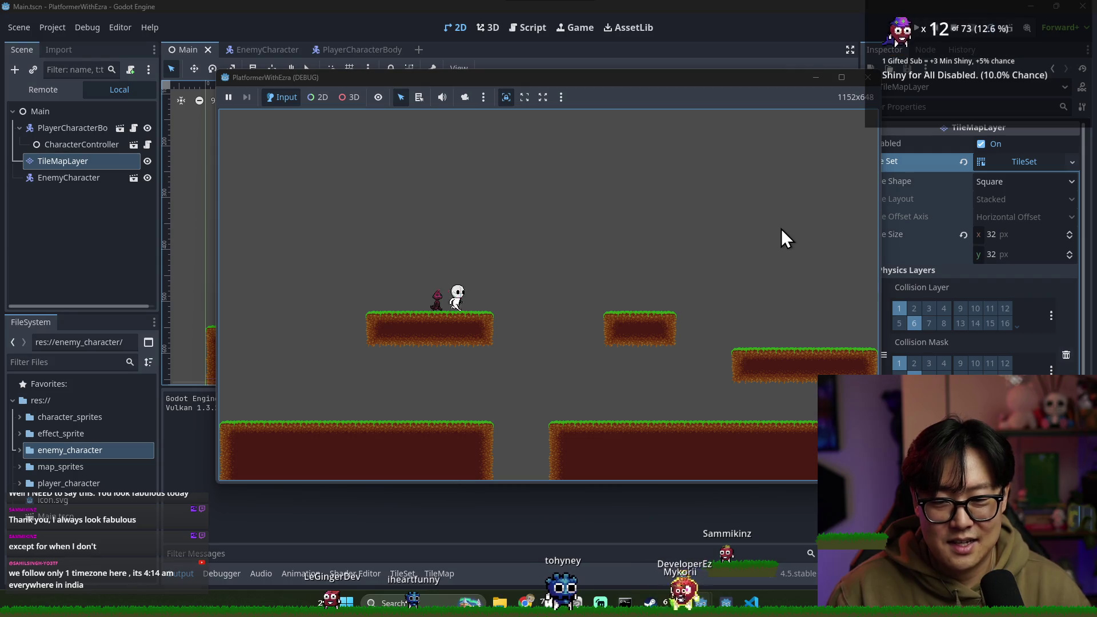
pyautogui.press('Right')
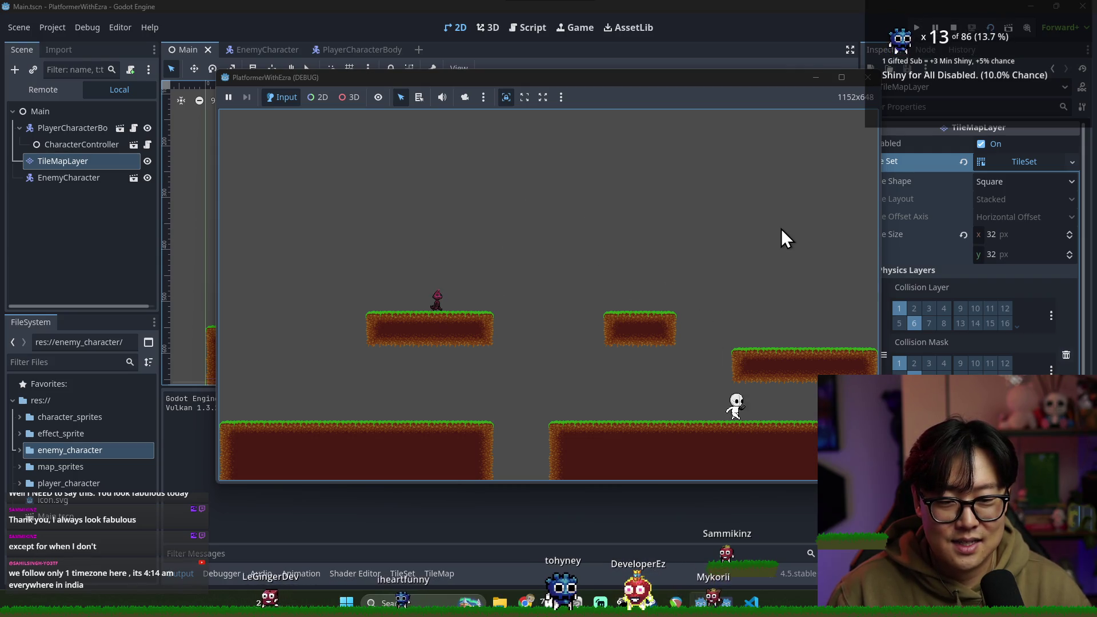
# Step: Run along the ground, jump onto the upper-right platform, then stop the game
pyautogui.press('Left')
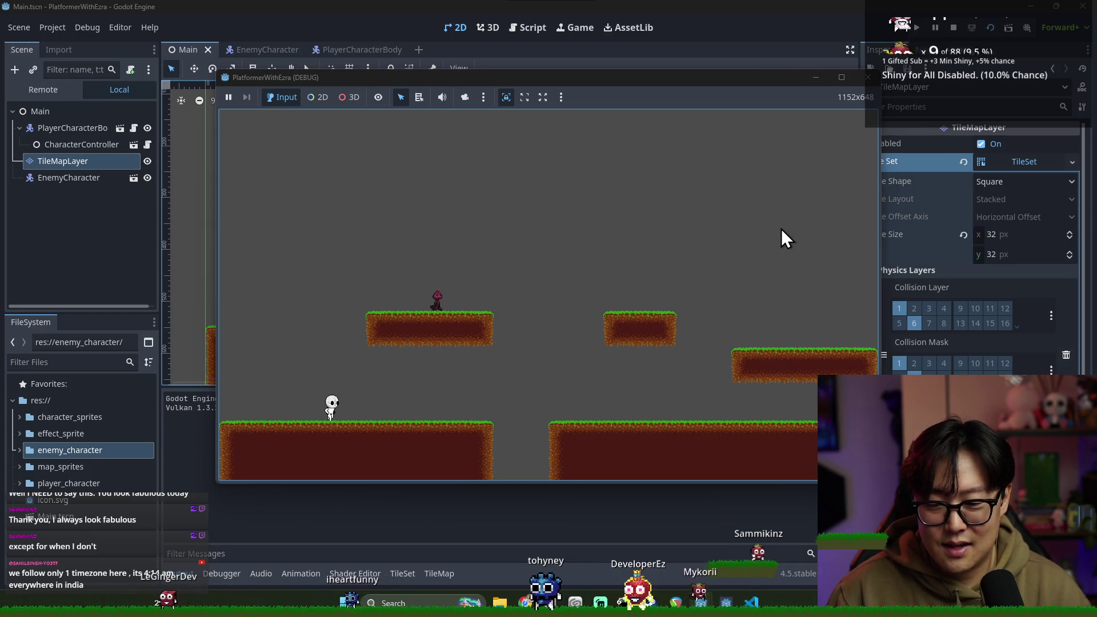
pyautogui.press('Right')
pyautogui.press('Left')
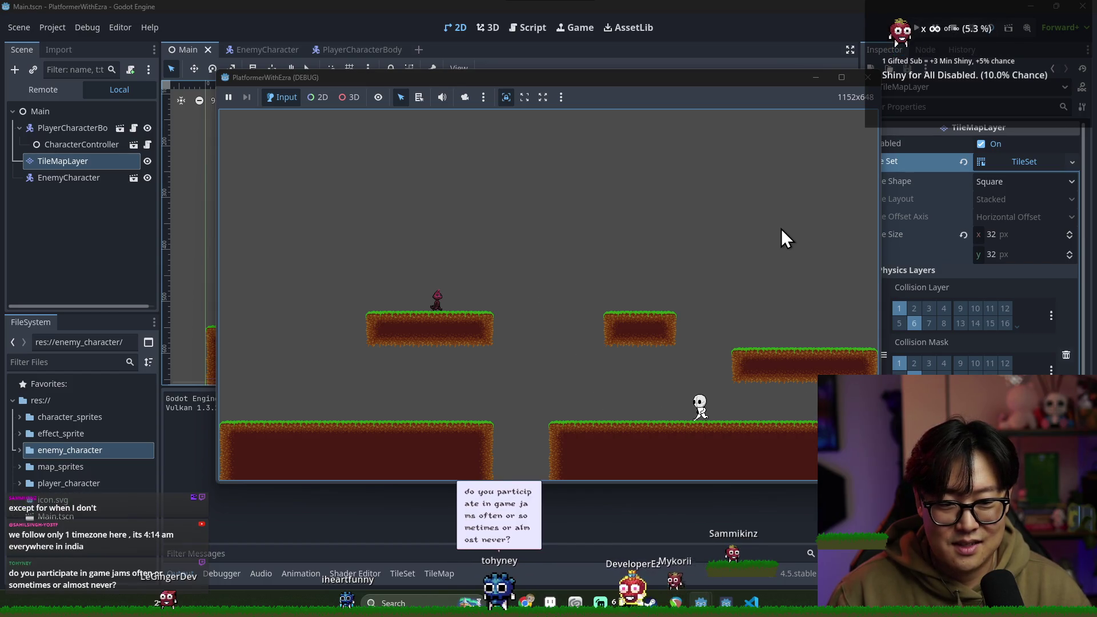
pyautogui.press('Right')
pyautogui.press('space')
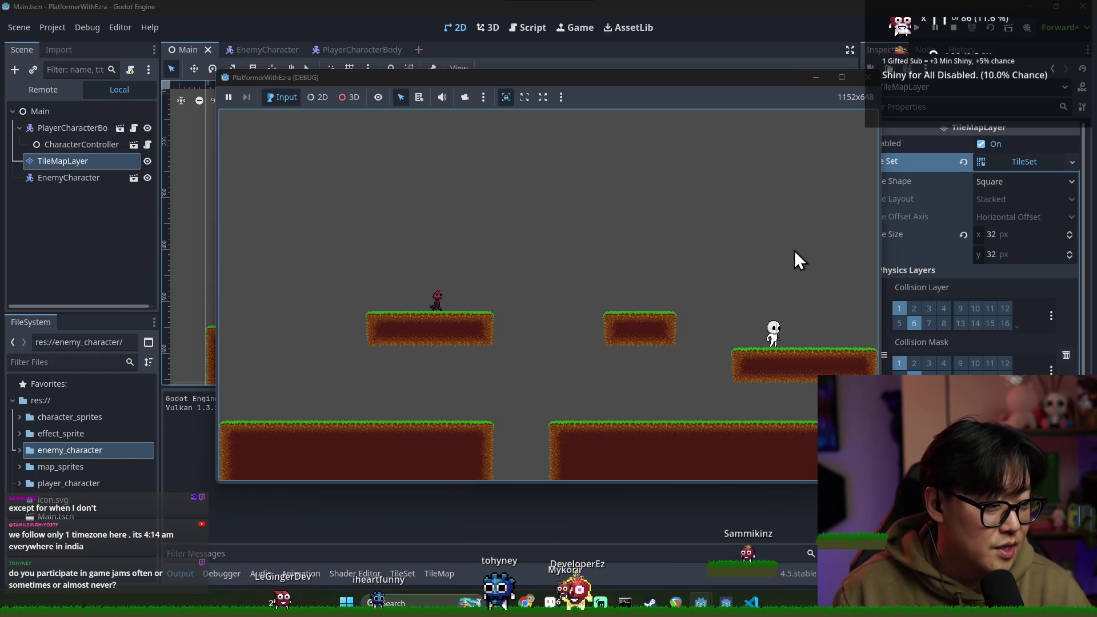
pyautogui.click(953, 28)
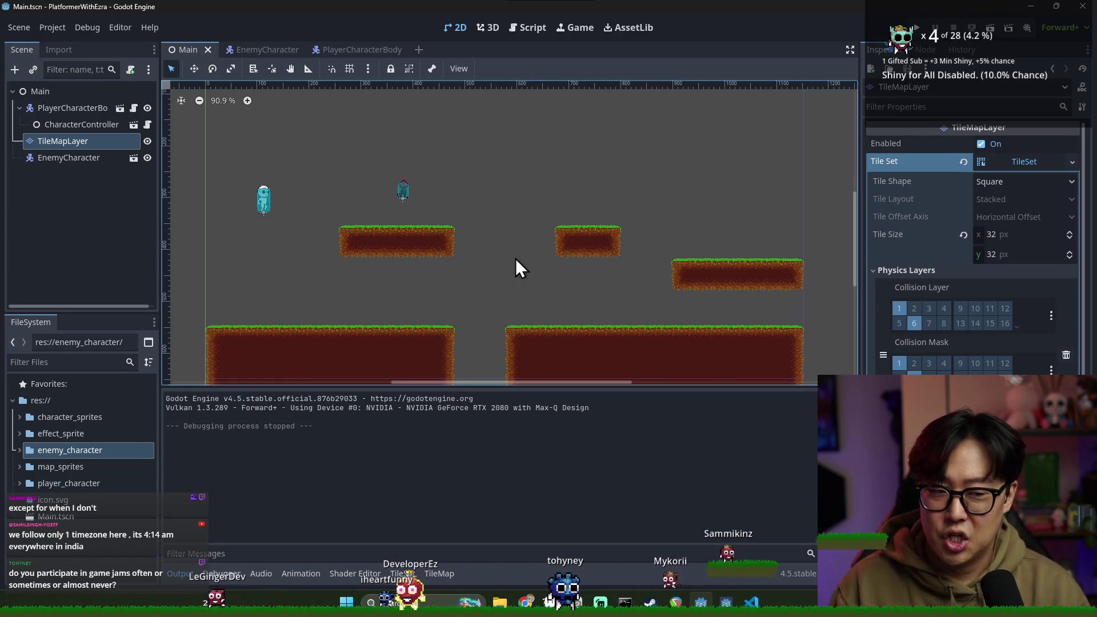
# Step: Open the PlayerCharacterBody scene and select its SpriteAnimation node
pyautogui.scroll(-1, 505, 262)
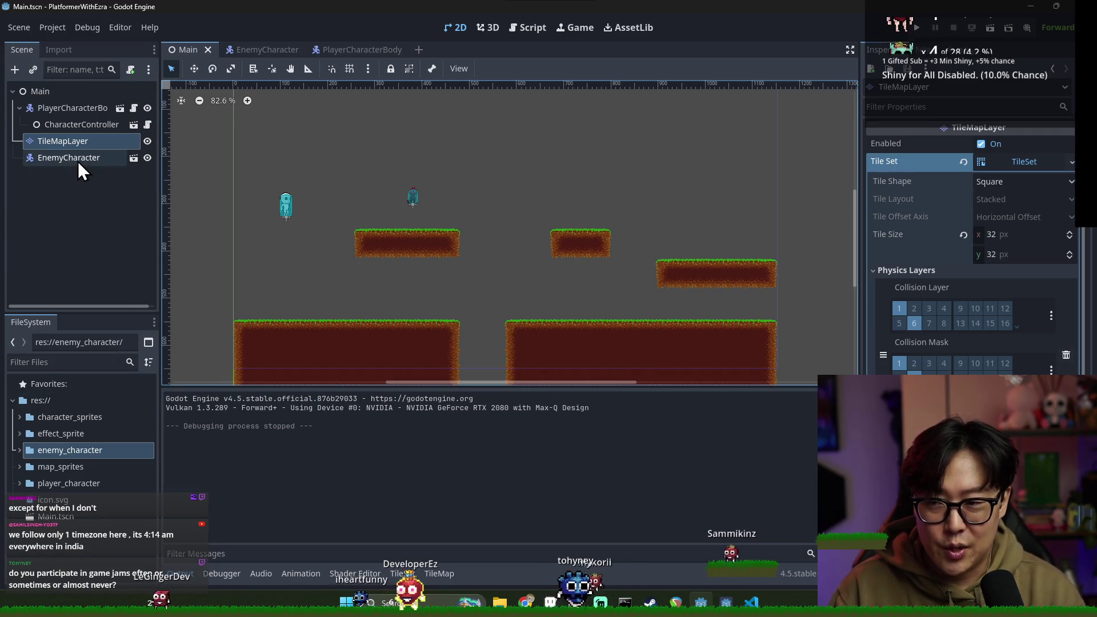
pyautogui.click(80, 108)
pyautogui.click(120, 108)
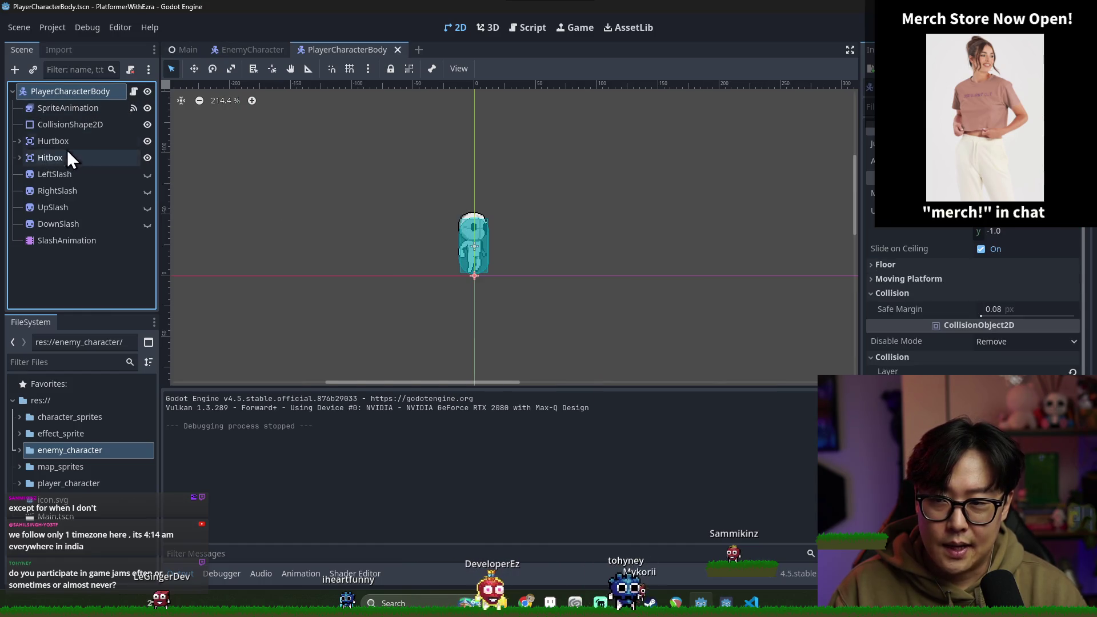
pyautogui.click(66, 110)
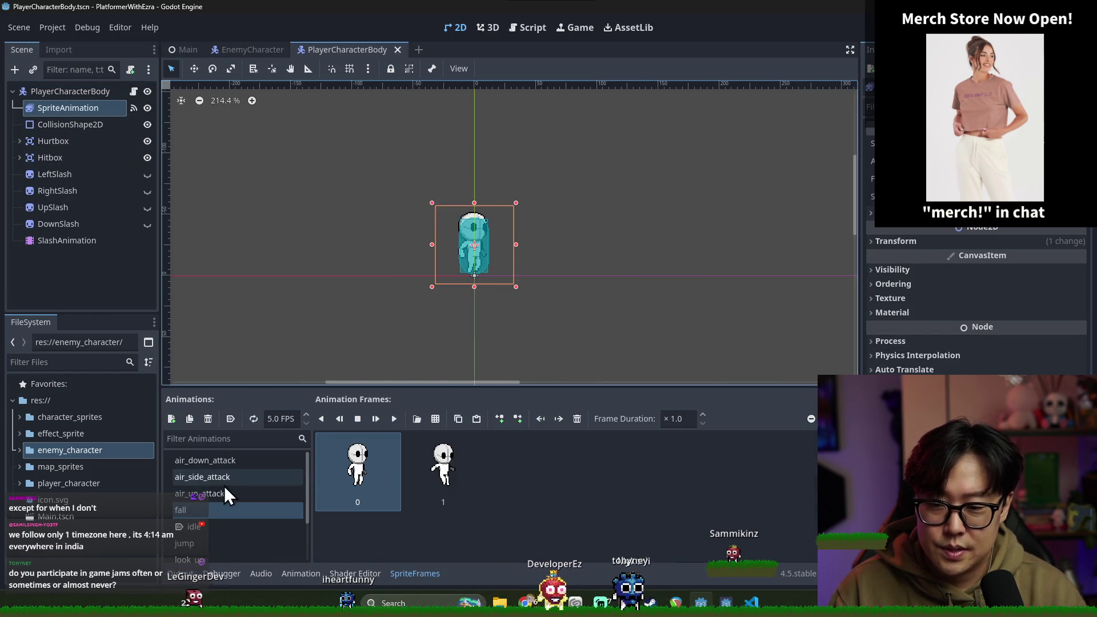
# Step: Set the run animation to 12 FPS, save the player scene, and return to Main
pyautogui.scroll(-3, 228, 519)
pyautogui.click(223, 525)
pyautogui.click(284, 419)
pyautogui.write('2')
pyautogui.press('Return')
pyautogui.hotkey('ctrl', 's')
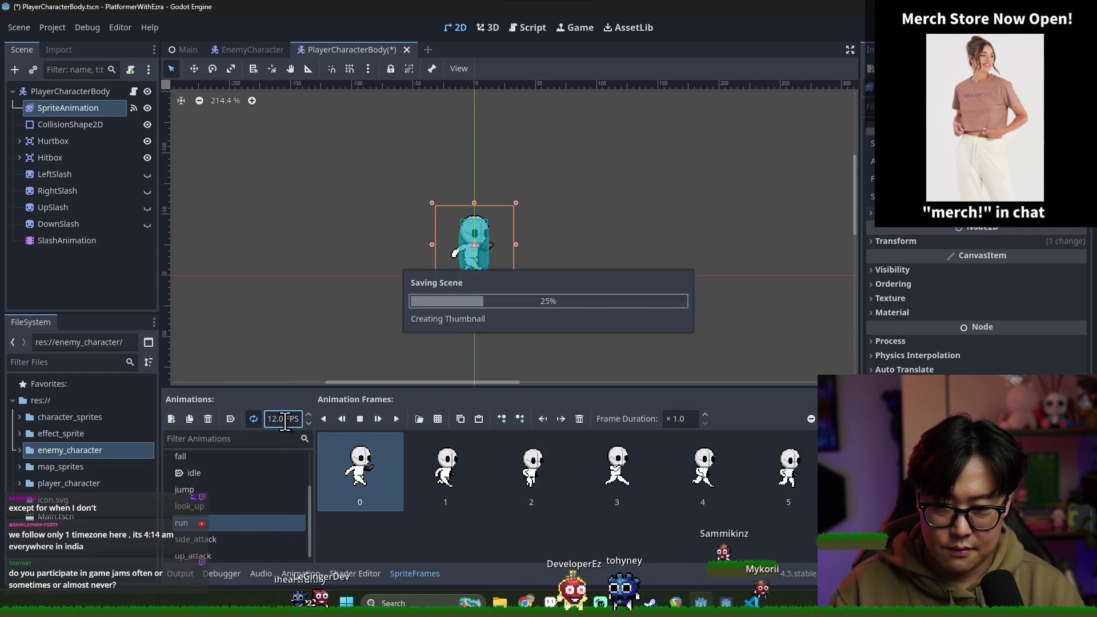
pyautogui.click(186, 50)
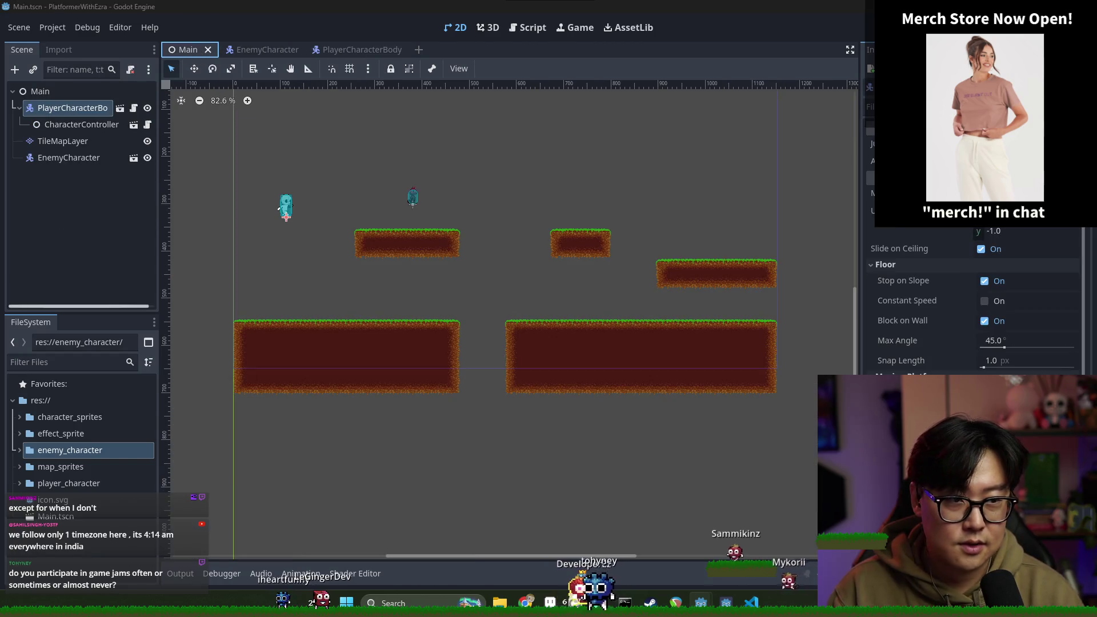
# Step: Launch the game with F5, jump over the enemy, and hop along the lower ground
pyautogui.press('F5')
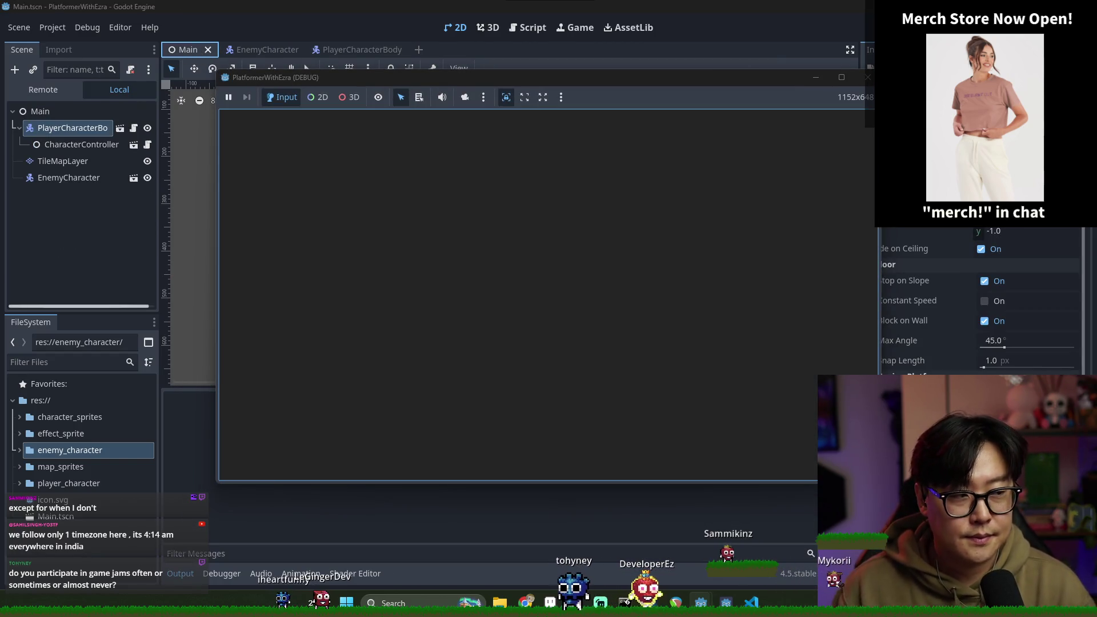
pyautogui.press('Right')
pyautogui.press('space')
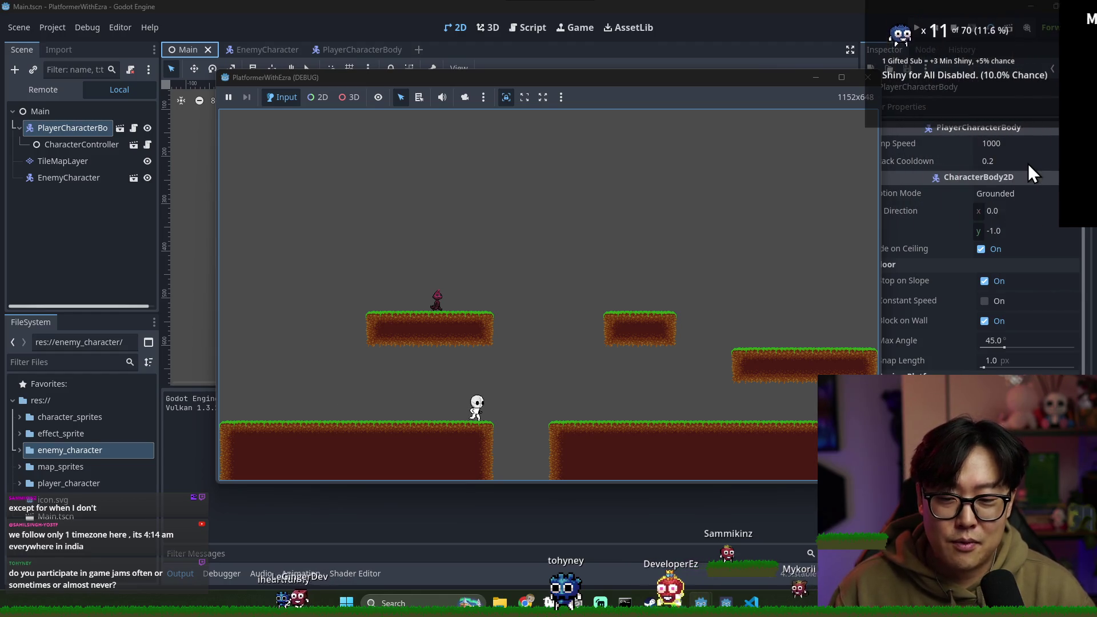
pyautogui.press('space')
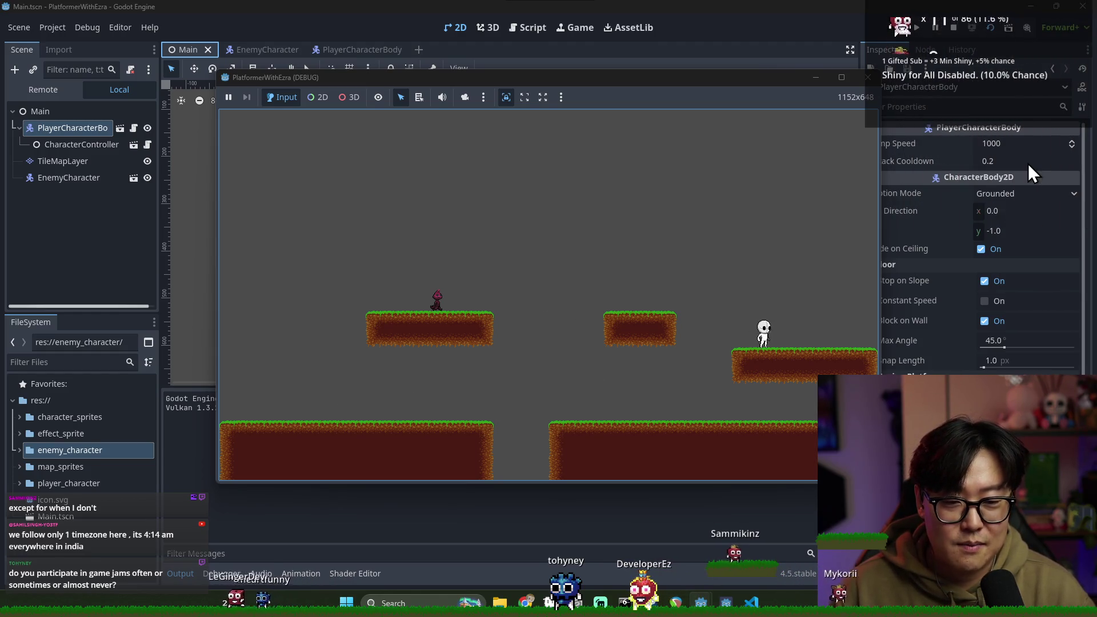
pyautogui.press('Left')
pyautogui.press('space')
pyautogui.press('Right')
pyautogui.press('space')
pyautogui.press('Right')
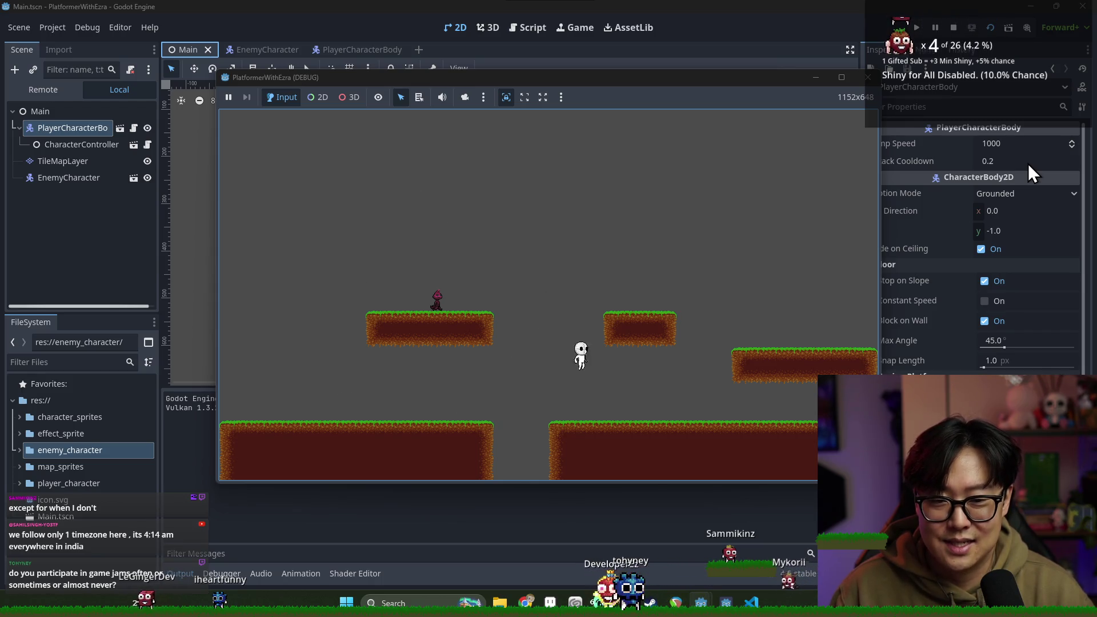
pyautogui.press('Right')
pyautogui.press('space')
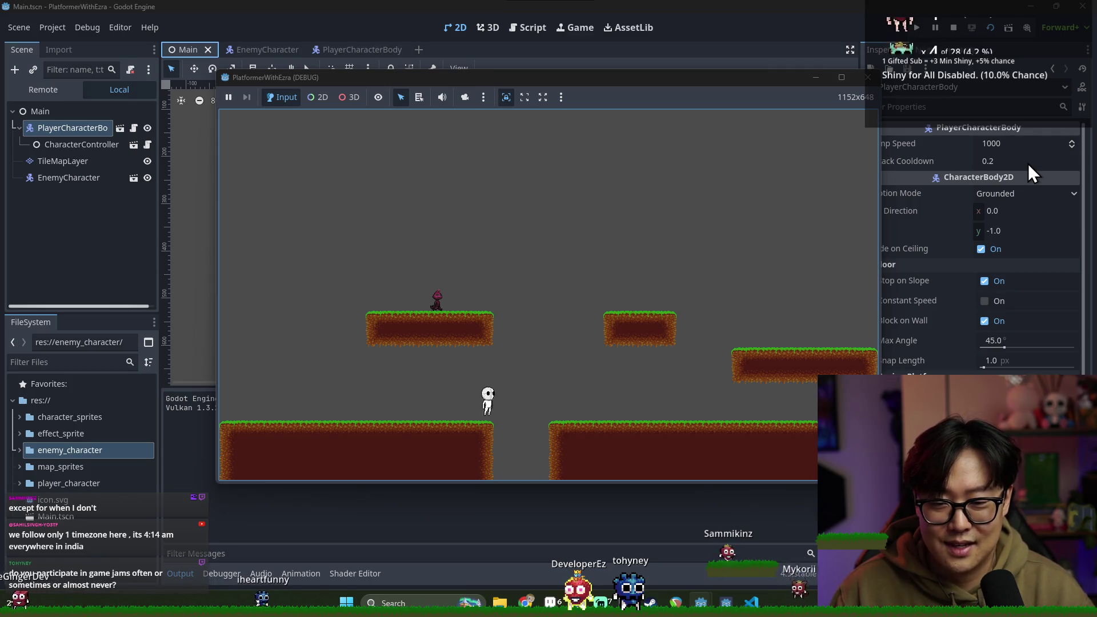
pyautogui.press('Right')
pyautogui.press('space')
pyautogui.press('space')
# Step: Jump high and perform slash attacks with J while moving between the platforms
pyautogui.press('Right')
pyautogui.press('j')
pyautogui.press('Left')
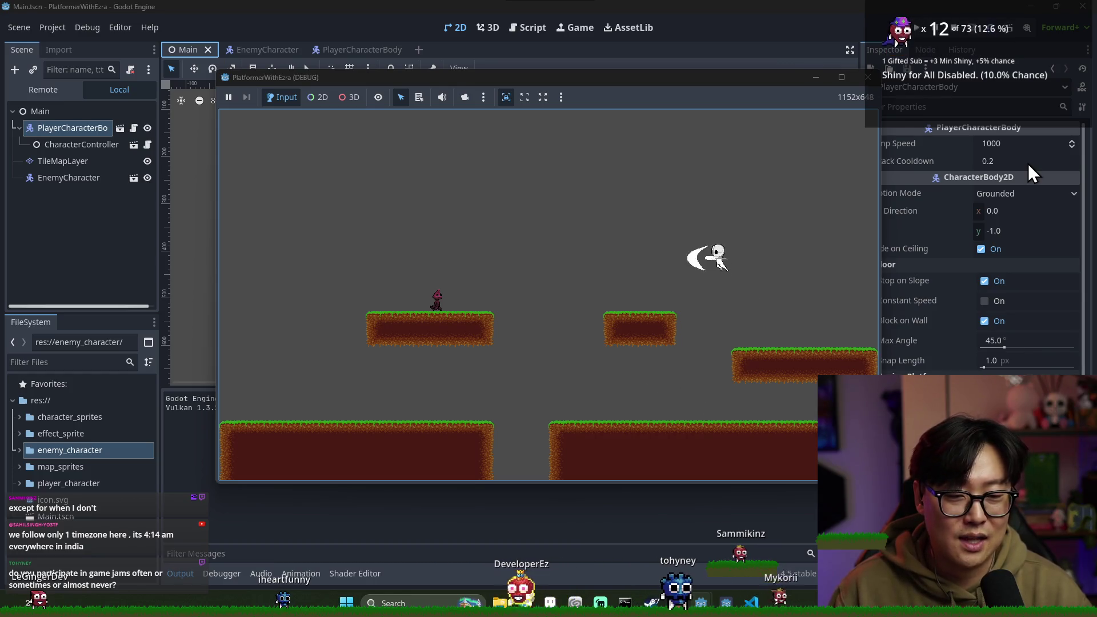
pyautogui.press('space')
pyautogui.press('j')
pyautogui.press('Right')
pyautogui.press('space')
pyautogui.press('Left')
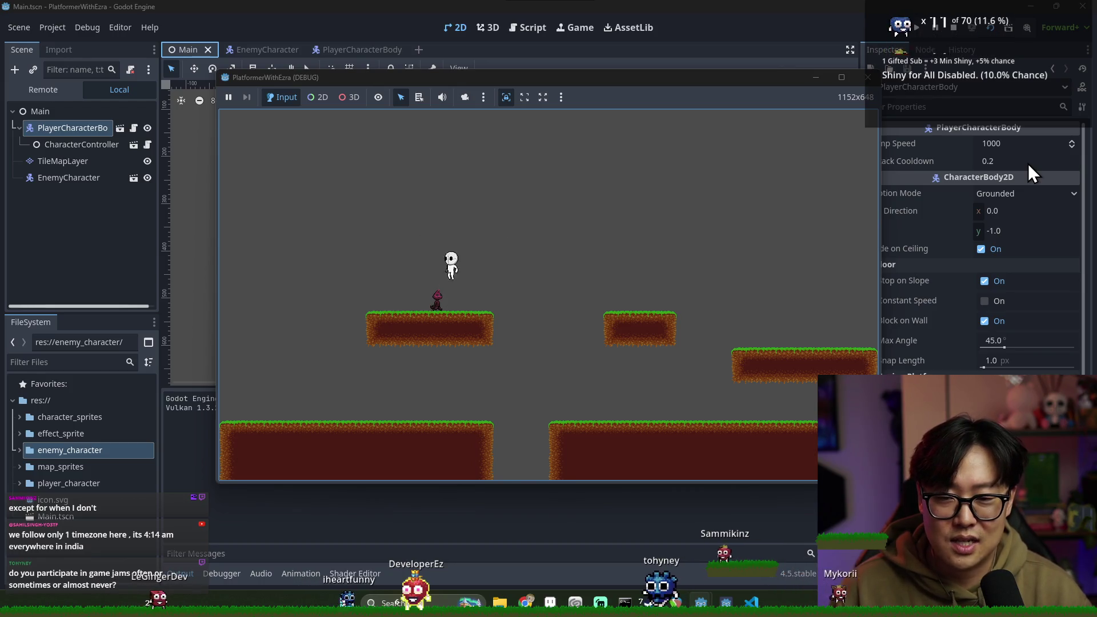
pyautogui.press('Right')
pyautogui.press('space')
pyautogui.press('j')
pyautogui.press('space')
pyautogui.press('Left')
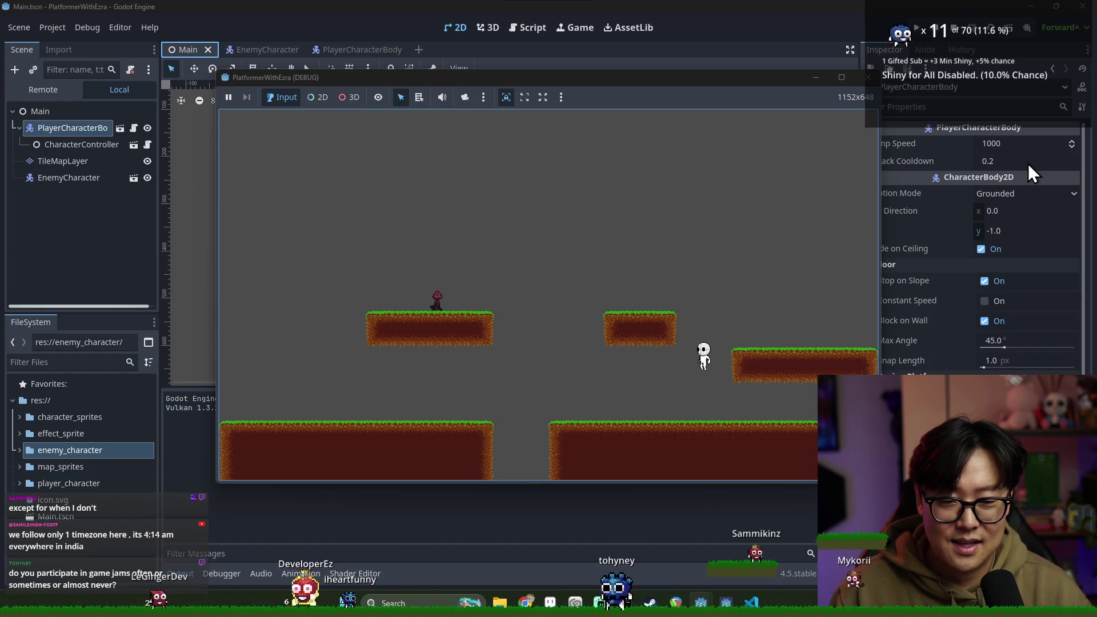
pyautogui.press('Right')
pyautogui.press('space')
pyautogui.press('Left')
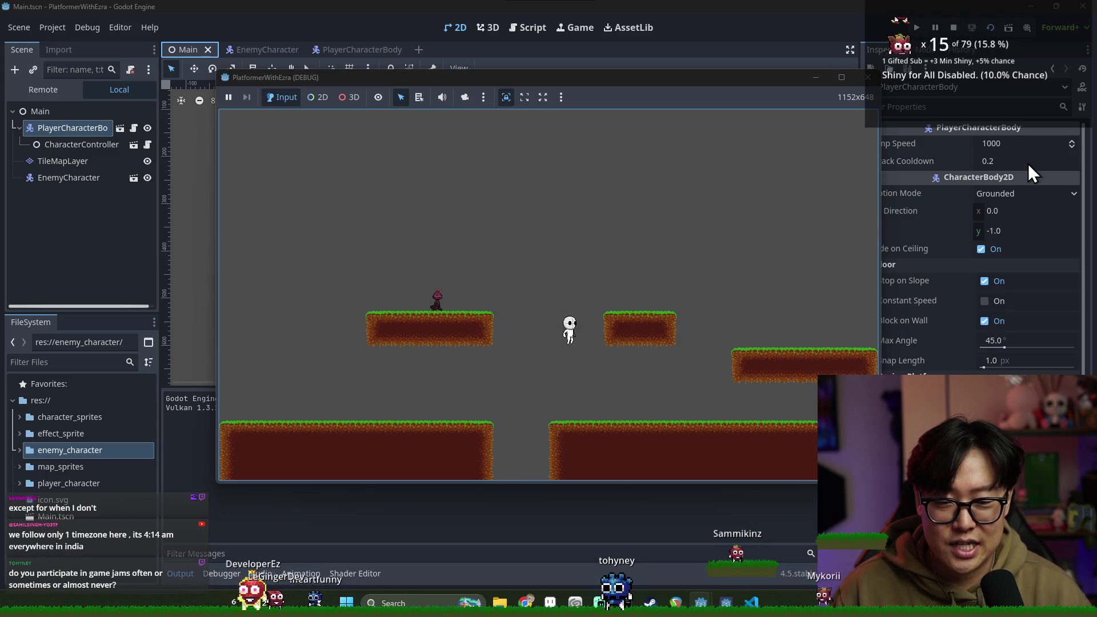
# Step: Slash mid-jump, then run back and forth jumping toward the right platform
pyautogui.press('Right')
pyautogui.press('space')
pyautogui.press('j')
pyautogui.press('Left')
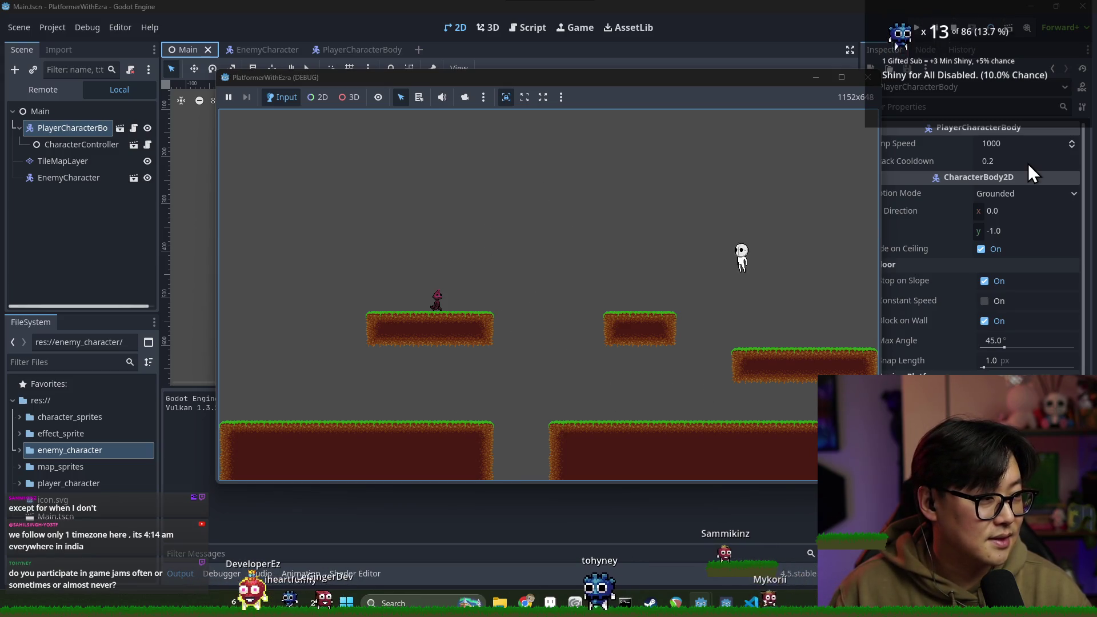
pyautogui.press('Right')
pyautogui.press('space')
pyautogui.press('Left')
pyautogui.press('Right')
pyautogui.press('space')
pyautogui.press('Left')
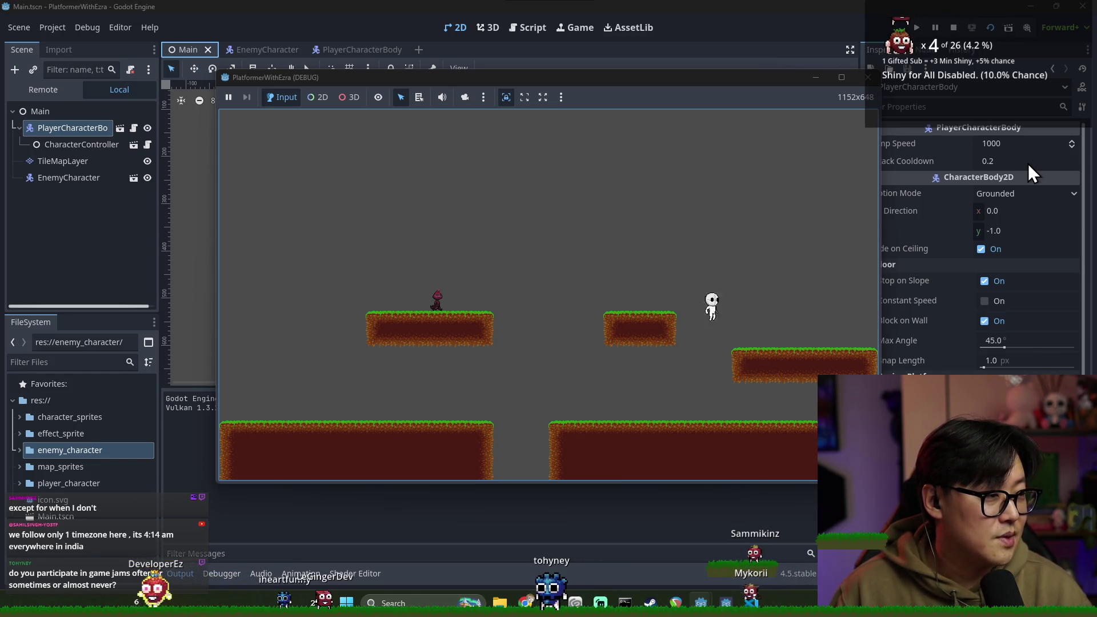
pyautogui.press('Right')
pyautogui.press('Left')
pyautogui.press('space')
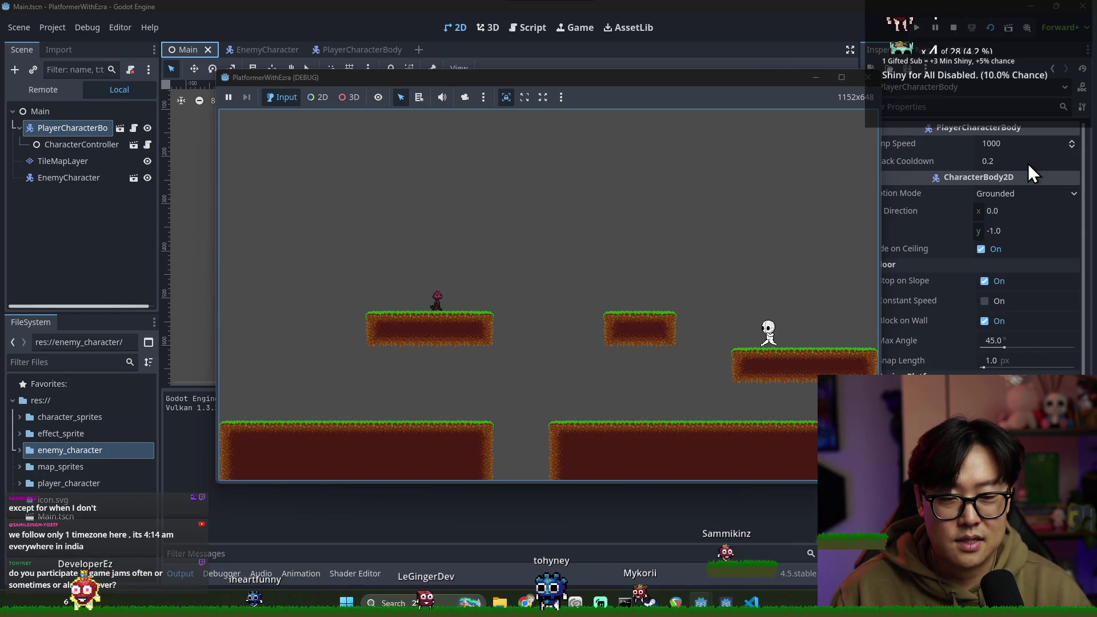
pyautogui.press('space')
pyautogui.press('Left')
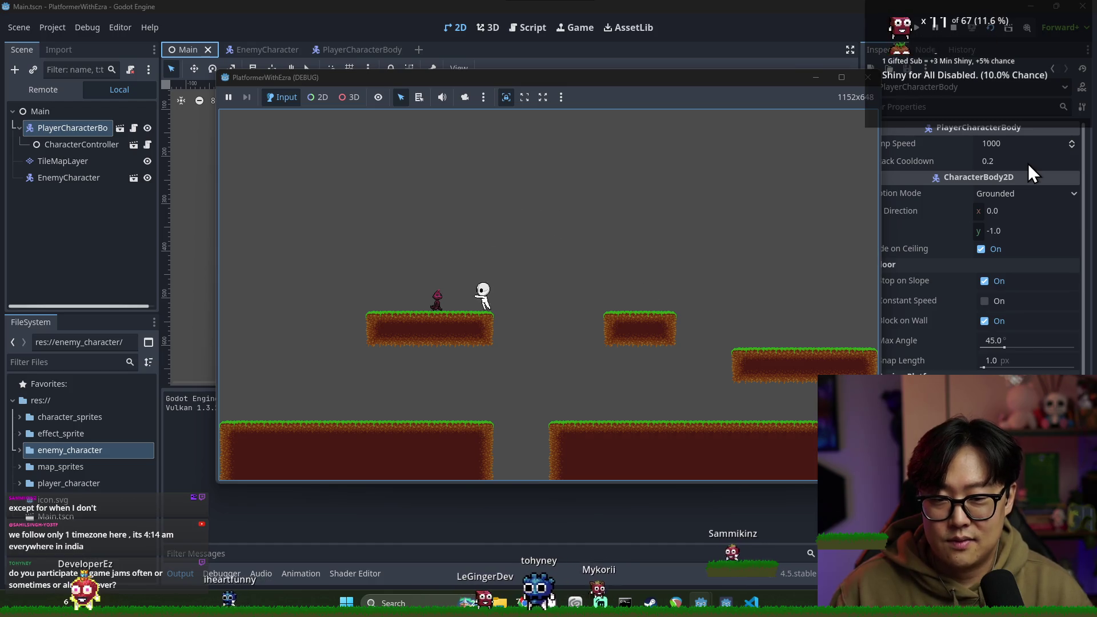
pyautogui.press('Right')
pyautogui.press('space')
pyautogui.press('Left')
# Step: Jump repeatedly around the left platform beside the enemy, attack leftward, and stop the game
pyautogui.press('space')
pyautogui.press('Right')
pyautogui.press('space')
pyautogui.press('Left')
pyautogui.press('space')
pyautogui.press('Right')
pyautogui.press('Left')
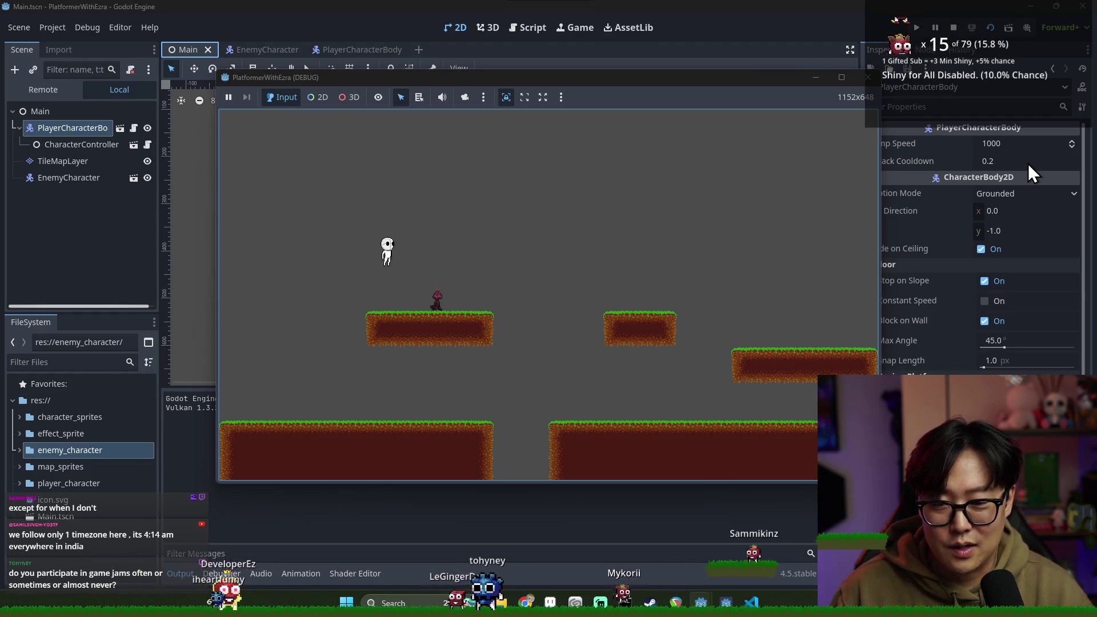
pyautogui.press('Right')
pyautogui.press('space')
pyautogui.press('space')
pyautogui.press('Right')
pyautogui.press('Left')
pyautogui.press('space')
pyautogui.press('Left')
pyautogui.press('space')
pyautogui.press('Right')
pyautogui.press('space')
pyautogui.press('Left')
pyautogui.press('Right')
pyautogui.press('Left')
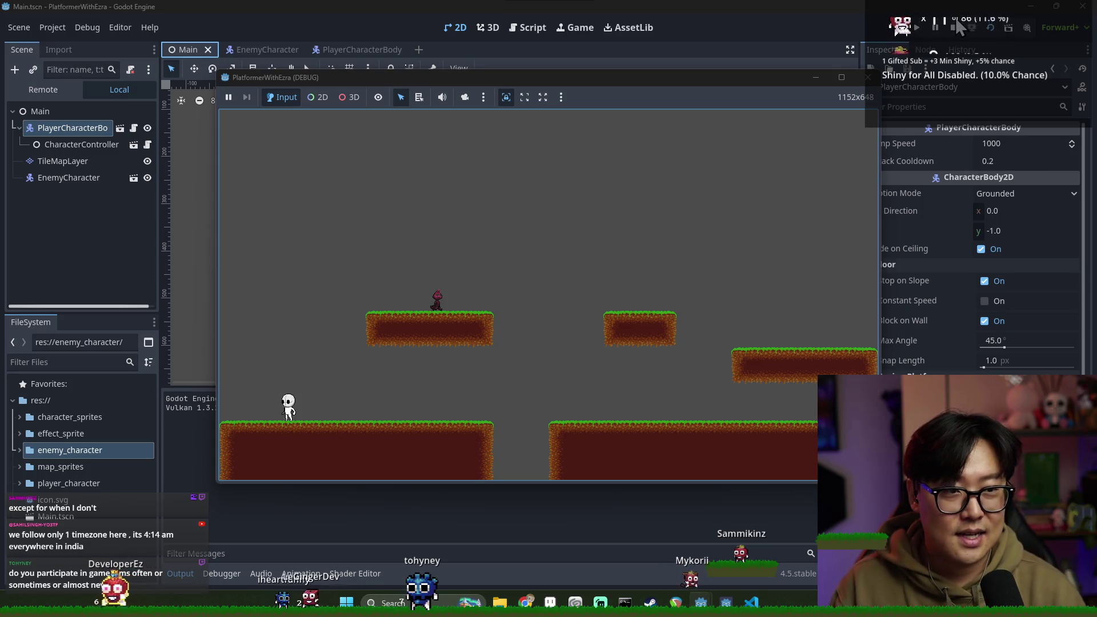
pyautogui.click(866, 78)
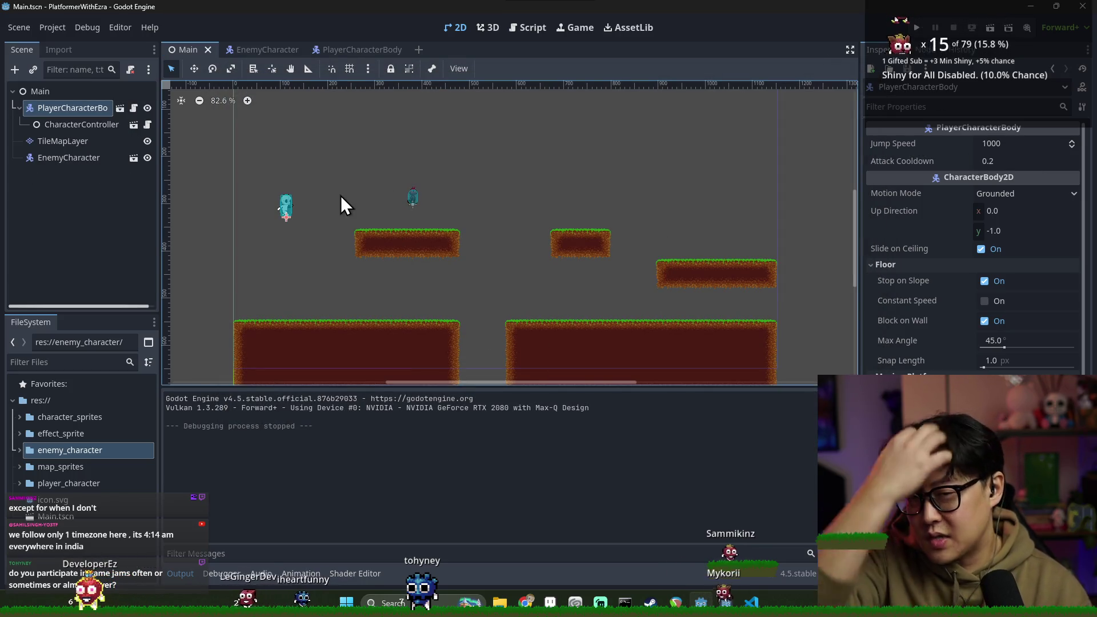
# Step: Glance at the PlayerCharacterBody sprite animations, then return to the EnemyCharacter scene
pyautogui.click(258, 48)
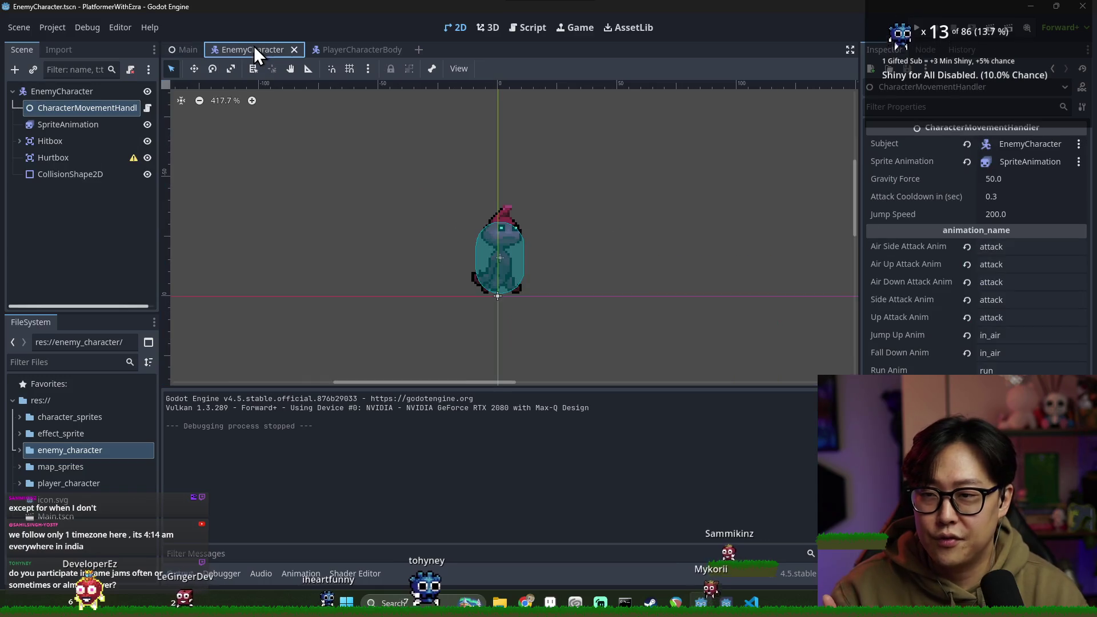
pyautogui.click(343, 54)
pyautogui.click(98, 110)
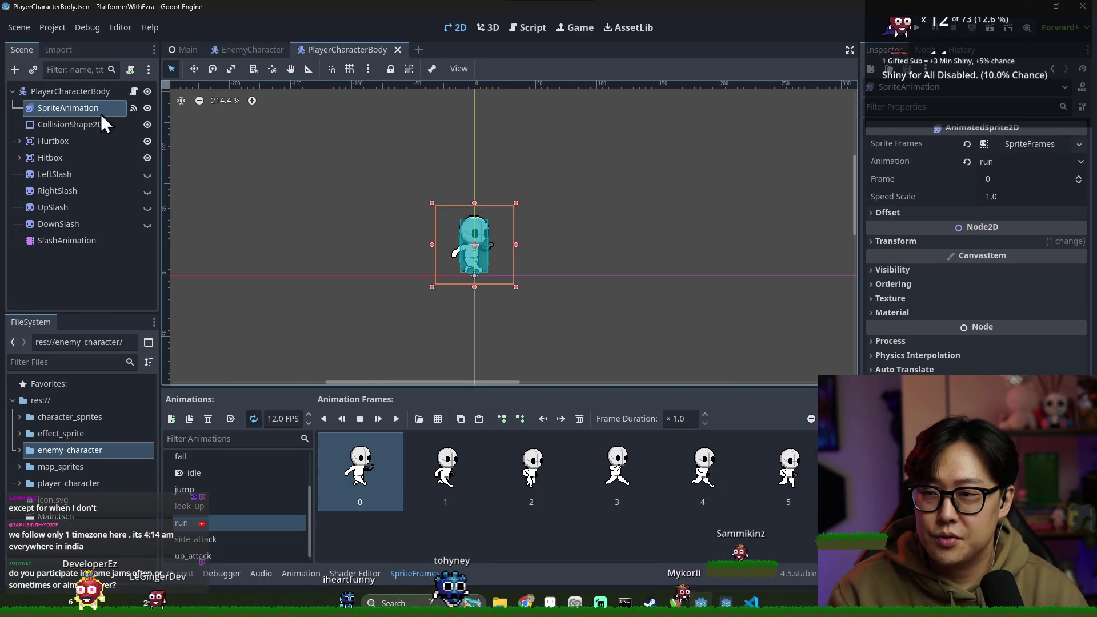
pyautogui.click(235, 49)
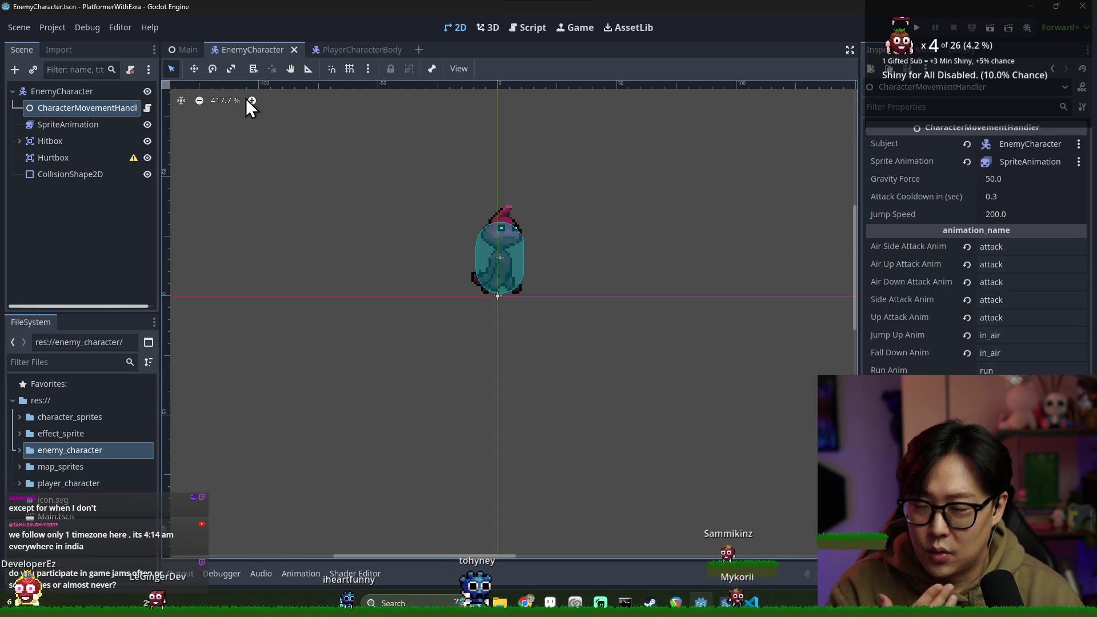
# Step: Open the enemy's CharacterMovementHandler script and read through its exported animation names
pyautogui.click(147, 107)
pyautogui.scroll(10, 429, 250)
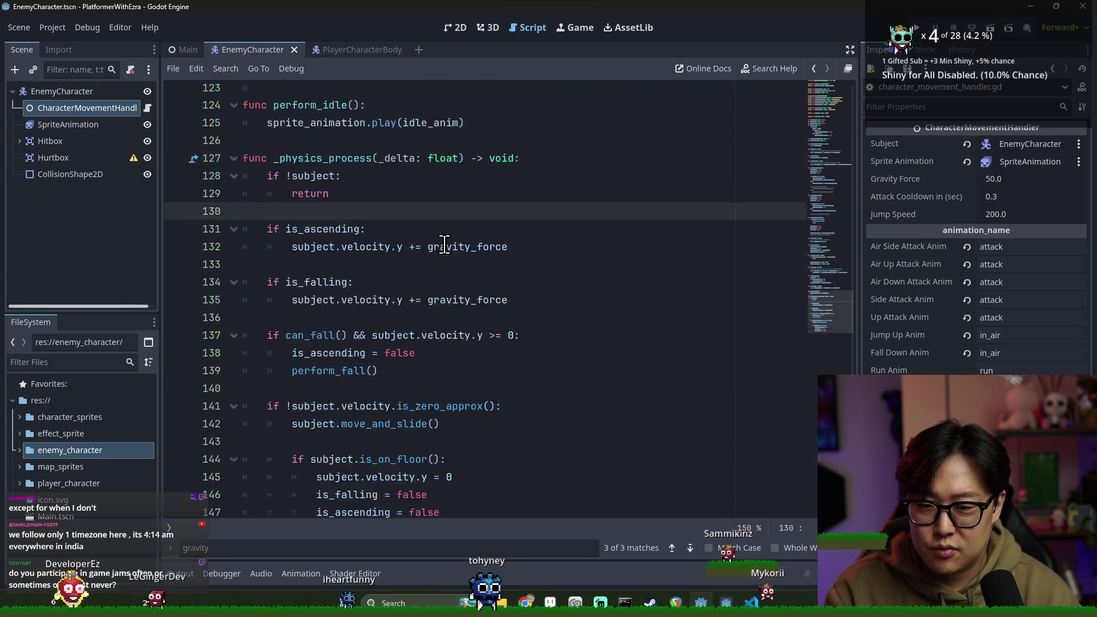
pyautogui.scroll(20, 430, 250)
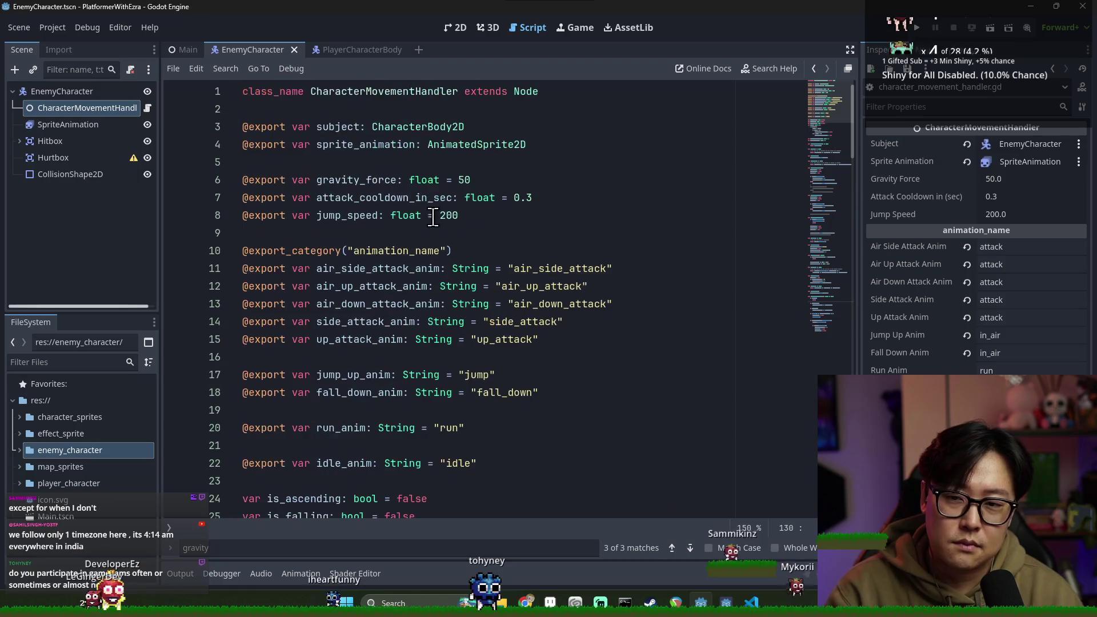
pyautogui.click(351, 167)
pyautogui.click(314, 92)
pyautogui.click(338, 109)
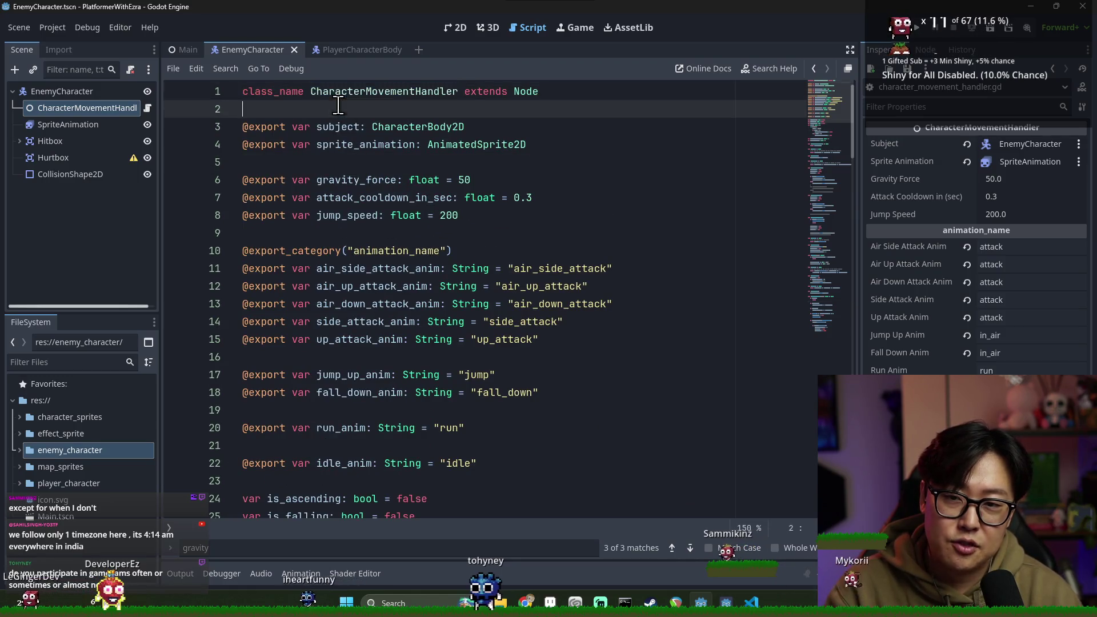
pyautogui.scroll(-20, 426, 230)
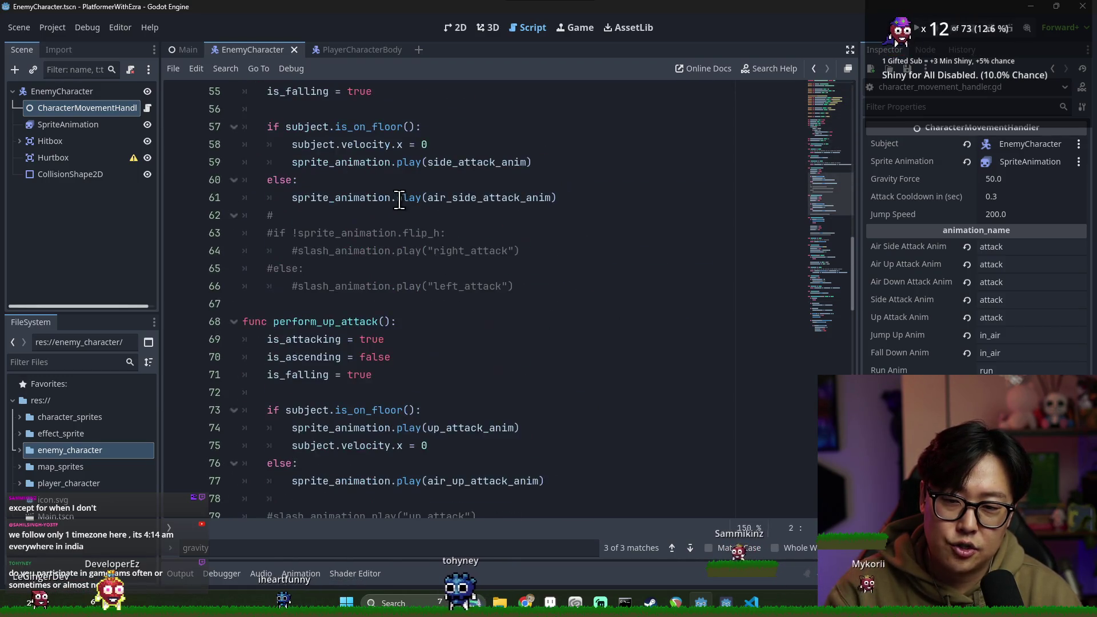
pyautogui.scroll(-15, 425, 230)
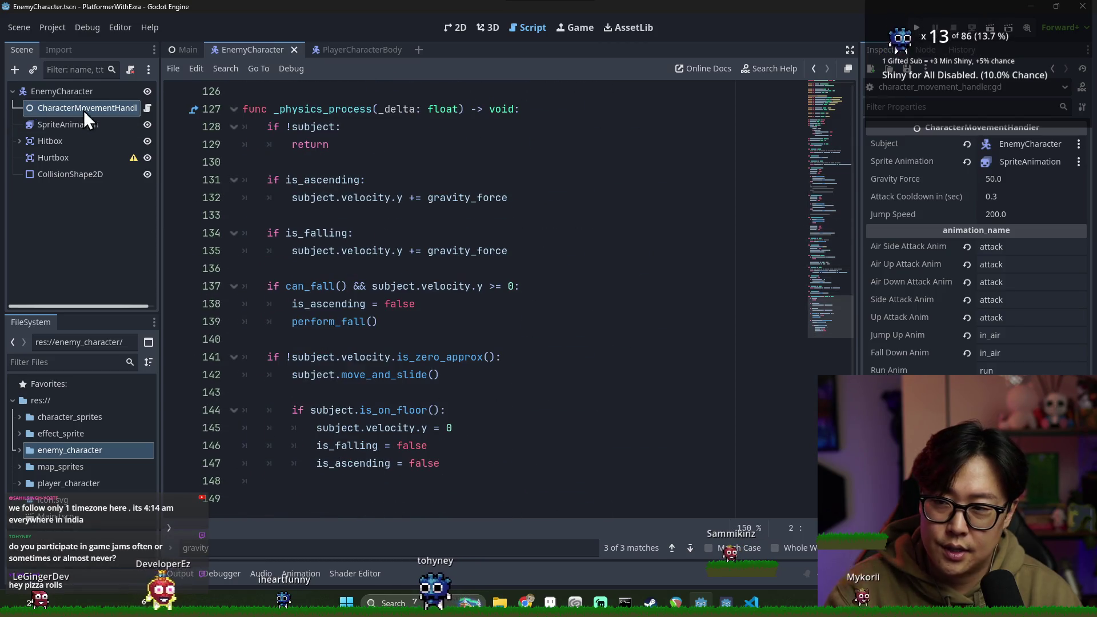
pyautogui.scroll(20, 546, 252)
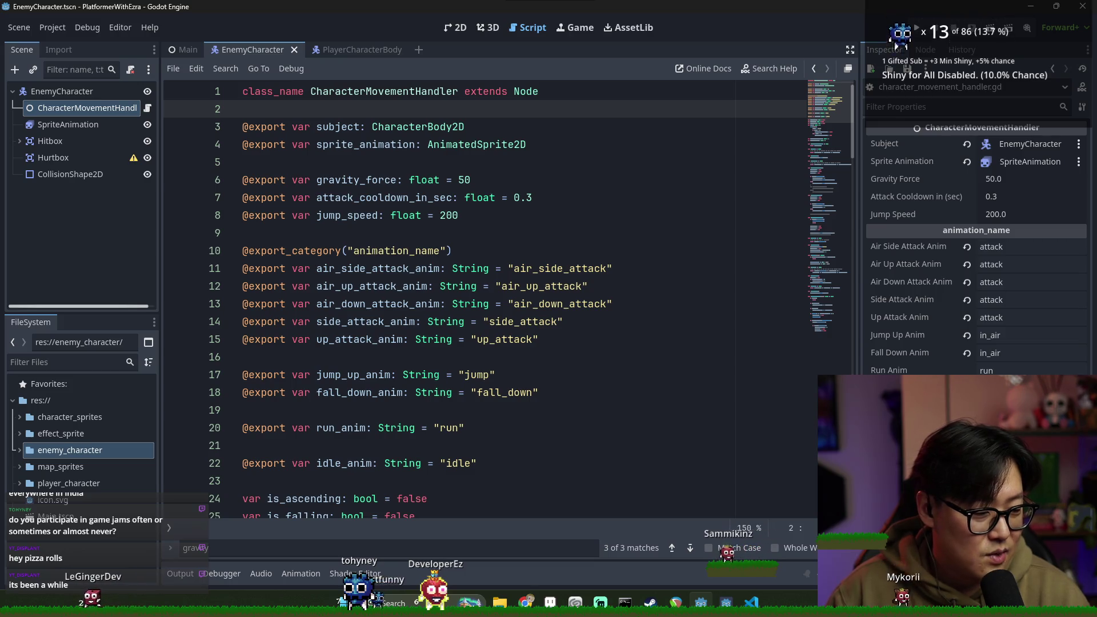
pyautogui.click(553, 427)
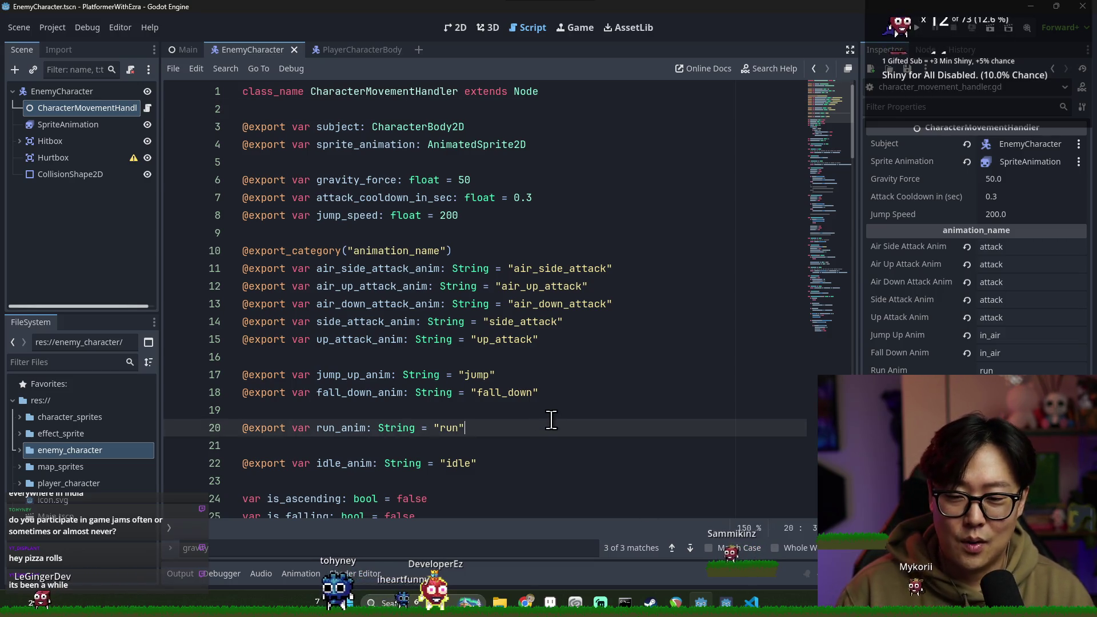
# Step: Revisit the up_attack_anim and side_attack_anim exports, save, and switch to the PlayerCharacterBody scene
pyautogui.hotkey('alt', 'Tab')
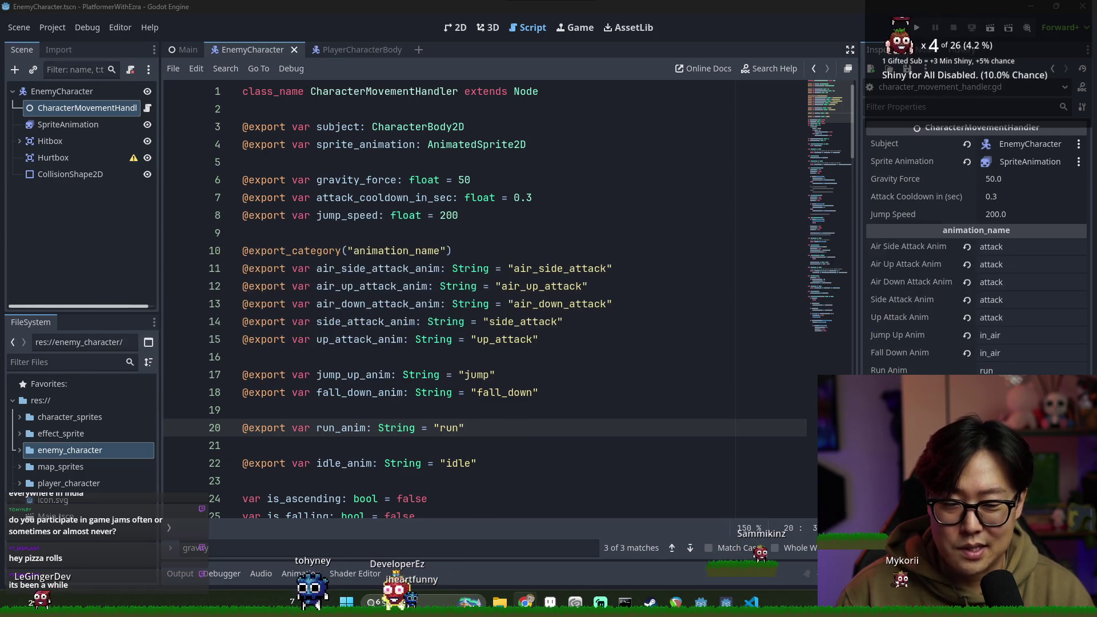
pyautogui.hotkey('alt', 'Tab')
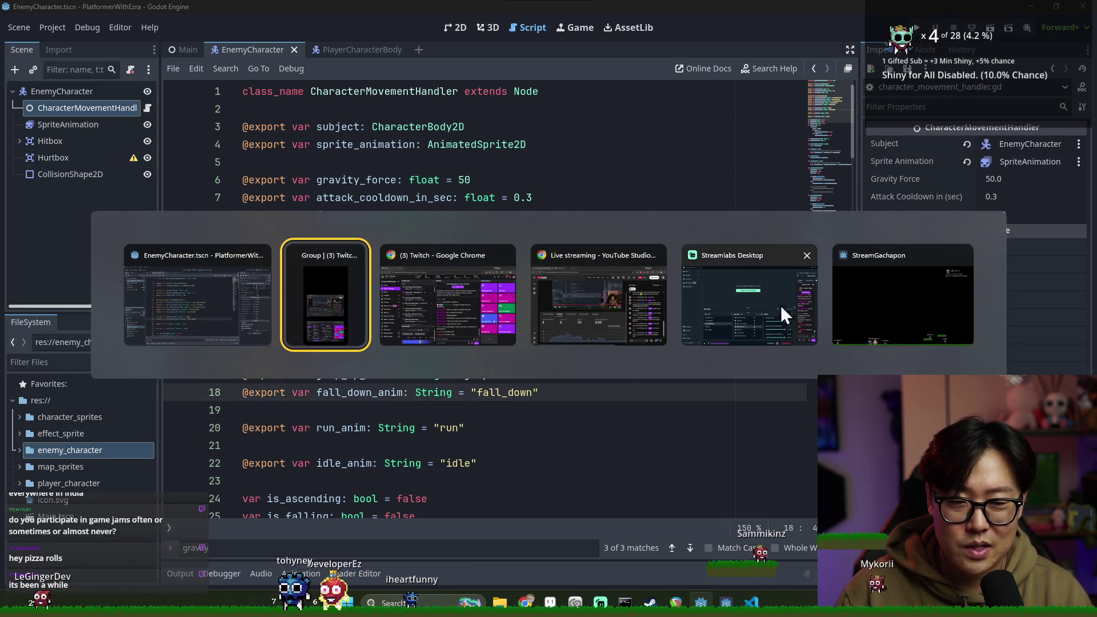
pyautogui.hotkey('alt', 'Tab')
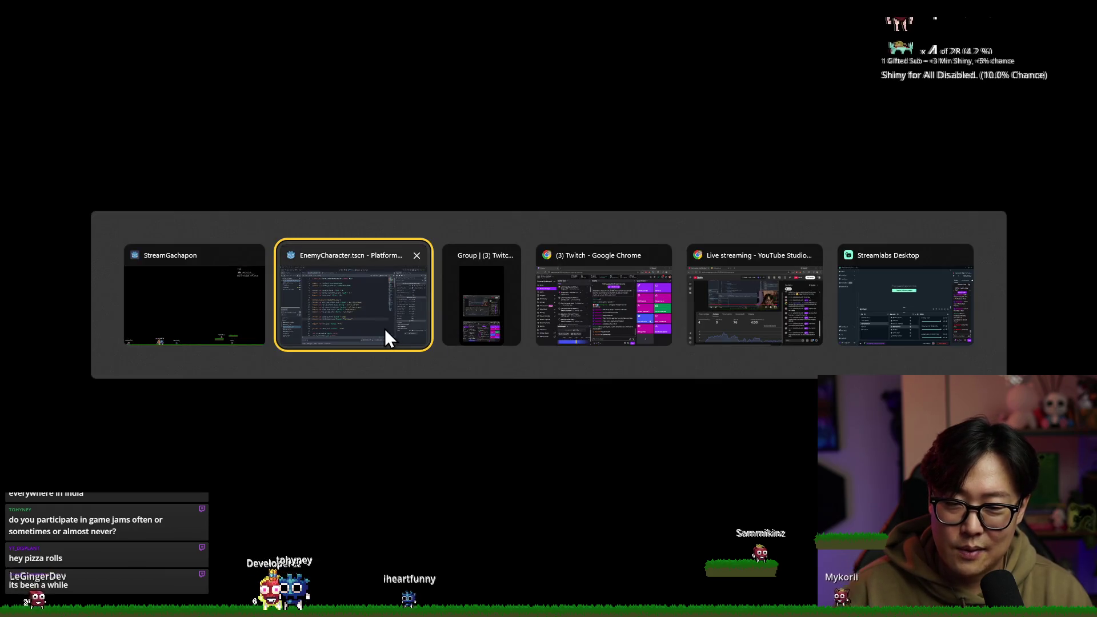
pyautogui.hotkey('alt', 'Tab')
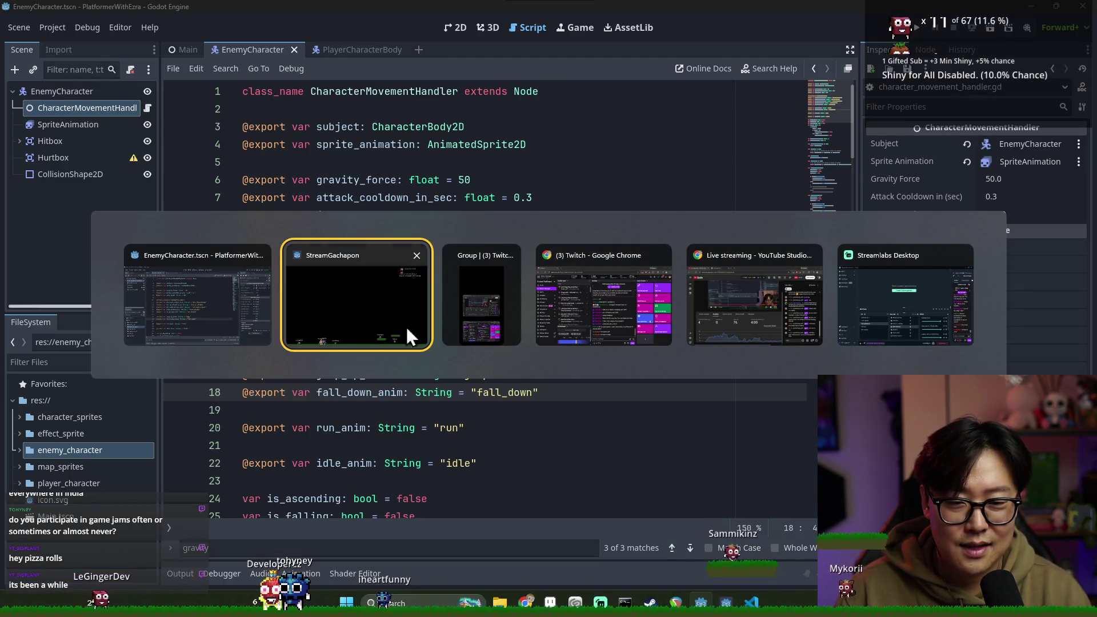
pyautogui.press('Escape')
pyautogui.hotkey('alt', 'Tab')
pyautogui.press('Escape')
pyautogui.hotkey('alt', 'Tab')
pyautogui.press('Escape')
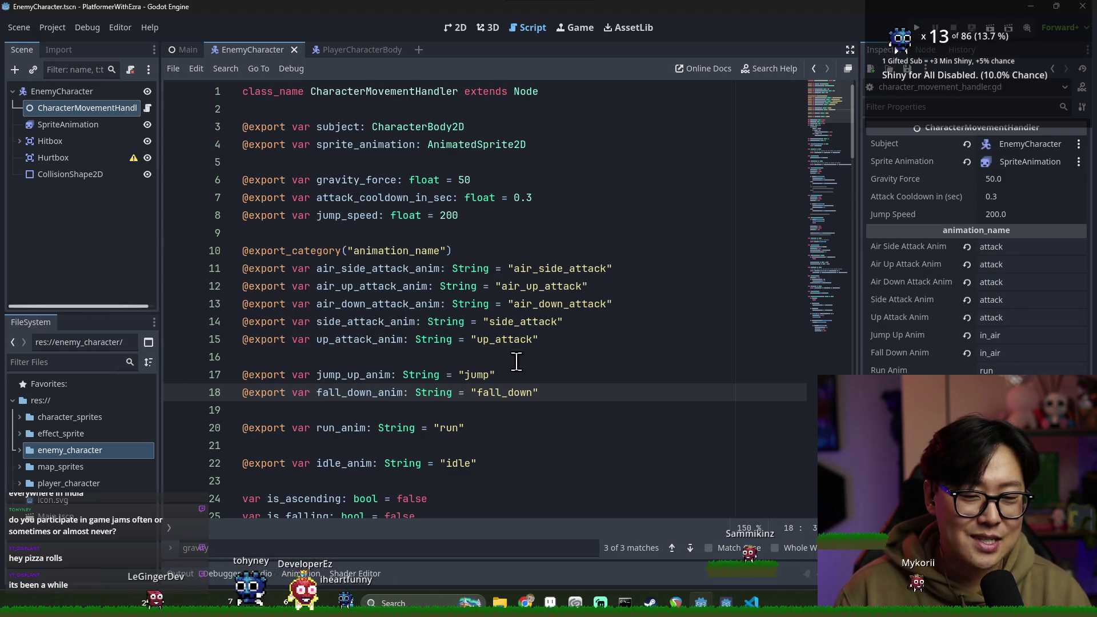
pyautogui.press('Up')
pyautogui.press('Up')
pyautogui.press('Up')
pyautogui.hotkey('ctrl', 's')
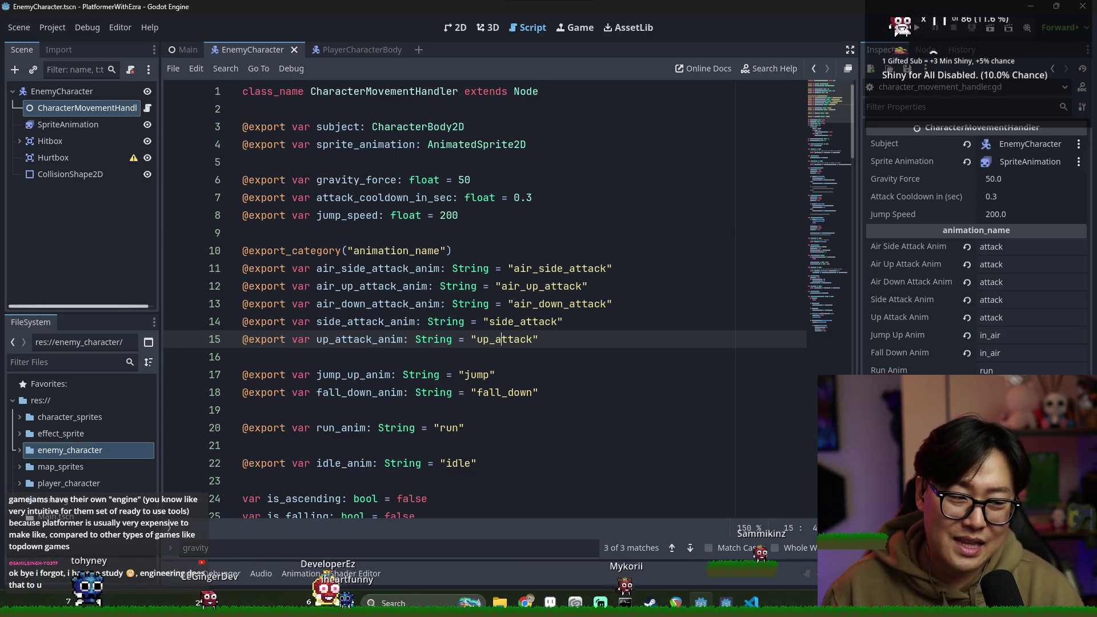
pyautogui.click(491, 321)
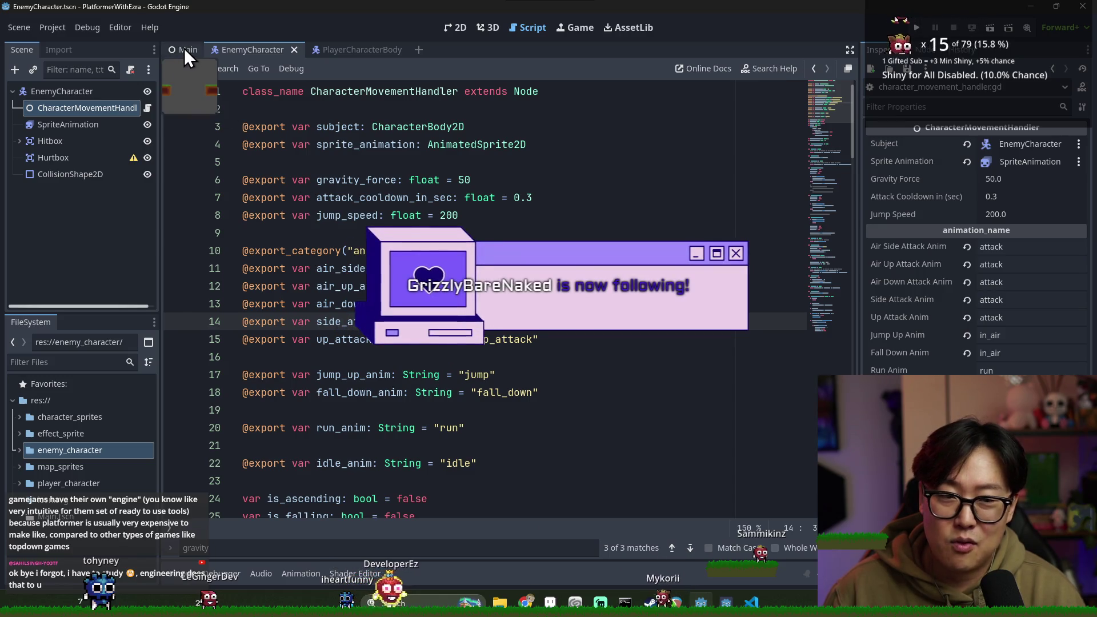
pyautogui.click(357, 49)
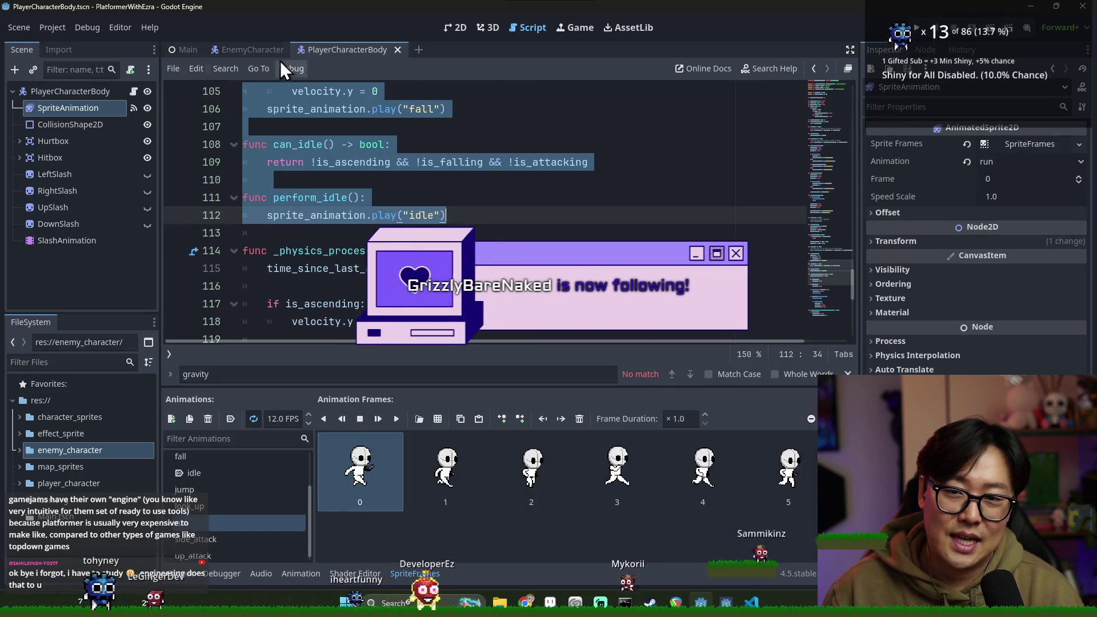
# Step: Compare the EnemyCharacter script with the PlayerCharacterBody script, scrolling through the enemy code
pyautogui.click(268, 50)
pyautogui.click(322, 49)
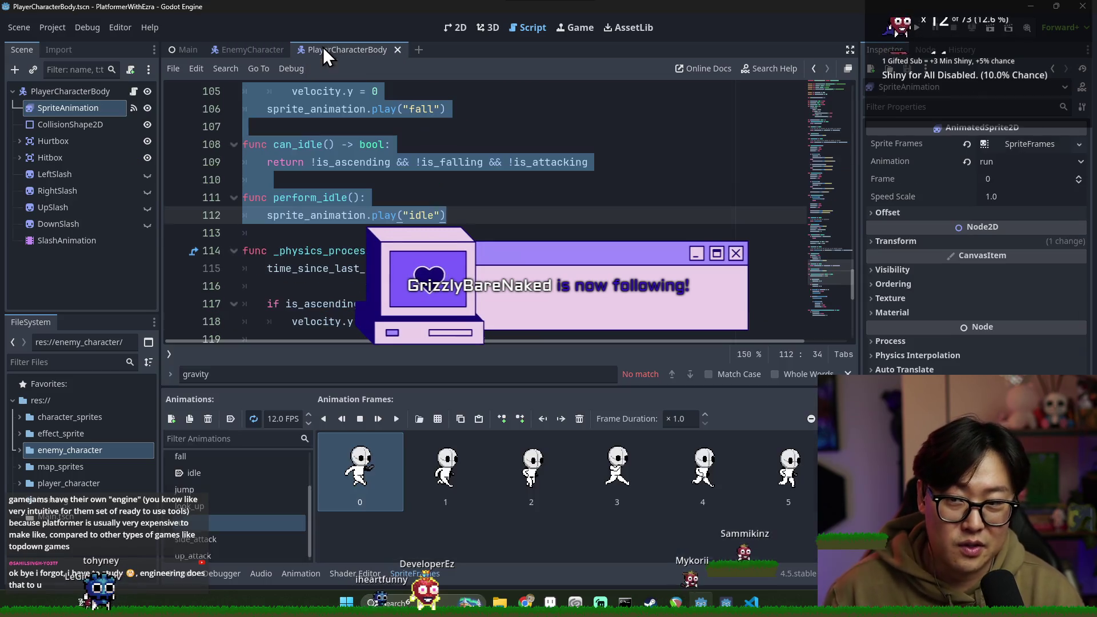
pyautogui.click(265, 50)
pyautogui.scroll(-20, 433, 197)
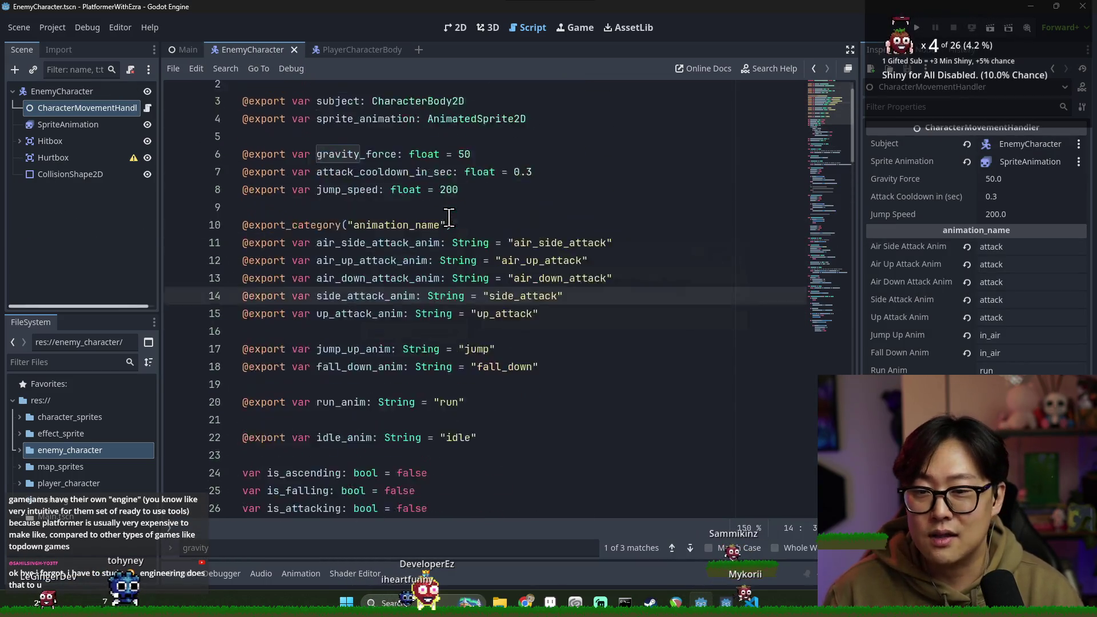
pyautogui.scroll(-6, 503, 240)
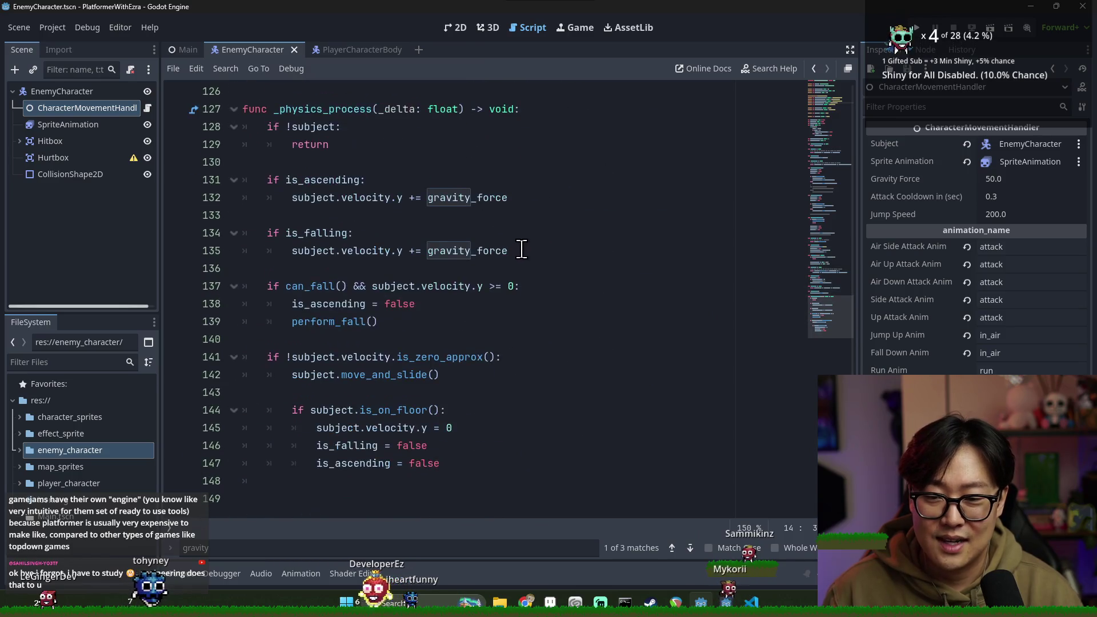
pyautogui.scroll(20, 514, 252)
pyautogui.scroll(9, 425, 156)
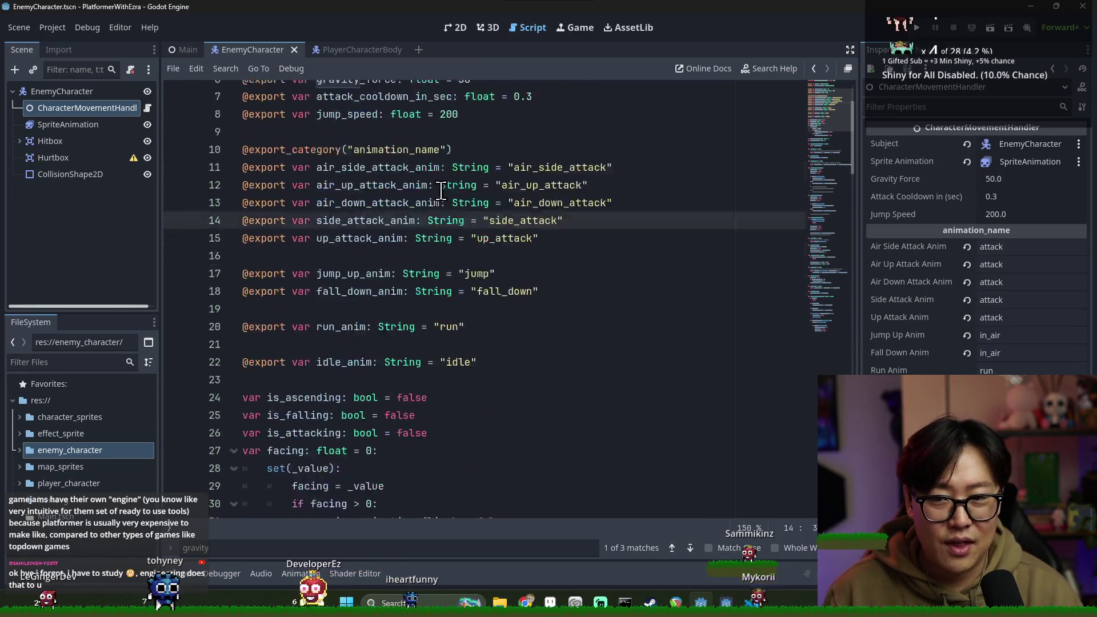
# Step: Preview the player's attack, run, idle and fall animations in SpriteFrames
pyautogui.click(352, 49)
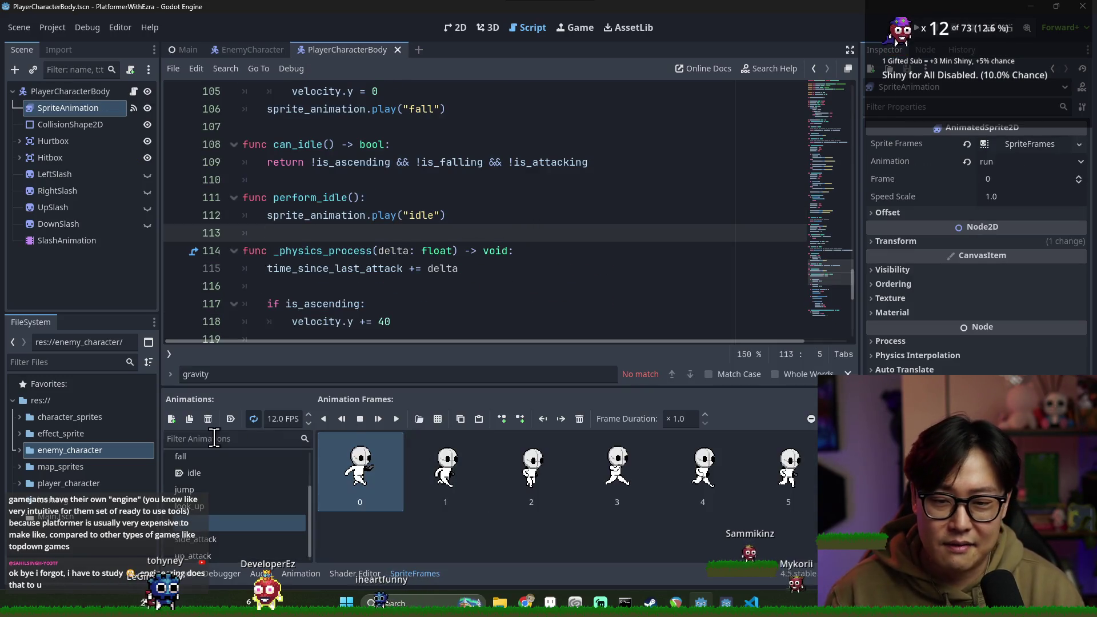
pyautogui.click(224, 550)
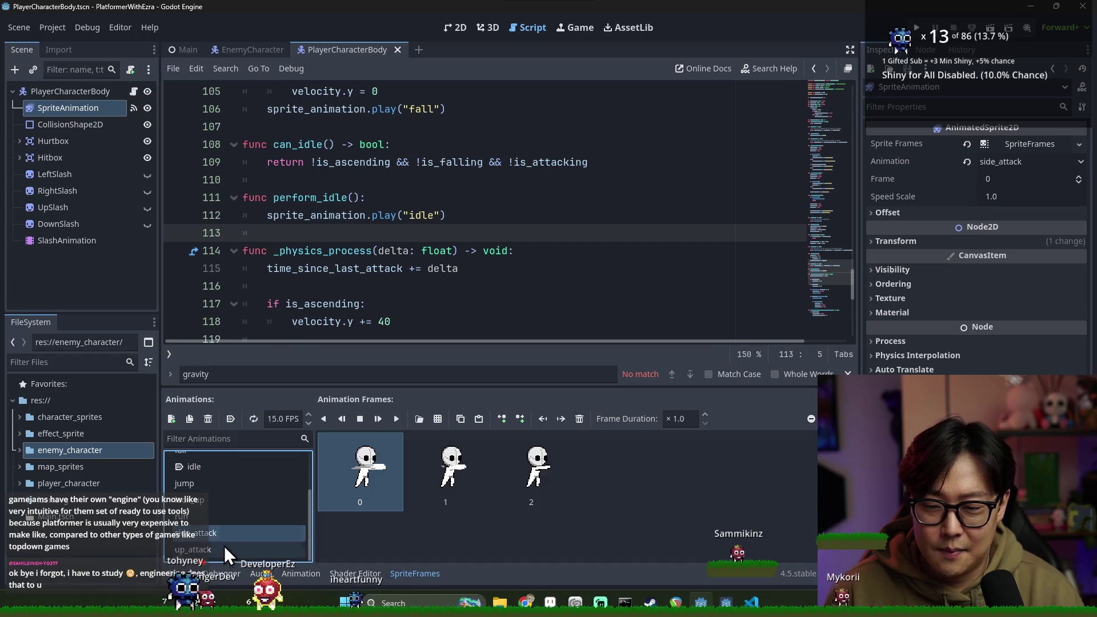
pyautogui.click(274, 516)
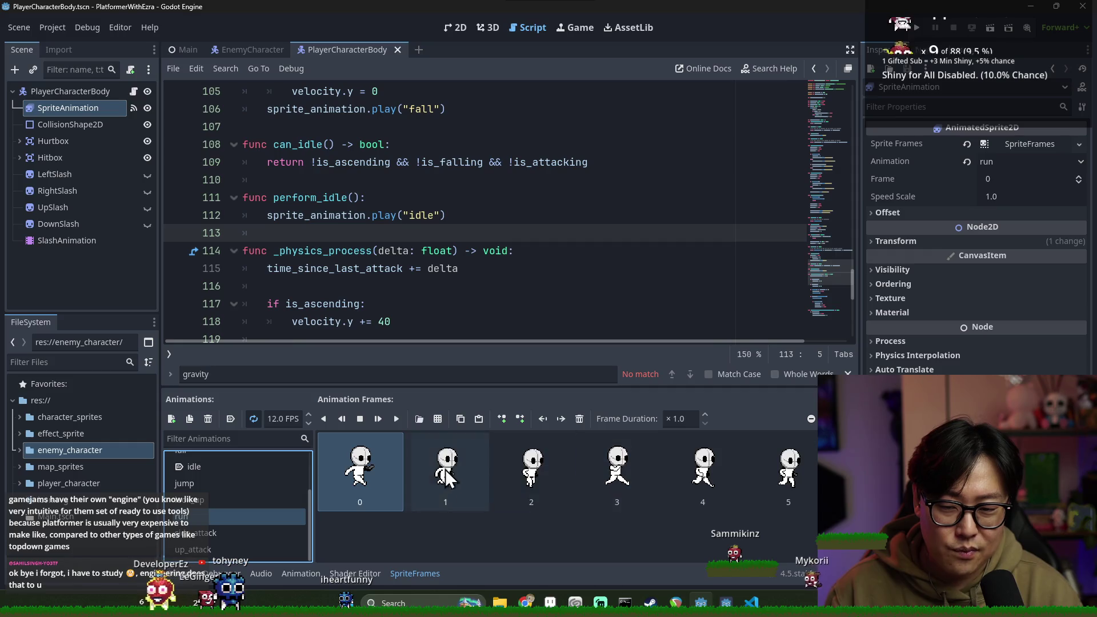
pyautogui.click(184, 507)
pyautogui.scroll(2, 257, 490)
pyautogui.click(244, 495)
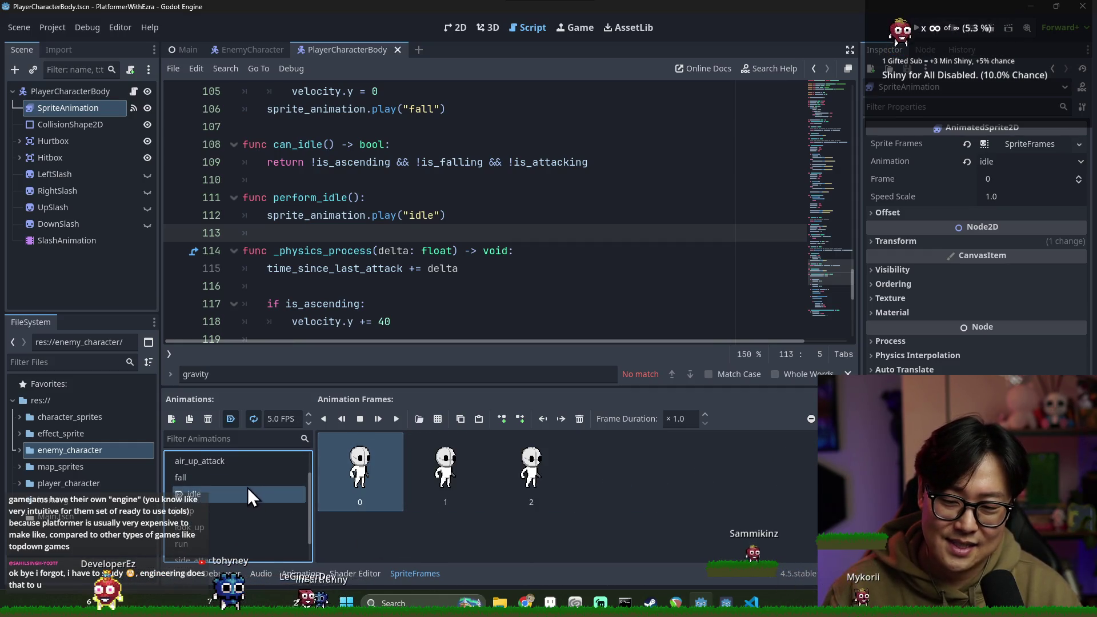
pyautogui.press('Up')
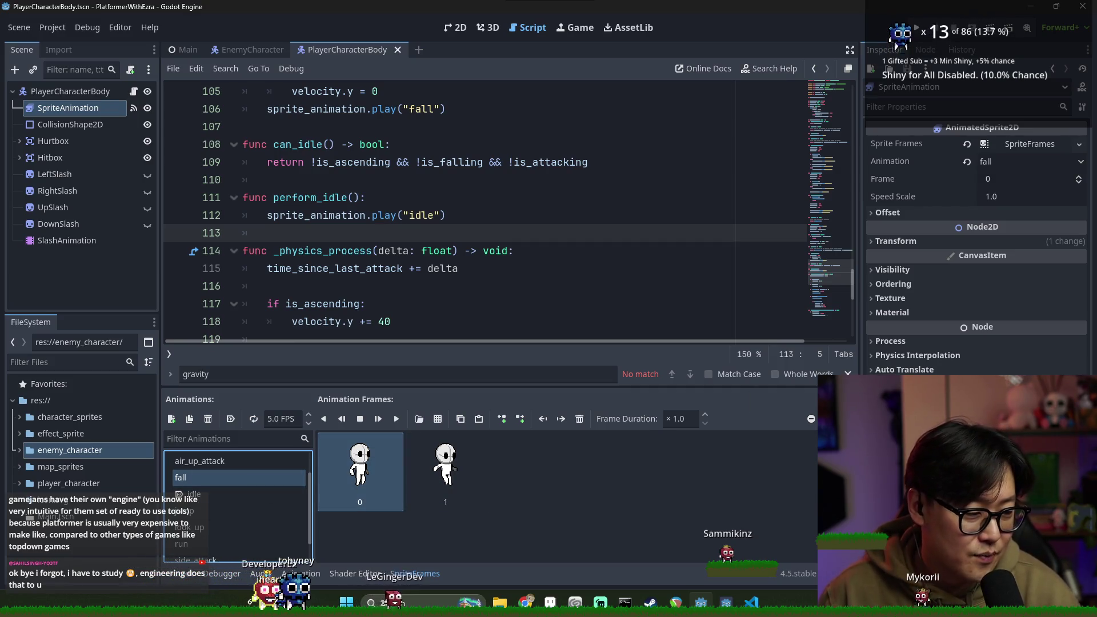
# Step: Review the player script down to the perform_fall() call on line 125, then show the Main scene
pyautogui.click(322, 215)
pyautogui.scroll(4, 377, 268)
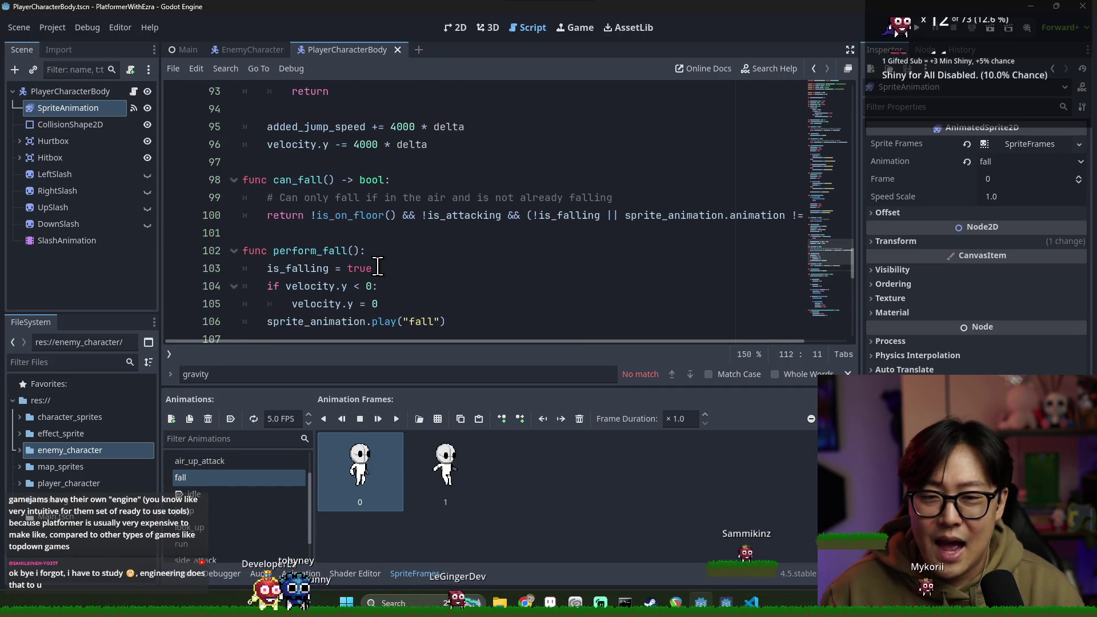
pyautogui.scroll(20, 378, 268)
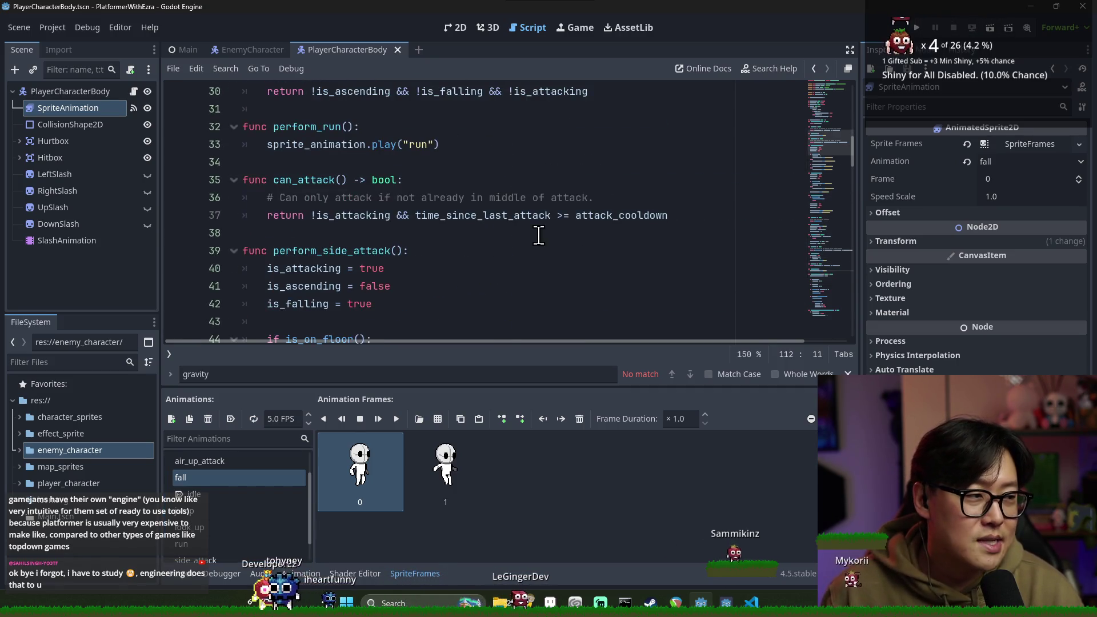
pyautogui.scroll(4, 631, 207)
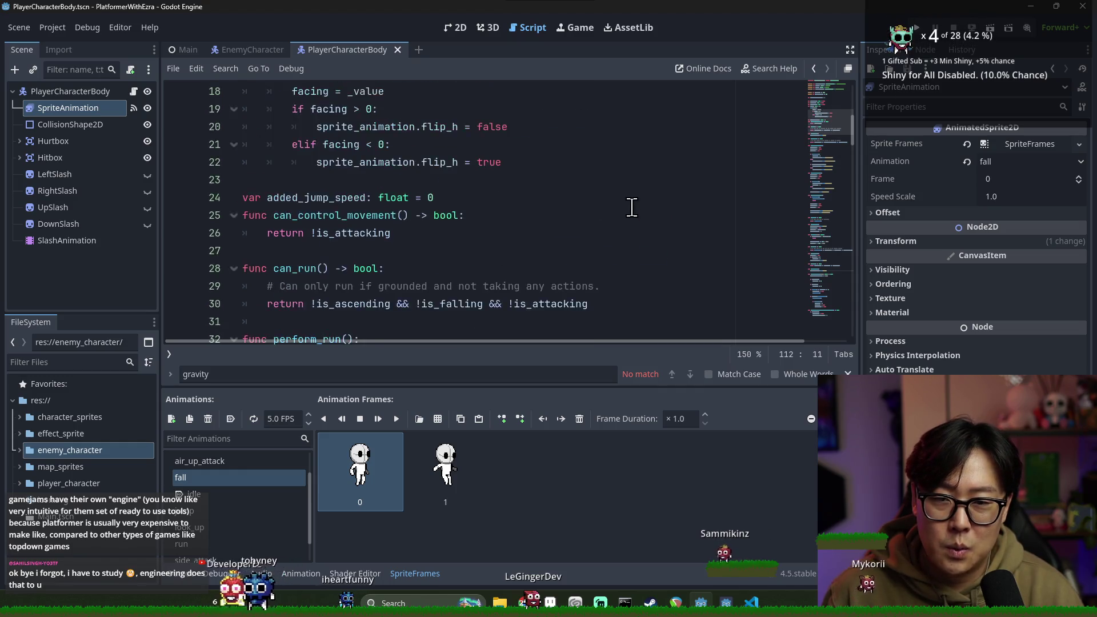
pyautogui.scroll(6, 634, 207)
pyautogui.scroll(-15, 657, 229)
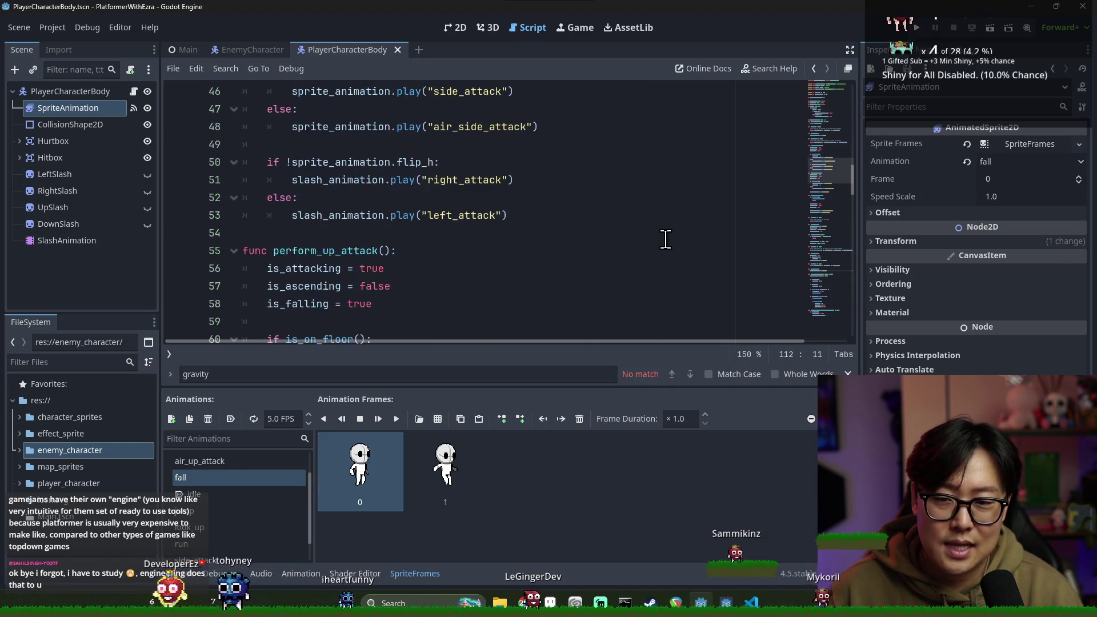
pyautogui.scroll(-17, 666, 238)
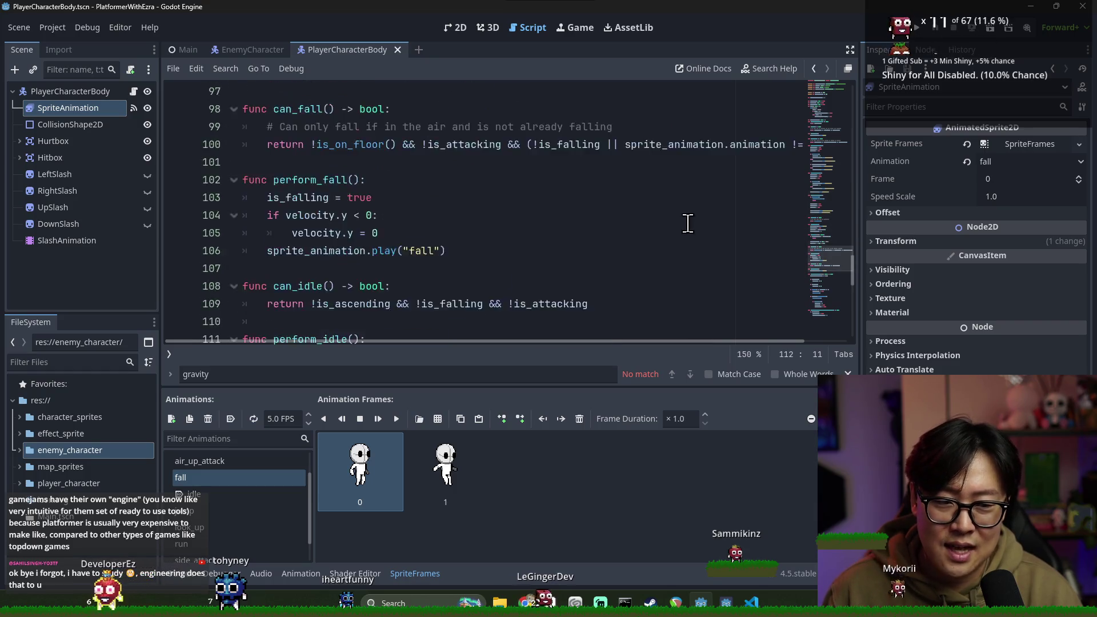
pyautogui.scroll(-6, 692, 225)
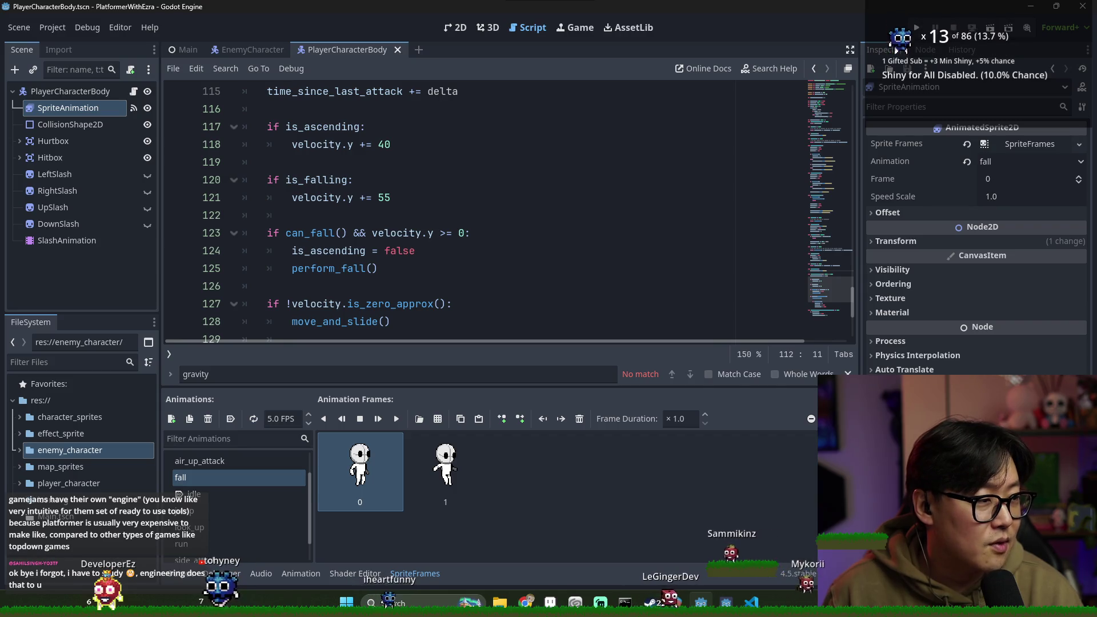
pyautogui.click(591, 266)
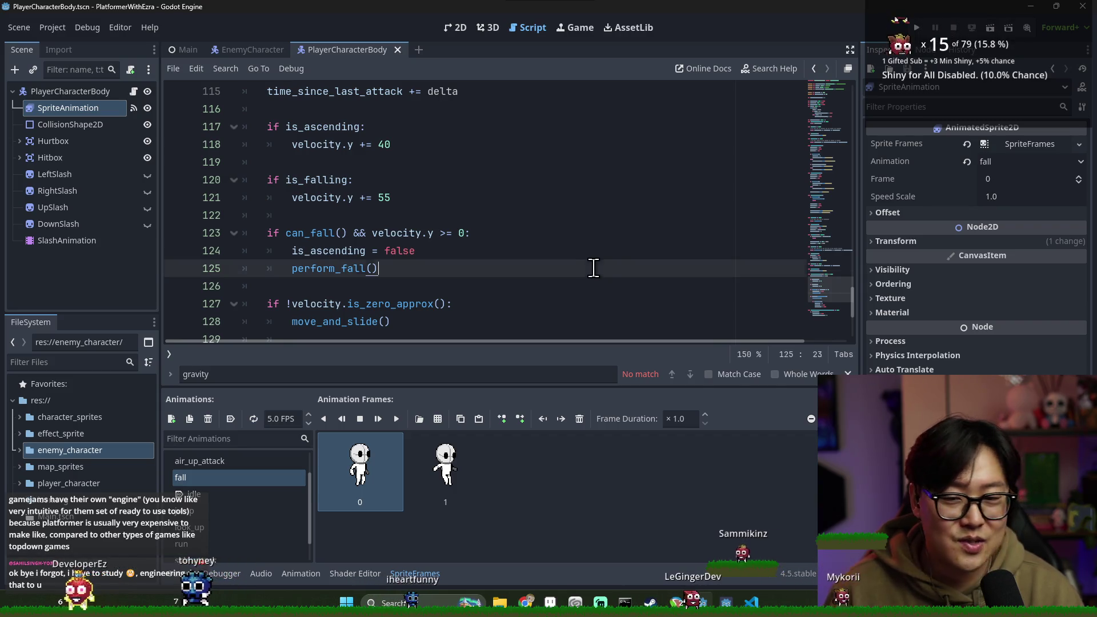
pyautogui.click(178, 54)
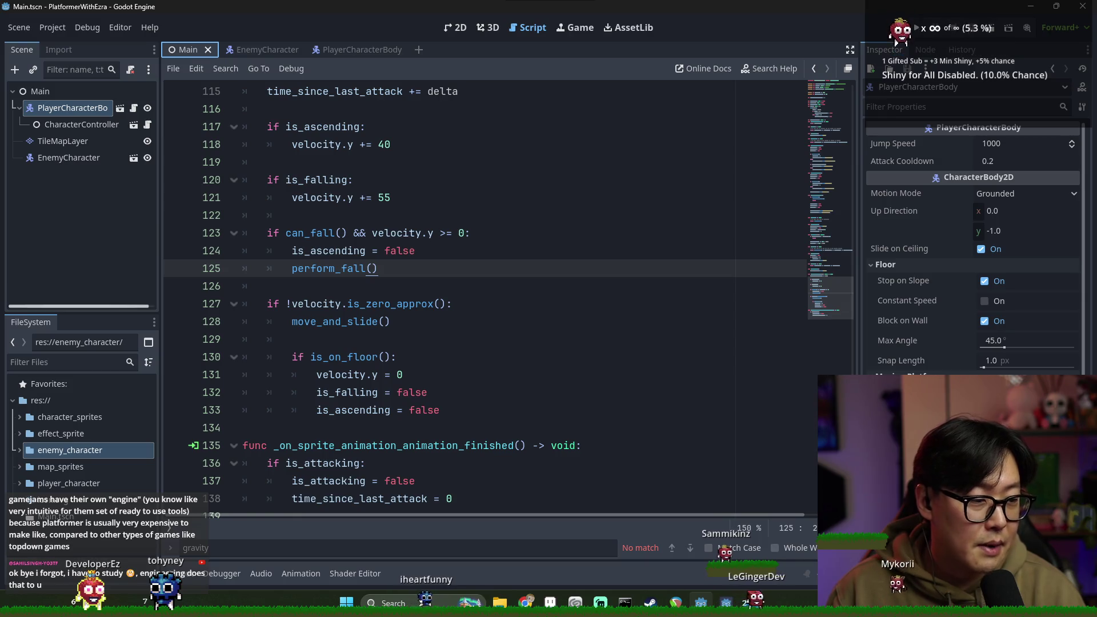
pyautogui.click(572, 293)
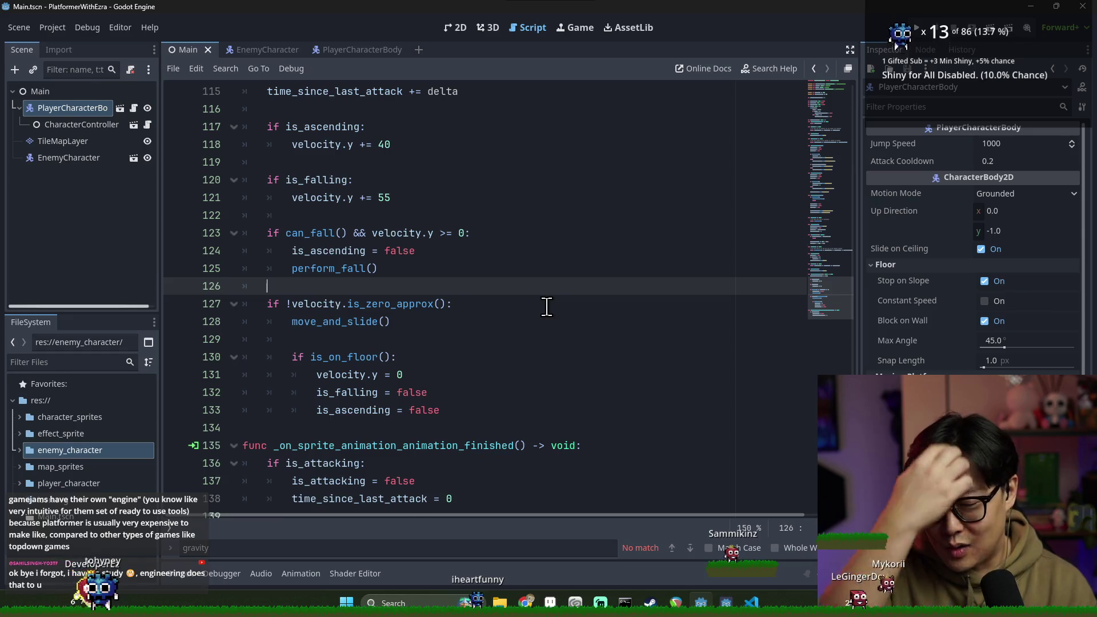
pyautogui.click(556, 228)
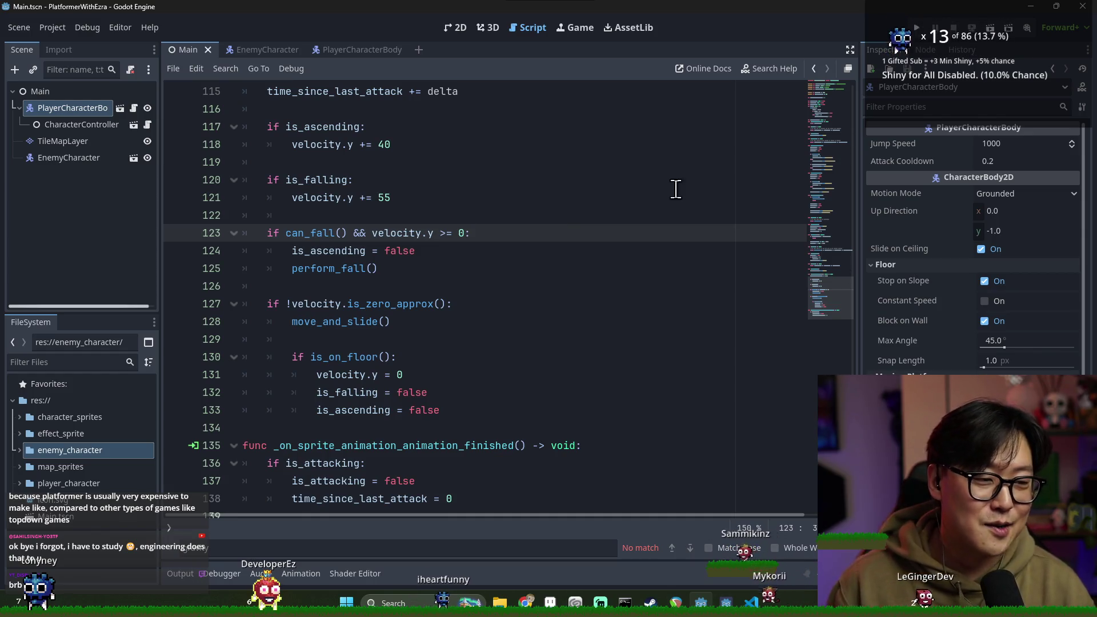
pyautogui.hotkey('alt', 'Tab')
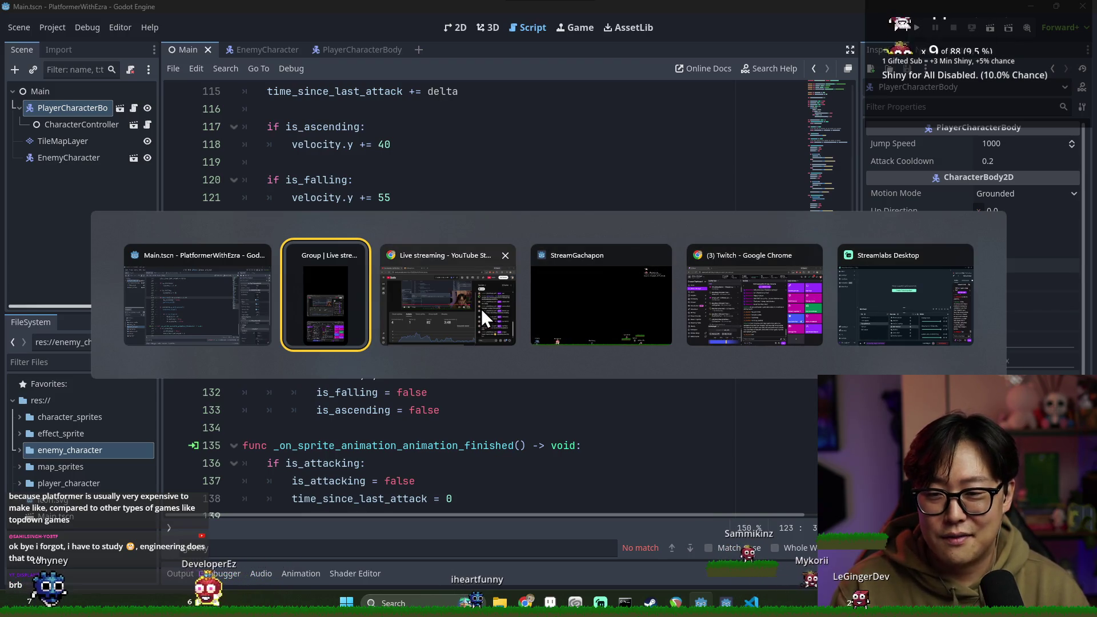
pyautogui.press('Escape')
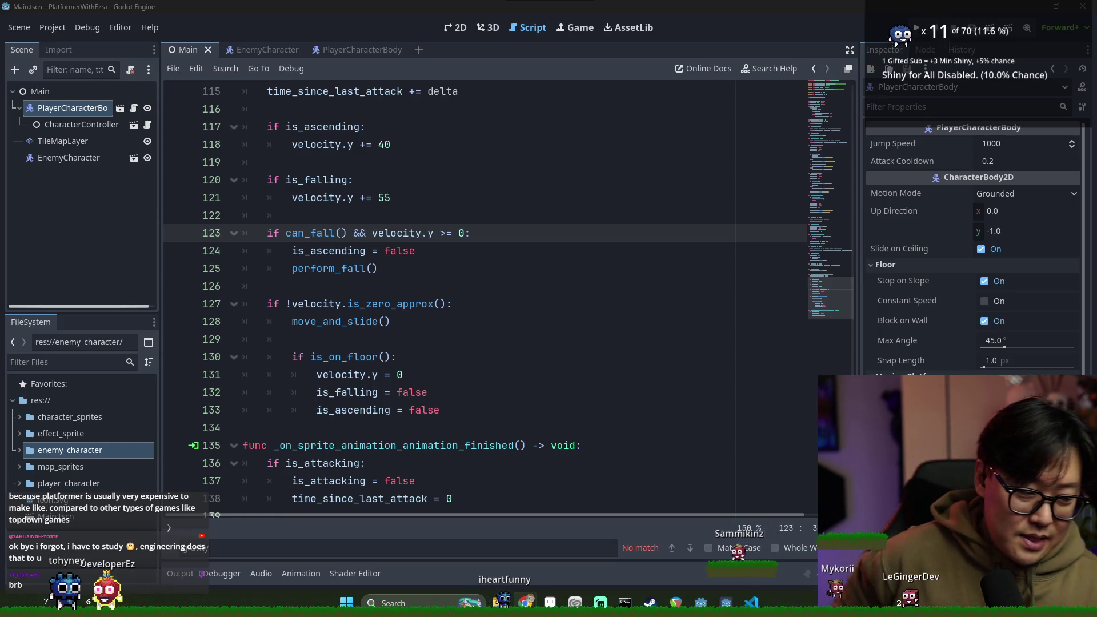
pyautogui.click(433, 194)
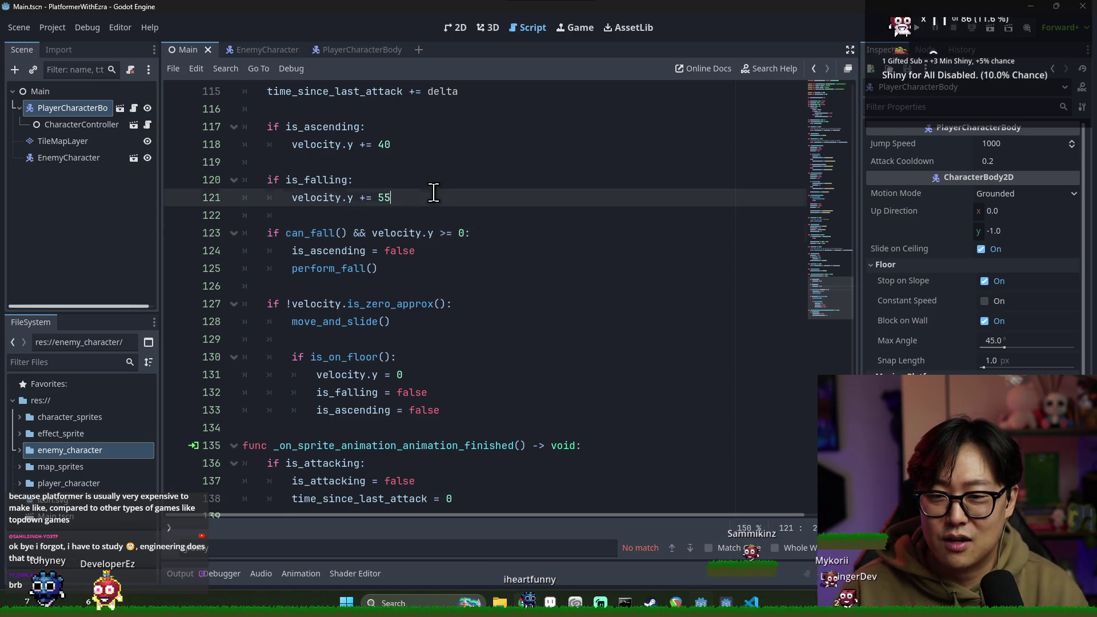
pyautogui.scroll(-1, 421, 211)
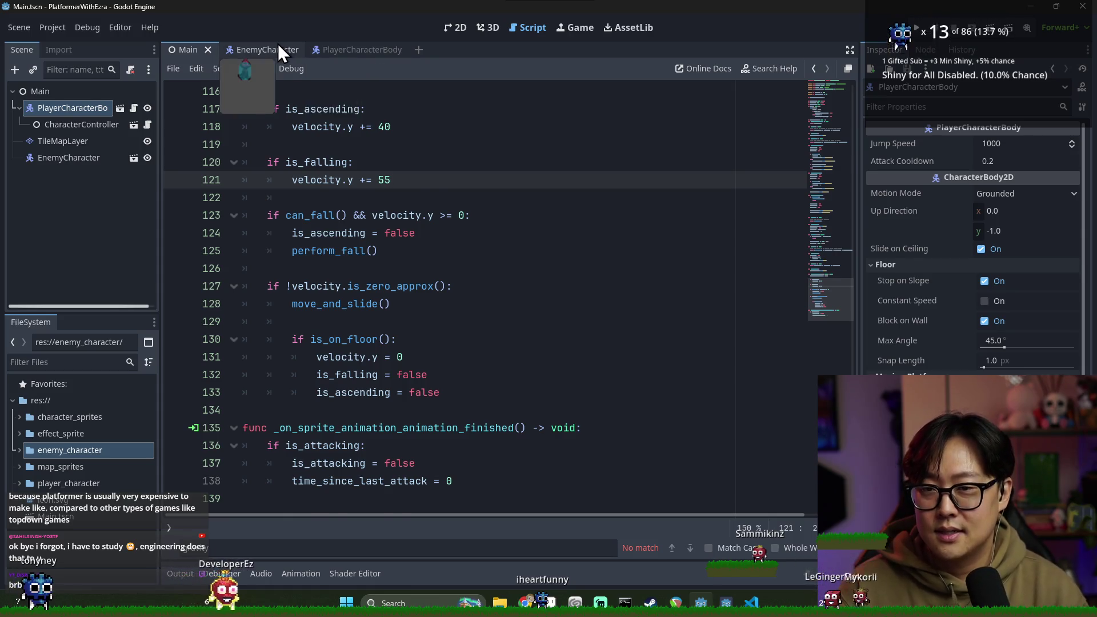
pyautogui.click(278, 46)
pyautogui.click(342, 47)
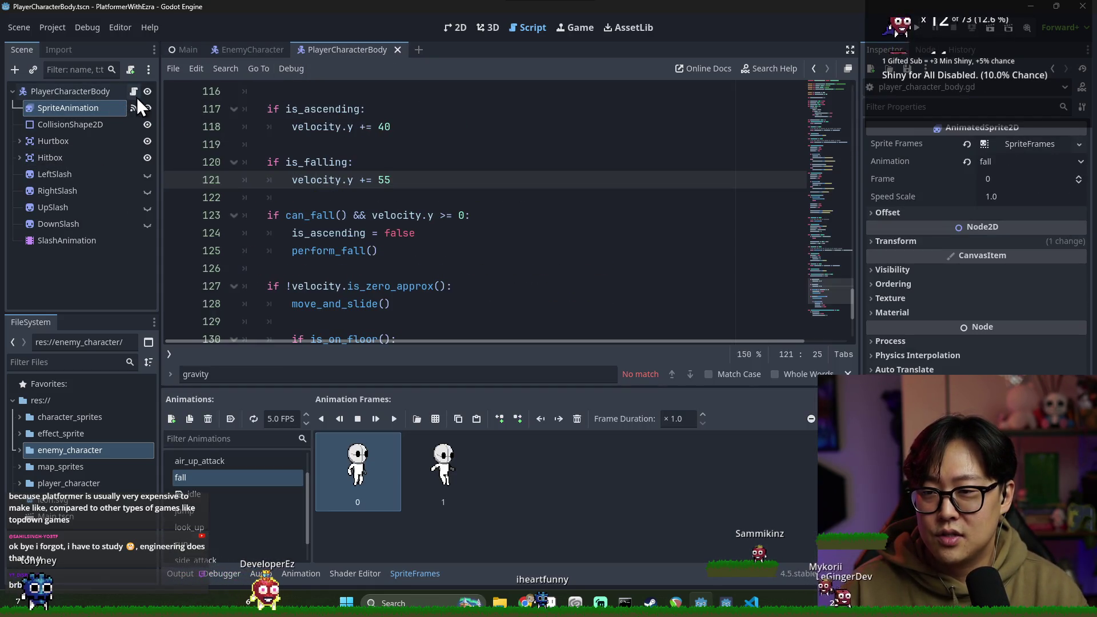
# Step: Check the PlayerCharacterBody and EnemyCharacter scenes and save both
pyautogui.click(234, 52)
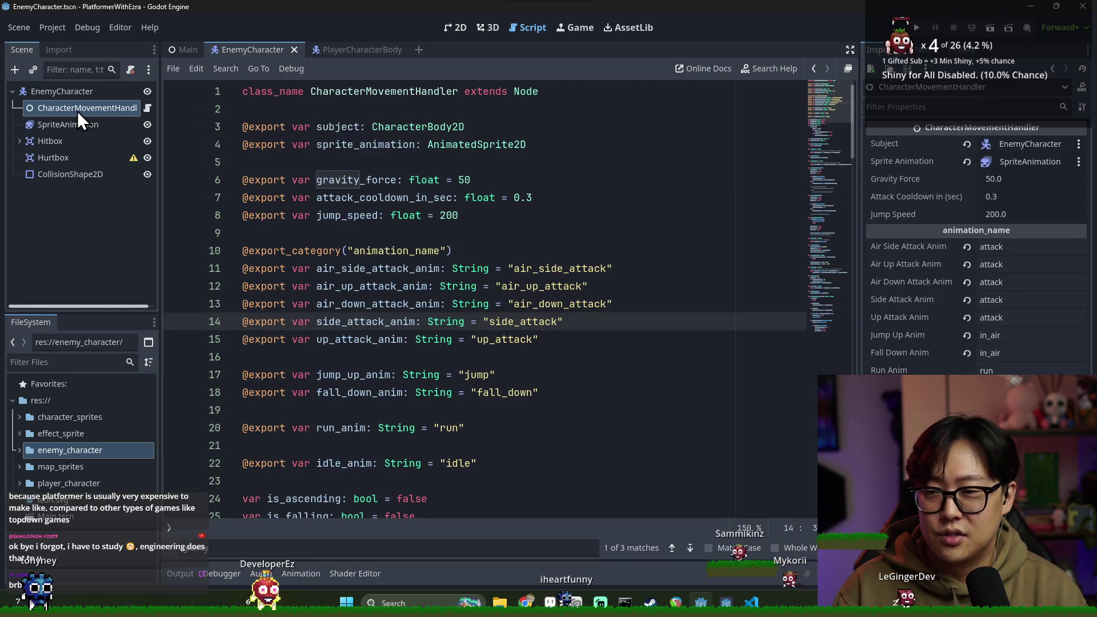
pyautogui.click(334, 50)
pyautogui.click(248, 50)
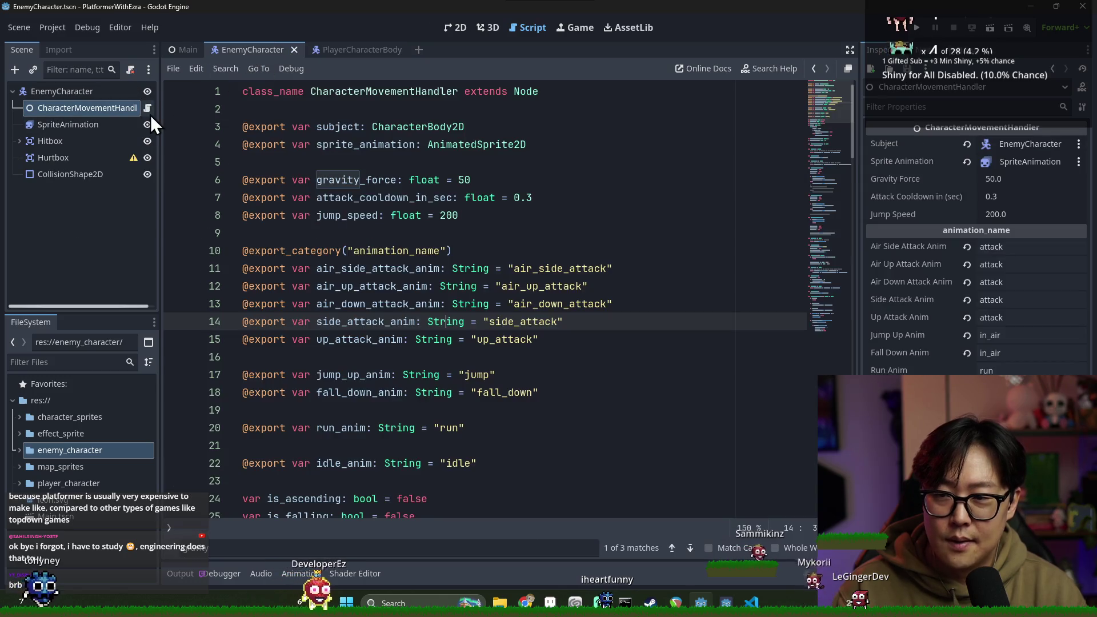
pyautogui.click(334, 50)
pyautogui.hotkey('ctrl', 's')
pyautogui.click(282, 46)
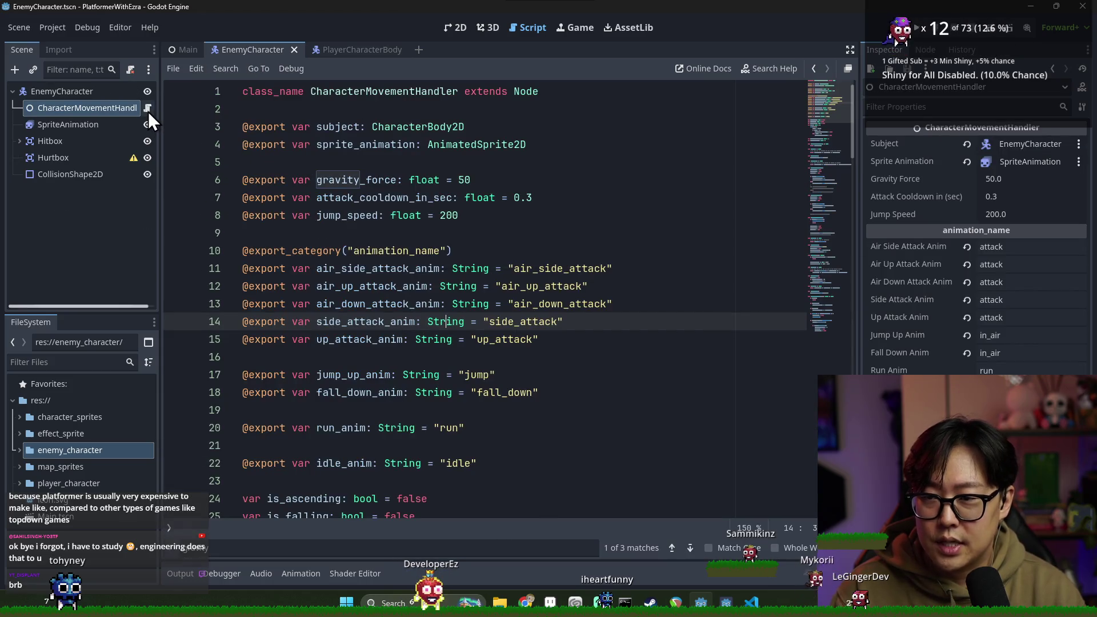
pyautogui.hotkey('ctrl', 's')
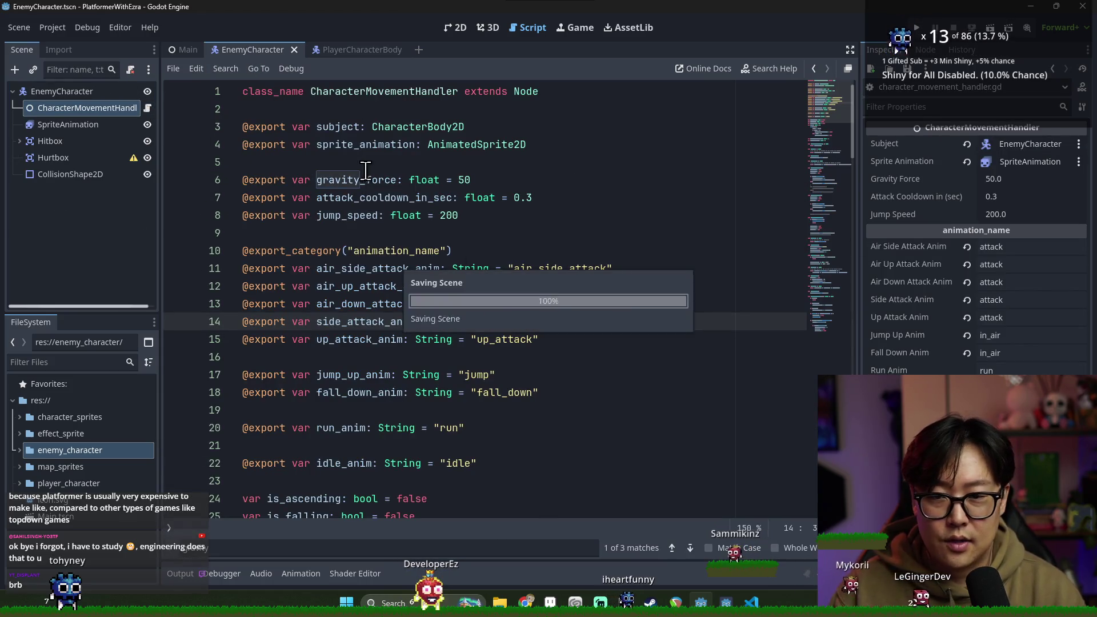
pyautogui.click(386, 140)
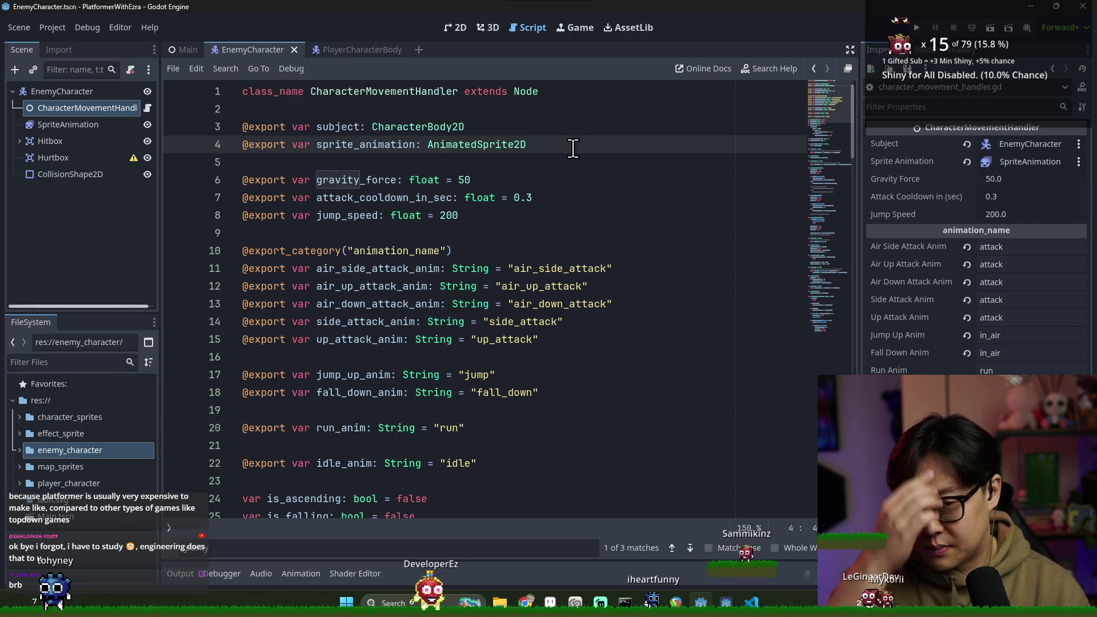
pyautogui.press('Return')
pyautogui.write('@export var attack_effect_')
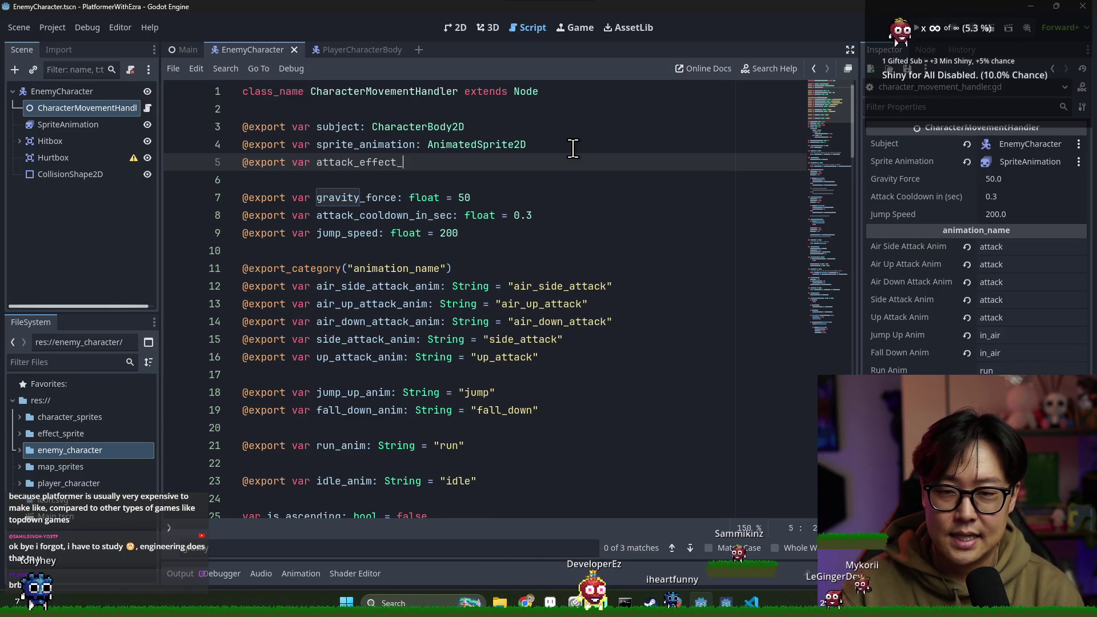
pyautogui.write('ation_P')
pyautogui.write('P')
pyautogui.press('Return')
pyautogui.hotkey('ctrl', 's')
pyautogui.doubleClick(387, 164)
# Step: Uncomment the flip_h block on lines 63–67 and replace slash_animation with attack_effect_animation
pyautogui.scroll(-15, 387, 163)
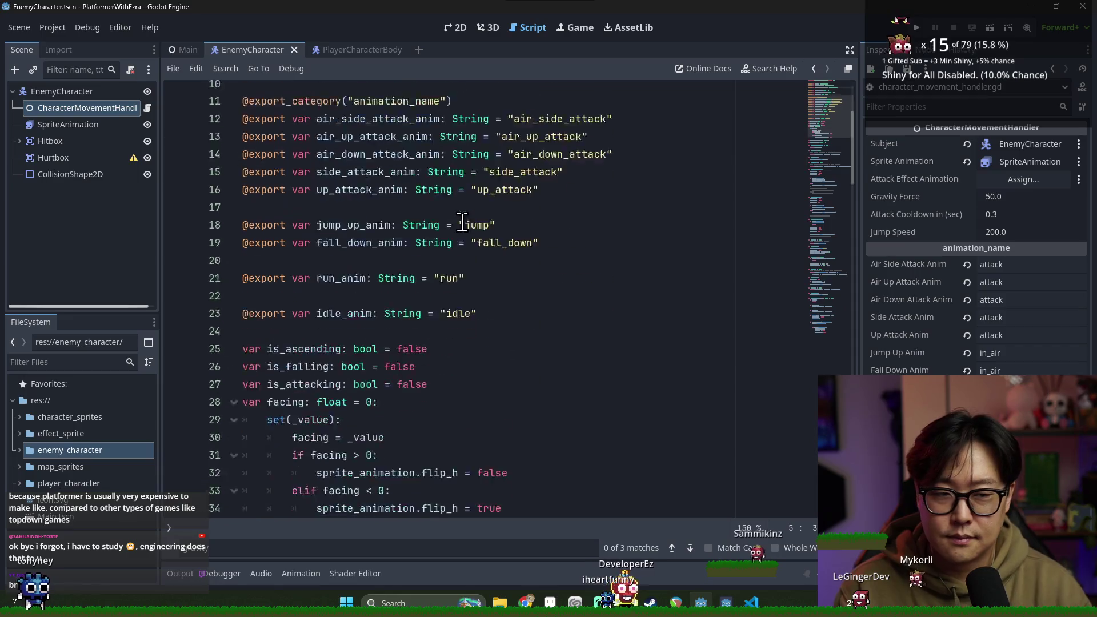
pyautogui.moveTo(275, 232)
pyautogui.mouseDown()
pyautogui.moveTo(338, 251)
pyautogui.moveTo(318, 303)
pyautogui.moveTo(361, 304)
pyautogui.mouseUp()
pyautogui.hotkey('ctrl', 'k')
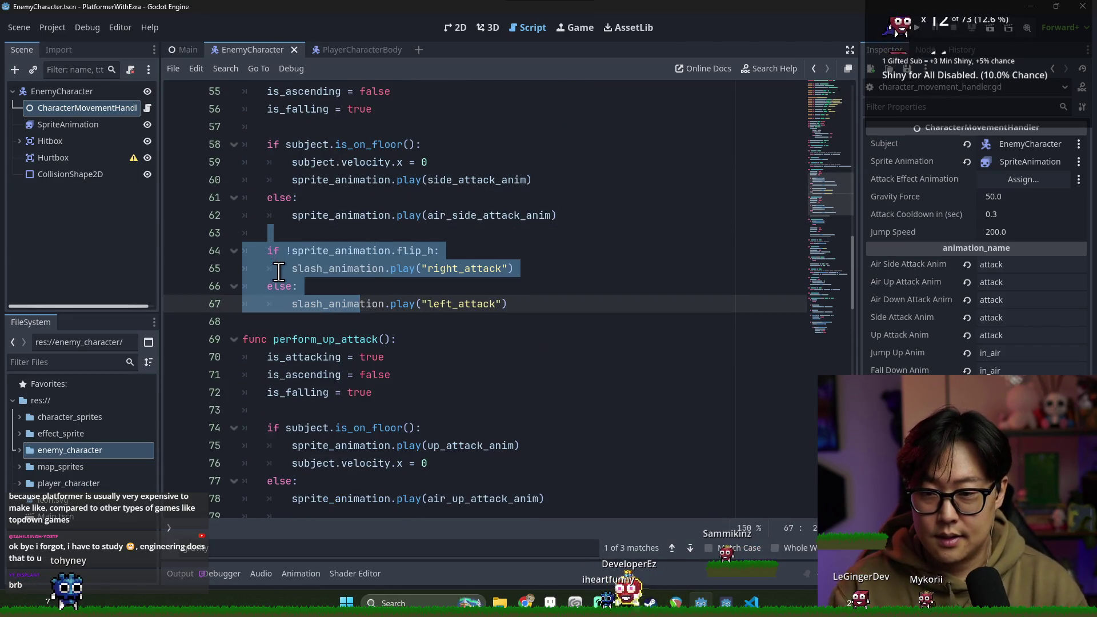
pyautogui.doubleClick(302, 269)
pyautogui.write('attack_effect_animation')
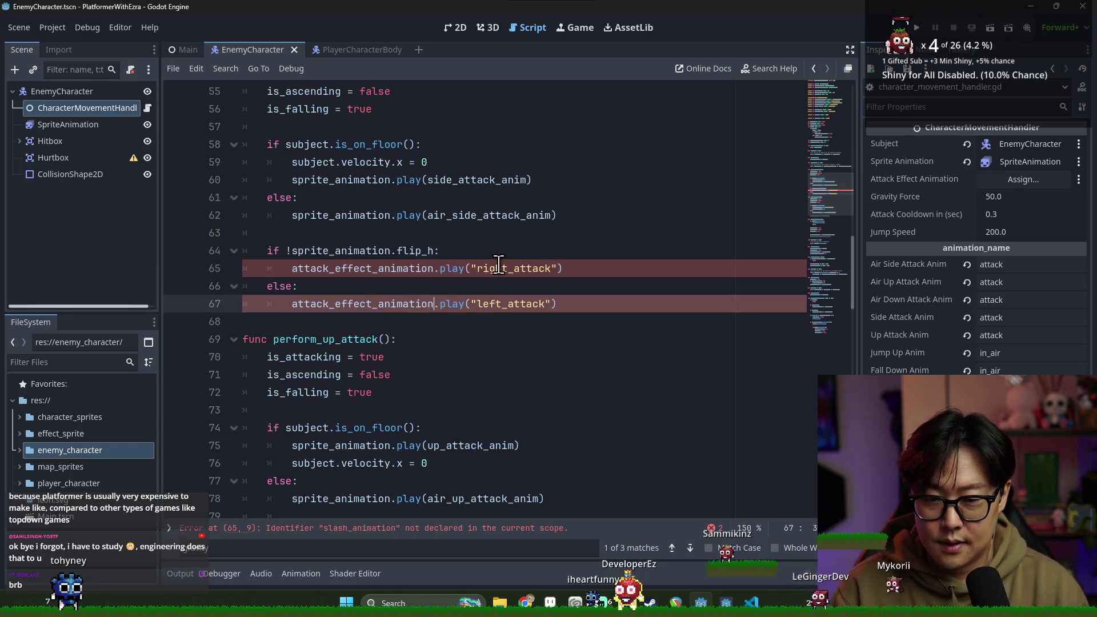
pyautogui.moveTo(498, 267); pyautogui.dragTo(552, 268)
pyautogui.scroll(2, 463, 297)
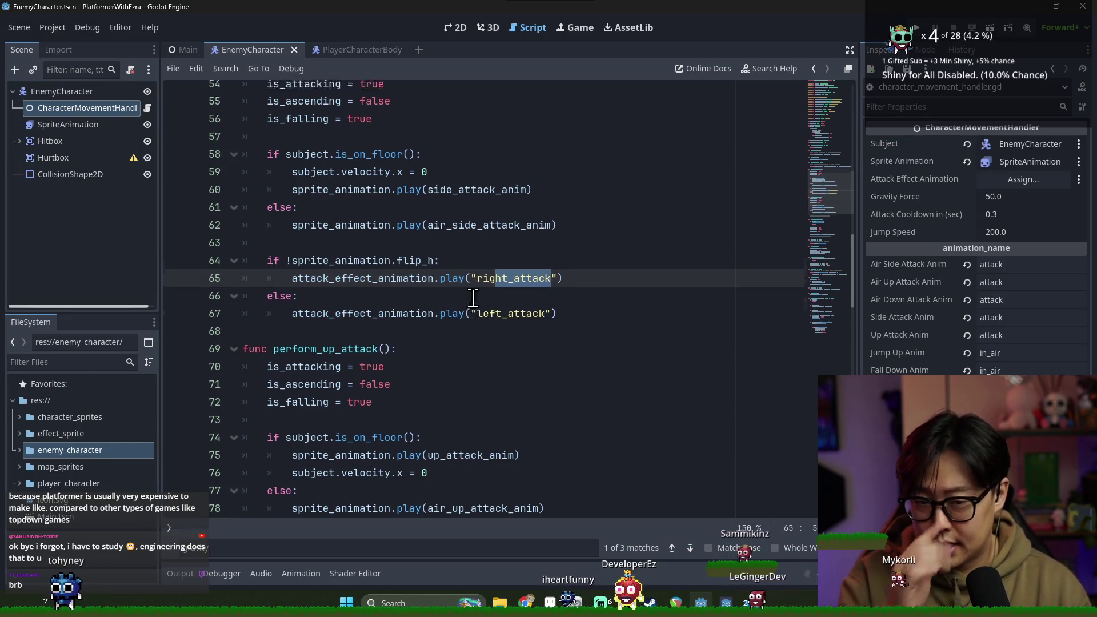
pyautogui.doubleClick(468, 233)
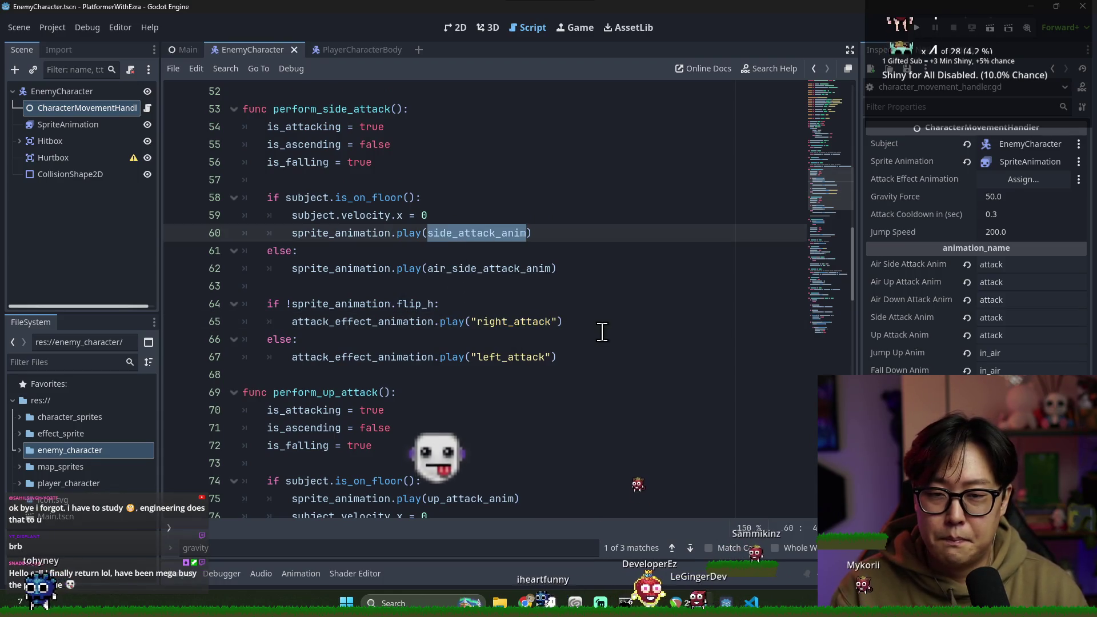
pyautogui.scroll(15, 523, 329)
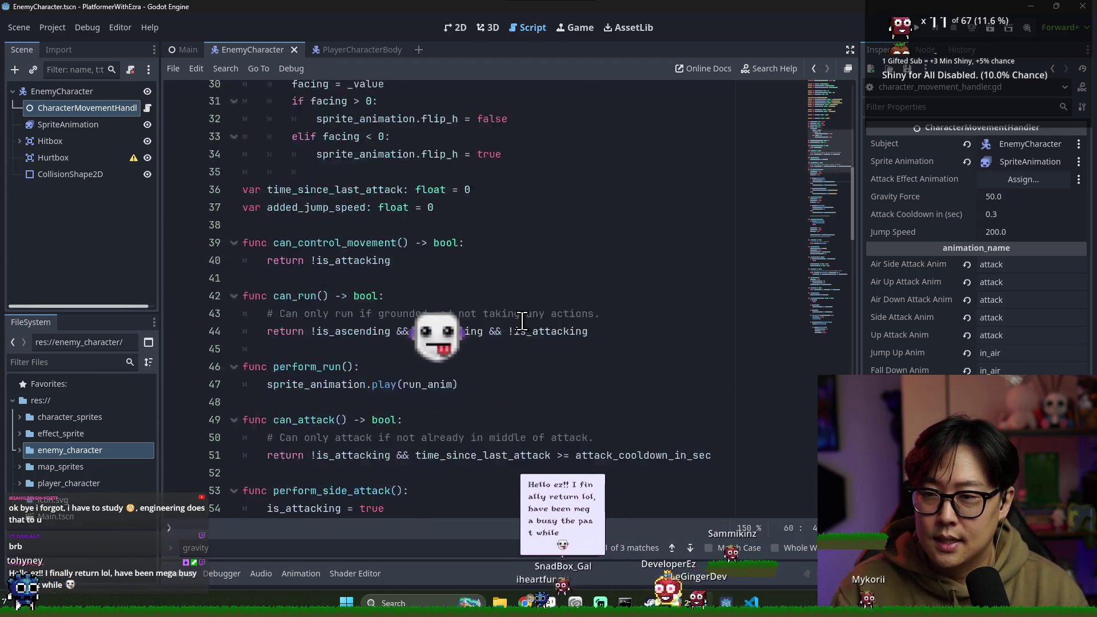
pyautogui.scroll(-5, 531, 314)
pyautogui.scroll(4, 533, 313)
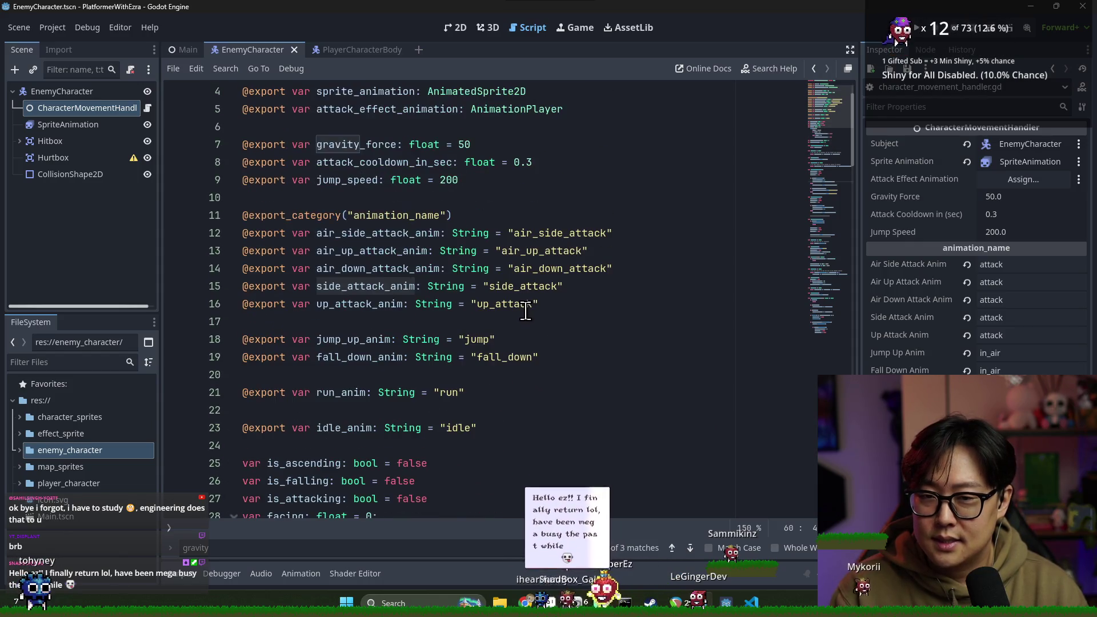
# Step: Rename the line 11 export category to 'sprite_animation_name'
pyautogui.doubleClick(387, 216)
pyautogui.click(349, 212)
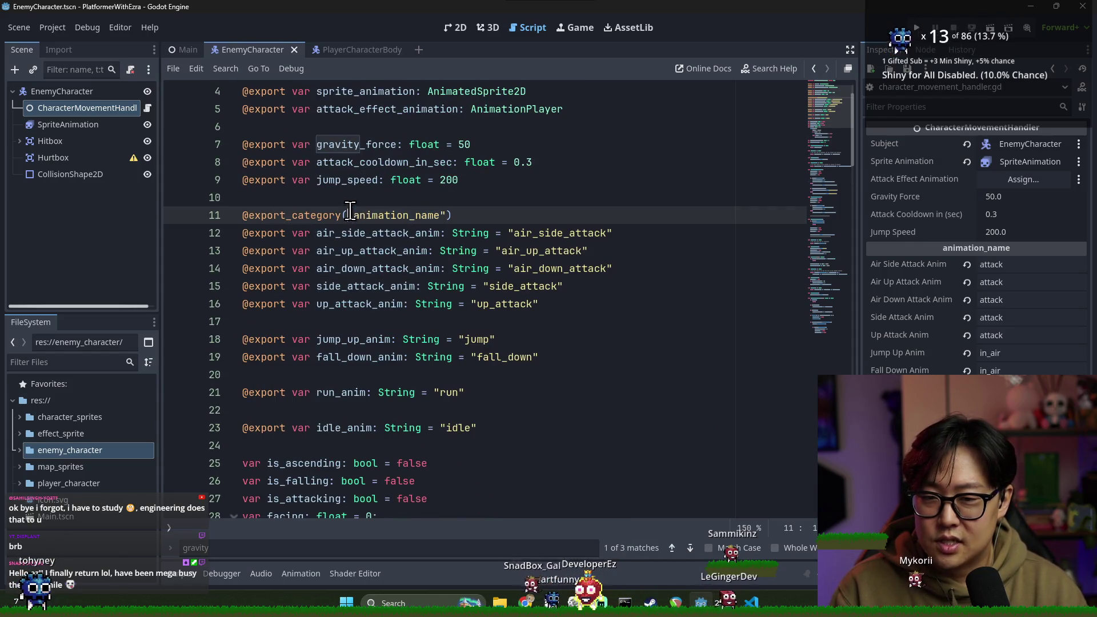
pyautogui.write('e_')
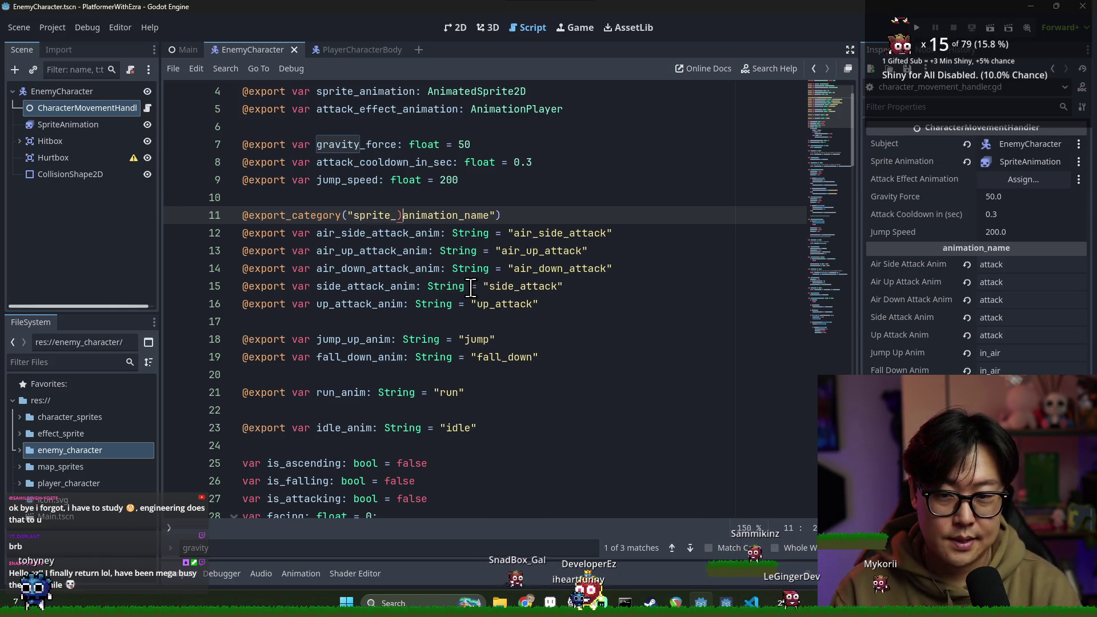
pyautogui.click(156, 135)
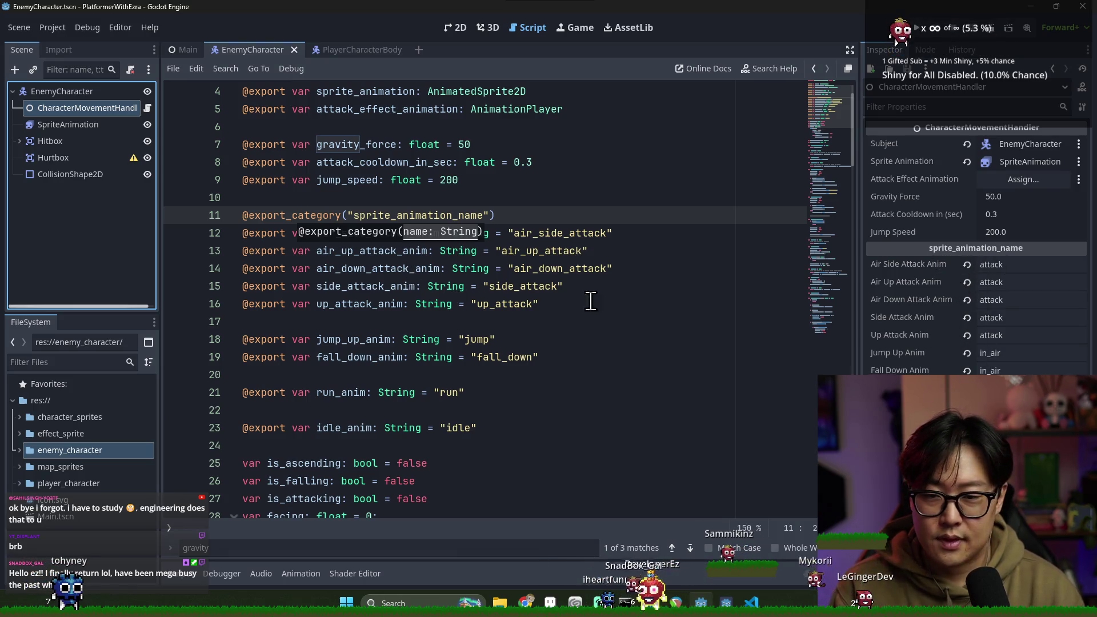
pyautogui.scroll(-1, 501, 358)
pyautogui.click(510, 380)
pyautogui.press('Return')
pyautogui.press('Return')
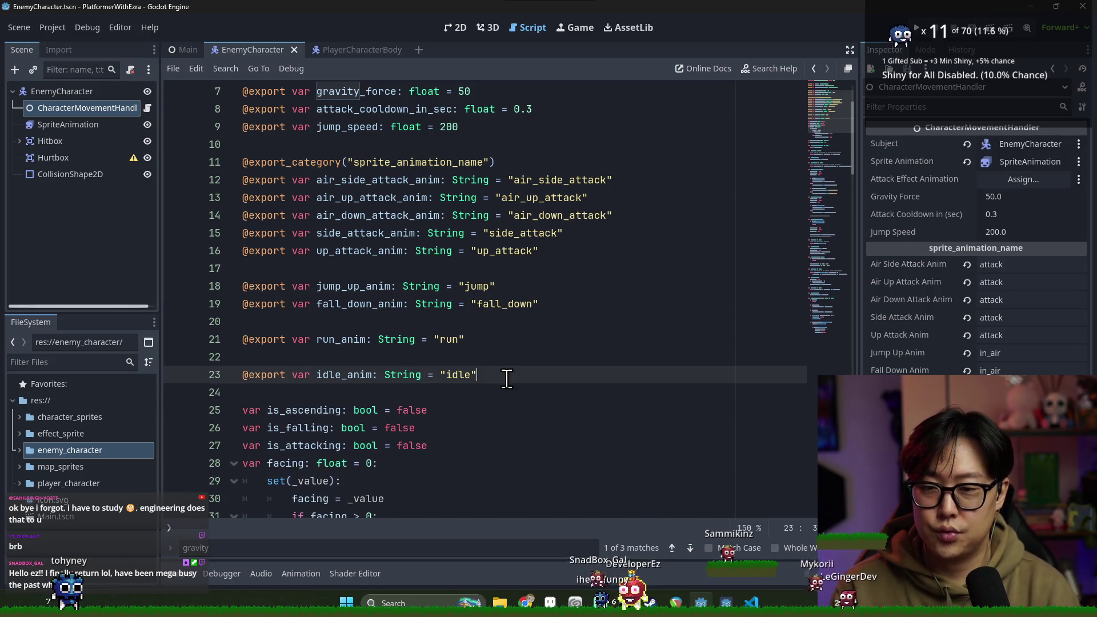
pyautogui.write('@epoxrt')
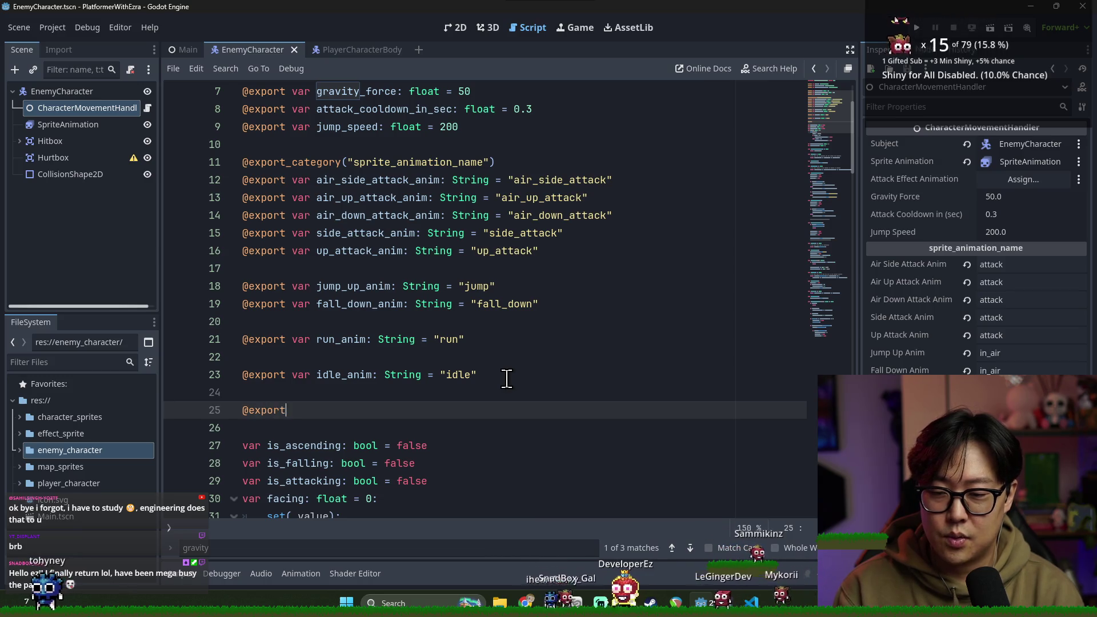
pyautogui.write('_cat')
pyautogui.write('y(')
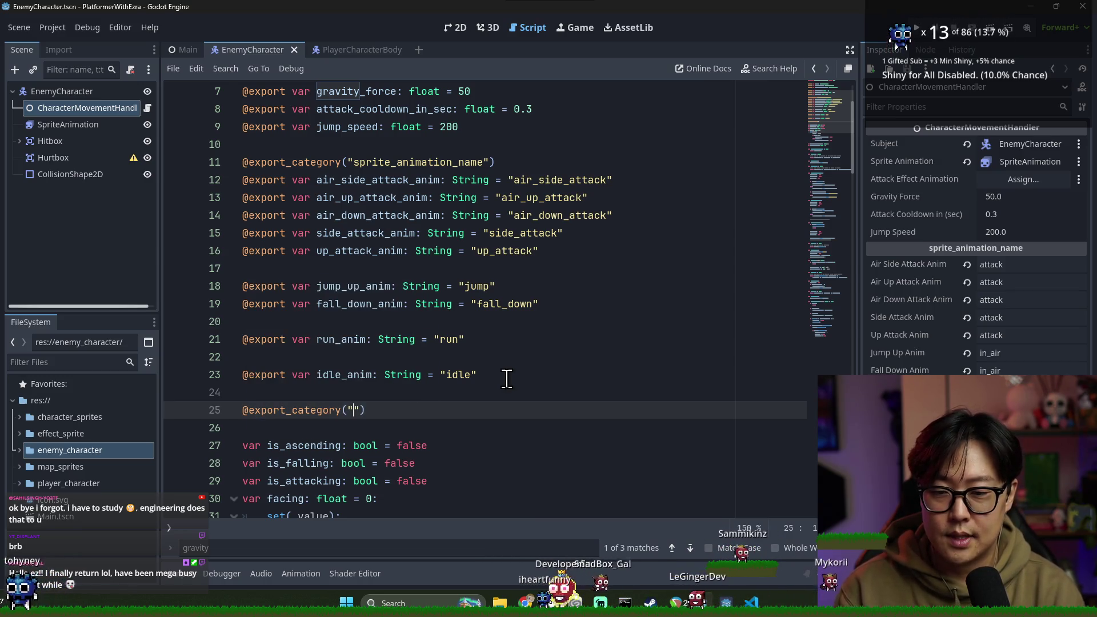
pyautogui.write('animation_name')
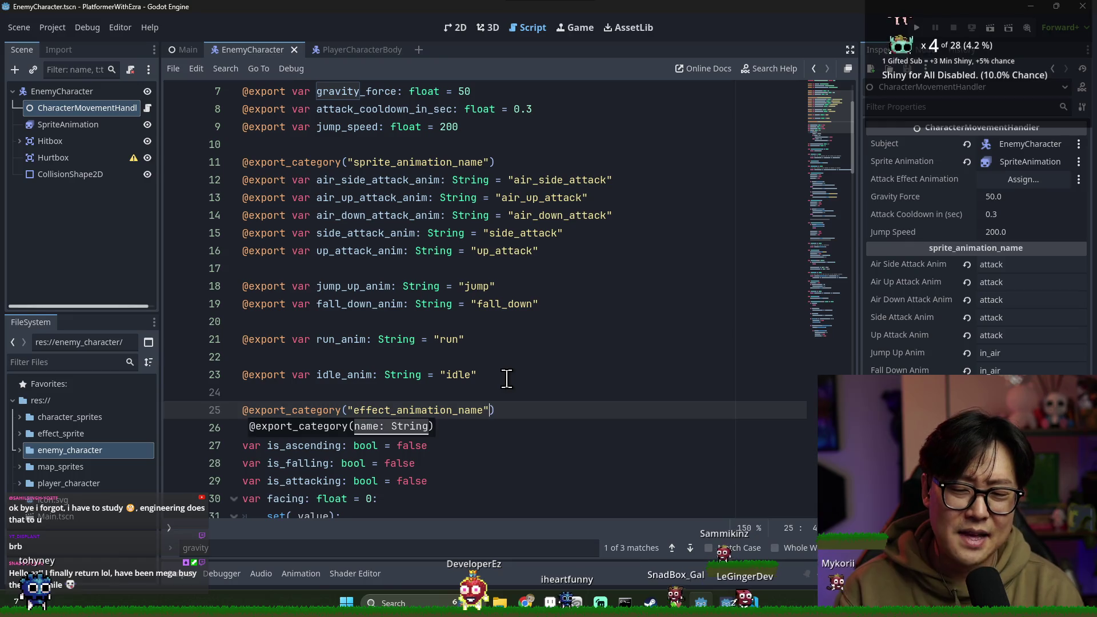
pyautogui.press('End')
pyautogui.press('Return')
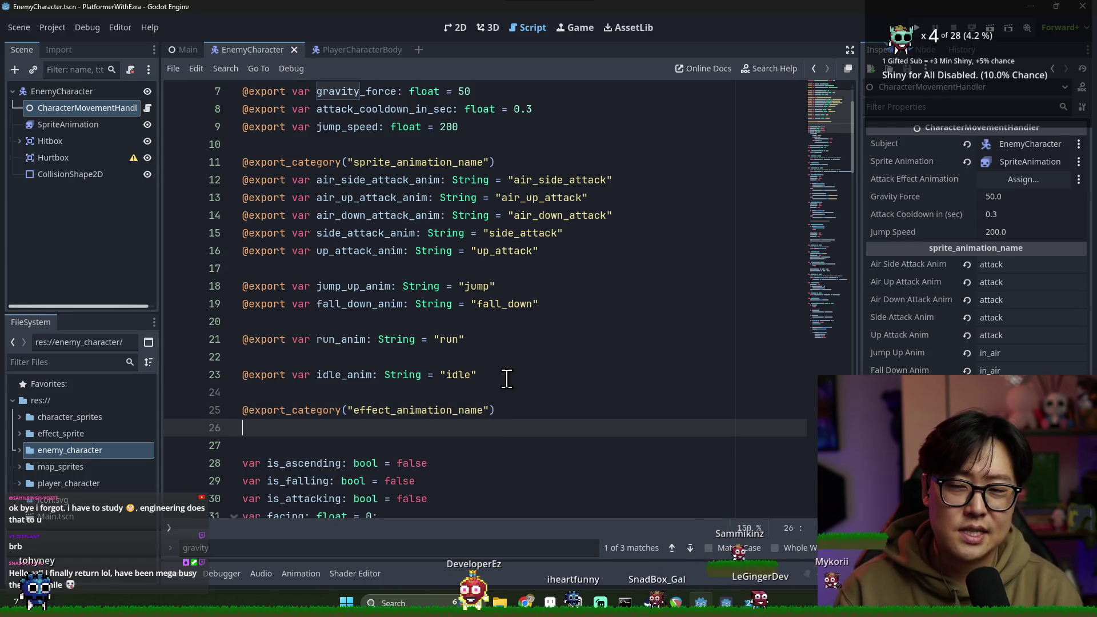
pyautogui.write('@export var')
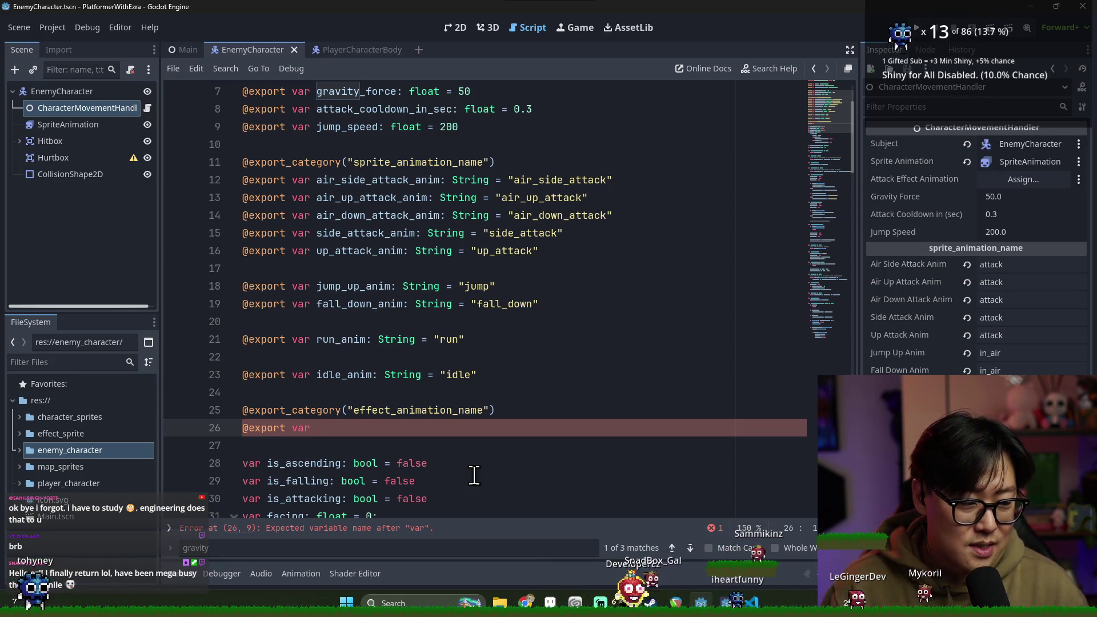
pyautogui.scroll(-3, 497, 460)
pyautogui.scroll(1, 425, 388)
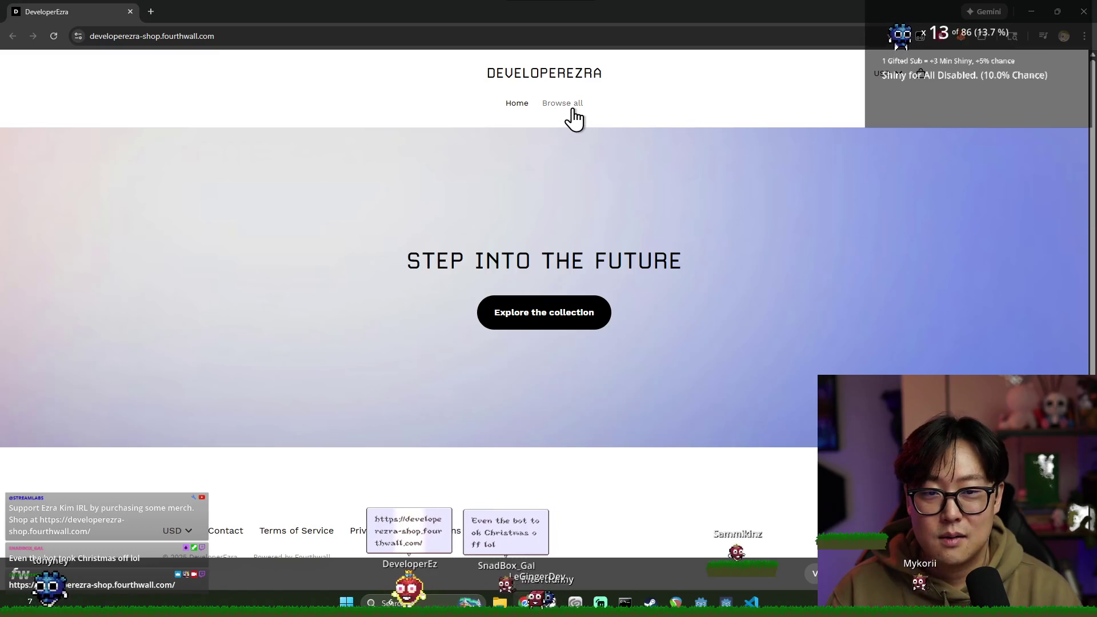
# Step: Browse all products and preview the 99% Burnt Out Fading Crop-T in five colours
pyautogui.click(564, 105)
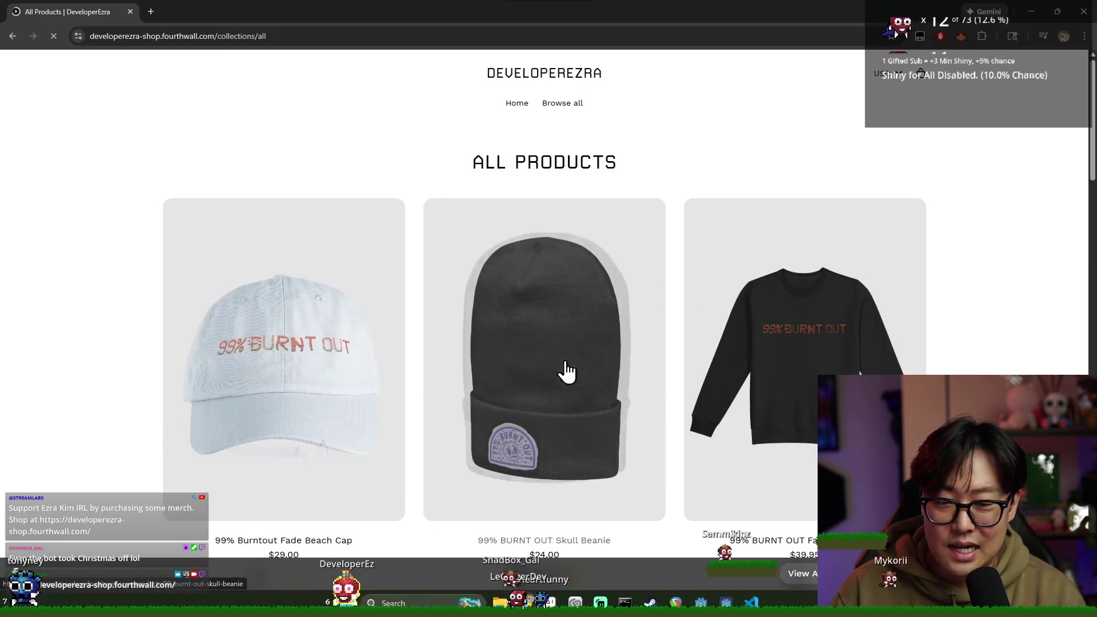
pyautogui.scroll(-5, 778, 337)
pyautogui.scroll(1, 421, 245)
pyautogui.scroll(-3, 318, 321)
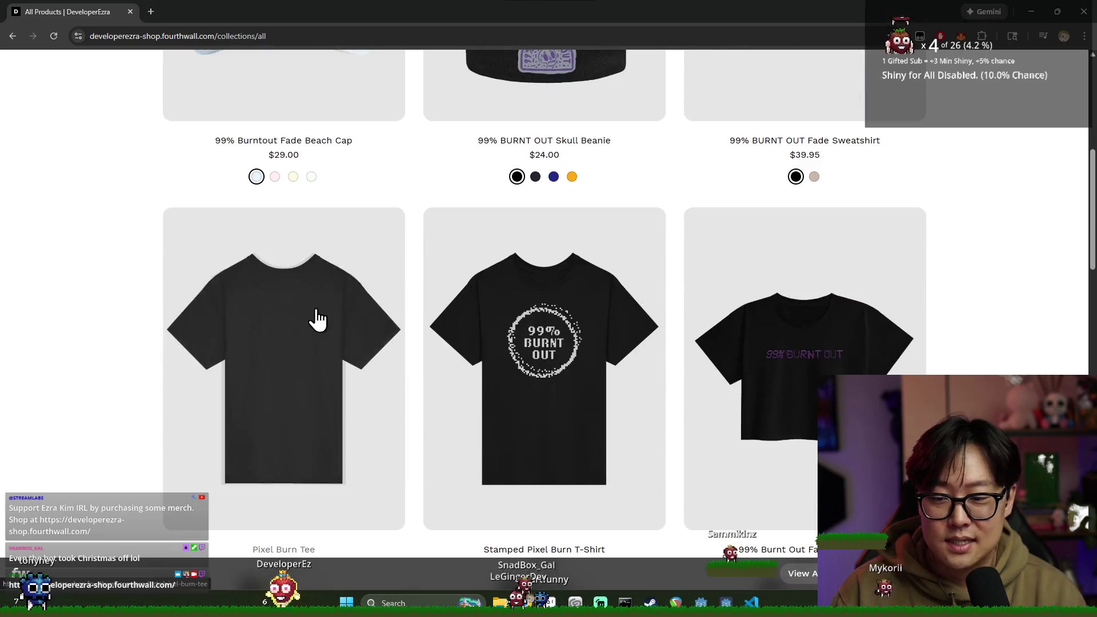
pyautogui.scroll(-3, 628, 329)
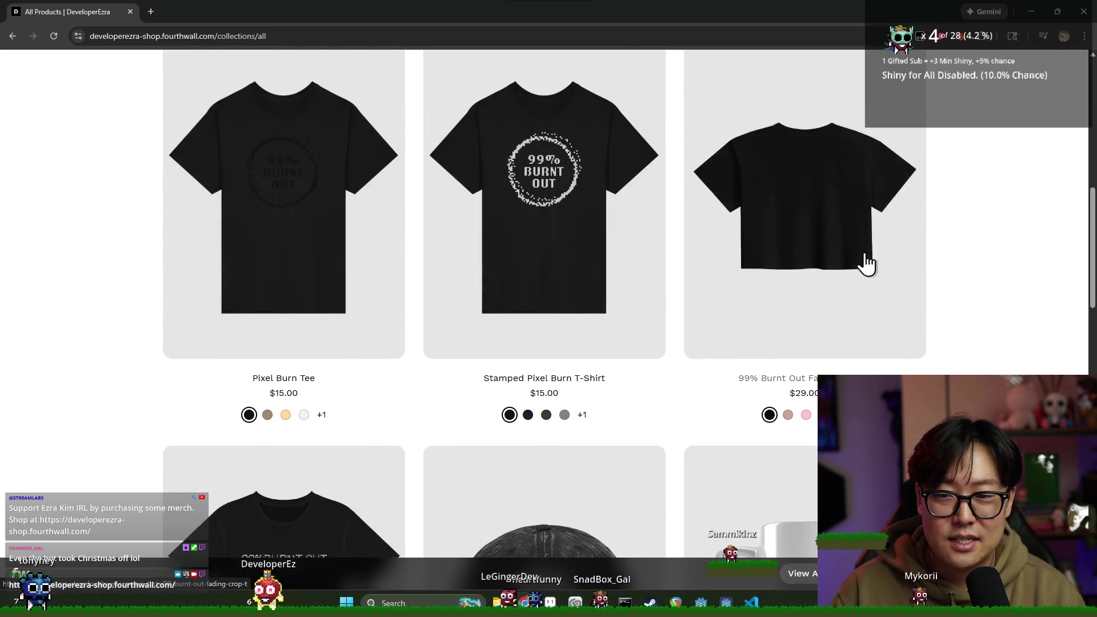
pyautogui.scroll(-4, 743, 286)
pyautogui.scroll(5, 715, 314)
pyautogui.click(806, 264)
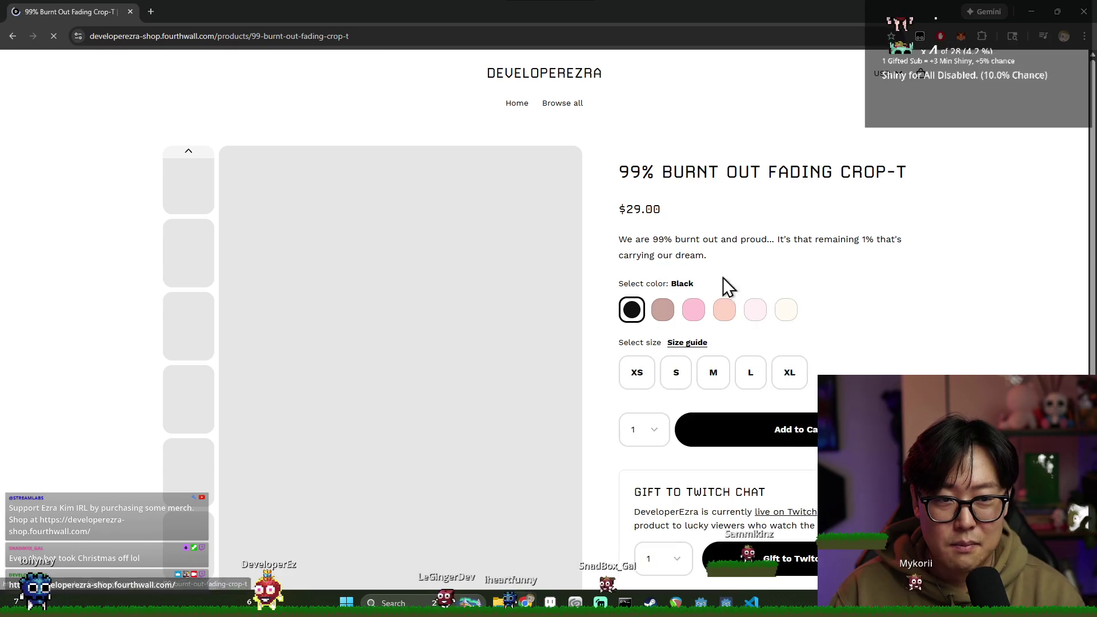
pyautogui.click(664, 312)
pyautogui.click(694, 312)
pyautogui.click(723, 313)
pyautogui.click(757, 313)
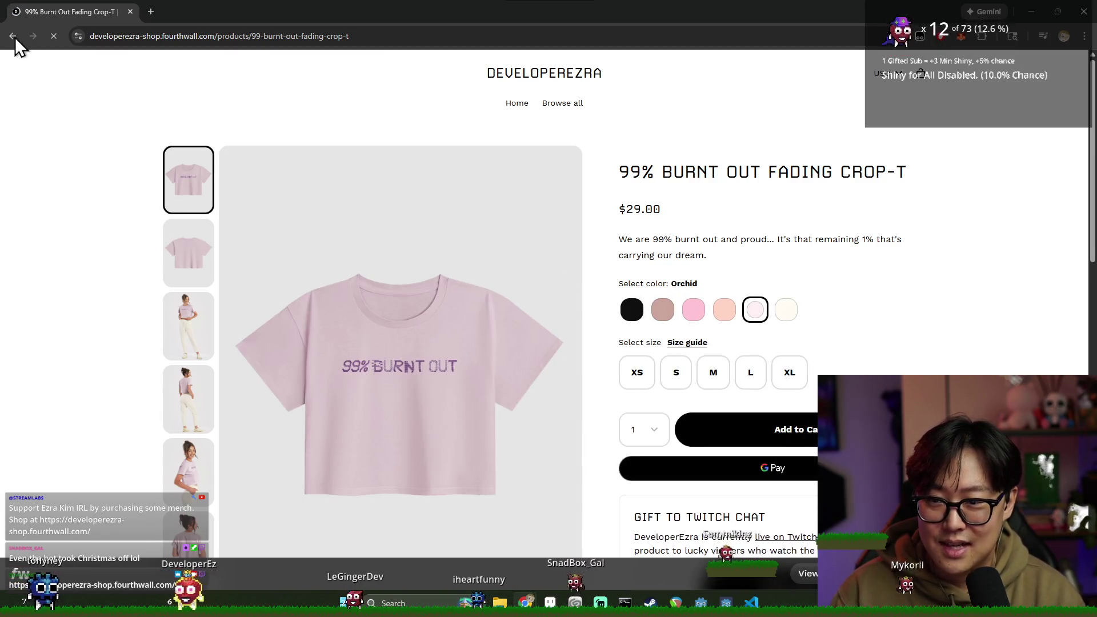
pyautogui.click(13, 36)
# Step: View the Fading Unisex T-Shirt and white Magical Game Dev Mug product pages
pyautogui.scroll(-5, 438, 336)
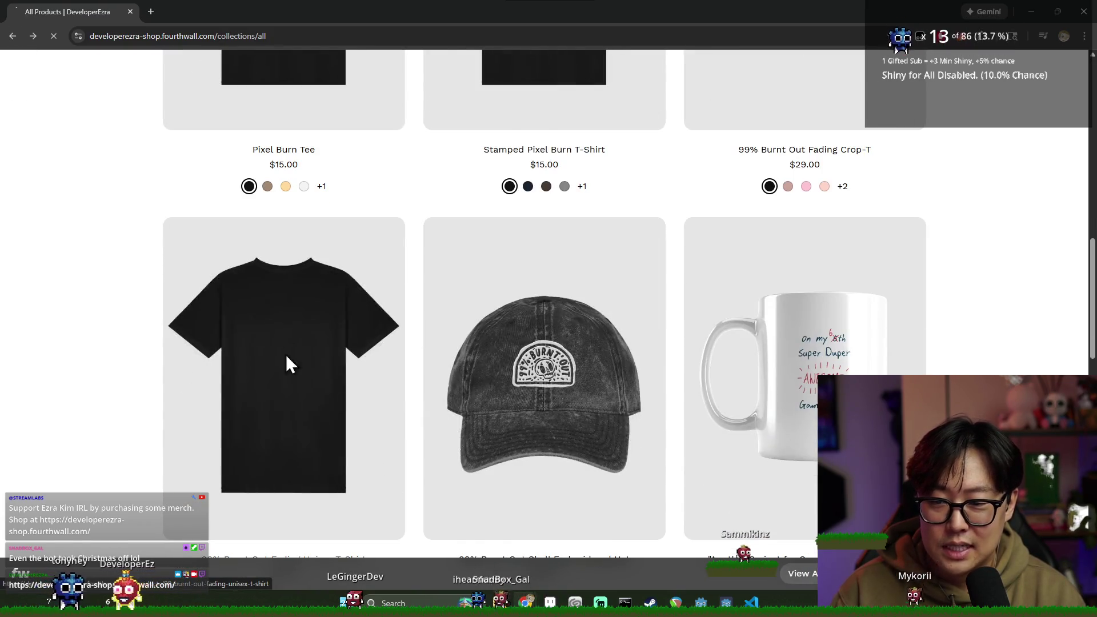
pyautogui.click(288, 361)
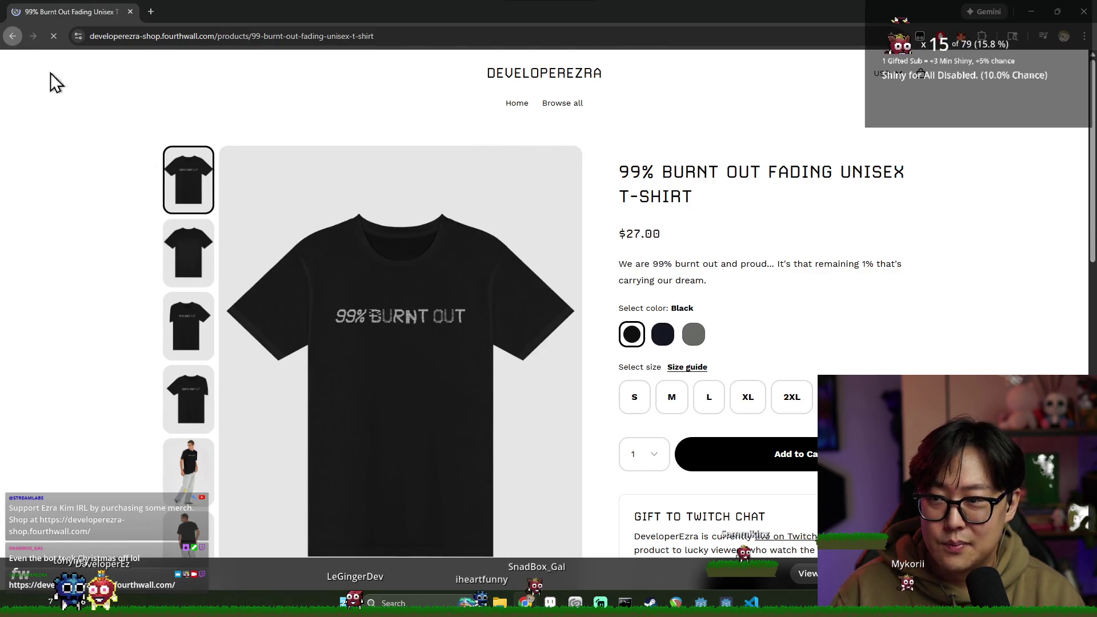
pyautogui.hotkey('alt', 'Left')
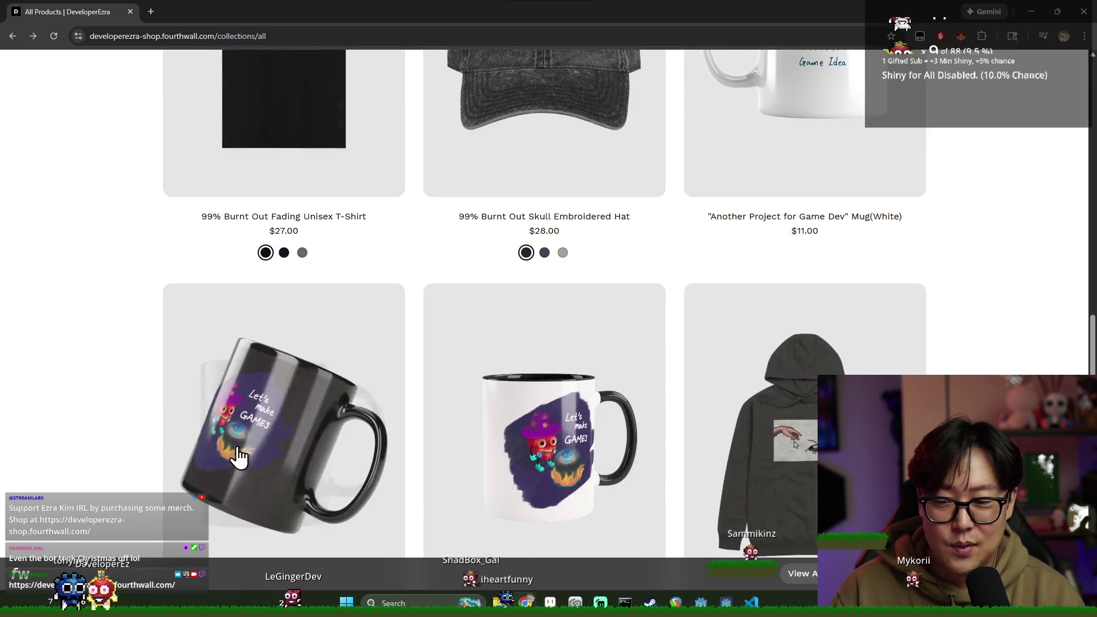
pyautogui.click(651, 334)
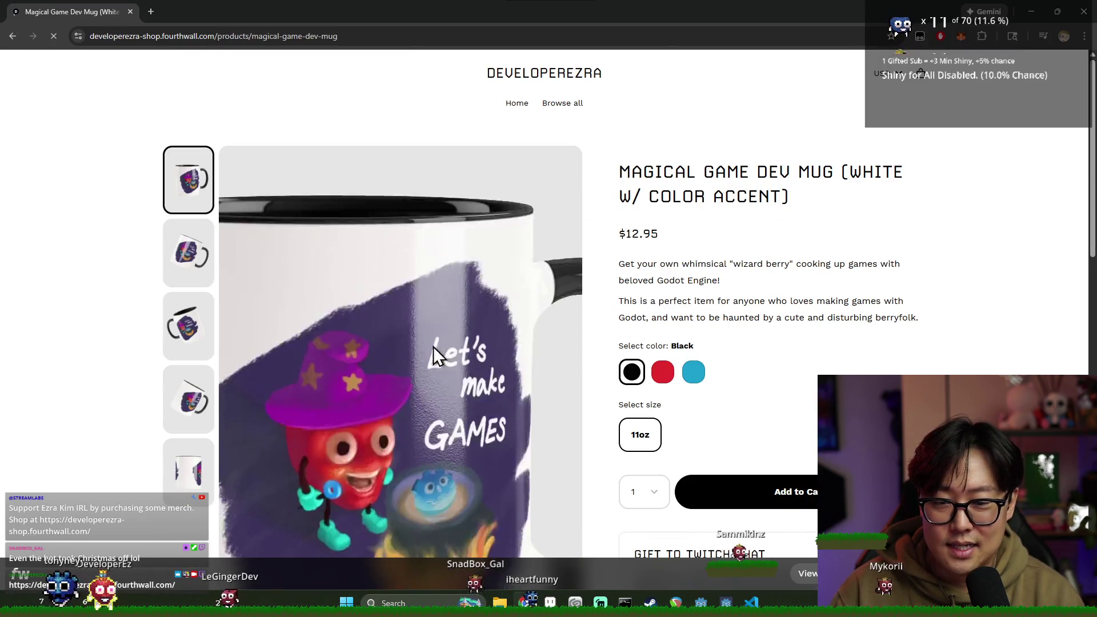
pyautogui.hotkey('alt', 'Left')
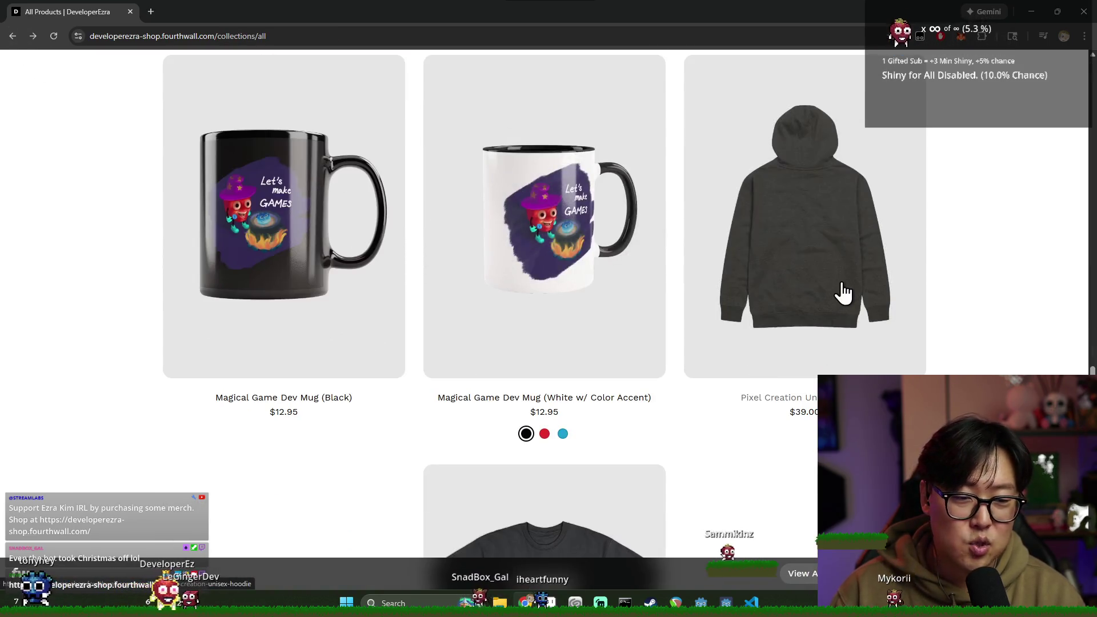
# Step: View the Pixelated Creation Men's Tee page, then return to the Godot script editor
pyautogui.scroll(-2, 765, 274)
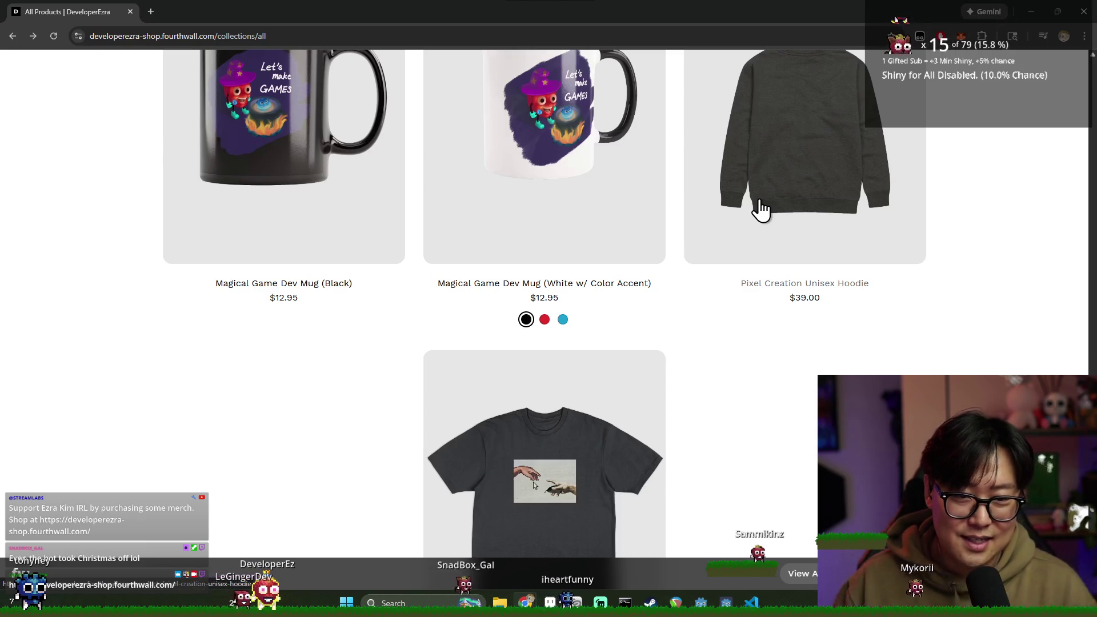
pyautogui.scroll(3, 706, 245)
pyautogui.scroll(-6, 771, 280)
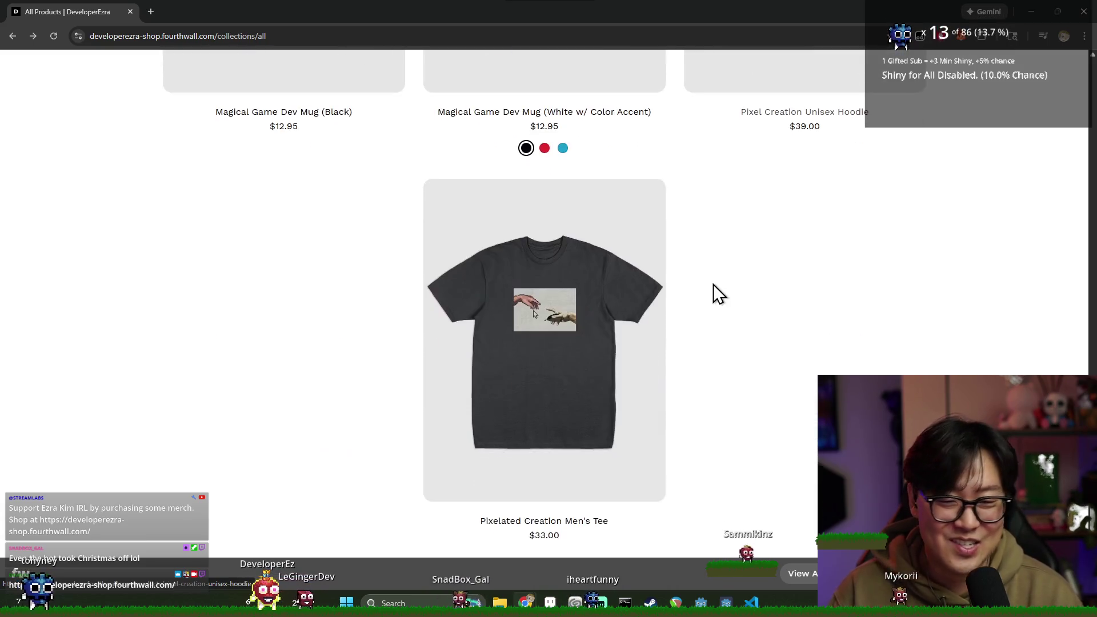
pyautogui.click(563, 294)
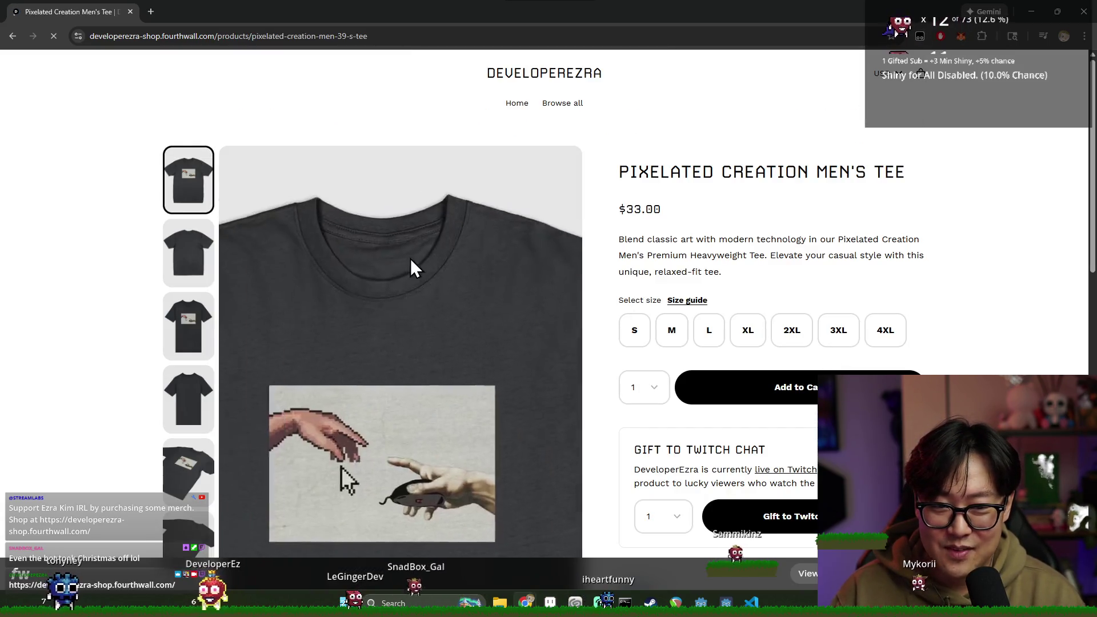
pyautogui.click(12, 36)
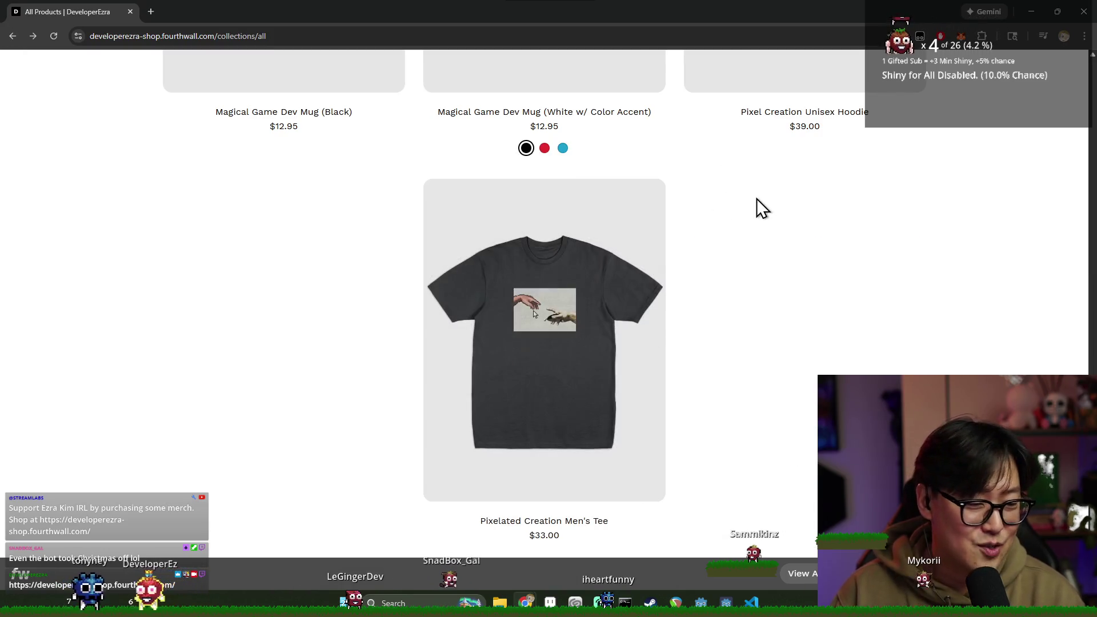
pyautogui.scroll(15, 782, 257)
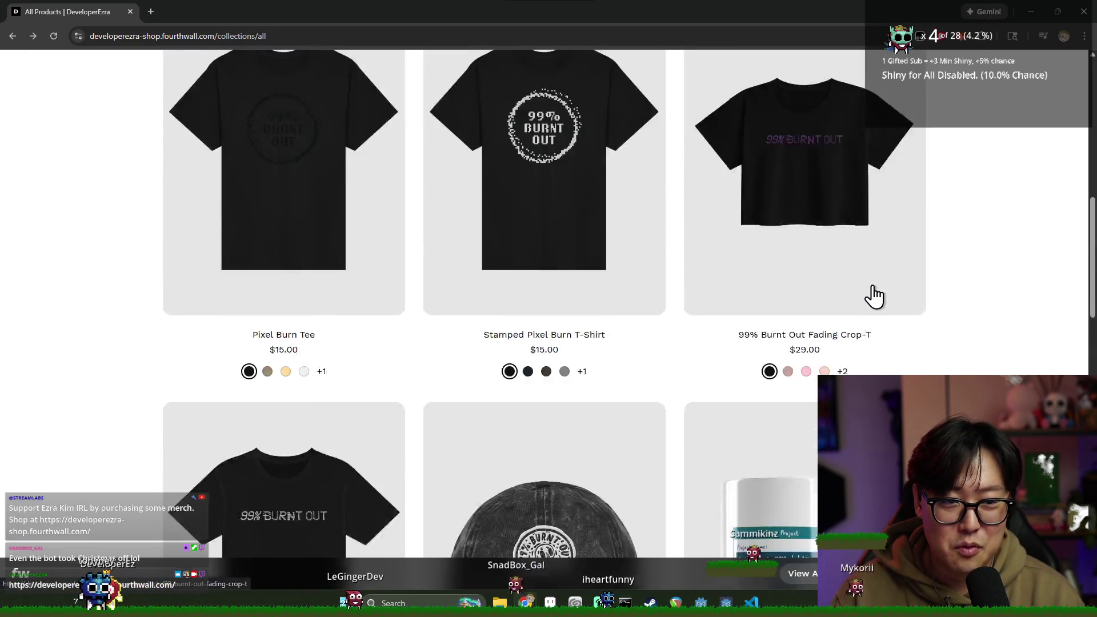
pyautogui.scroll(10, 873, 285)
pyautogui.scroll(-8, 872, 294)
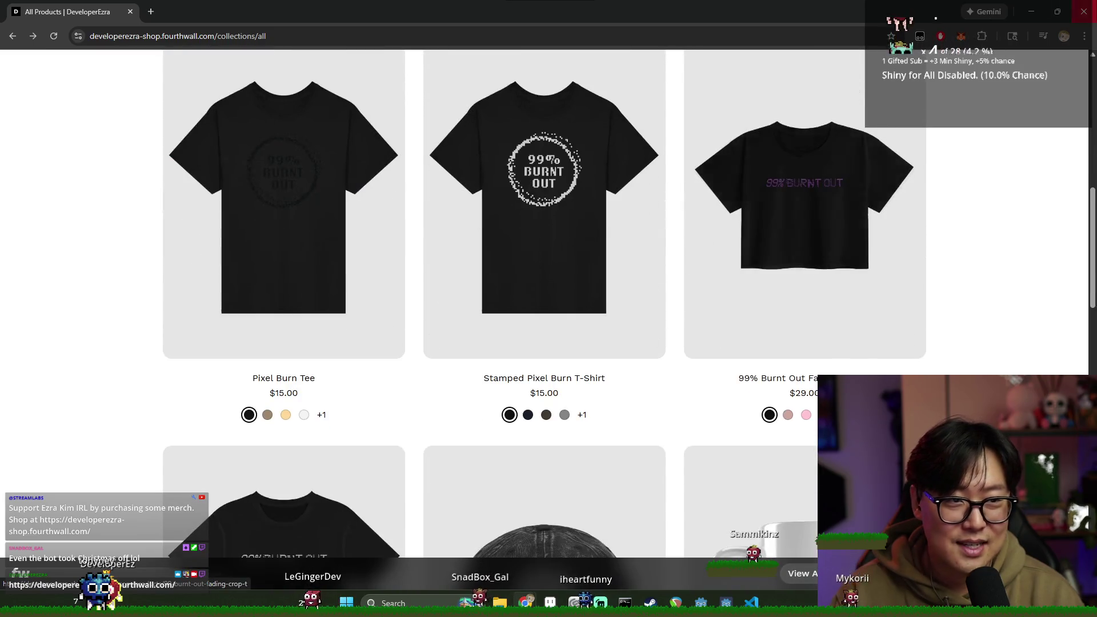
pyautogui.hotkey('alt', 'Tab')
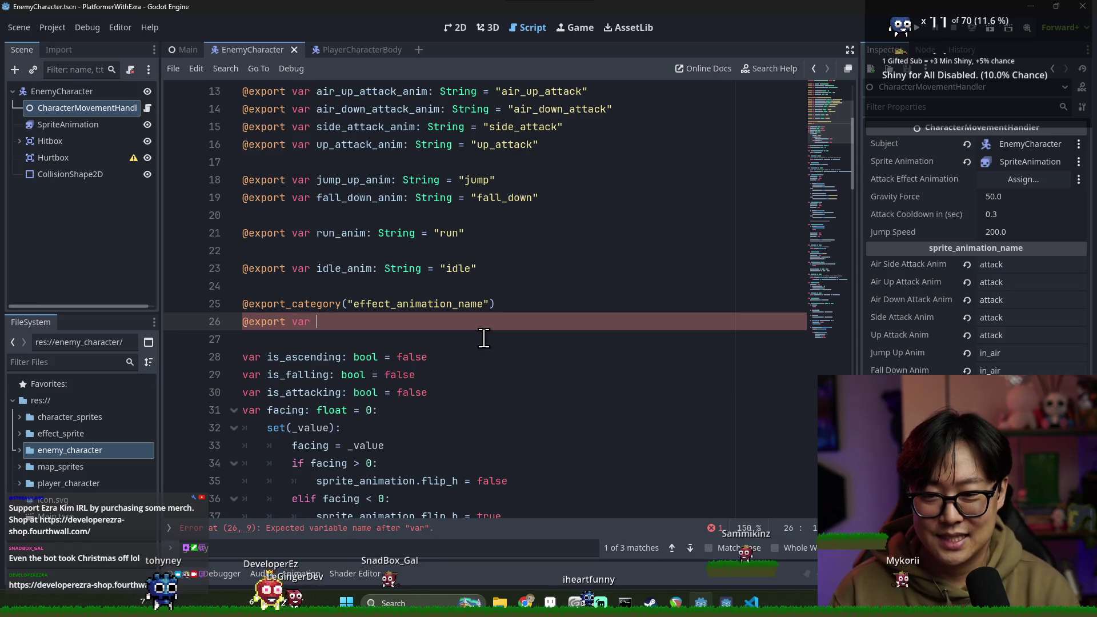
# Step: Rename the side attack variable from its anim suffix to side_attack_effect
pyautogui.scroll(2, 503, 400)
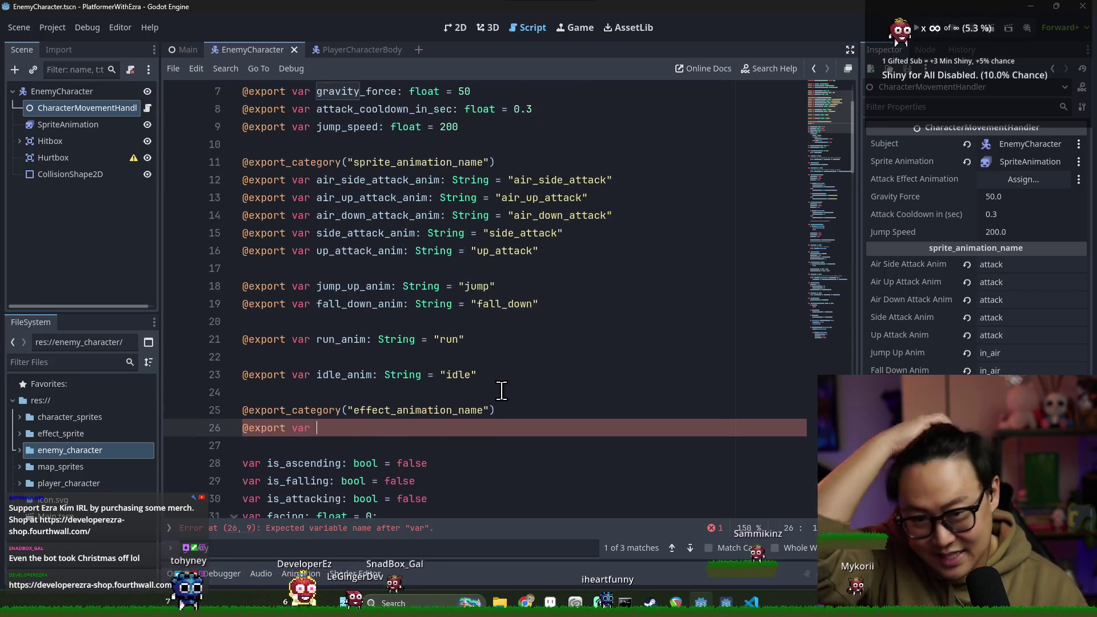
pyautogui.write('s')
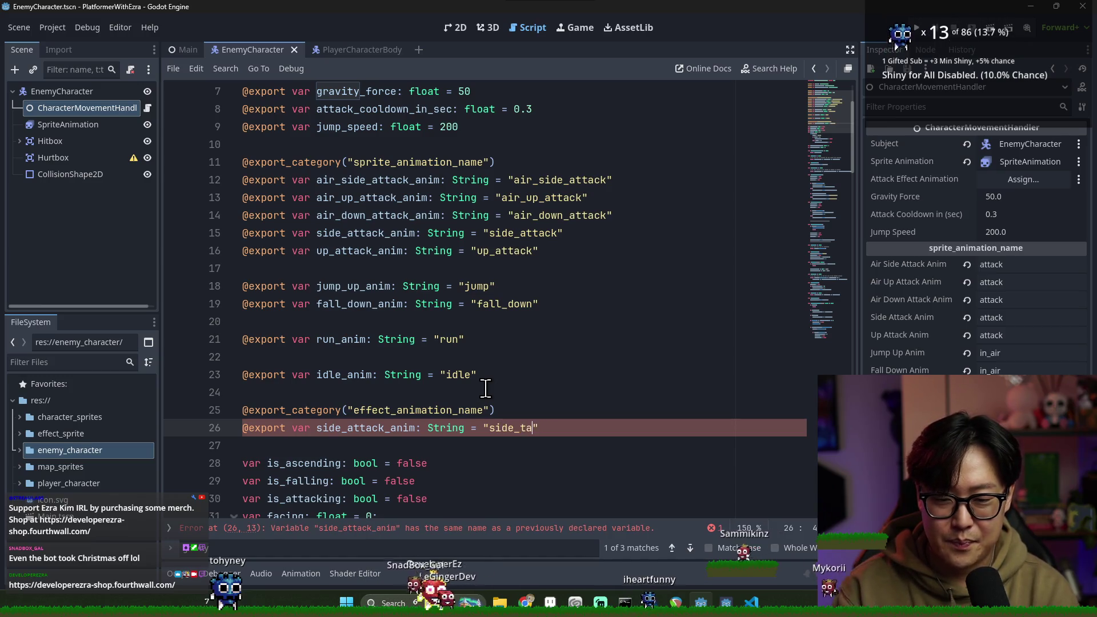
pyautogui.press('Return')
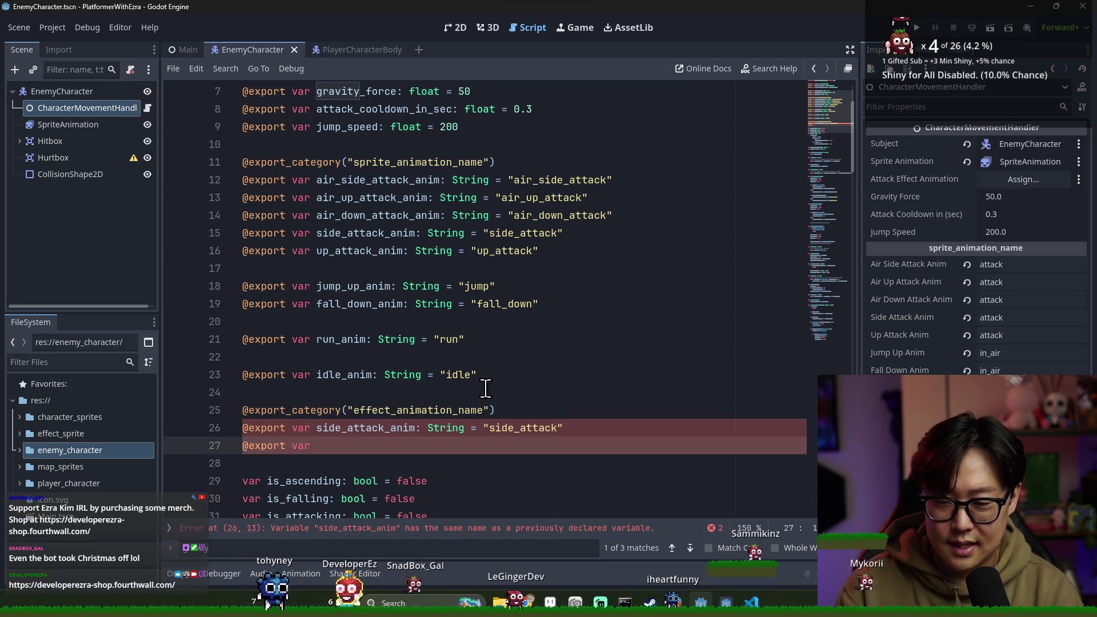
pyautogui.write('_attack_anim: String = "up_at')
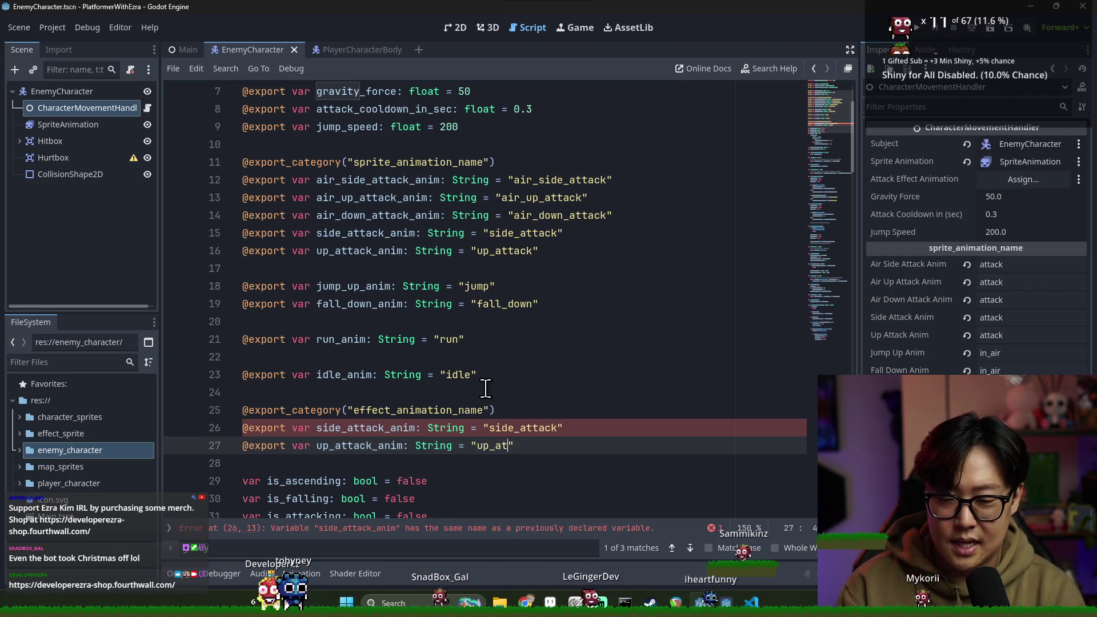
pyautogui.click(333, 429)
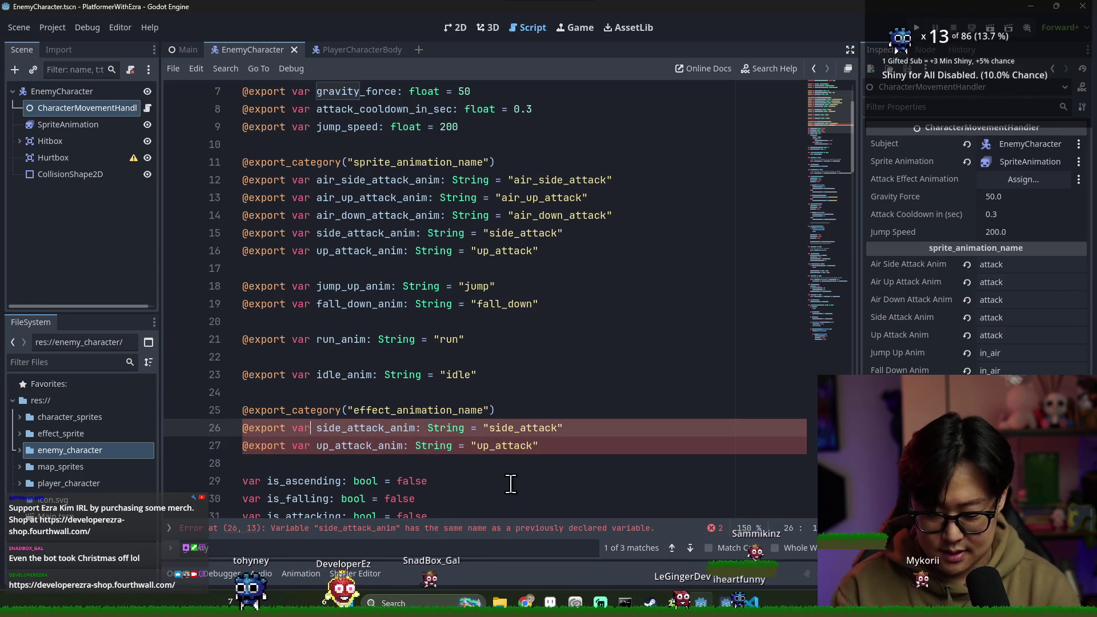
pyautogui.press('Right')
pyautogui.press('Right')
pyautogui.press('Right')
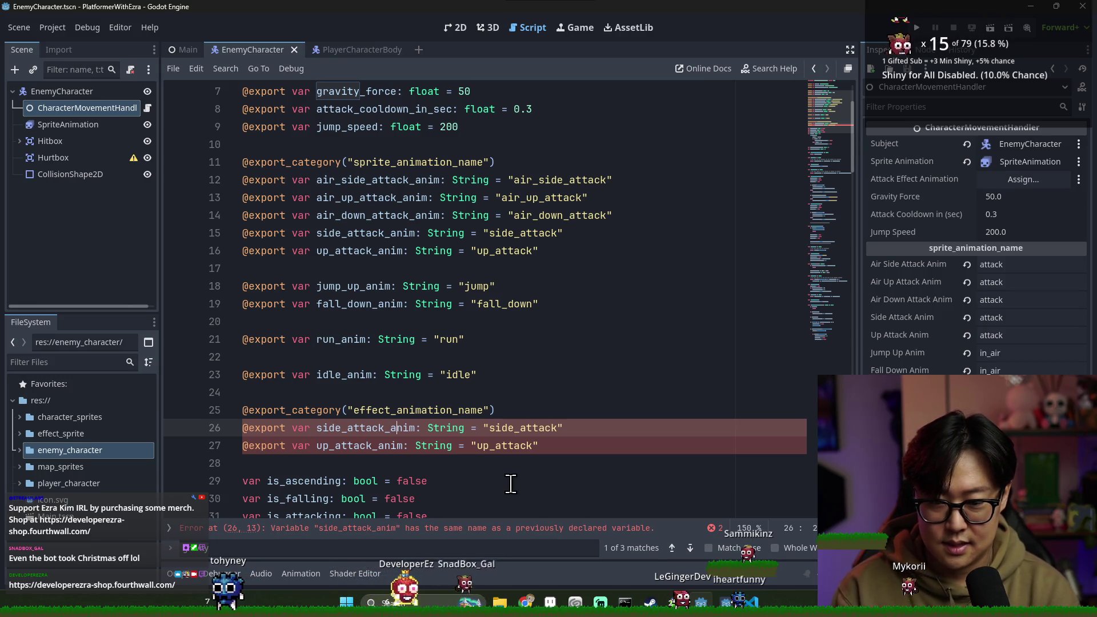
pyautogui.press('BackSpace')
pyautogui.press('BackSpace')
pyautogui.write('ffect')
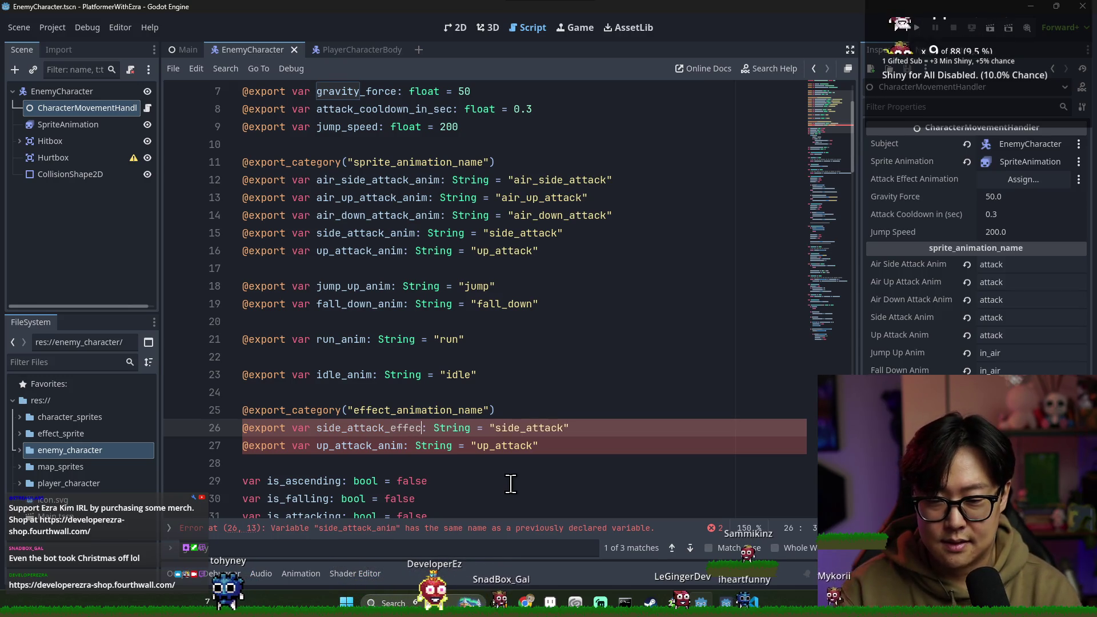
# Step: Rename the up attack variable to up_attack_effect, removing the leftover anim suffix on line 27
pyautogui.doubleClick(368, 428)
pyautogui.click(370, 448)
pyautogui.write('_effect')
pyautogui.hotkey('shift', 'ctrl', 'Right')
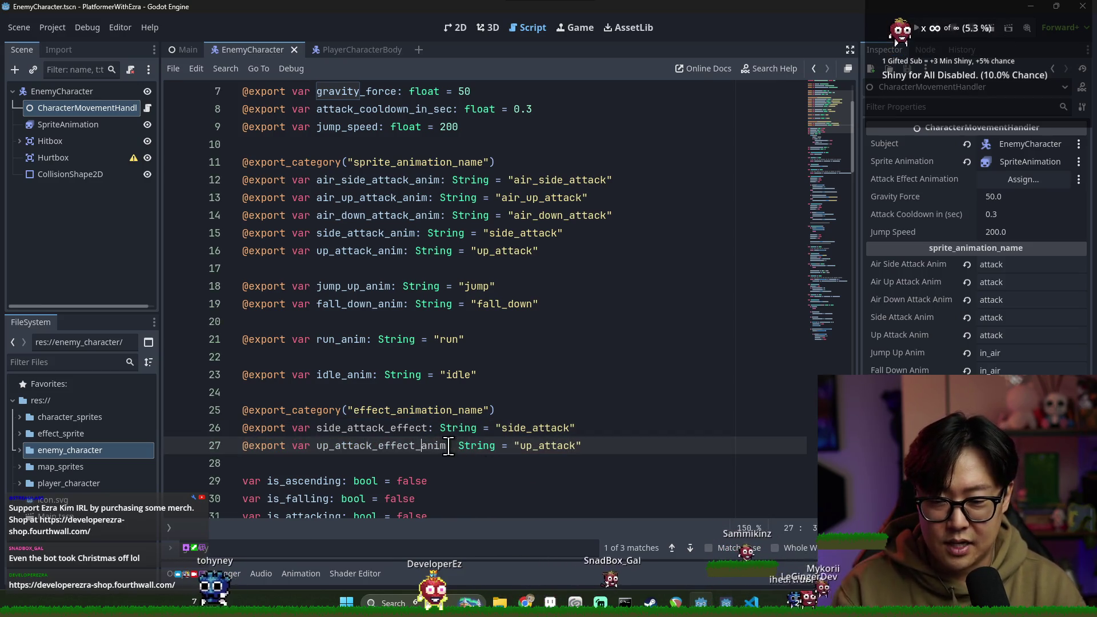
pyautogui.press('BackSpace')
pyautogui.press('BackSpace')
pyautogui.click(343, 464)
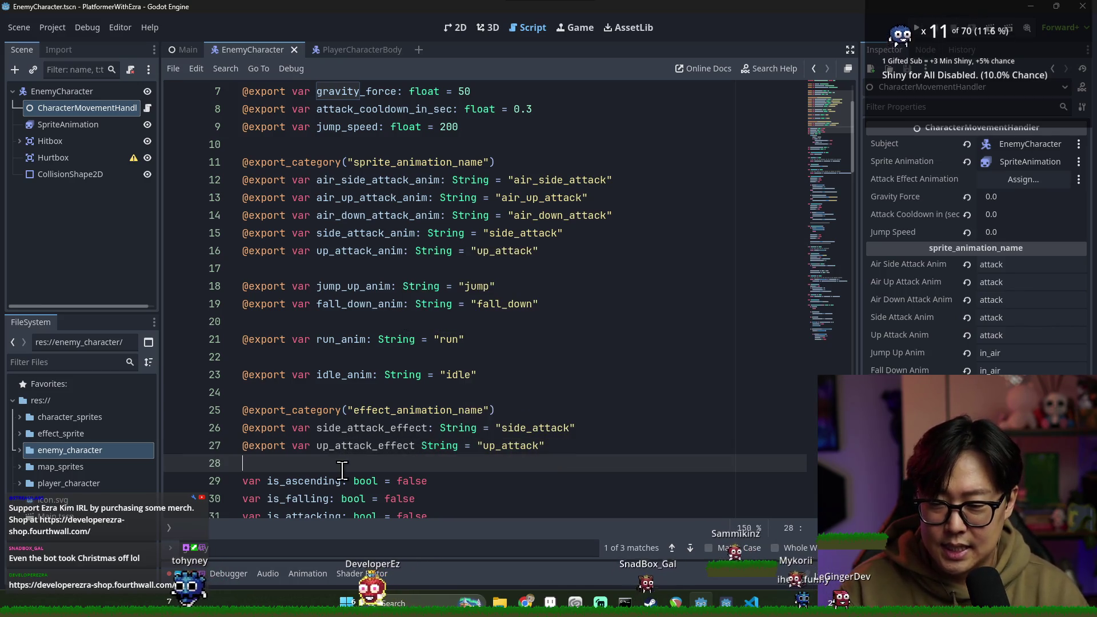
pyautogui.write('@export var down_atta')
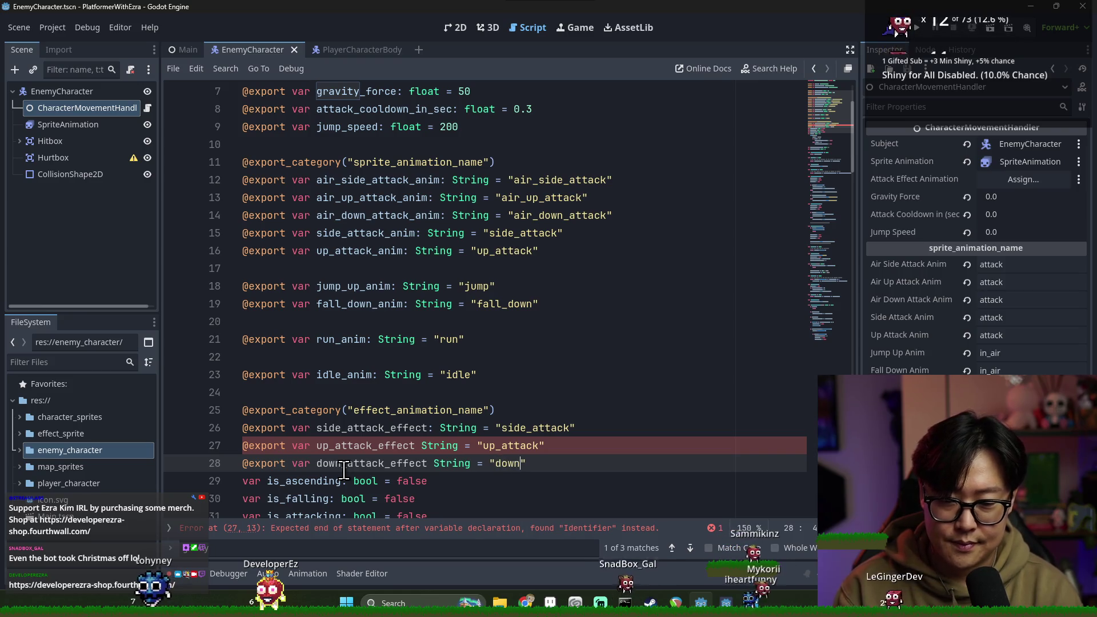
pyautogui.write('ck')
pyautogui.hotkey('ctrl', 's')
pyautogui.press('Return')
# Step: Check the up_attack_effect name and type a semicolon after down_attack_effect
pyautogui.scroll(-3, 354, 286)
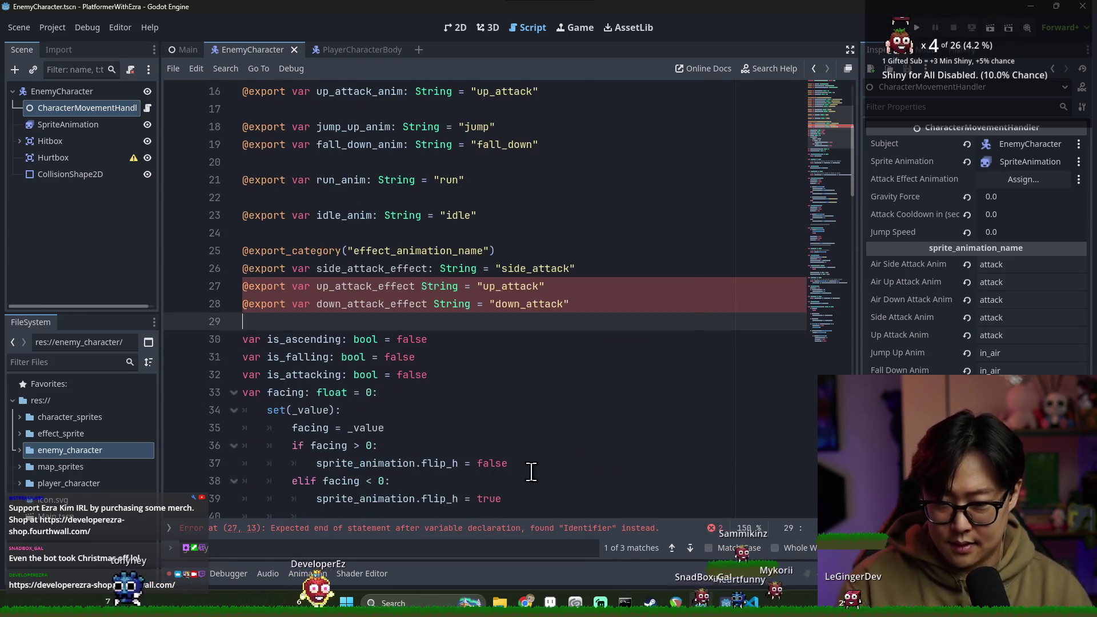
pyautogui.click(354, 284)
pyautogui.hotkey('ctrl', 'd')
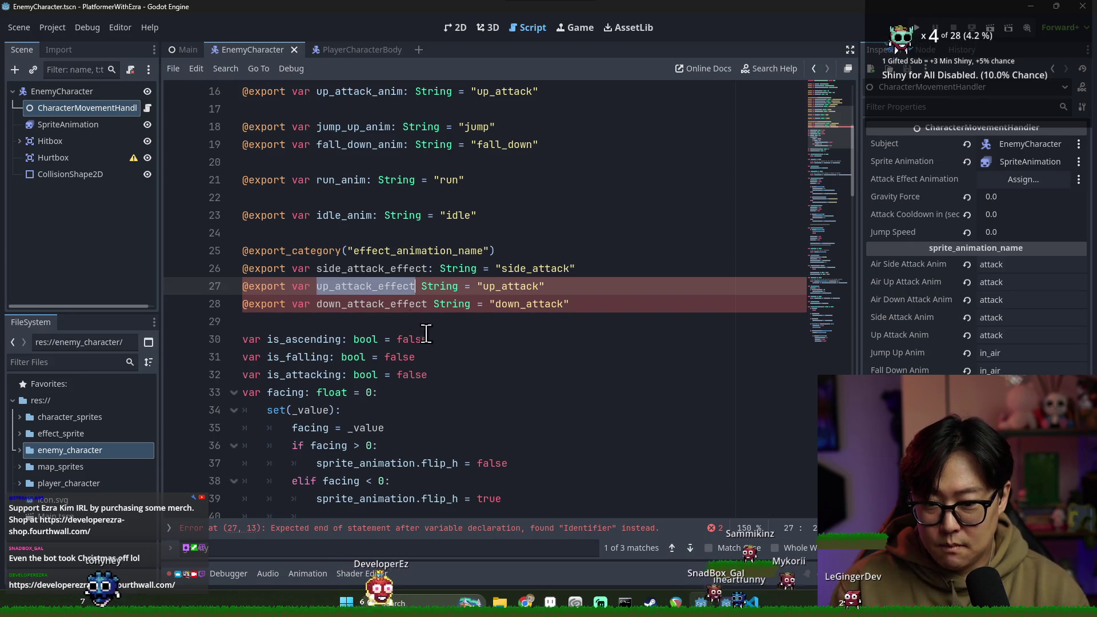
pyautogui.press('Escape')
pyautogui.scroll(1, 457, 522)
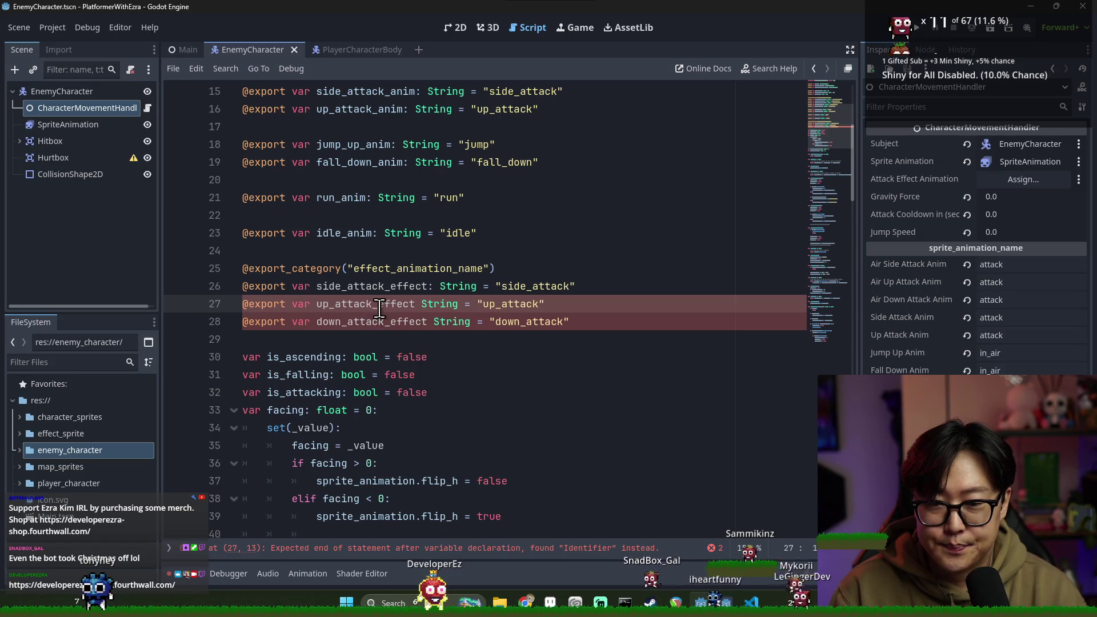
pyautogui.click(427, 322)
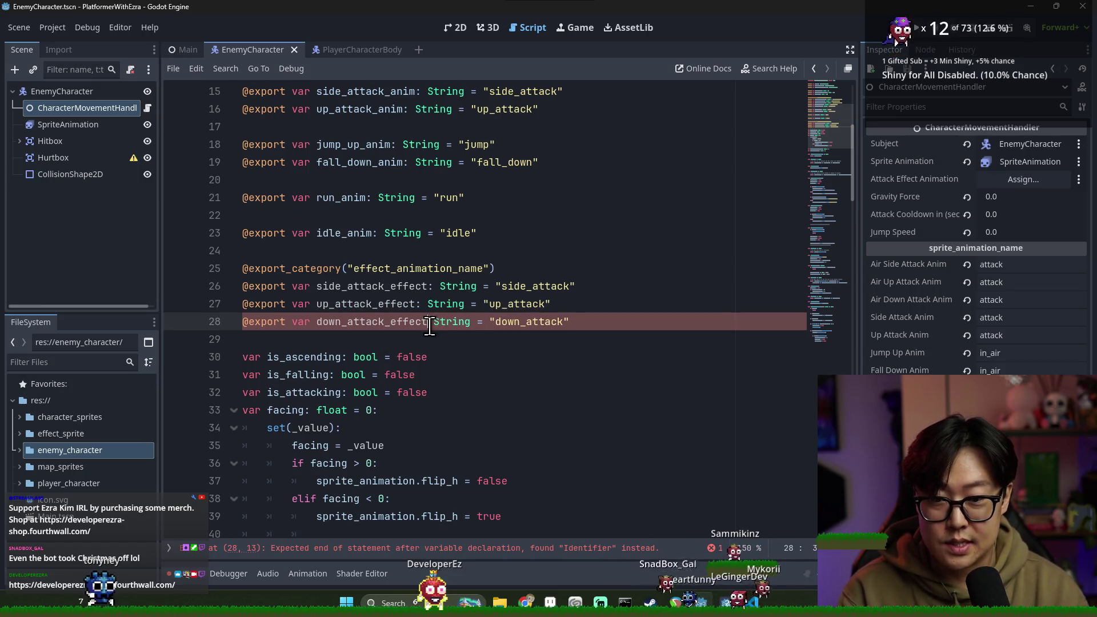
pyautogui.write(';')
# Step: Compare the effect variable names with the right_attack and left_attack literals in perform_side_attack
pyautogui.doubleClick(387, 306)
pyautogui.scroll(-20, 509, 377)
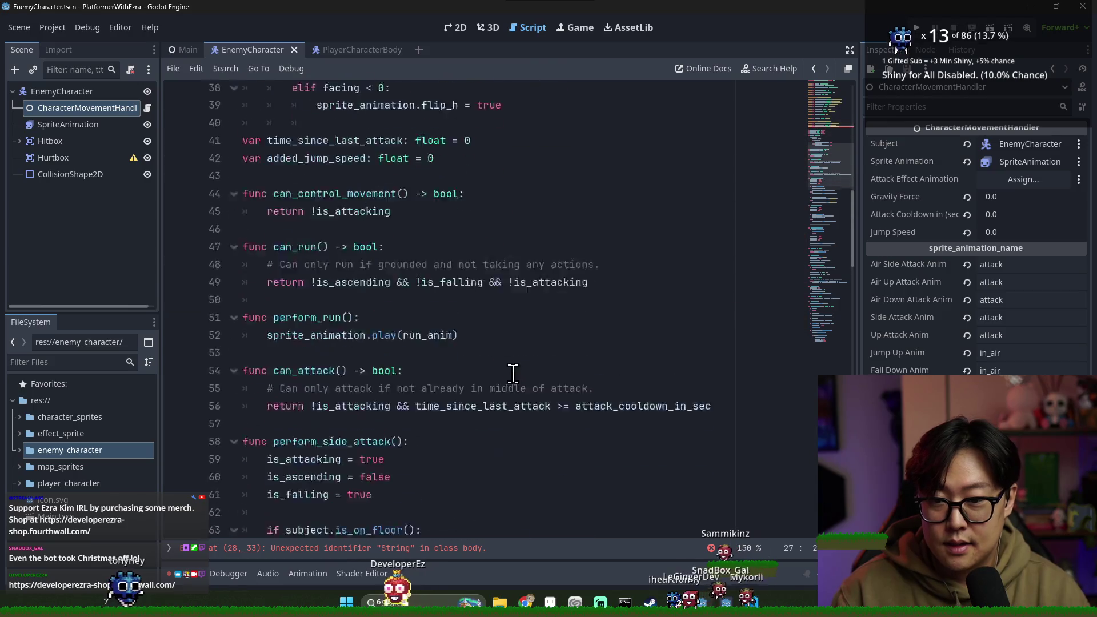
pyautogui.scroll(10, 512, 359)
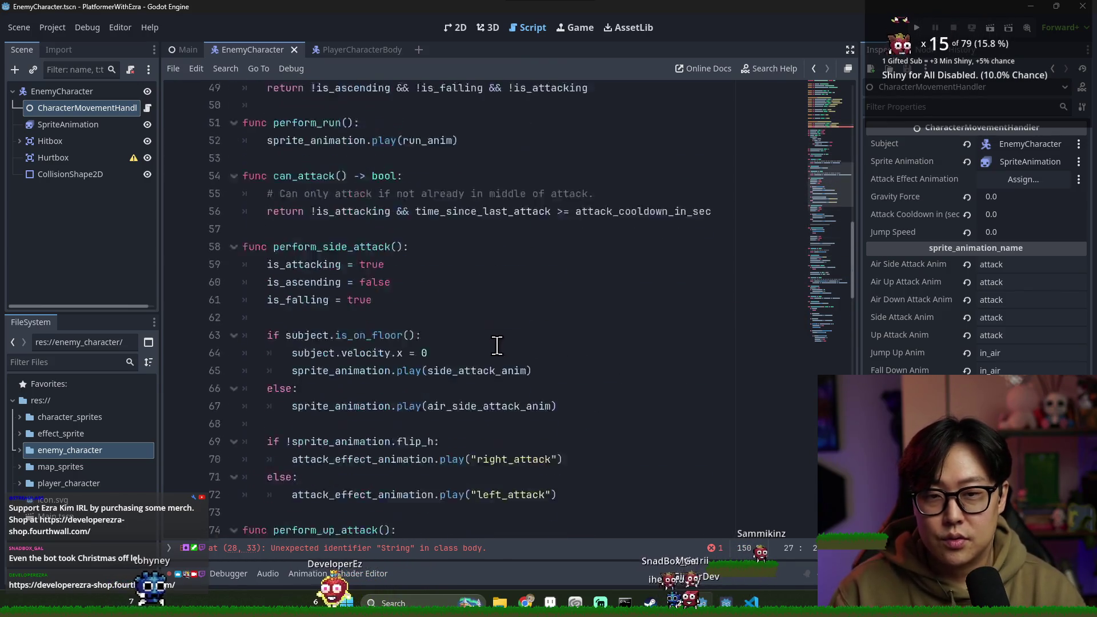
pyautogui.doubleClick(503, 321)
pyautogui.scroll(12, 569, 326)
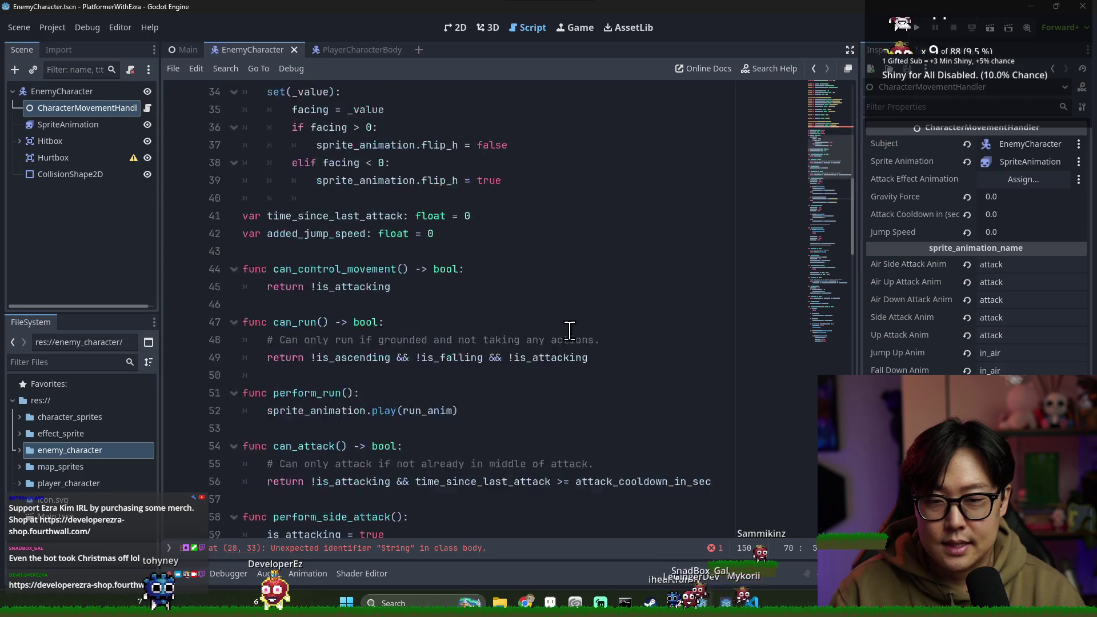
pyautogui.doubleClick(376, 181)
pyautogui.scroll(-12, 593, 400)
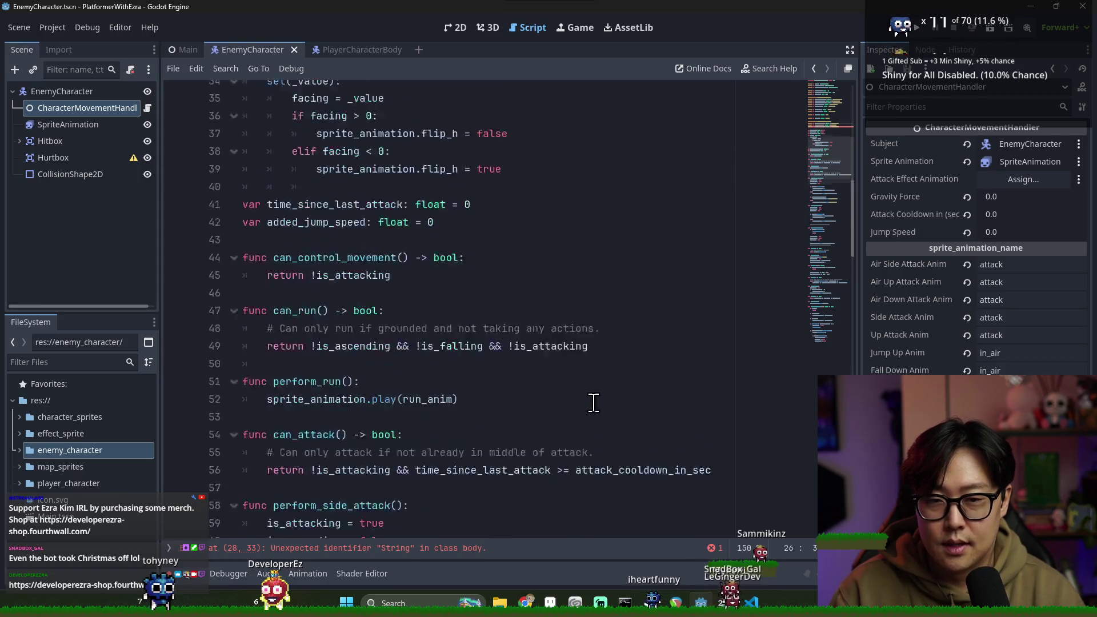
pyautogui.doubleClick(510, 324)
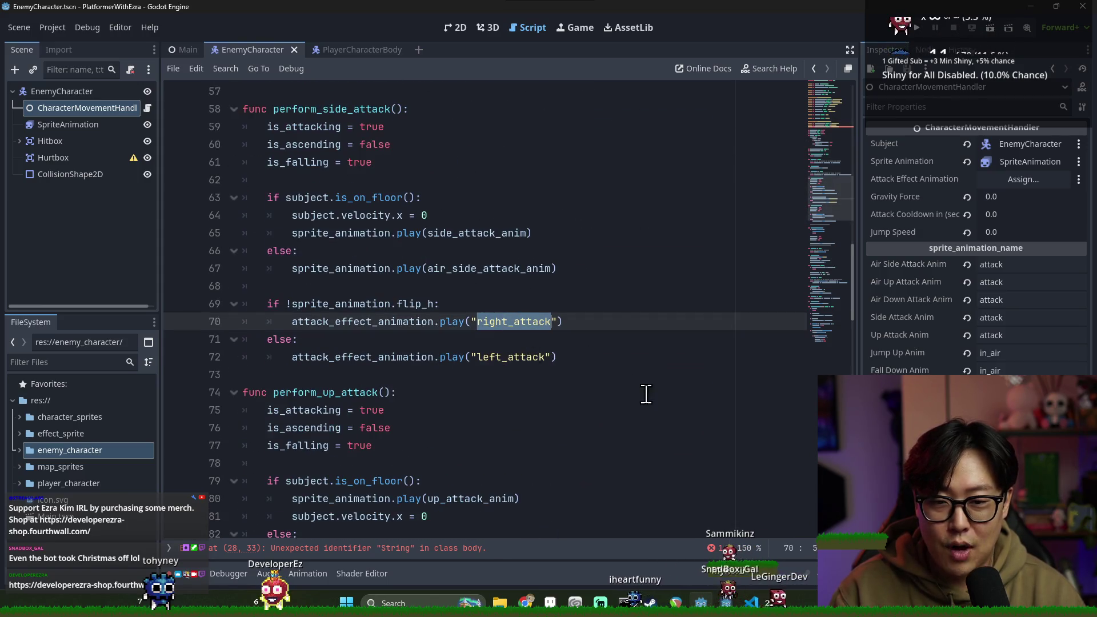
pyautogui.doubleClick(503, 356)
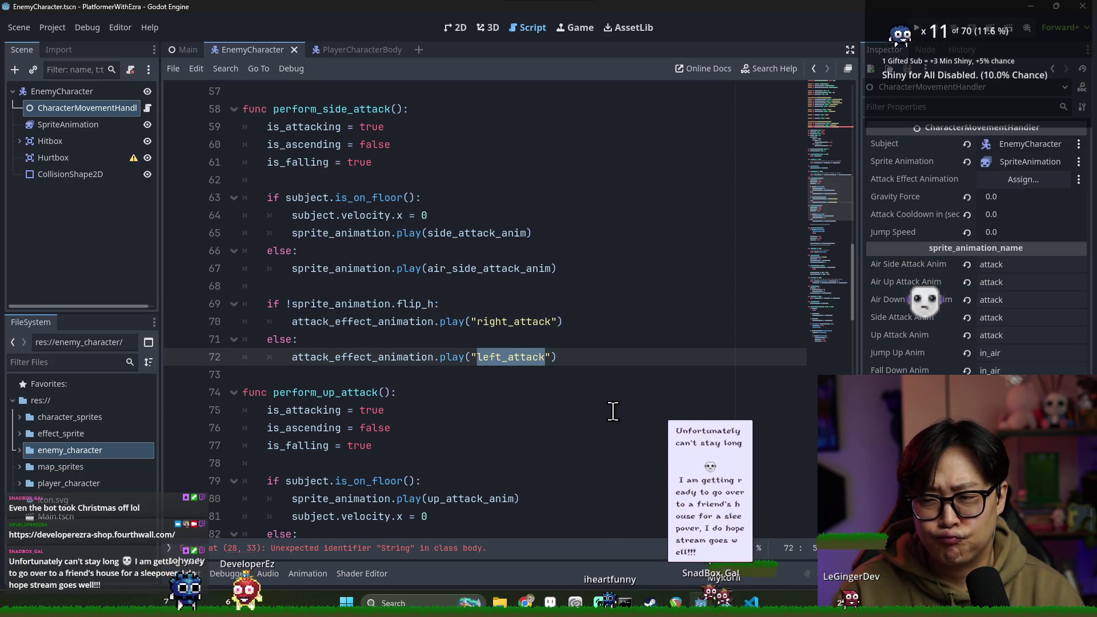
pyautogui.scroll(13, 537, 383)
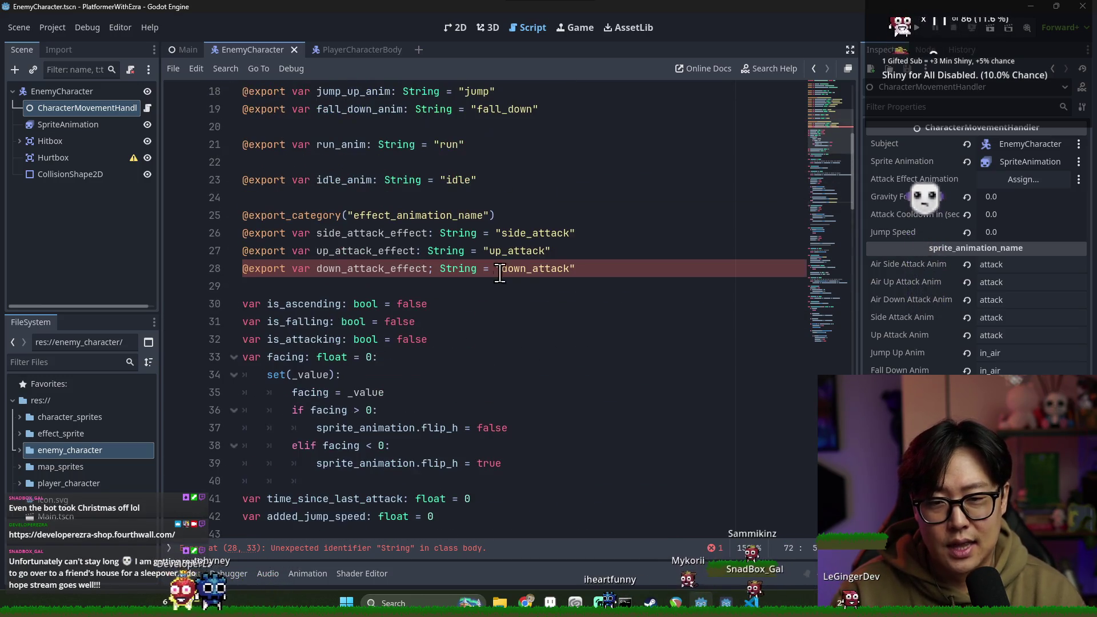
# Step: Turn side_attack_effect into right_attack_effect and duplicate it as left_attack_effect
pyautogui.click(333, 234)
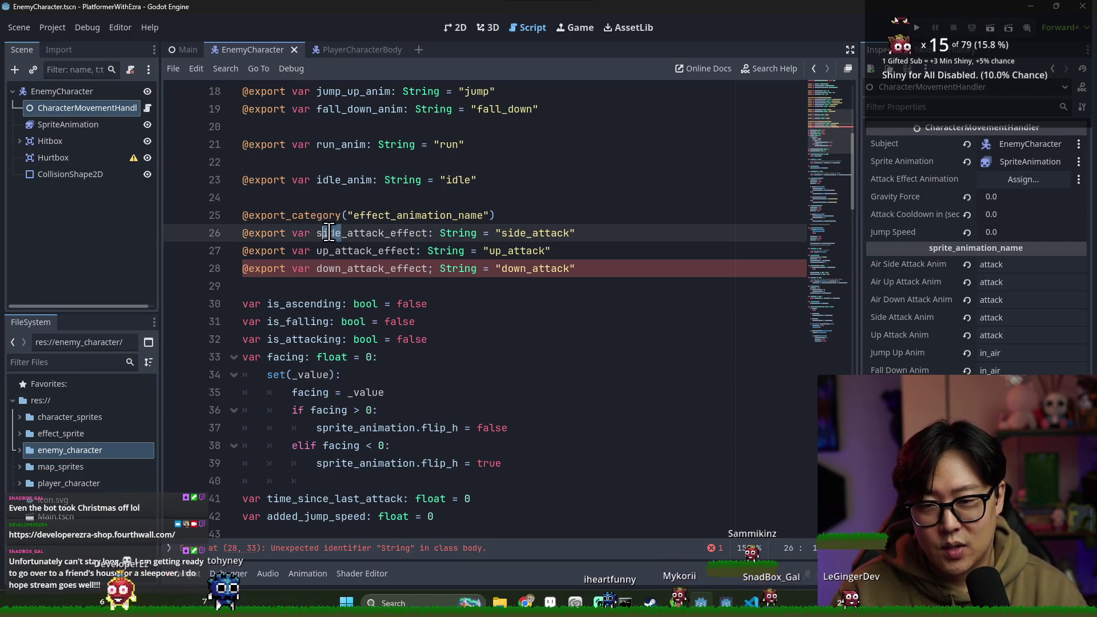
pyautogui.press('BackSpace')
pyautogui.tripleClick(307, 231)
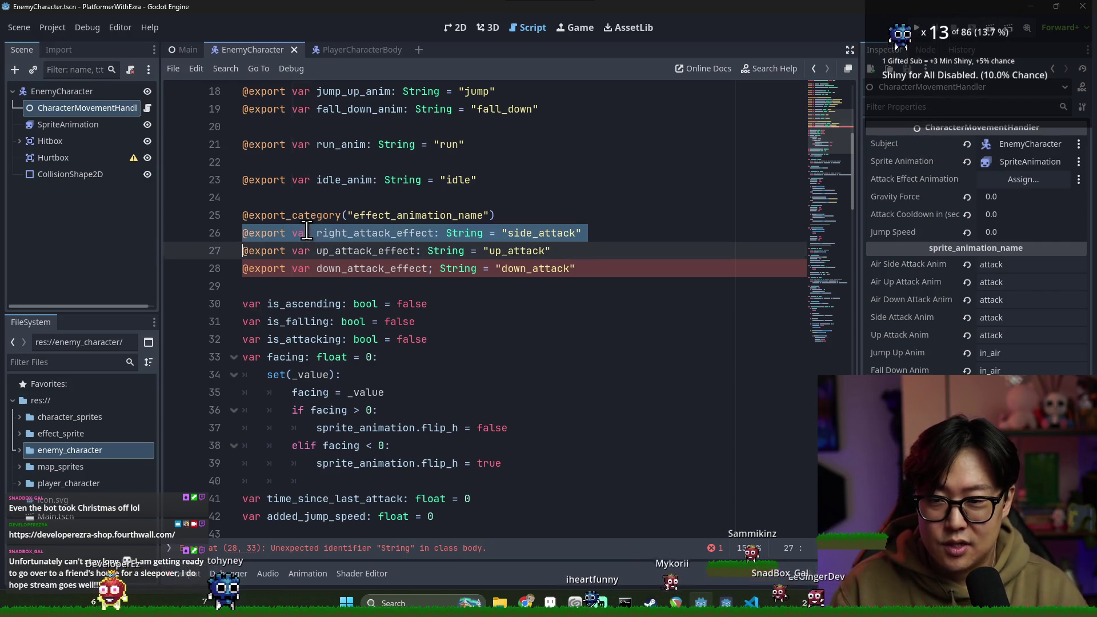
pyautogui.hotkey('ctrl', 'c')
pyautogui.hotkey('ctrl', 'v')
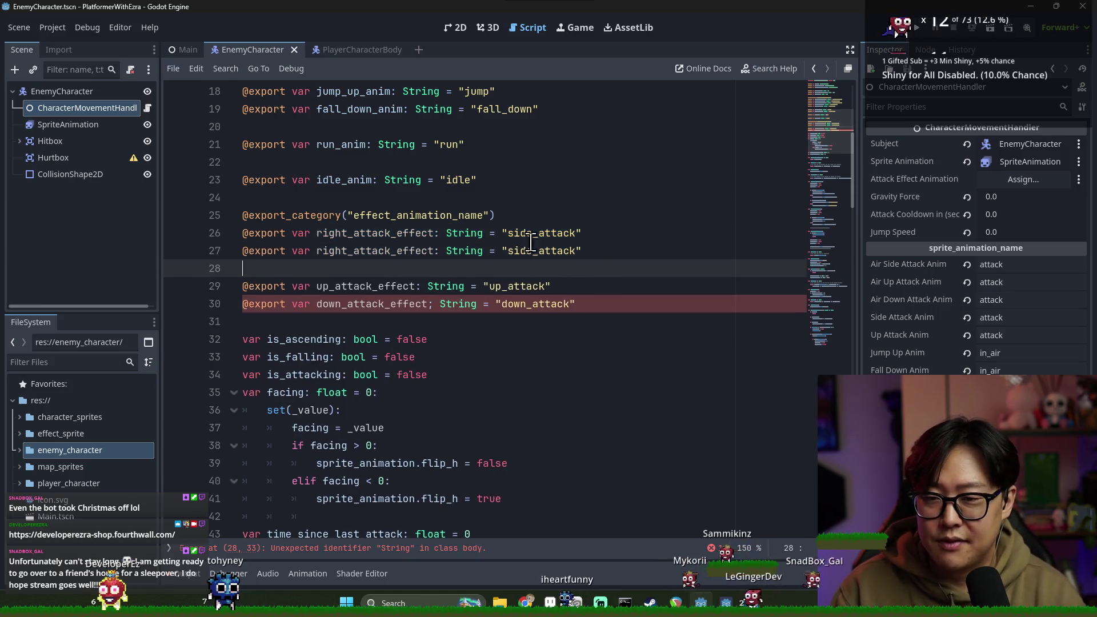
pyautogui.press('BackSpace')
pyautogui.doubleClick(334, 251)
pyautogui.press('BackSpace')
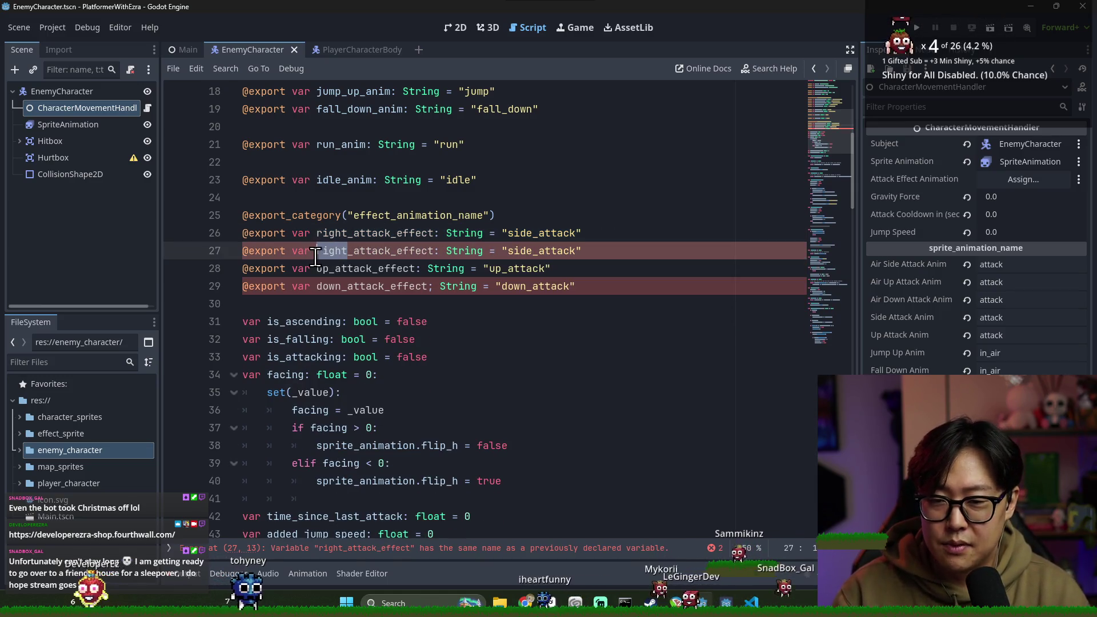
pyautogui.write('left')
# Step: Set the right effect's default value to right_attack and change down_attack_effect's stray semicolon to a colon
pyautogui.moveTo(532, 234); pyautogui.dragTo(510, 234)
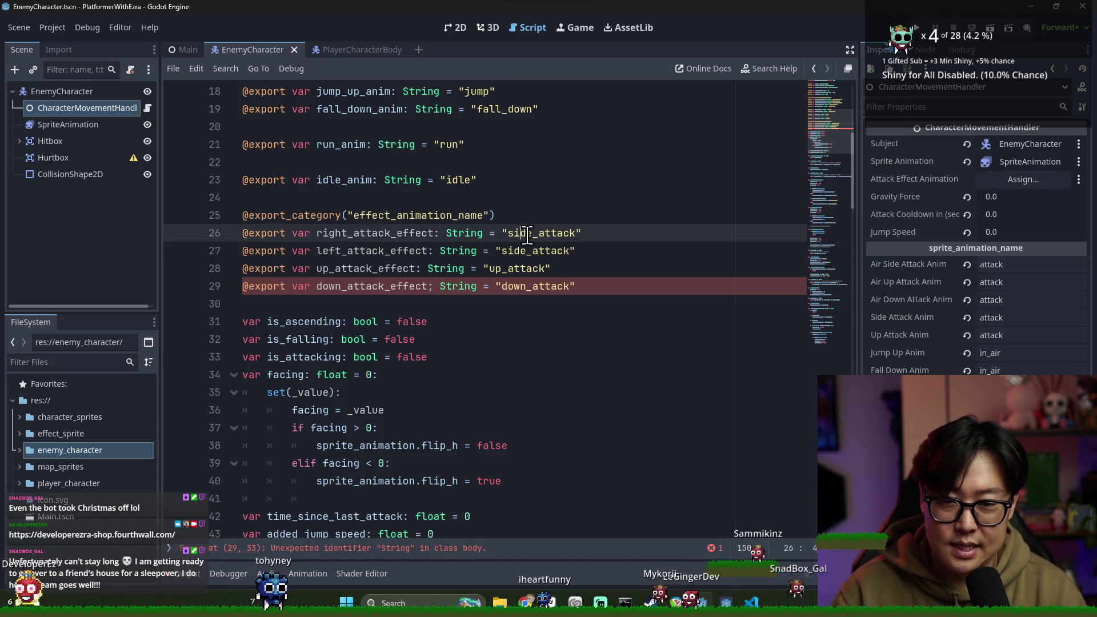
pyautogui.write('right')
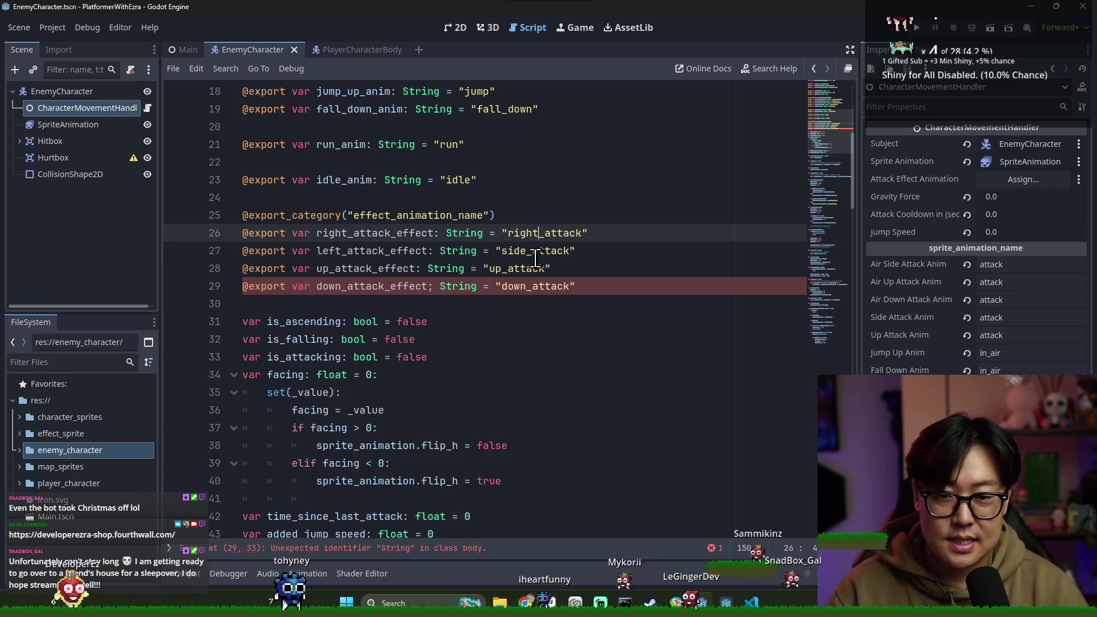
pyautogui.click(524, 251)
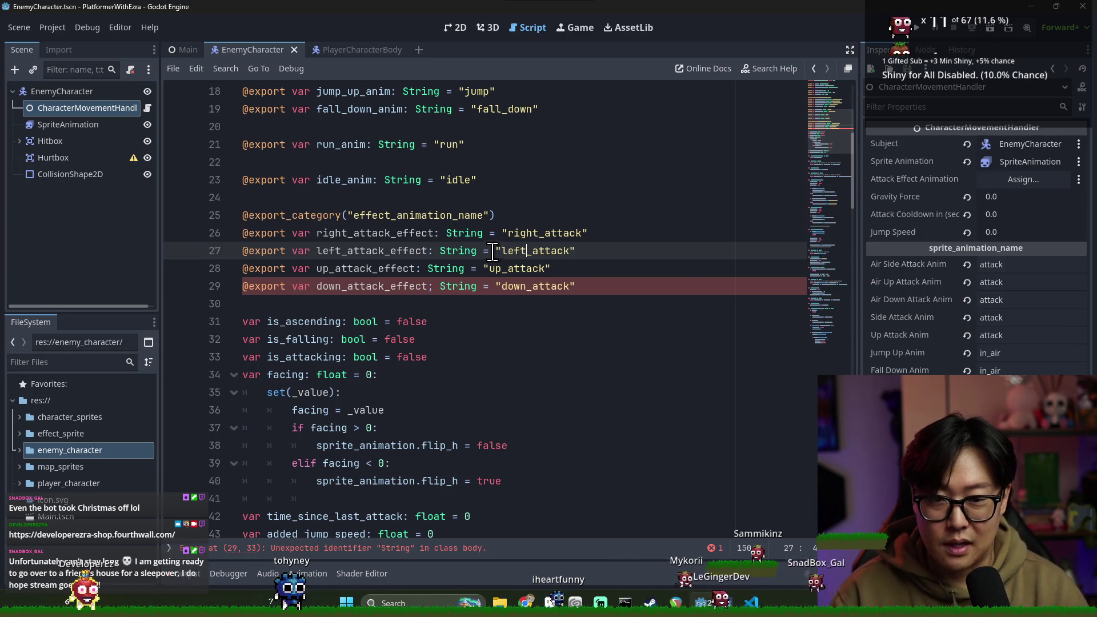
pyautogui.doubleClick(363, 286)
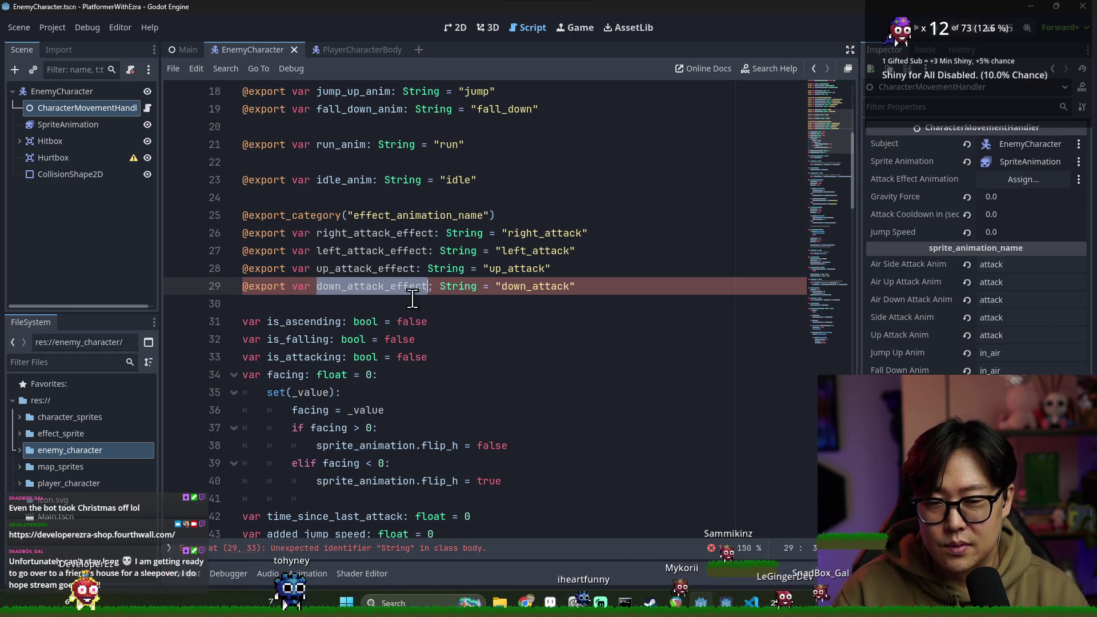
pyautogui.scroll(-10, 453, 311)
pyautogui.scroll(10, 458, 332)
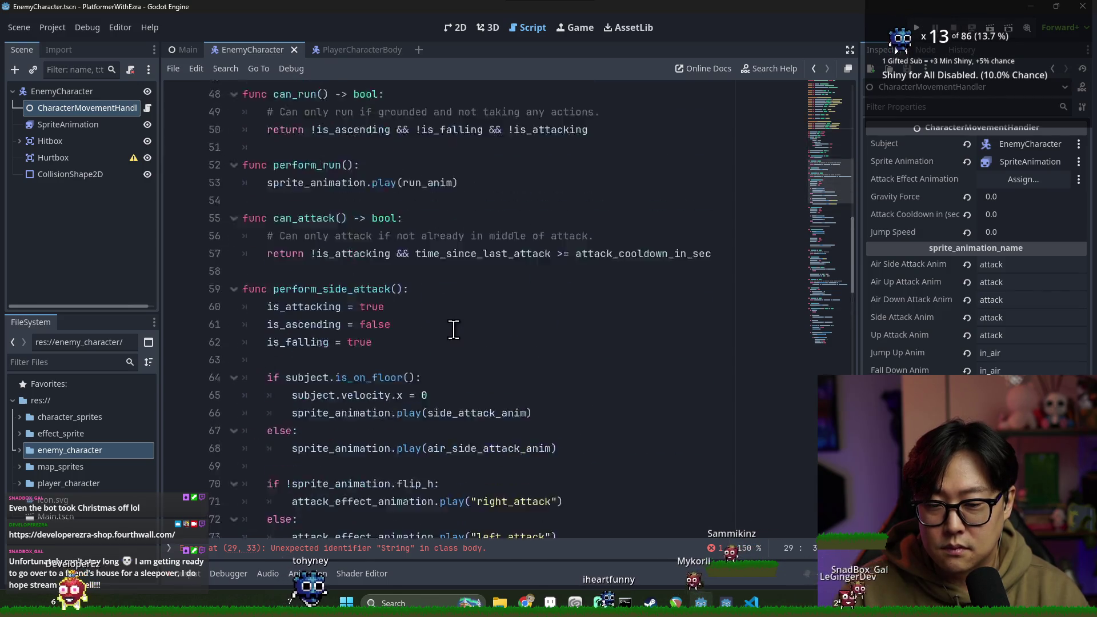
pyautogui.press('Right')
pyautogui.press('Delete')
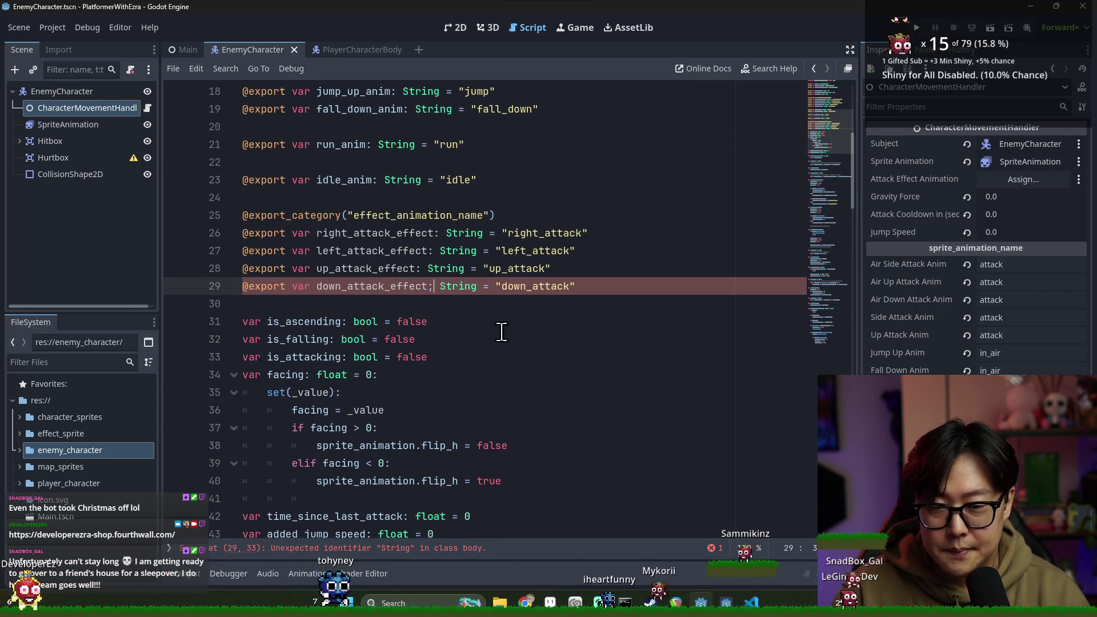
pyautogui.write(':')
pyautogui.press('Up')
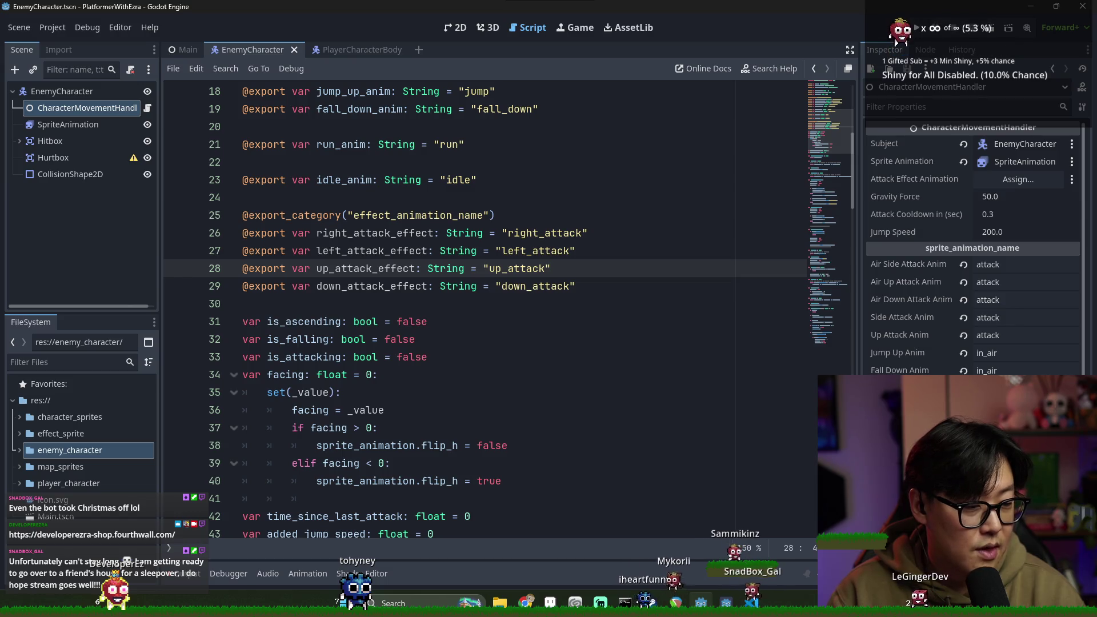
pyautogui.press('Up')
pyautogui.press('Up')
pyautogui.scroll(-10, 520, 403)
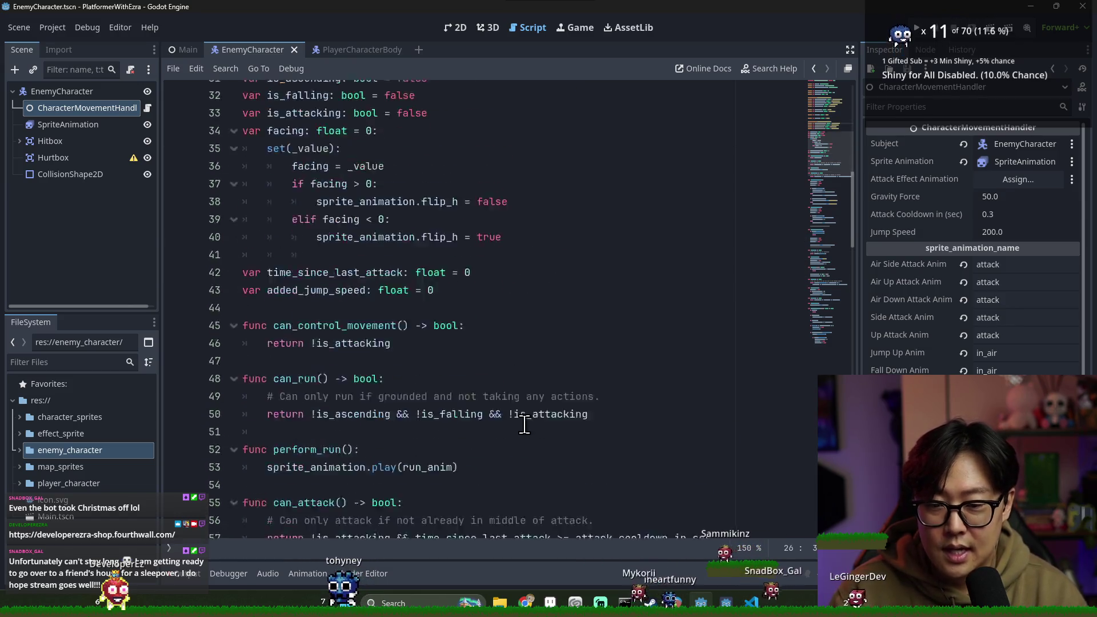
# Step: Select the right_attack literal in perform_side_attack and the left_attack_effect variable to substitute
pyautogui.click(514, 446)
pyautogui.doubleClick(517, 445)
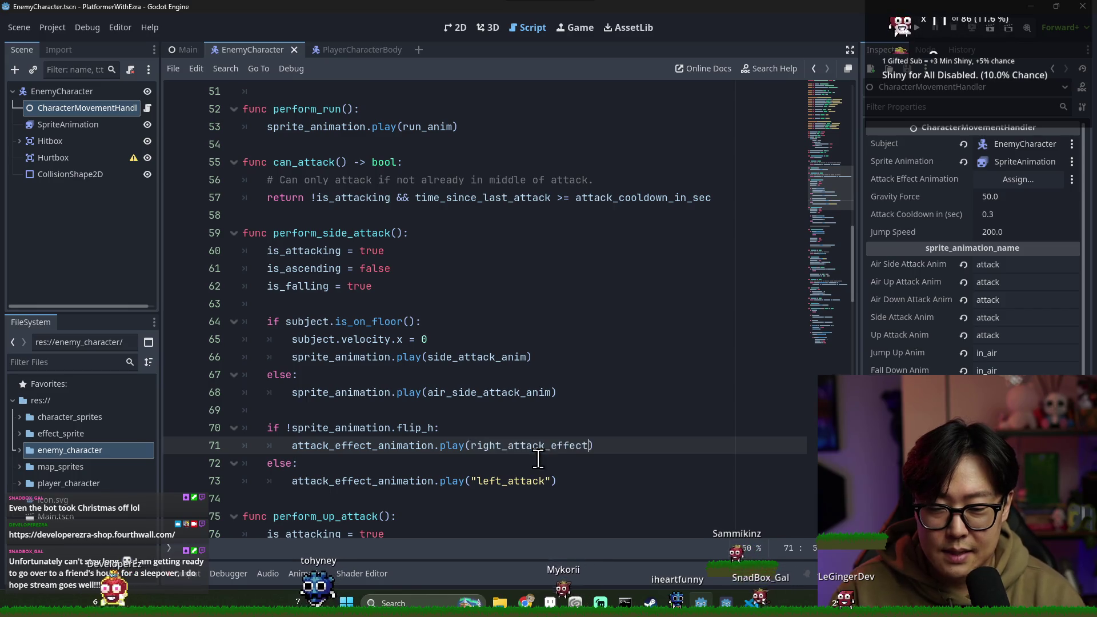
pyautogui.scroll(4, 405, 311)
pyautogui.scroll(6, 405, 312)
pyautogui.doubleClick(366, 194)
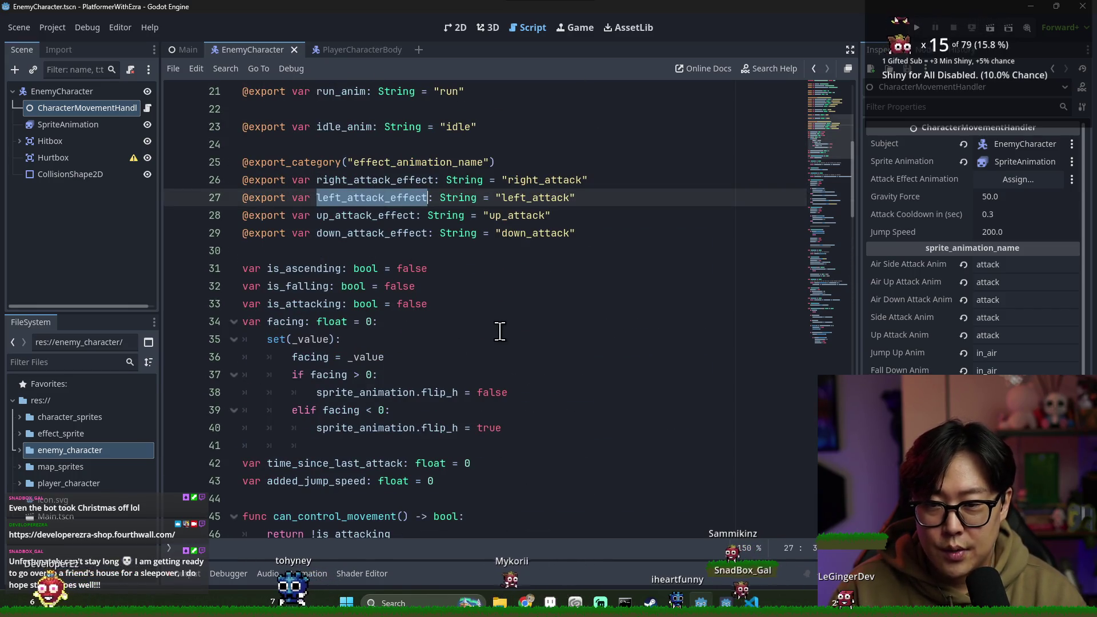
pyautogui.scroll(-10, 503, 332)
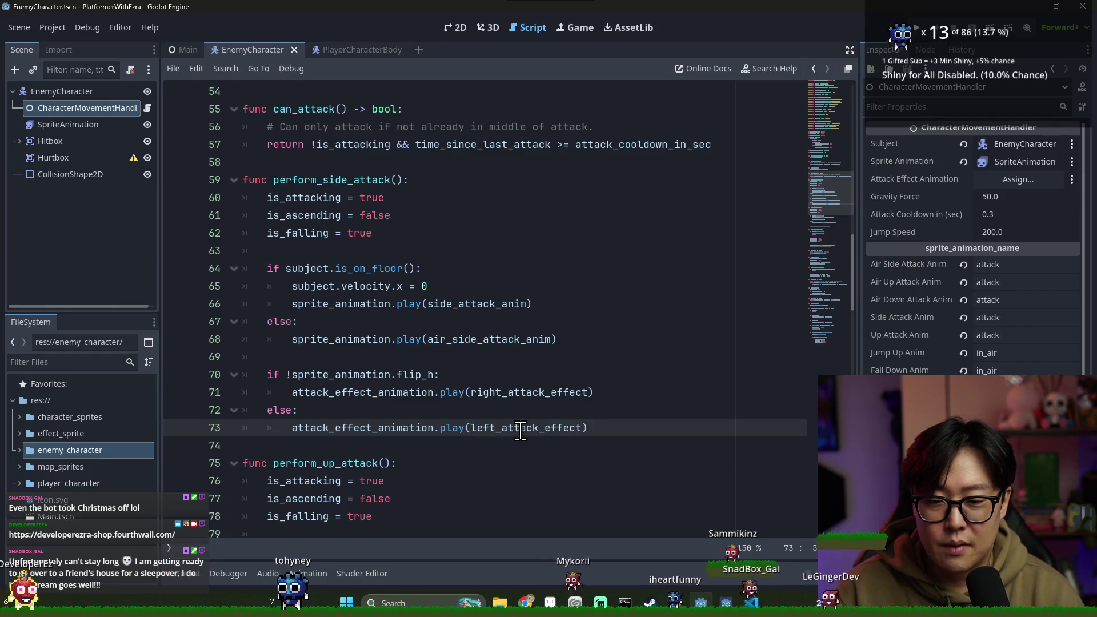
pyautogui.scroll(8, 458, 286)
pyautogui.scroll(-16, 458, 299)
pyautogui.scroll(3, 469, 311)
pyautogui.scroll(-8, 475, 310)
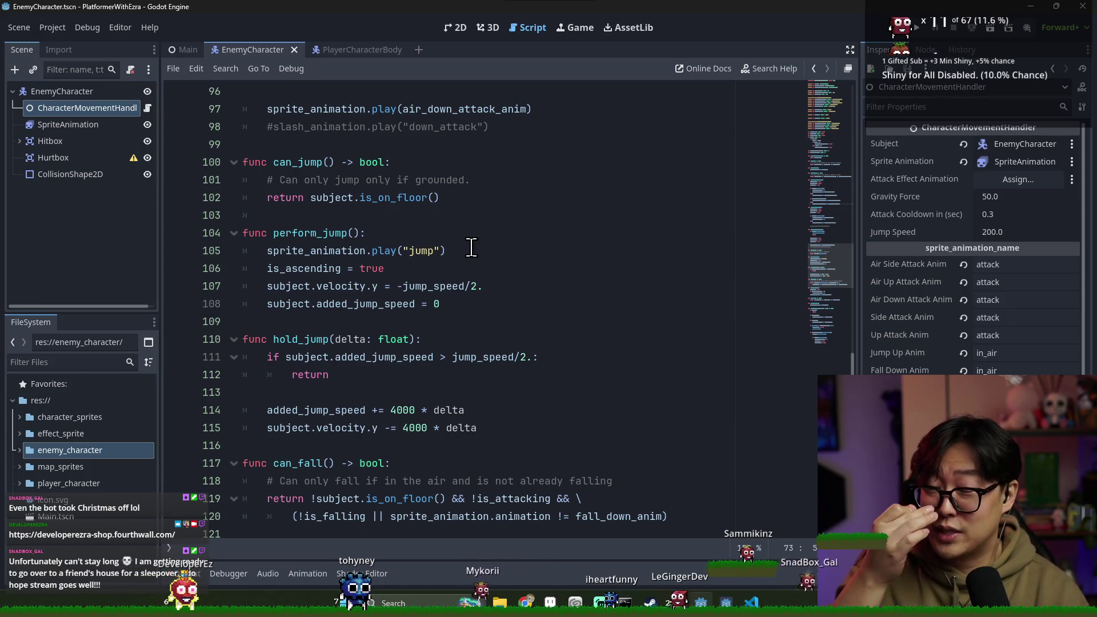
pyautogui.scroll(15, 458, 263)
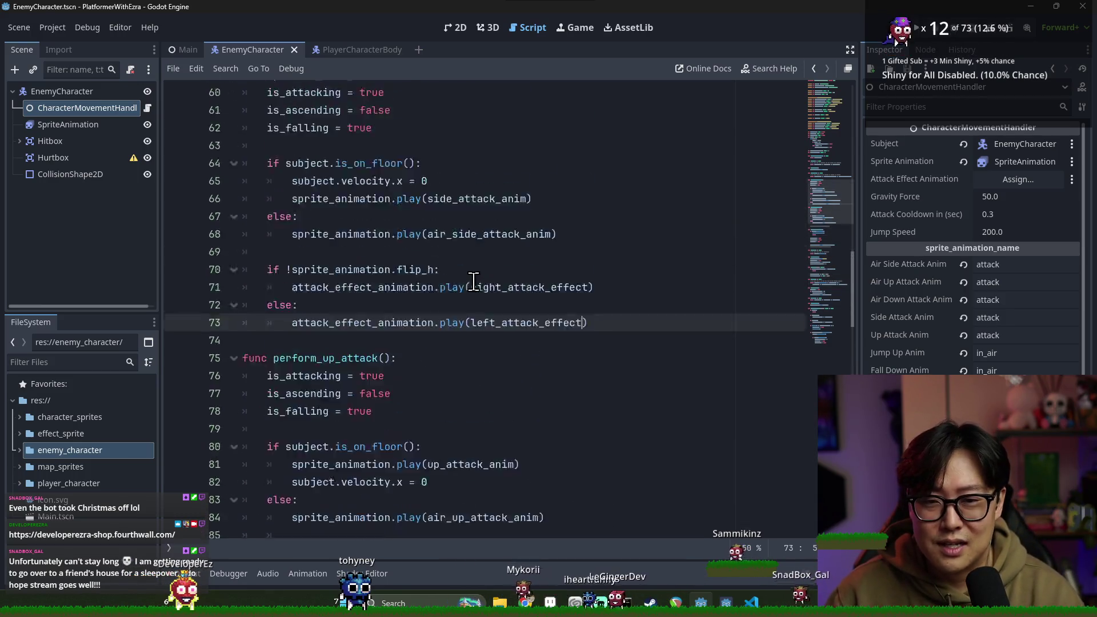
pyautogui.scroll(-3, 480, 274)
pyautogui.scroll(-5, 491, 267)
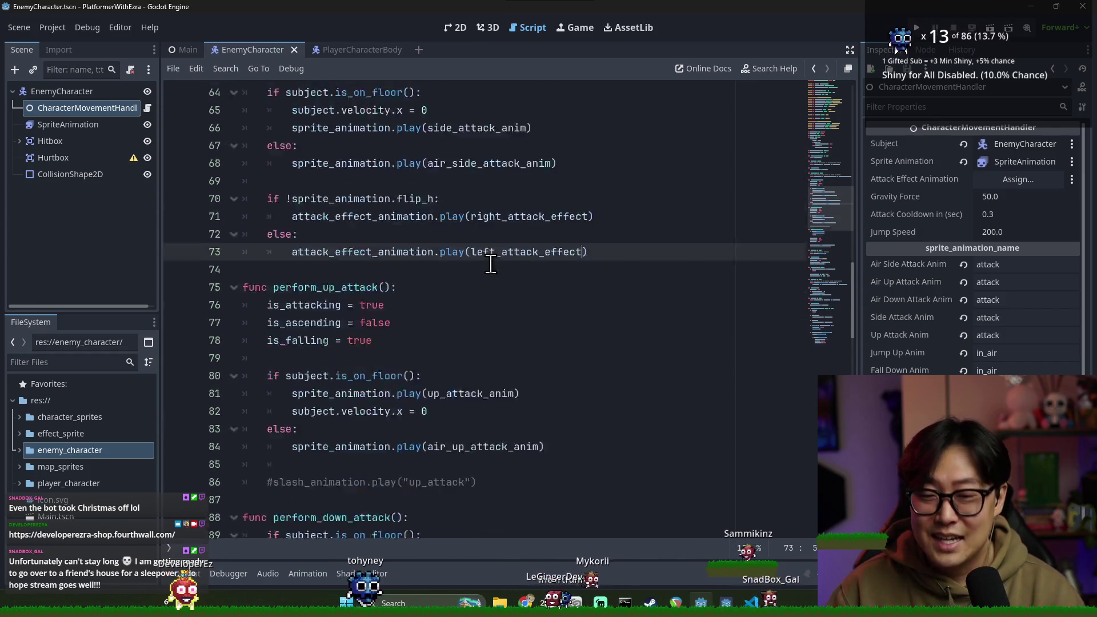
pyautogui.scroll(4, 515, 297)
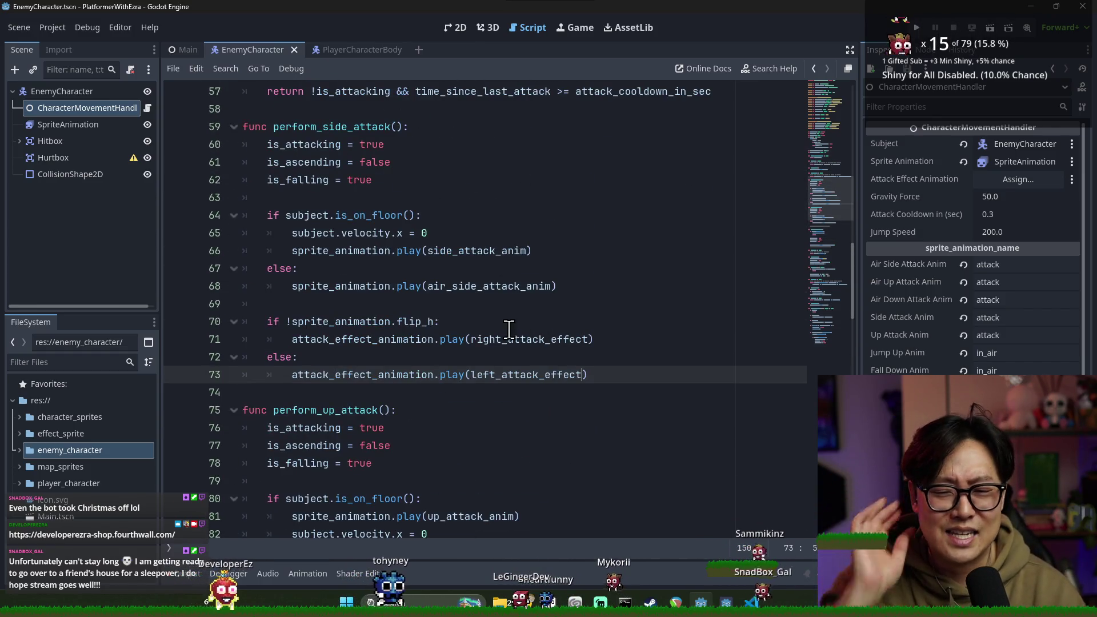
pyautogui.scroll(14, 509, 320)
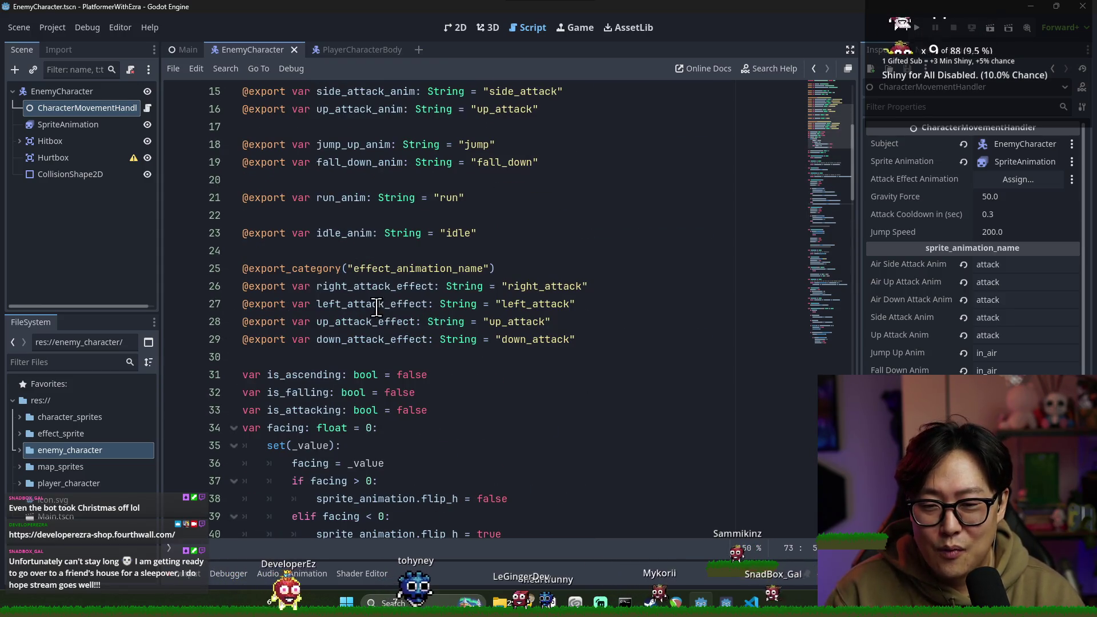
# Step: Replace the "jump" literal in perform_jump with jump_up_anim
pyautogui.doubleClick(355, 322)
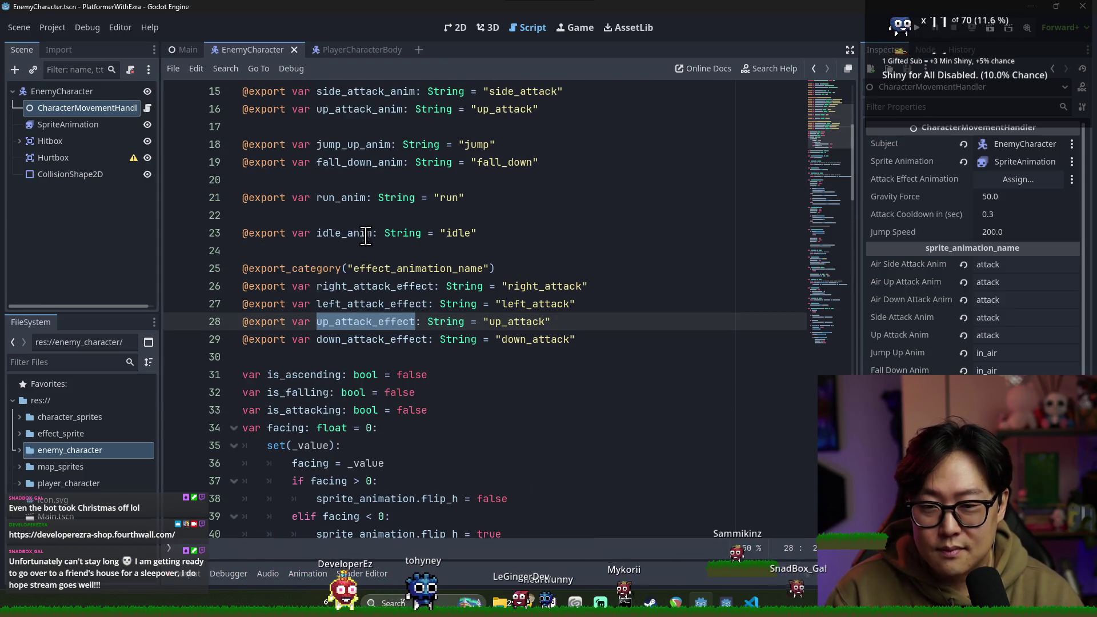
pyautogui.doubleClick(350, 151)
pyautogui.hotkey('ctrl', 'c')
pyautogui.scroll(-20, 412, 331)
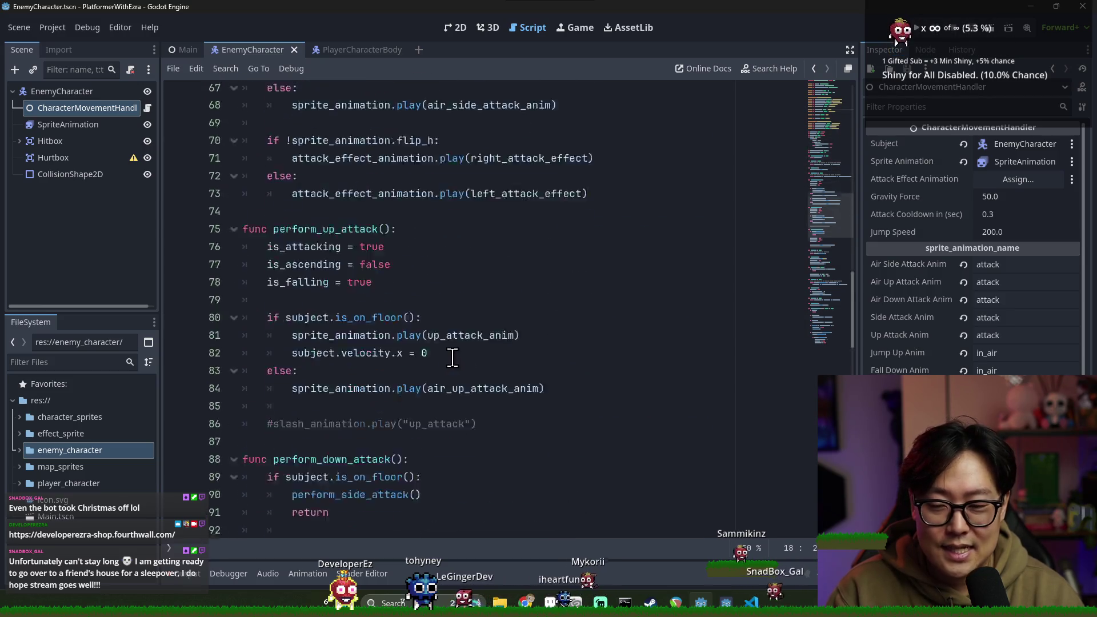
pyautogui.scroll(-2, 415, 364)
pyautogui.moveTo(402, 303); pyautogui.dragTo(440, 303)
pyautogui.press('BackSpace')
pyautogui.hotkey('ctrl', 'v')
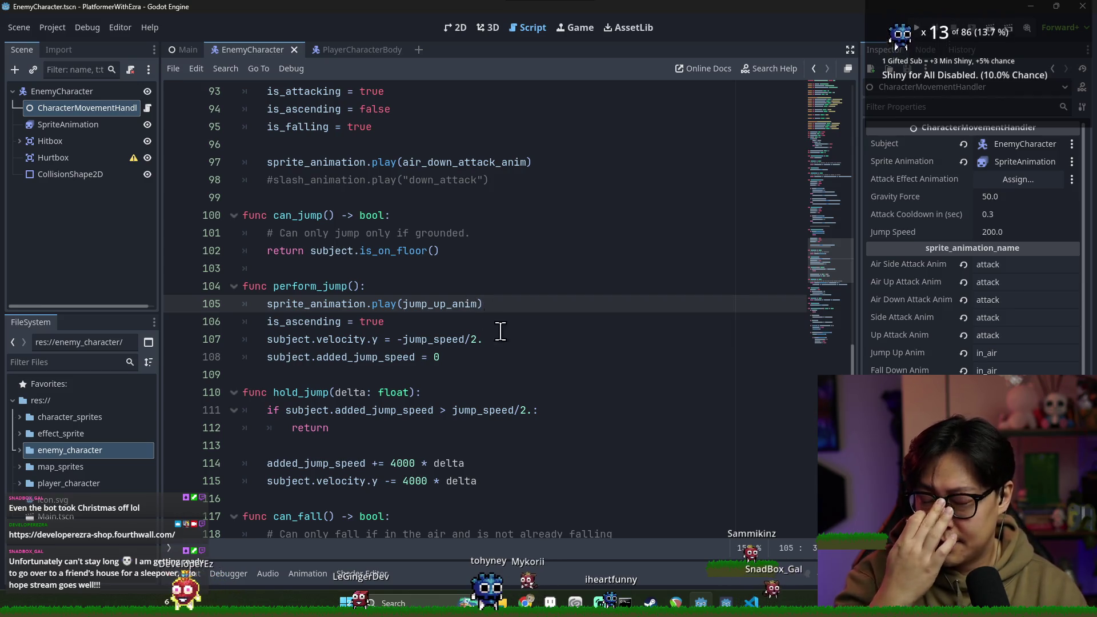
# Step: Find the up_attack_effect declaration and scroll to the commented attack effect calls
pyautogui.scroll(20, 456, 312)
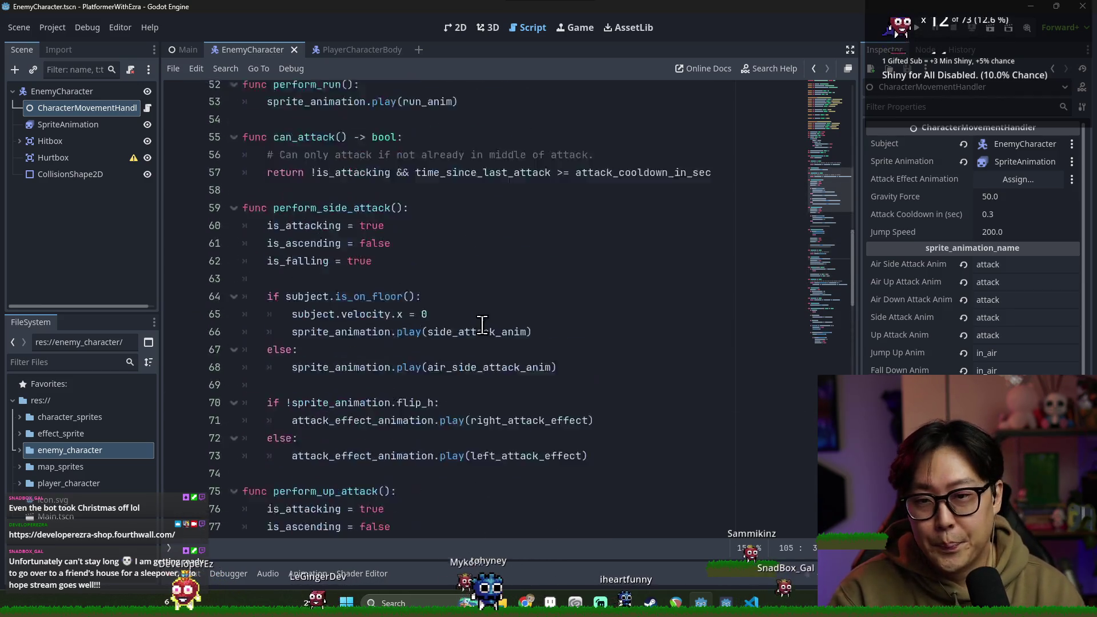
pyautogui.scroll(3, 455, 299)
pyautogui.click(386, 373)
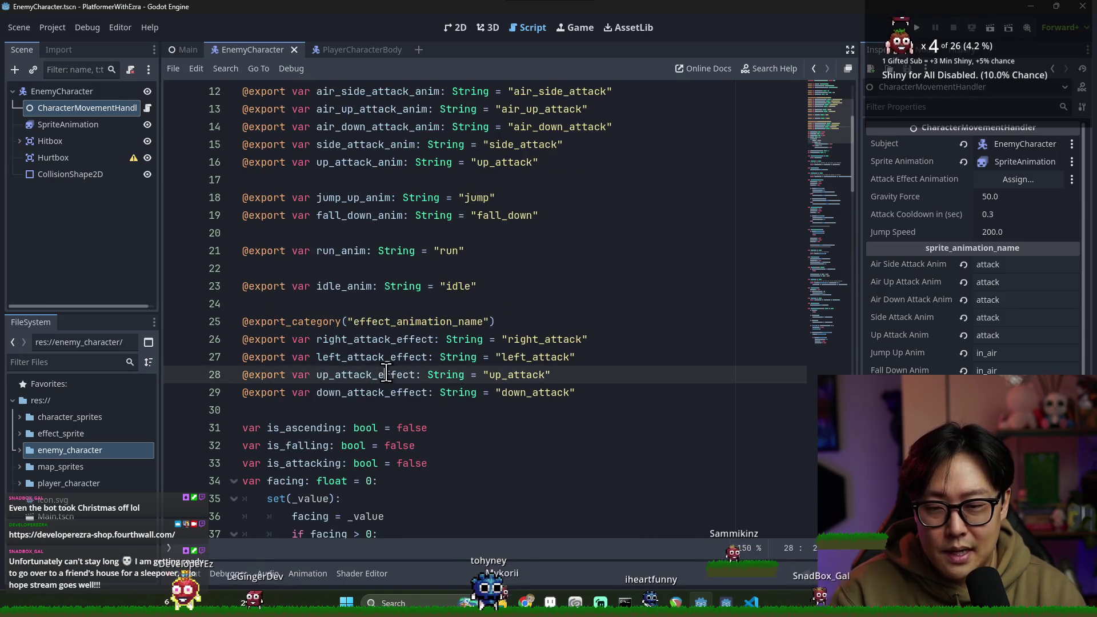
pyautogui.doubleClick(399, 374)
pyautogui.scroll(-20, 495, 374)
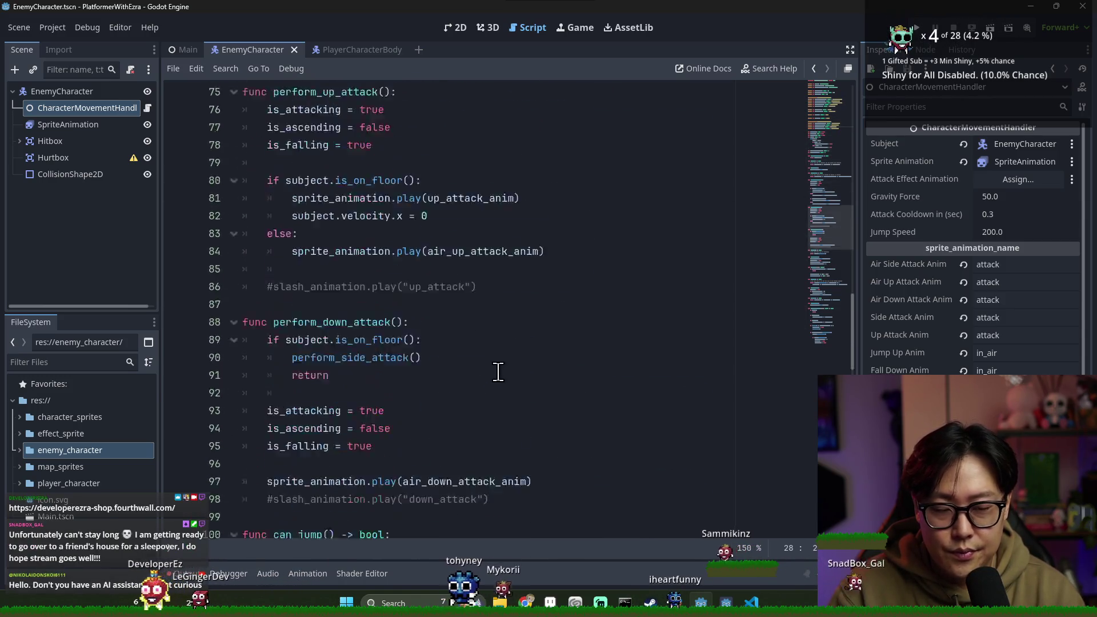
pyautogui.scroll(-5, 490, 368)
pyautogui.scroll(3, 497, 368)
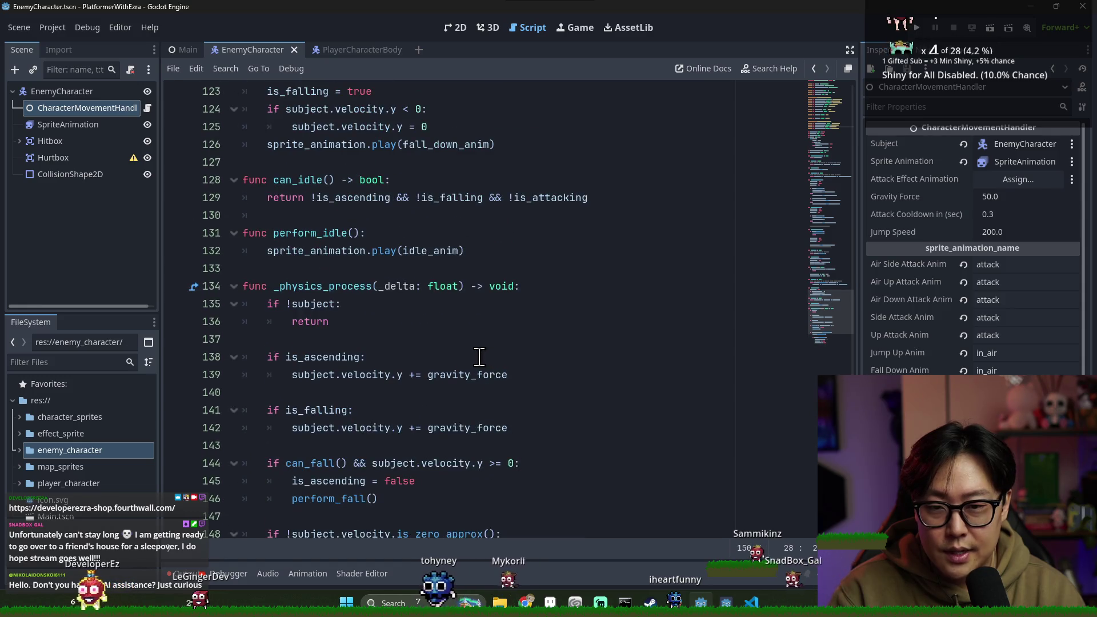
pyautogui.scroll(3, 478, 356)
pyautogui.scroll(7, 478, 356)
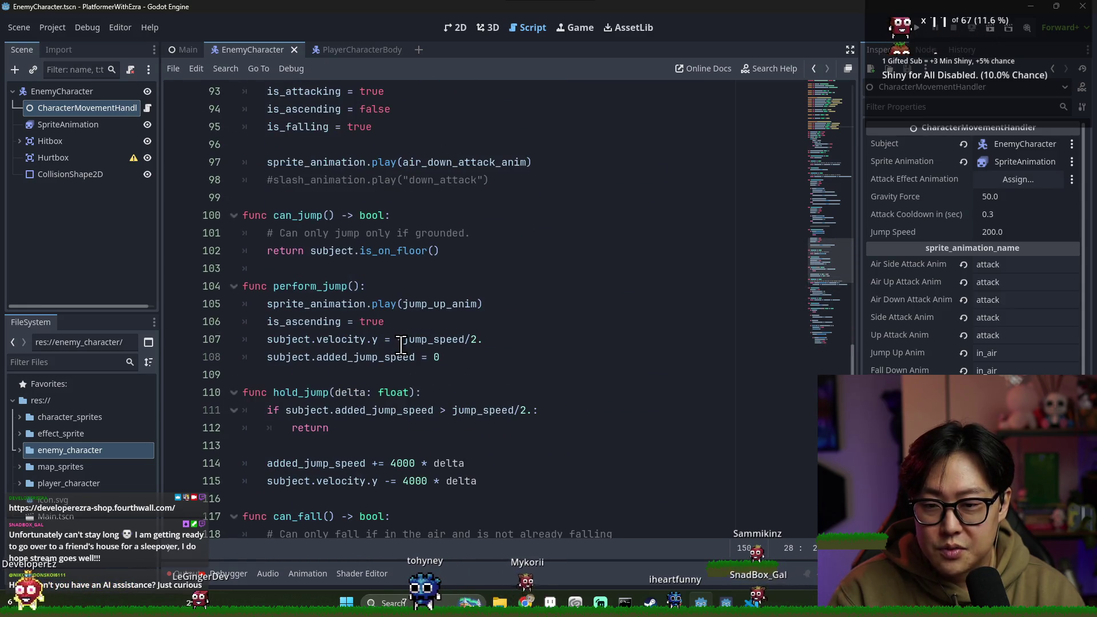
pyautogui.scroll(5, 406, 344)
# Step: Uncomment the up and down attack effect calls on lines 86 and 98 with Ctrl+K
pyautogui.click(268, 225)
pyautogui.hotkey('ctrl', 'k')
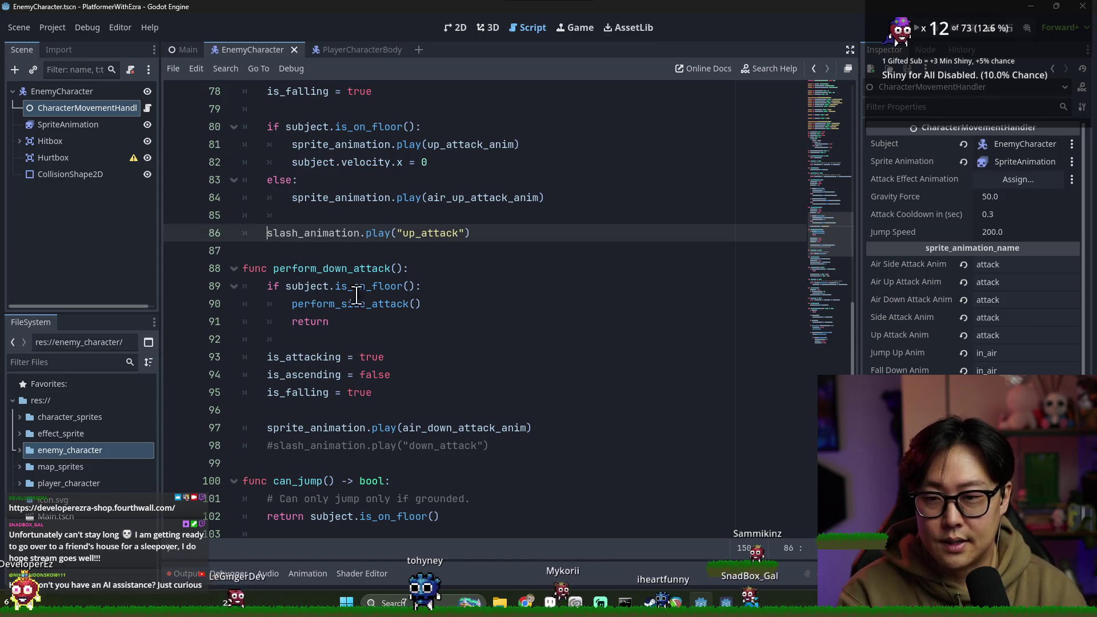
pyautogui.click(269, 448)
pyautogui.hotkey('ctrl', 'k')
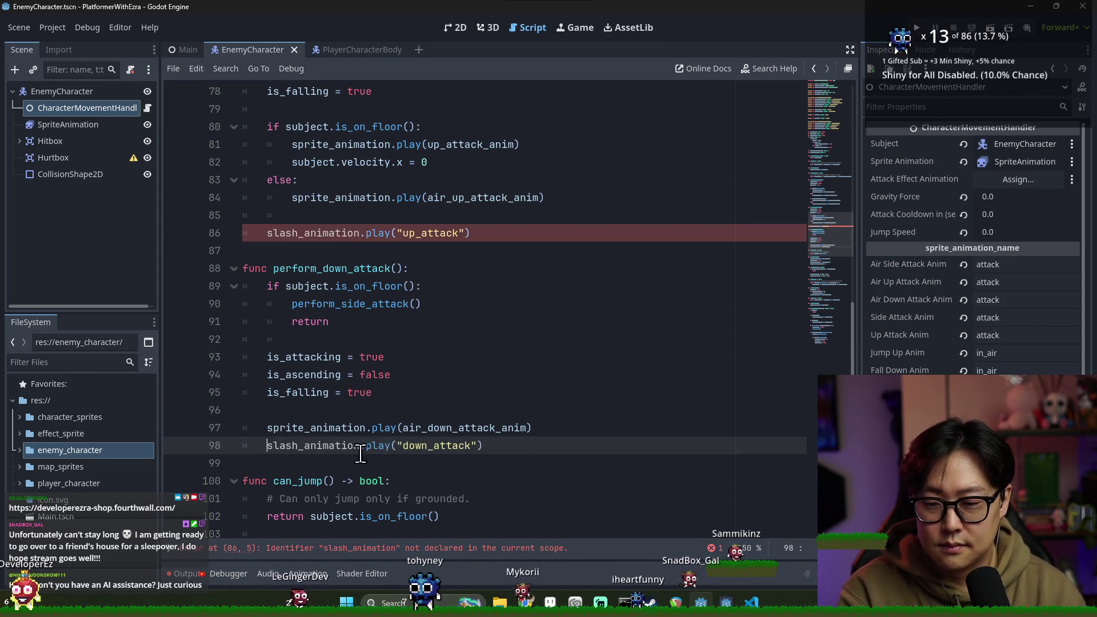
pyautogui.click(470, 421)
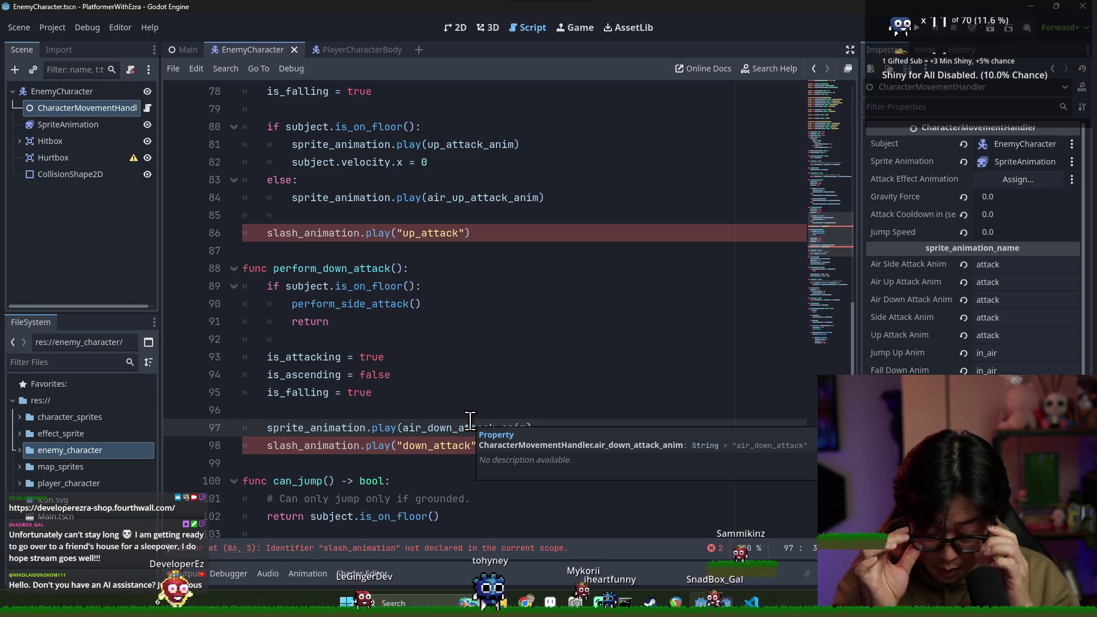
pyautogui.scroll(1, 422, 335)
# Step: Replace the undeclared slash_animation with attack_effect_animation on lines 86 and 98
pyautogui.doubleClick(332, 291)
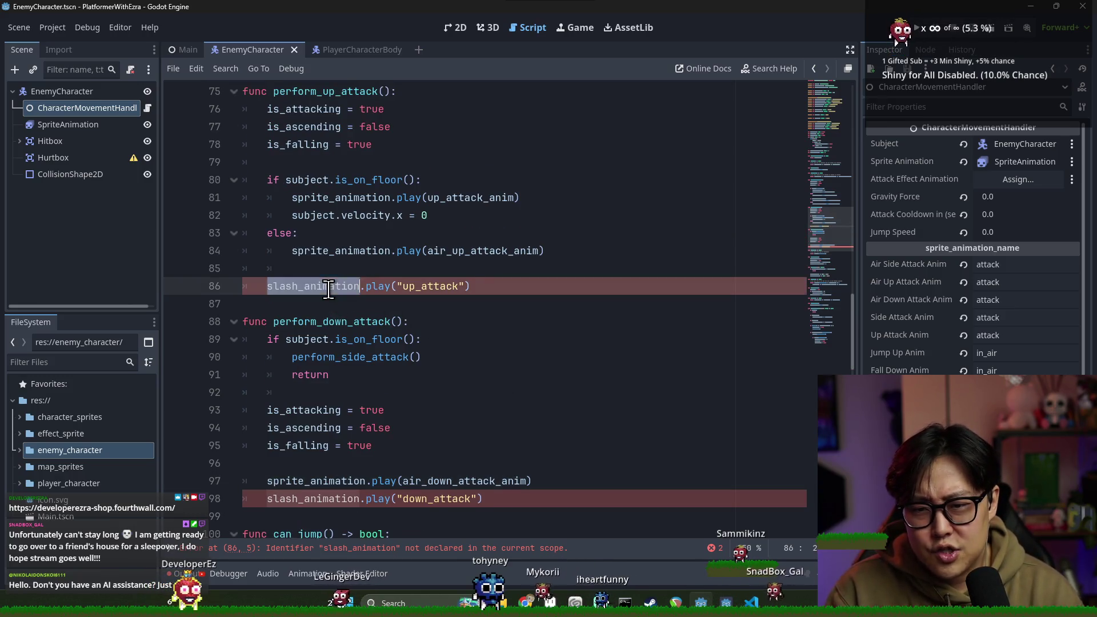
pyautogui.scroll(9, 499, 349)
pyautogui.scroll(16, 499, 350)
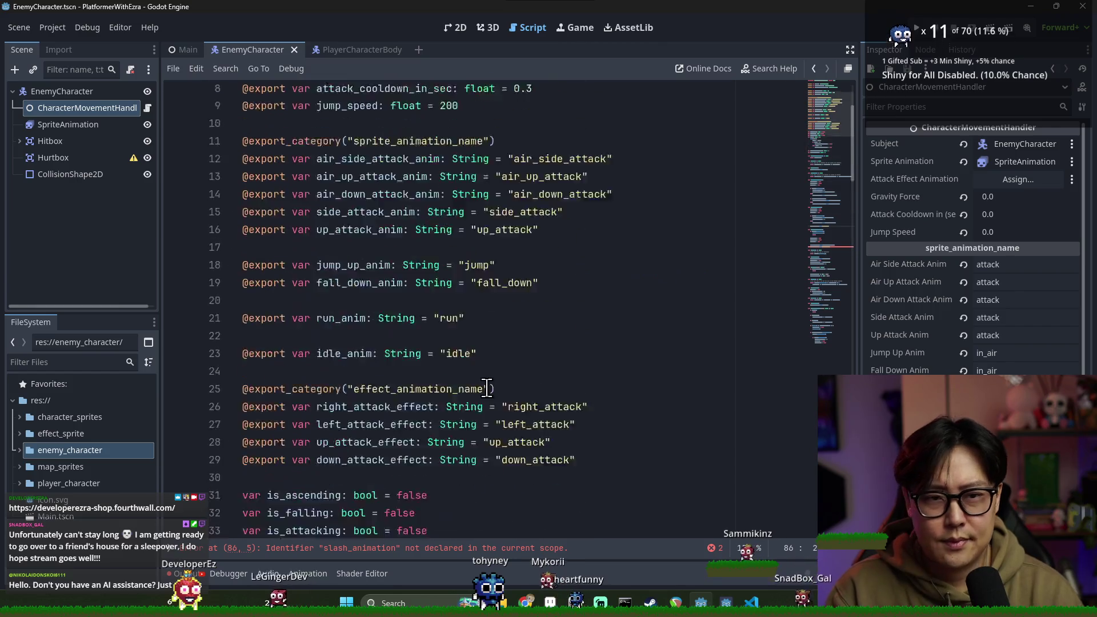
pyautogui.doubleClick(388, 170)
pyautogui.hotkey('ctrl', 'c')
pyautogui.scroll(-6, 468, 293)
pyautogui.scroll(-20, 468, 293)
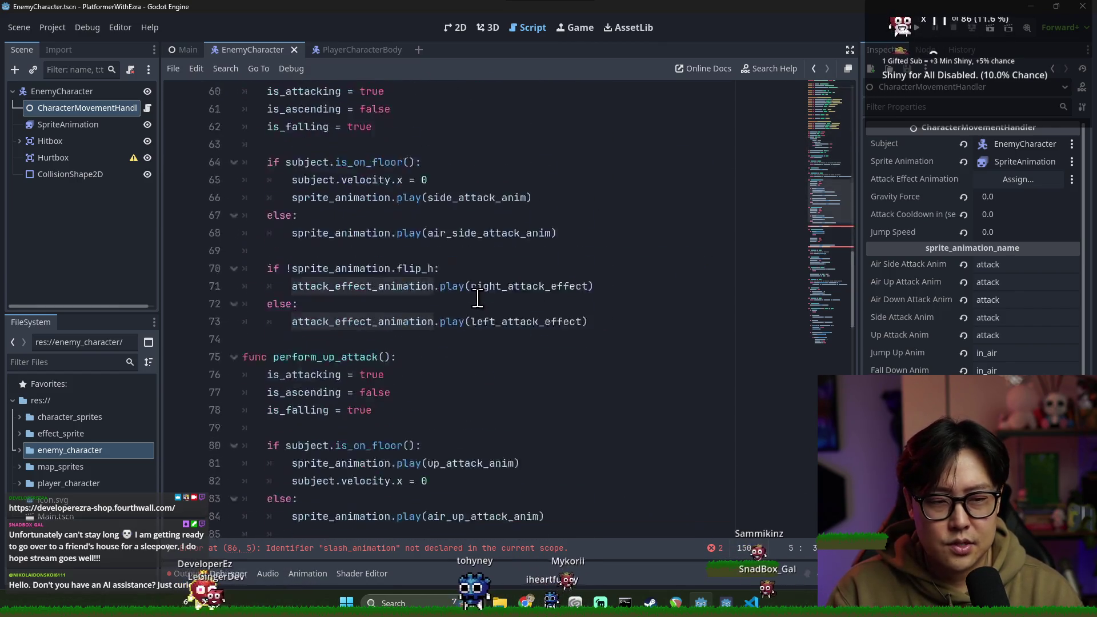
pyautogui.scroll(3, 355, 286)
pyautogui.doubleClick(301, 215)
pyautogui.hotkey('ctrl', 'v')
pyautogui.doubleClick(324, 427)
pyautogui.hotkey('ctrl', 'v')
# Step: Save the script and recheck the attack_effect_animation variable against its uses
pyautogui.scroll(18, 510, 343)
pyautogui.scroll(8, 509, 334)
pyautogui.hotkey('ctrl', 's')
pyautogui.doubleClick(388, 161)
pyautogui.scroll(-5, 450, 289)
pyautogui.scroll(-17, 450, 288)
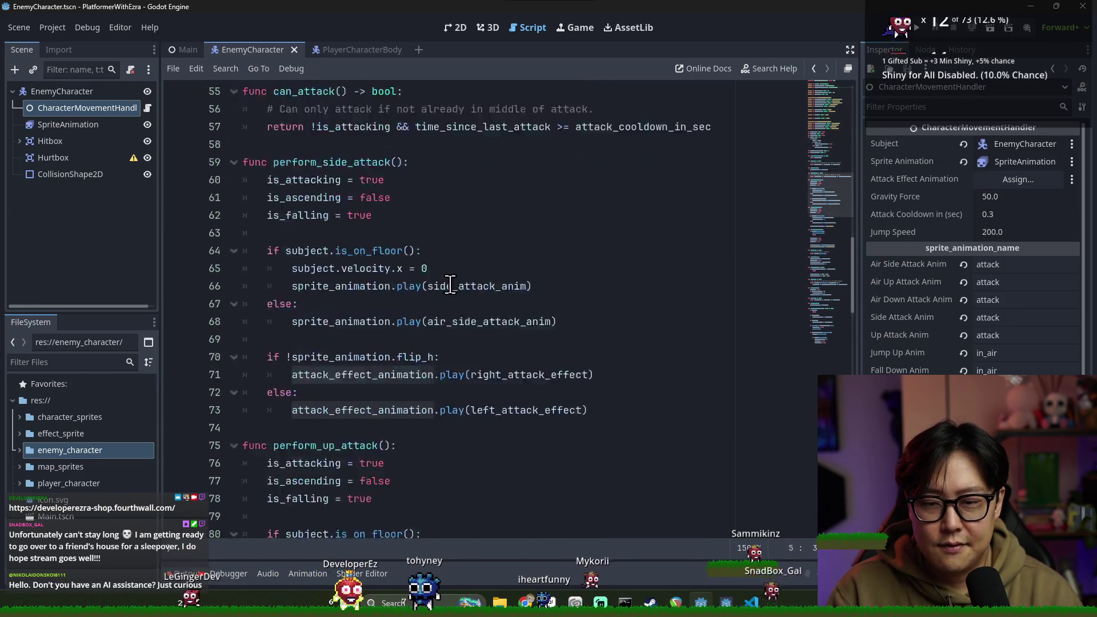
pyautogui.scroll(2, 334, 186)
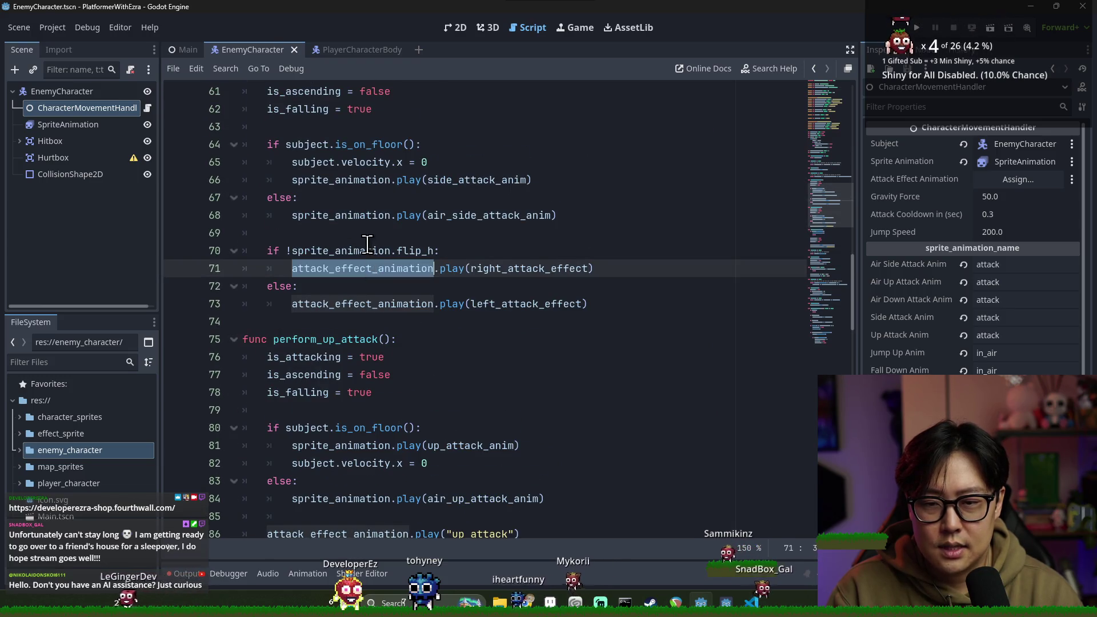
# Step: Add an 'if attack_effect_animation:' guard line above the flip_h check in the side attack
pyautogui.click(366, 250)
pyautogui.click(420, 240)
pyautogui.press('Return')
pyautogui.write('if attack_effect_animation:')
pyautogui.press('Return')
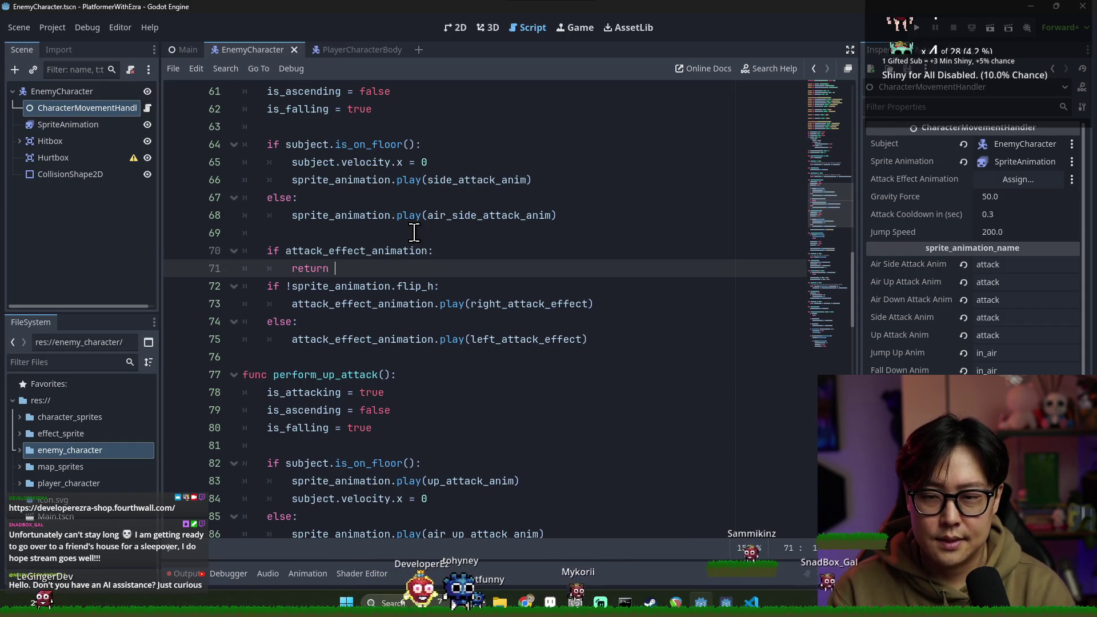
pyautogui.click(286, 250)
pyautogui.click(353, 269)
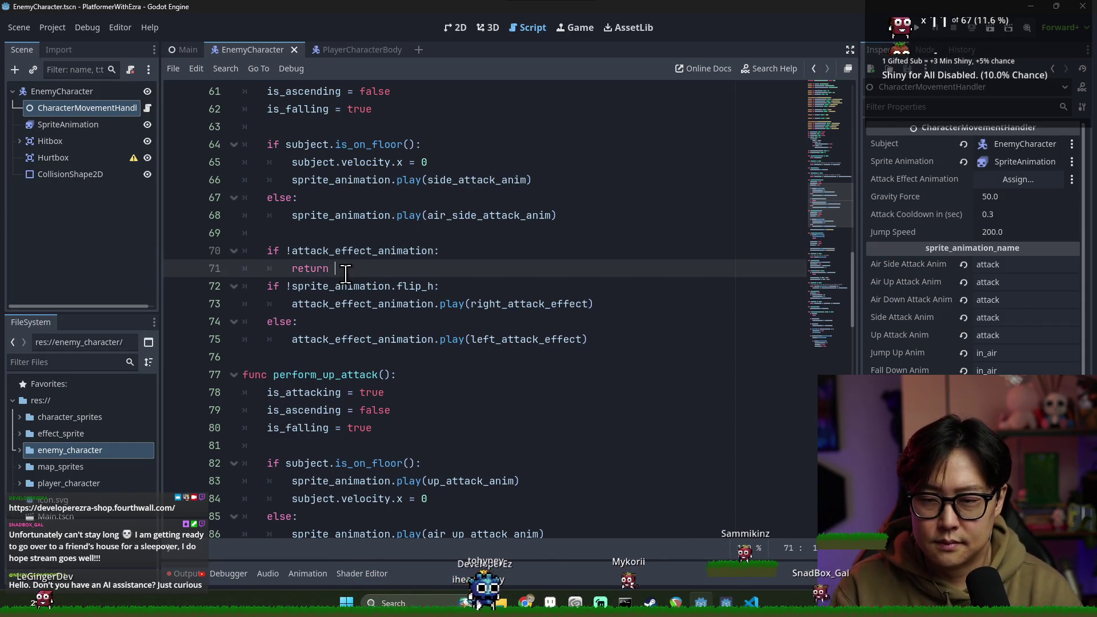
pyautogui.press('Return')
pyautogui.scroll(-4, 353, 268)
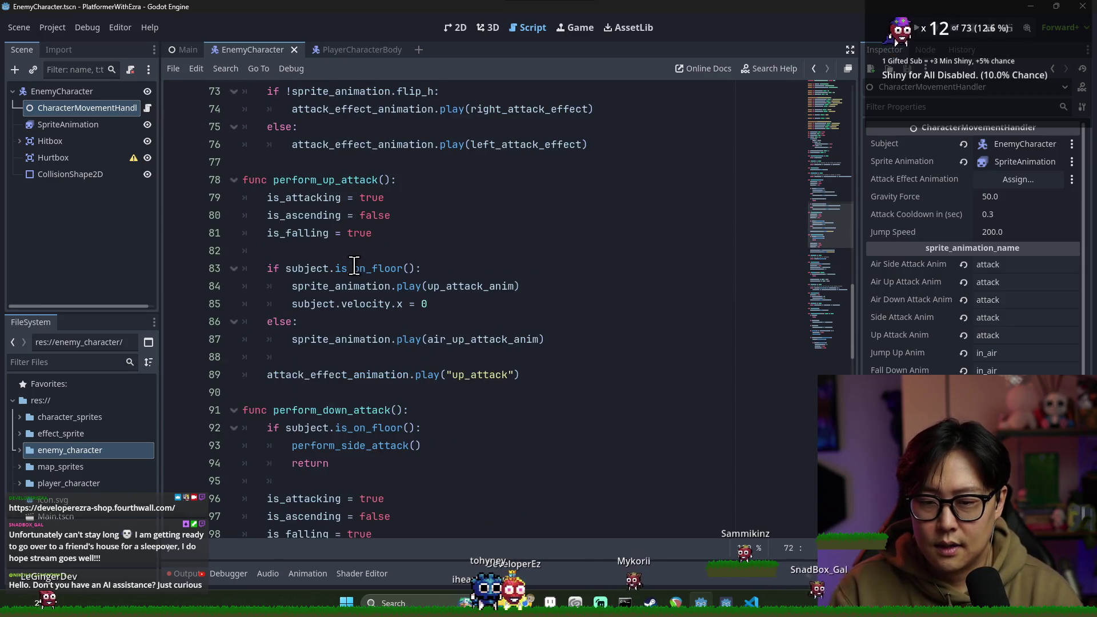
pyautogui.scroll(2, 364, 257)
# Step: Insert an 'if attack_effect_animation:' check line in perform_up_attack
pyautogui.doubleClick(337, 144)
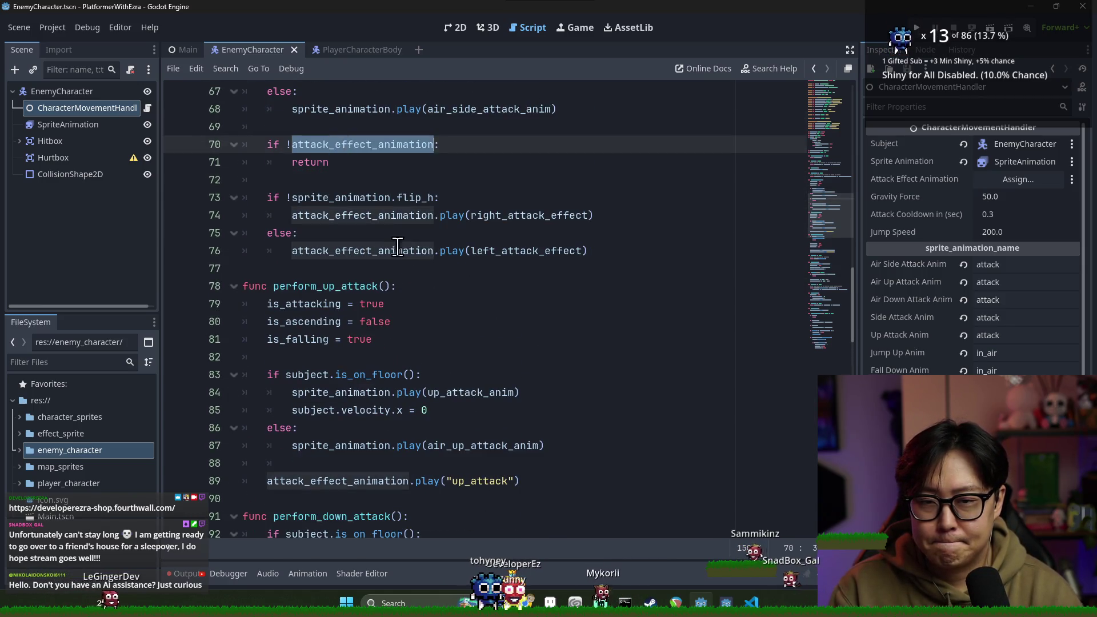
pyautogui.scroll(-5, 343, 171)
pyautogui.click(349, 197)
pyautogui.press('Return')
pyautogui.press('BackSpace')
pyautogui.write('if attack_effect_animation:')
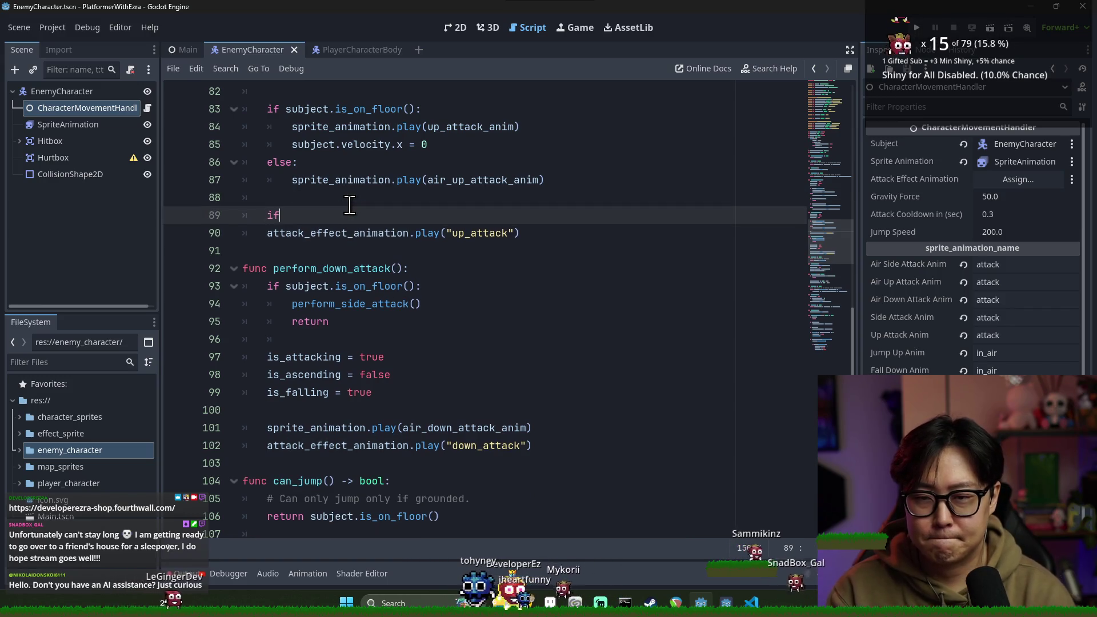
pyautogui.press('Return')
# Step: Delete the up attack's early return so its play call sits indented under the check, then save
pyautogui.write('return')
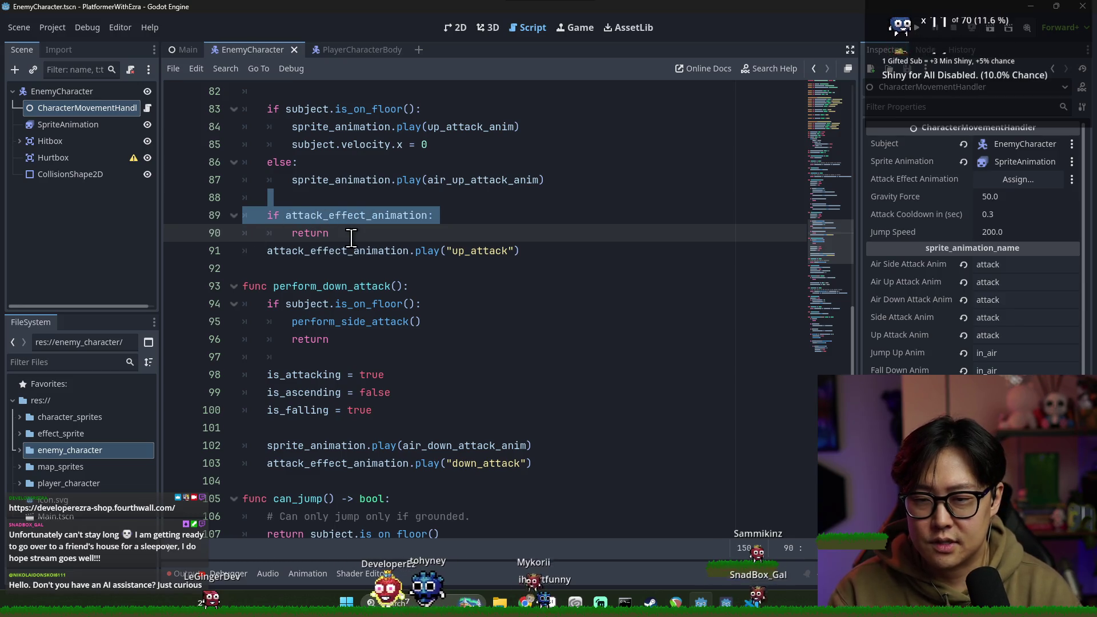
pyautogui.tripleClick(232, 235)
pyautogui.press('BackSpace')
pyautogui.press('Delete')
pyautogui.press('Tab')
pyautogui.press('Up')
pyautogui.press('End')
pyautogui.hotkey('ctrl', 's')
# Step: Search the script for attack_effect_animation to reach the down attack's effect call
pyautogui.scroll(-2, 372, 238)
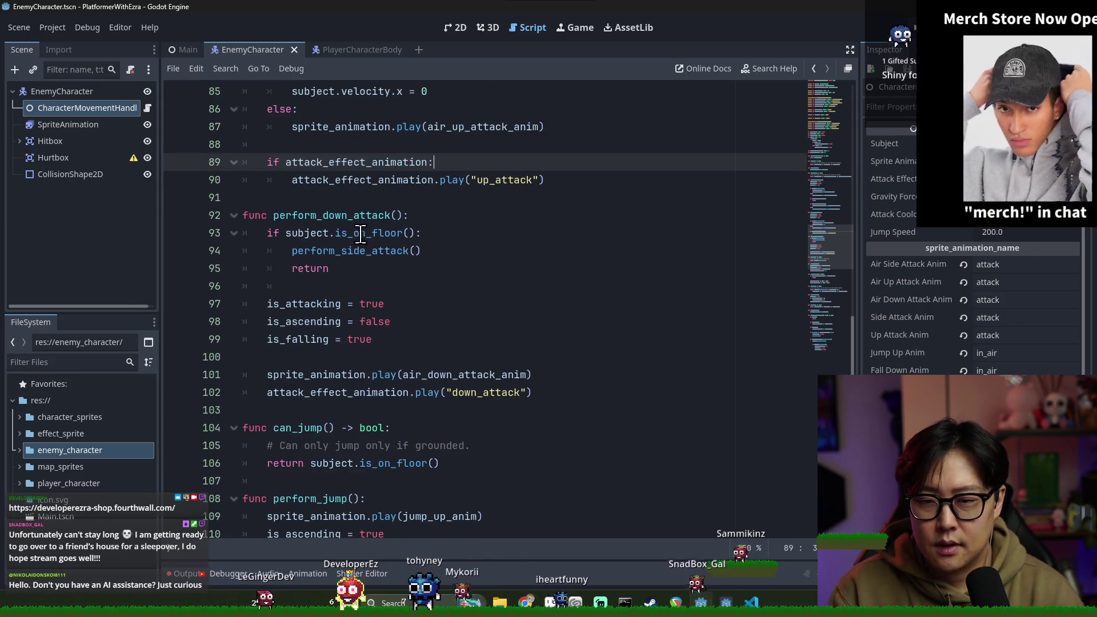
pyautogui.scroll(2, 372, 238)
pyautogui.hotkey('ctrl', 'f')
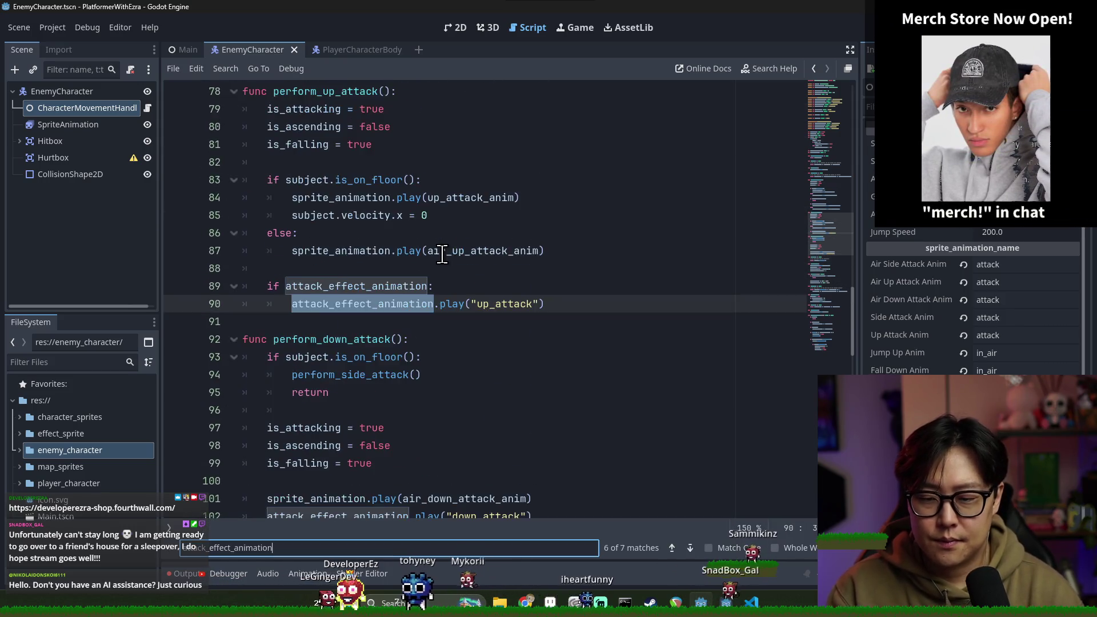
pyautogui.press('Return')
pyautogui.press('Return')
pyautogui.press('Return')
pyautogui.press('Return')
pyautogui.press('Return')
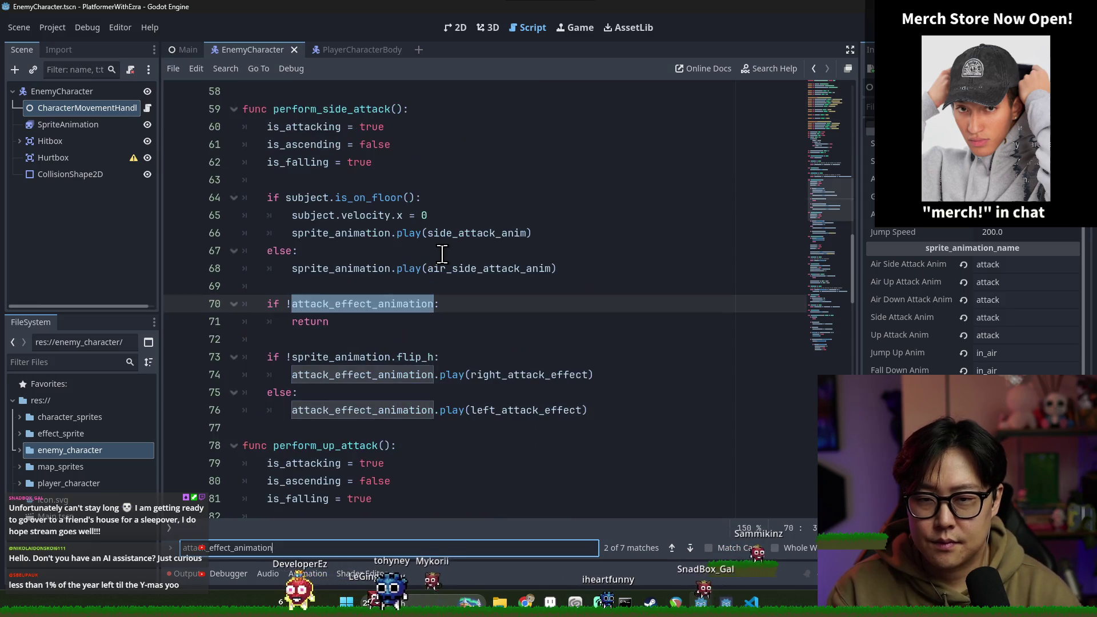
pyautogui.press('Return')
pyautogui.press('Return')
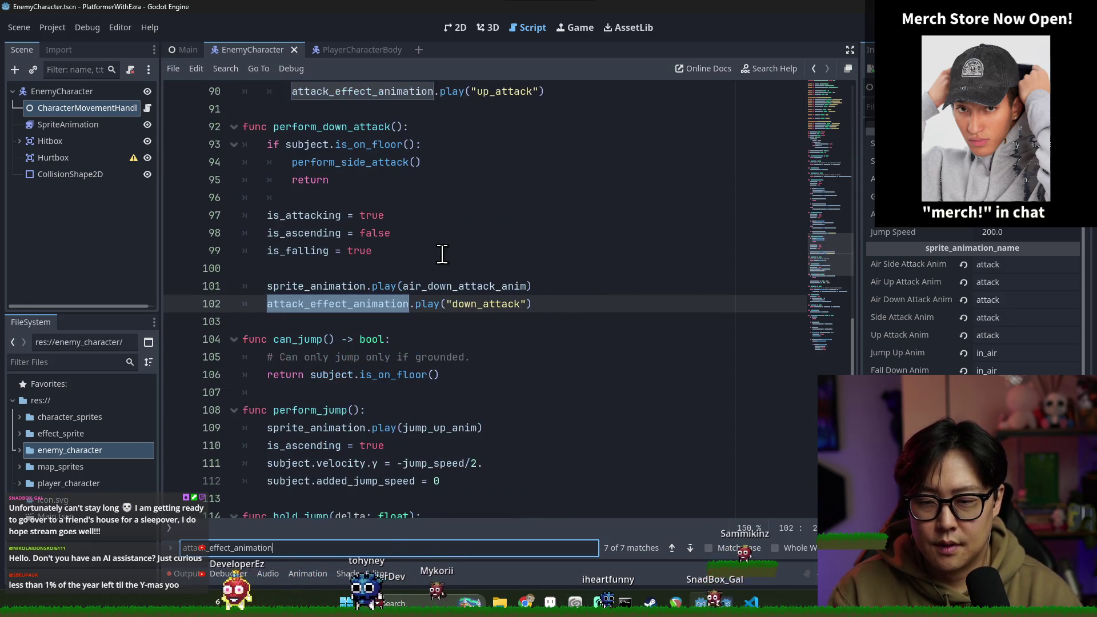
pyautogui.press('Escape')
# Step: Open a line above the down attack's effect play call, indent it, and remove its quoted down_attack argument
pyautogui.click(580, 297)
pyautogui.click(572, 293)
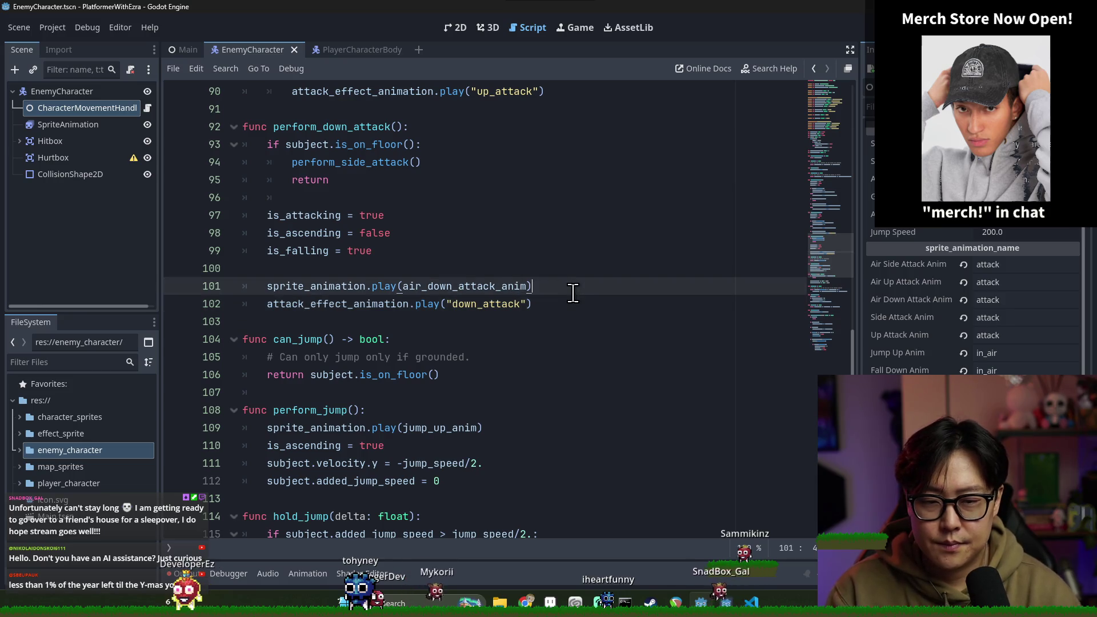
pyautogui.press('Return')
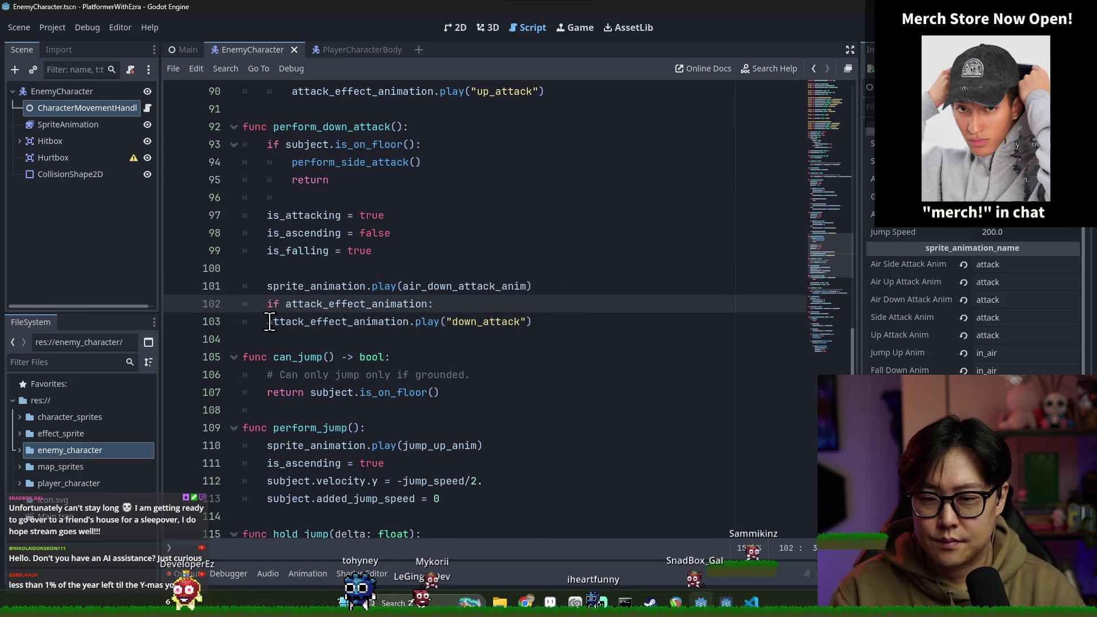
pyautogui.click(269, 322)
pyautogui.press('Tab')
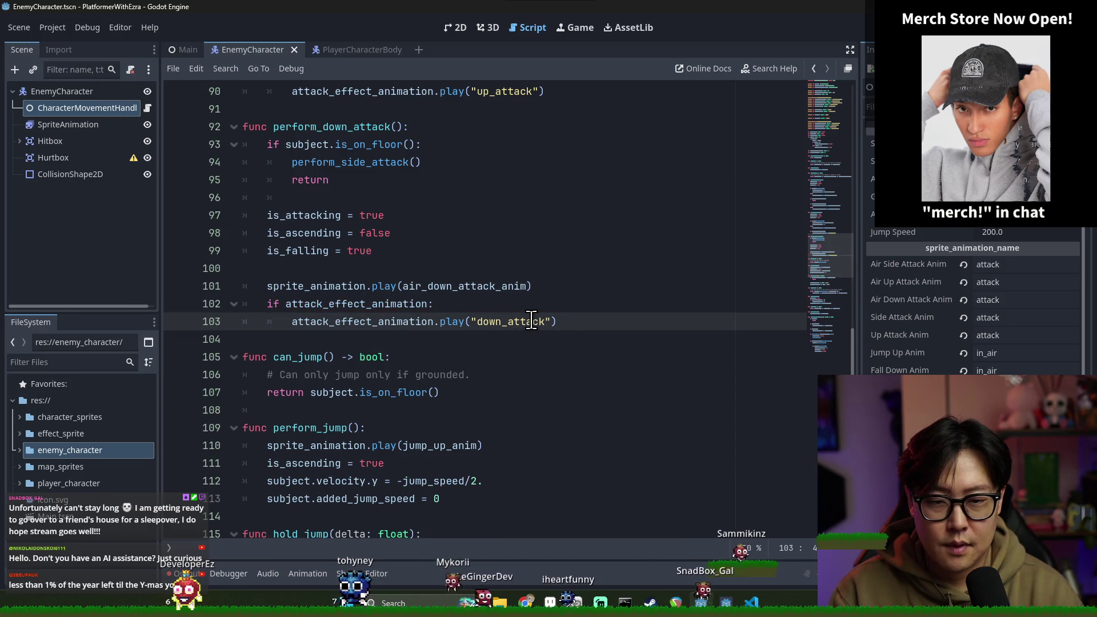
pyautogui.press('BackSpace')
# Step: Make the down and up attacks play down_attack_effect and up_attack_effect instead of string arguments
pyautogui.write('down')
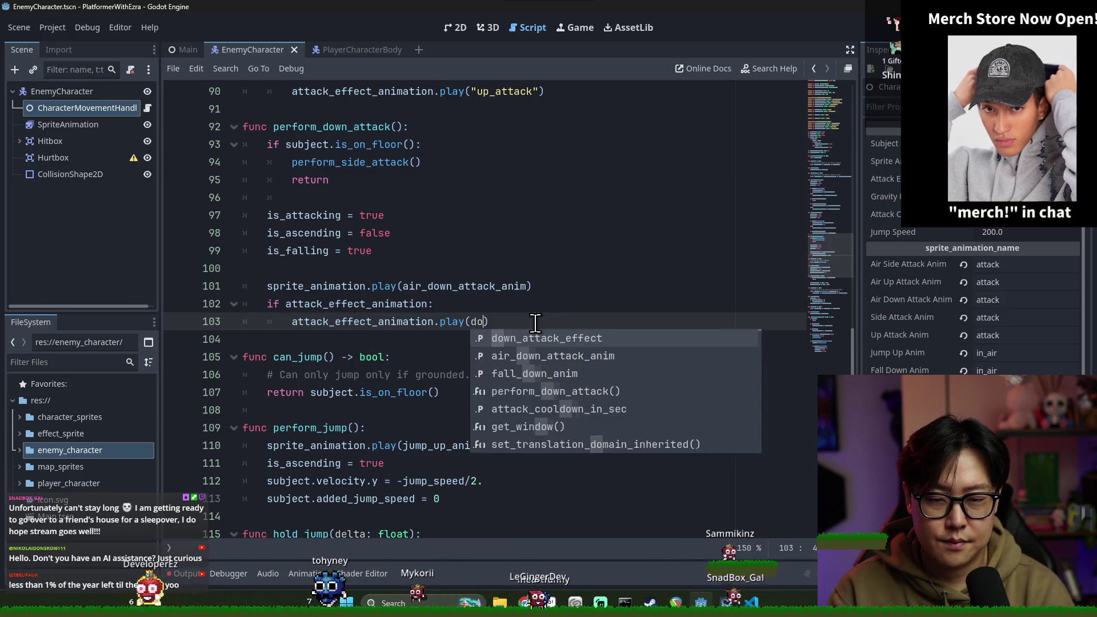
pyautogui.press('Return')
pyautogui.click(531, 215)
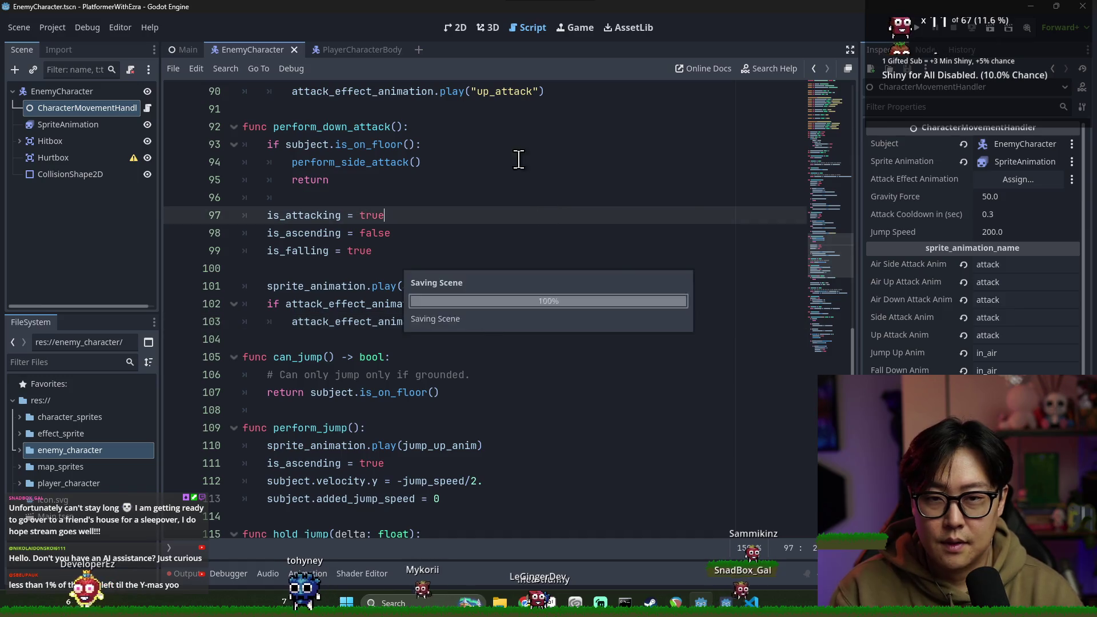
pyautogui.scroll(3, 516, 162)
pyautogui.click(511, 264)
pyautogui.doubleClick(512, 251)
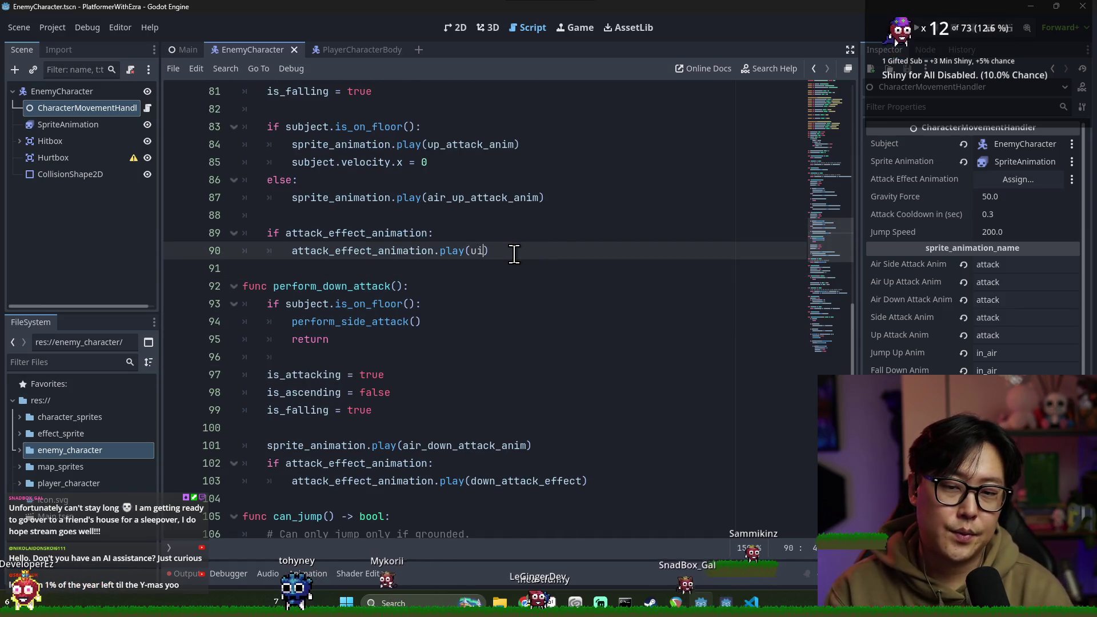
pyautogui.press('BackSpace')
pyautogui.write('p_attack_anim')
pyautogui.press('BackSpace')
pyautogui.press('BackSpace')
pyautogui.write('effect')
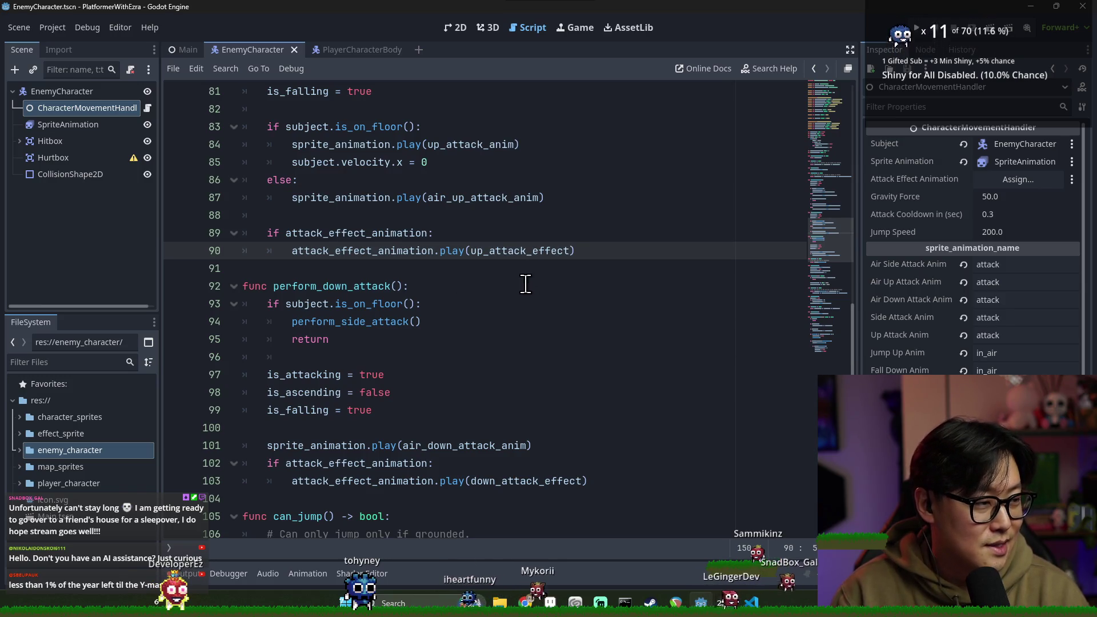
# Step: Check the attack guard lines, save the script, and switch over to the browser
pyautogui.click(496, 235)
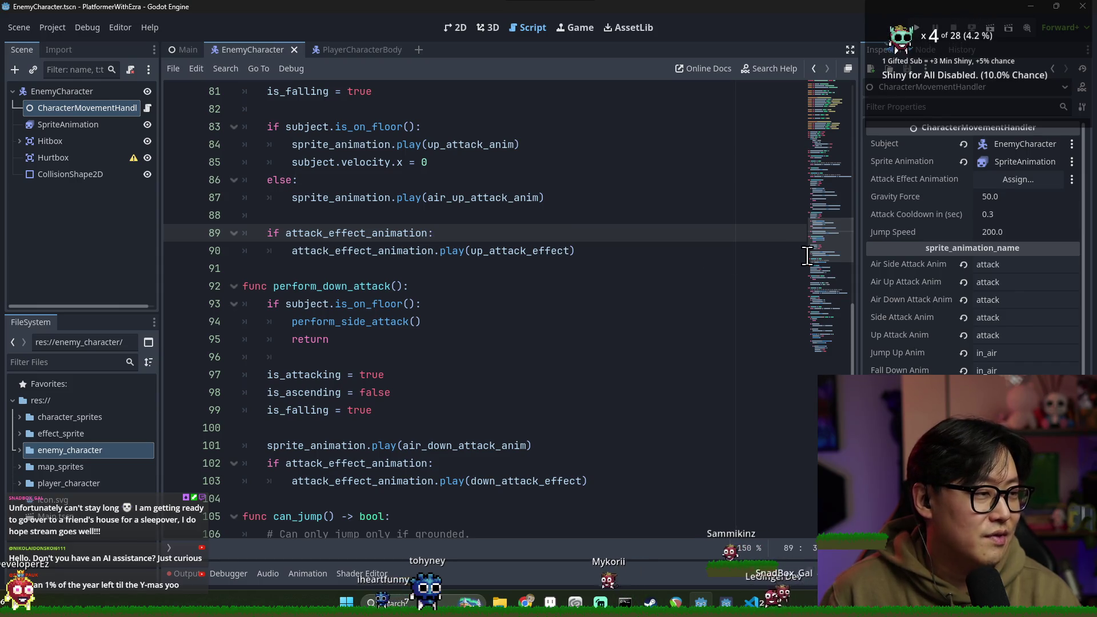
pyautogui.press('Up')
pyautogui.press('Down')
pyautogui.press('Down')
pyautogui.press('Down')
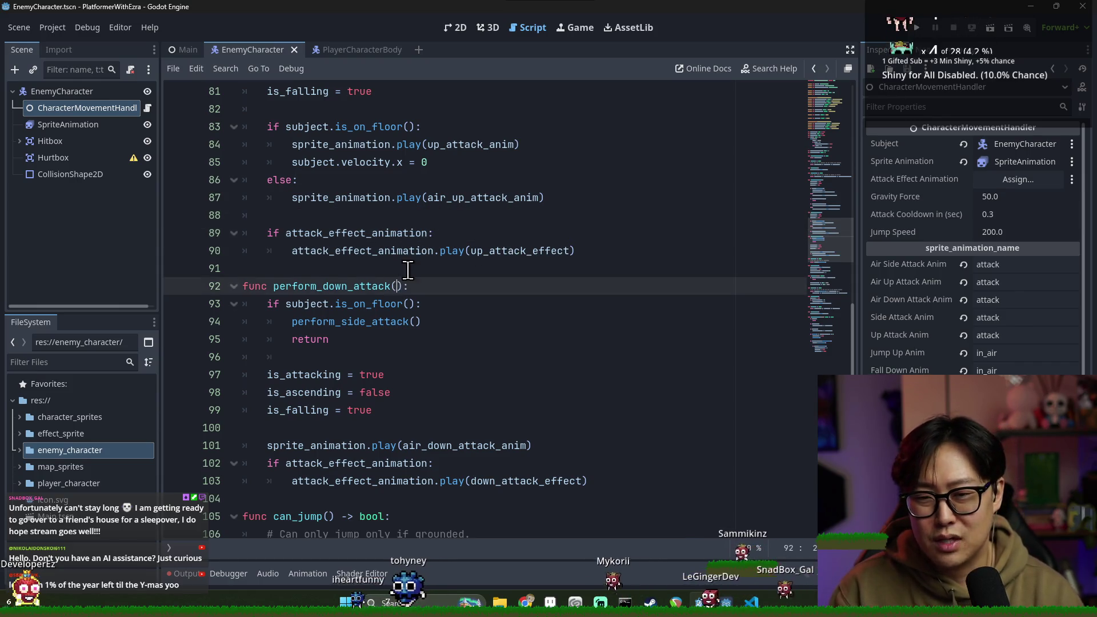
pyautogui.press('Up')
pyautogui.press('Up')
pyautogui.press('Up')
pyautogui.press('Up')
pyautogui.hotkey('ctrl', 's')
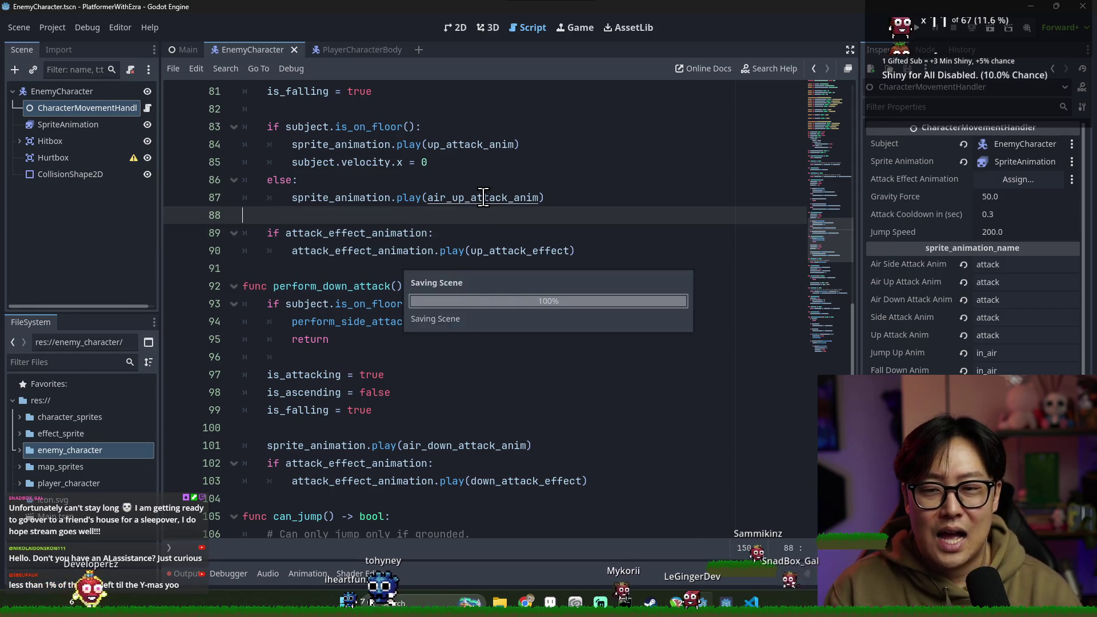
pyautogui.scroll(2, 436, 230)
pyautogui.click(403, 233)
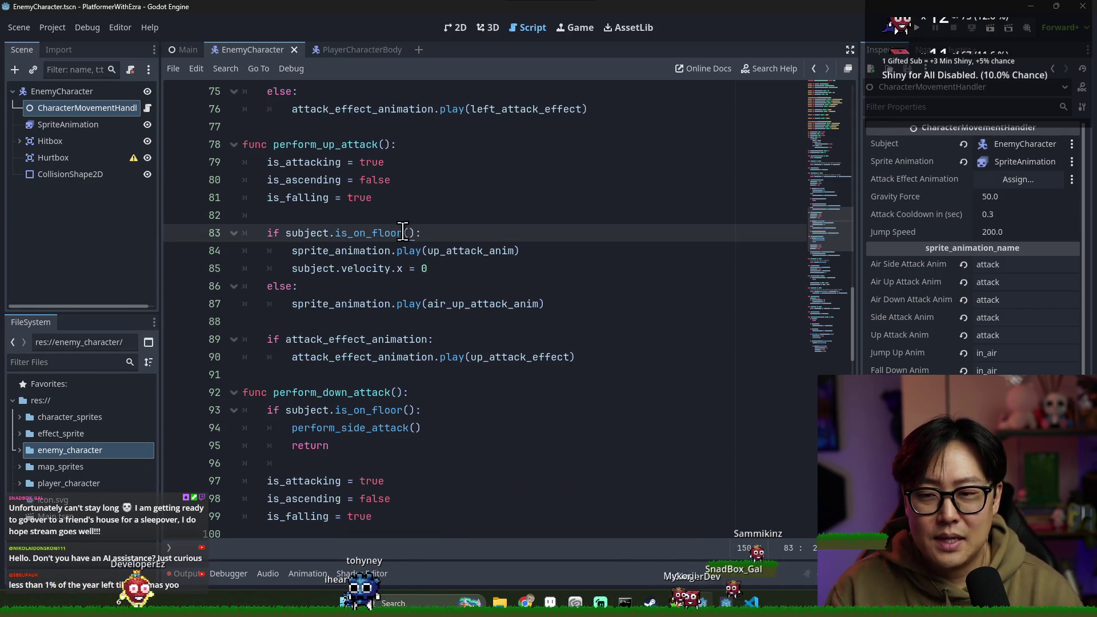
pyautogui.click(431, 212)
pyautogui.scroll(2, 432, 251)
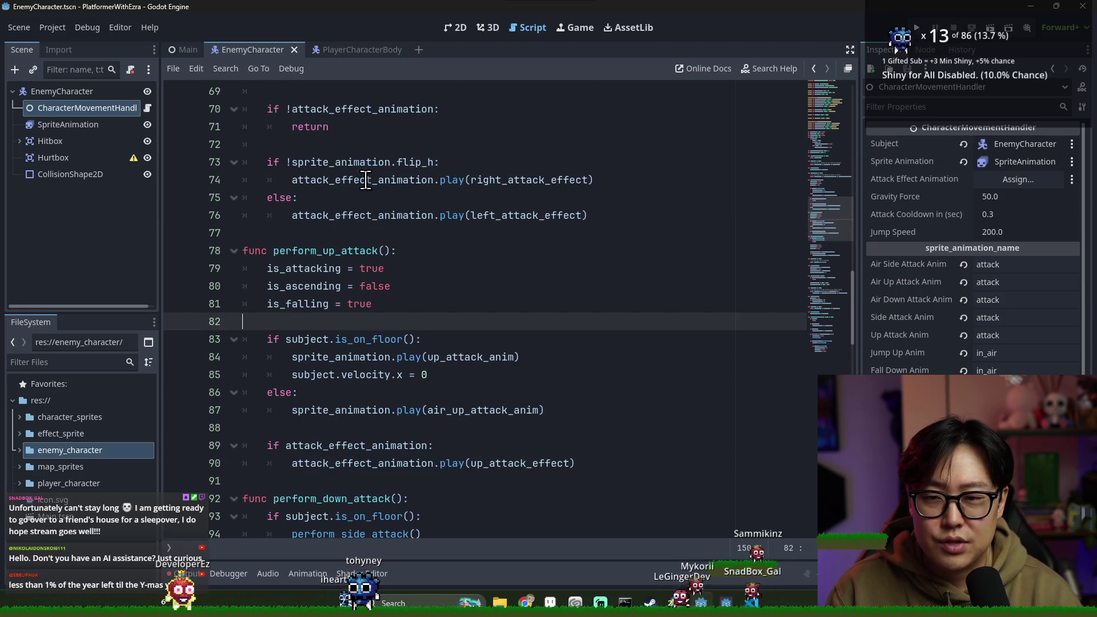
pyautogui.click(417, 146)
pyautogui.hotkey('ctrl', 's')
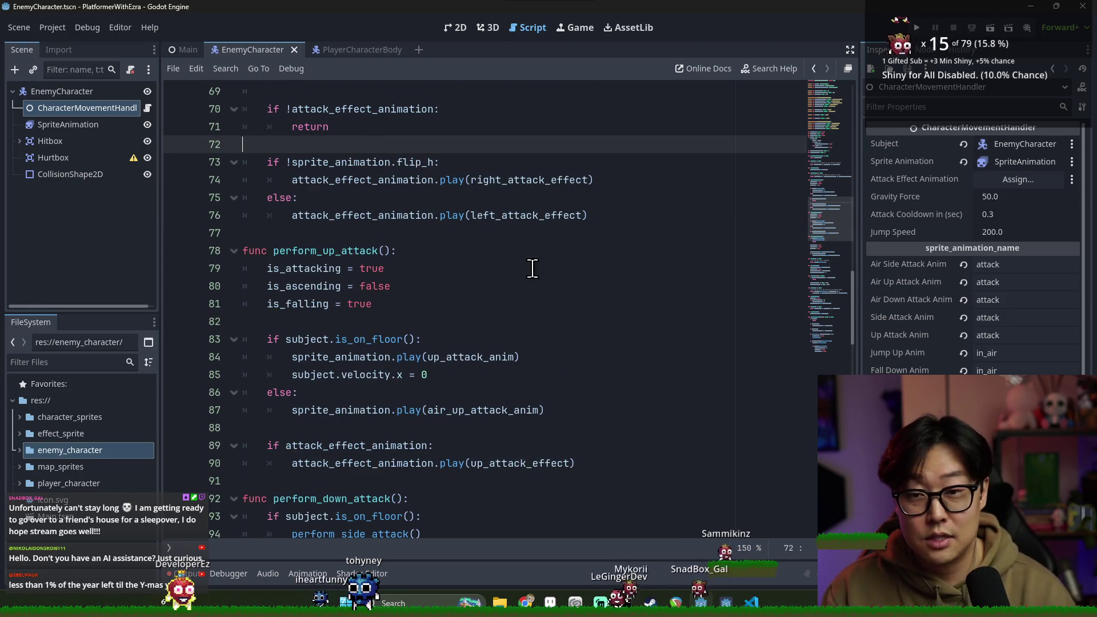
pyautogui.hotkey('alt', 'Tab')
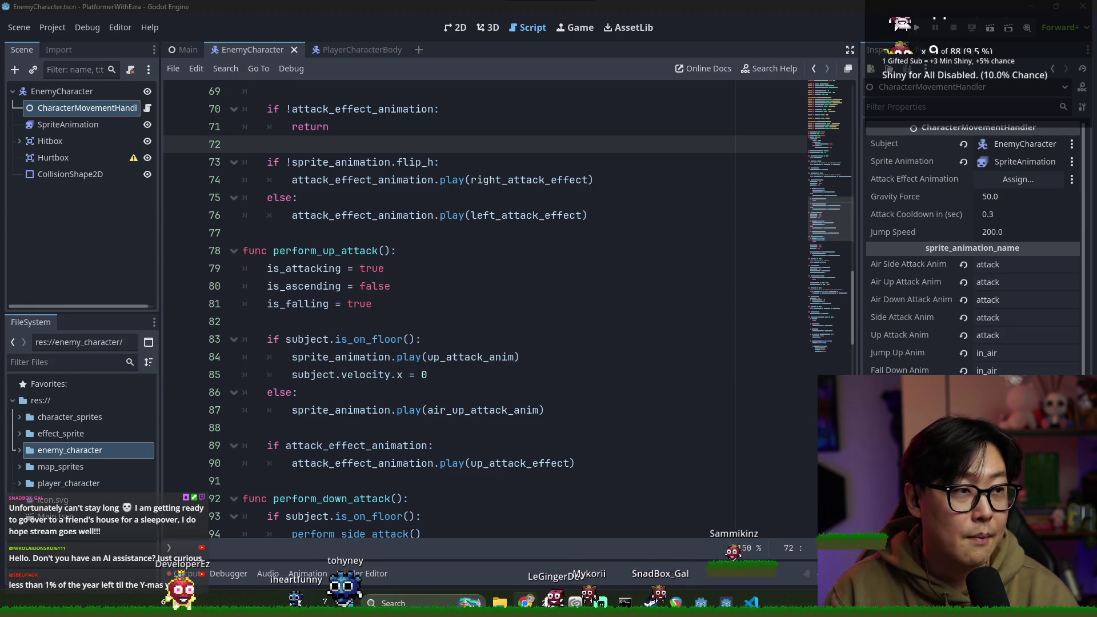
pyautogui.press('super+2')
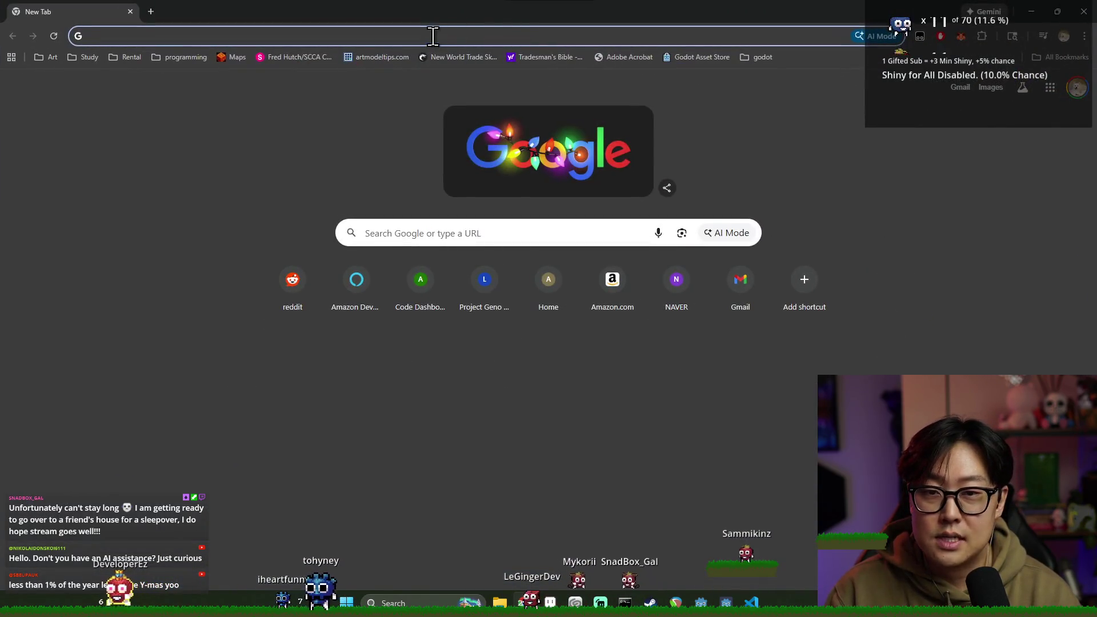
# Step: Google 'new fastest path finding algorithm clustering' and scroll through the results
pyautogui.click(433, 45)
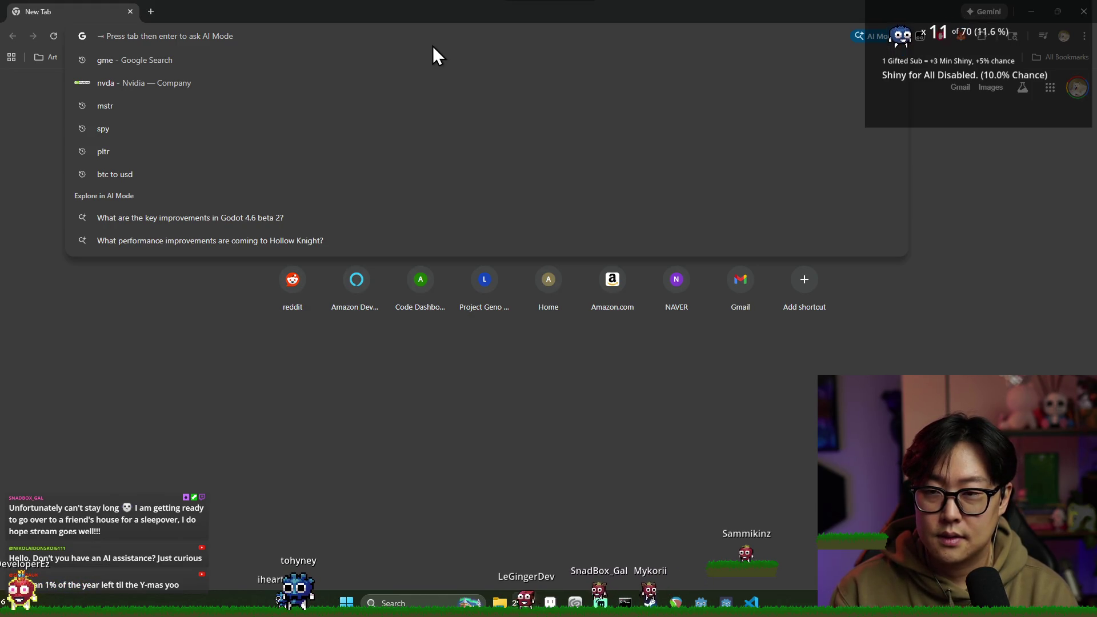
pyautogui.write('new fastest ')
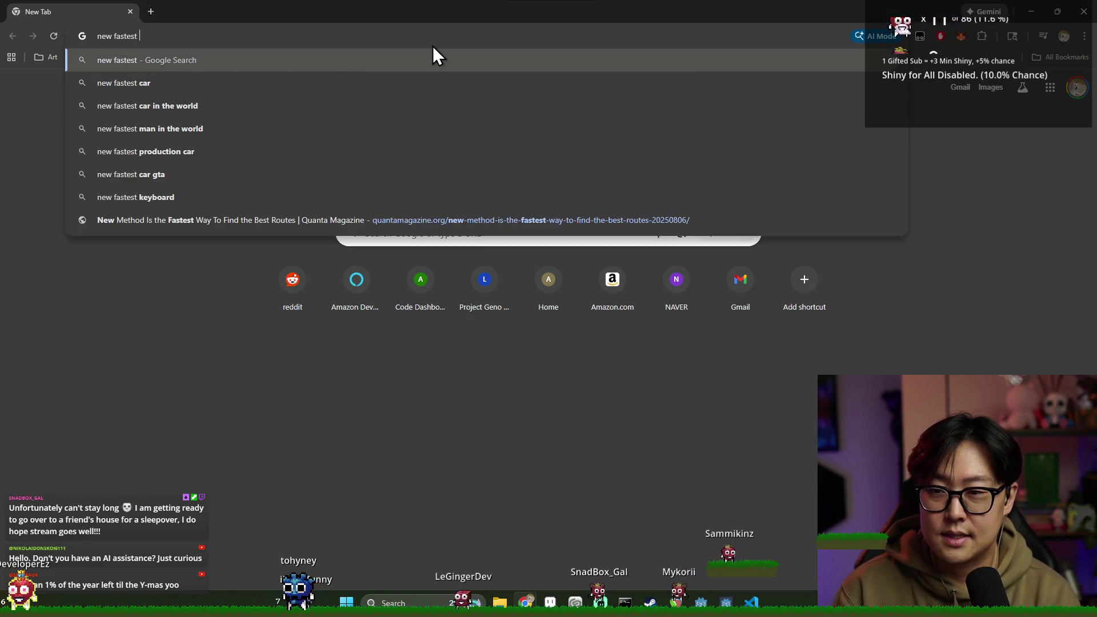
pyautogui.write('path finding algorithm')
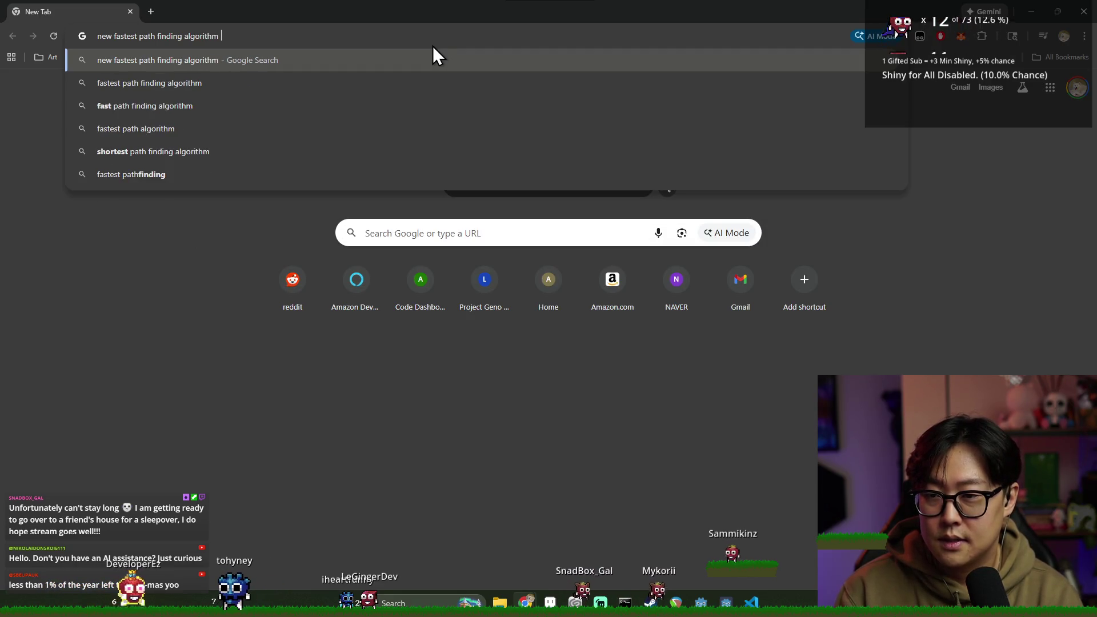
pyautogui.write(' clustering')
pyautogui.press('Return')
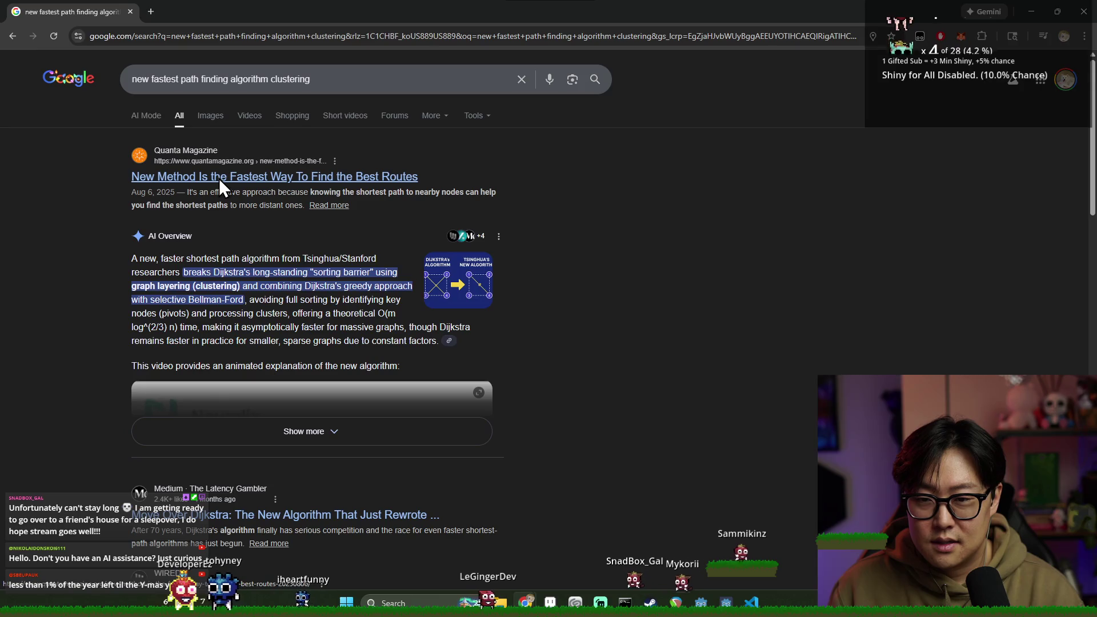
pyautogui.scroll(-2, 247, 194)
pyautogui.scroll(-3, 247, 194)
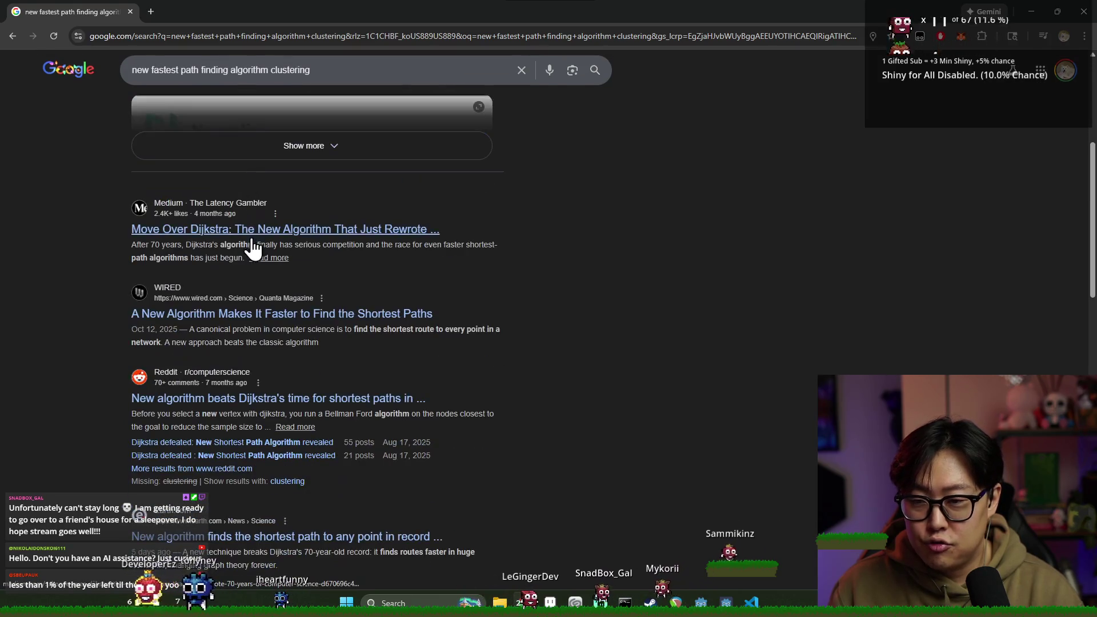
# Step: Read the 'Move Over Dijkstra' Medium article, dismiss the account popup, and select the researcher's surname
pyautogui.click(255, 231)
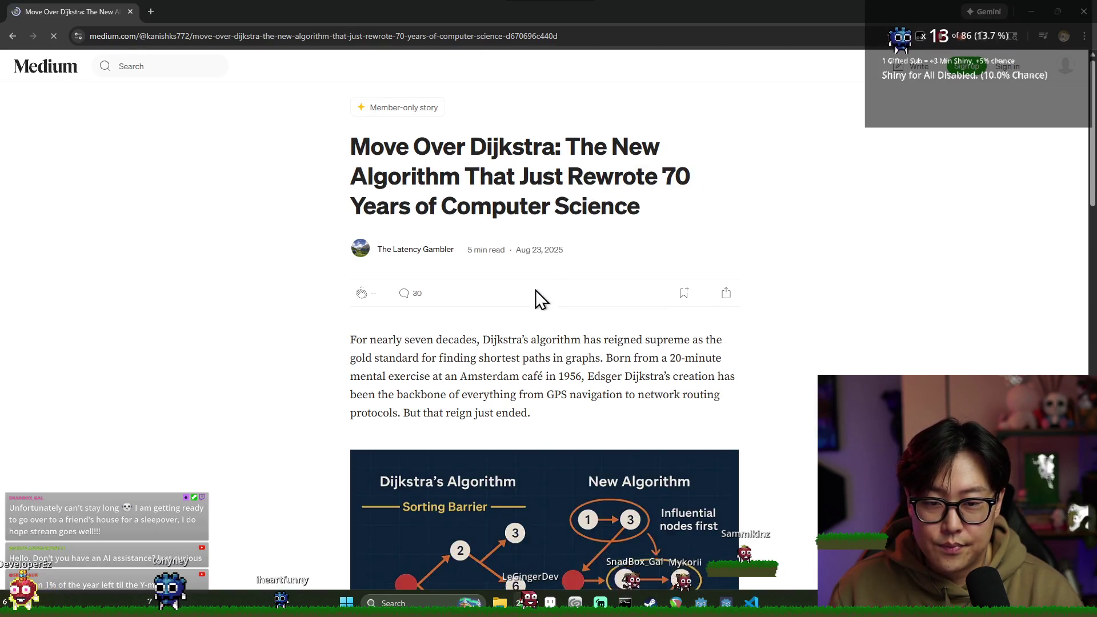
pyautogui.scroll(-7, 533, 298)
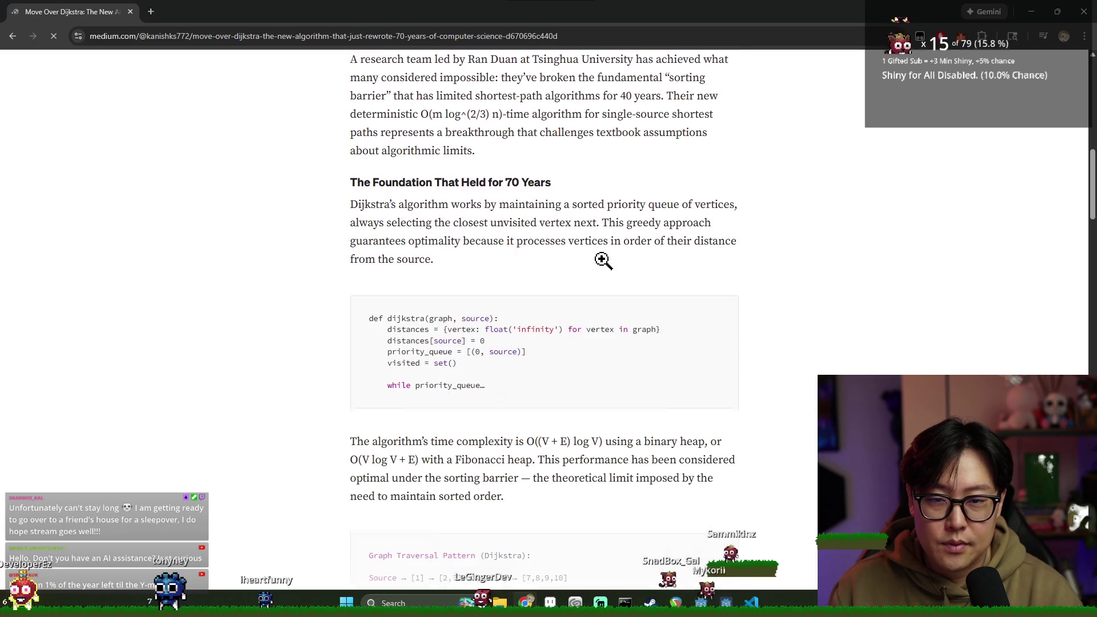
pyautogui.scroll(-7, 603, 263)
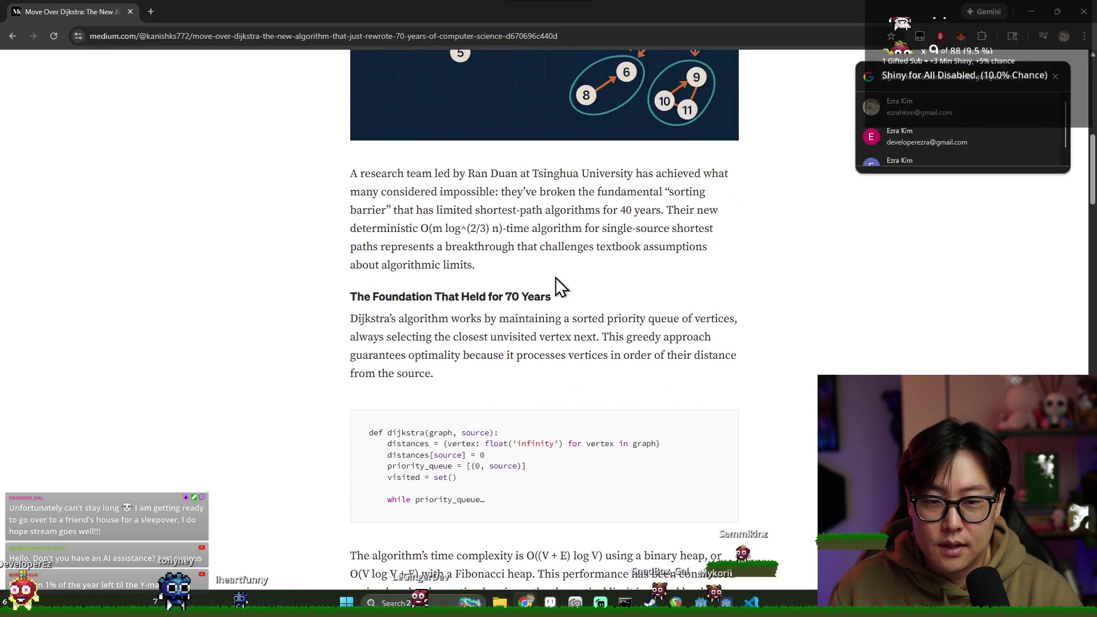
pyautogui.click(1055, 79)
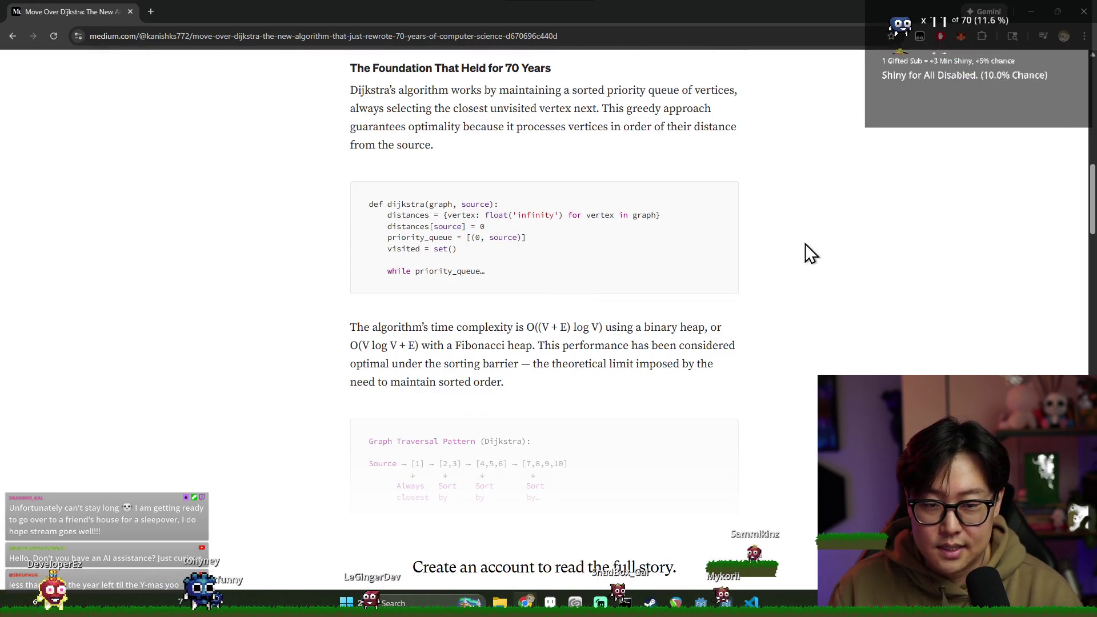
pyautogui.scroll(-7, 770, 250)
pyautogui.scroll(13, 763, 249)
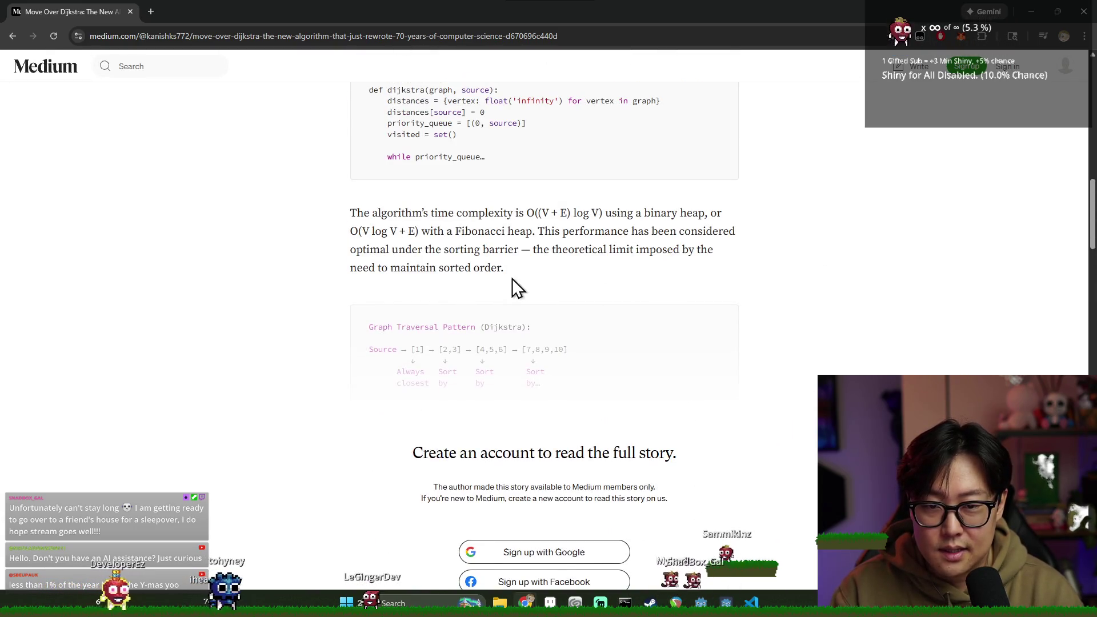
pyautogui.scroll(3, 580, 283)
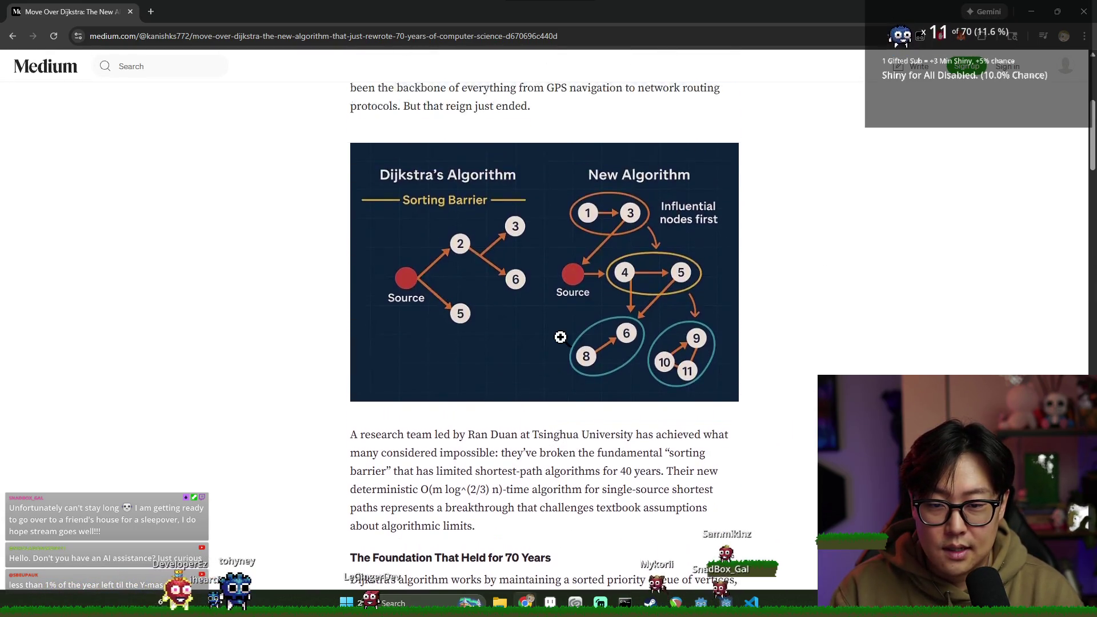
pyautogui.doubleClick(497, 460)
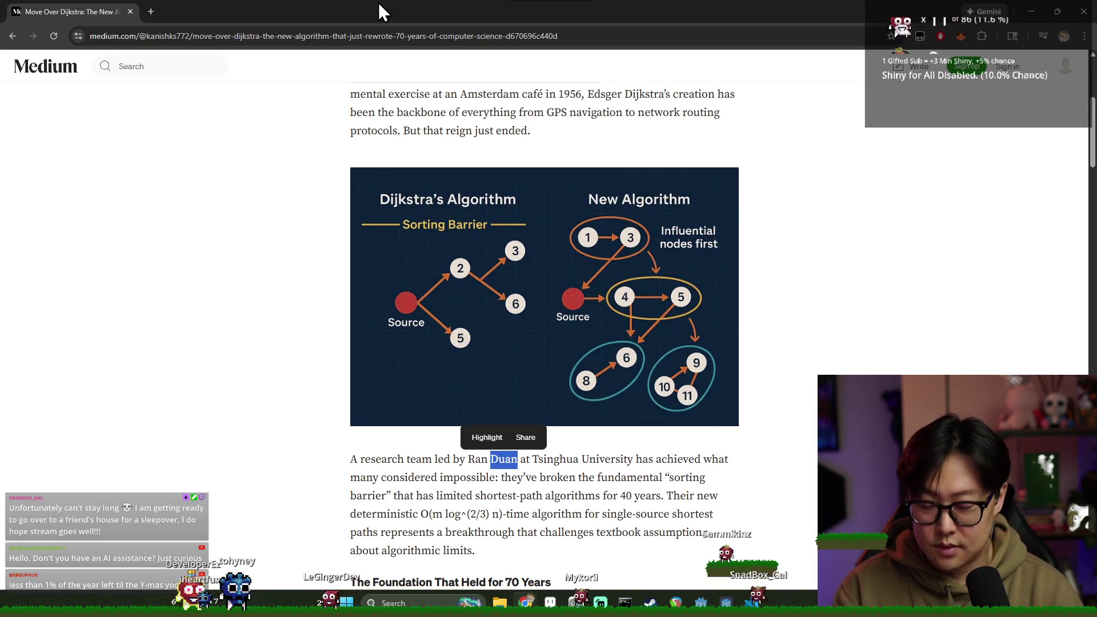
pyautogui.hotkey('ctrl', 't')
# Step: Recall the earlier fastest-path-algorithm search from history, close the Medium tab, and scroll the results
pyautogui.write('duan')
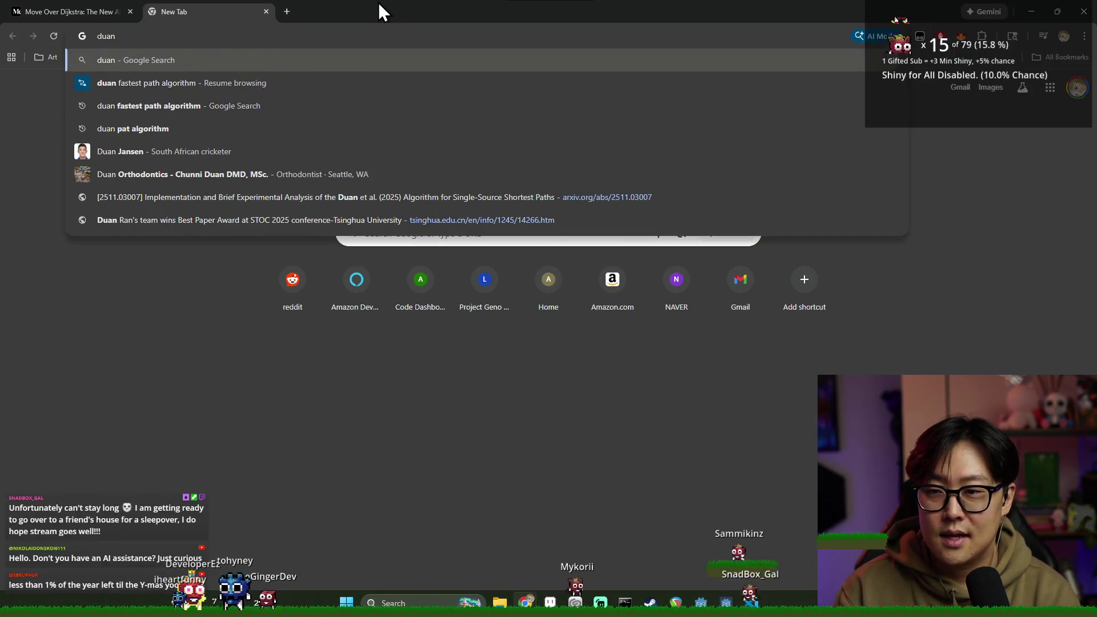
pyautogui.press('Down')
pyautogui.press('Return')
pyautogui.click(107, 18)
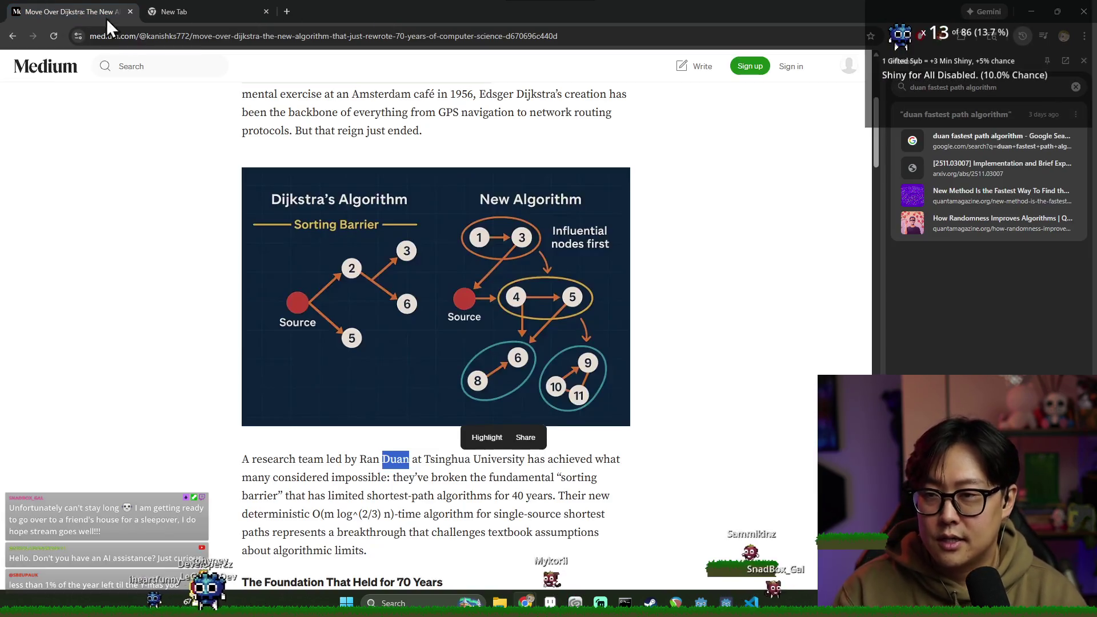
pyautogui.click(131, 11)
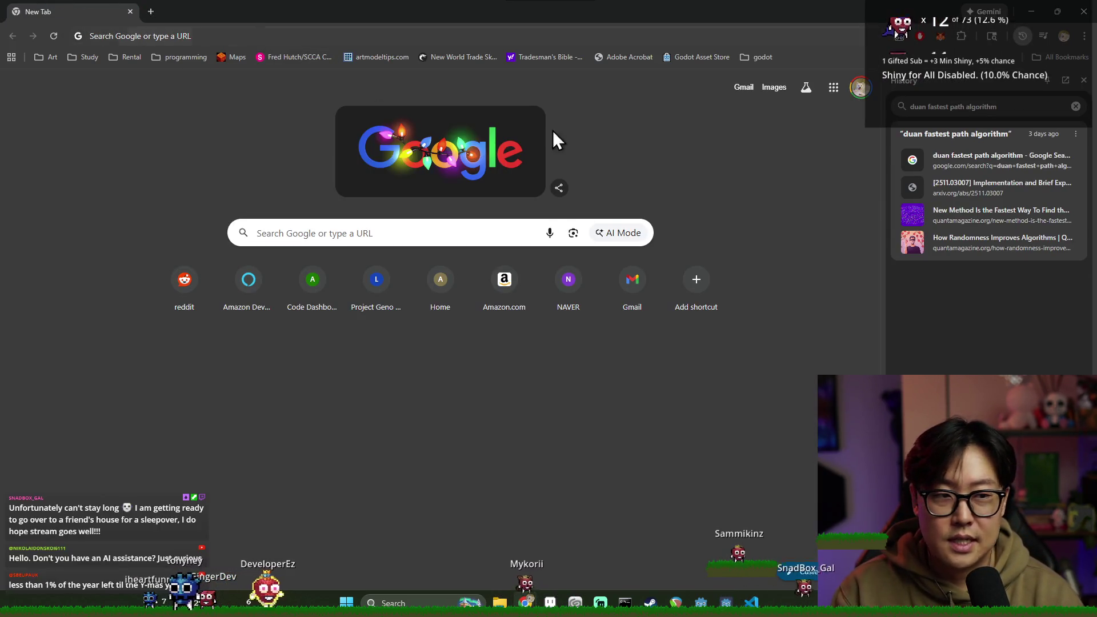
pyautogui.click(1007, 163)
pyautogui.click(1084, 60)
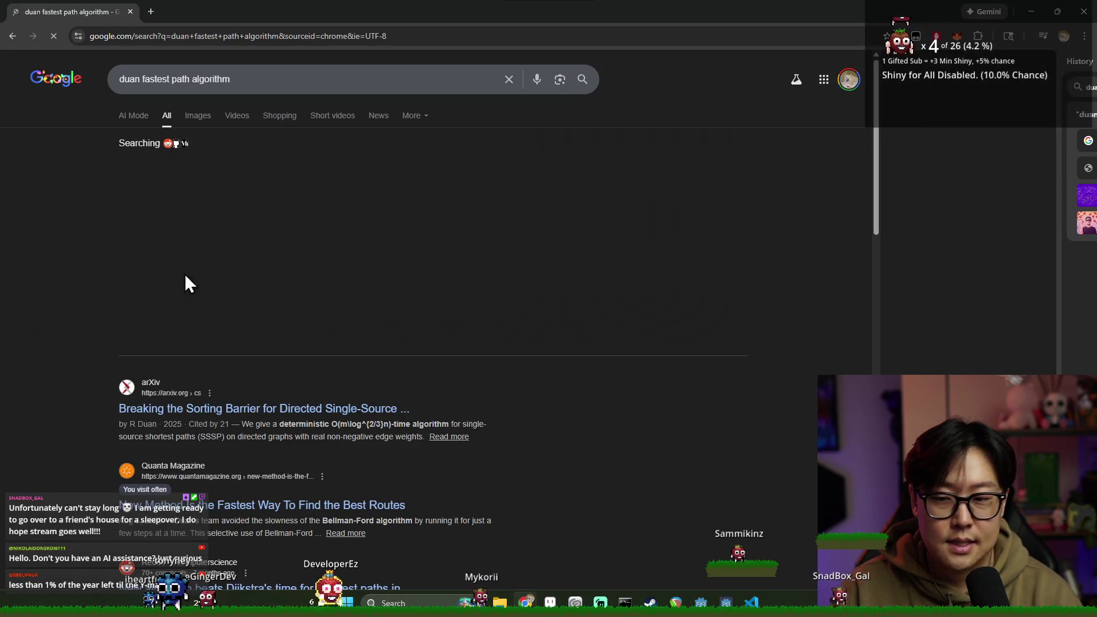
pyautogui.scroll(-5, 184, 280)
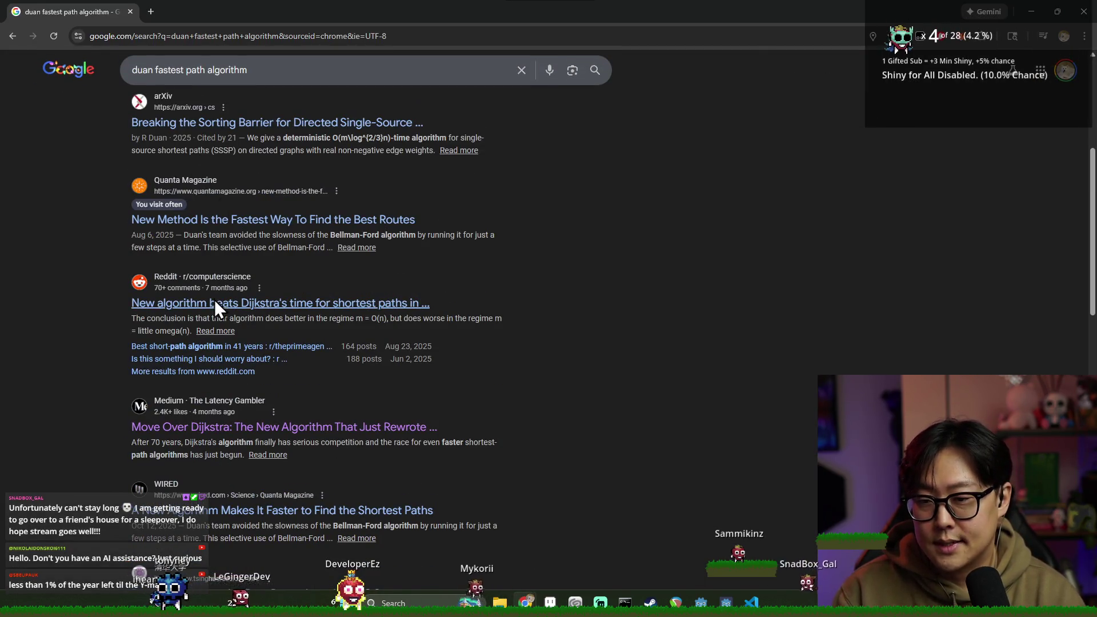
pyautogui.scroll(-5, 219, 441)
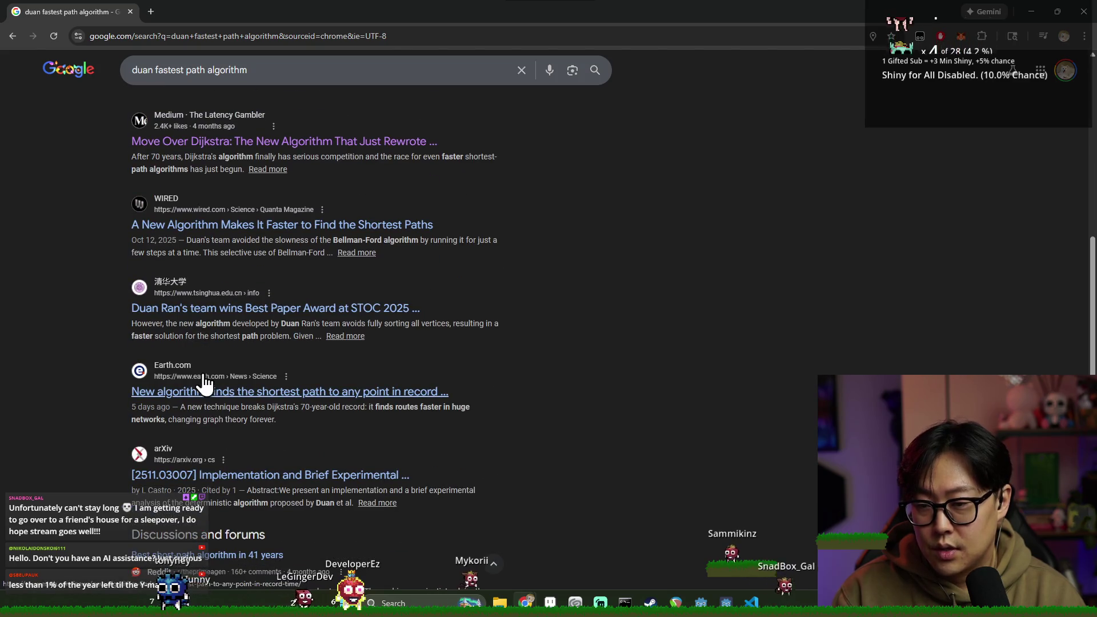
pyautogui.scroll(-4, 238, 407)
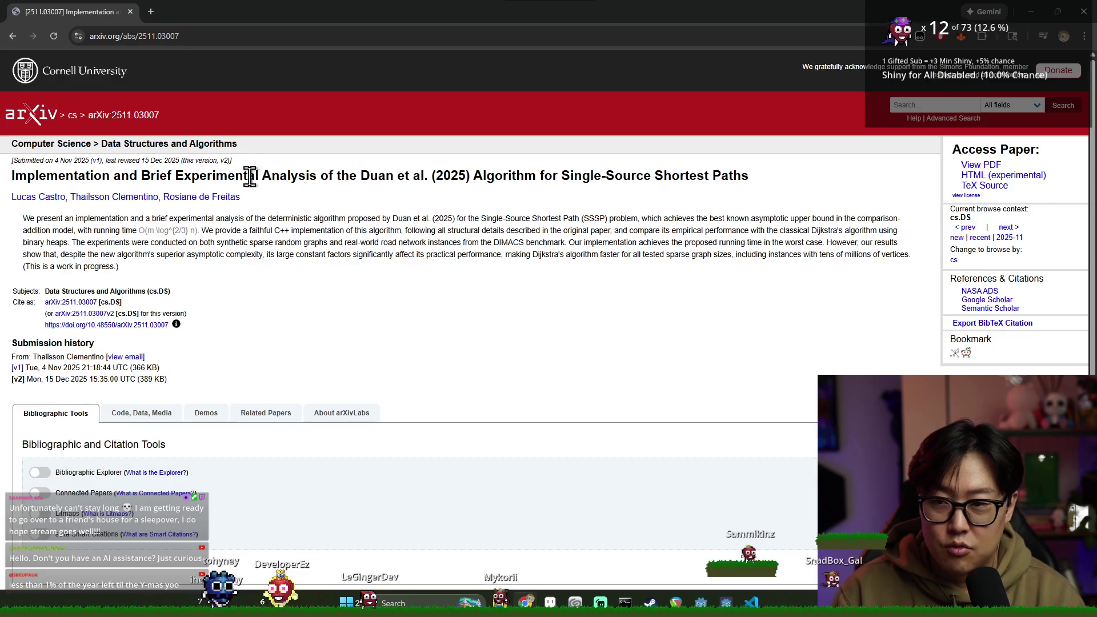
# Step: Scroll through the arXiv paper and select the O(m log^2/3 n) running time in the abstract
pyautogui.scroll(-2, 168, 331)
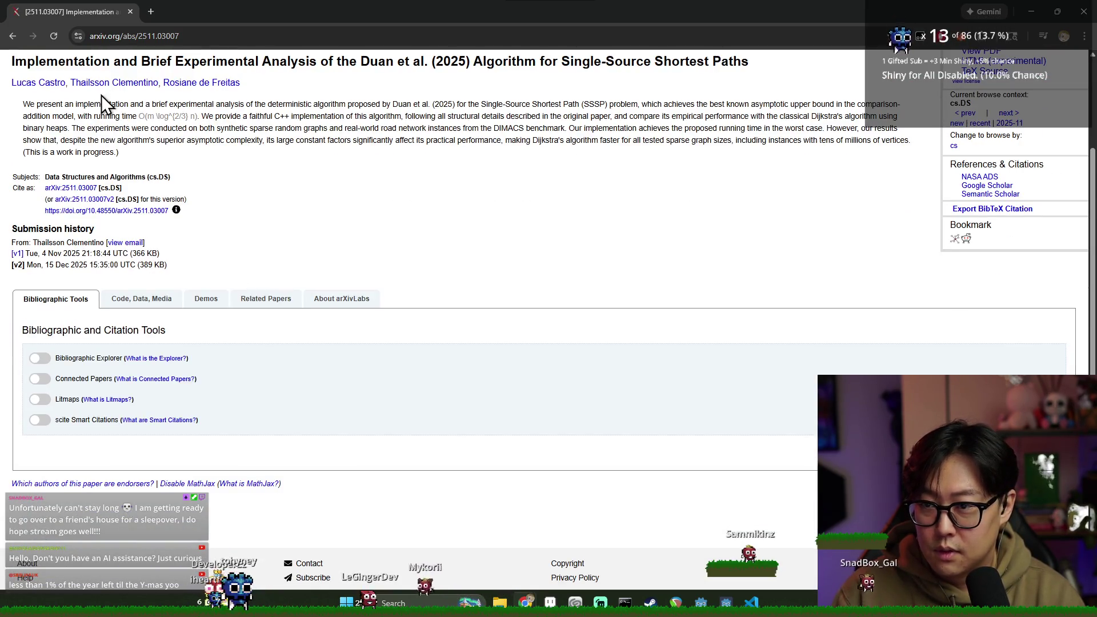
pyautogui.scroll(2, 318, 143)
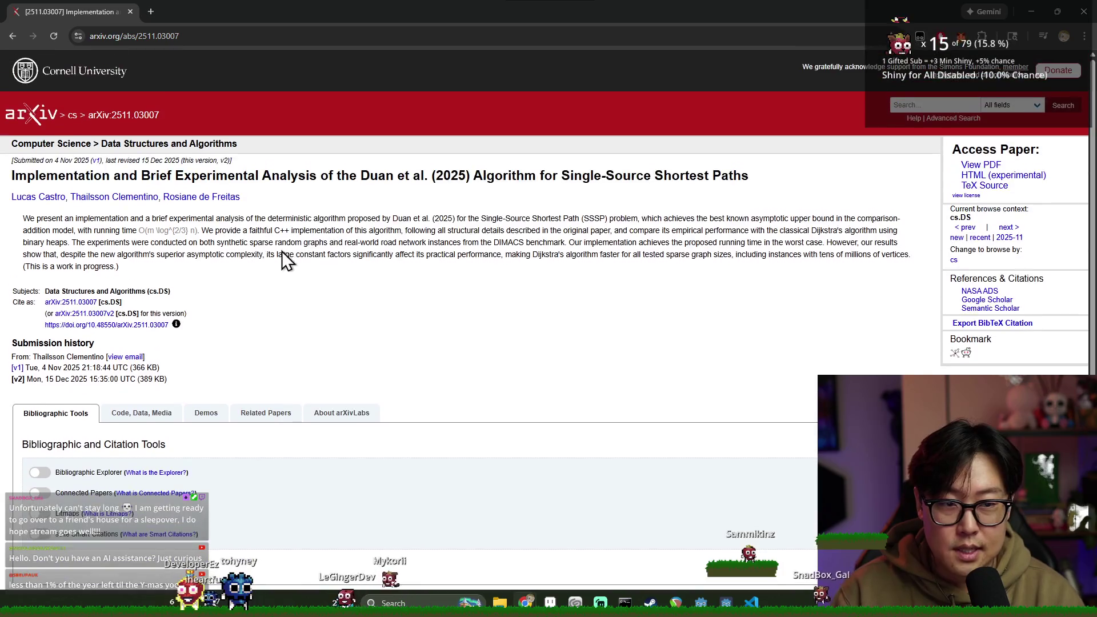
pyautogui.scroll(-2, 175, 264)
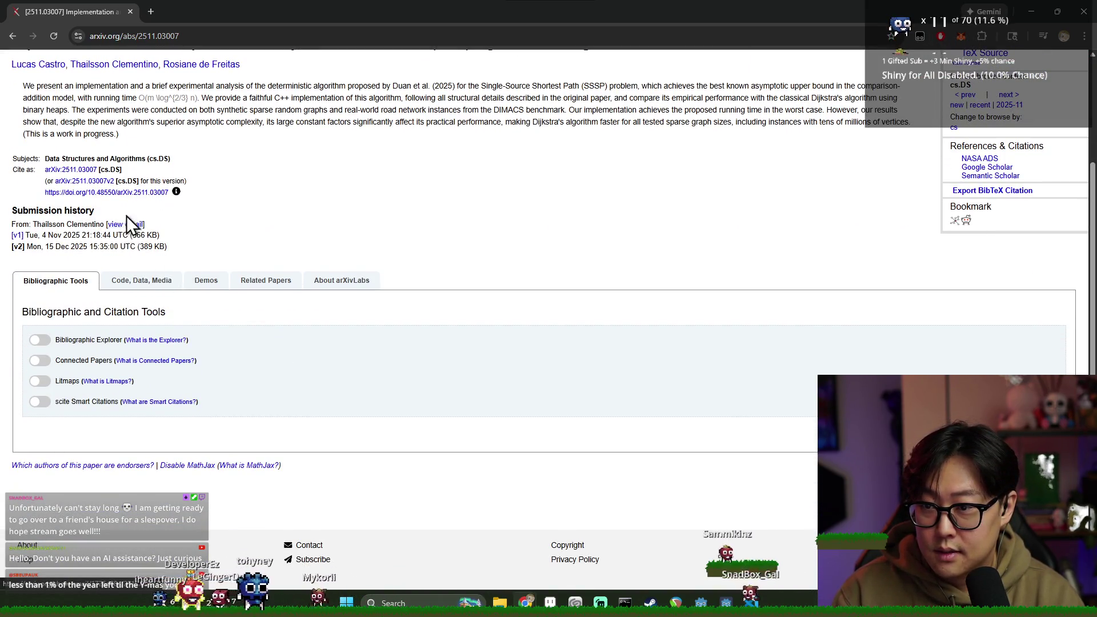
pyautogui.scroll(3, 131, 203)
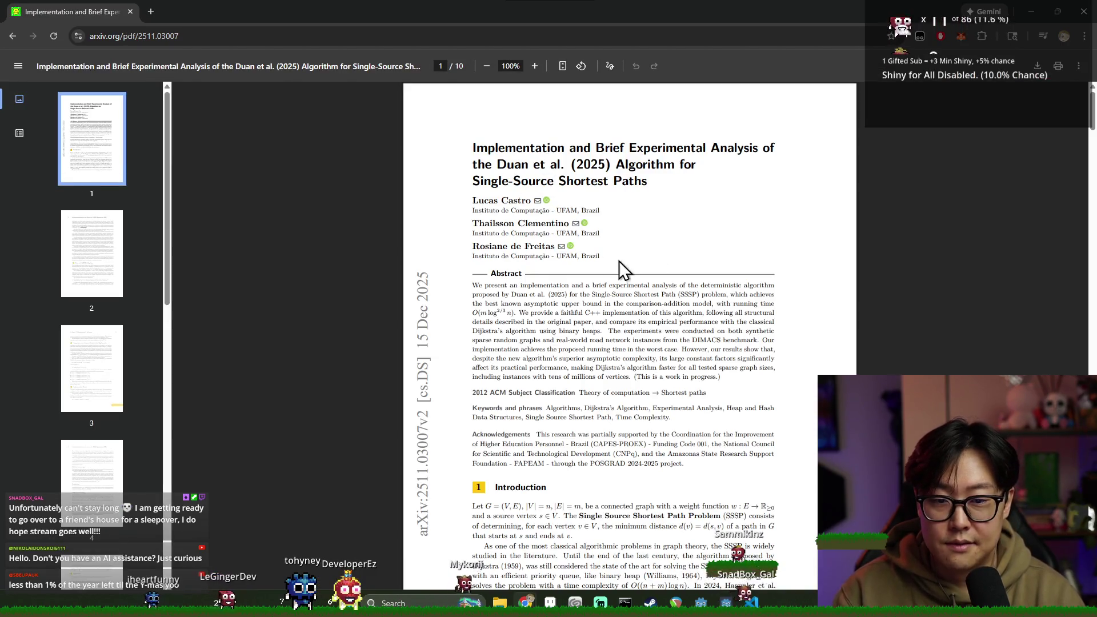
pyautogui.scroll(-20, 619, 261)
pyautogui.scroll(-20, 627, 216)
pyautogui.scroll(-8, 649, 243)
pyautogui.scroll(15, 654, 252)
pyautogui.scroll(20, 668, 260)
pyautogui.scroll(20, 682, 234)
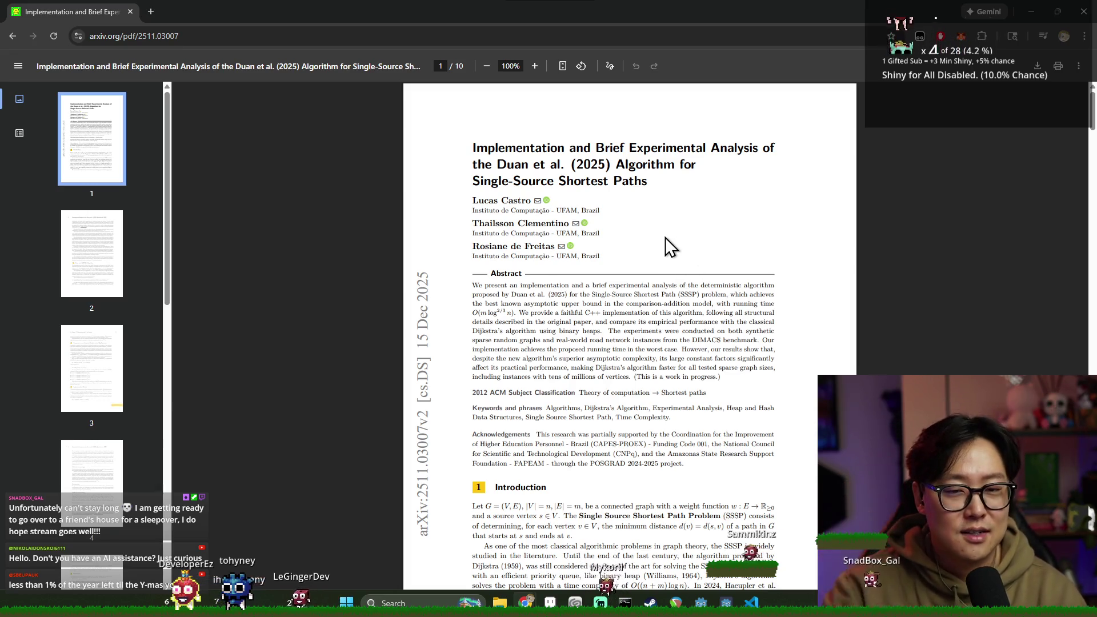
pyautogui.scroll(-17, 550, 223)
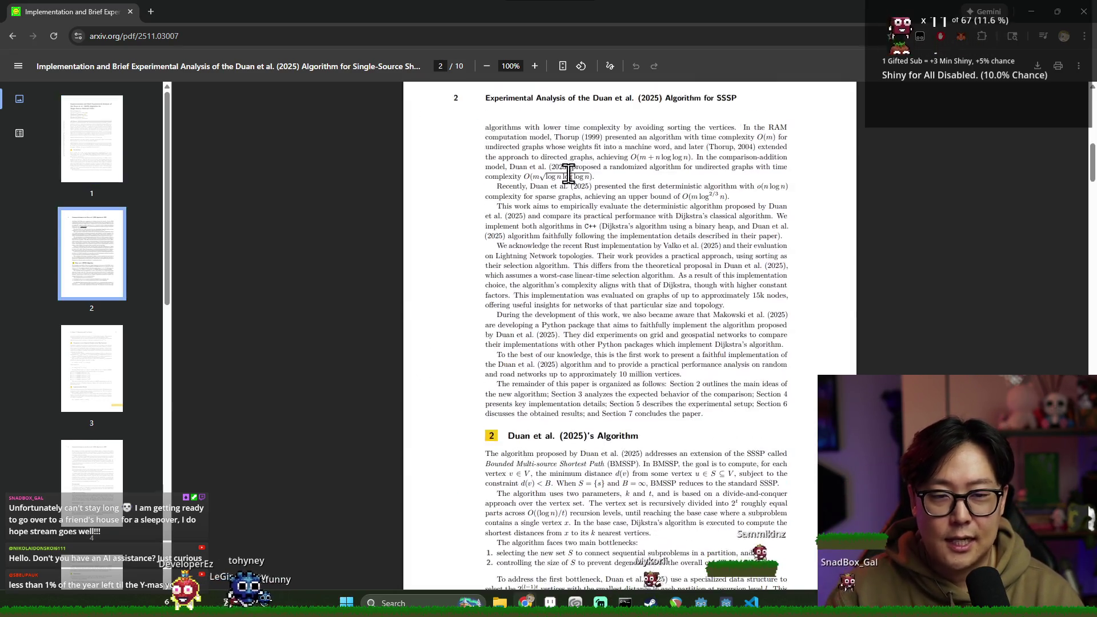
pyautogui.scroll(-15, 604, 181)
pyautogui.scroll(-5, 622, 205)
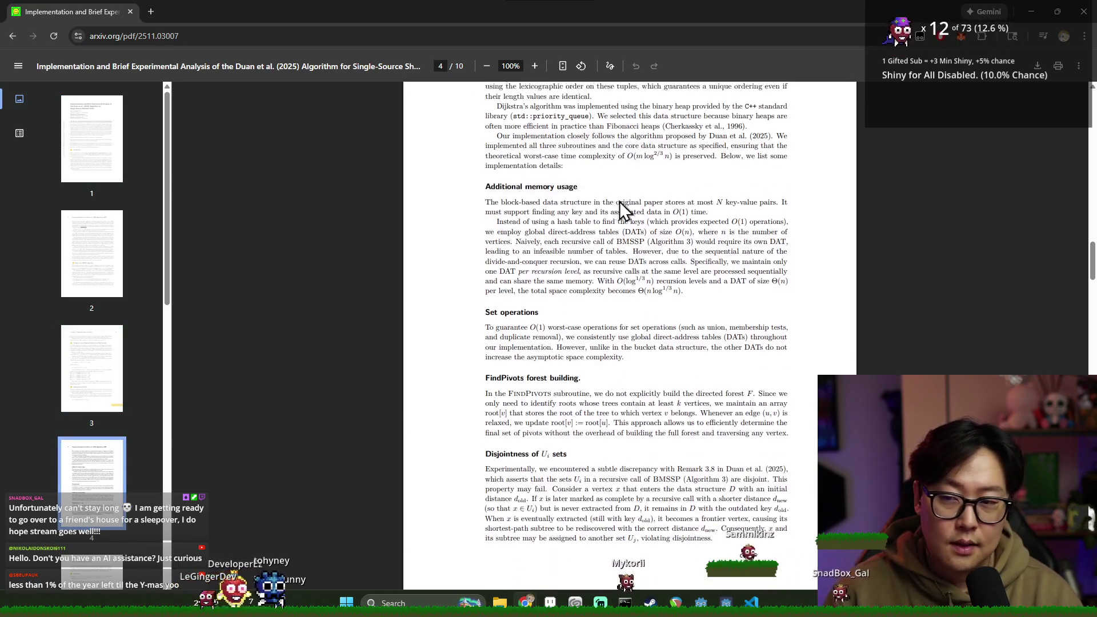
pyautogui.scroll(18, 622, 223)
pyautogui.scroll(11, 629, 232)
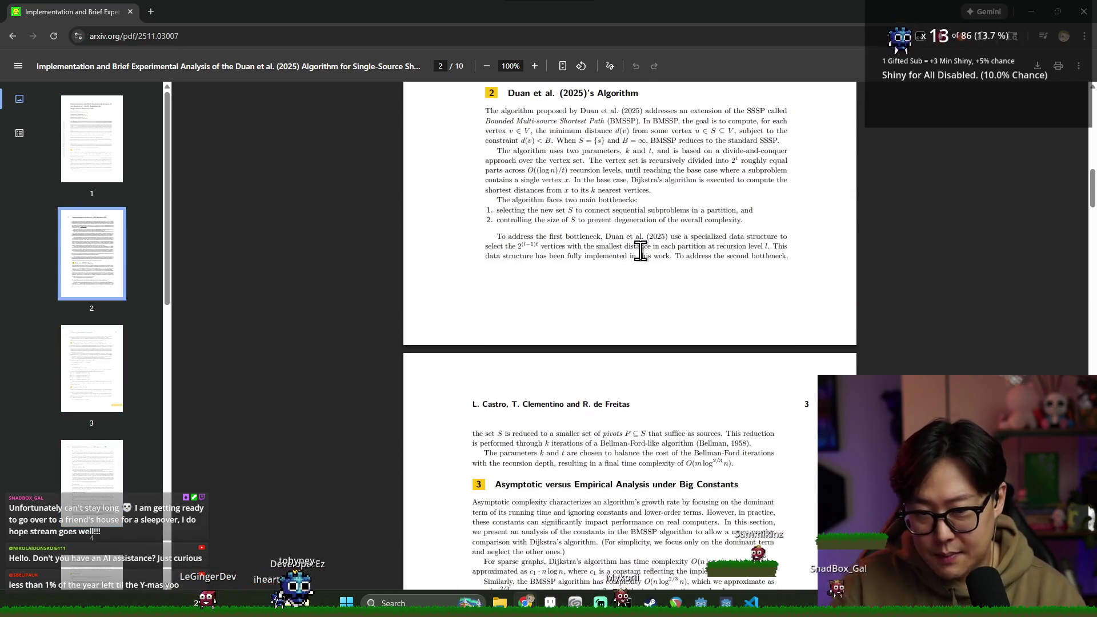
pyautogui.scroll(10, 498, 307)
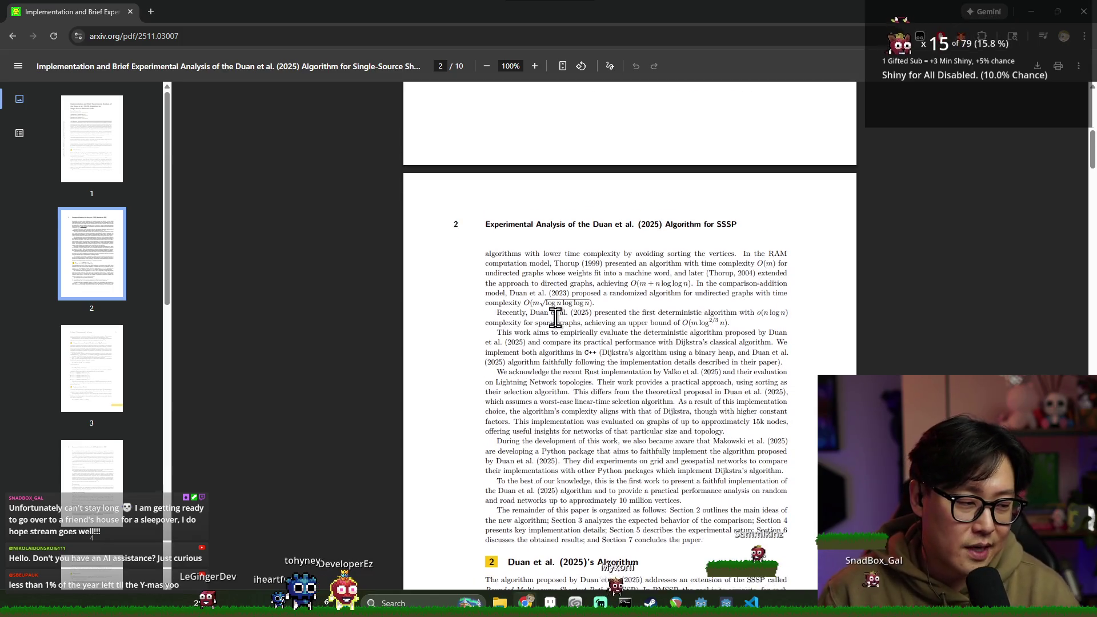
pyautogui.scroll(-3, 606, 309)
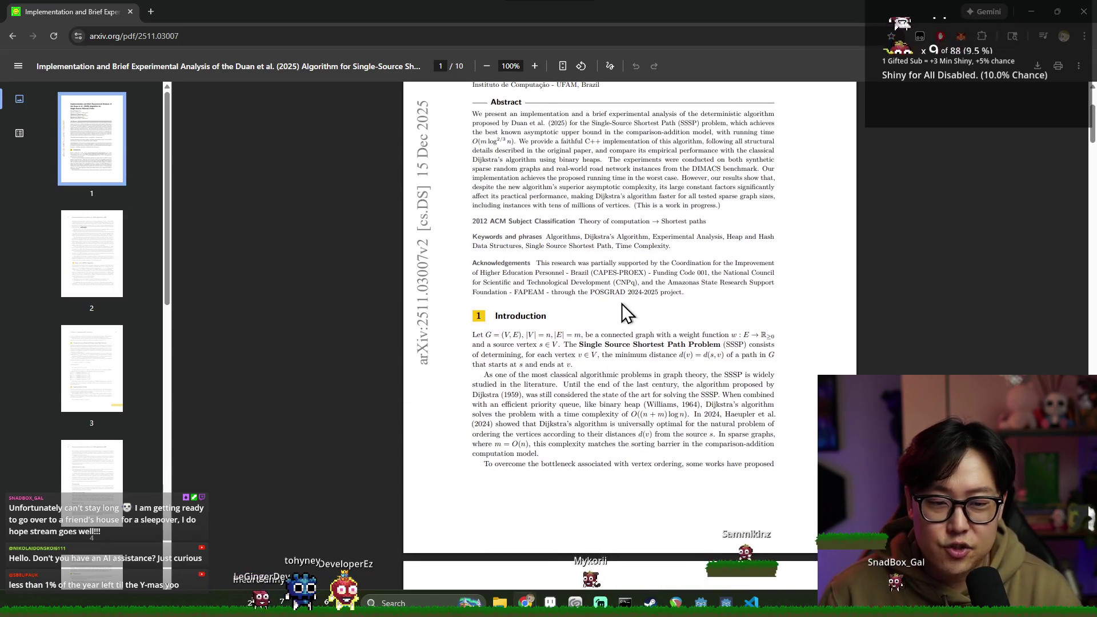
pyautogui.scroll(-2, 578, 334)
pyautogui.scroll(4, 600, 300)
pyautogui.scroll(-1, 597, 301)
pyautogui.scroll(1, 606, 300)
pyautogui.scroll(1, 611, 300)
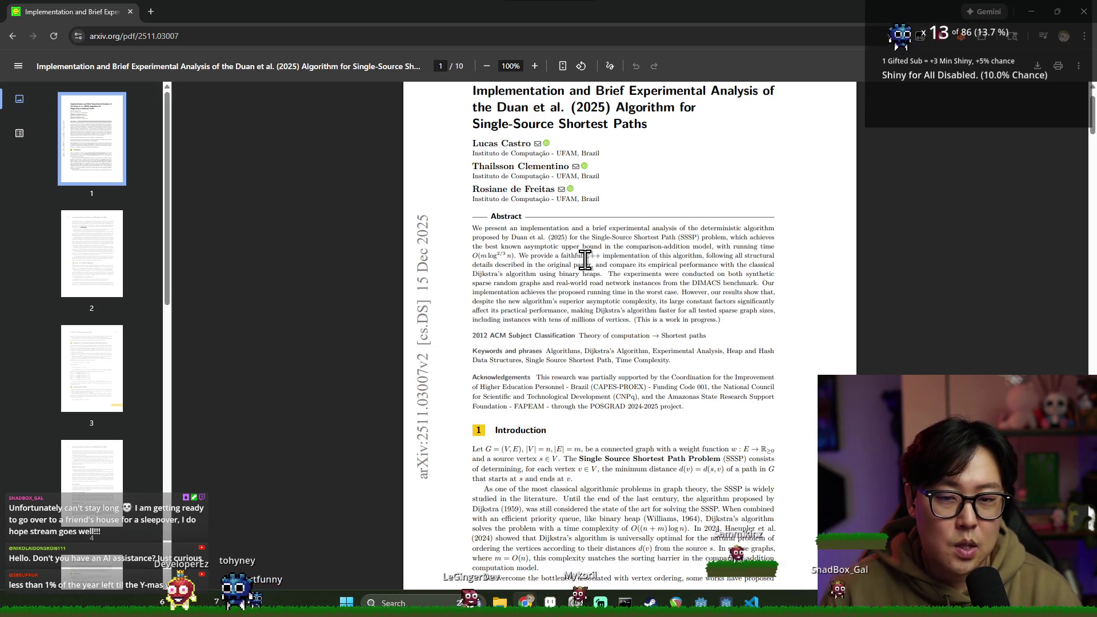
pyautogui.moveTo(473, 255); pyautogui.dragTo(516, 256)
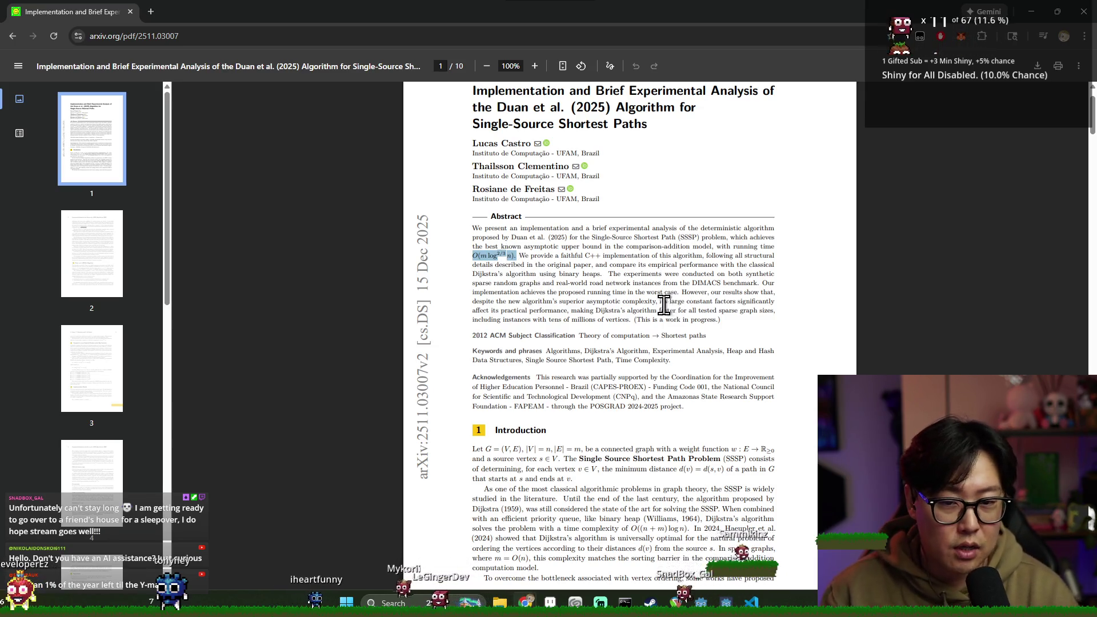
# Step: Scroll to the page 6 execution-time chart and Table 1, then close the paper and return to the script
pyautogui.scroll(-6, 660, 307)
pyautogui.scroll(-10, 664, 297)
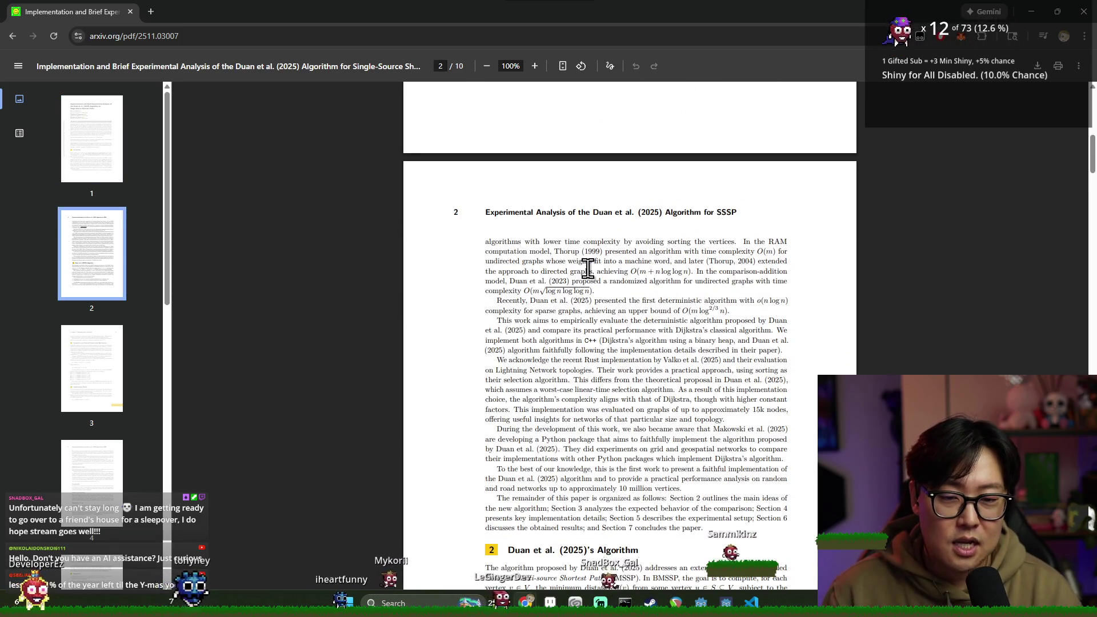
pyautogui.scroll(15, 304, 250)
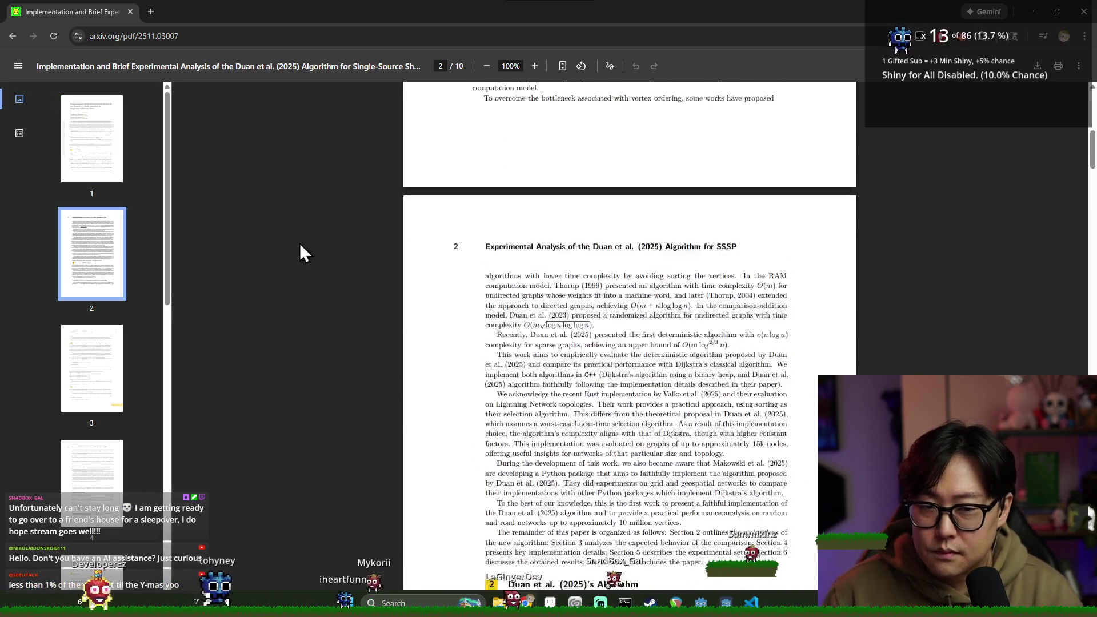
pyautogui.scroll(-8, 541, 237)
pyautogui.scroll(-12, 522, 179)
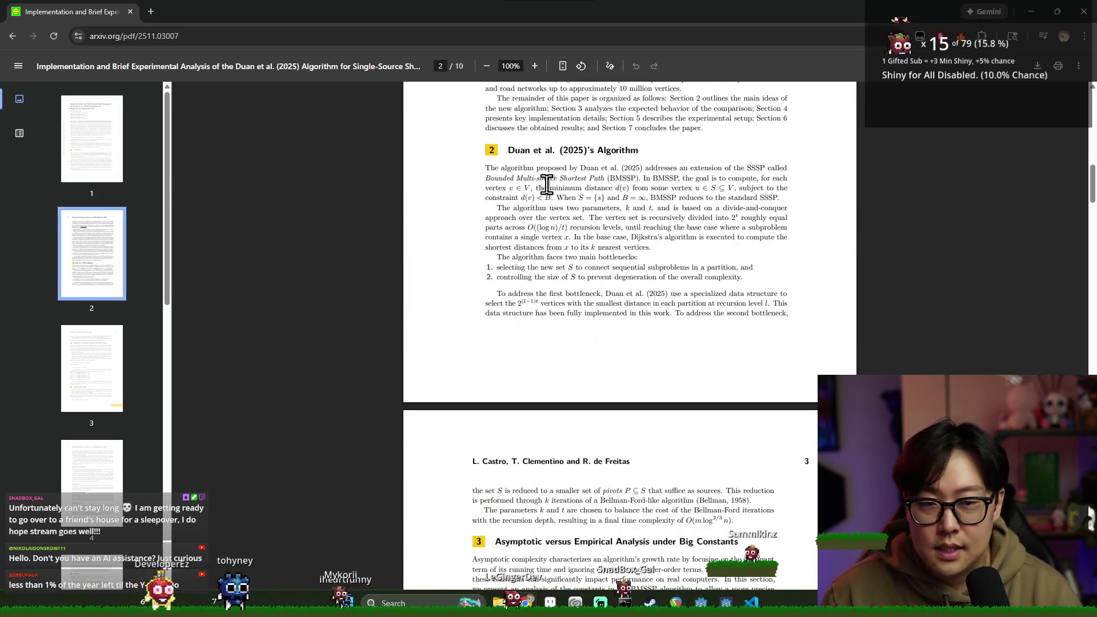
pyautogui.scroll(-20, 638, 202)
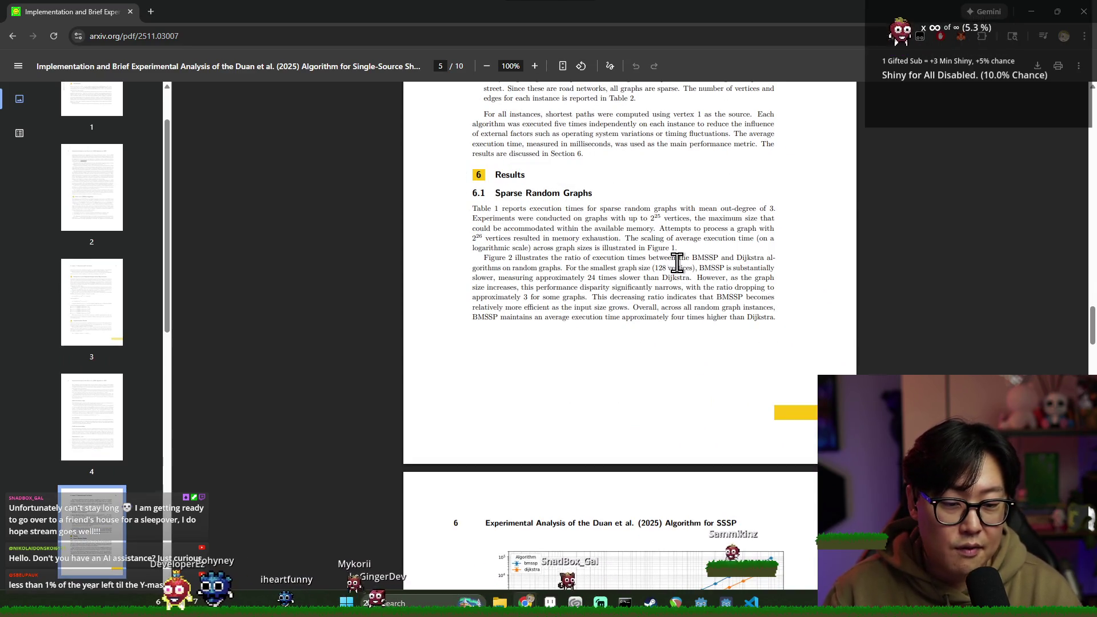
pyautogui.scroll(-10, 676, 262)
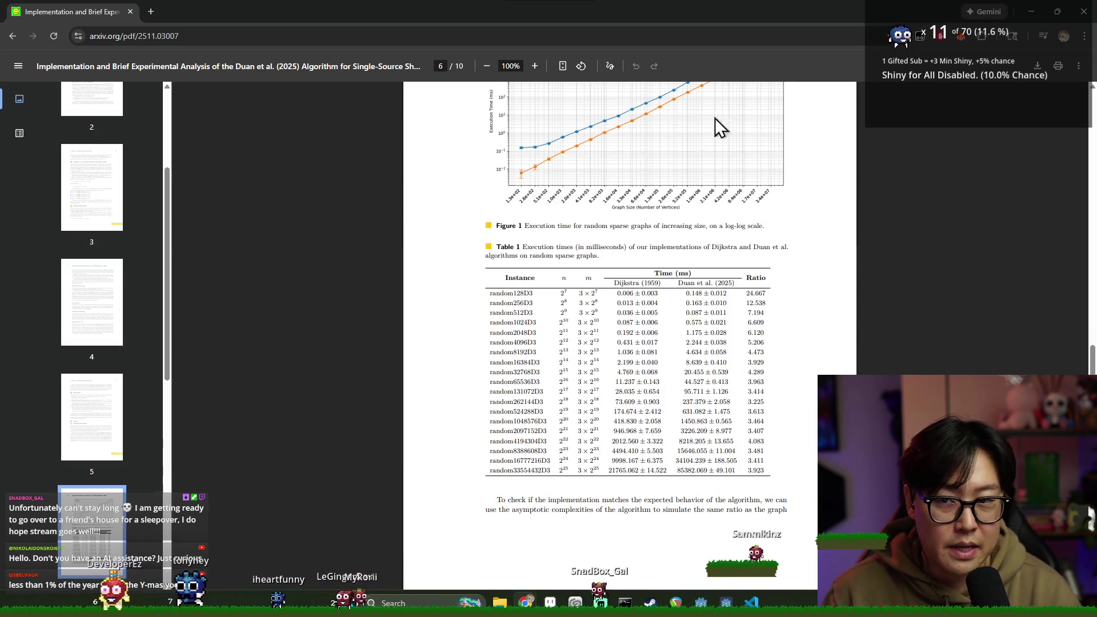
pyautogui.click(1076, 17)
pyautogui.click(499, 268)
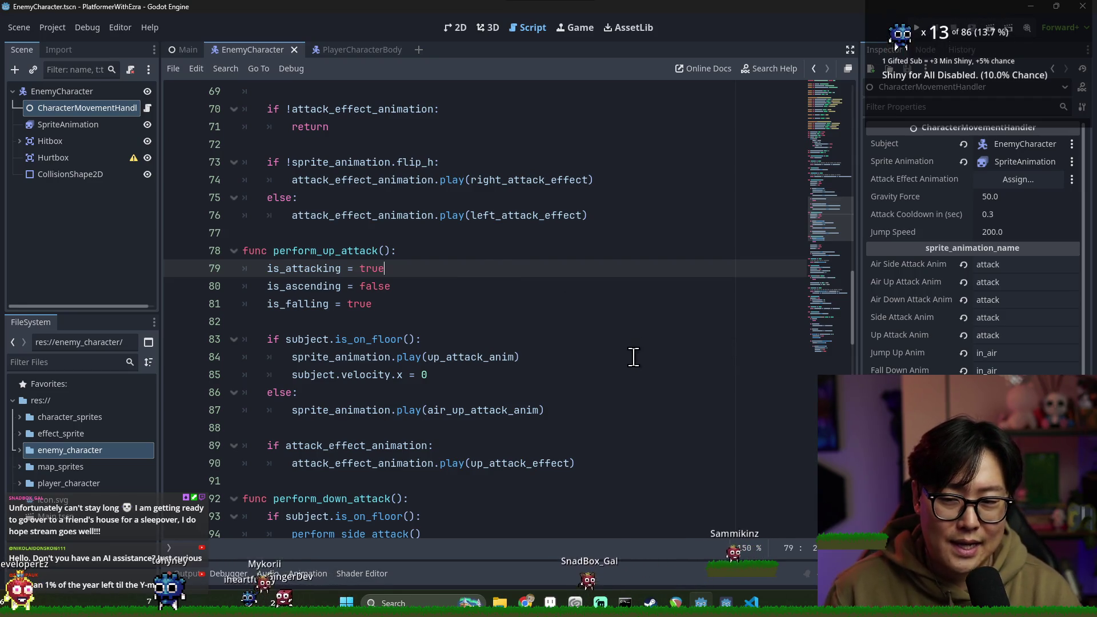
# Step: Review the side and up attack effect calls in the enemy script, then save the scene
pyautogui.click(540, 245)
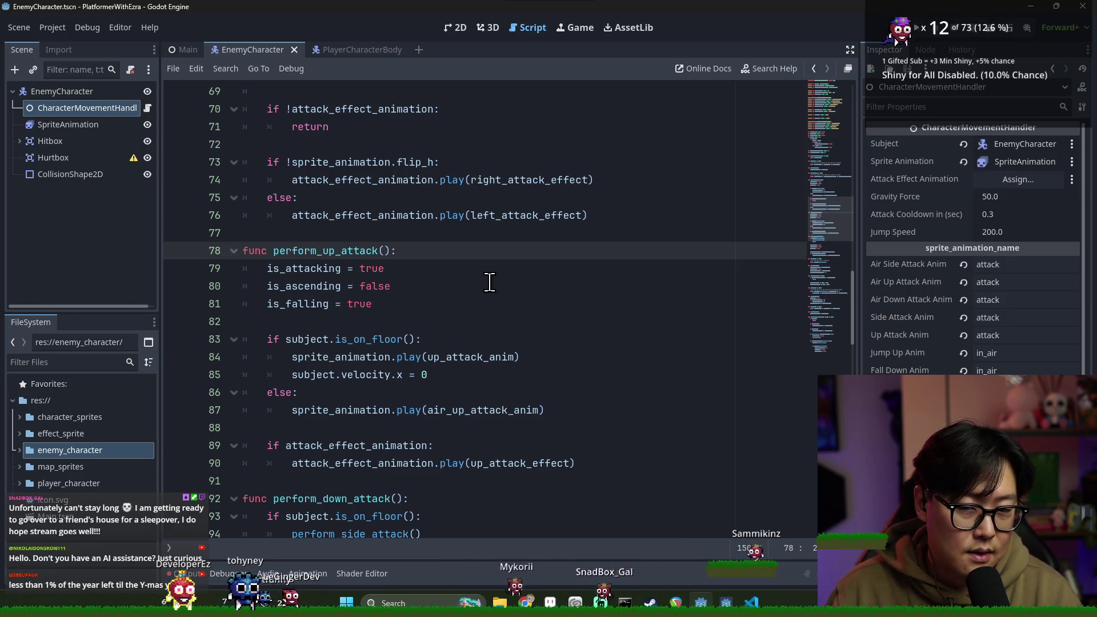
pyautogui.click(448, 213)
pyautogui.scroll(14, 448, 213)
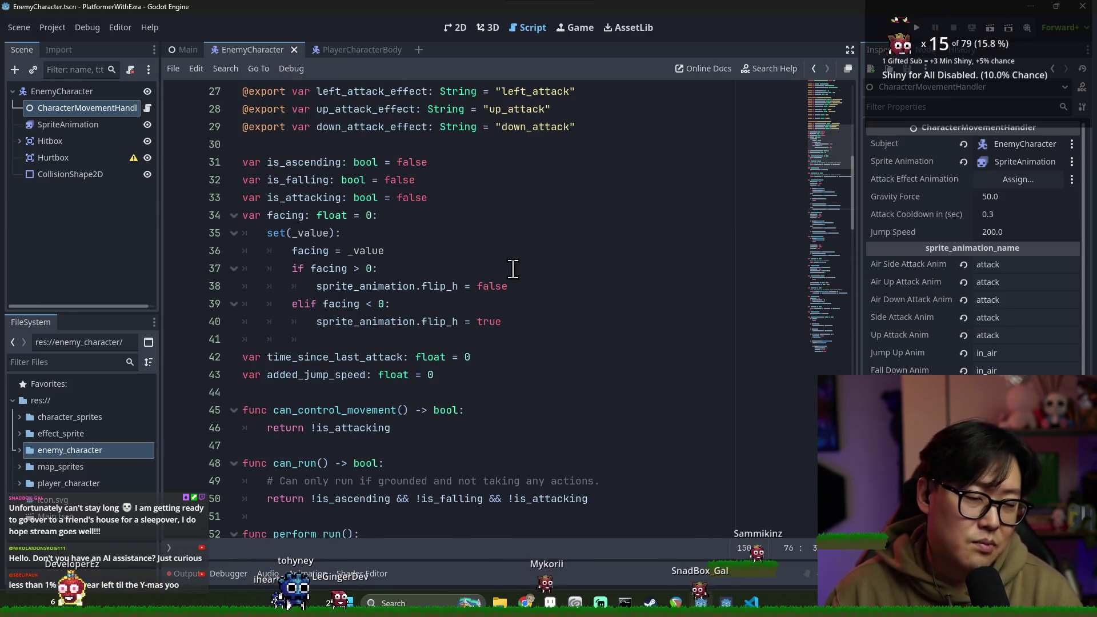
pyautogui.scroll(-12, 460, 406)
pyautogui.scroll(-6, 501, 372)
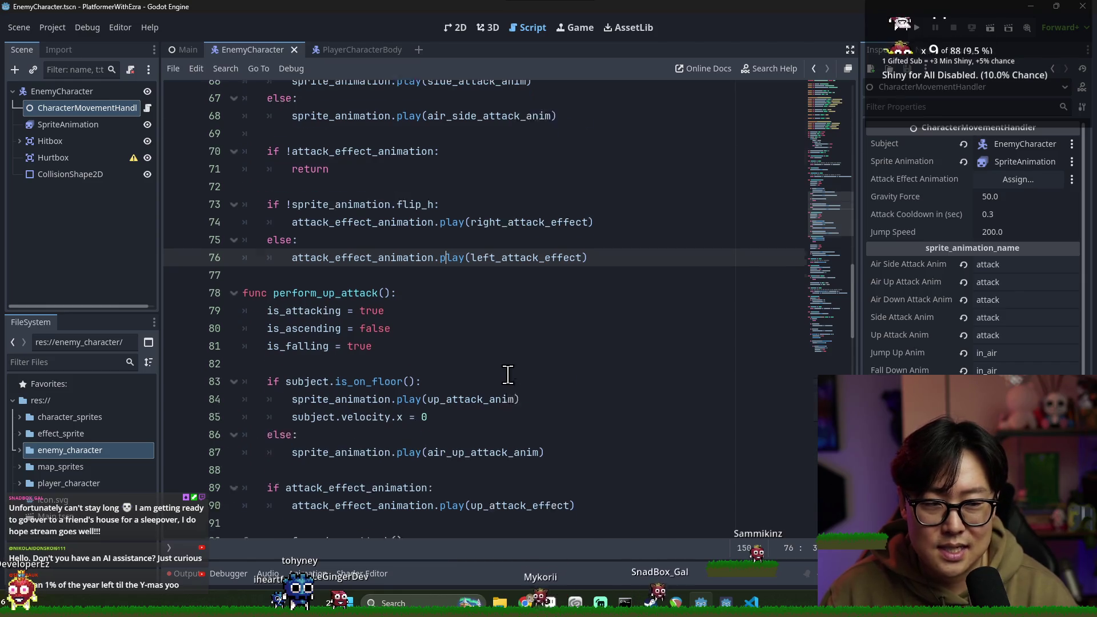
pyautogui.scroll(-5, 503, 348)
pyautogui.scroll(2, 441, 227)
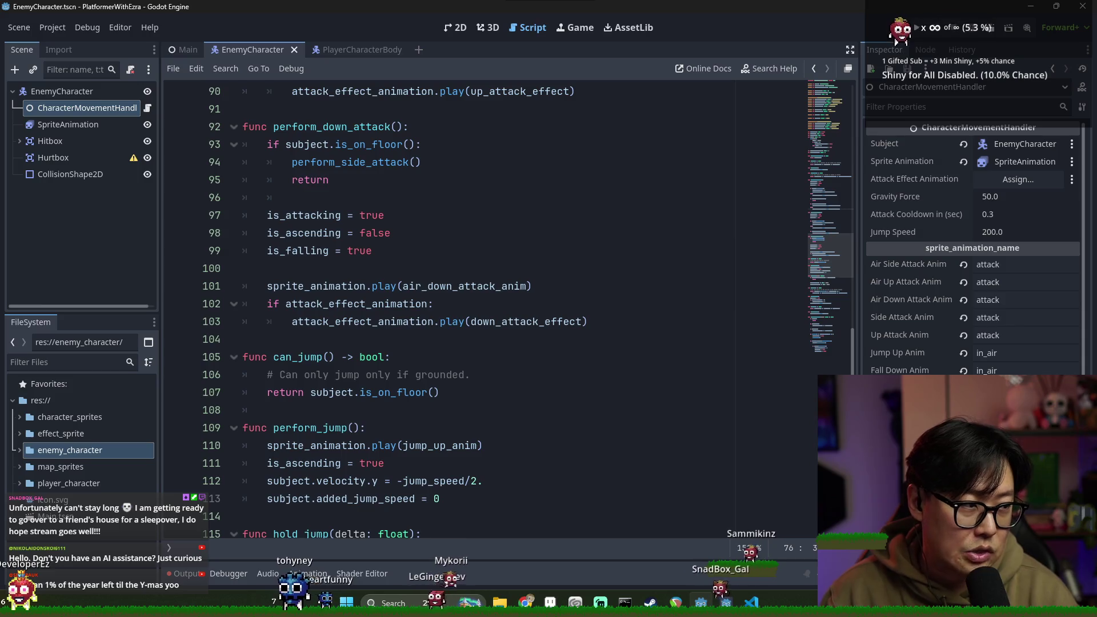
pyautogui.click(522, 455)
pyautogui.scroll(-10, 420, 343)
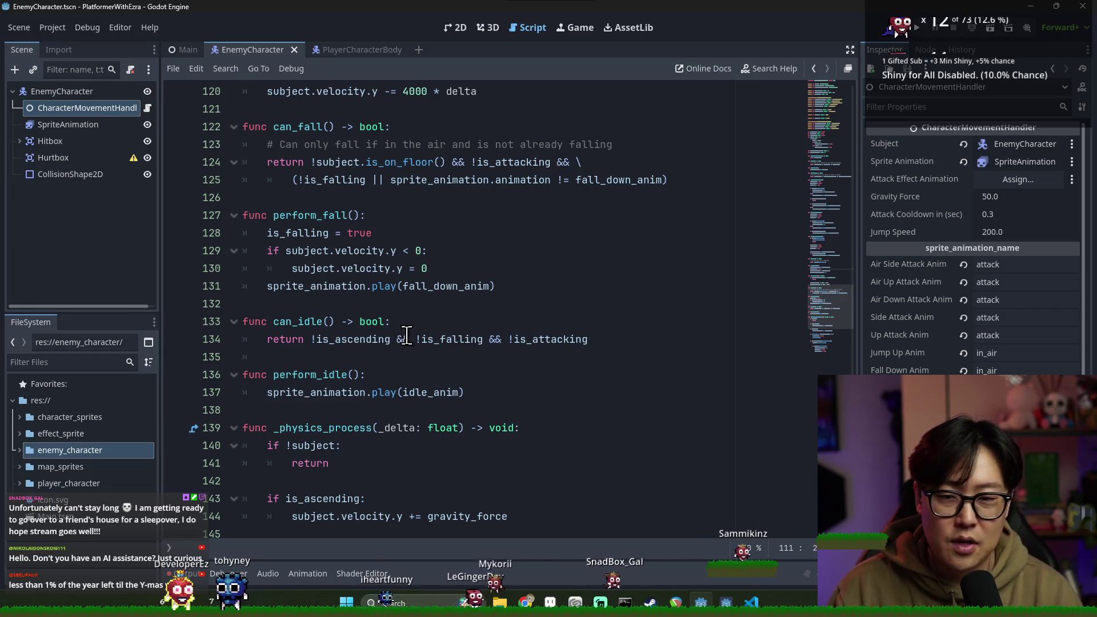
pyautogui.hotkey('ctrl', 's')
# Step: Look over perform_fall and the jump_speed line in perform_jump, then bring up the window switcher
pyautogui.click(356, 268)
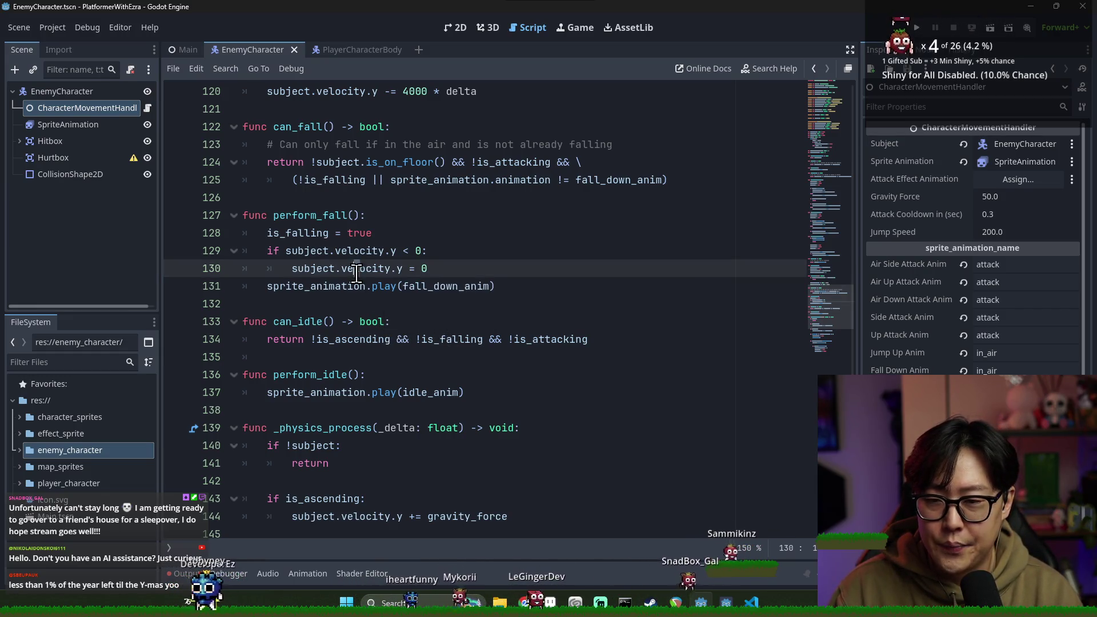
pyautogui.scroll(-2, 424, 337)
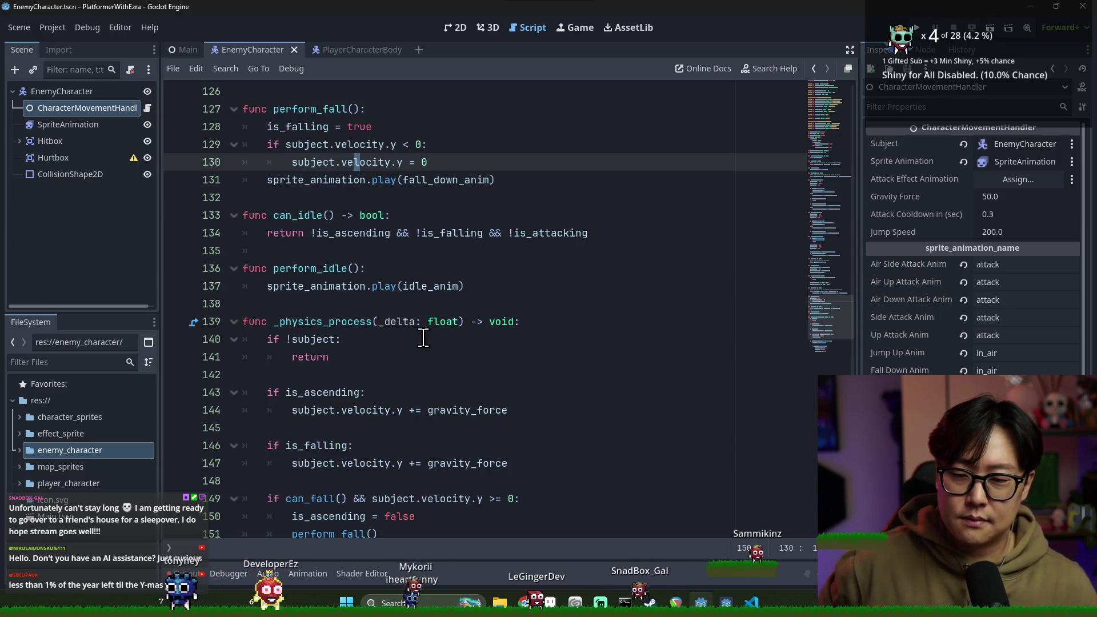
pyautogui.scroll(-4, 423, 338)
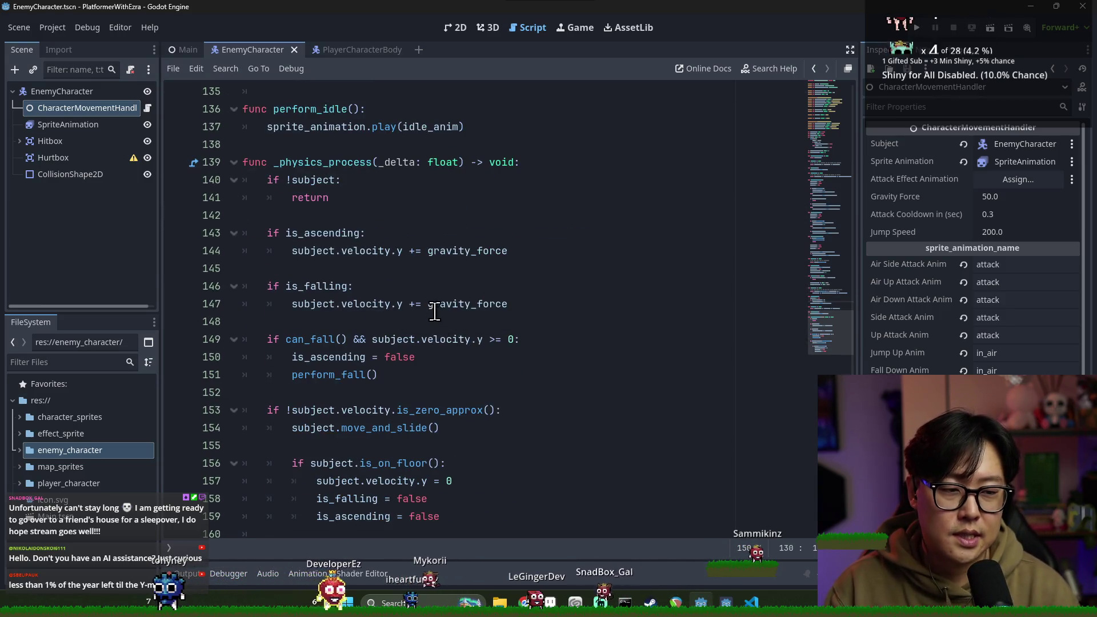
pyautogui.scroll(14, 480, 392)
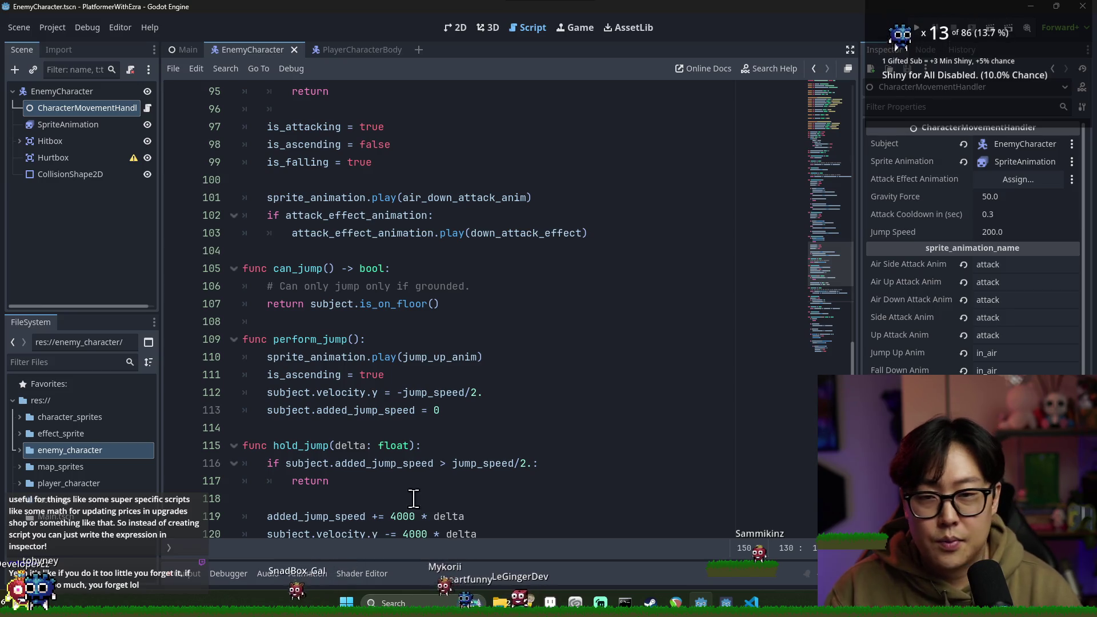
pyautogui.click(436, 393)
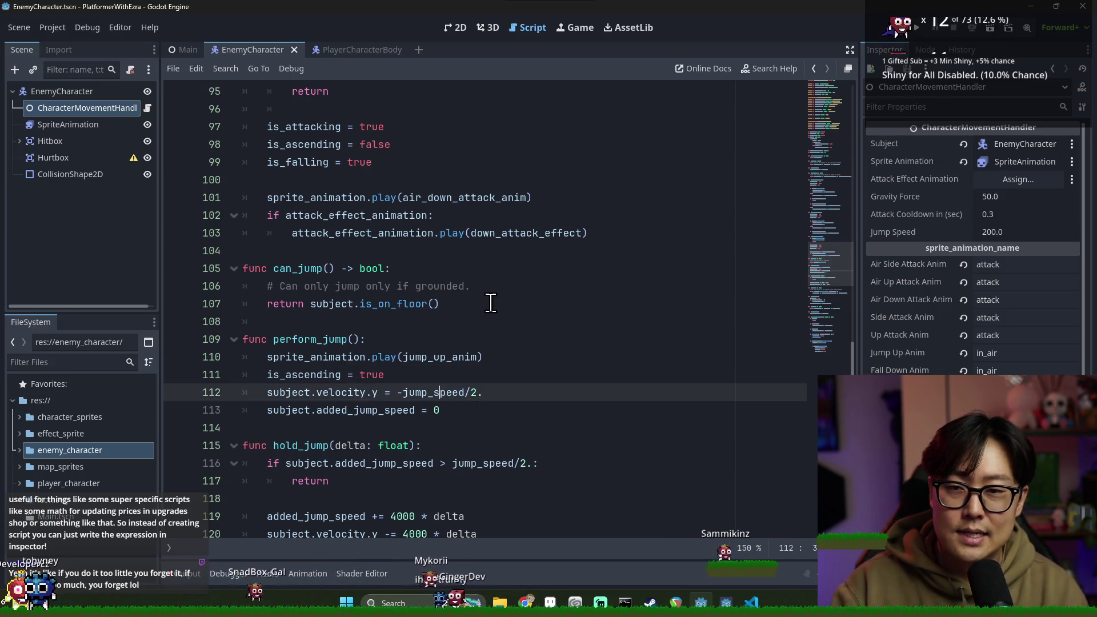
pyautogui.click(513, 254)
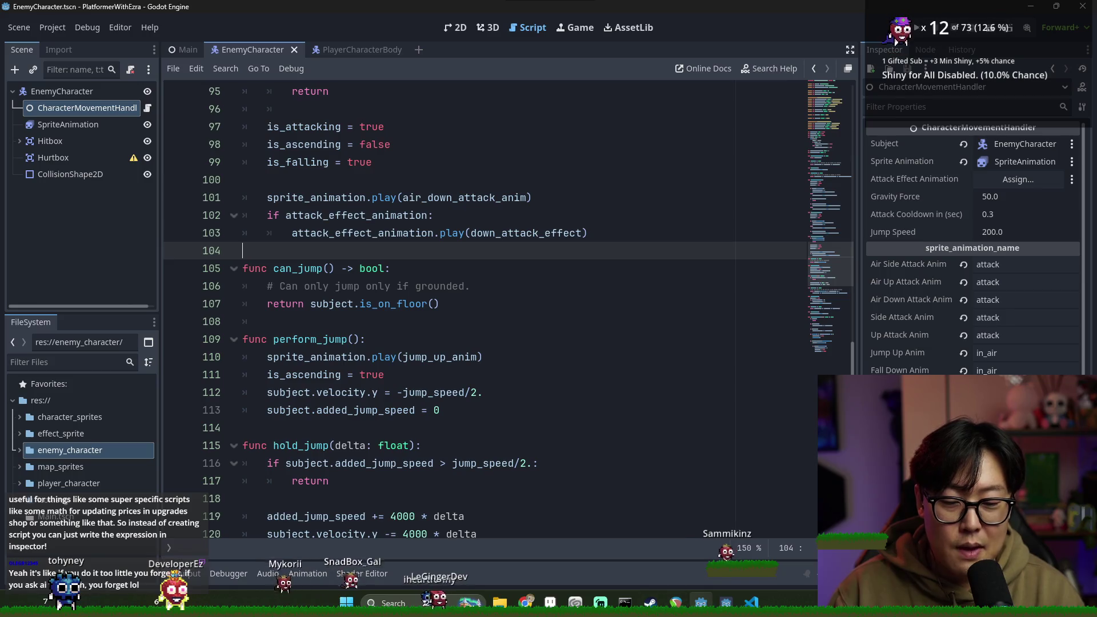
pyautogui.hotkey('alt', 'Tab')
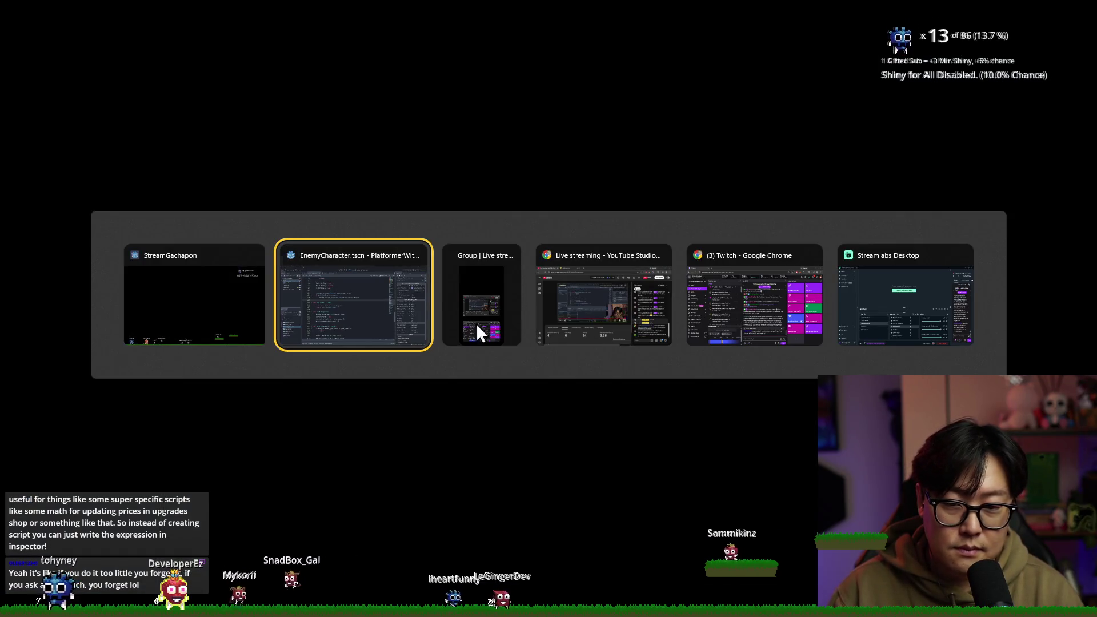
# Step: Launch a second Godot instance from the taskbar and open EzDialogue from the Project Manager list
pyautogui.click(370, 331)
pyautogui.rightClick(681, 564)
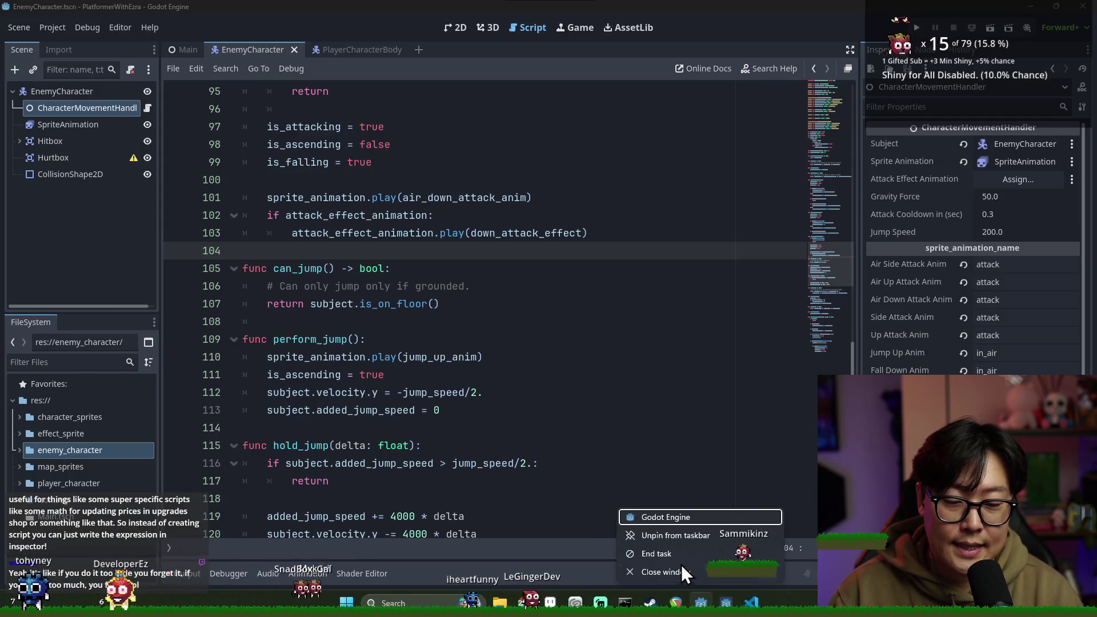
pyautogui.click(684, 520)
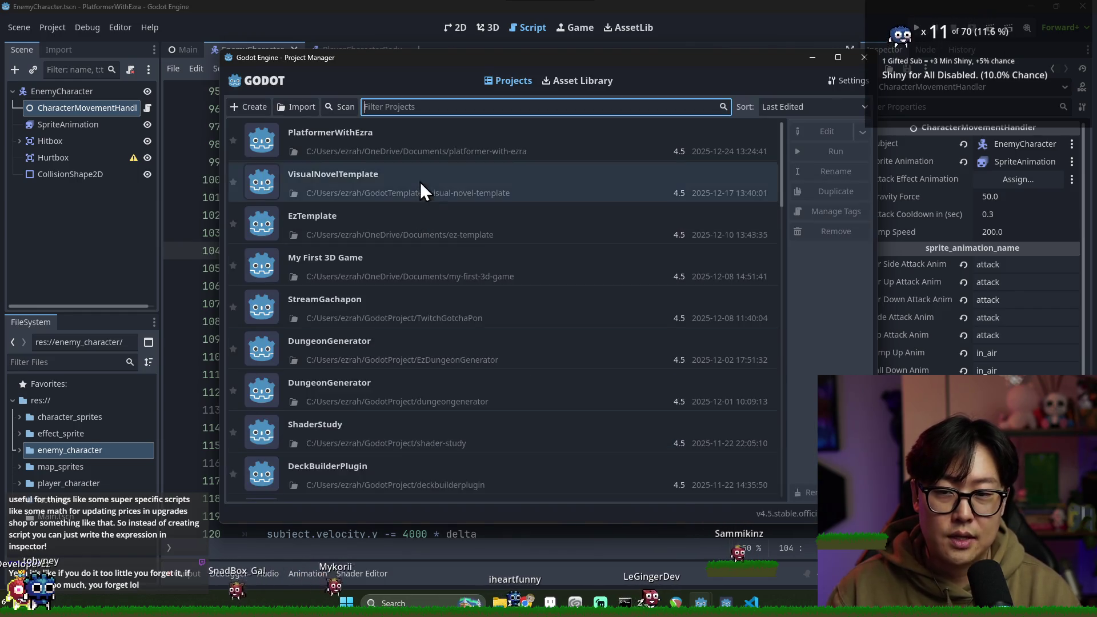
pyautogui.scroll(-5, 354, 349)
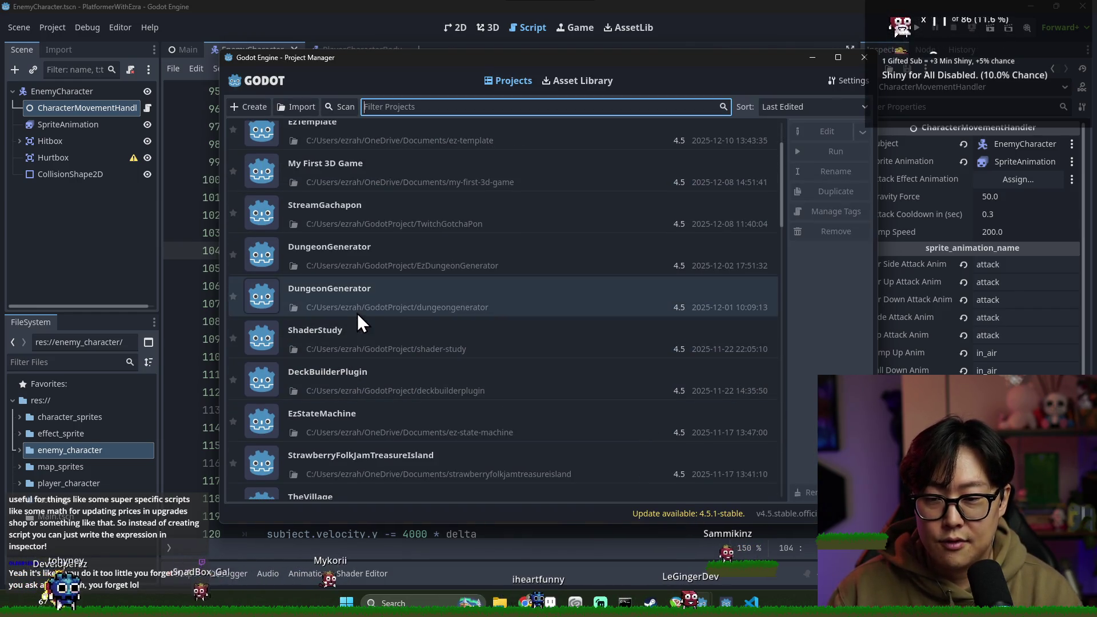
pyautogui.doubleClick(369, 407)
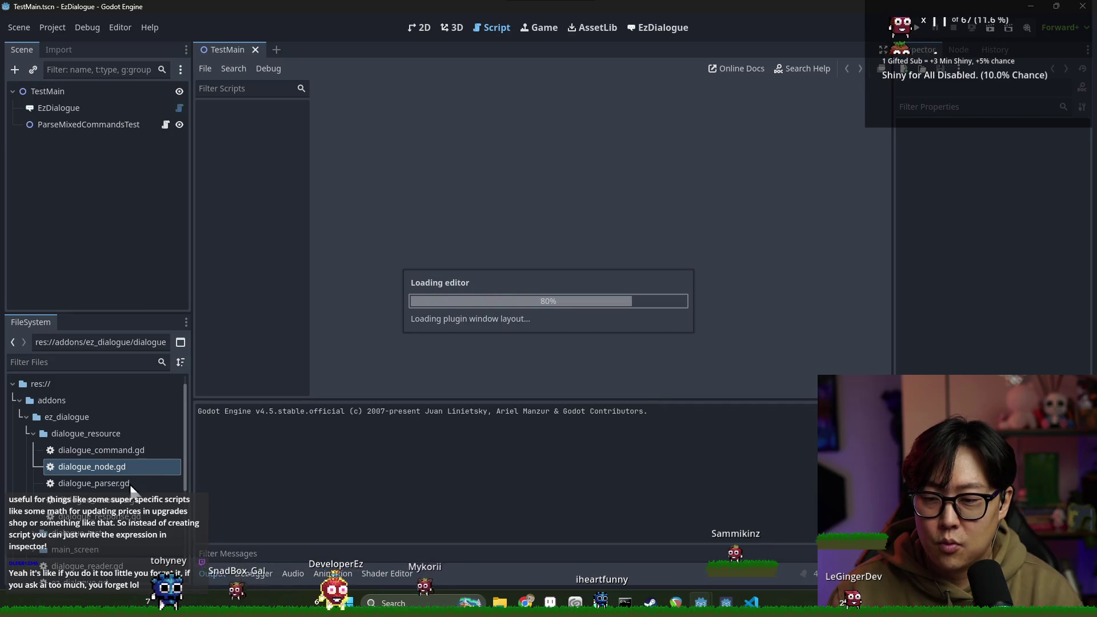
# Step: Load crpg_dialogue_demo/sample_dialogue.json in the EzDialogue graph editor
pyautogui.click(26, 420)
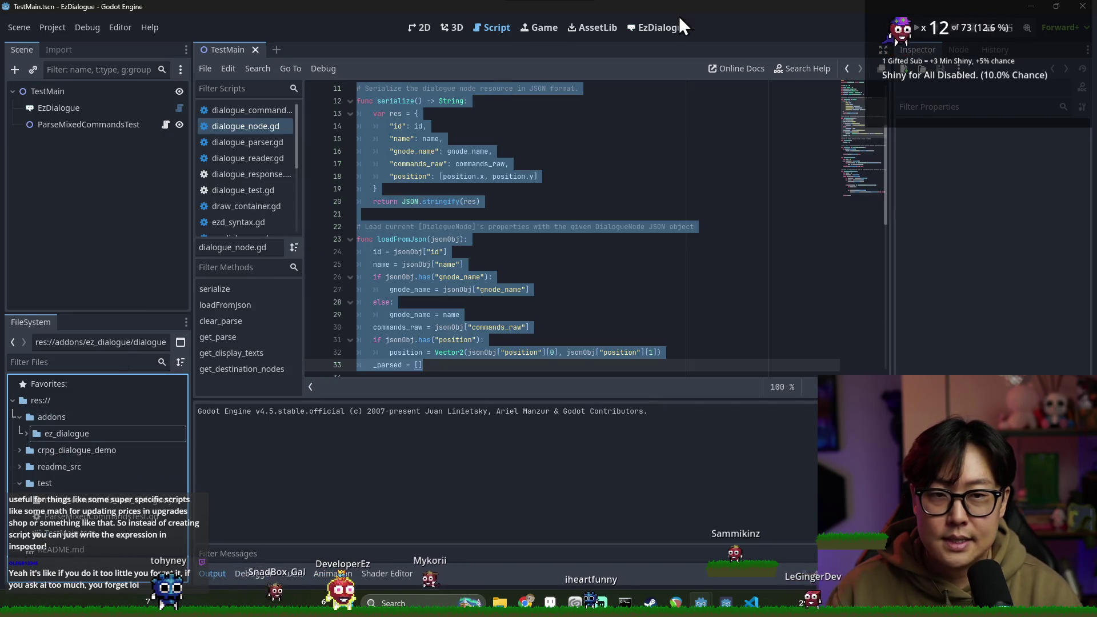
pyautogui.click(679, 22)
pyautogui.click(298, 68)
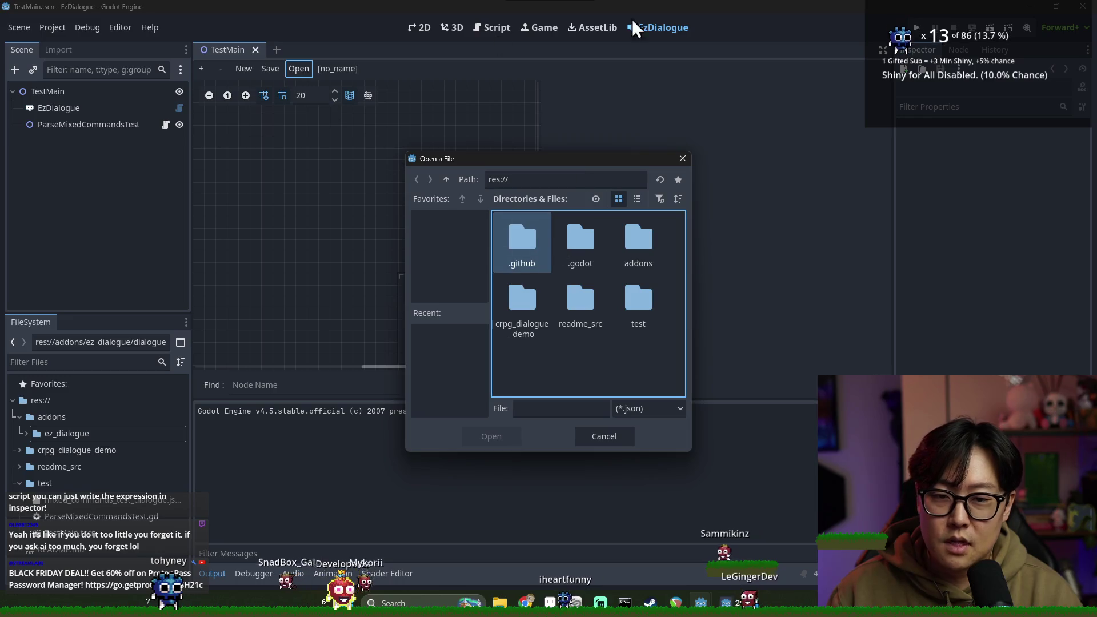
pyautogui.doubleClick(524, 337)
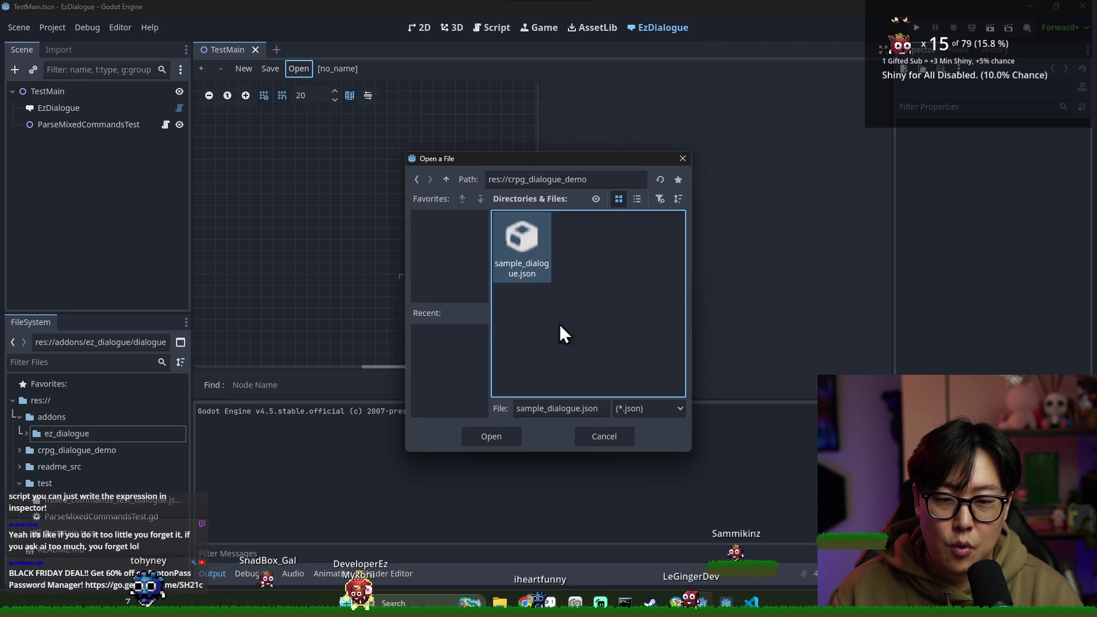
pyautogui.doubleClick(527, 256)
# Step: Inspect the nicer please, start and no you are weak nodes, selecting line 04's roll >= 15 condition
pyautogui.click(407, 163)
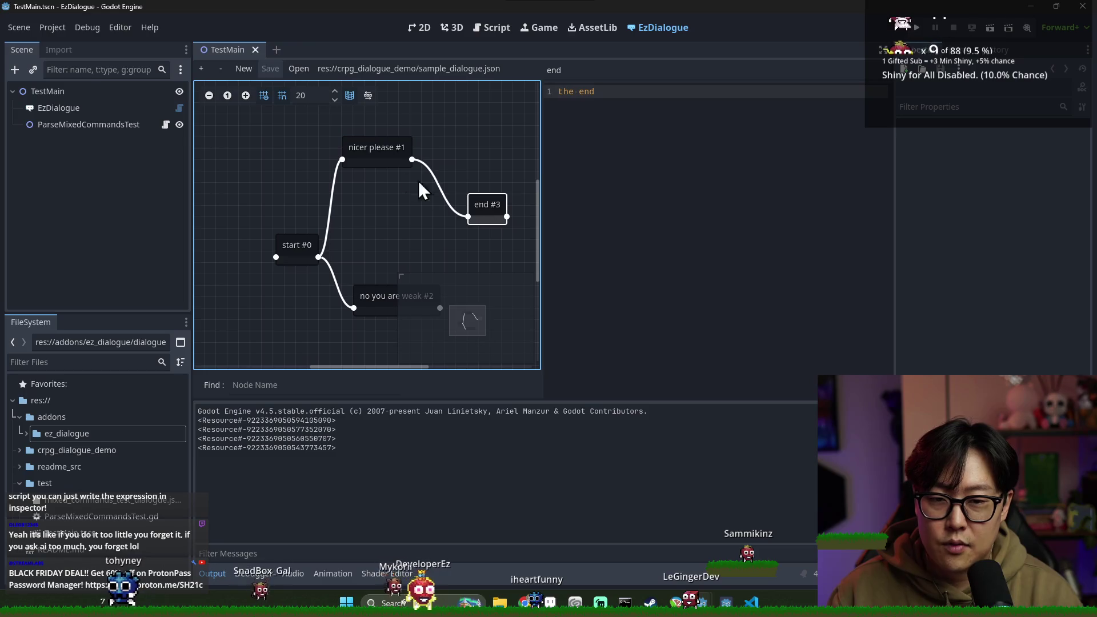
pyautogui.click(279, 245)
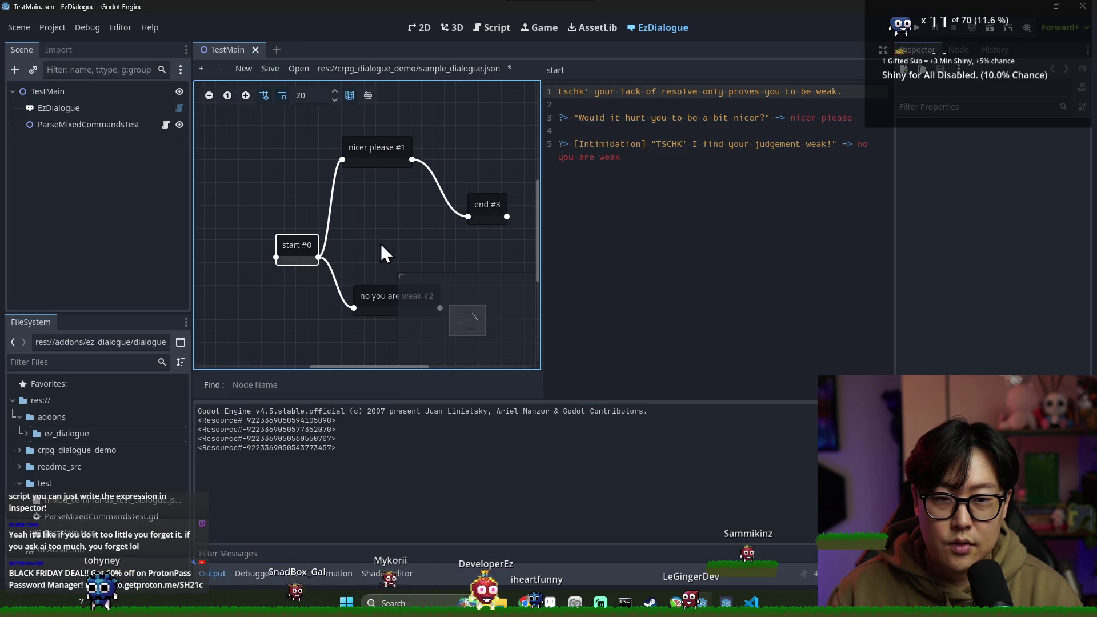
pyautogui.click(363, 258)
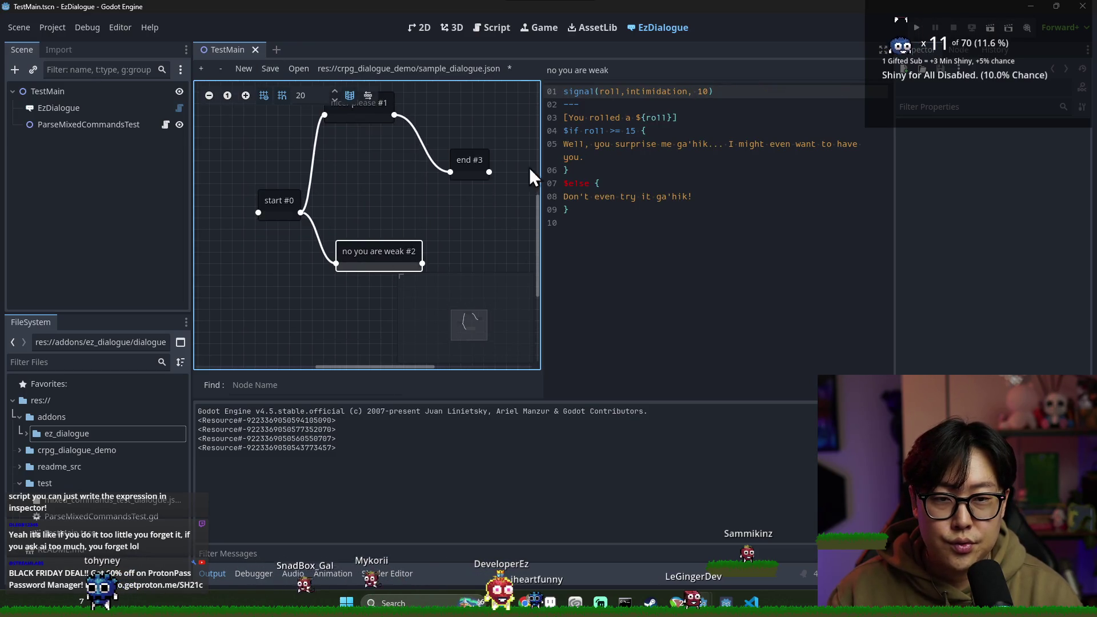
pyautogui.click(572, 130)
pyautogui.moveTo(587, 132); pyautogui.dragTo(639, 130)
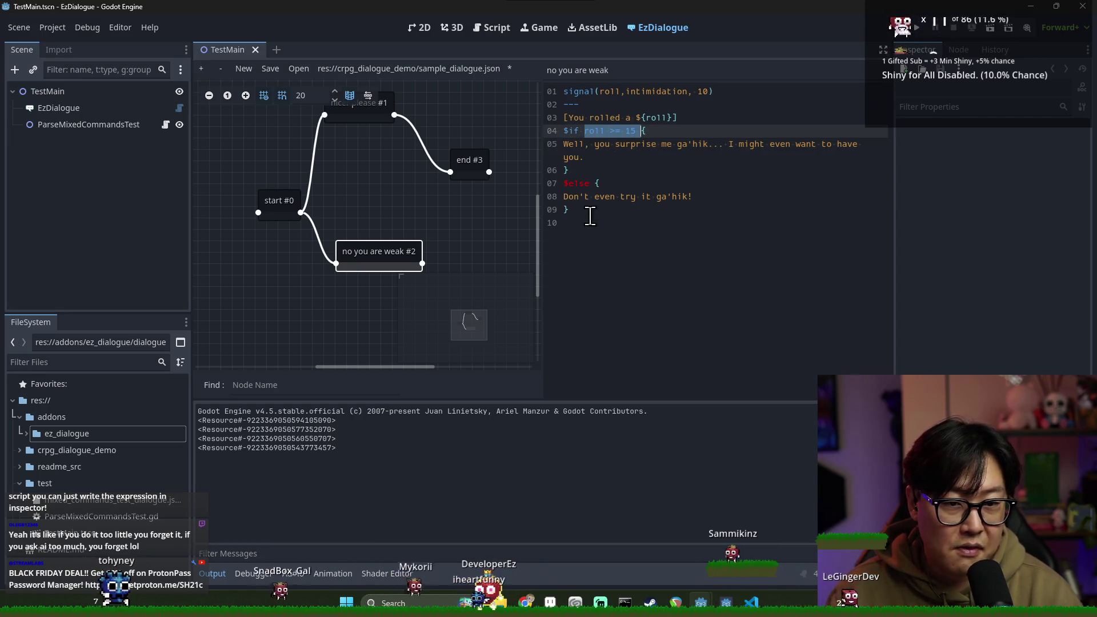
pyautogui.click(612, 120)
pyautogui.moveTo(585, 131); pyautogui.dragTo(640, 131)
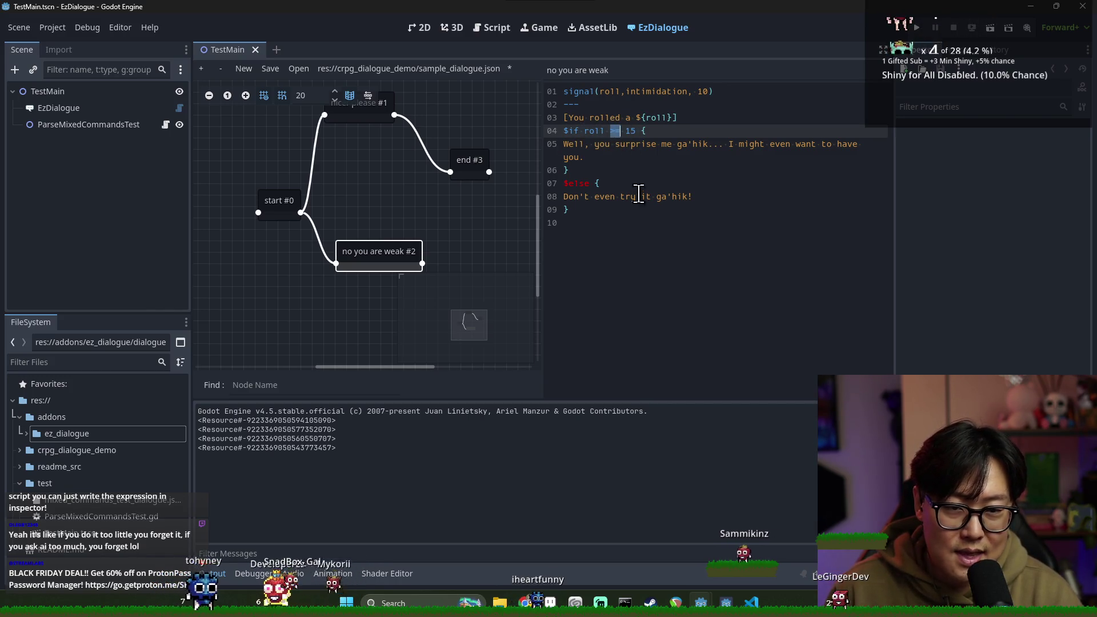
# Step: Test-edit line 04's $if condition, remove the stray symbols, and save the dialogue file
pyautogui.click(641, 145)
pyautogui.press('Up')
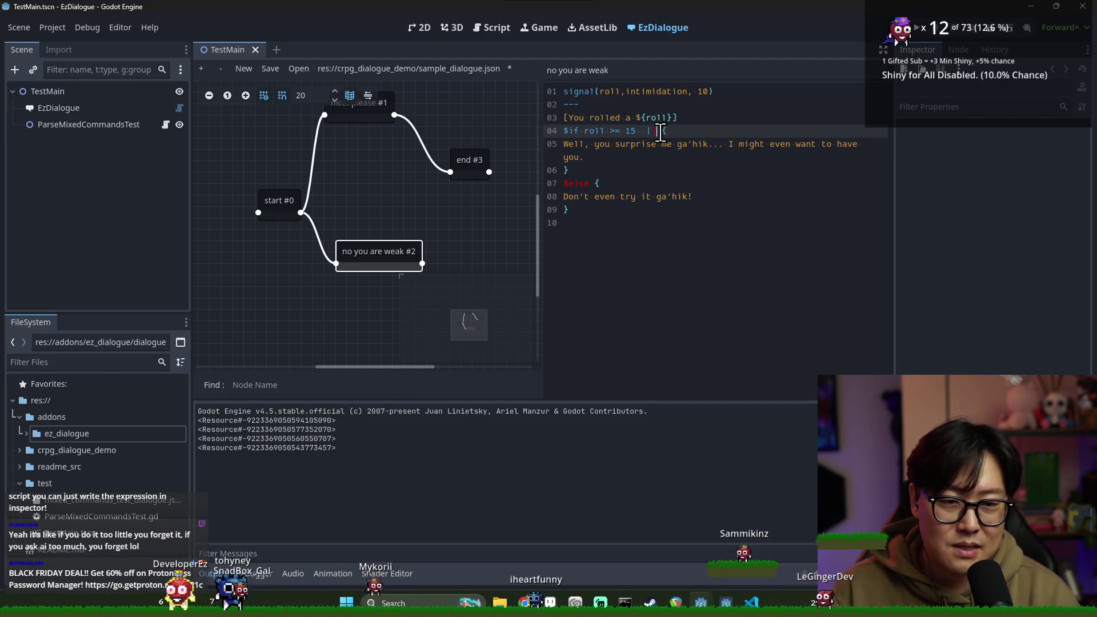
pyautogui.press('BackSpace')
pyautogui.press('BackSpace')
pyautogui.click(584, 131)
pyautogui.moveTo(583, 131); pyautogui.dragTo(639, 131)
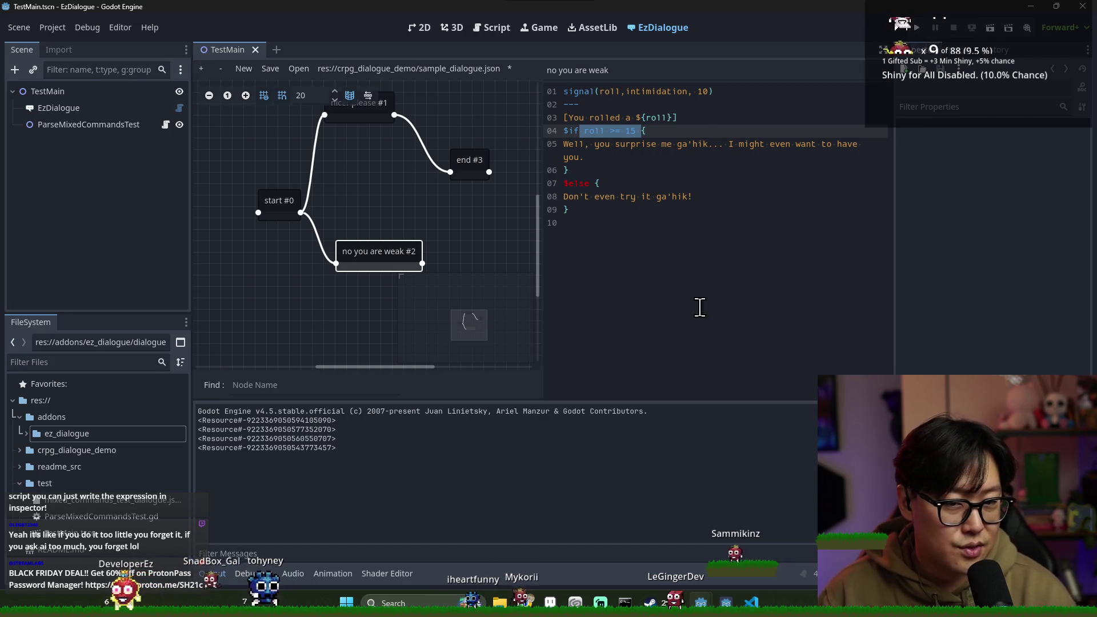
pyautogui.click(652, 226)
pyautogui.hotkey('ctrl', 's')
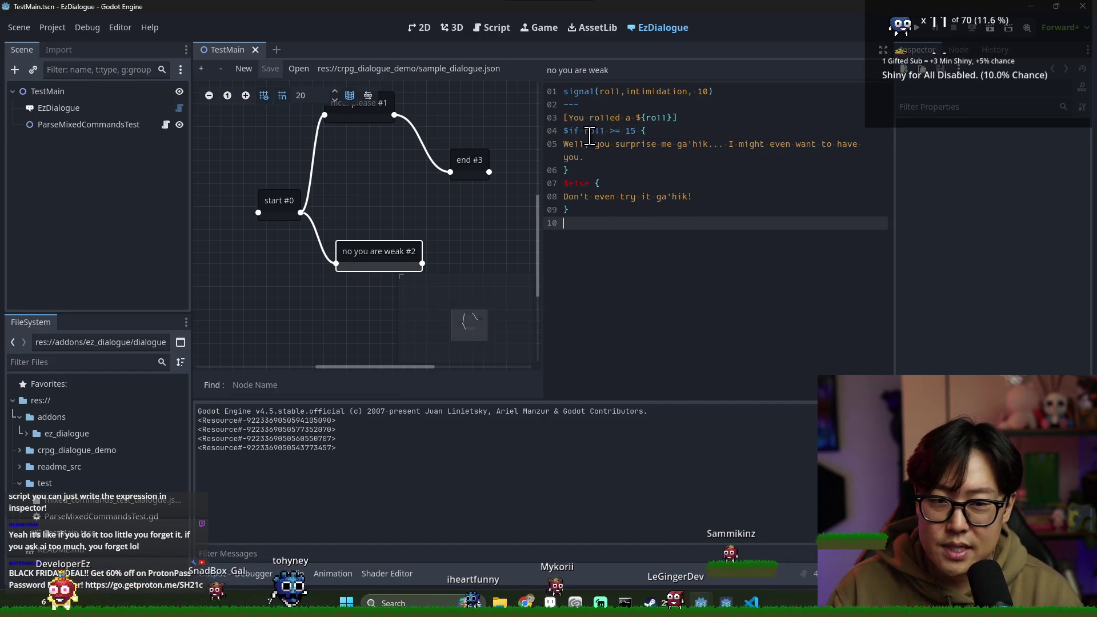
# Step: Type test text after 15 in line 04's condition, then undo it and close EzDialogue
pyautogui.doubleClick(593, 131)
pyautogui.click(641, 132)
pyautogui.write('sfjalksjfl;asjfkla')
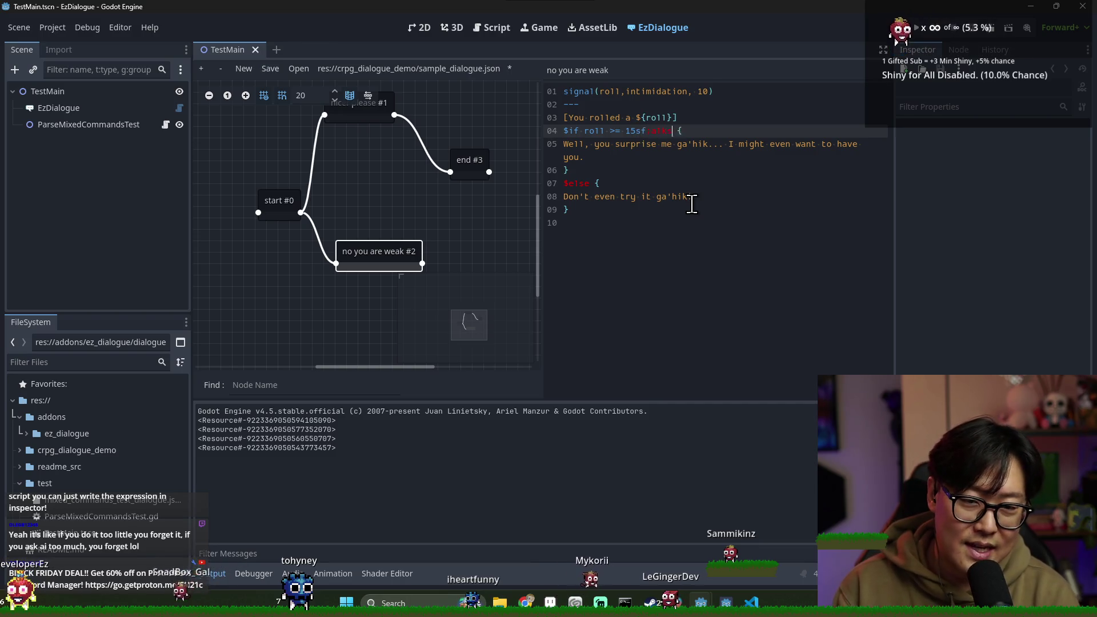
pyautogui.hotkey('ctrl', 'z')
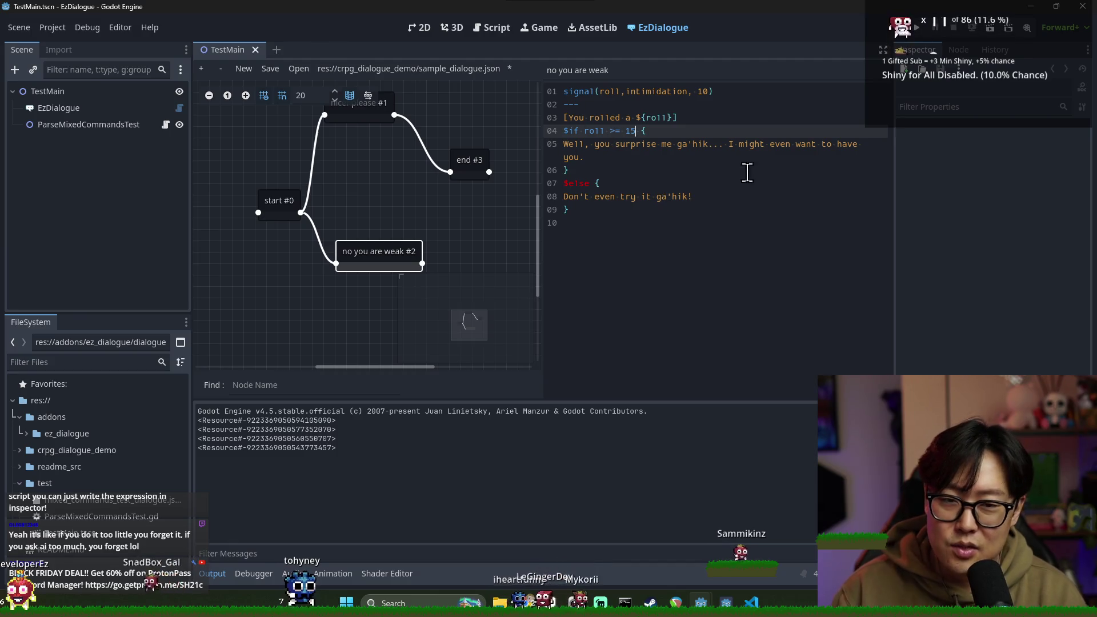
pyautogui.click(641, 144)
pyautogui.click(1084, 12)
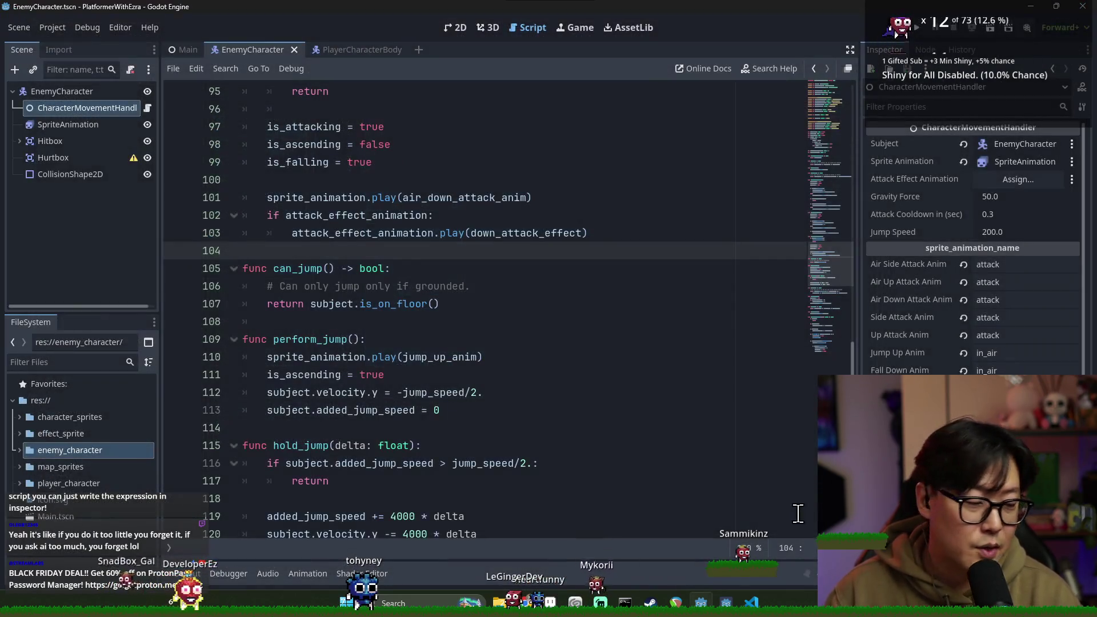
# Step: Place the caret at the end of line 110 in the EnemyCharacter movement script
pyautogui.click(613, 355)
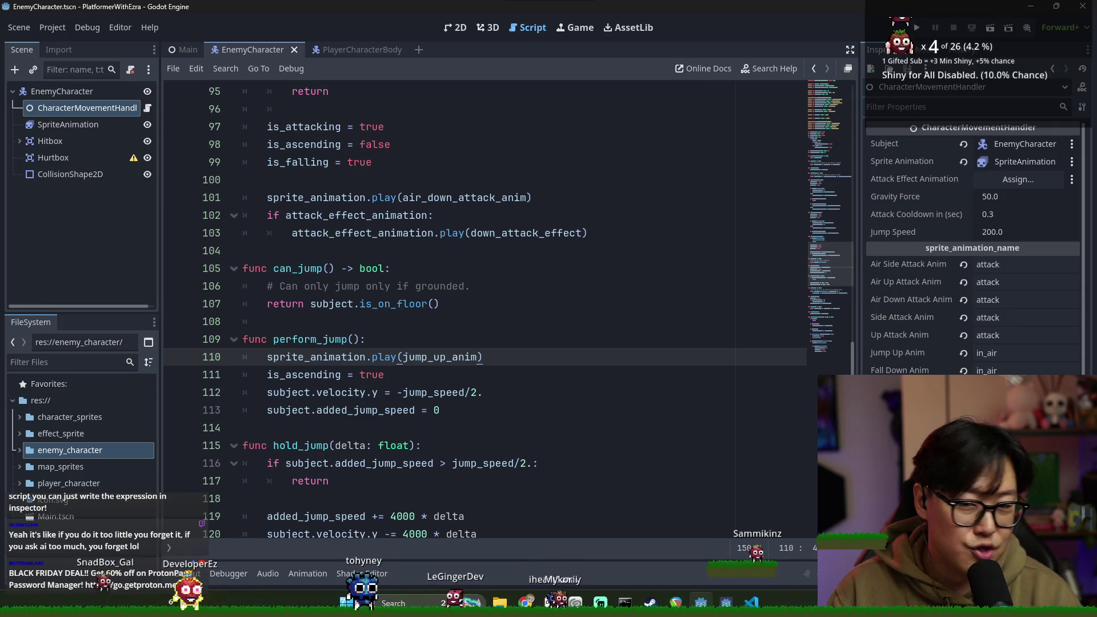
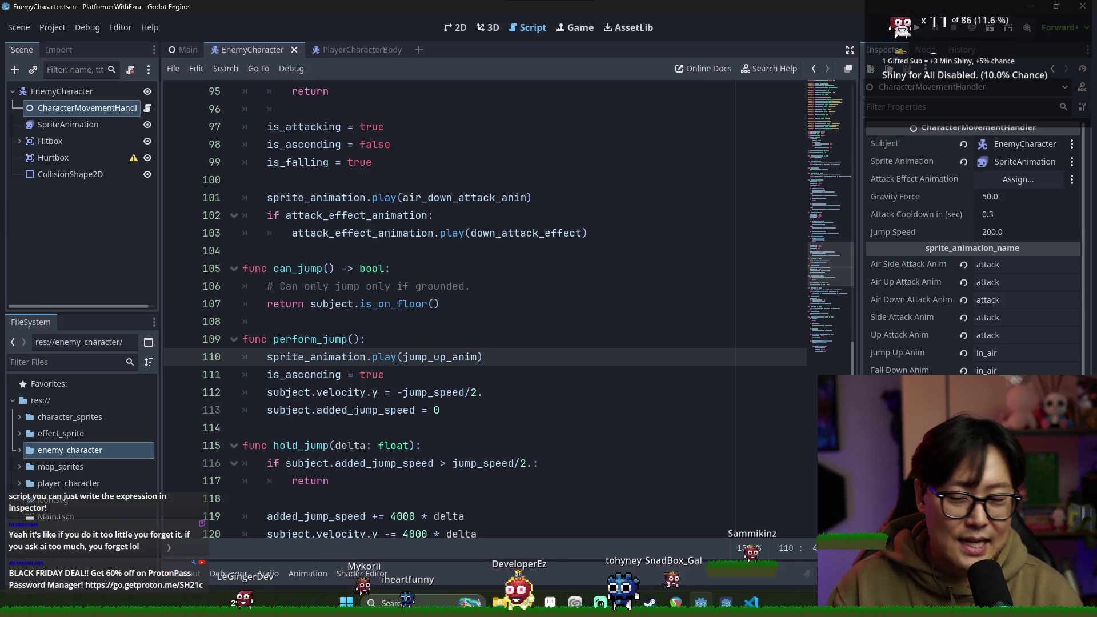
# Step: Tidy the script by removing the stray indentation on empty line 135
pyautogui.moveTo(721, 428); pyautogui.dragTo(724, 440)
pyautogui.click(526, 341)
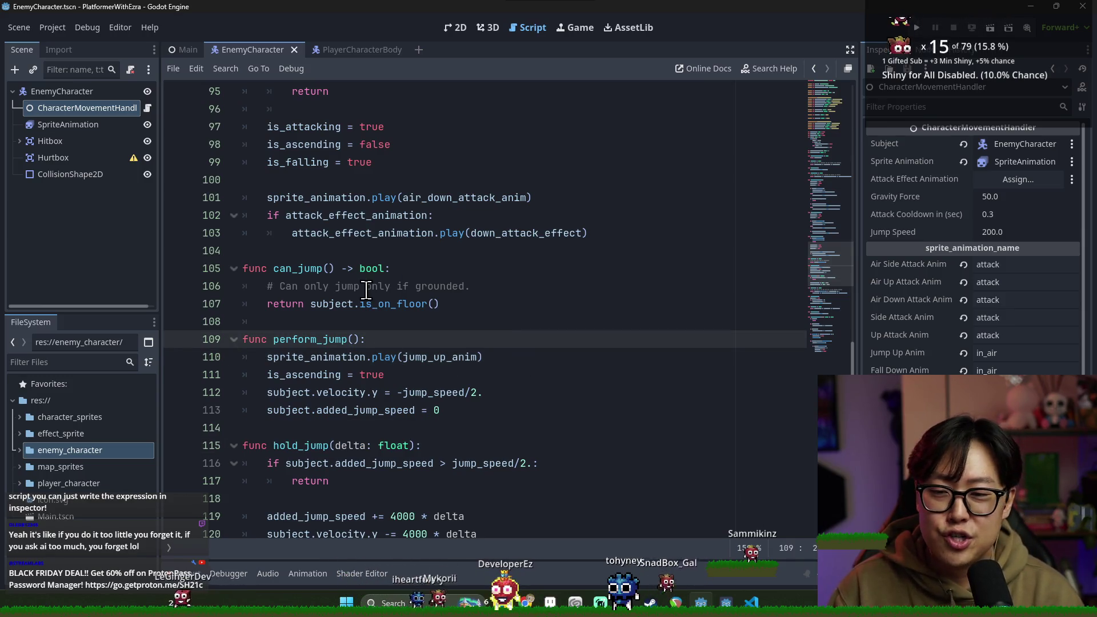
pyautogui.click(371, 253)
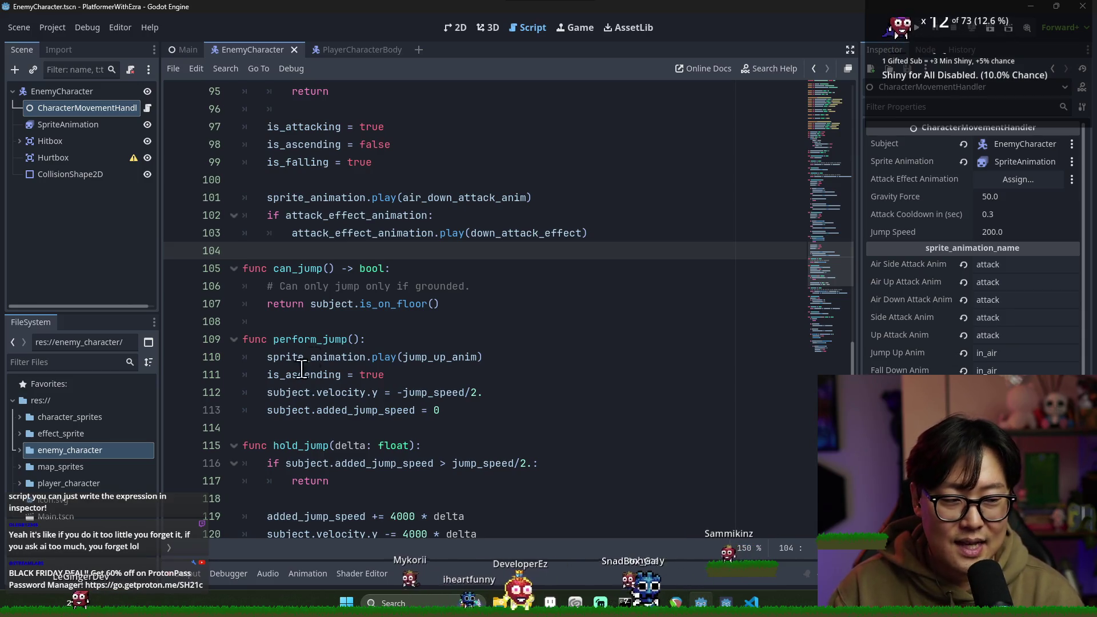
pyautogui.click(651, 356)
pyautogui.press('Up')
pyautogui.press('Up')
pyautogui.press('Up')
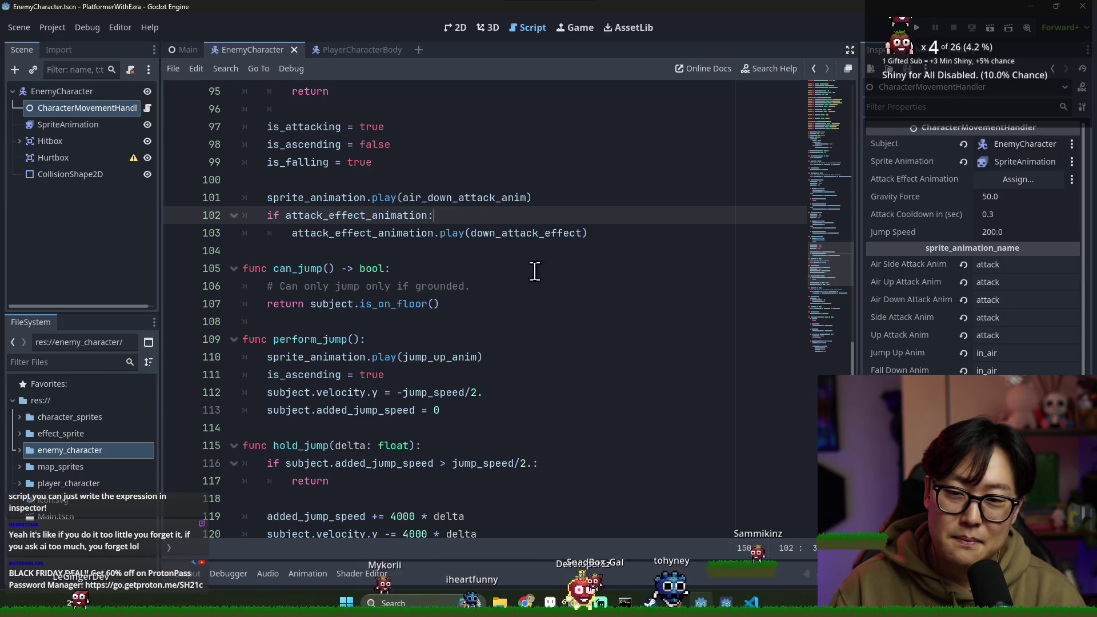
pyautogui.scroll(-7, 502, 355)
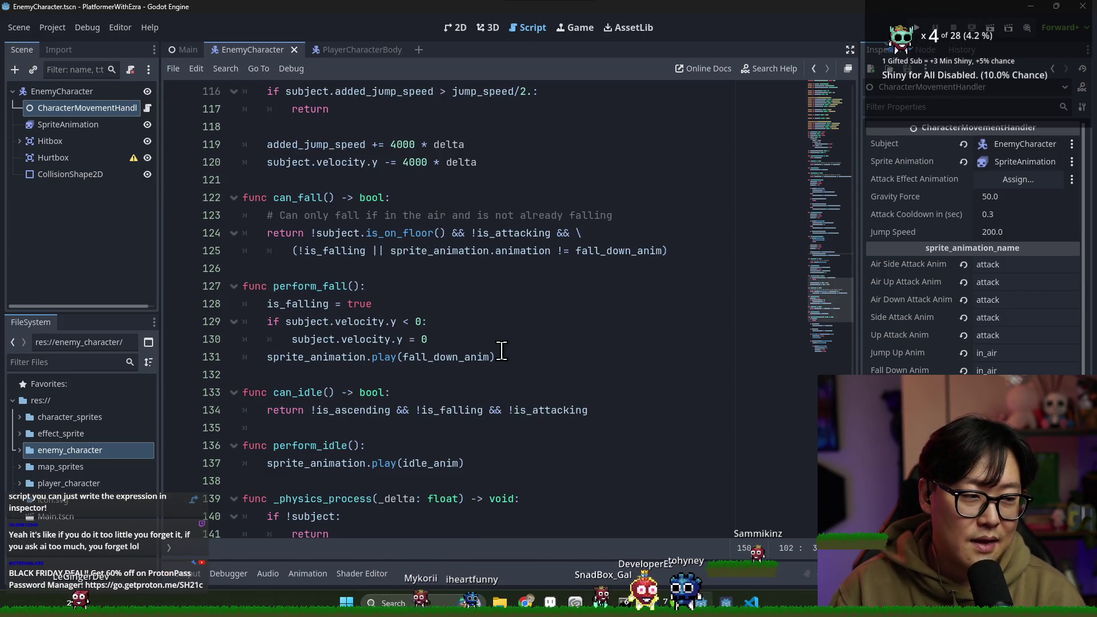
pyautogui.scroll(-7, 501, 354)
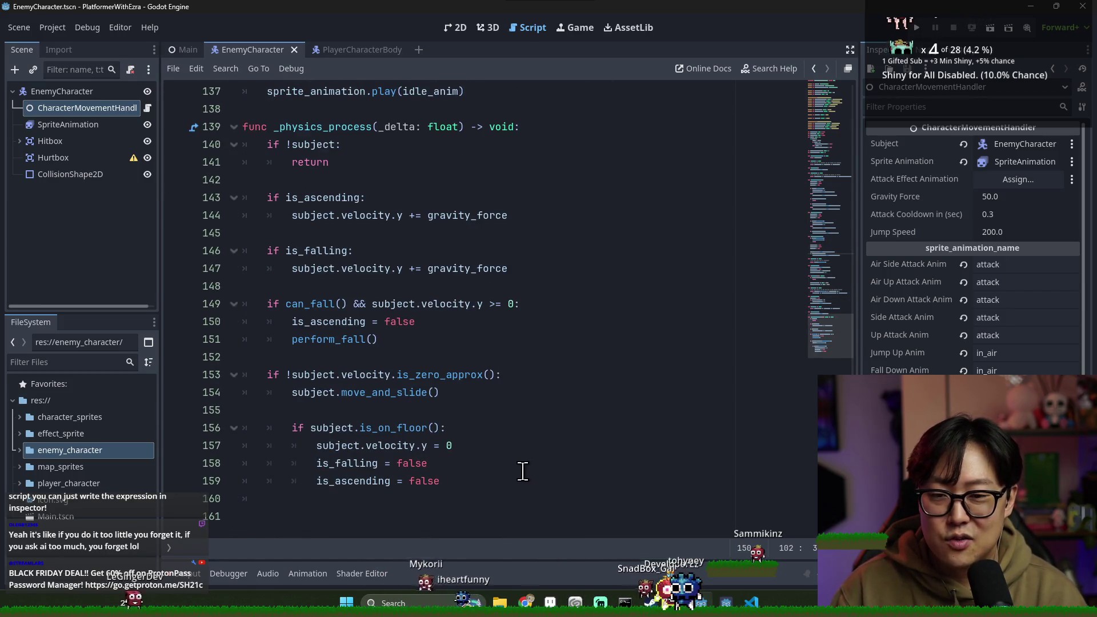
pyautogui.scroll(3, 514, 457)
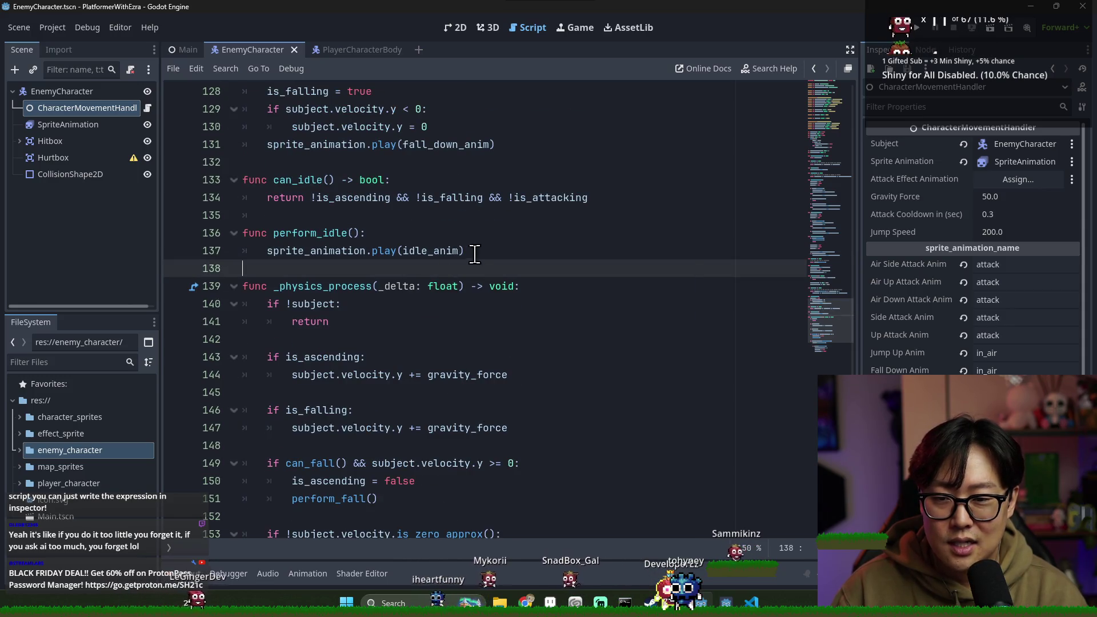
pyautogui.click(524, 218)
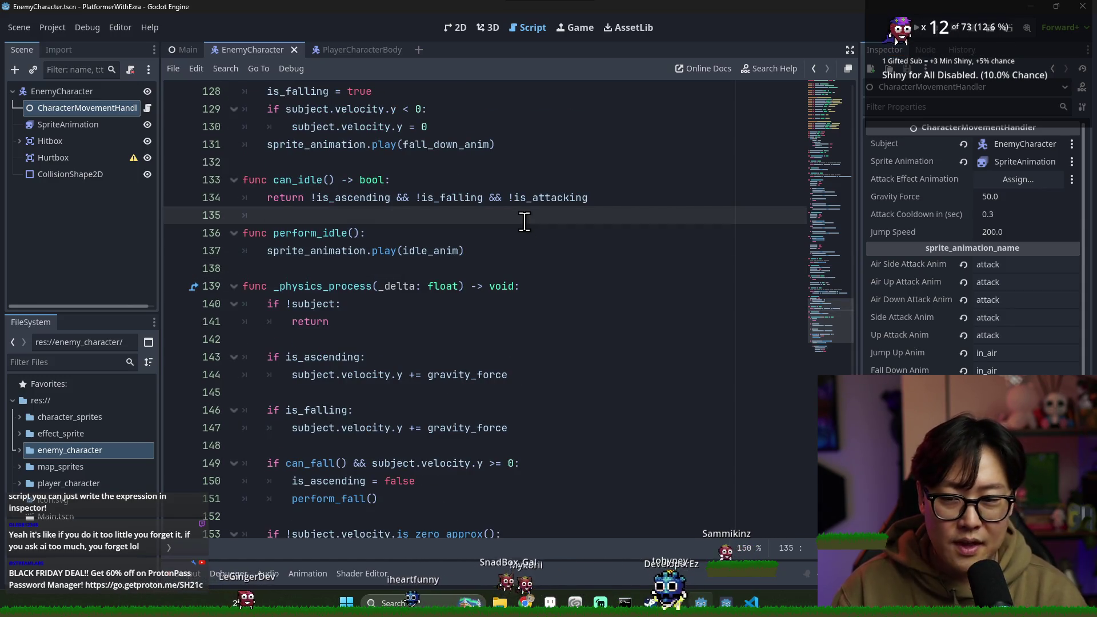
pyautogui.press('BackSpace')
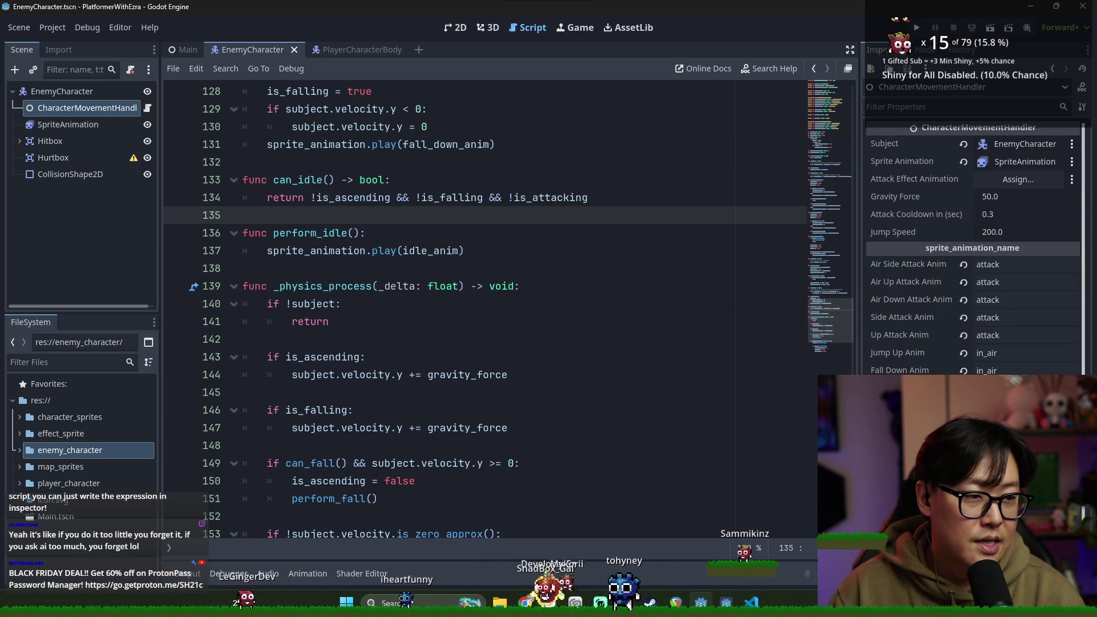
# Step: Scroll back through the script to the attack_effect_animation variable
pyautogui.scroll(3, 591, 246)
pyautogui.scroll(-4, 591, 246)
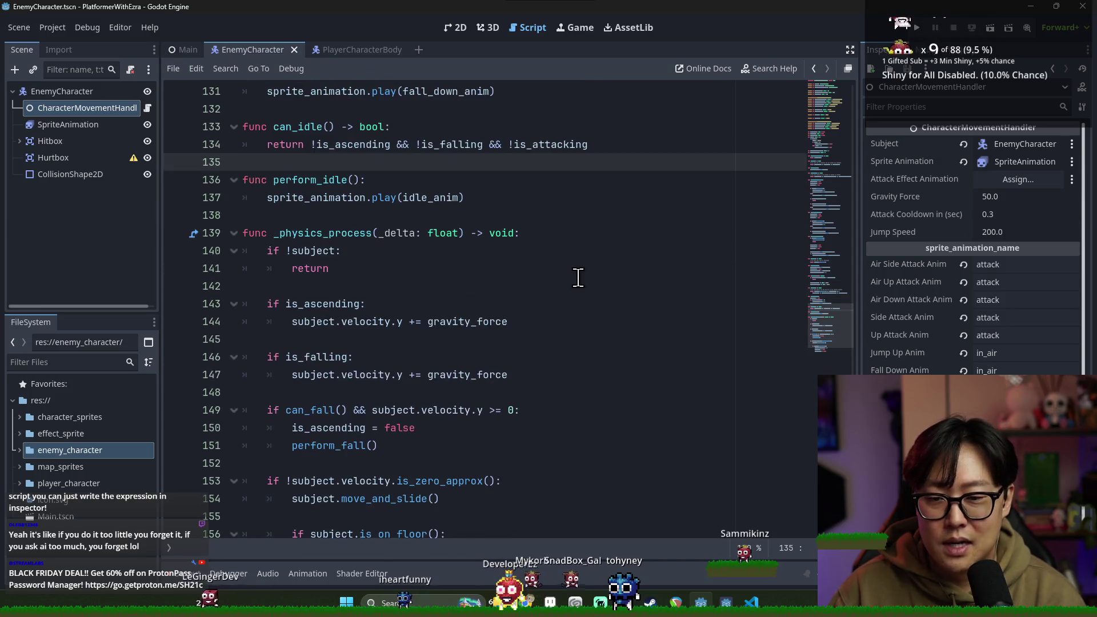
pyautogui.scroll(-2, 395, 239)
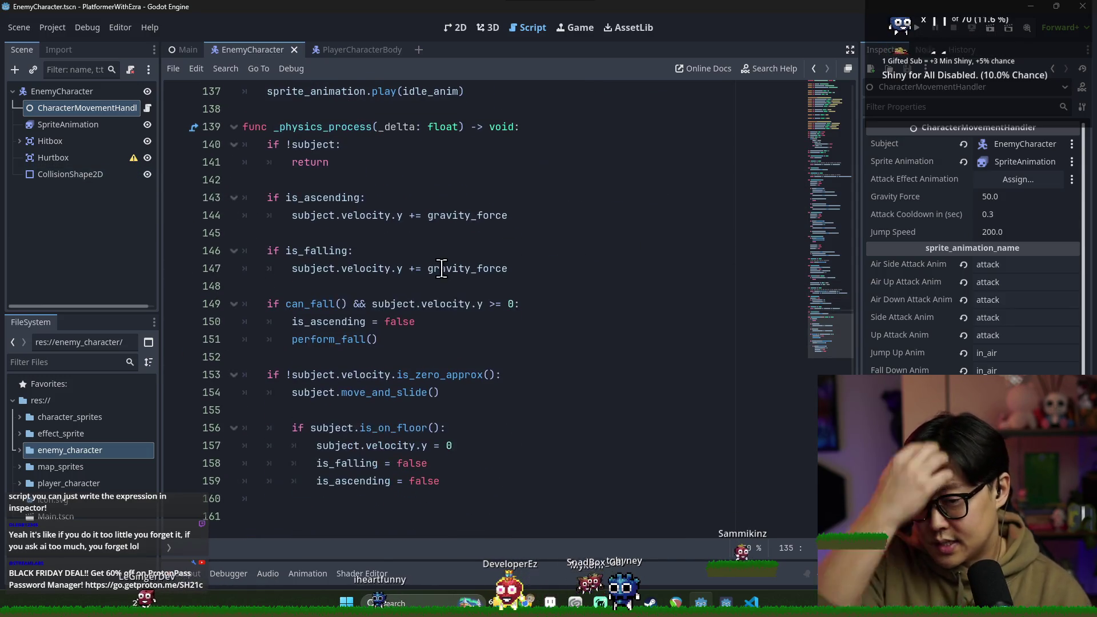
pyautogui.scroll(20, 411, 239)
pyautogui.scroll(18, 427, 239)
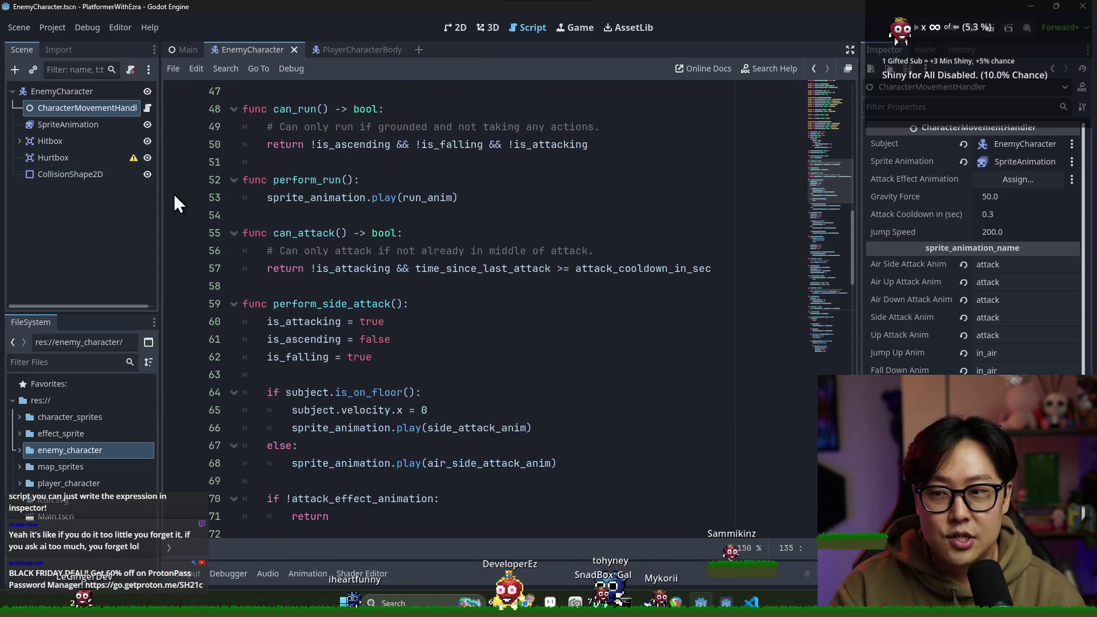
pyautogui.scroll(1, 362, 165)
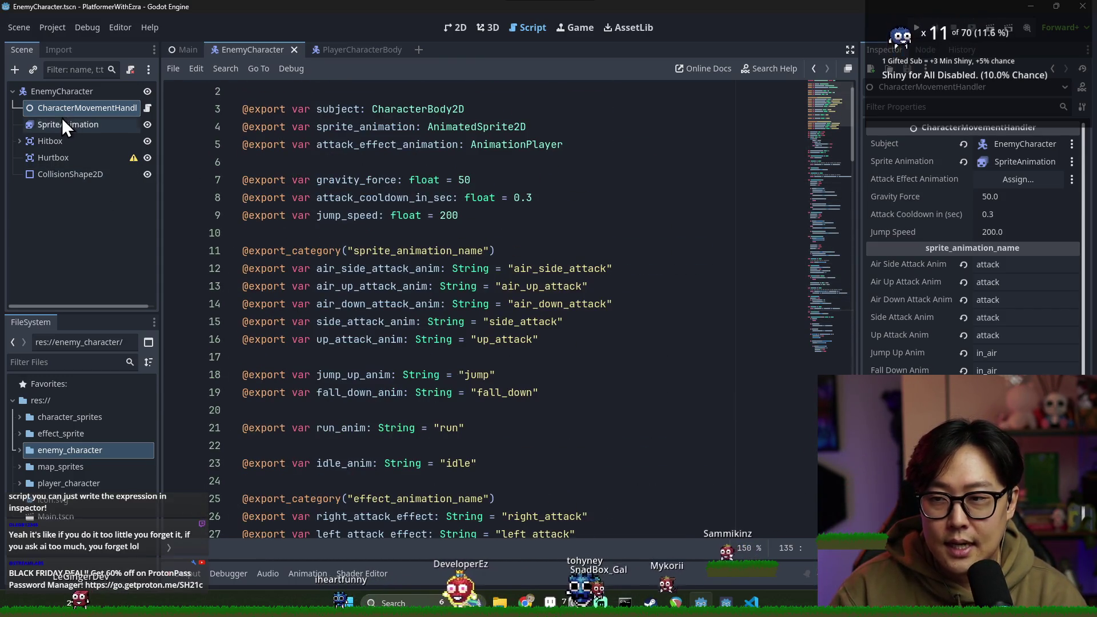
pyautogui.doubleClick(411, 144)
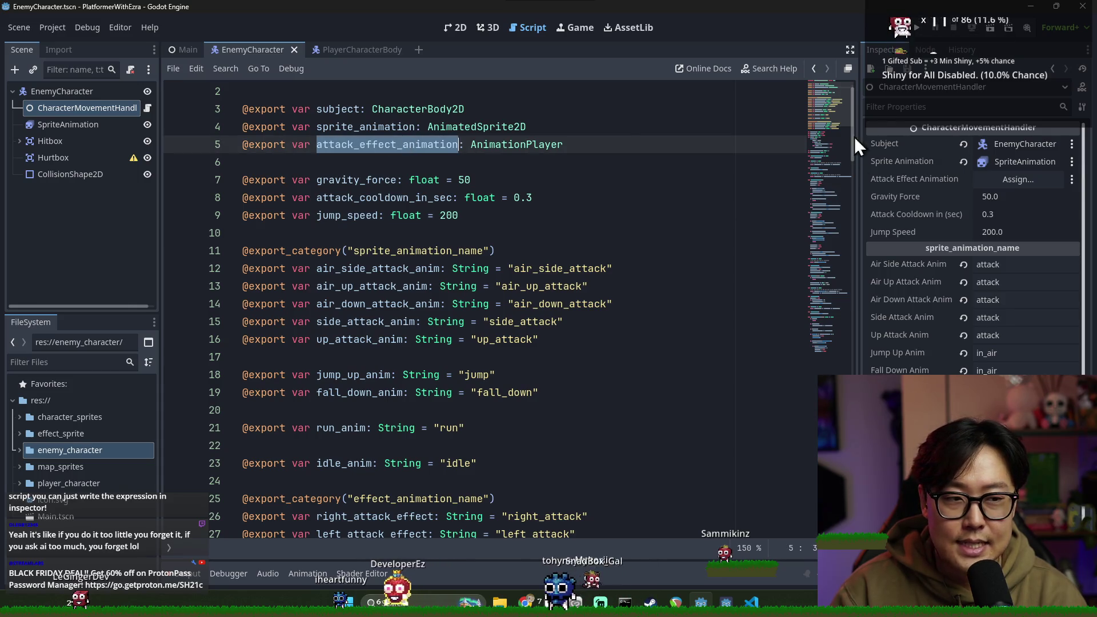
pyautogui.press('Down')
# Step: Rename the enemy's CharacterMovementHandler node to CharacterMovement
pyautogui.click(78, 95)
pyautogui.click(61, 105)
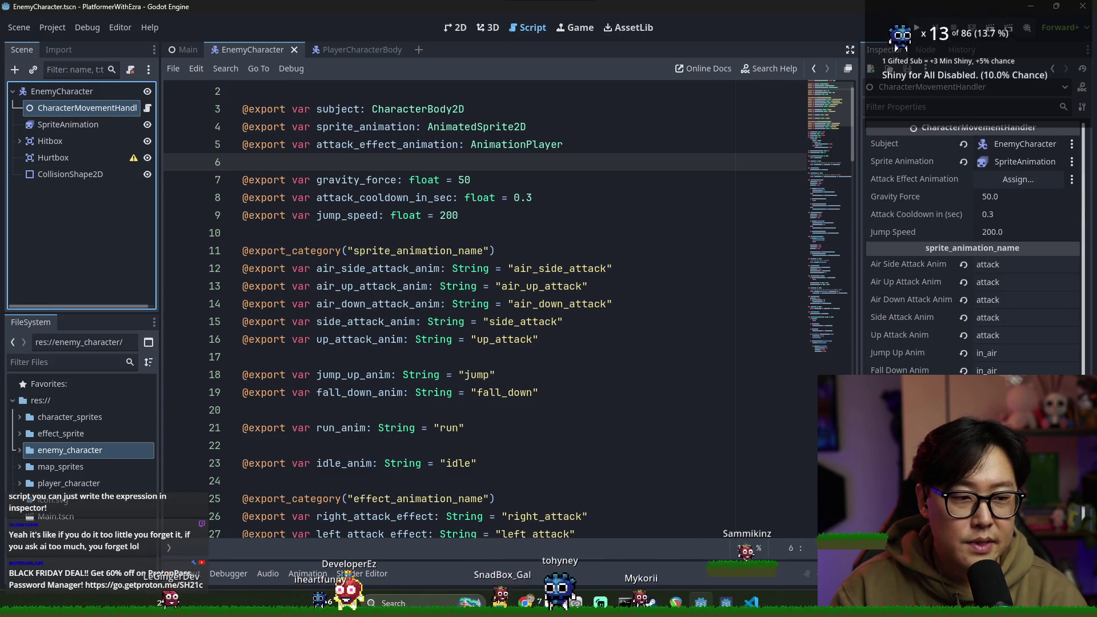
pyautogui.doubleClick(113, 108)
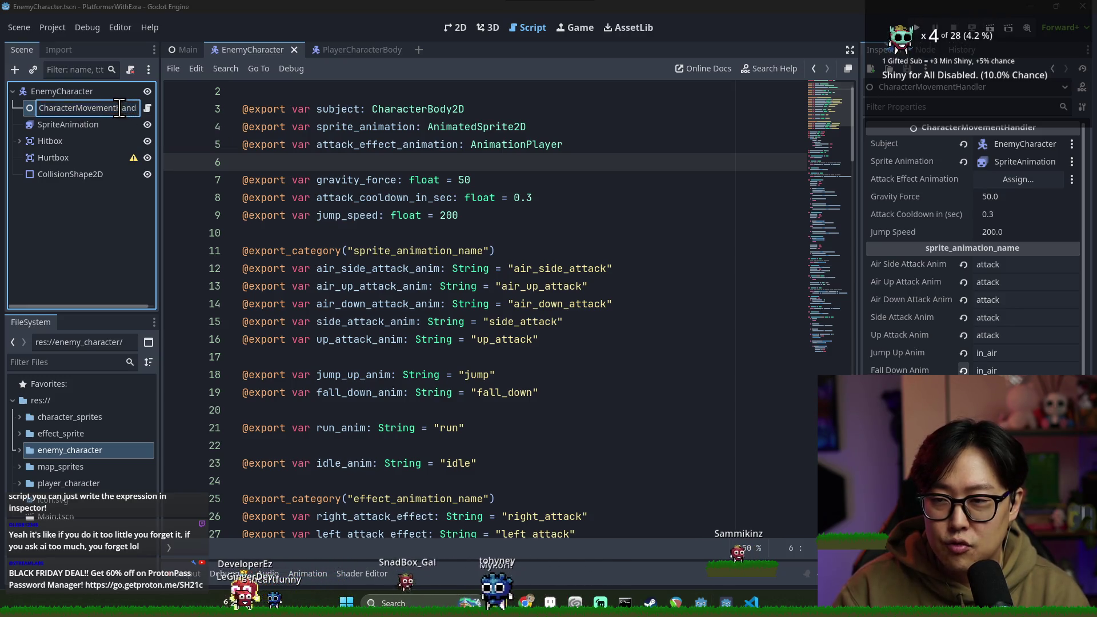
pyautogui.write('Controll')
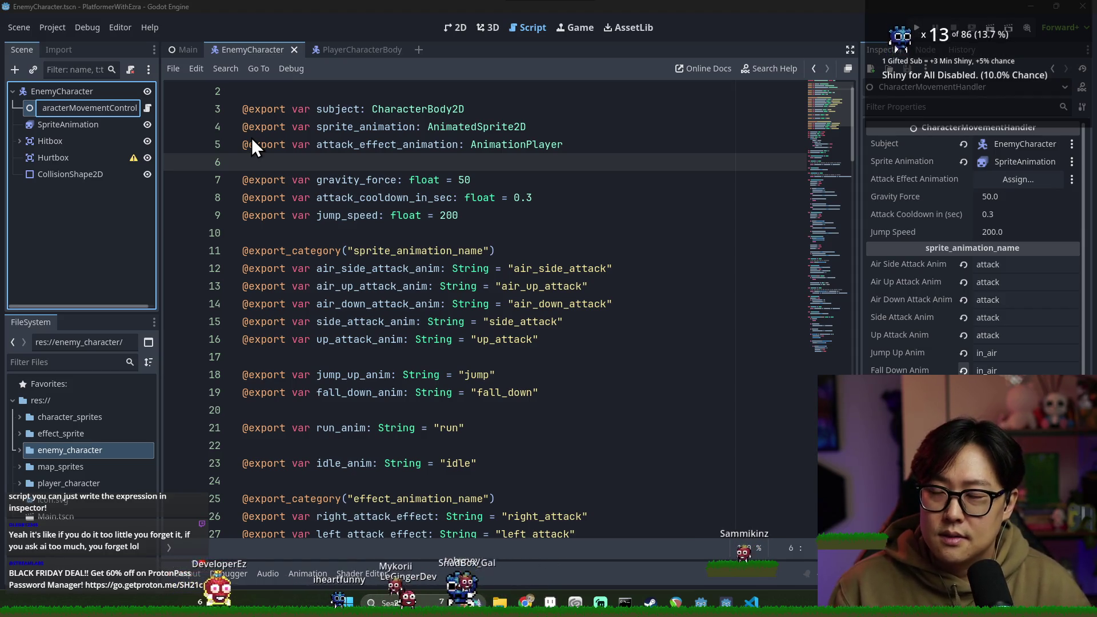
pyautogui.press('BackSpace')
pyautogui.press('BackSpace')
pyautogui.press('BackSpace')
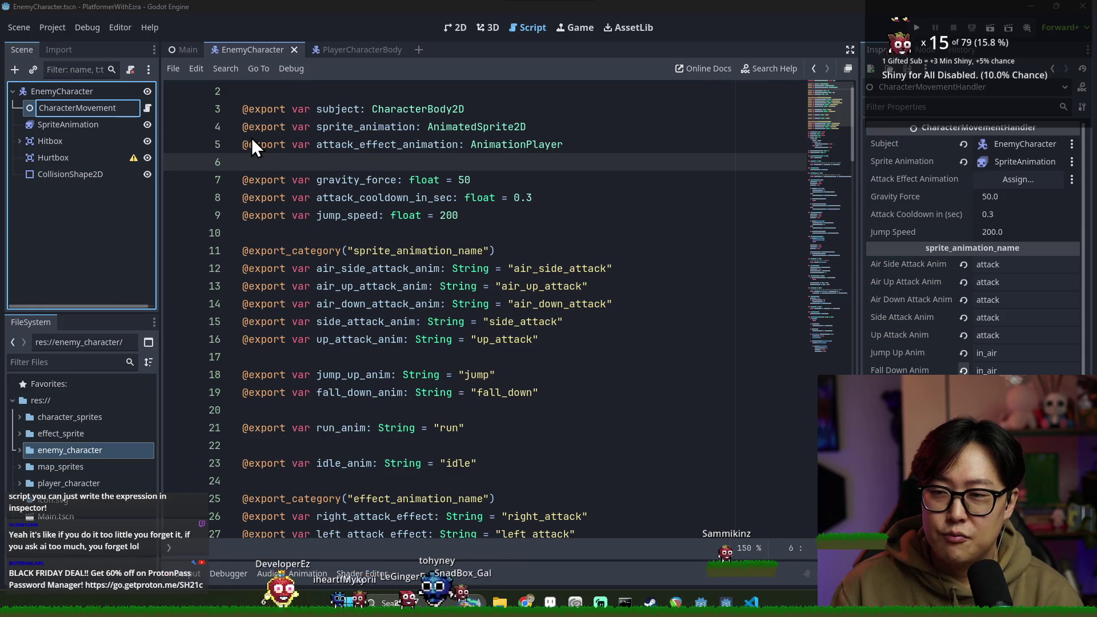
pyautogui.press('Return')
# Step: Shorten class_name to CharacterMovement, save, and show the EnemyCharacter in the 2D view
pyautogui.scroll(1, 432, 235)
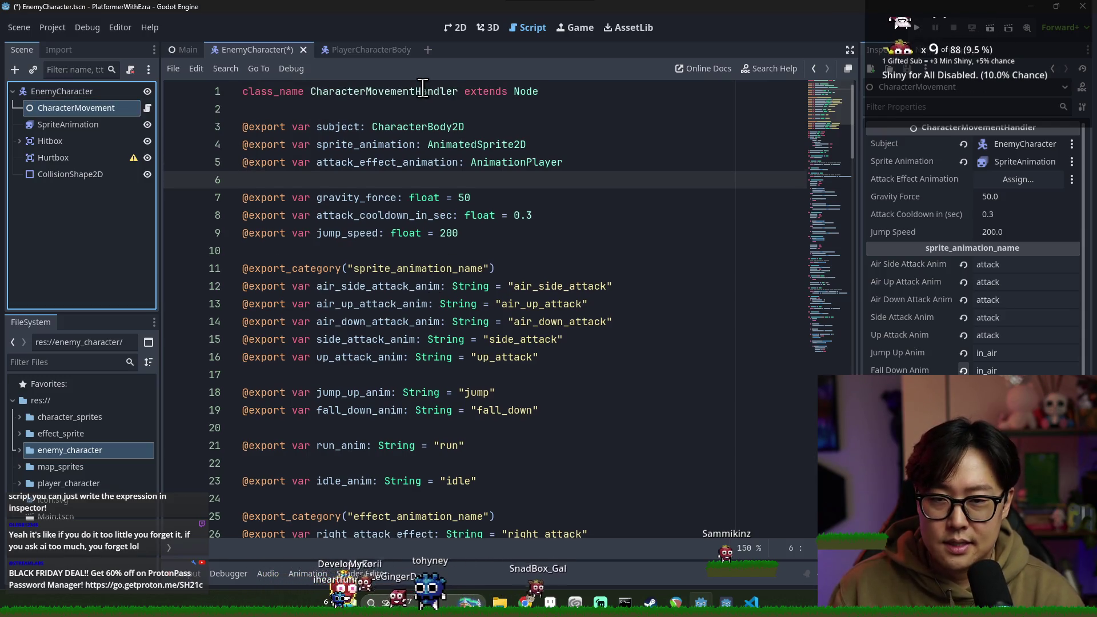
pyautogui.moveTo(418, 91); pyautogui.dragTo(465, 94)
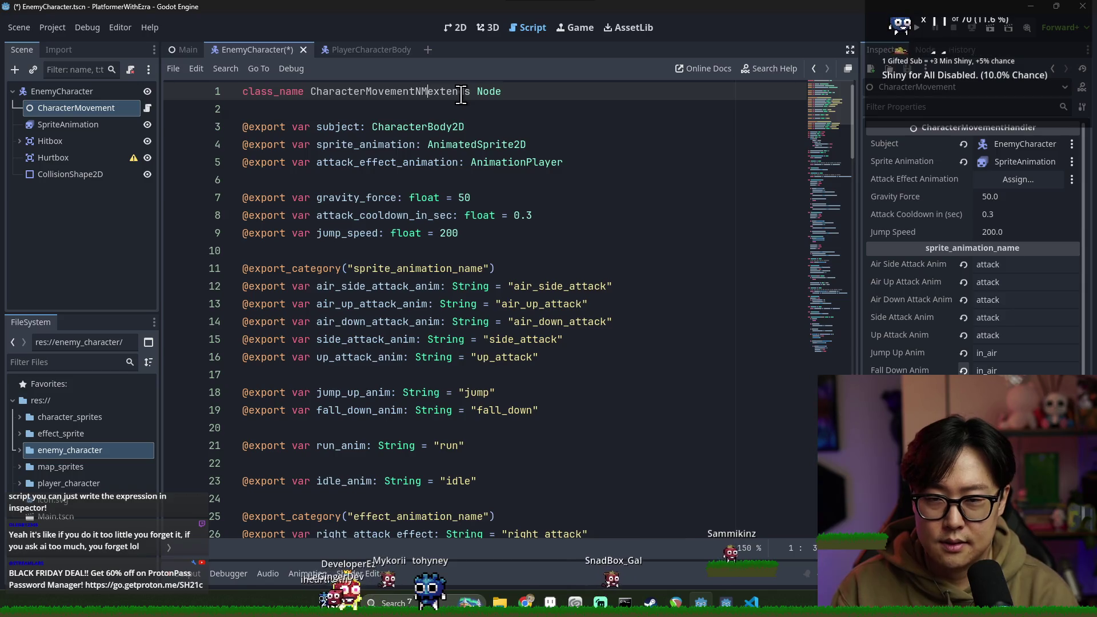
pyautogui.hotkey('ctrl', 's')
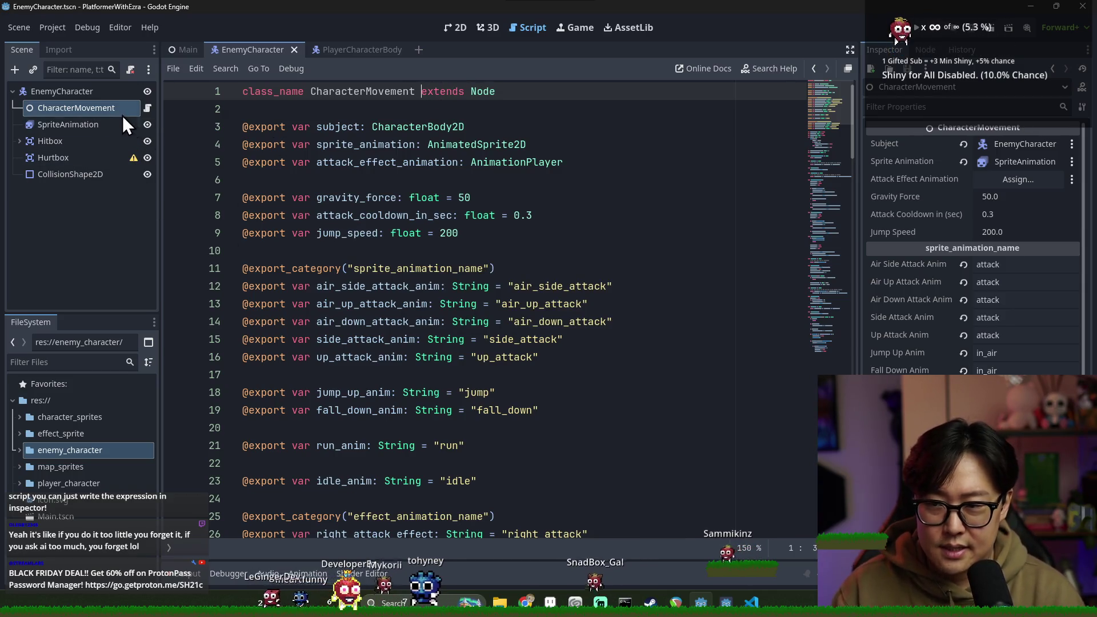
pyautogui.click(352, 146)
pyautogui.click(61, 92)
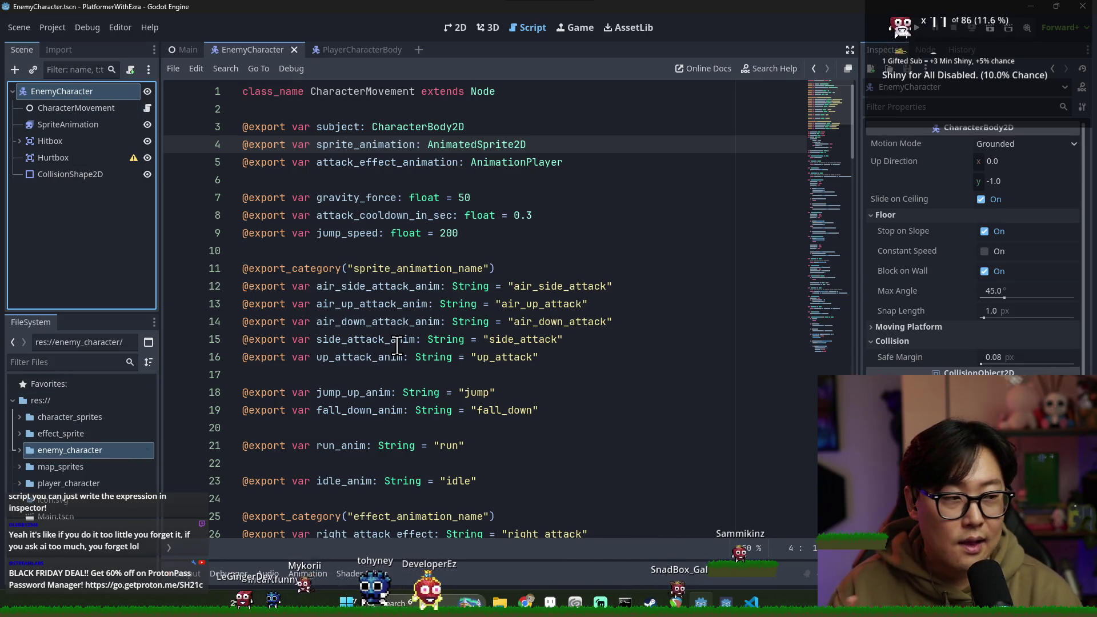
pyautogui.click(537, 304)
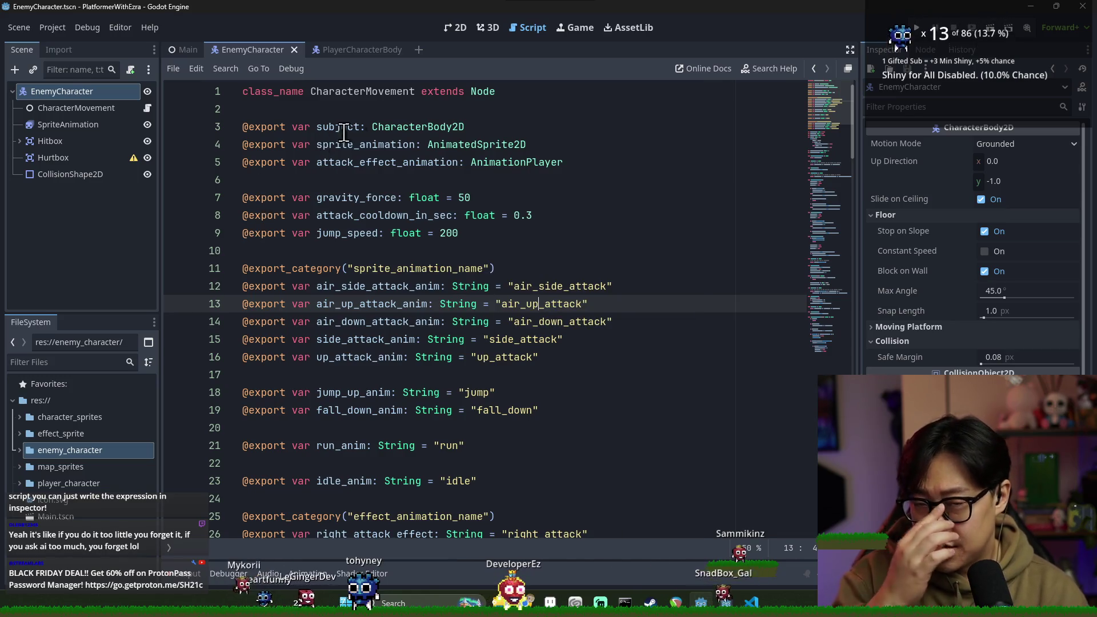
pyautogui.click(460, 28)
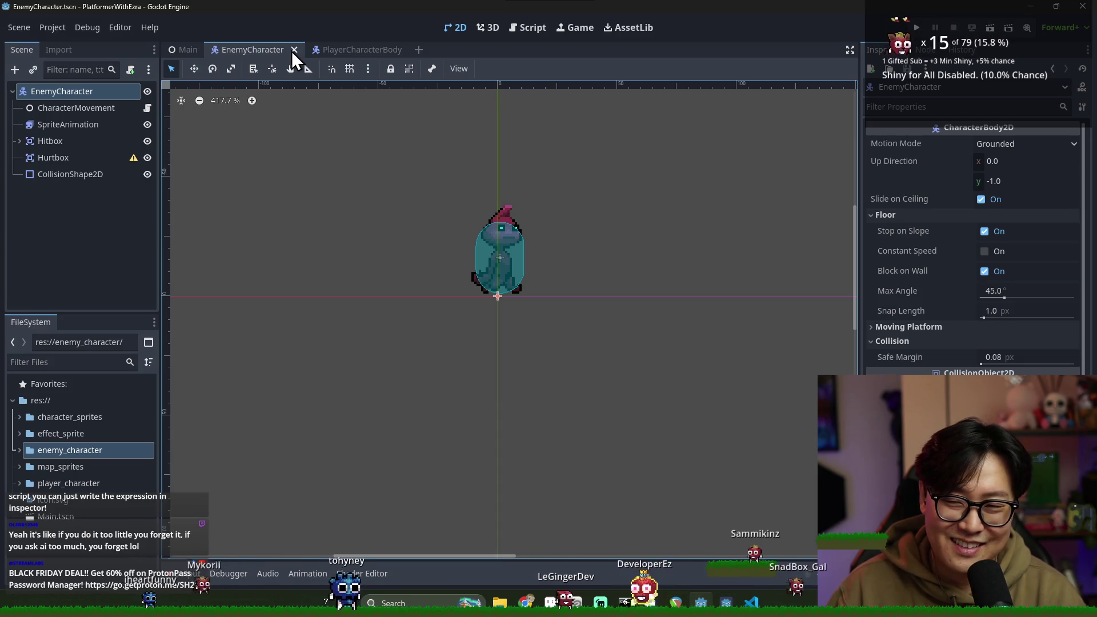
# Step: Open the PlayerCharacterBody script and list the Hitbox's signals in the Node panel
pyautogui.click(332, 51)
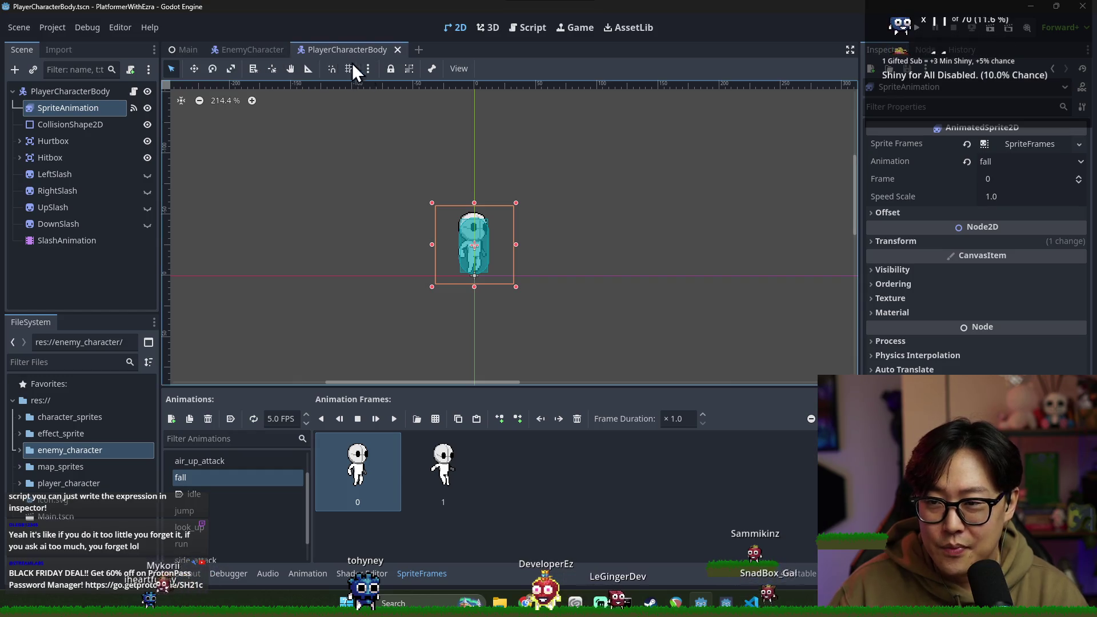
pyautogui.click(134, 92)
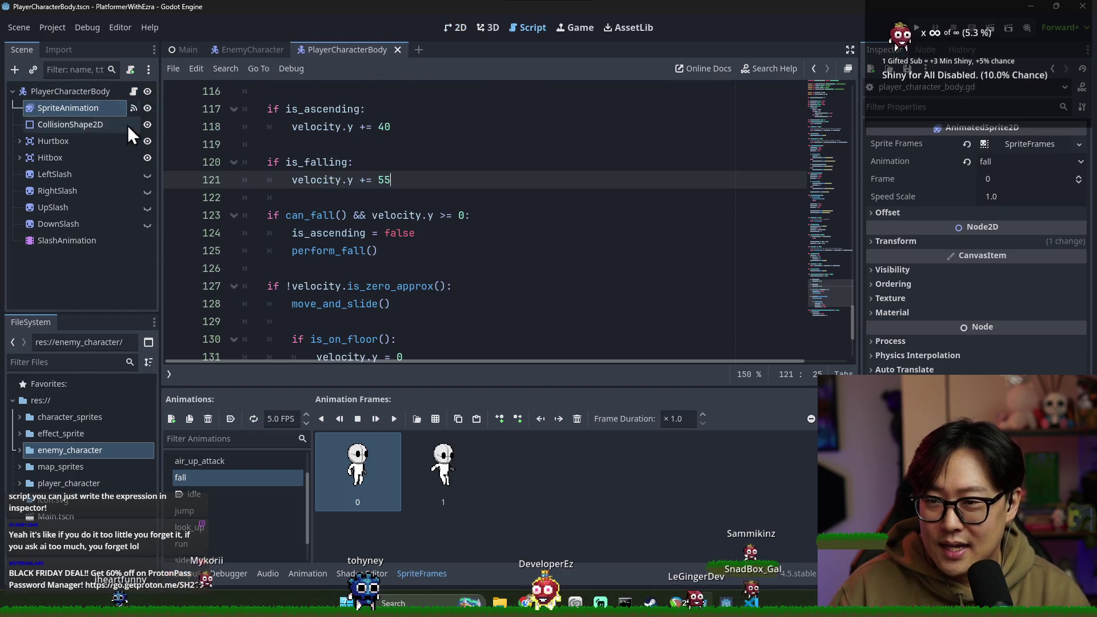
pyautogui.click(47, 160)
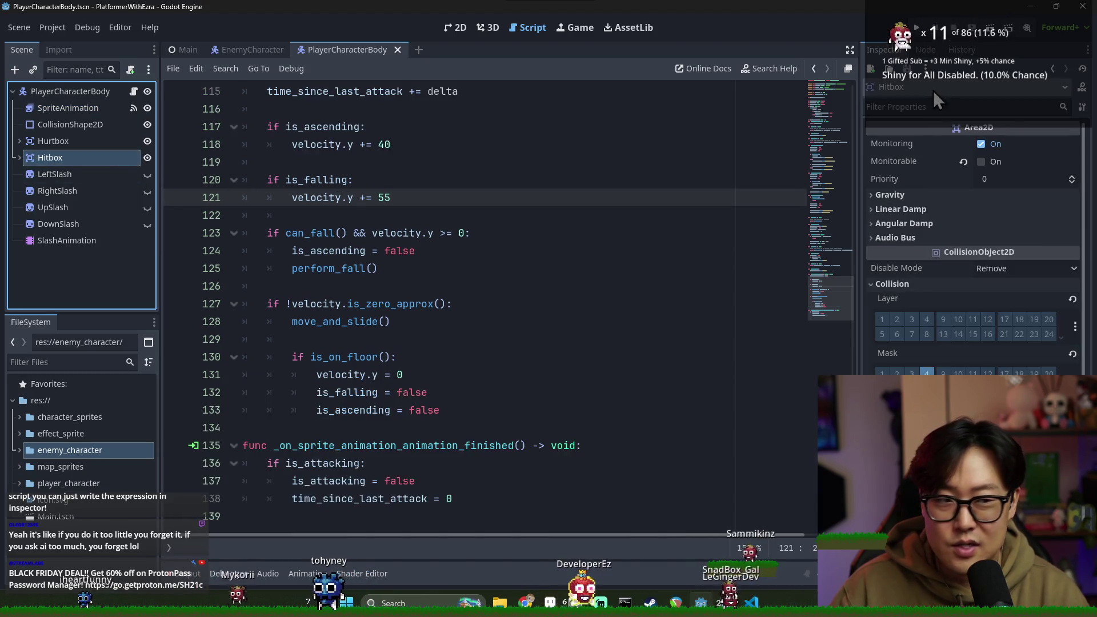
pyautogui.click(926, 50)
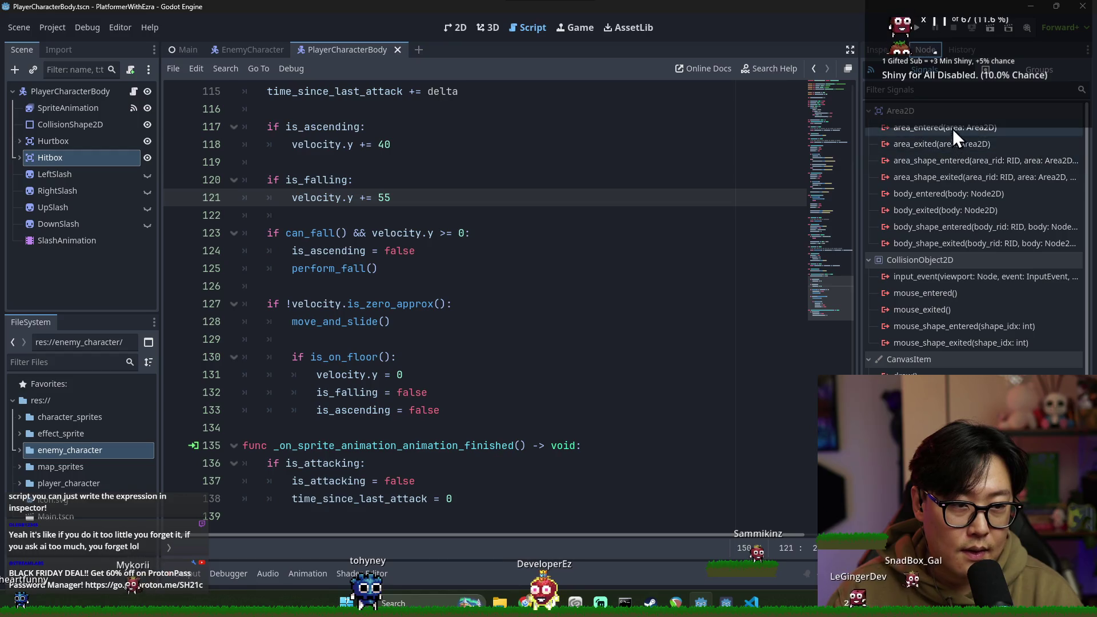
pyautogui.moveTo(963, 216)
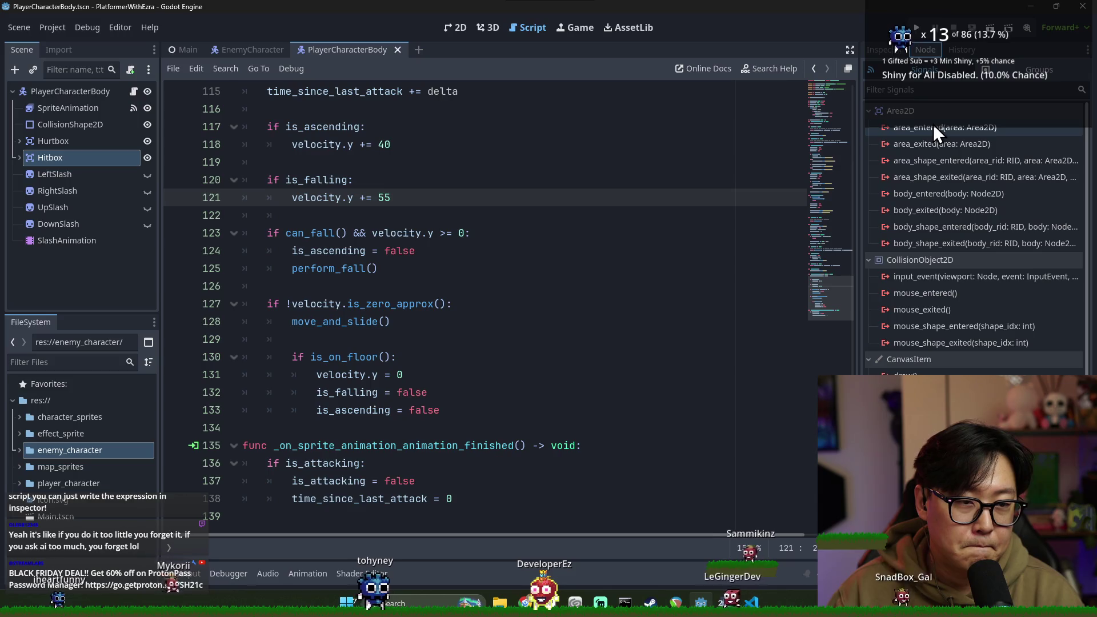
# Step: Connect the Hitbox's area_entered signal to a new _on_hitbox_area_entered handler
pyautogui.doubleClick(948, 128)
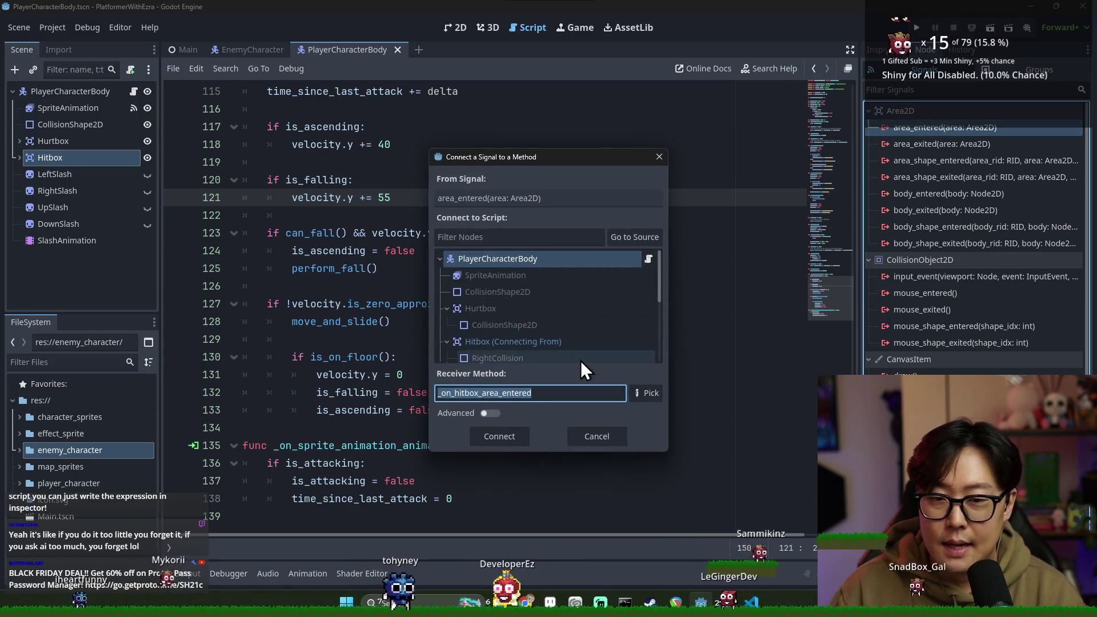
pyautogui.click(507, 436)
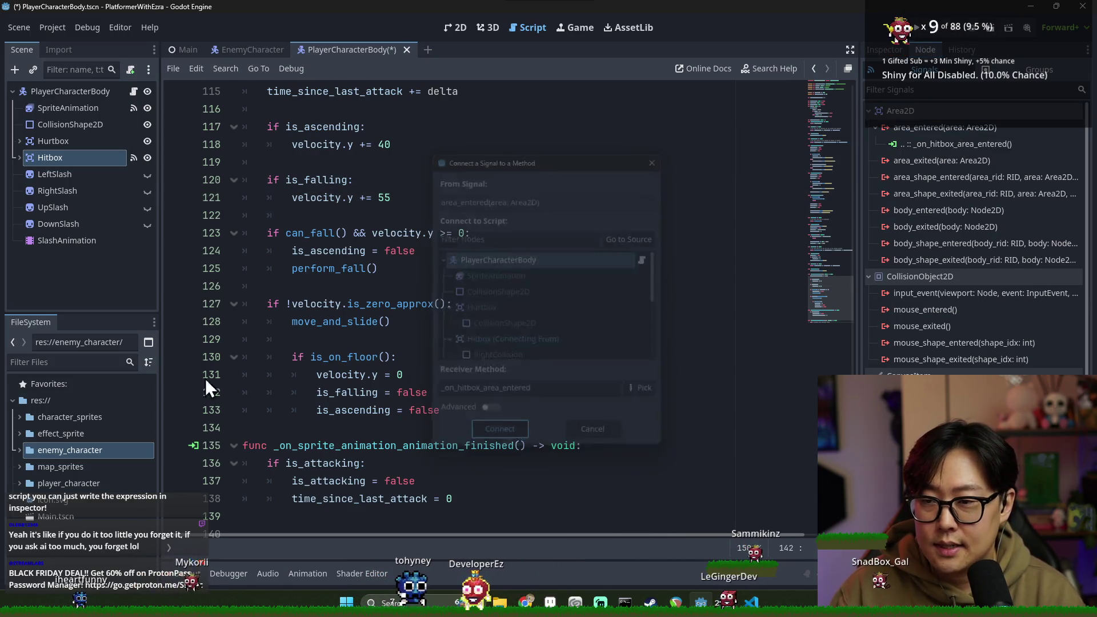
pyautogui.click(19, 157)
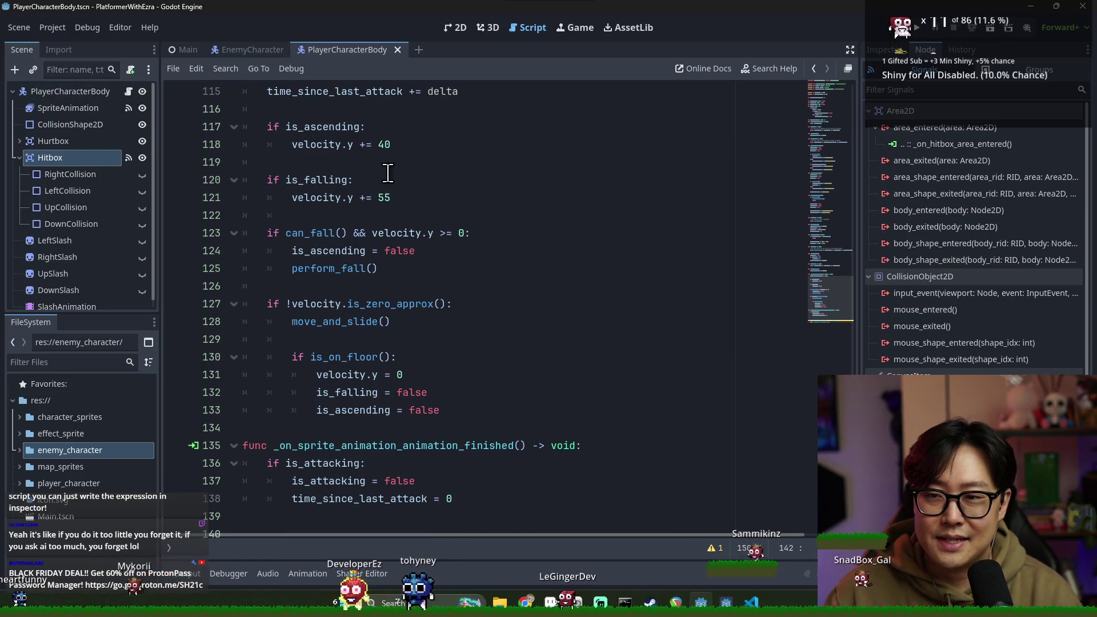
pyautogui.doubleClick(937, 146)
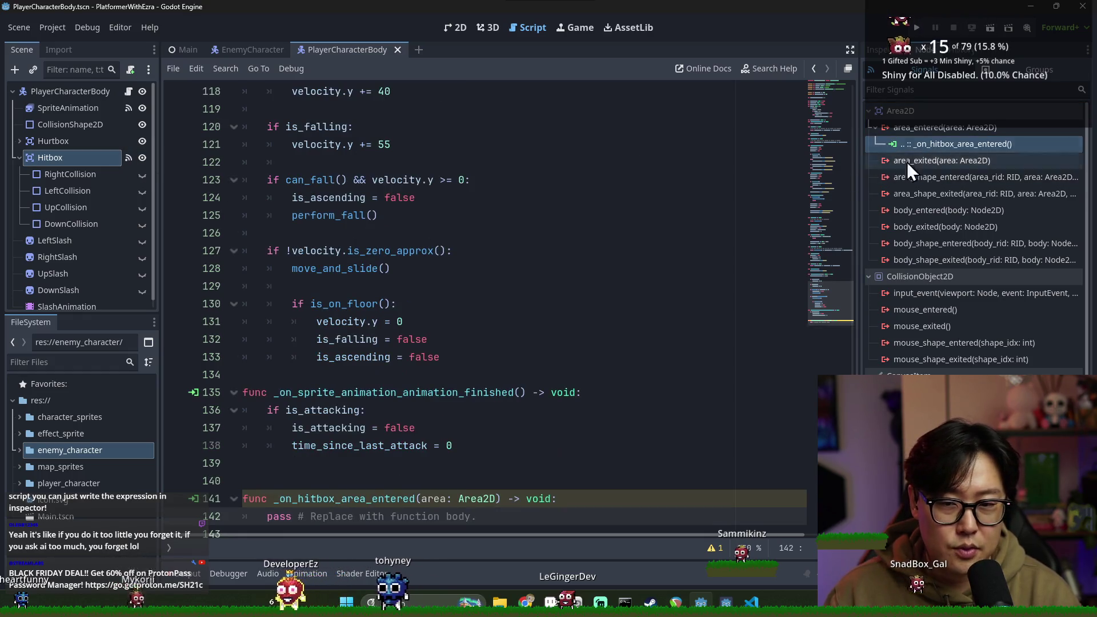
# Step: Remove the extra blank line, add print("hit") to the handler, and run the game with F5
pyautogui.click(457, 462)
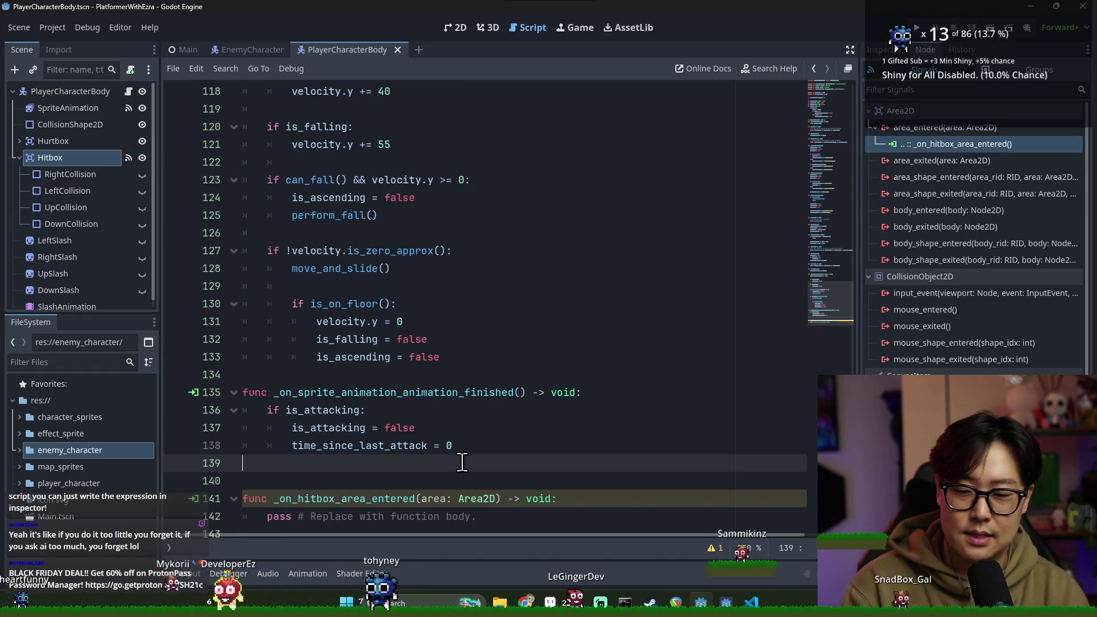
pyautogui.press('BackSpace')
pyautogui.click(589, 487)
pyautogui.press('Return')
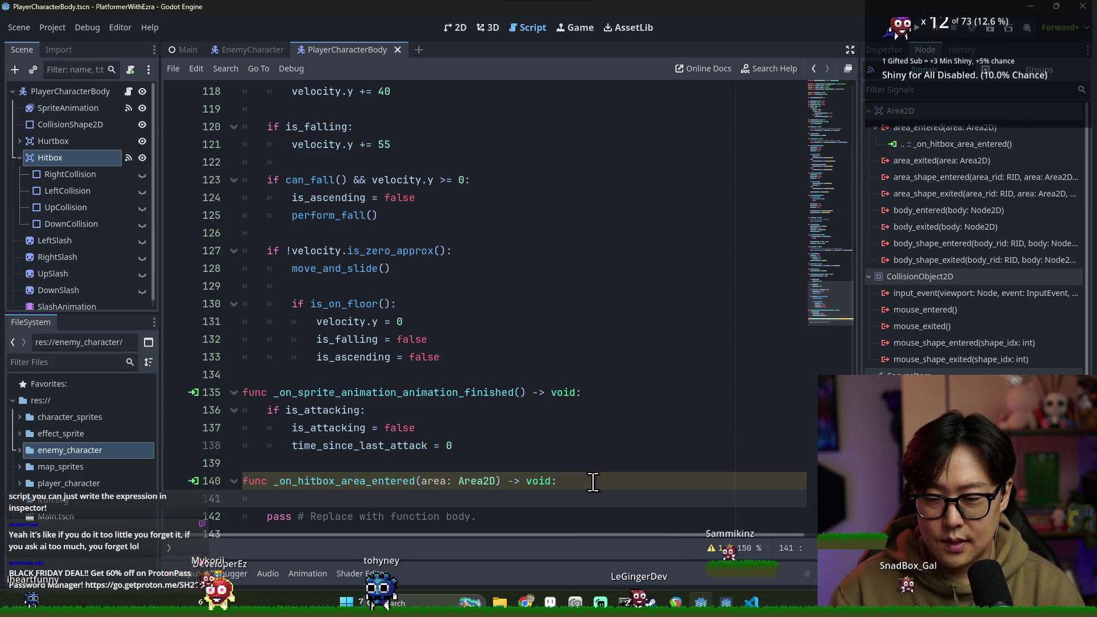
pyautogui.write('print("hit')
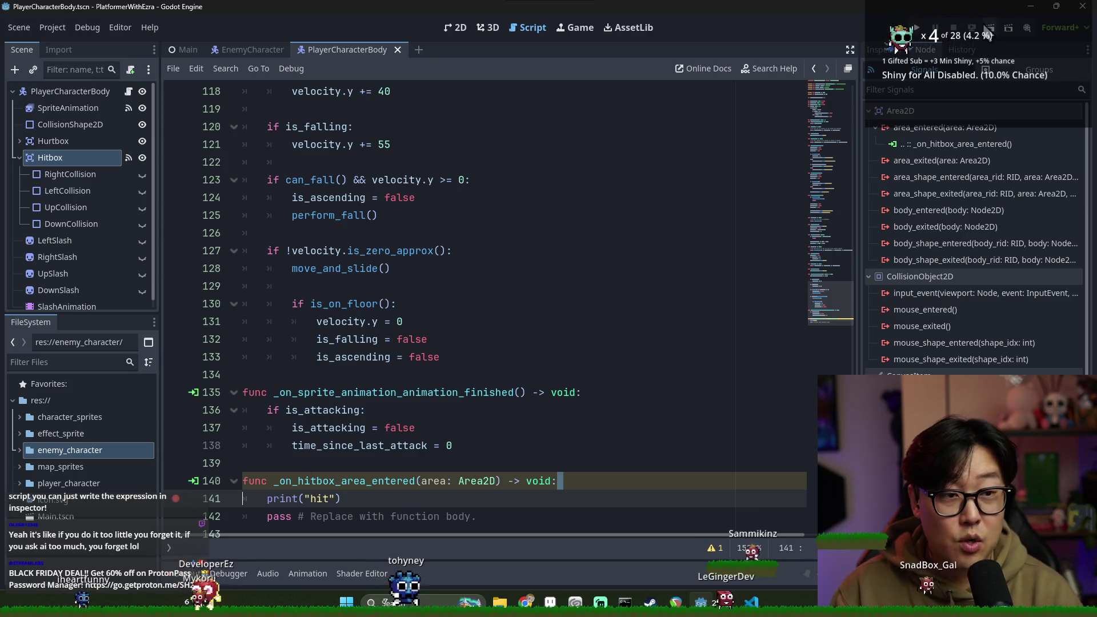
pyautogui.press('F5')
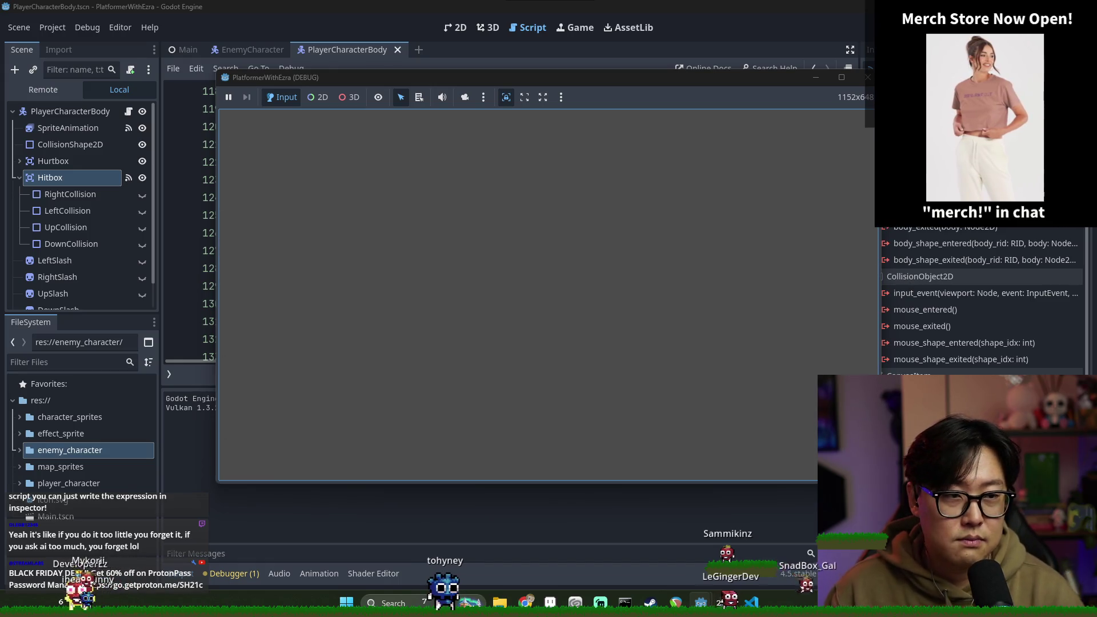
# Step: Run the Main scene and jump and move left and right around the platforms
pyautogui.press('F8')
pyautogui.click(184, 51)
pyautogui.press('F5')
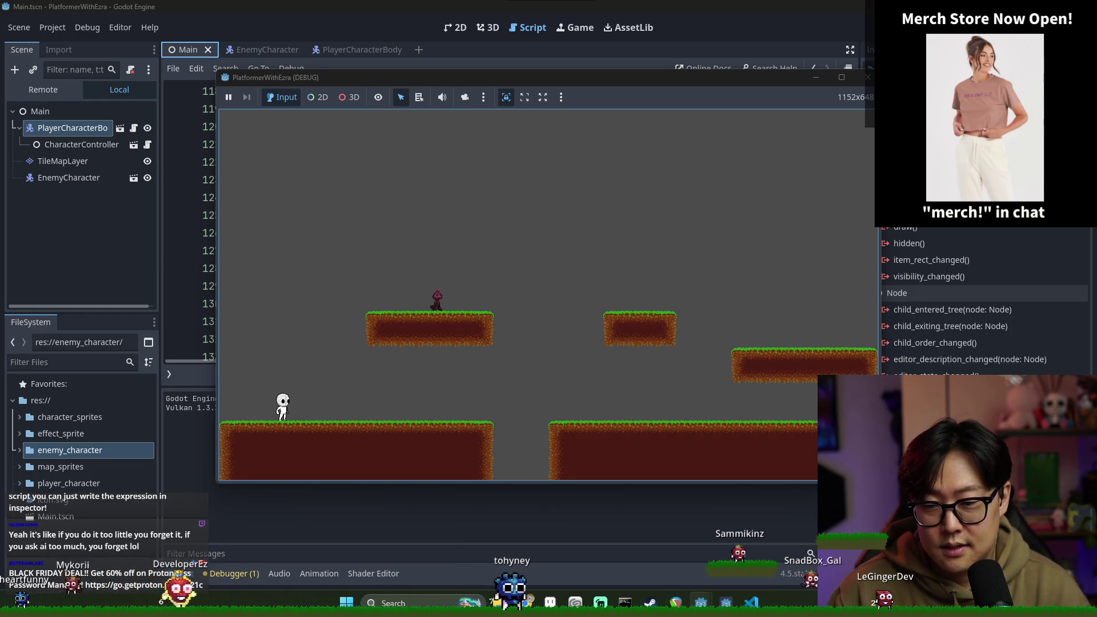
pyautogui.press('space')
pyautogui.press('space')
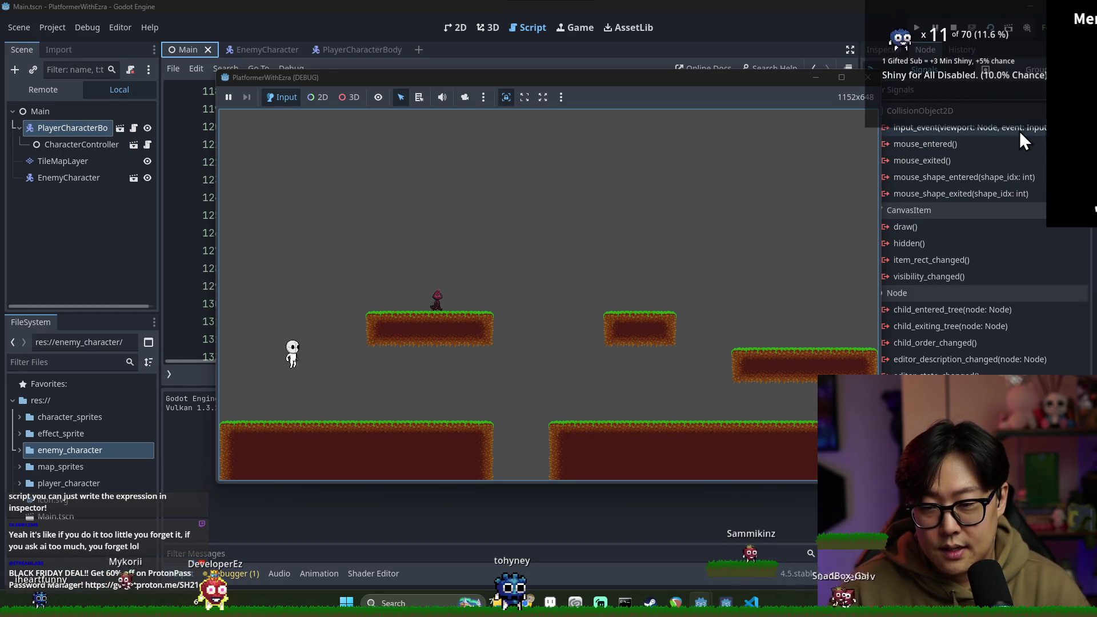
pyautogui.press('Left')
pyautogui.press('space')
pyautogui.press('Right')
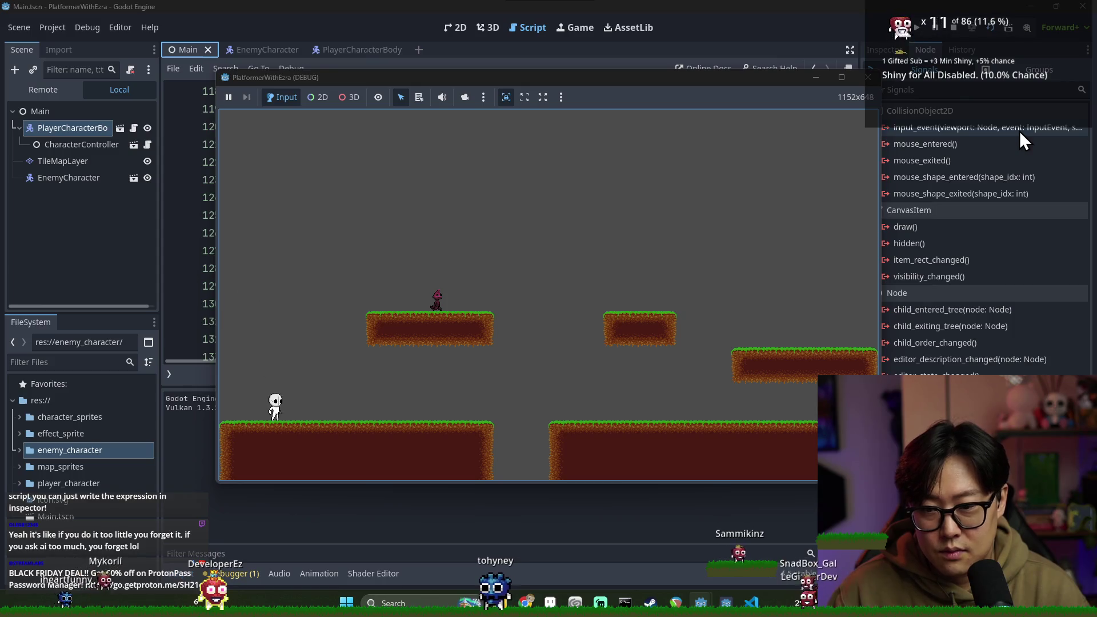
pyautogui.press('Right')
pyautogui.press('space')
pyautogui.press('Left')
pyautogui.press('space')
pyautogui.press('Right')
pyautogui.press('Left')
pyautogui.press('Right')
pyautogui.press('space')
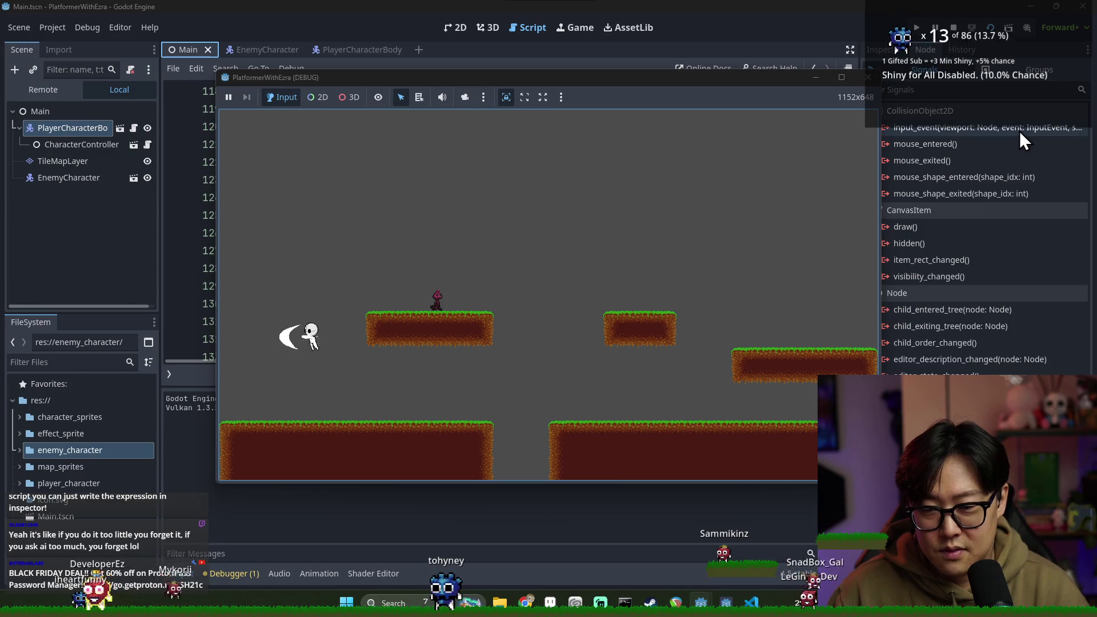
# Step: Keep jumping and attacking across the platforms near the enemy, then stop the game
pyautogui.press('Left')
pyautogui.press('space')
pyautogui.press('Right')
pyautogui.press('space')
pyautogui.press('Left')
pyautogui.press('Right')
pyautogui.press('space')
pyautogui.press('Right')
pyautogui.press('space')
pyautogui.press('space')
pyautogui.press('Left')
pyautogui.press('space')
pyautogui.press('space')
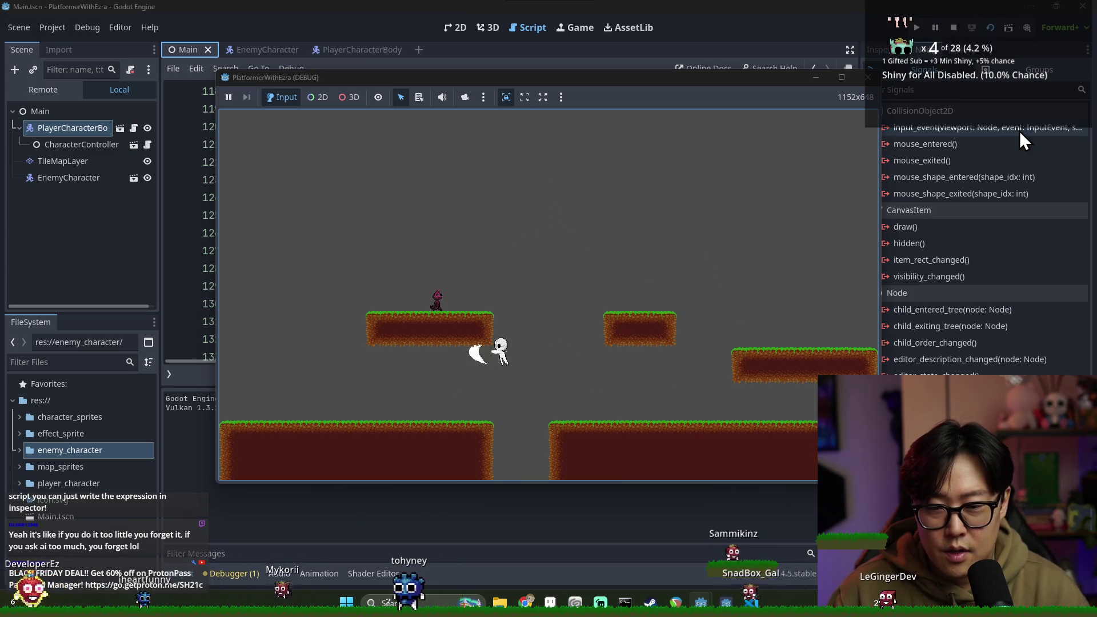
pyautogui.click(987, 23)
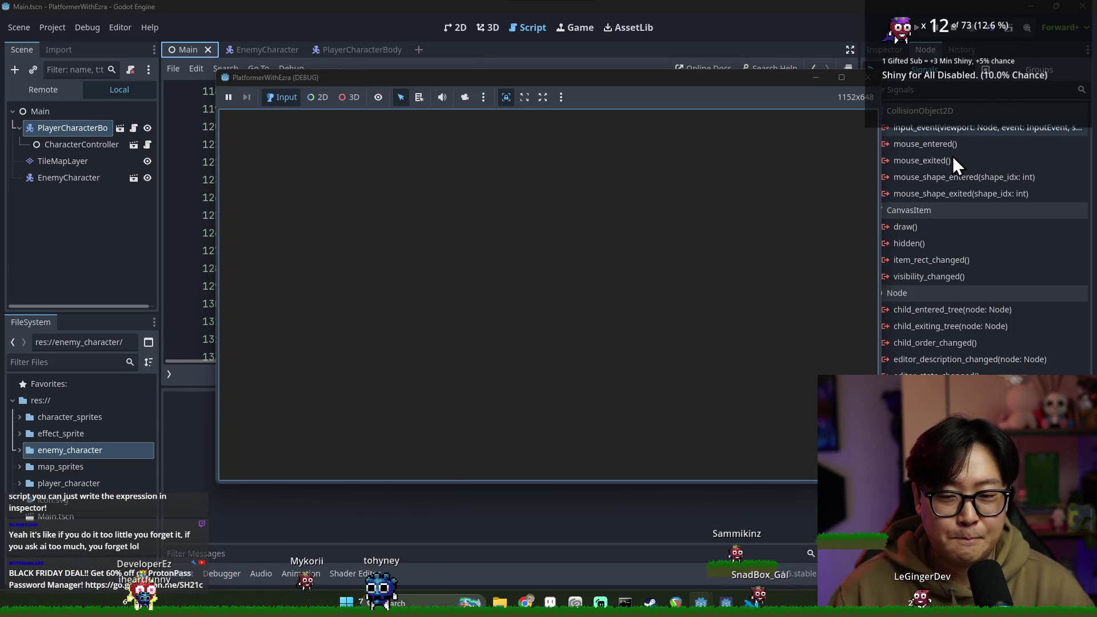
# Step: Restart and jump across the gap onto the left platform beside the enemy
pyautogui.press('Right')
pyautogui.press('space')
pyautogui.press('space')
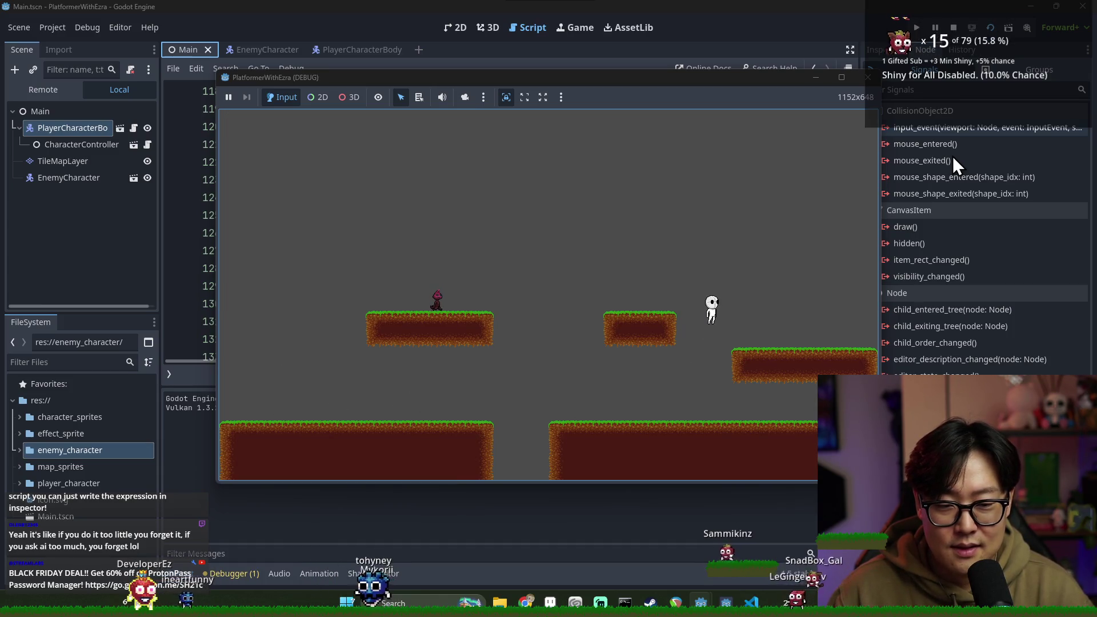
pyautogui.press('Left')
pyautogui.press('space')
pyautogui.press('Left')
pyautogui.press('space')
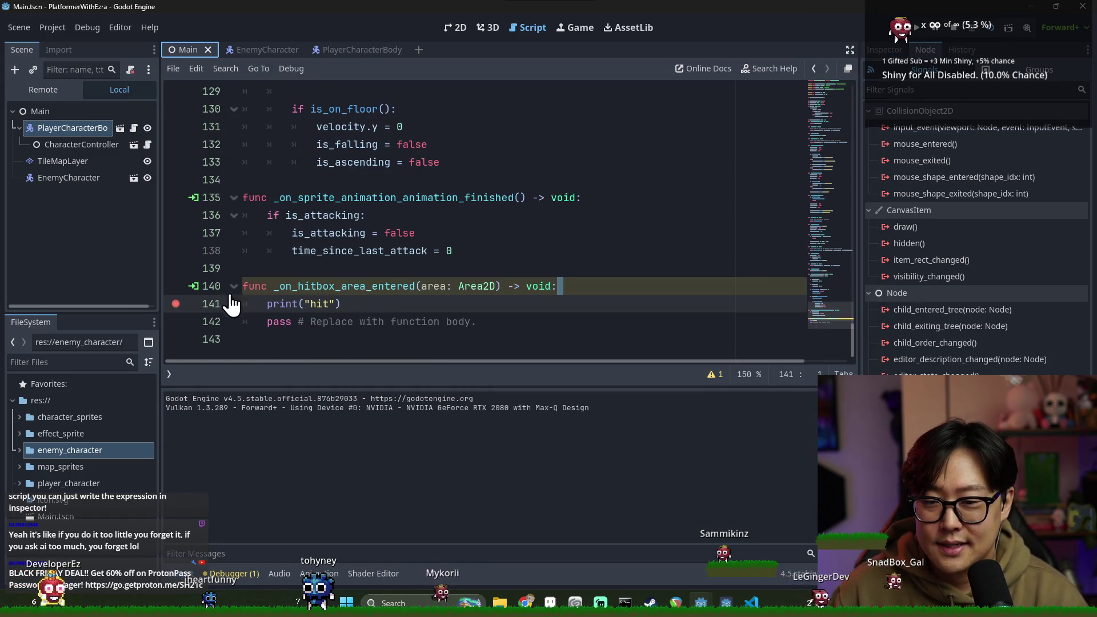
# Step: In PlayerCharacterBody, collapse the Hitbox and view its properties in the Inspector
pyautogui.click(269, 268)
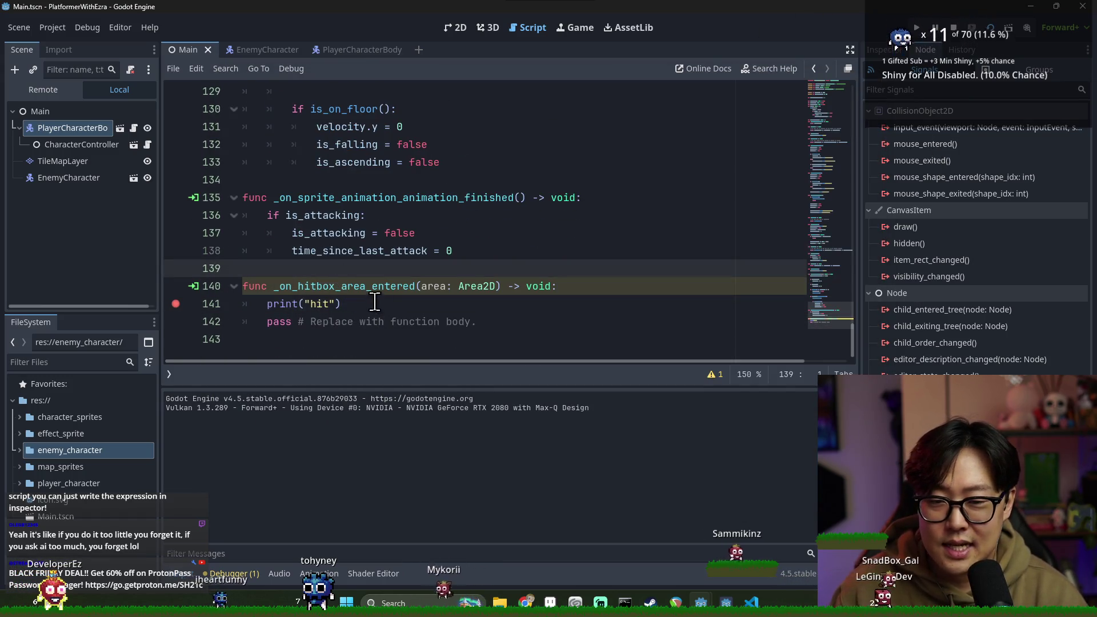
pyautogui.click(338, 50)
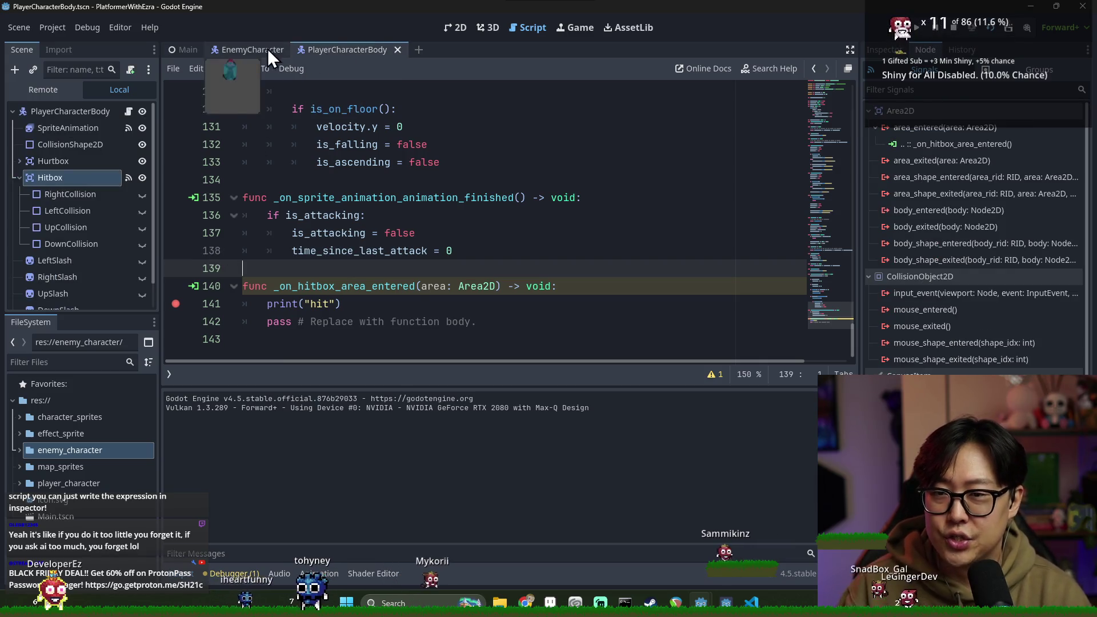
pyautogui.click(20, 178)
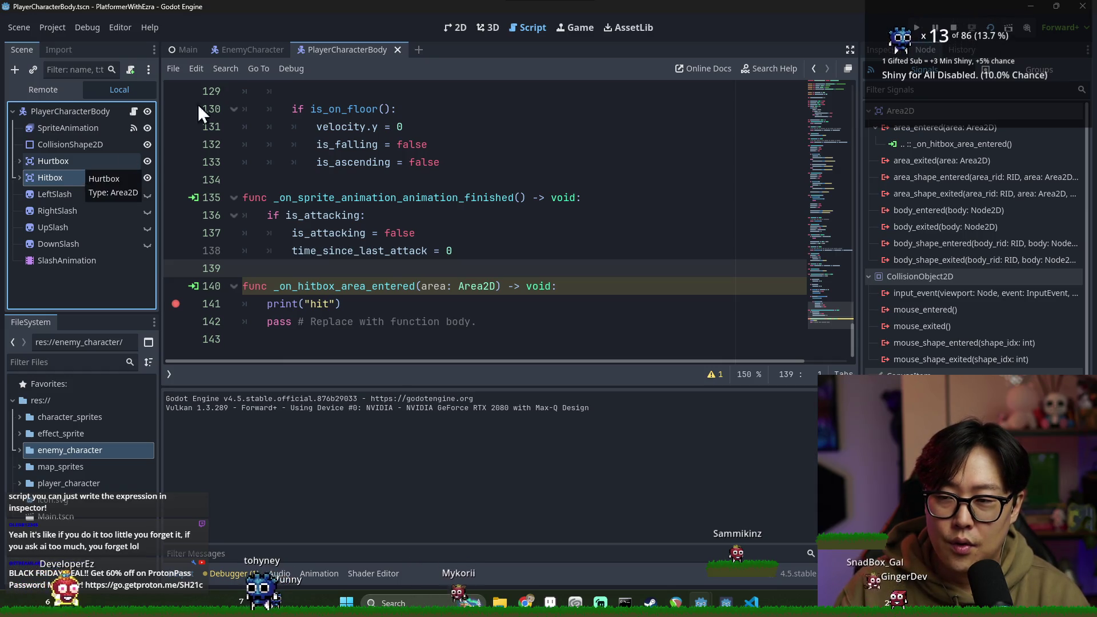
pyautogui.press('F2')
pyautogui.press('Escape')
pyautogui.click(877, 50)
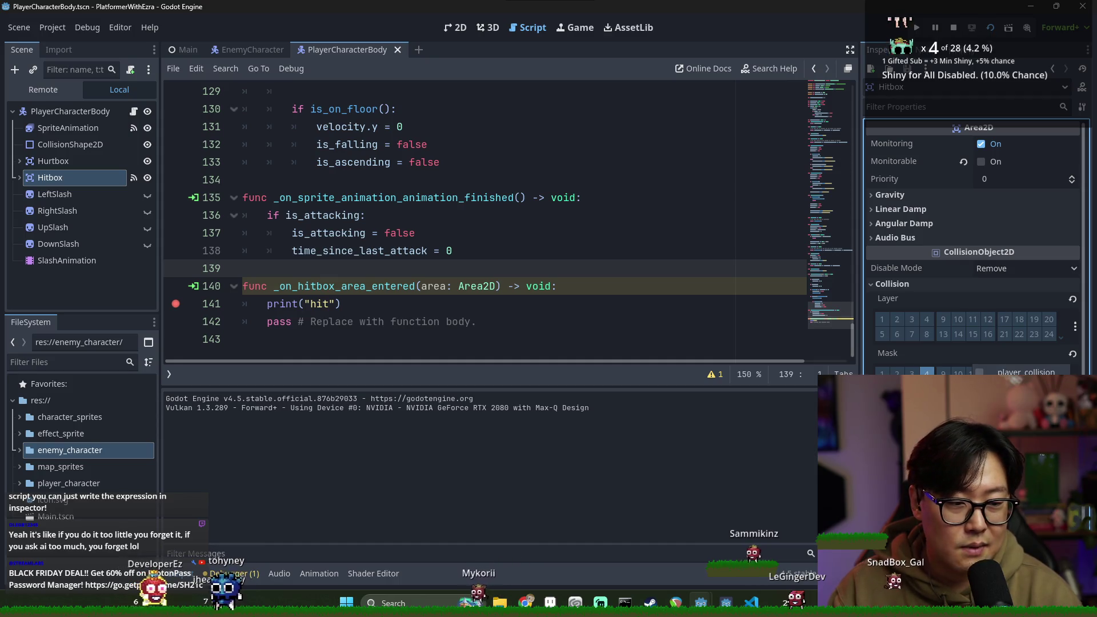
# Step: Open the EnemyCharacter scene, select its Hurtbox, and switch to the 2D view
pyautogui.click(236, 50)
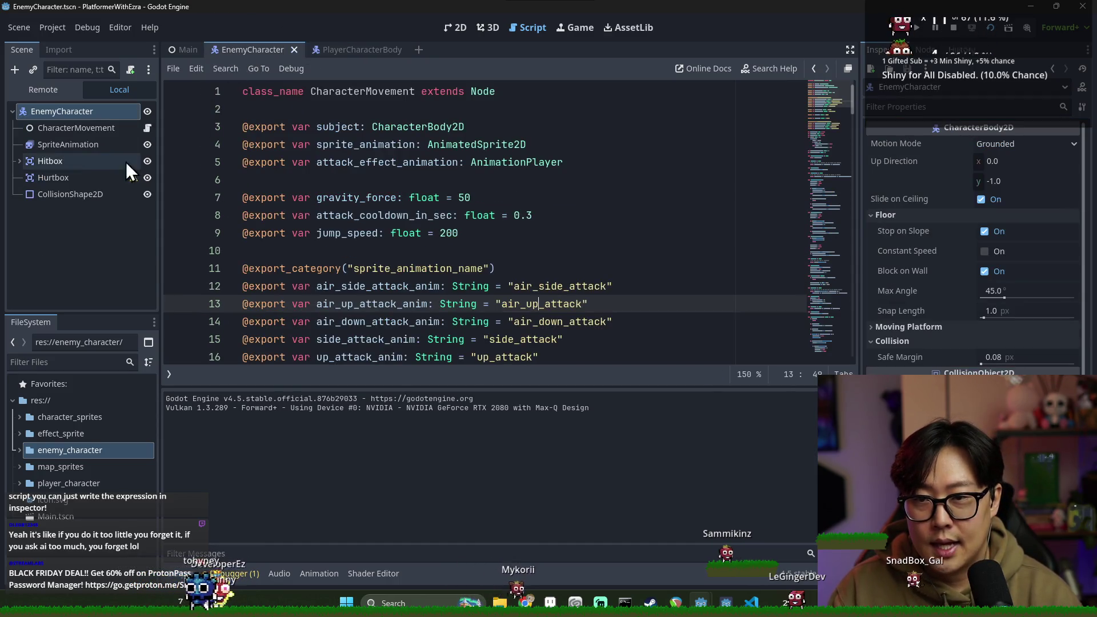
pyautogui.click(86, 184)
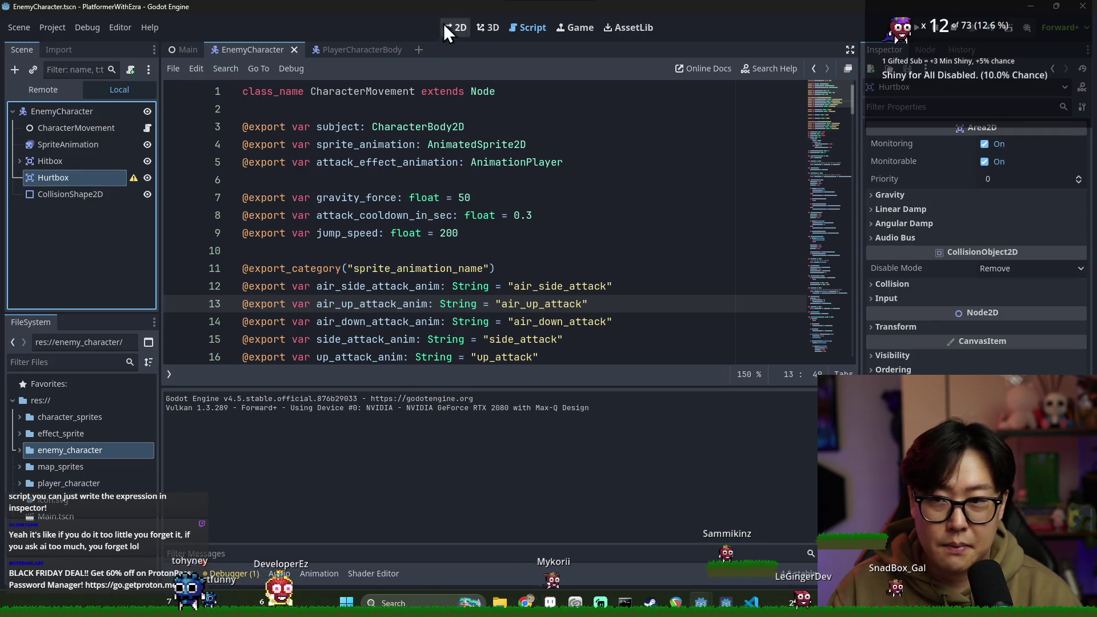
pyautogui.click(448, 27)
# Step: Move the collision shape under the Hurtbox, put the Hurtbox on the enemy hurtbox layer, and turn off its monitoring
pyautogui.click(60, 162)
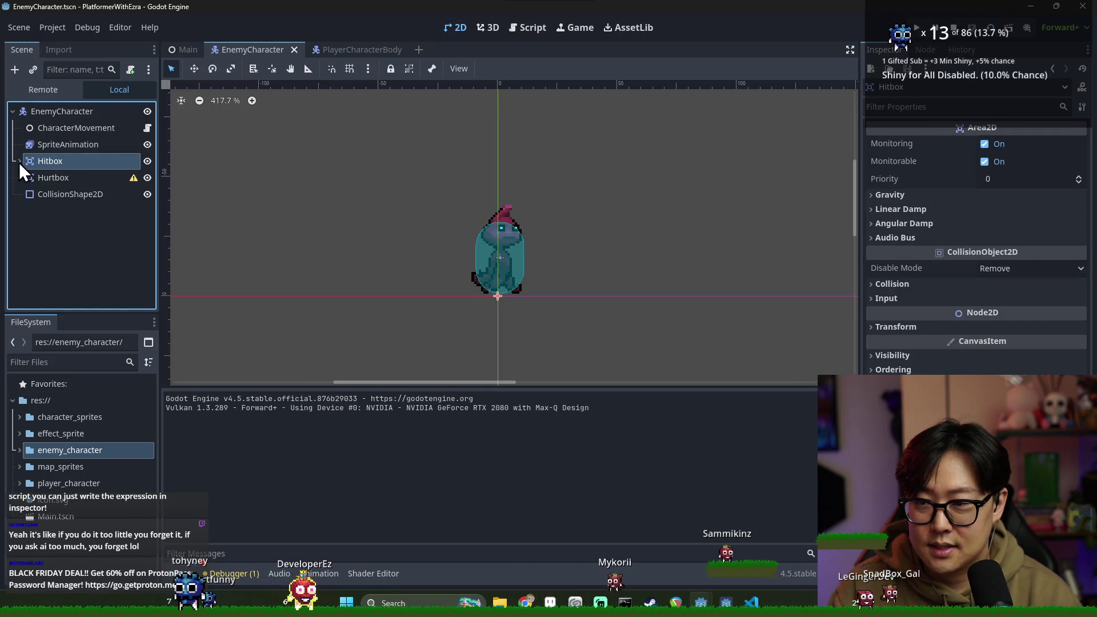
pyautogui.moveTo(57, 177); pyautogui.dragTo(81, 198)
pyautogui.click(67, 179)
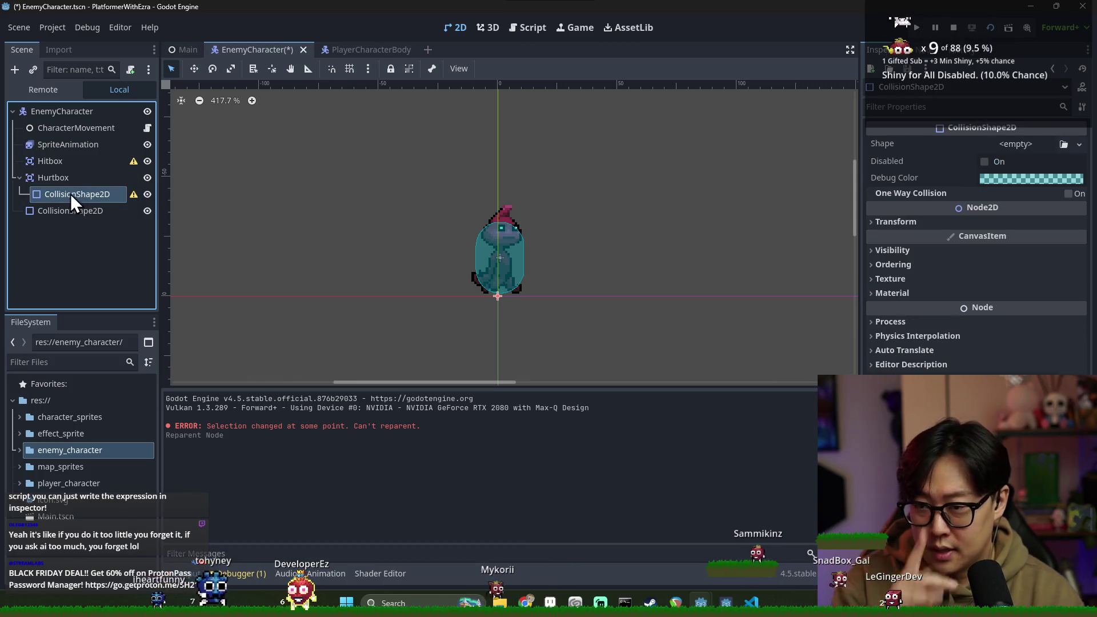
pyautogui.click(945, 283)
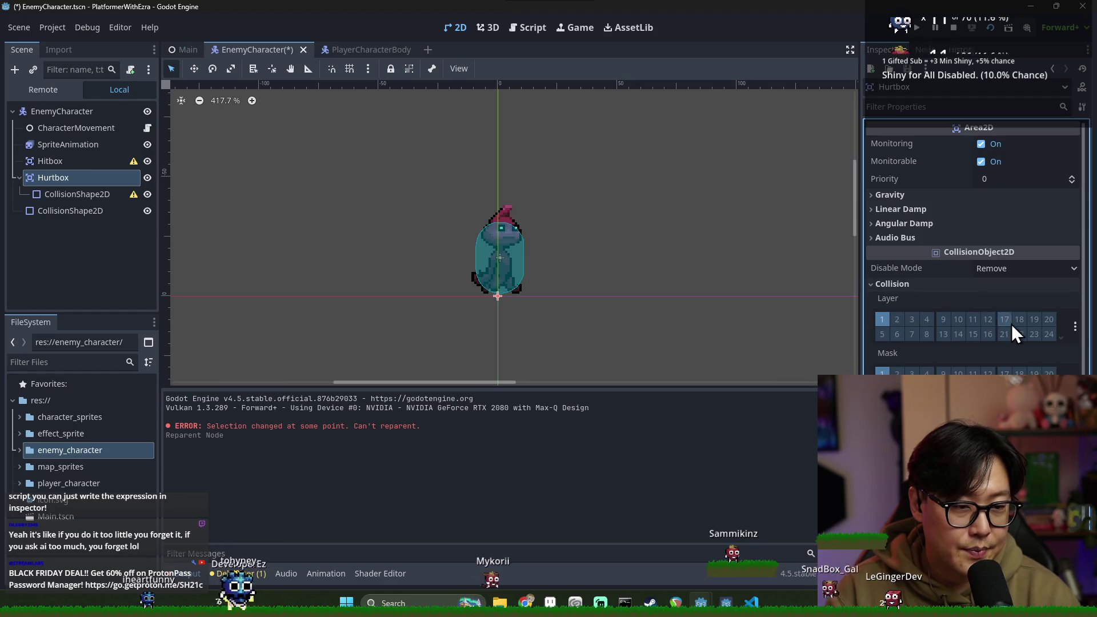
pyautogui.click(1074, 326)
pyautogui.click(1012, 365)
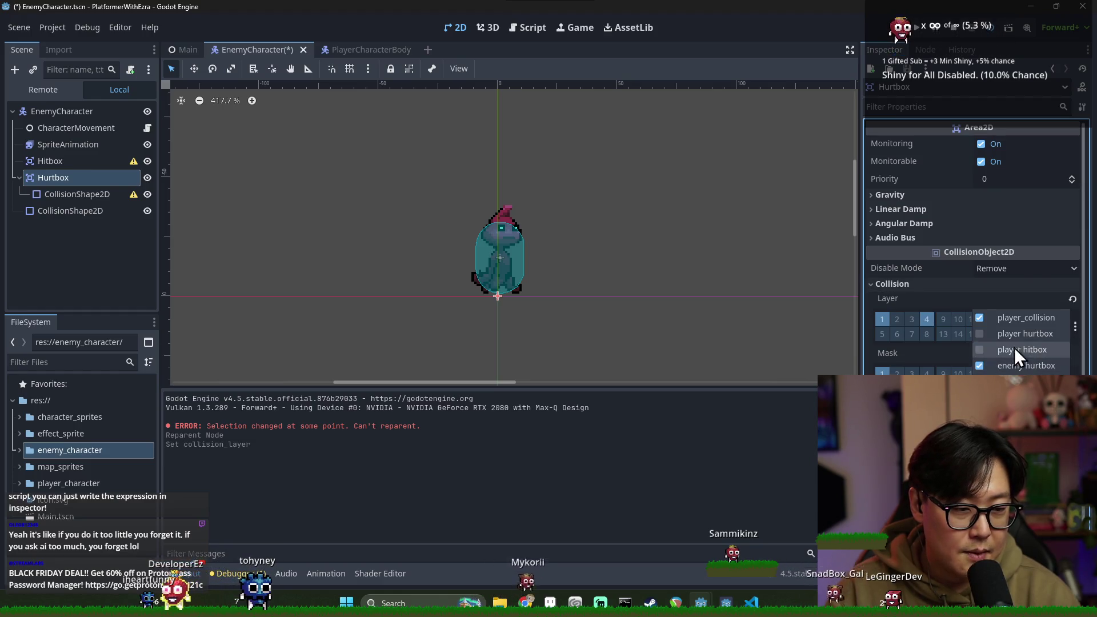
pyautogui.click(983, 319)
pyautogui.click(940, 309)
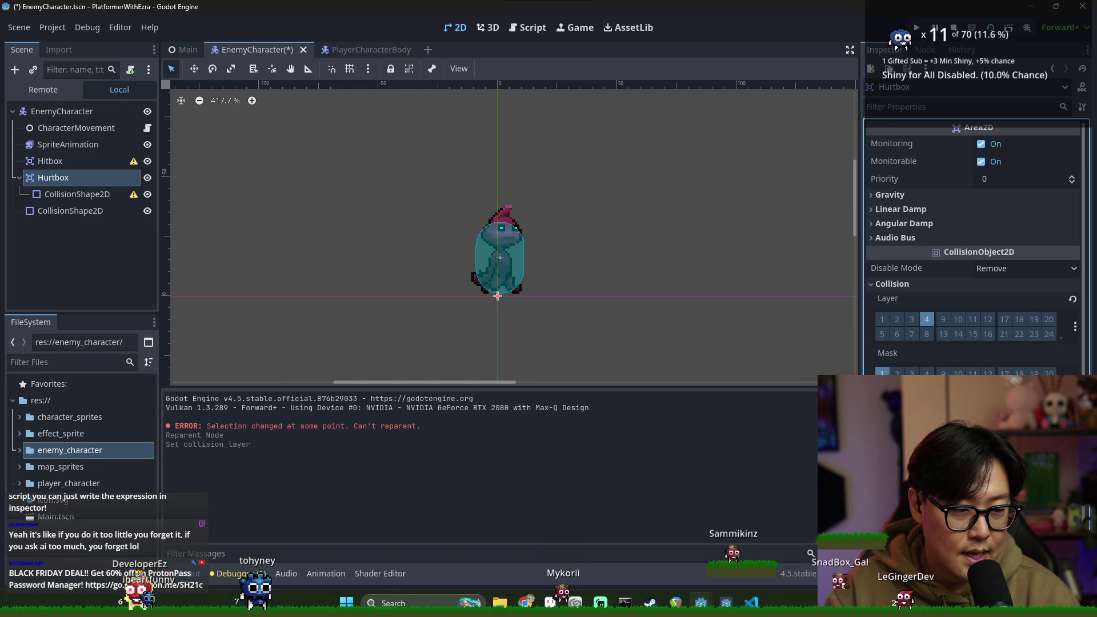
pyautogui.click(985, 373)
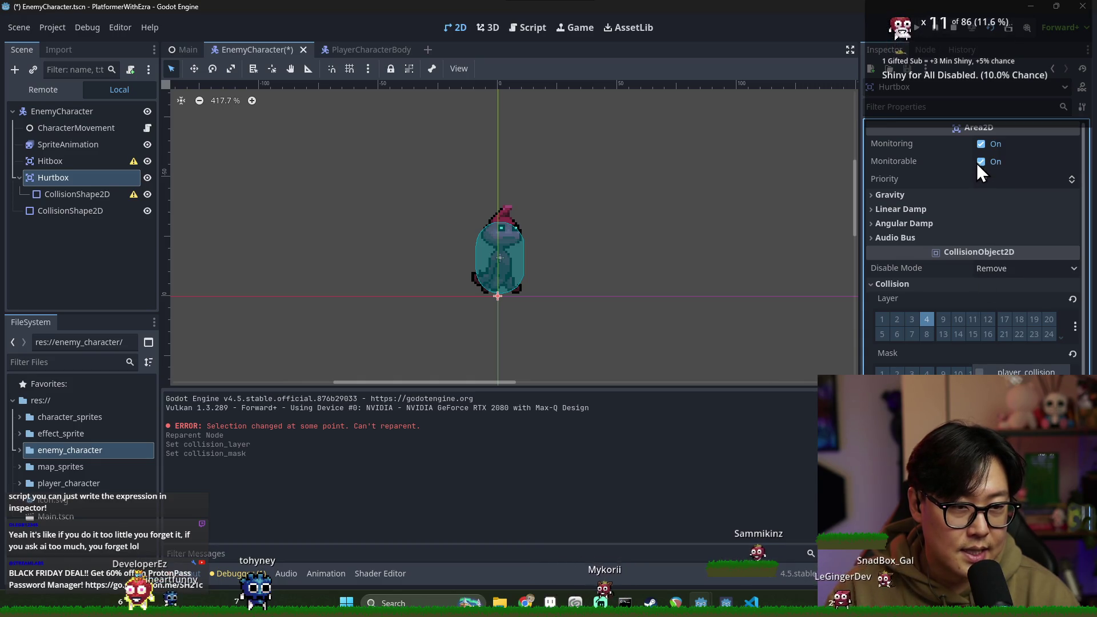
pyautogui.click(982, 147)
pyautogui.click(981, 144)
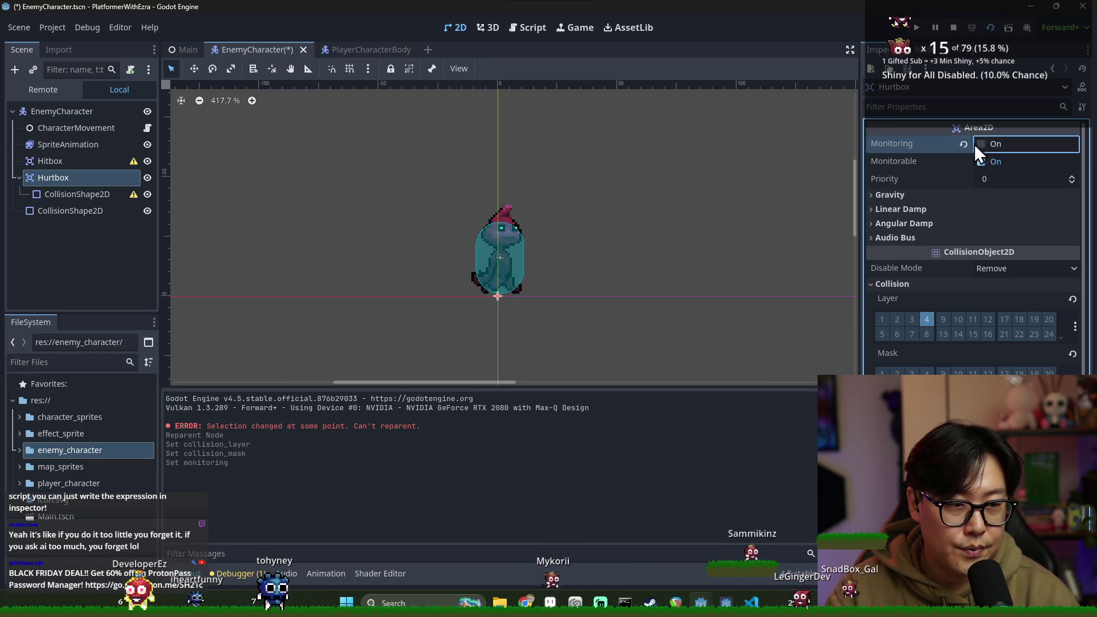
# Step: Make the enemy Hitbox unmonitorable, clear its layer 1, and set its mask to layer 2 only
pyautogui.click(51, 161)
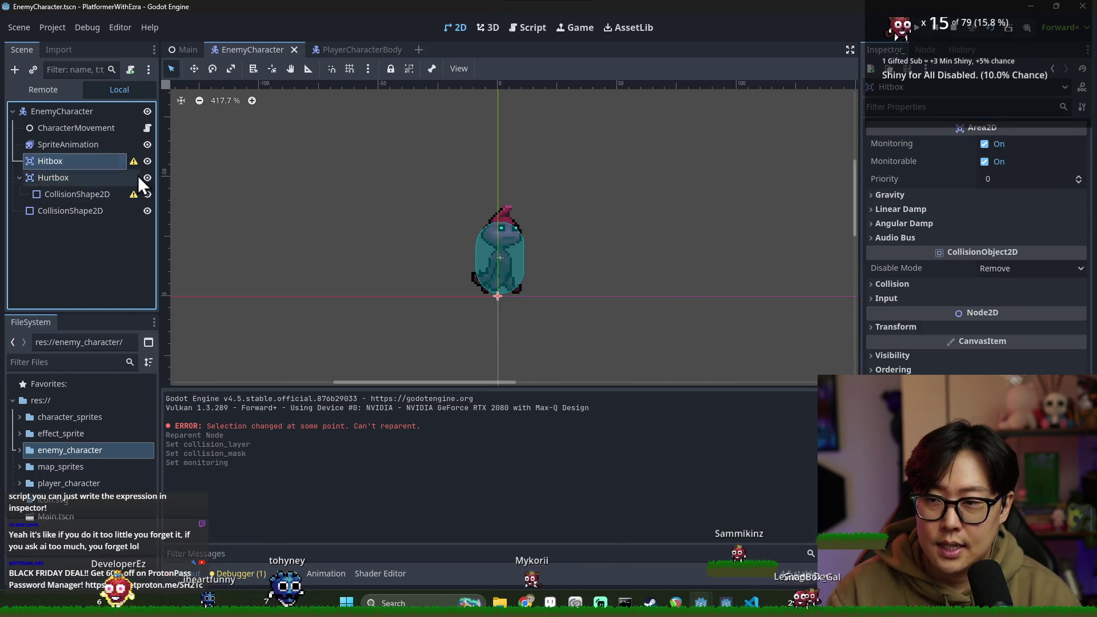
pyautogui.click(984, 162)
pyautogui.click(931, 284)
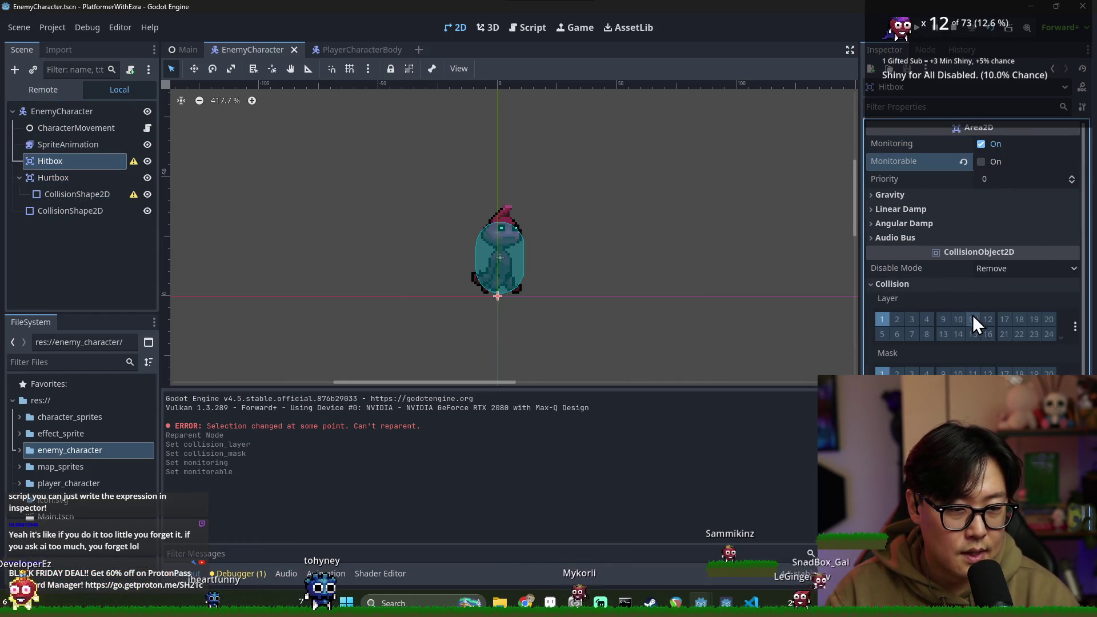
pyautogui.click(1074, 327)
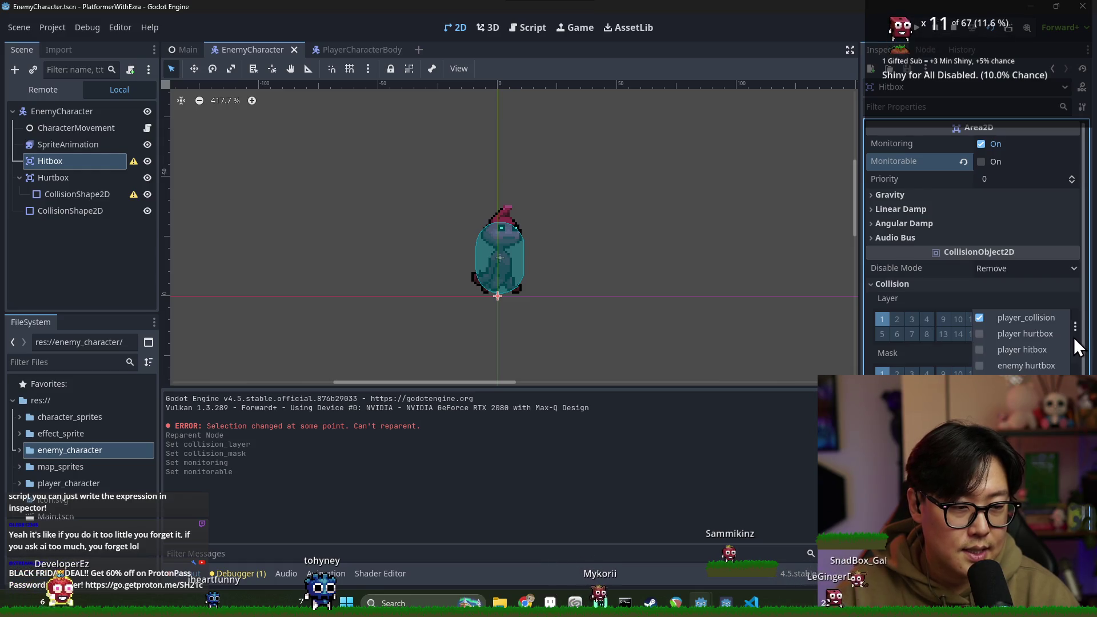
pyautogui.click(979, 320)
pyautogui.click(1075, 381)
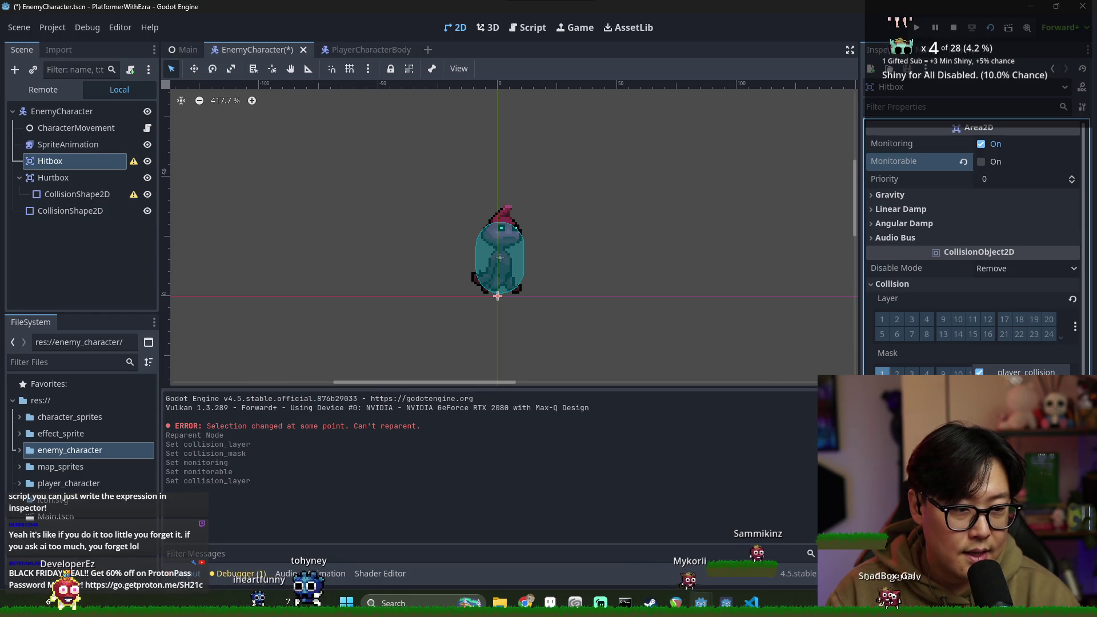
pyautogui.click(897, 372)
pyautogui.click(882, 372)
# Step: Save EnemyCharacter, stop the game, and select the Hurtbox's CollisionShape2D
pyautogui.click(82, 176)
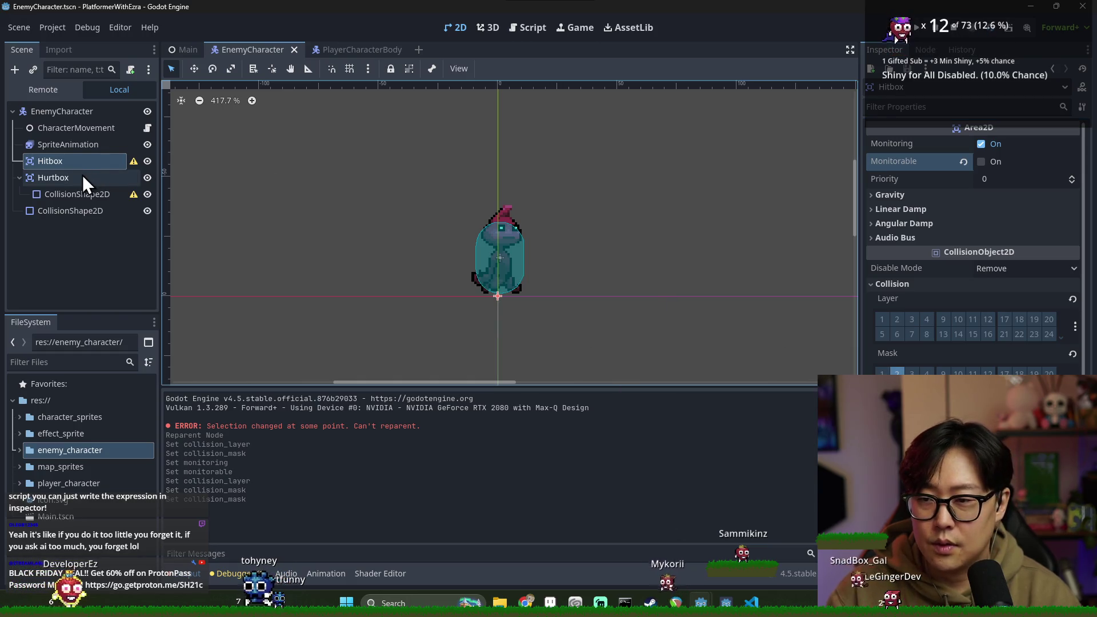
pyautogui.hotkey('ctrl', 's')
pyautogui.click(954, 30)
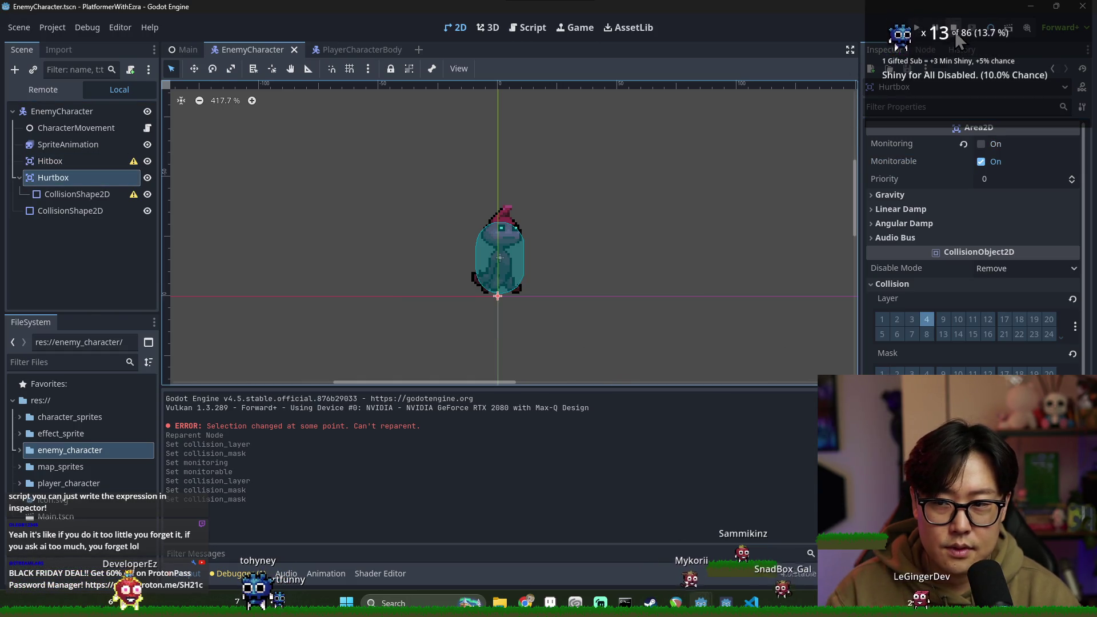
pyautogui.hotkey('ctrl', 's')
pyautogui.click(43, 176)
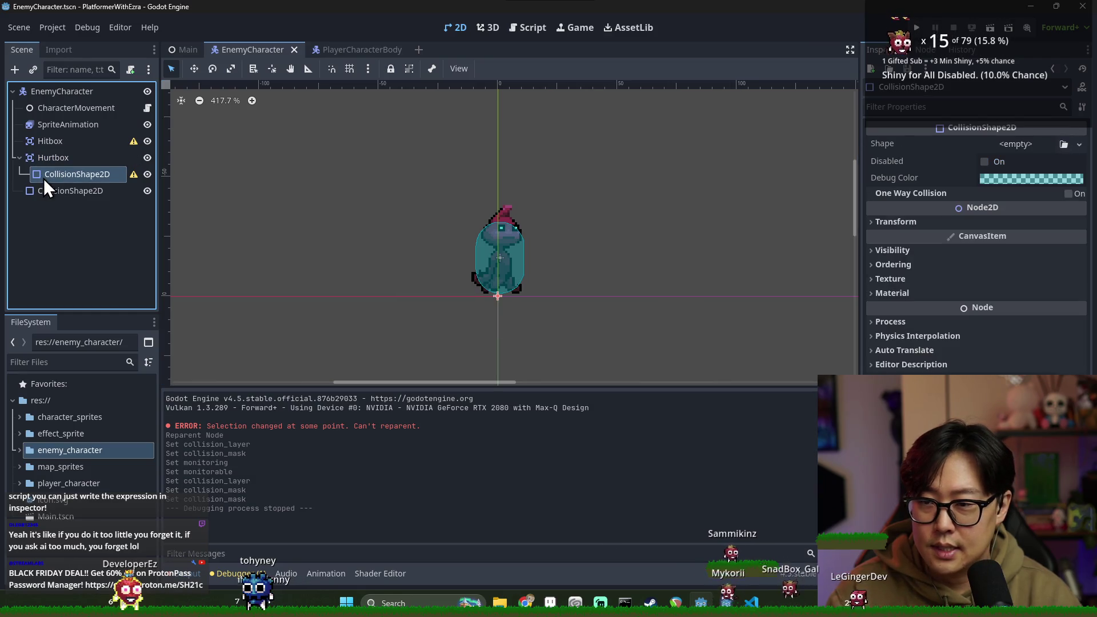
# Step: Give the Hurtbox a RectangleShape2D fitted over the enemy's body, save, and run the game
pyautogui.click(1017, 147)
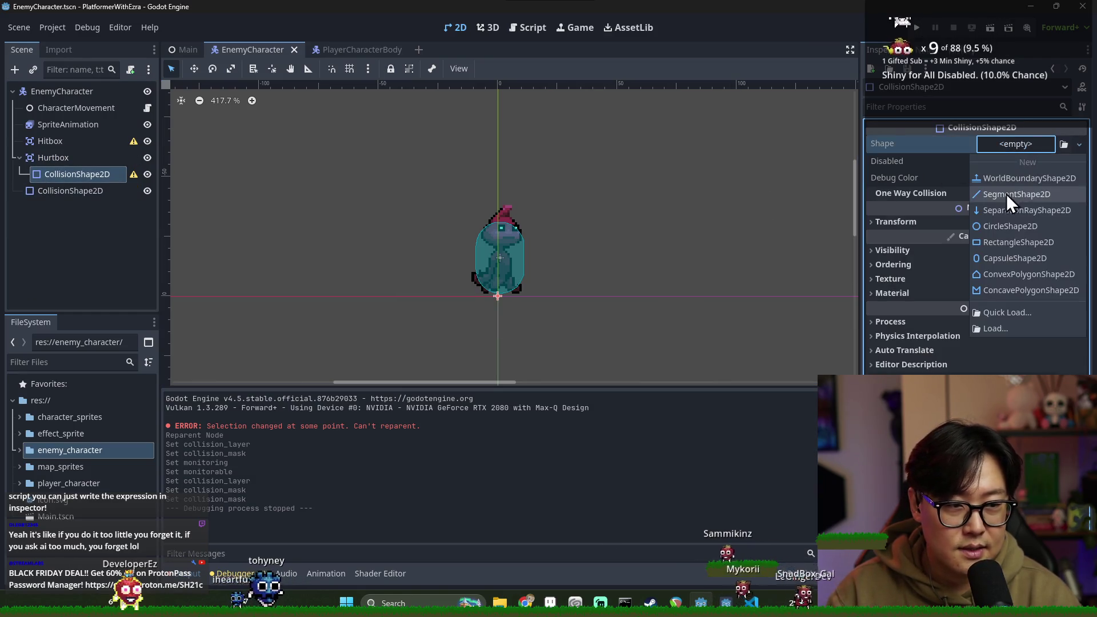
pyautogui.click(1009, 242)
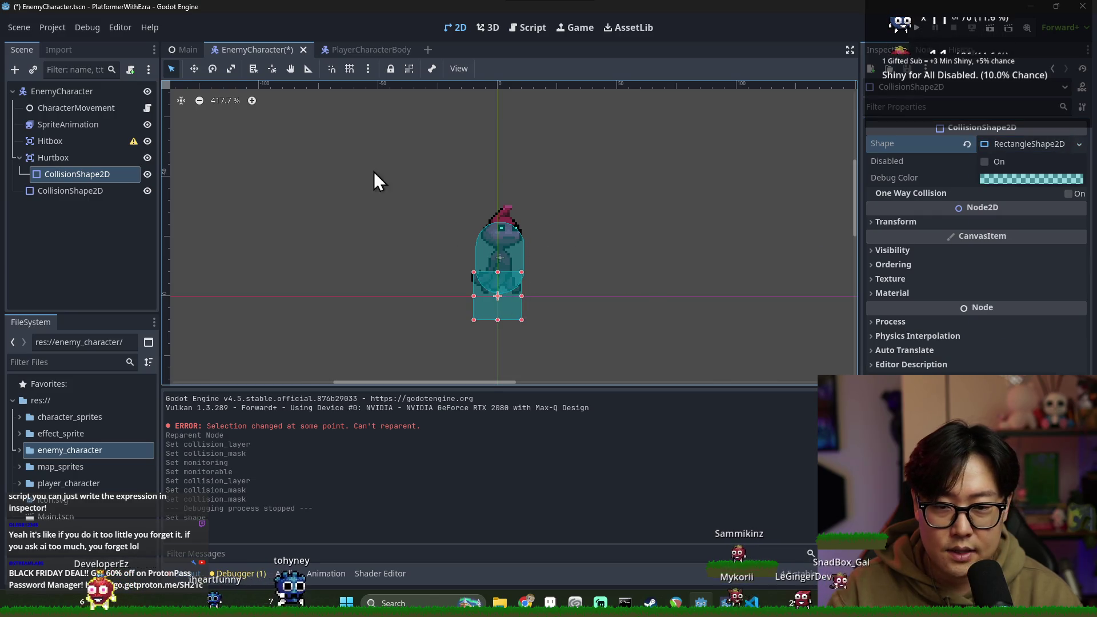
pyautogui.press('w')
pyautogui.moveTo(500, 312); pyautogui.dragTo(502, 274)
pyautogui.click(172, 70)
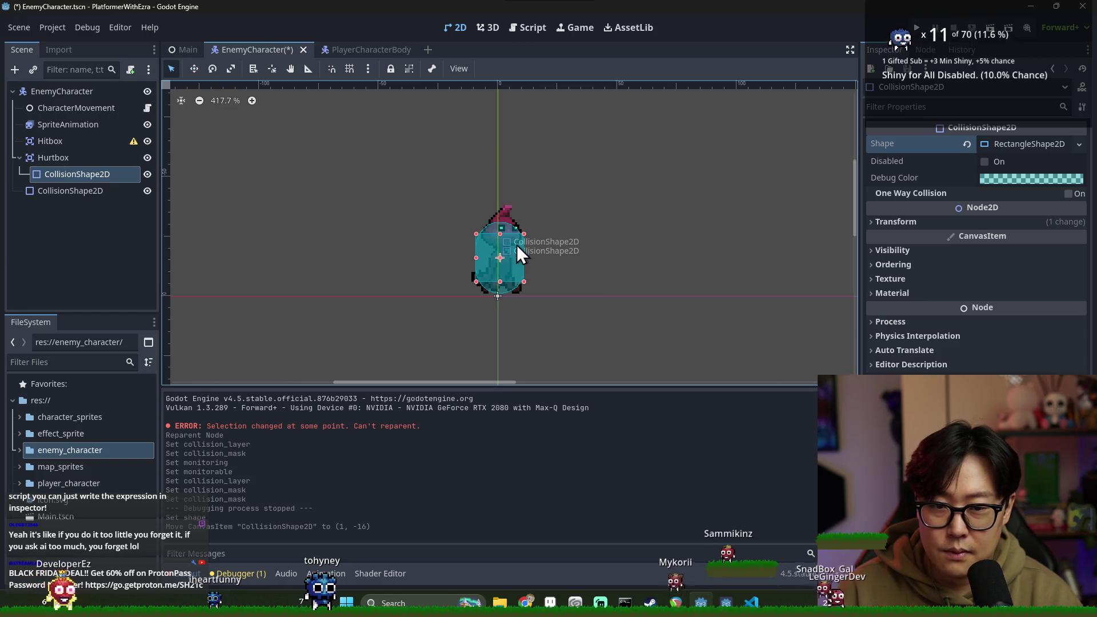
pyautogui.moveTo(523, 234); pyautogui.dragTo(526, 228)
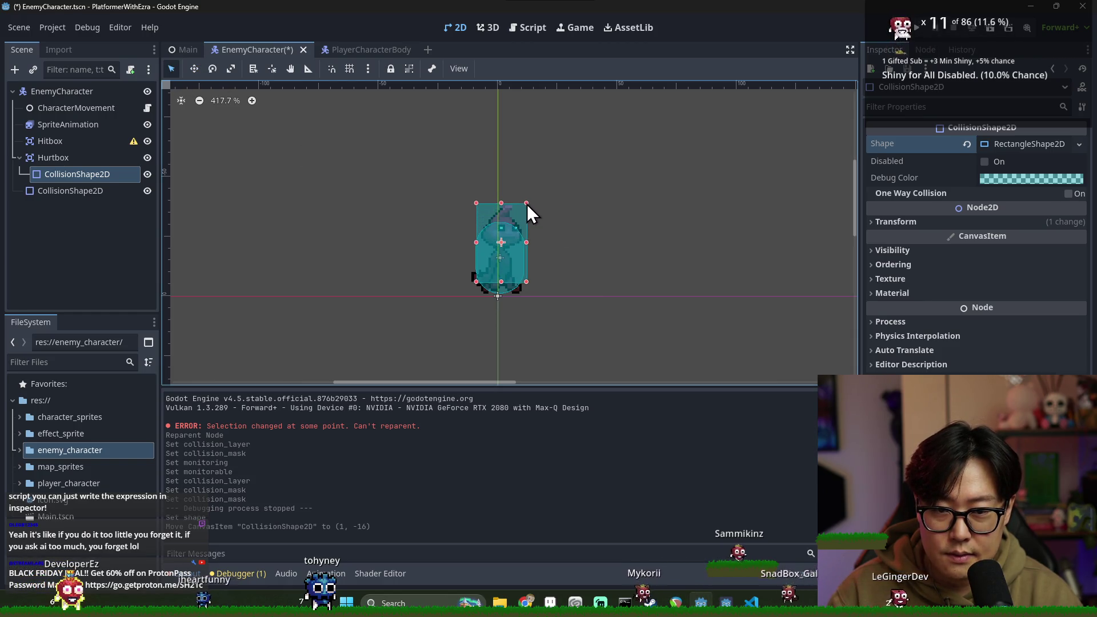
pyautogui.moveTo(529, 303); pyautogui.dragTo(526, 305)
pyautogui.hotkey('ctrl', 's')
pyautogui.click(997, 29)
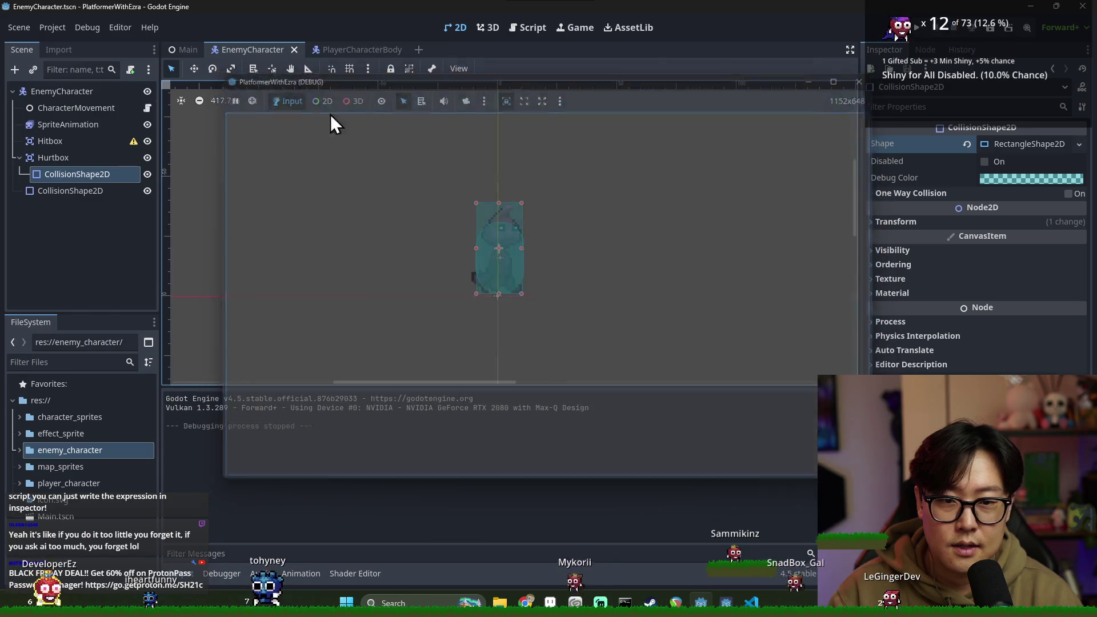
# Step: Run Main, jump into the enemy to trigger the line 141 breakpoint, and resume with F12
pyautogui.press('F8')
pyautogui.click(184, 50)
pyautogui.press('F5')
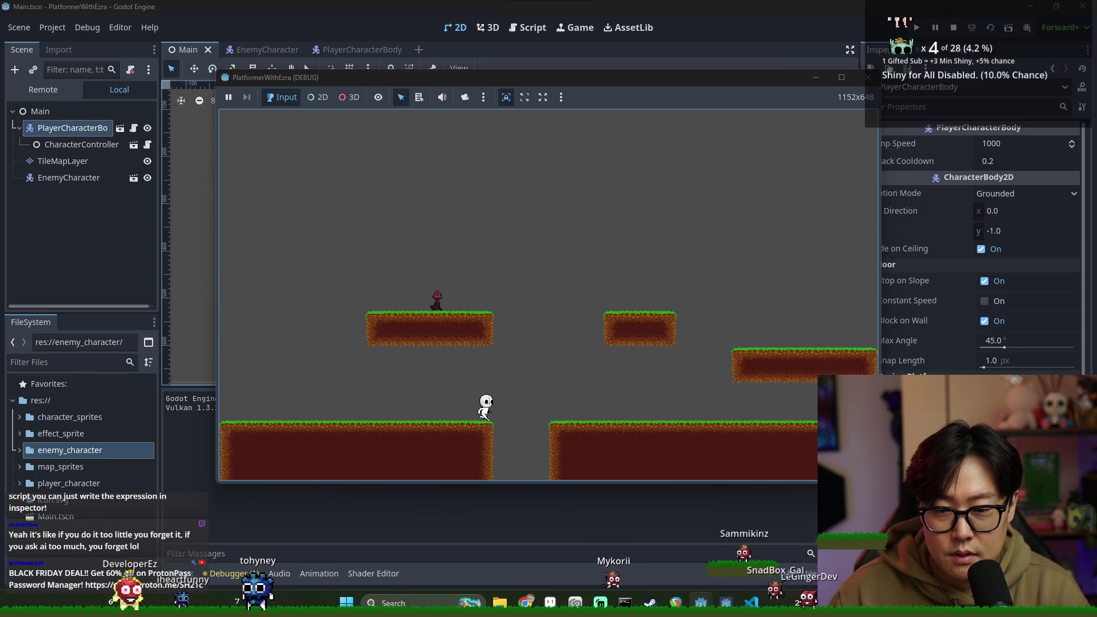
pyautogui.press('F5')
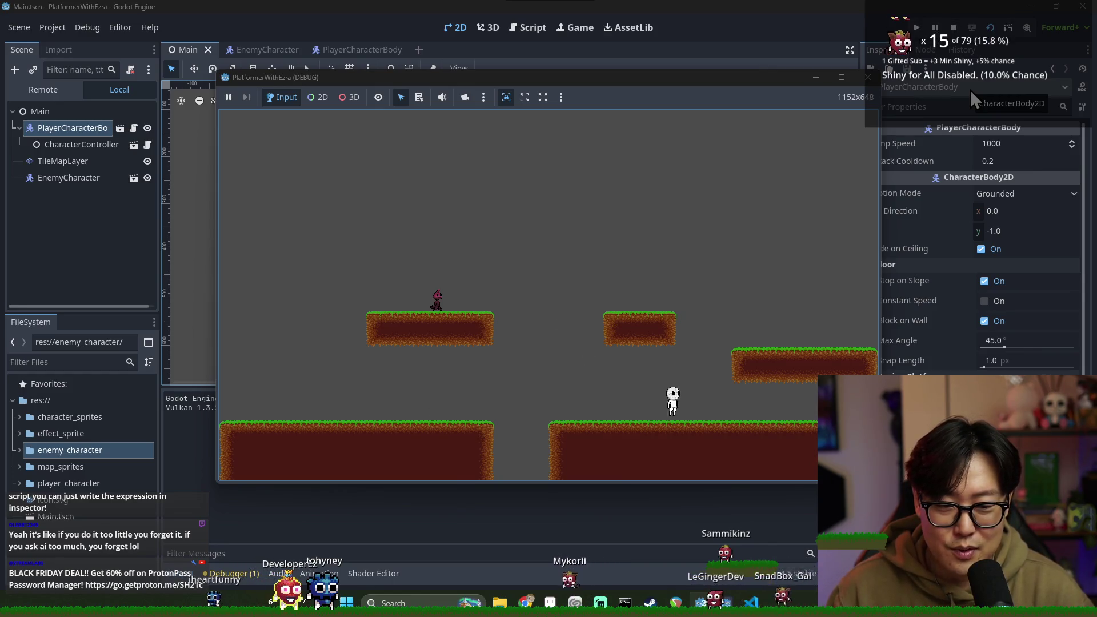
pyautogui.press('Left')
pyautogui.press('space')
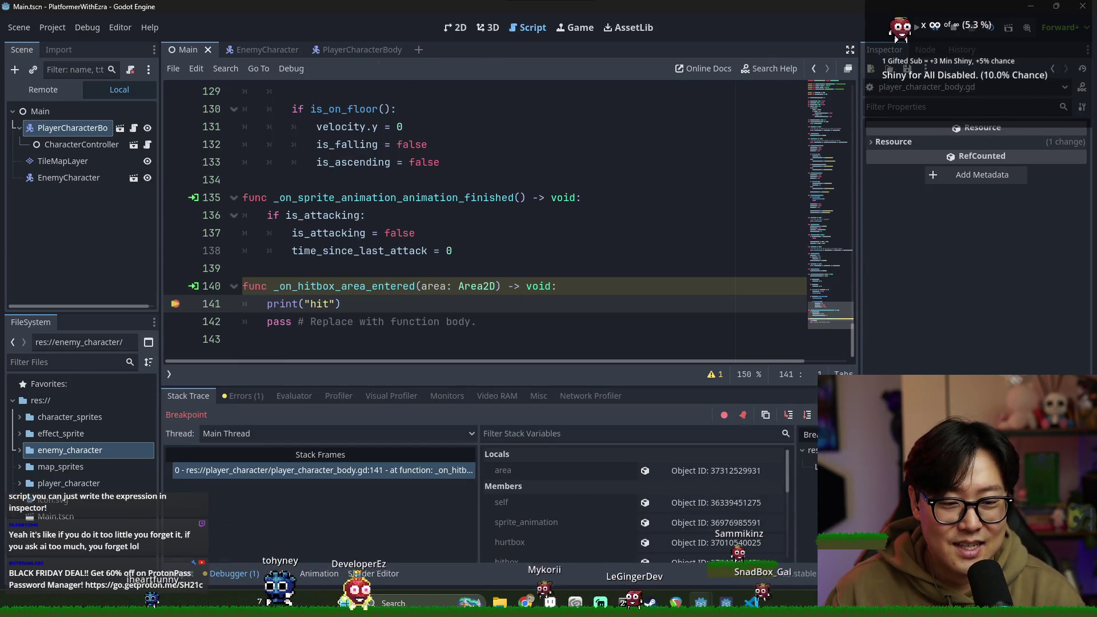
pyautogui.press('F12')
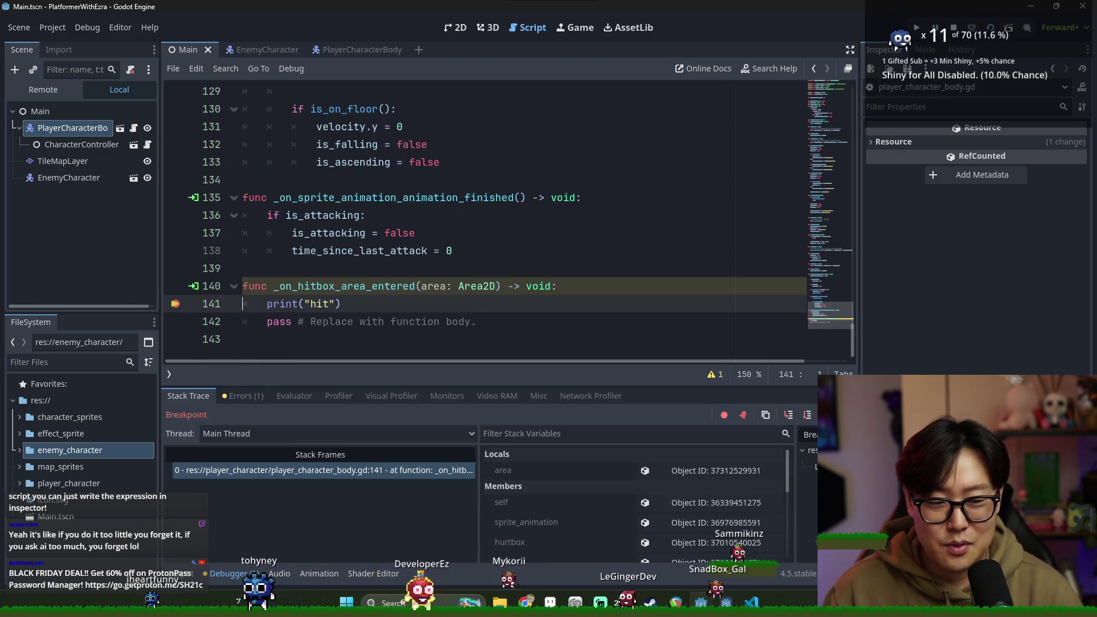
pyautogui.press('F12')
# Step: Jump around the enemy again, restart the debug session, then close the game
pyautogui.press('Right')
pyautogui.press('space')
pyautogui.press('space')
pyautogui.press('Left')
pyautogui.press('space')
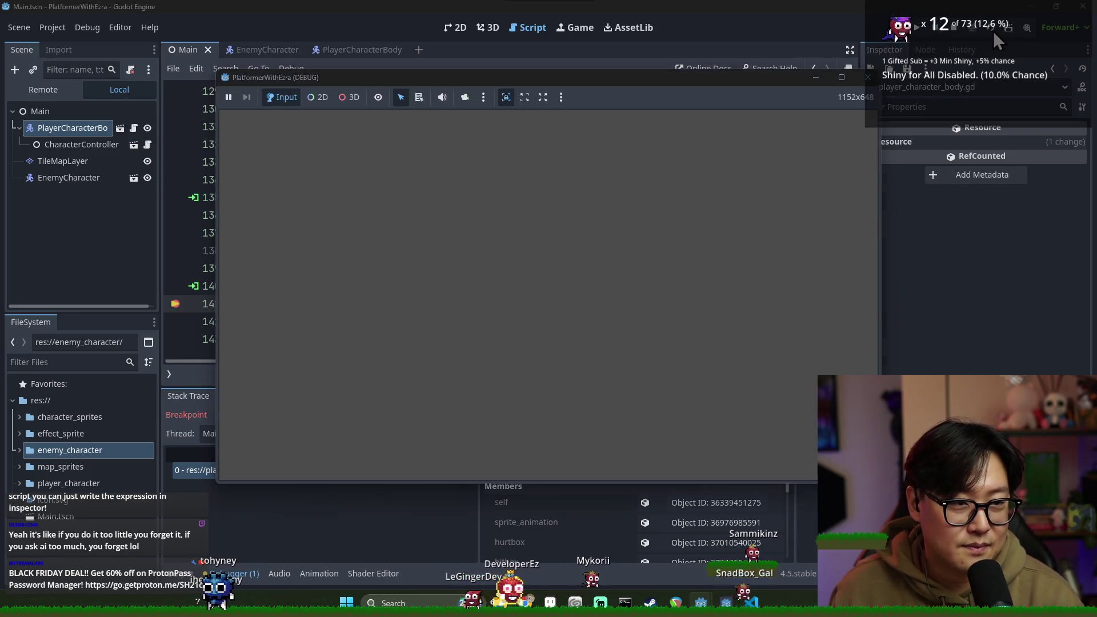
pyautogui.click(992, 28)
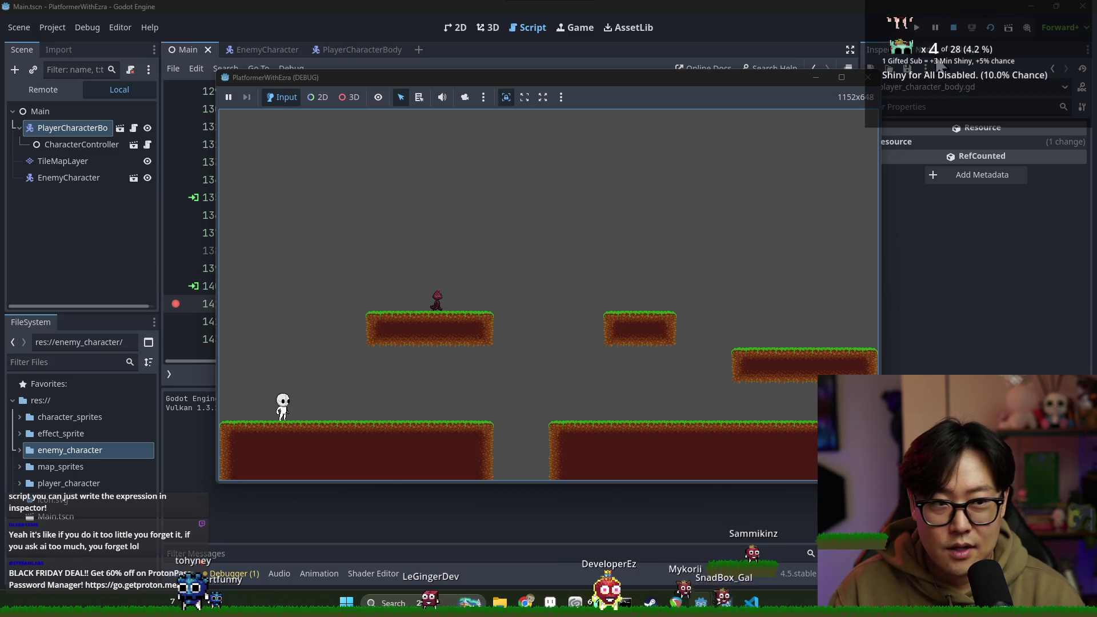
pyautogui.click(953, 27)
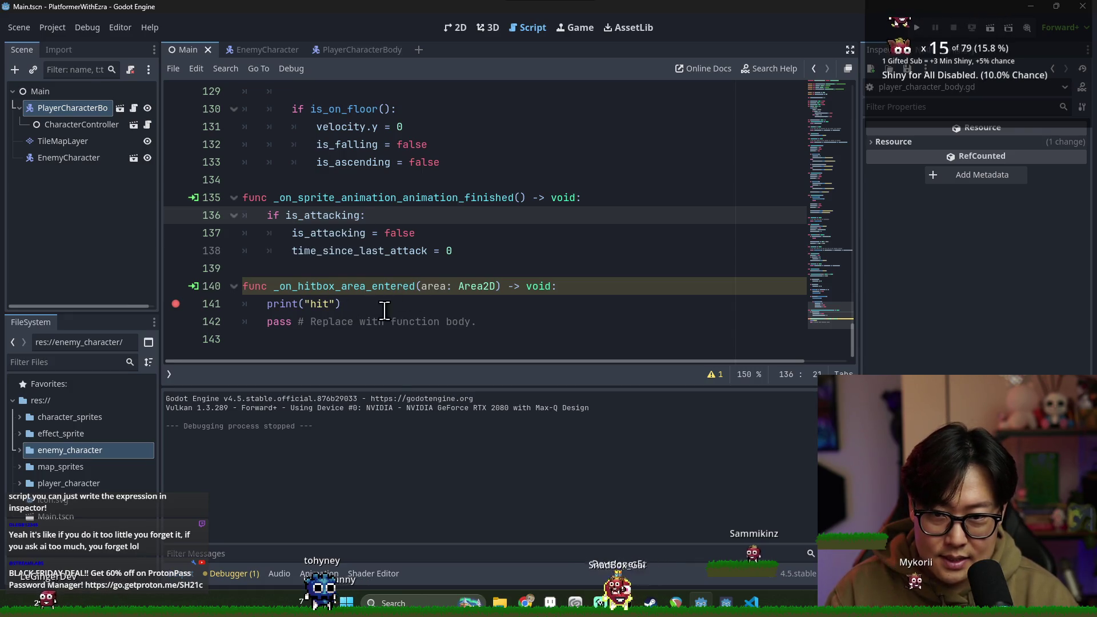
# Step: Add the comment '# If i'm doing down attack' inside the hitbox handler
pyautogui.click(575, 292)
pyautogui.press('Return')
pyautogui.press('Return')
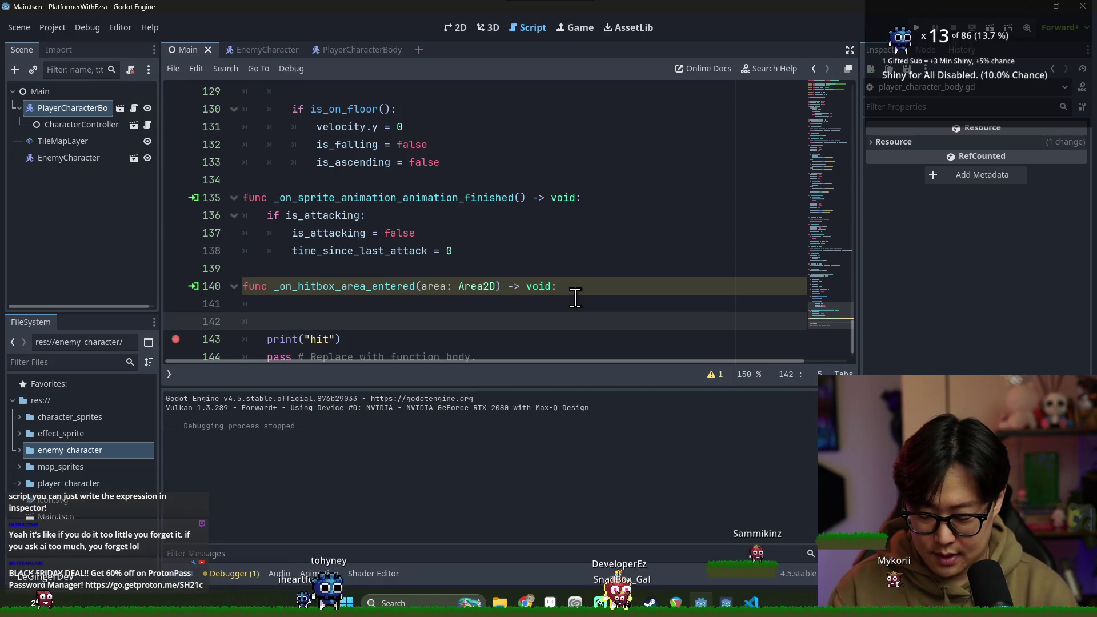
pyautogui.write('m doing down att')
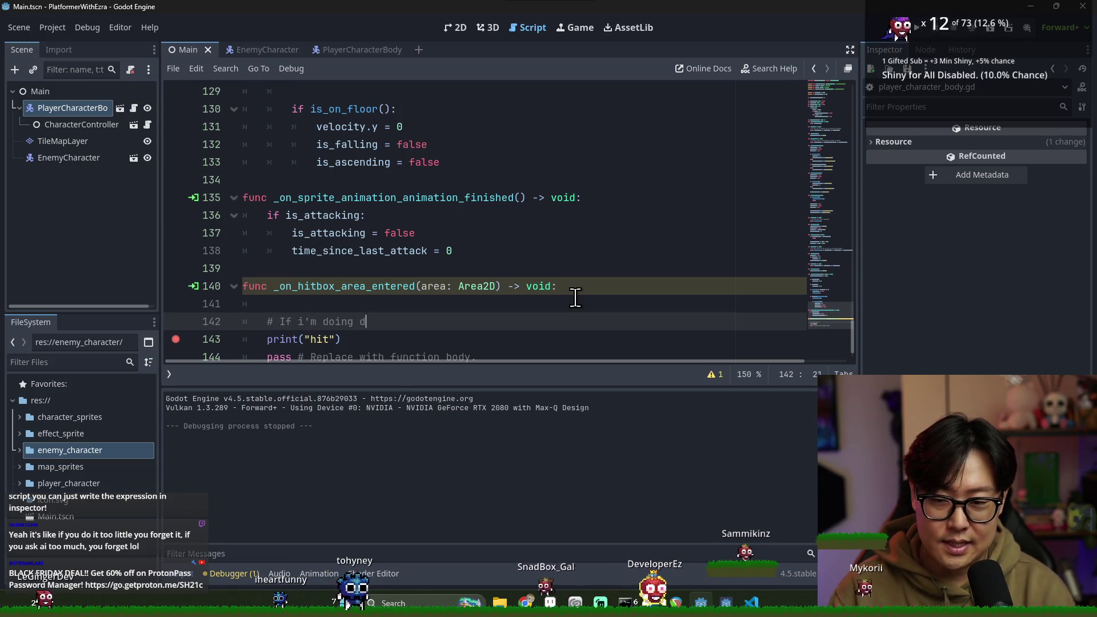
pyautogui.write('ack')
# Step: Begin the condition 'if !is_on_floor() && do' using the is_on_floor() autocomplete
pyautogui.press('Return')
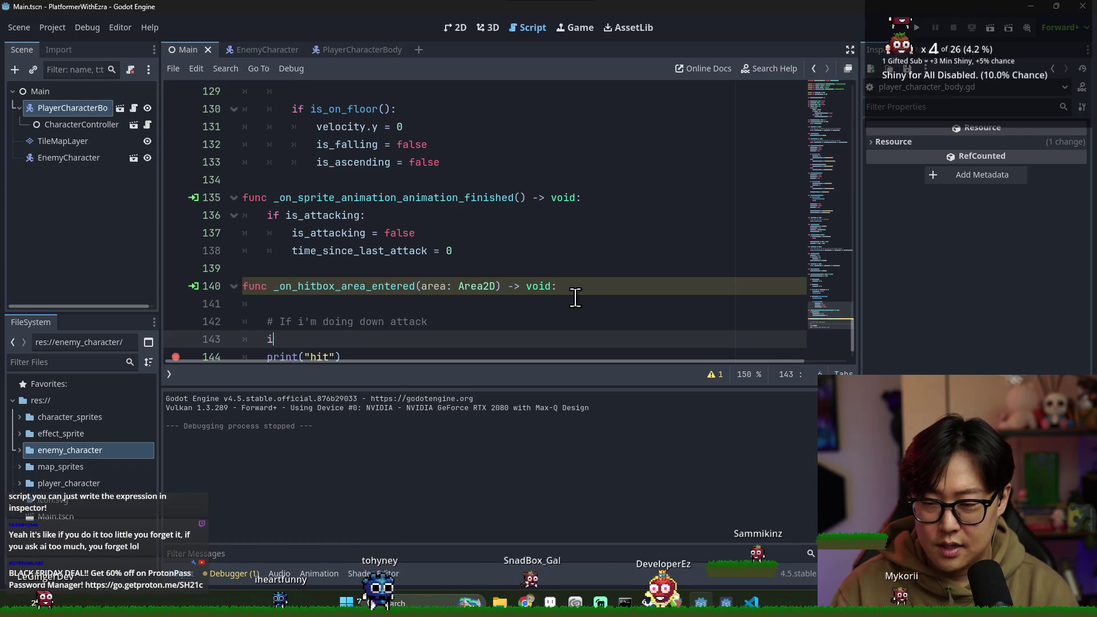
pyautogui.write('if i8s')
pyautogui.press('BackSpace')
pyautogui.press('BackSpace')
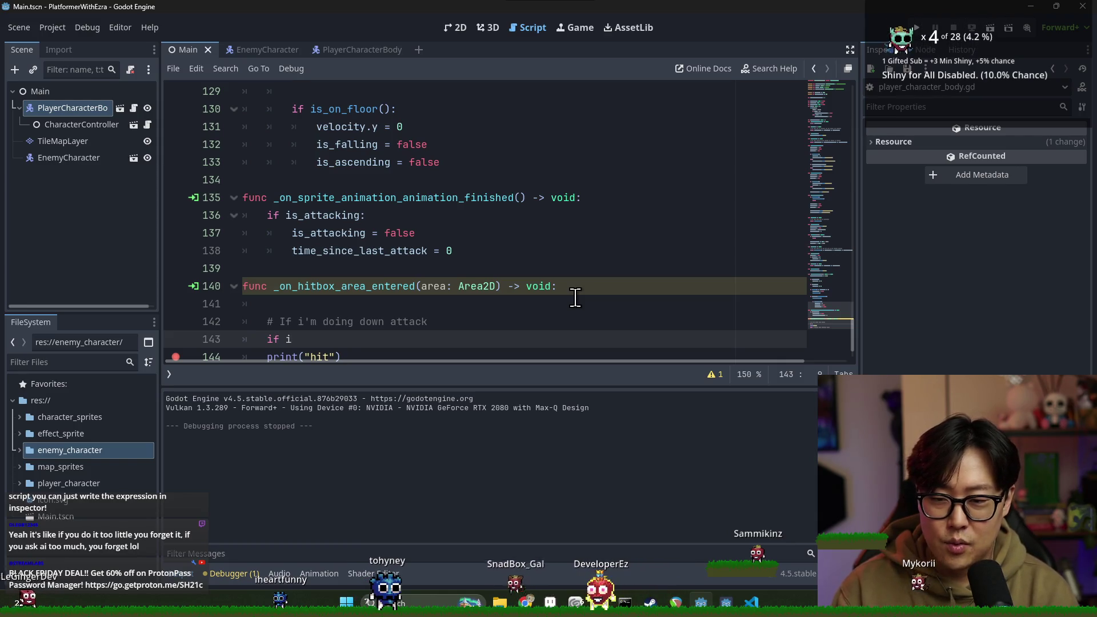
pyautogui.scroll(-1, 576, 299)
pyautogui.write('!is_on_')
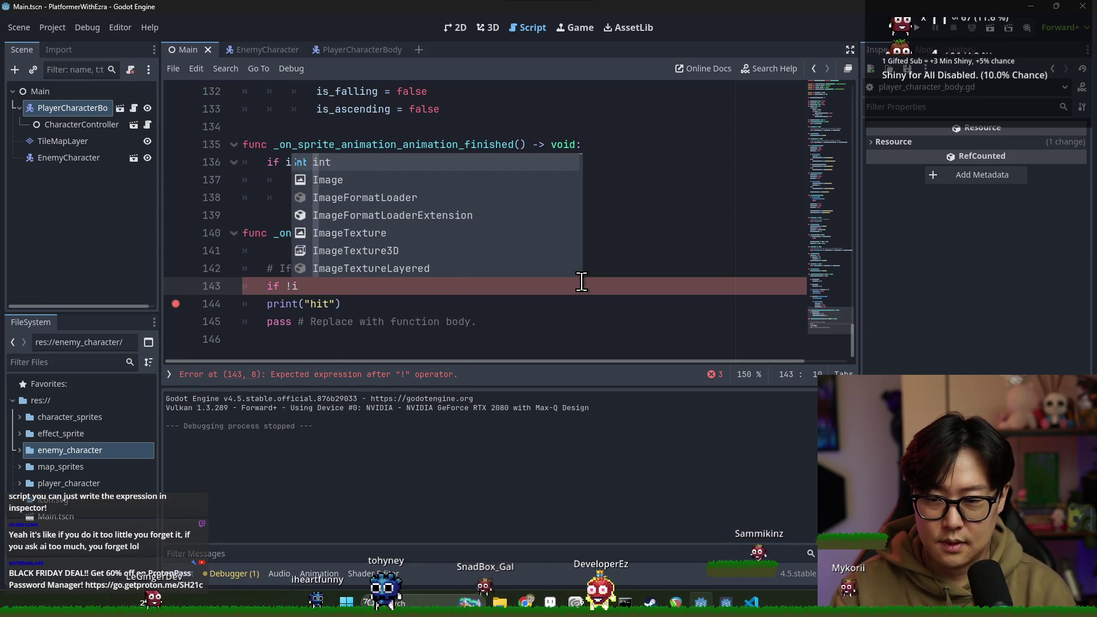
pyautogui.write('flo')
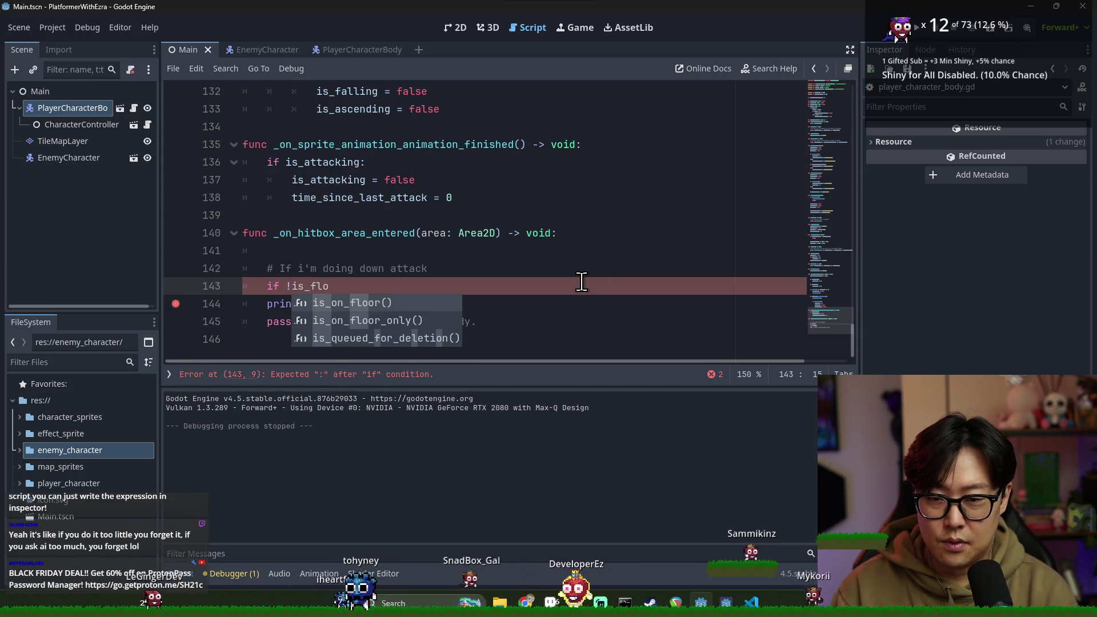
pyautogui.press('Return')
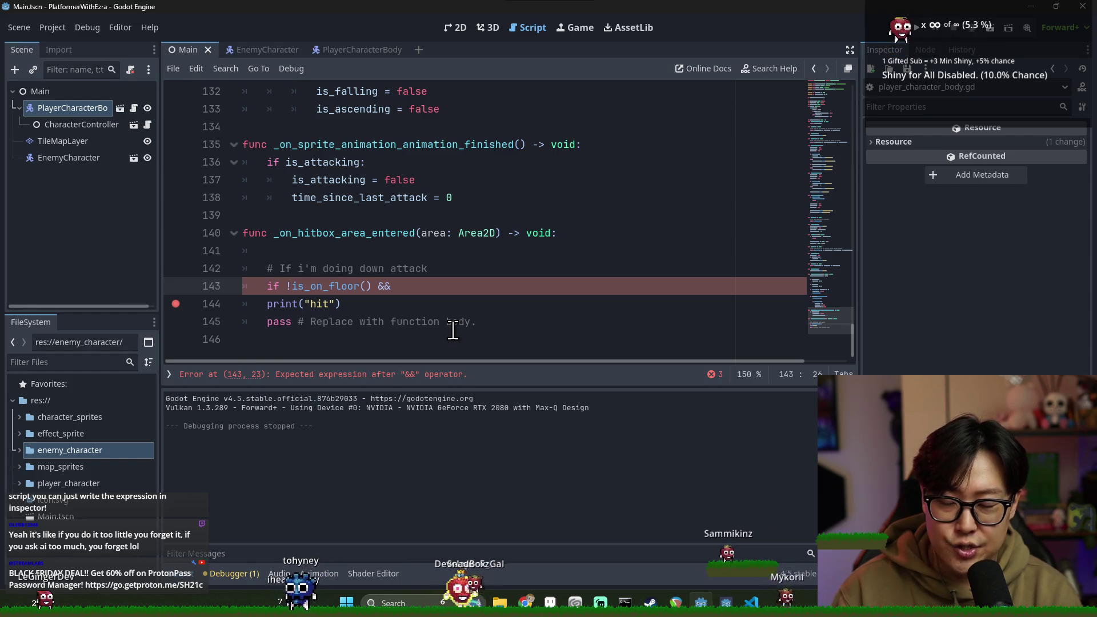
pyautogui.write('do')
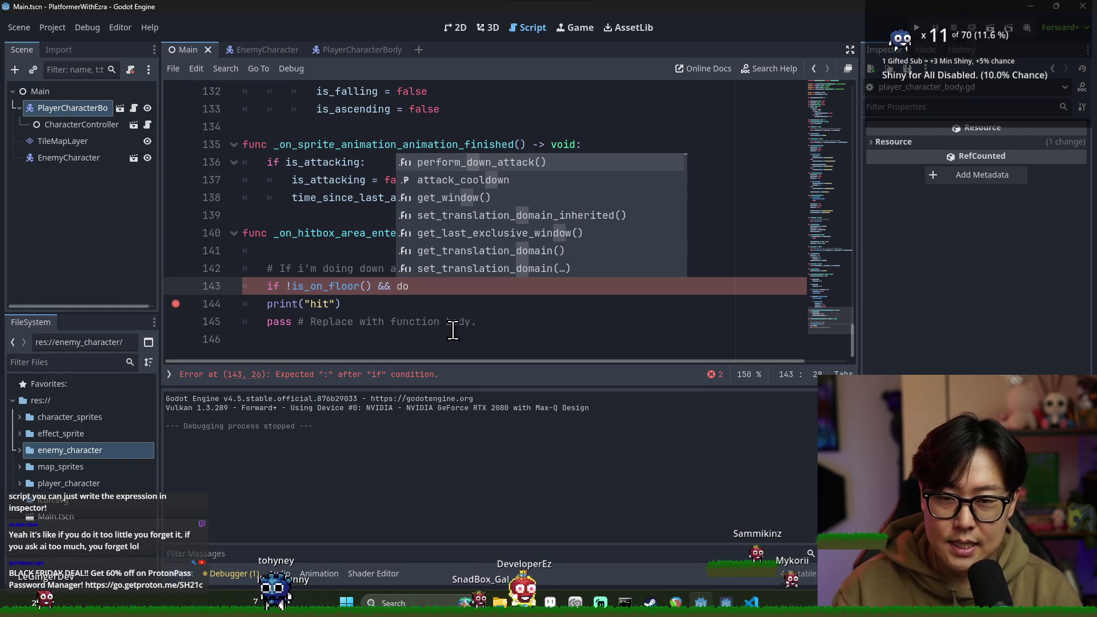
pyautogui.press('Escape')
pyautogui.scroll(8, 651, 287)
# Step: Review perform_down_attack's body: sprite_animation, the air_down_attack animation and is_attacking
pyautogui.scroll(17, 650, 287)
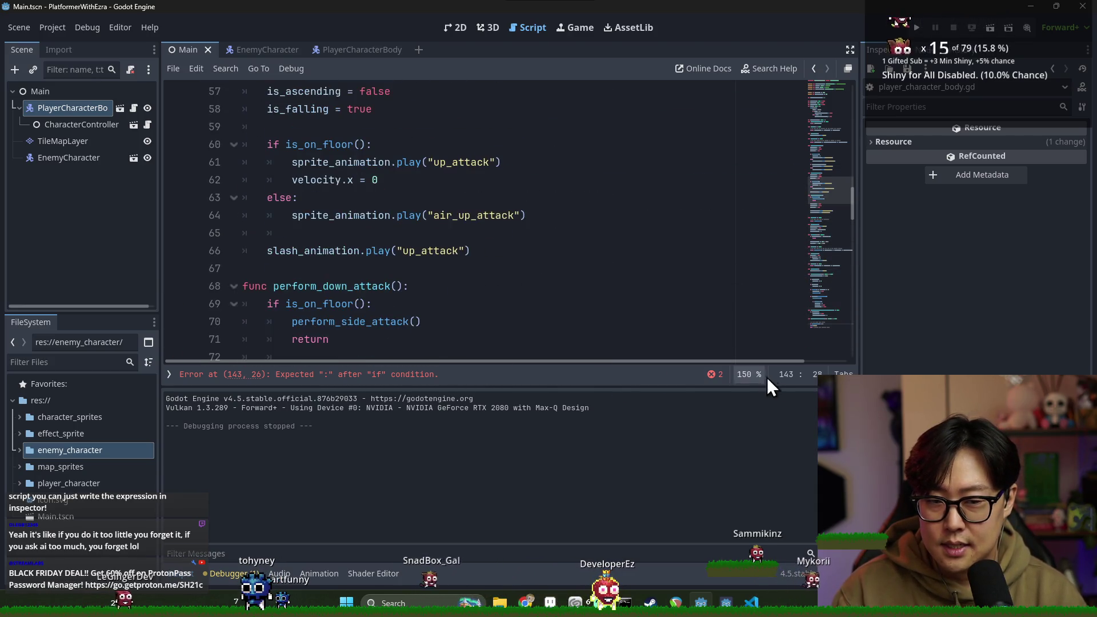
pyautogui.moveTo(742, 394); pyautogui.dragTo(752, 500)
pyautogui.click(478, 289)
pyautogui.doubleClick(367, 287)
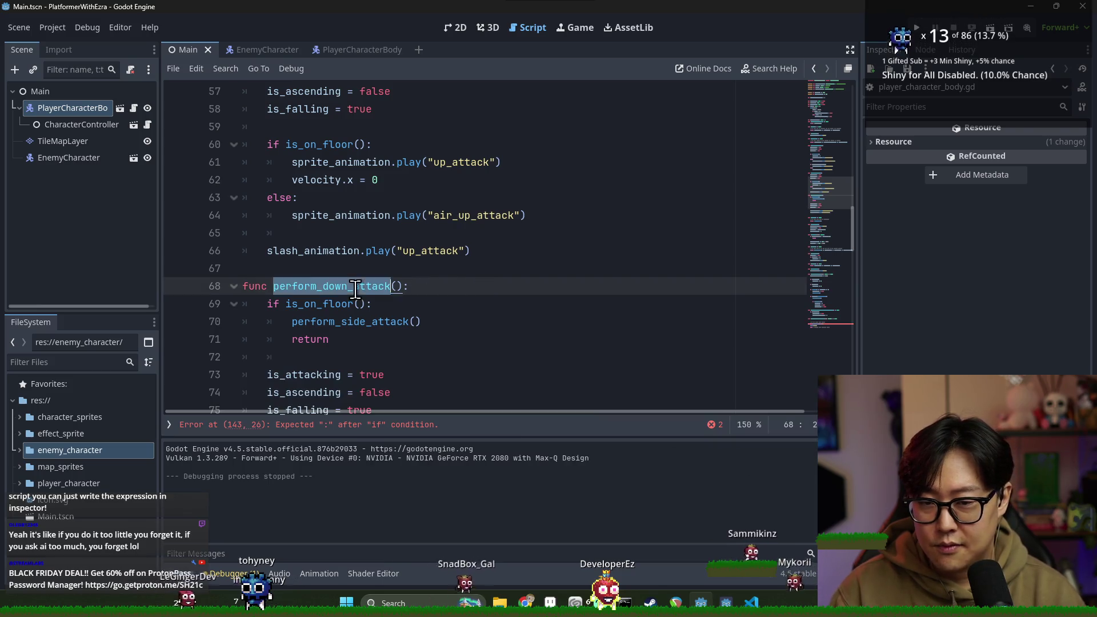
pyautogui.scroll(-2, 352, 280)
pyautogui.press('Down')
pyautogui.press('Down')
pyautogui.doubleClick(350, 216)
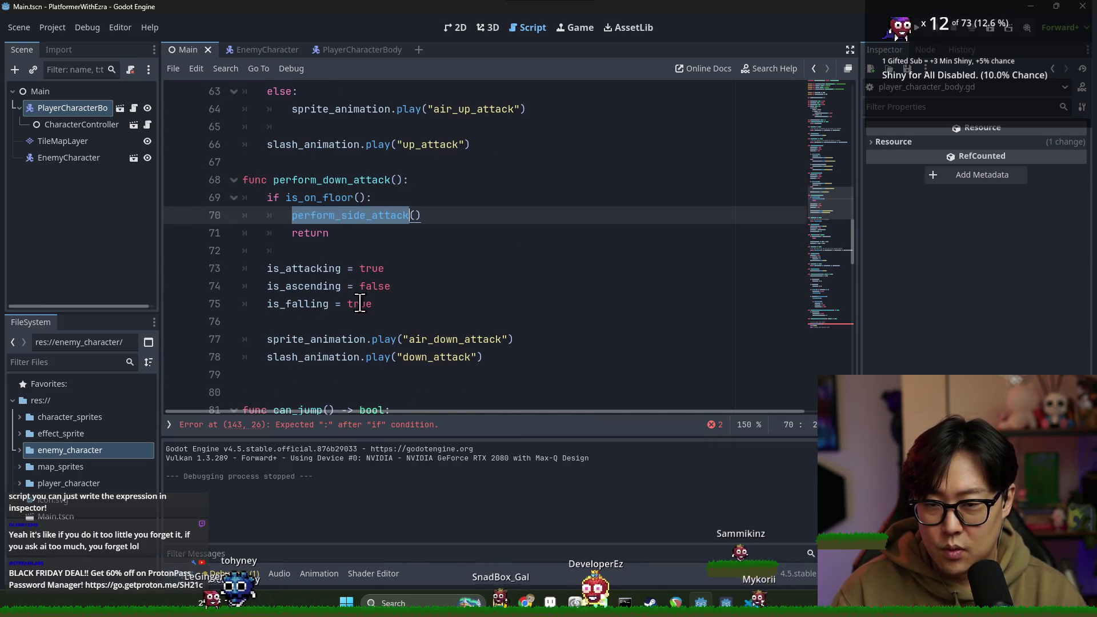
pyautogui.click(331, 204)
pyautogui.doubleClick(321, 340)
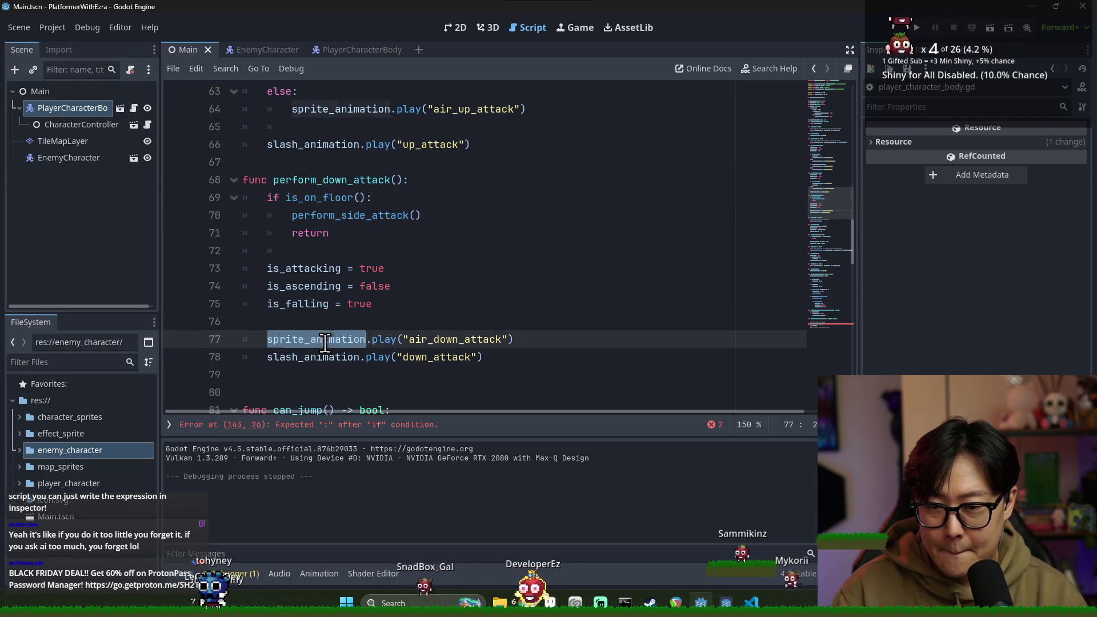
pyautogui.click(434, 328)
pyautogui.doubleClick(431, 339)
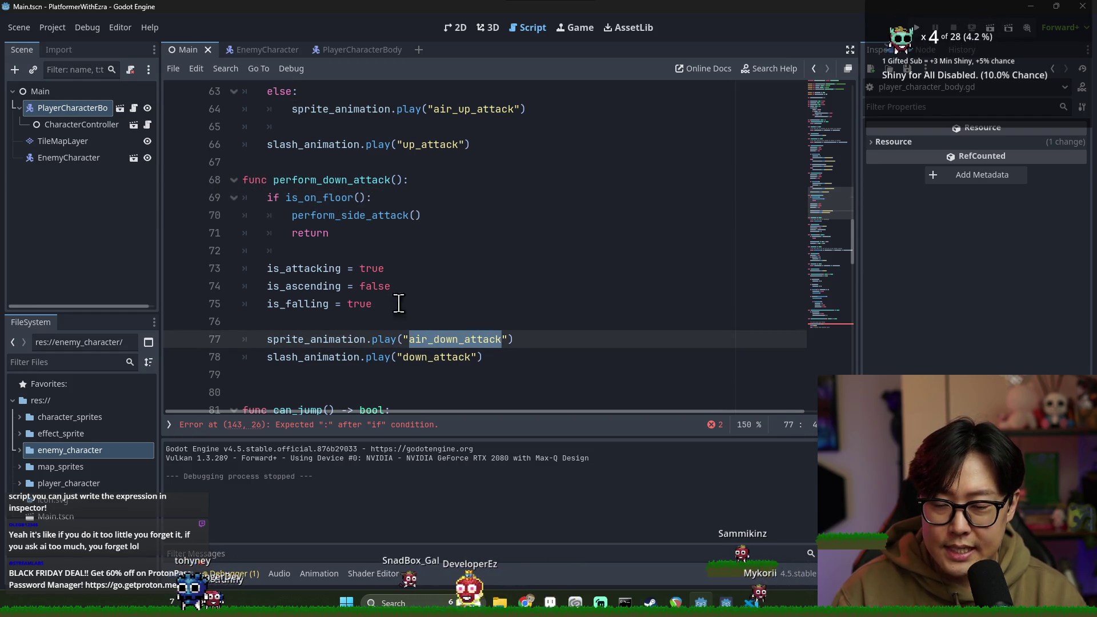
pyautogui.click(389, 346)
pyautogui.doubleClick(319, 339)
pyautogui.click(490, 339)
pyautogui.doubleClick(355, 340)
pyautogui.click(474, 341)
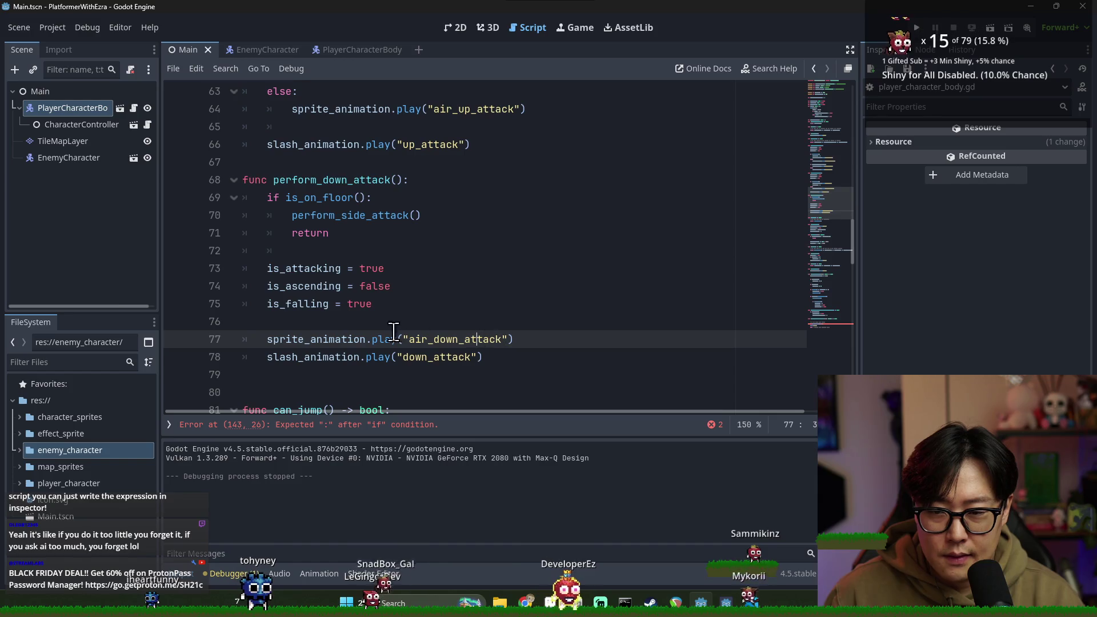
pyautogui.doubleClick(306, 268)
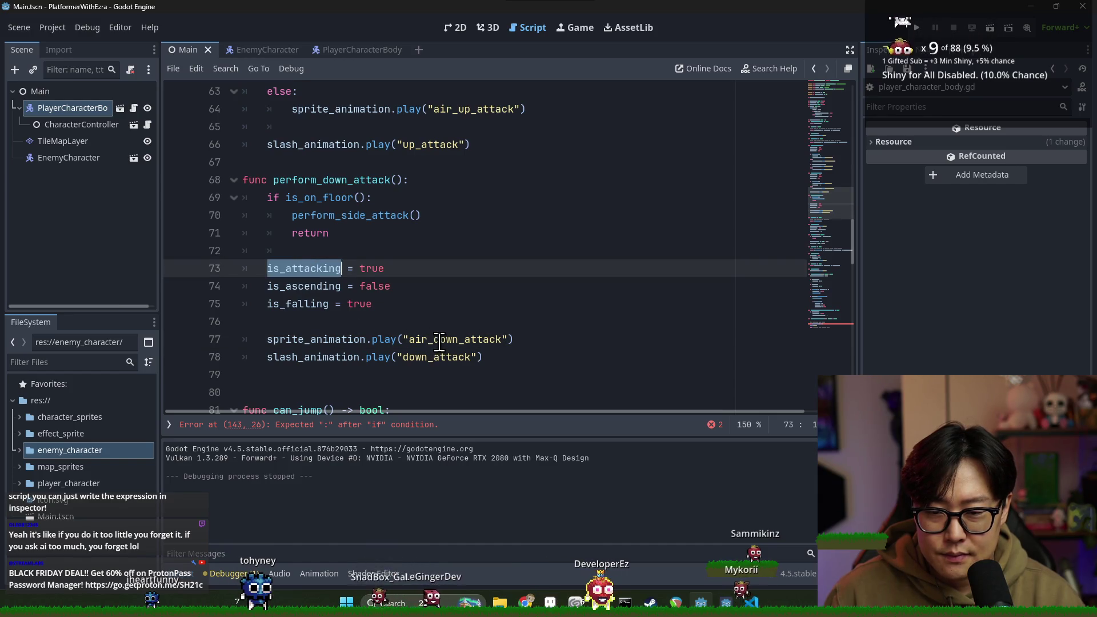
# Step: Continue the hitbox condition on line 143 with 'sprite_animation.animation = "'
pyautogui.click(440, 341)
pyautogui.scroll(-15, 522, 340)
pyautogui.scroll(13, 509, 349)
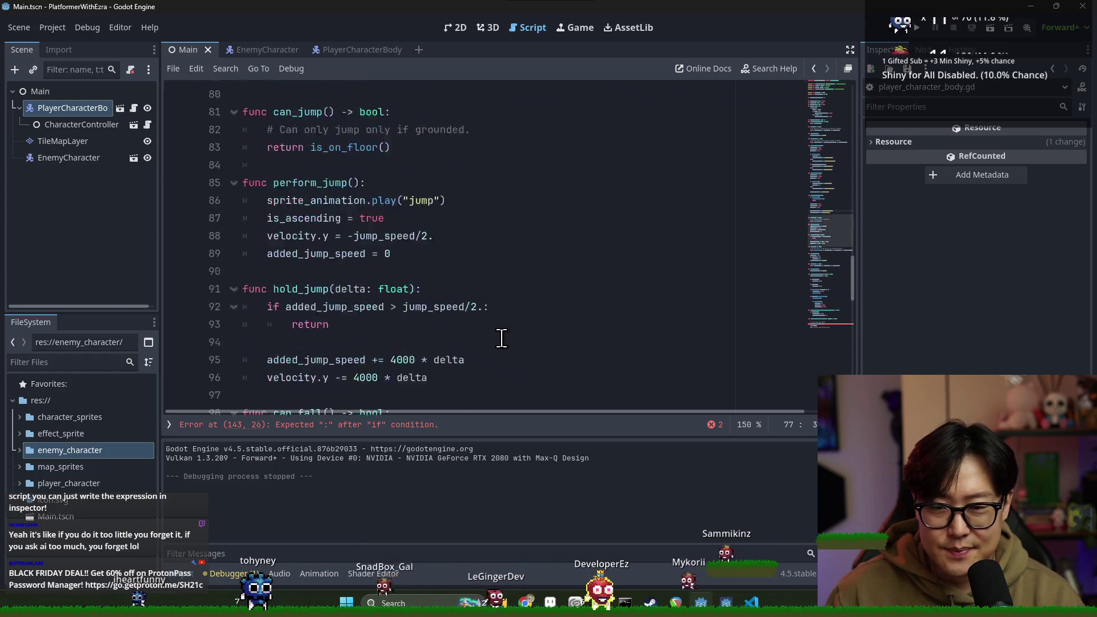
pyautogui.scroll(7, 502, 339)
pyautogui.scroll(-2, 502, 336)
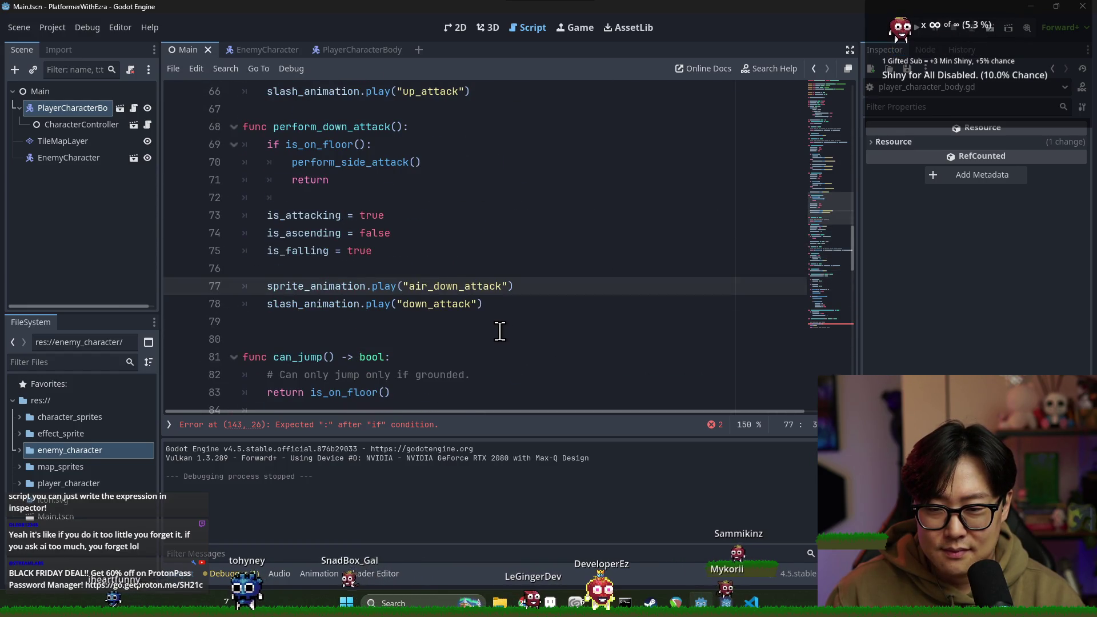
pyautogui.scroll(-12, 413, 284)
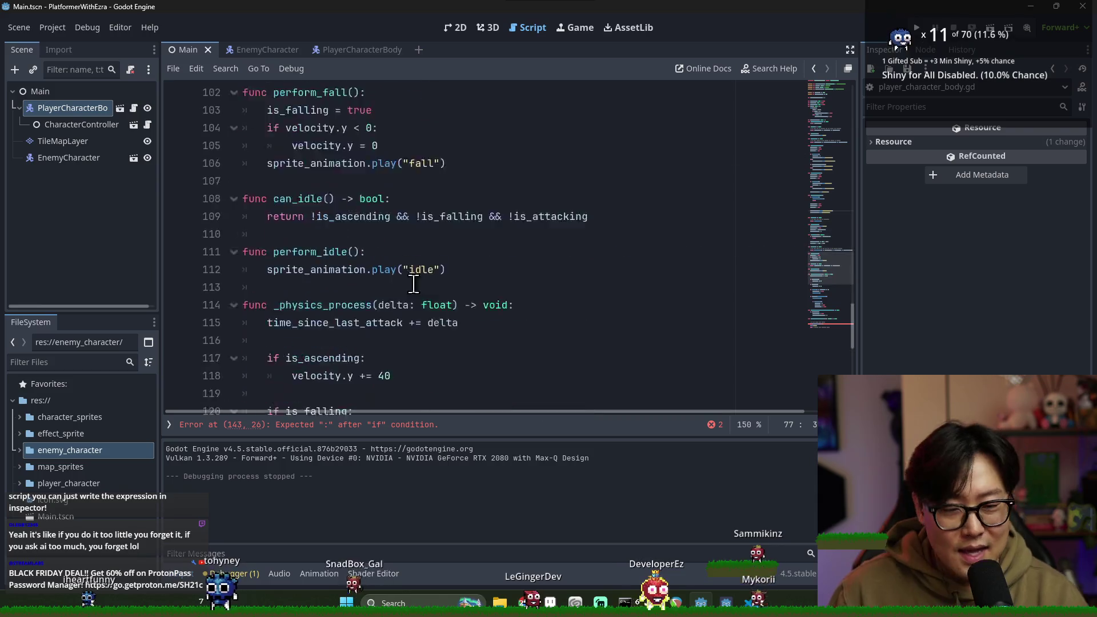
pyautogui.scroll(-9, 413, 284)
pyautogui.click(436, 341)
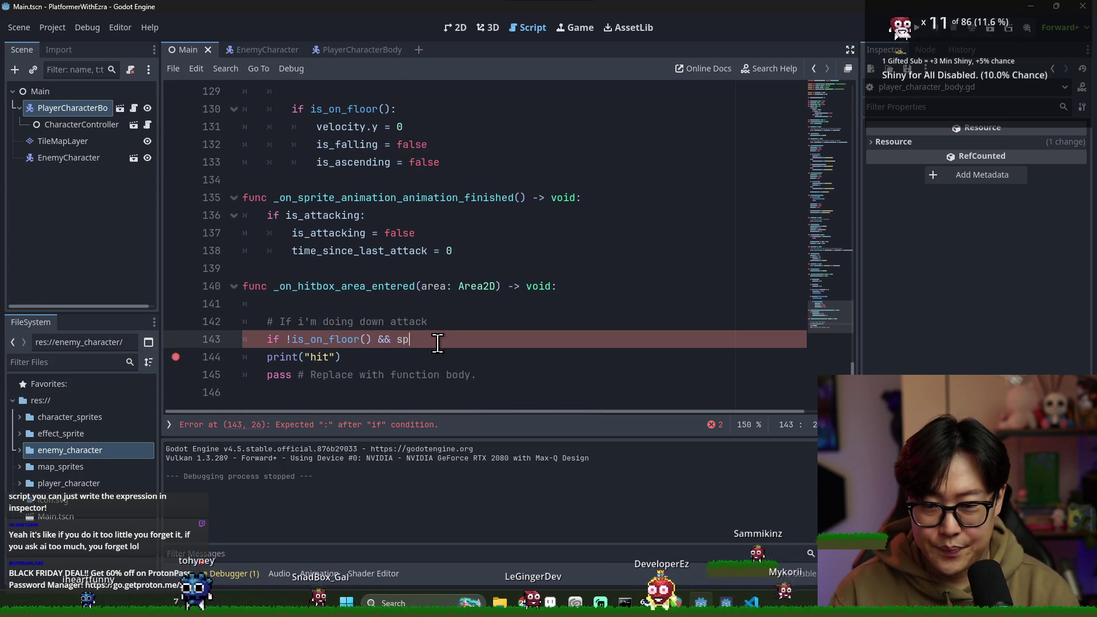
pyautogui.write('rite_animation.')
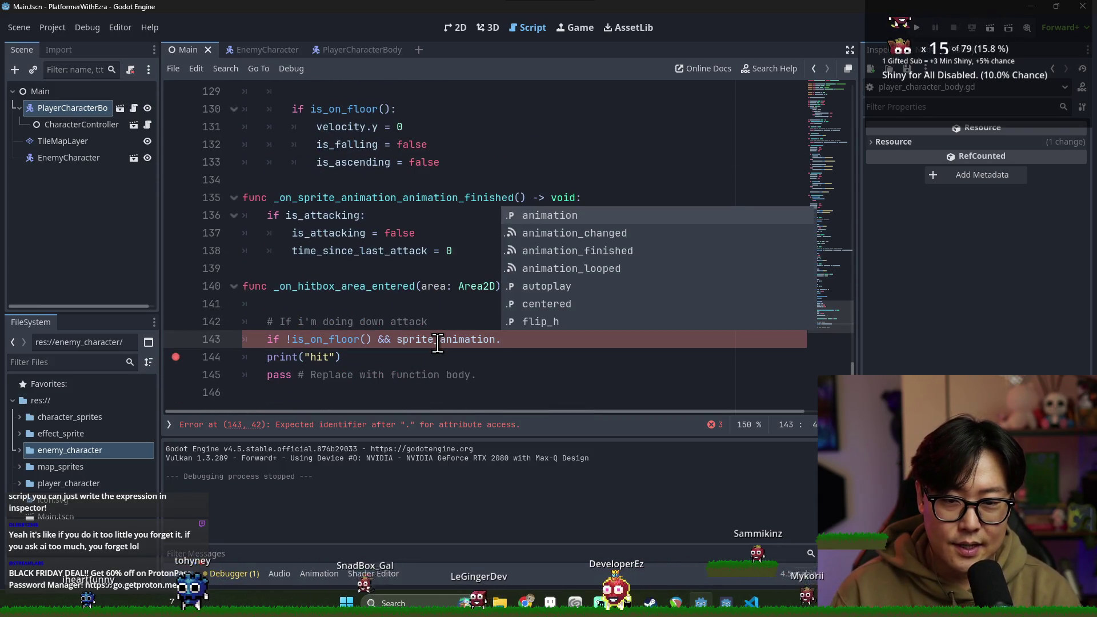
pyautogui.write('animation = "')
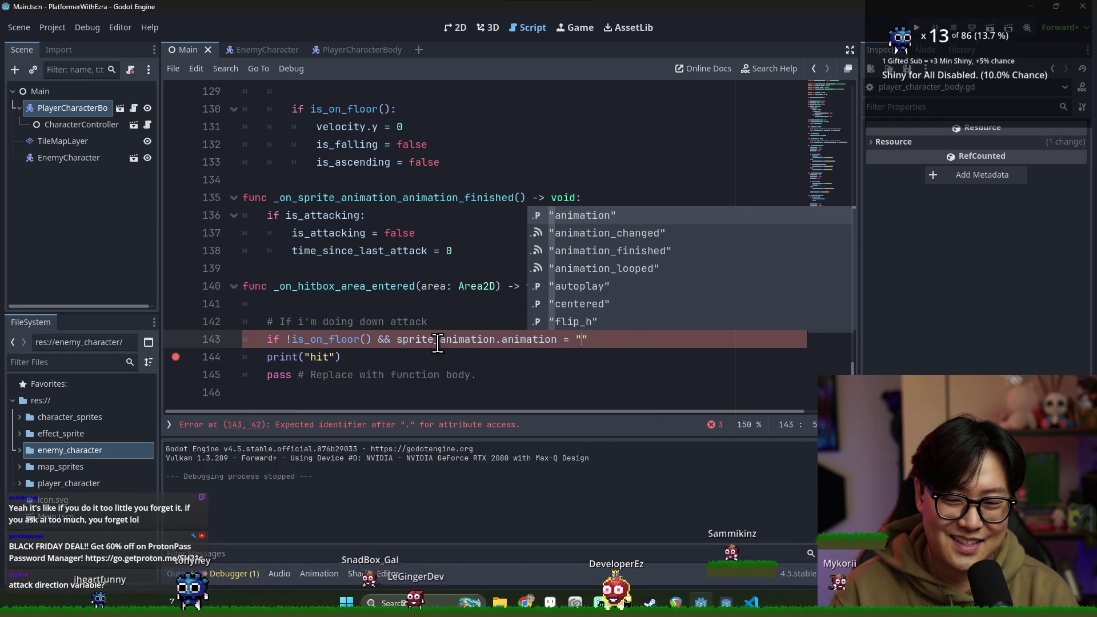
# Step: Dismiss the line 143 suggestions, then inspect control_subject in the CharacterController script
pyautogui.press('BackSpace')
pyautogui.press('BackSpace')
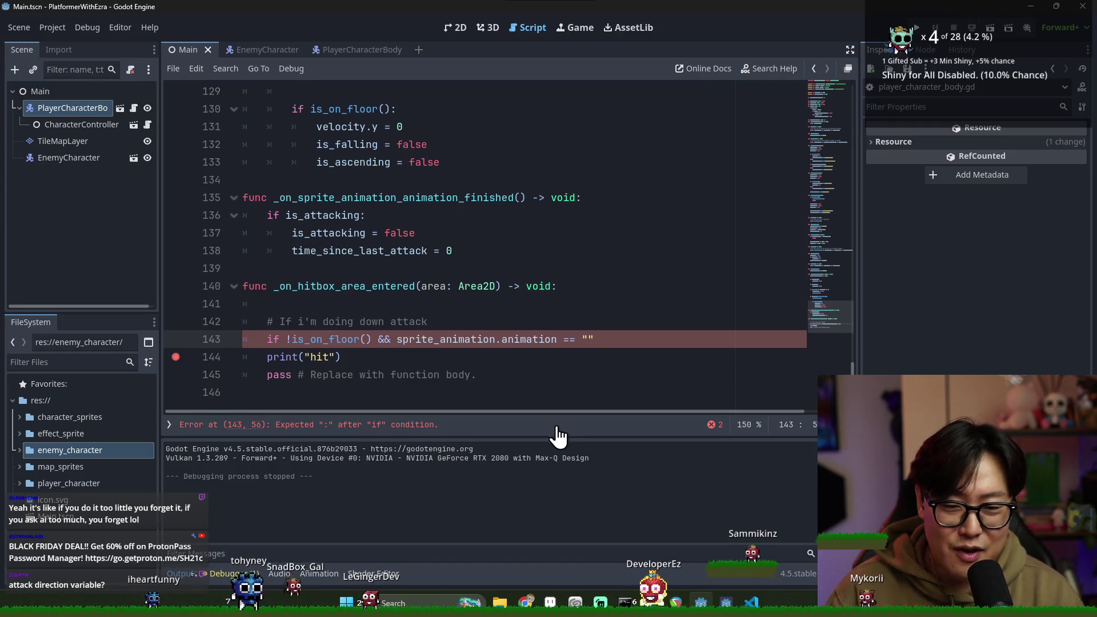
pyautogui.click(337, 57)
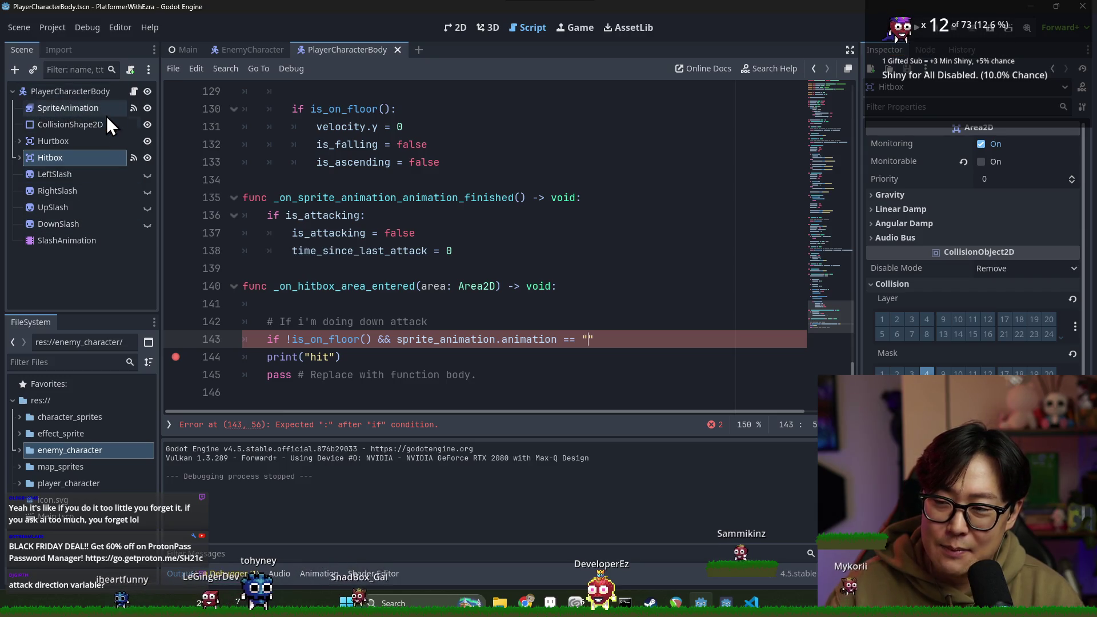
pyautogui.click(185, 50)
pyautogui.click(80, 125)
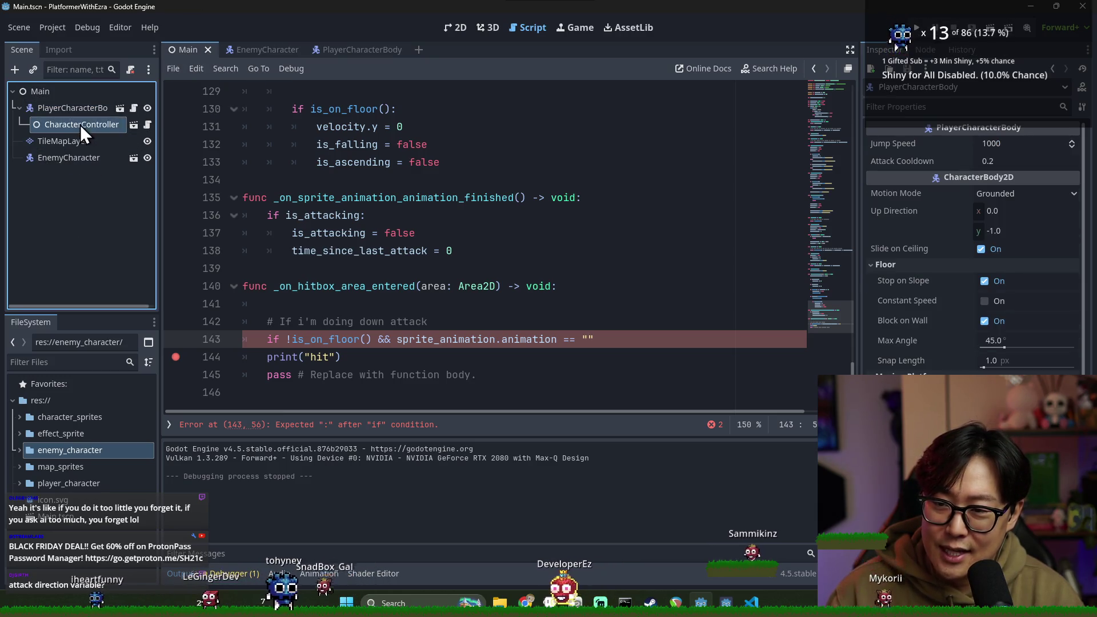
pyautogui.click(147, 125)
pyautogui.scroll(-3, 372, 213)
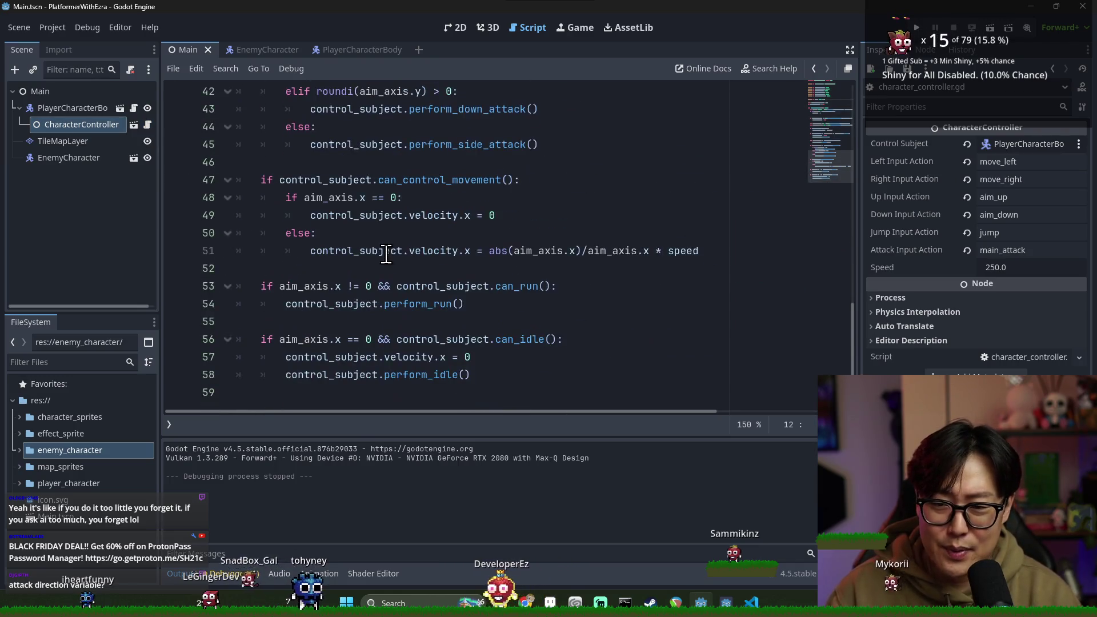
pyautogui.scroll(6, 380, 249)
pyautogui.scroll(-6, 366, 251)
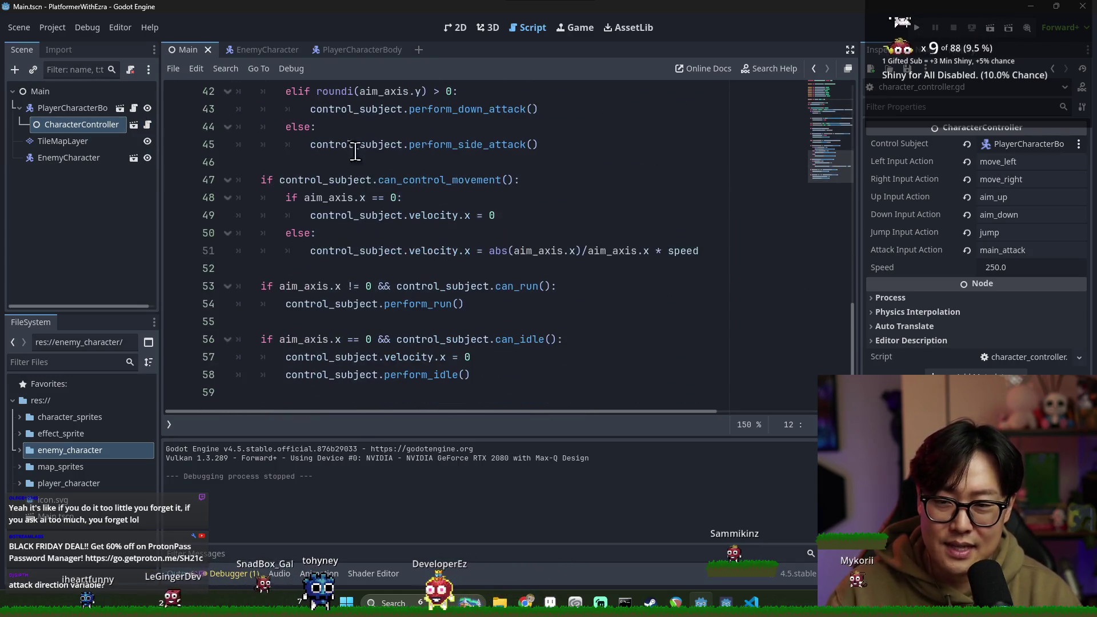
pyautogui.doubleClick(360, 215)
pyautogui.scroll(2, 378, 200)
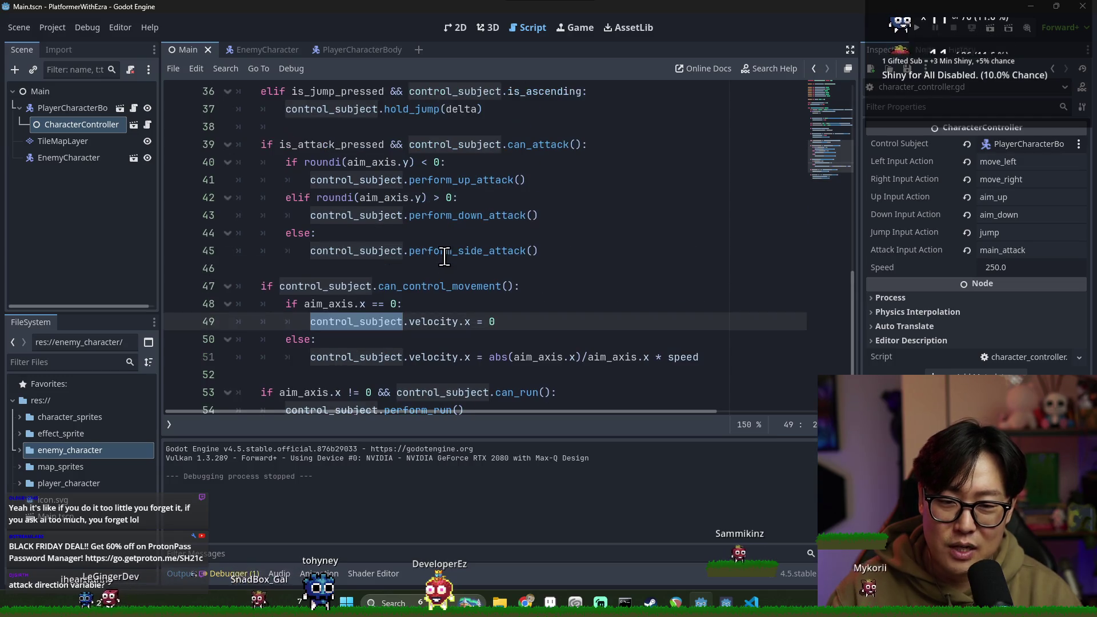
pyautogui.scroll(7, 394, 200)
pyautogui.scroll(-4, 411, 208)
# Step: Back in the PlayerCharacterBody script, collapse the Output panel and highlight the facing variable
pyautogui.click(359, 51)
pyautogui.scroll(10, 583, 208)
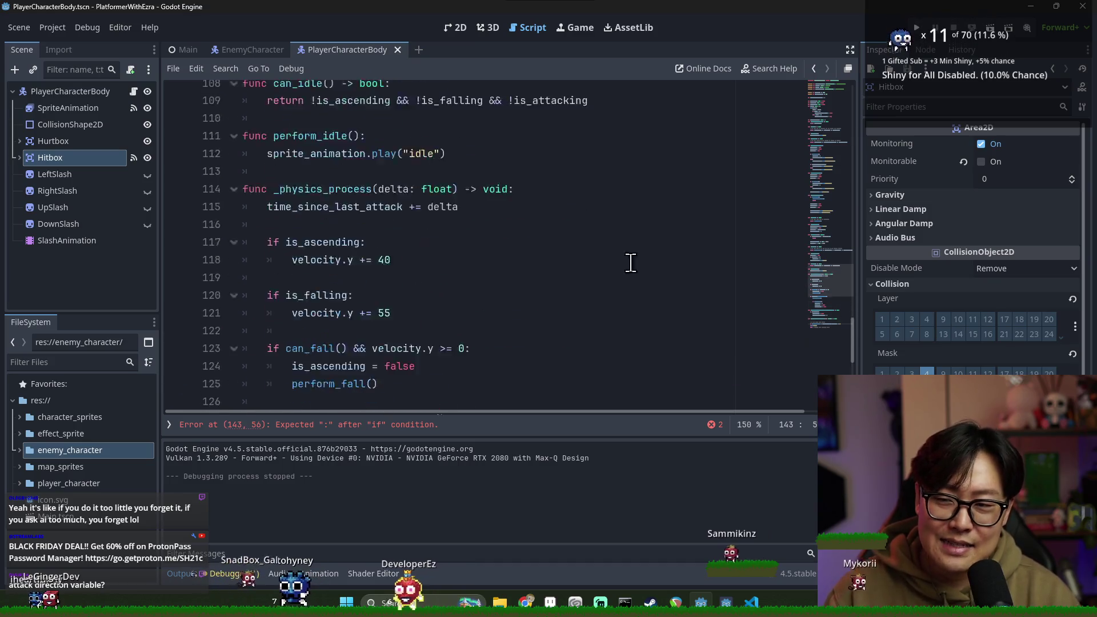
pyautogui.scroll(15, 572, 257)
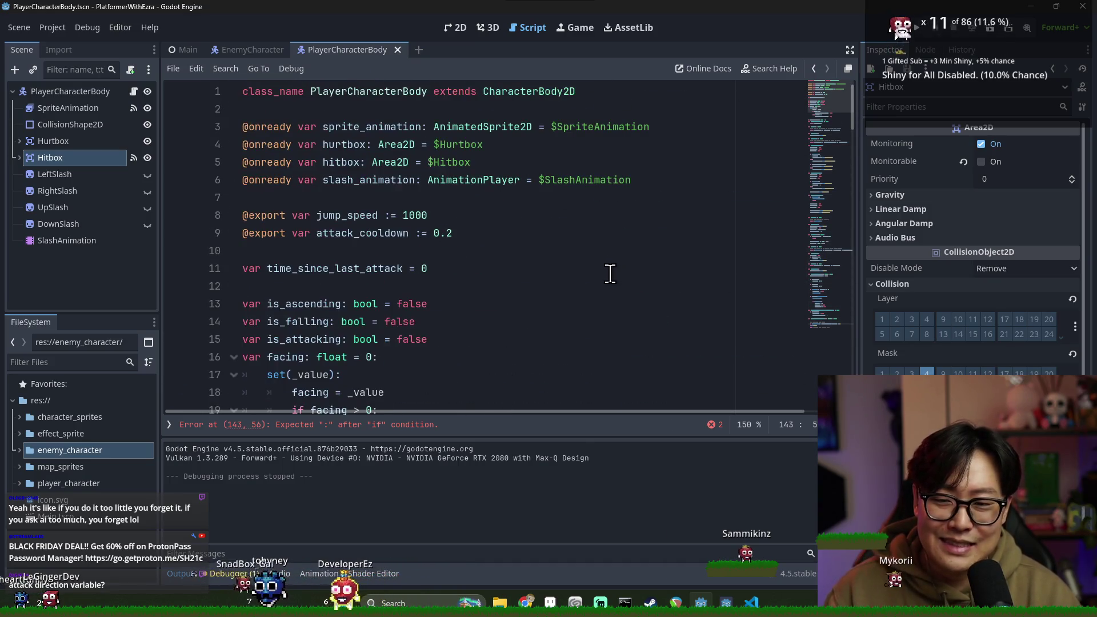
pyautogui.scroll(-3, 580, 286)
pyautogui.scroll(3, 581, 289)
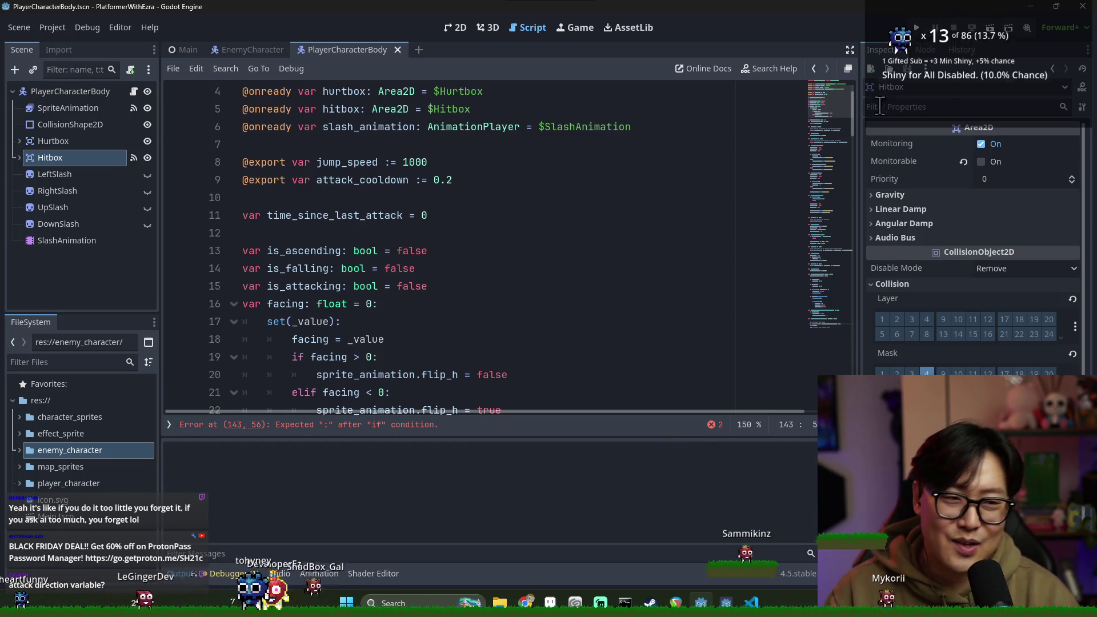
pyautogui.click(183, 574)
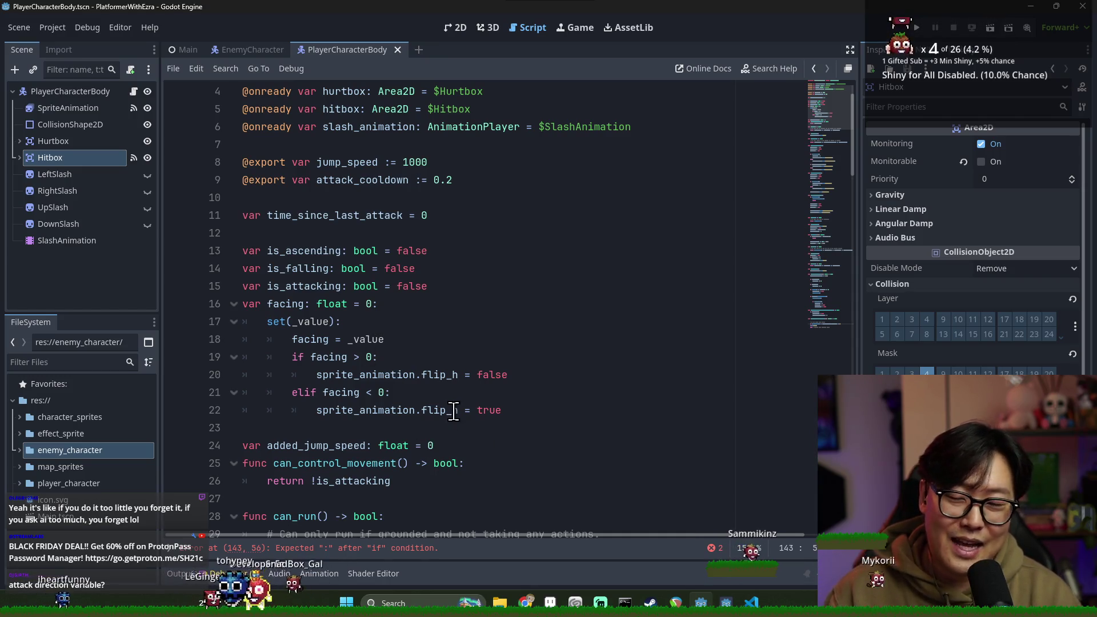
pyautogui.scroll(-1, 375, 268)
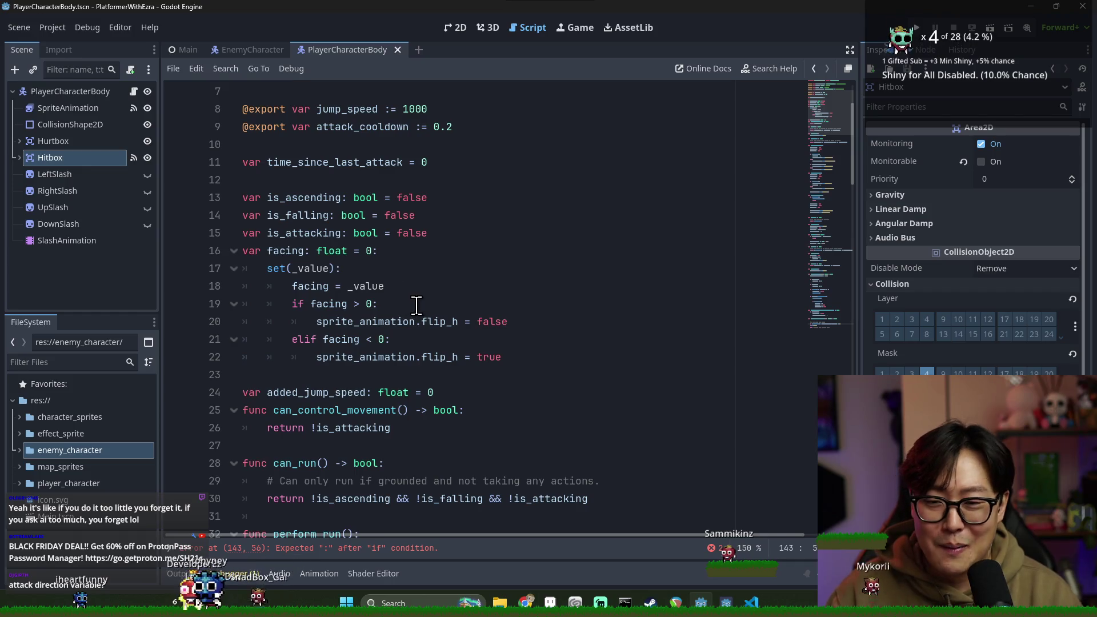
pyautogui.doubleClick(286, 251)
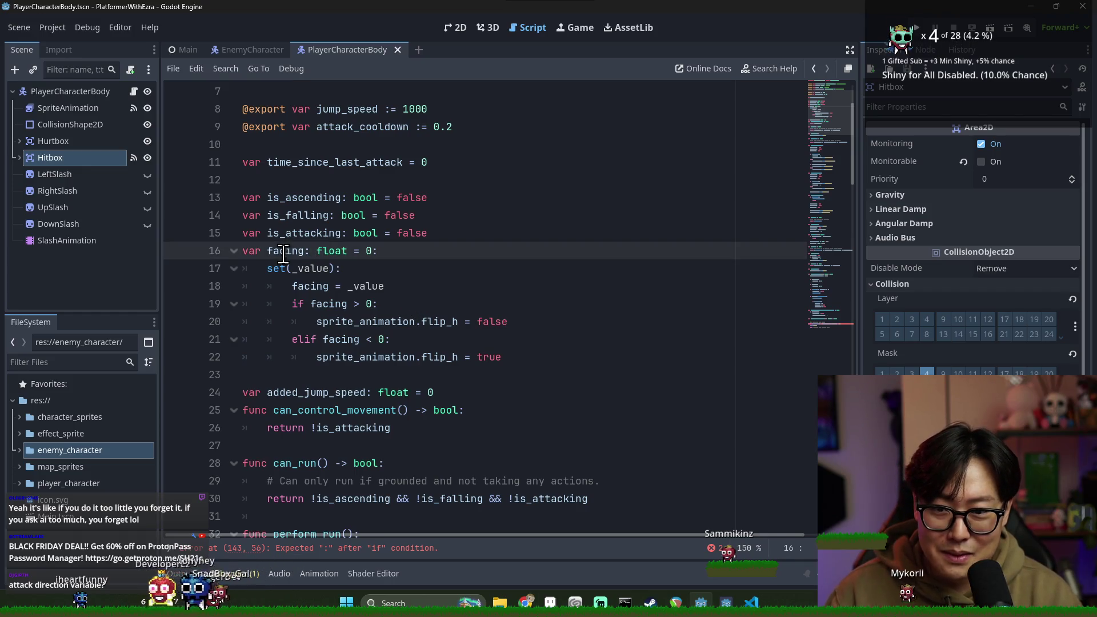
pyautogui.click(520, 359)
pyautogui.press('Return')
pyautogui.press('Return')
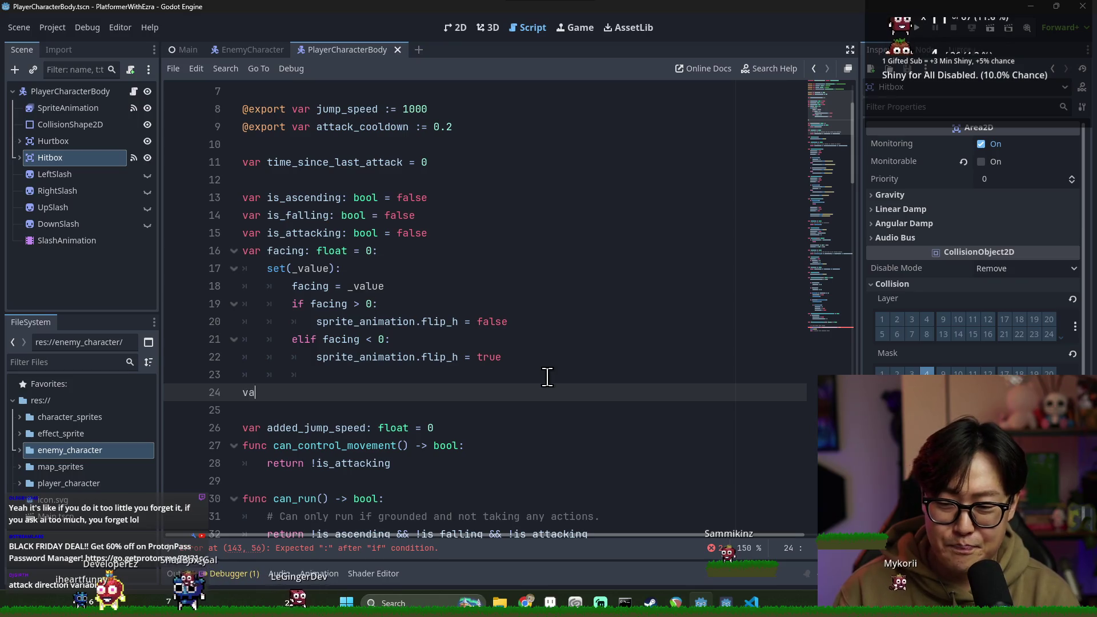
pyautogui.write('r aim_direct')
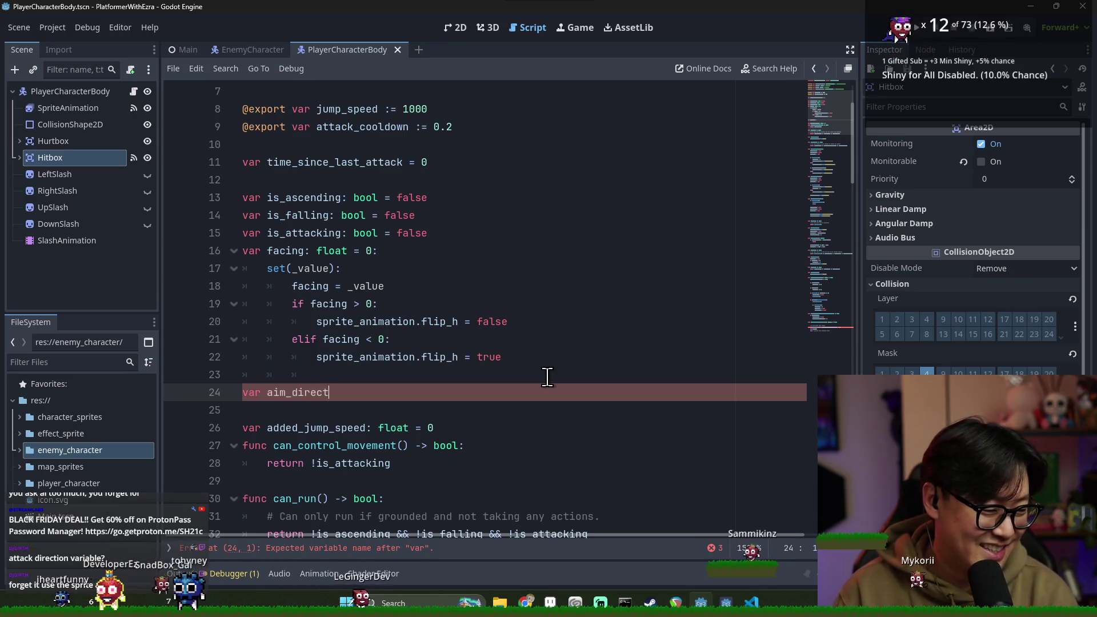
pyautogui.write('ion')
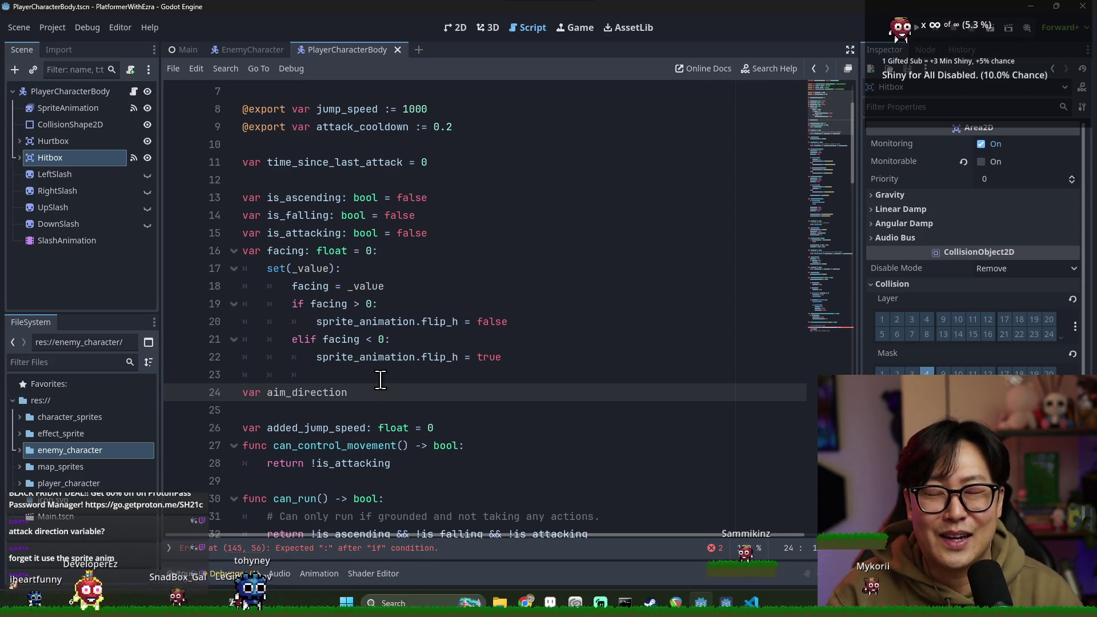
pyautogui.hotkey('shift', 'Home')
pyautogui.press('BackSpace')
pyautogui.press('BackSpace')
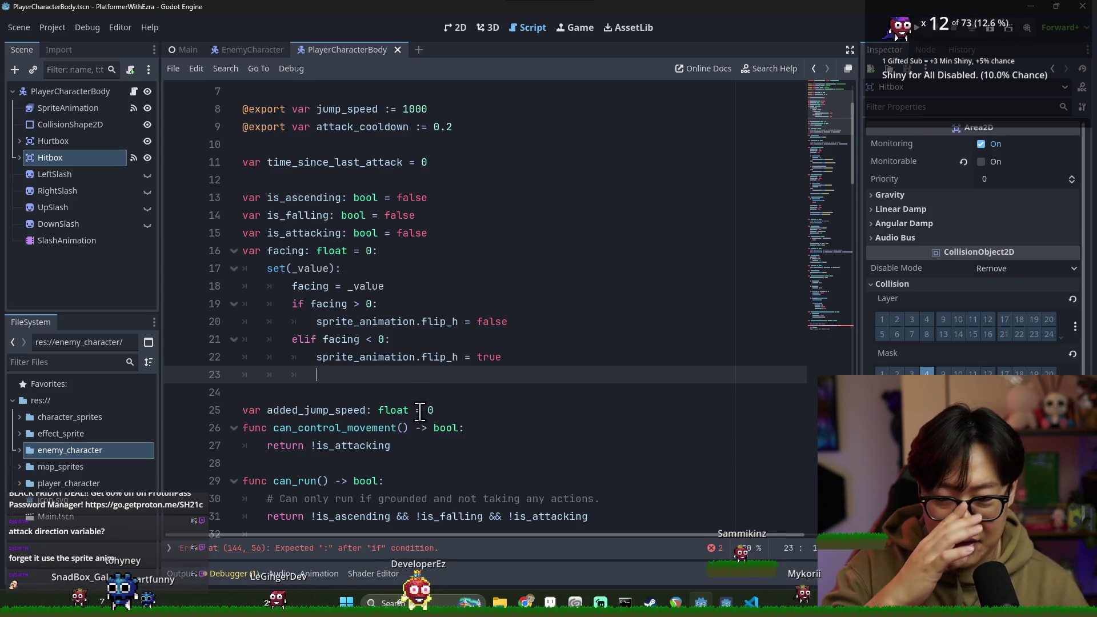
pyautogui.scroll(-2, 408, 398)
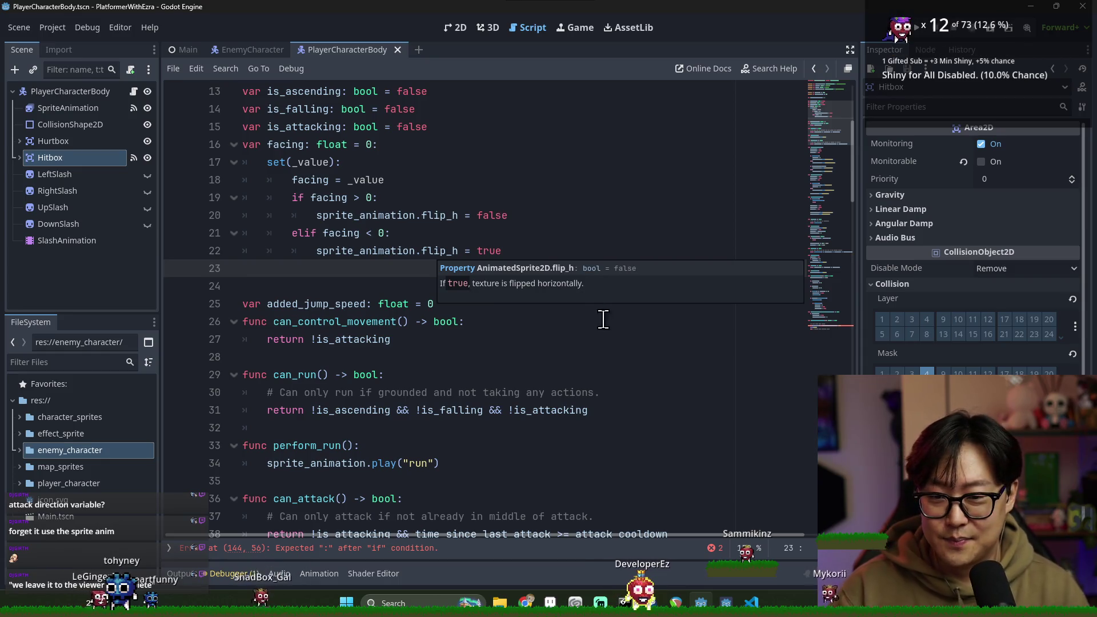
# Step: Paste 'down_attack' into the animation comparison and close the condition with a pass body
pyautogui.press('BackSpace')
pyautogui.scroll(-1, 679, 290)
pyautogui.scroll(-20, 679, 290)
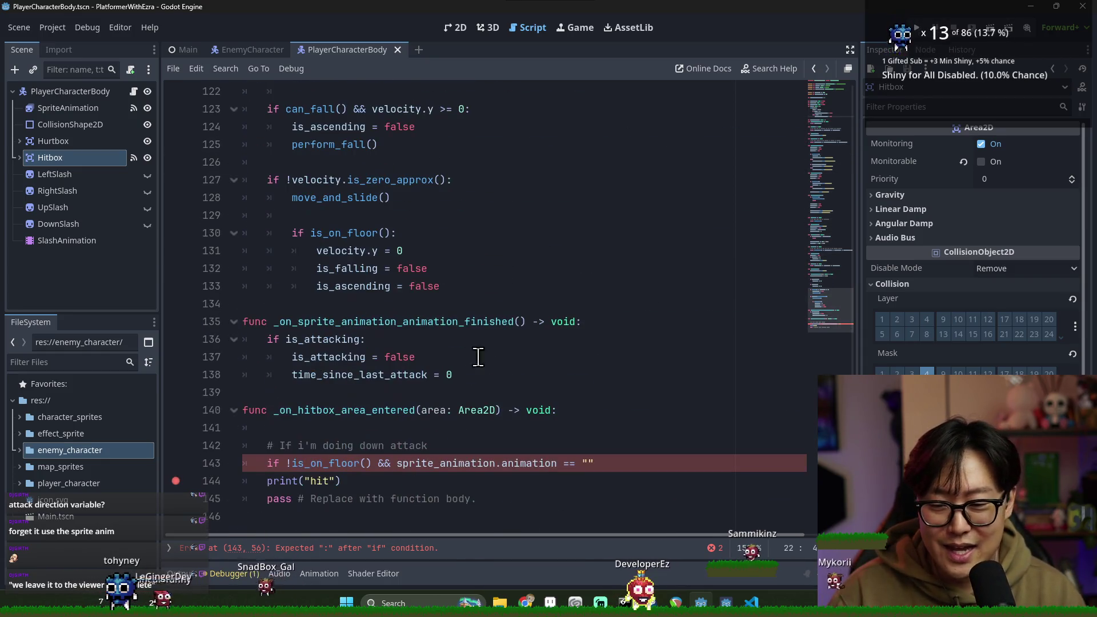
pyautogui.click(588, 464)
pyautogui.scroll(16, 497, 372)
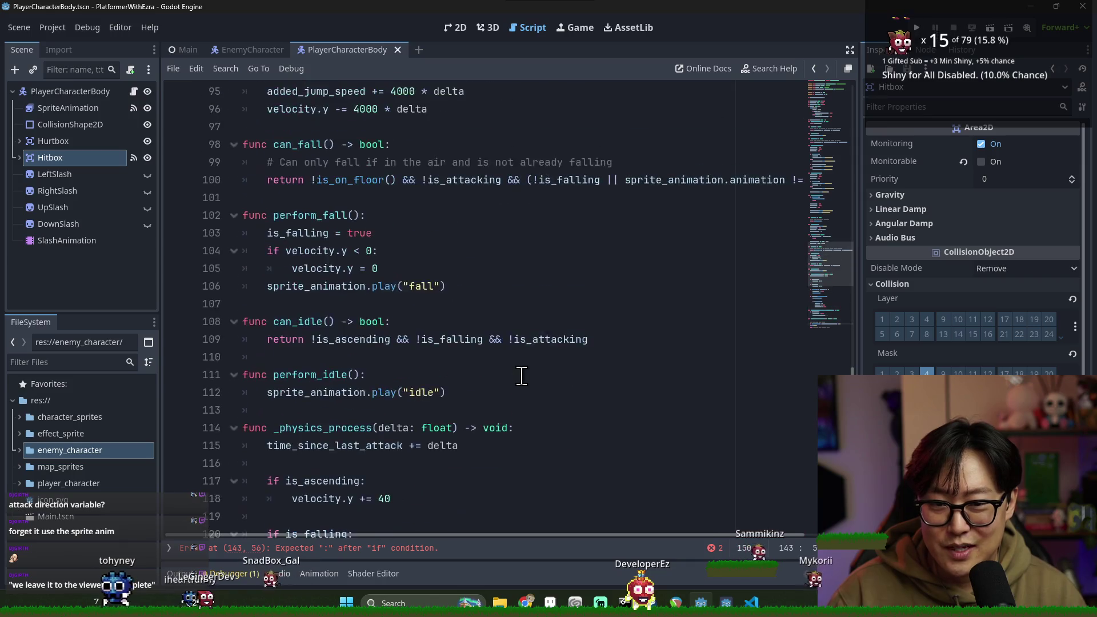
pyautogui.doubleClick(444, 163)
pyautogui.hotkey('ctrl', 'c')
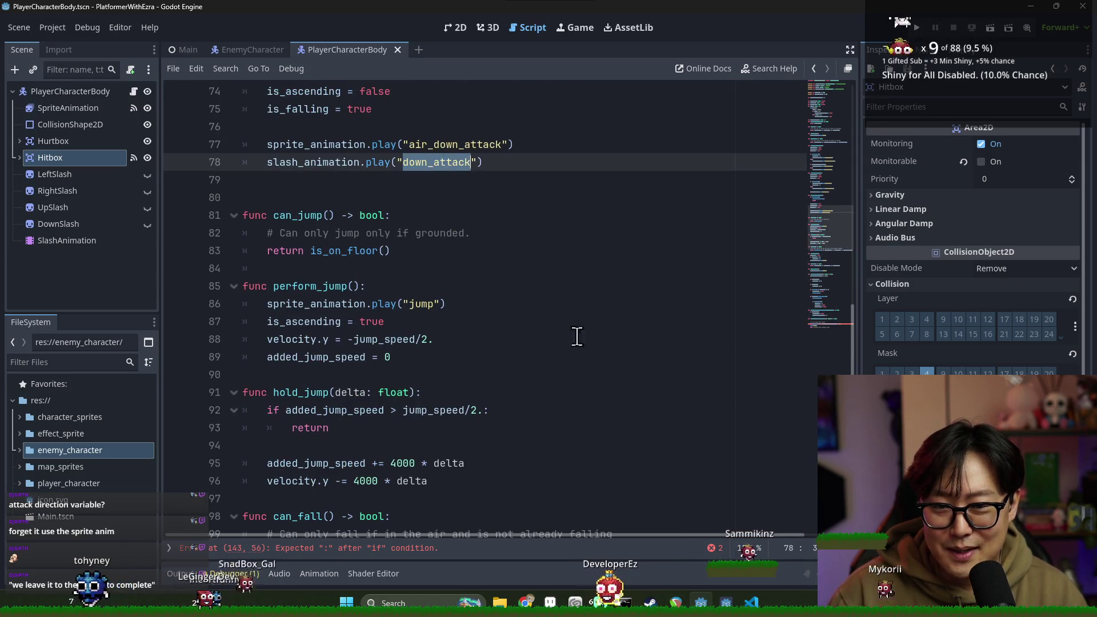
pyautogui.scroll(-16, 576, 335)
pyautogui.click(635, 462)
pyautogui.hotkey('ctrl', 'v')
pyautogui.write('):')
pyautogui.press('Return')
pyautogui.write('pass')
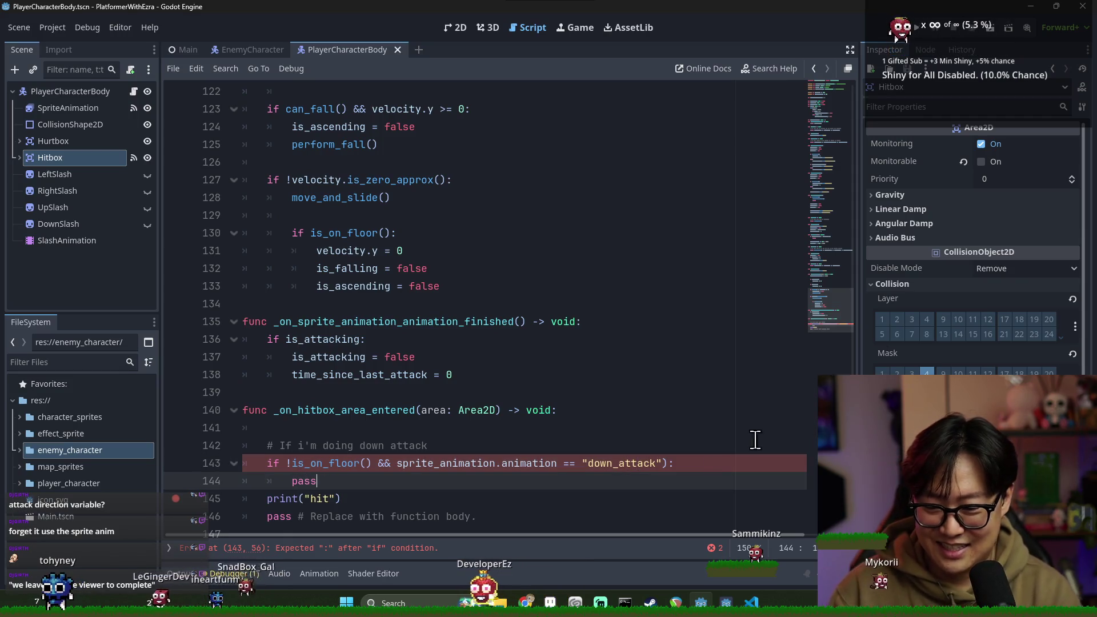
pyautogui.scroll(-1, 413, 358)
# Step: Change the comment to '# If down attack, bounce up'
pyautogui.click(343, 445)
pyautogui.click(331, 428)
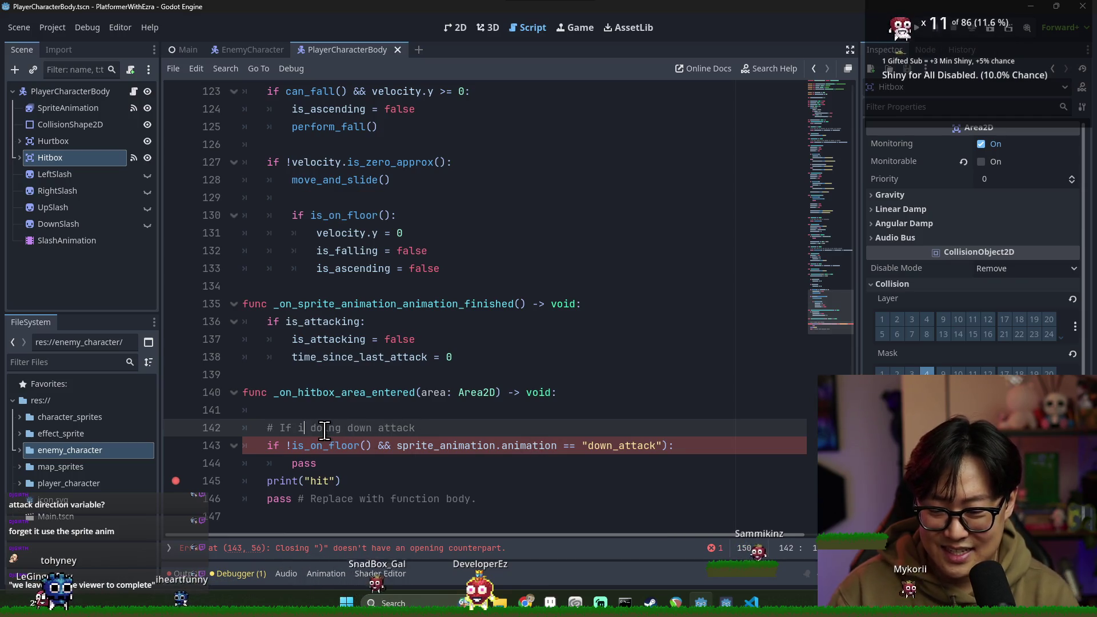
pyautogui.press('BackSpace')
pyautogui.press('BackSpace')
pyautogui.press('BackSpace')
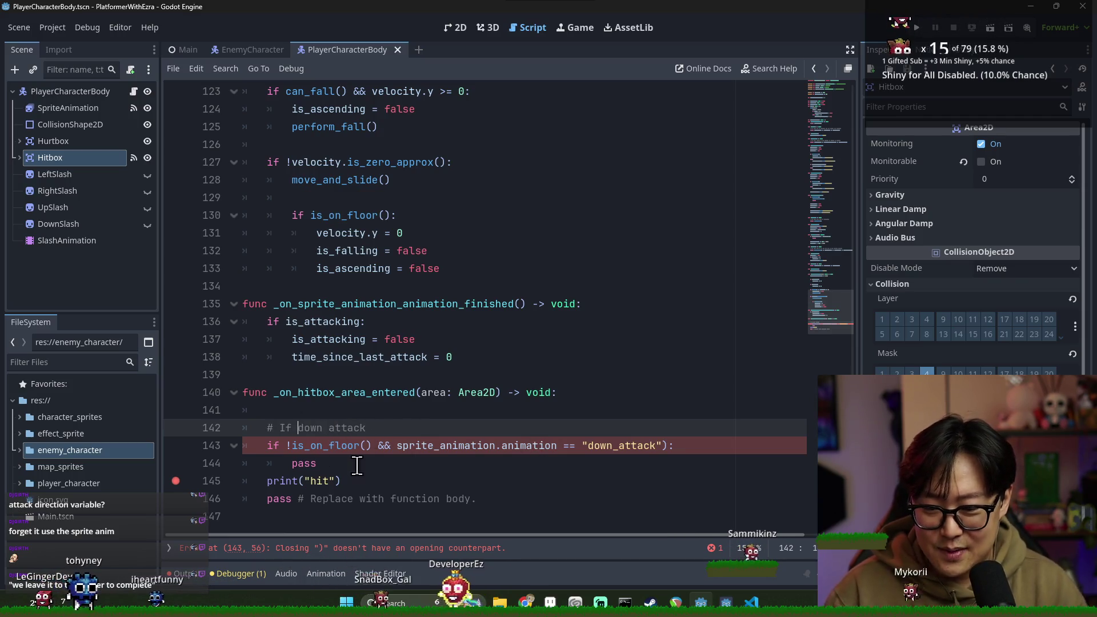
pyautogui.click(712, 448)
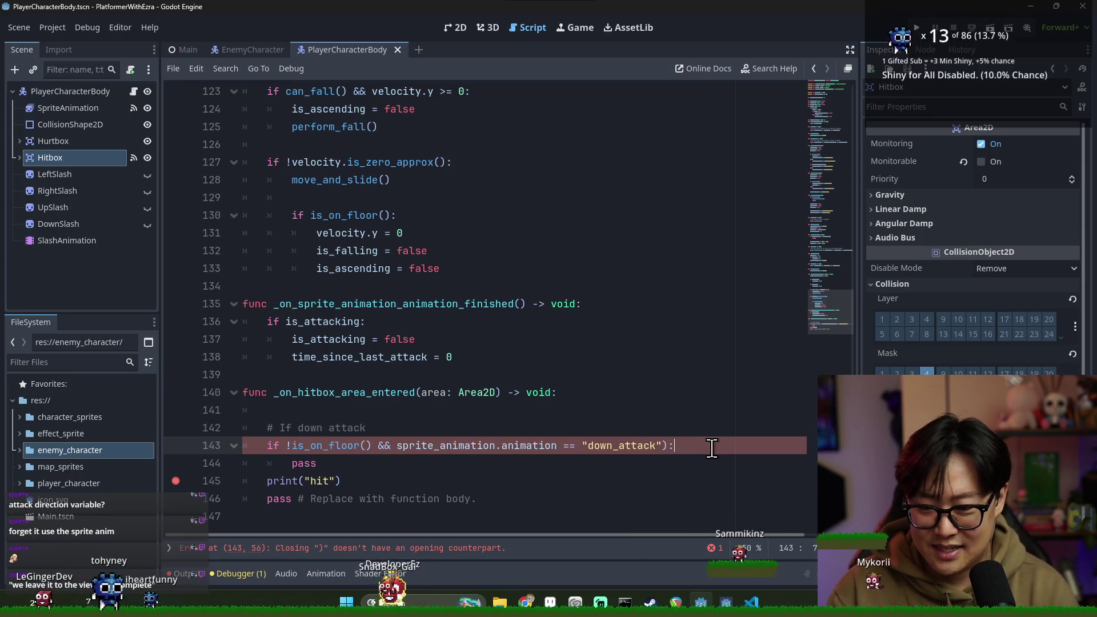
pyautogui.click(666, 429)
pyautogui.write(', bounc')
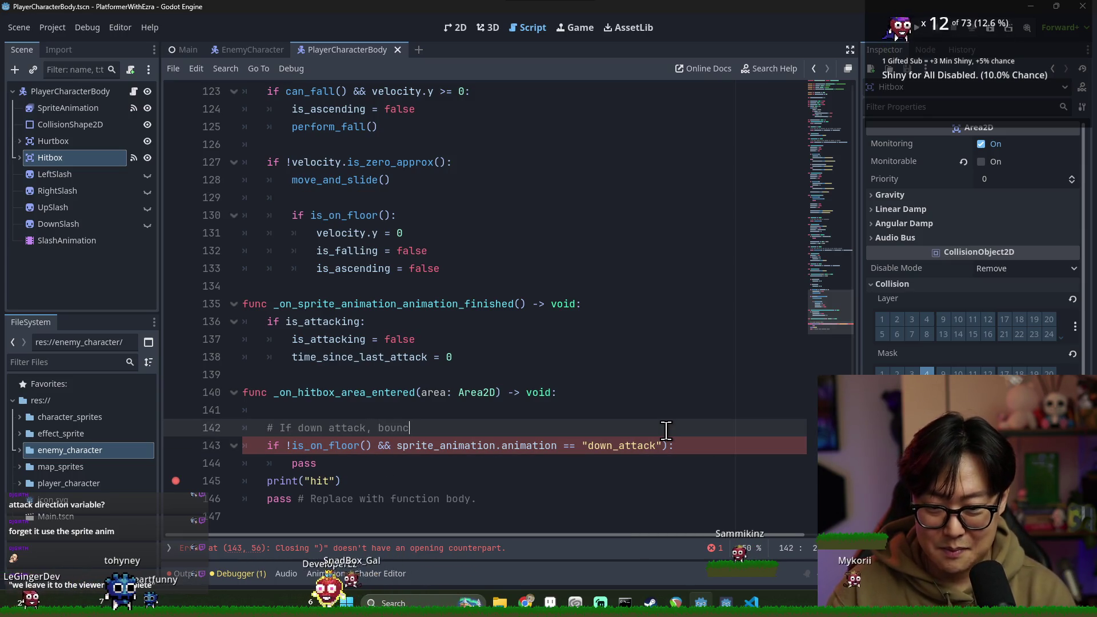
pyautogui.write('e up')
# Step: Replace pass with a perform_jump() call and view its definition
pyautogui.click(380, 464)
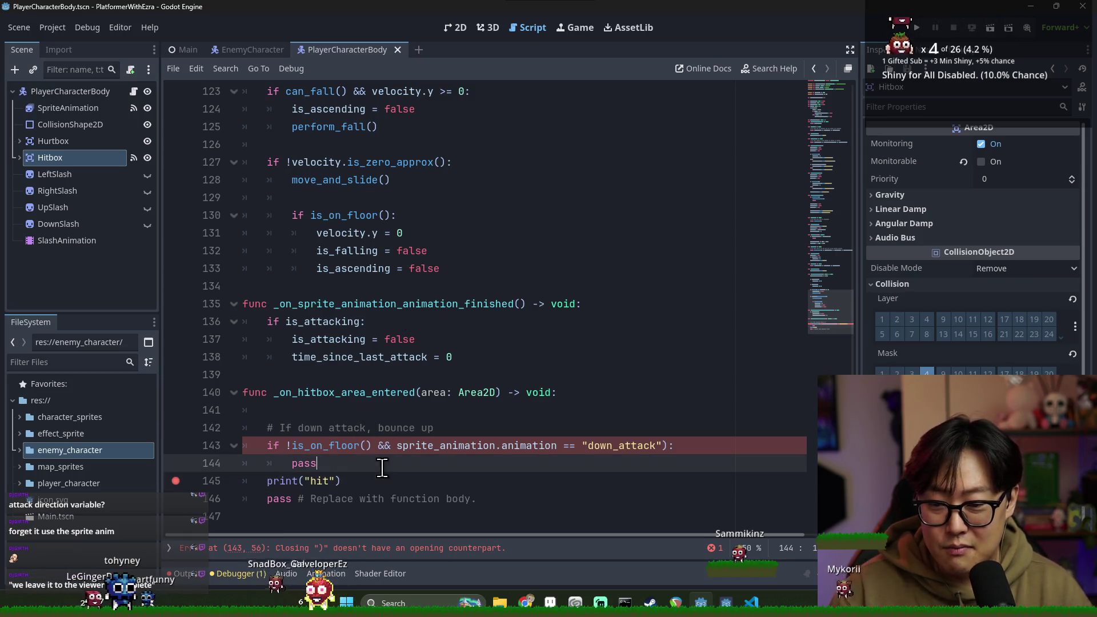
pyautogui.press('BackSpace')
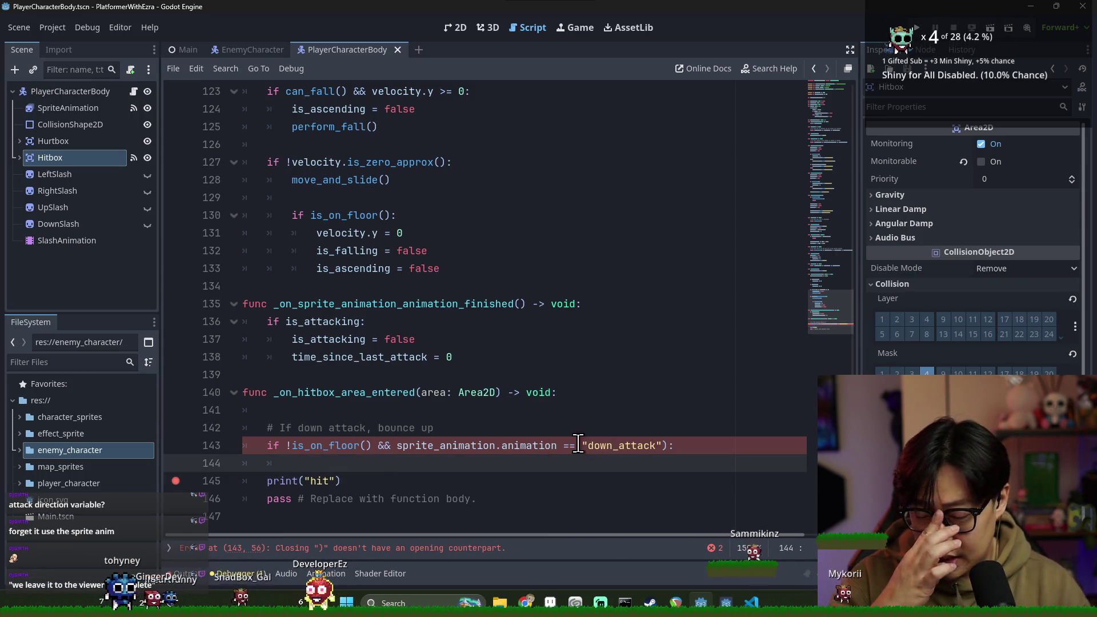
pyautogui.write('perform')
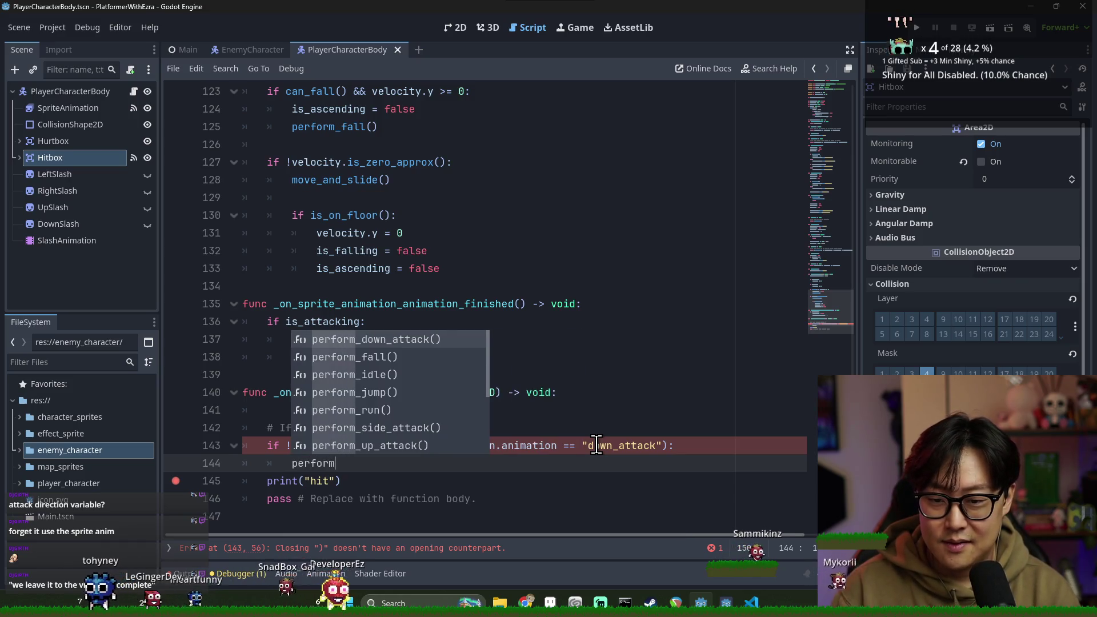
pyautogui.write('_jump')
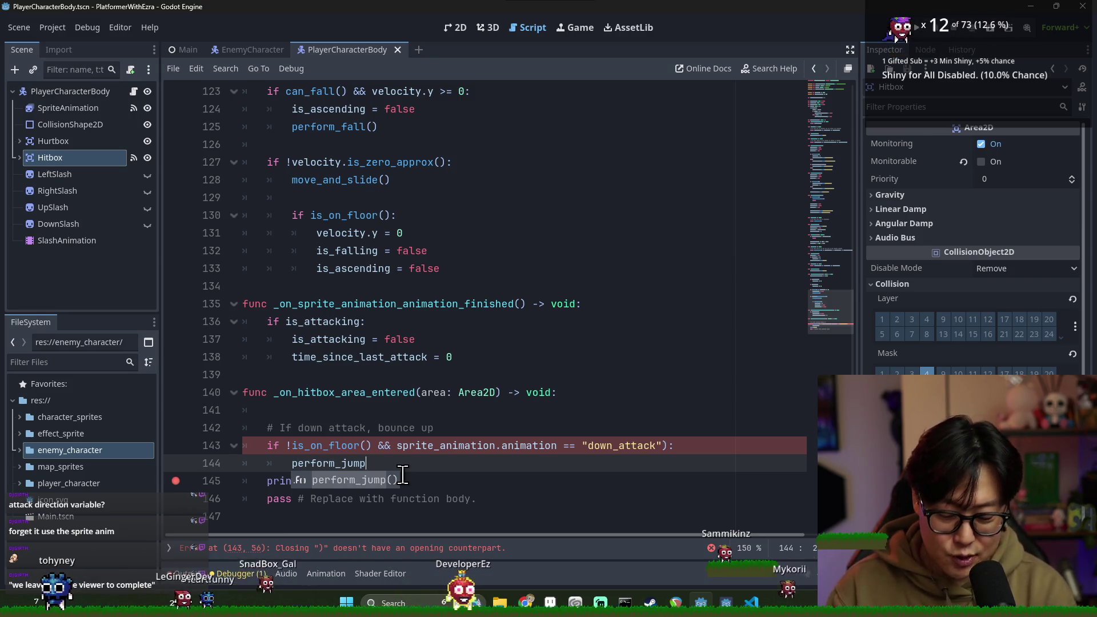
pyautogui.press('Return')
pyautogui.keyDown('ctrl'); pyautogui.click(300, 464); pyautogui.keyUp('ctrl')
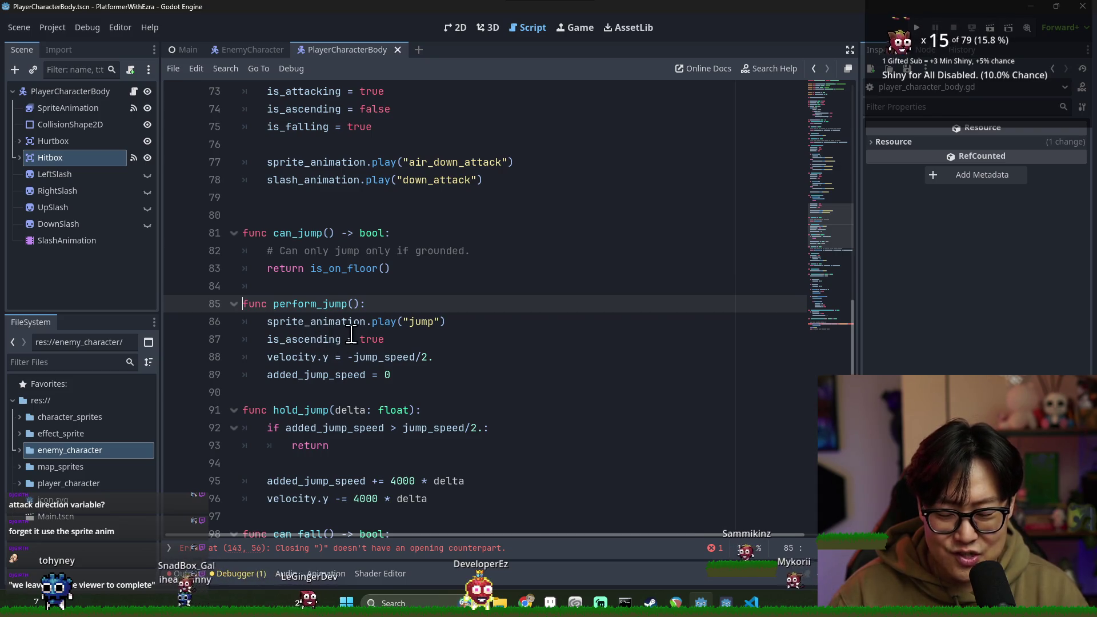
# Step: Delete the stray ')' after down_attack on line 143
pyautogui.doubleClick(339, 374)
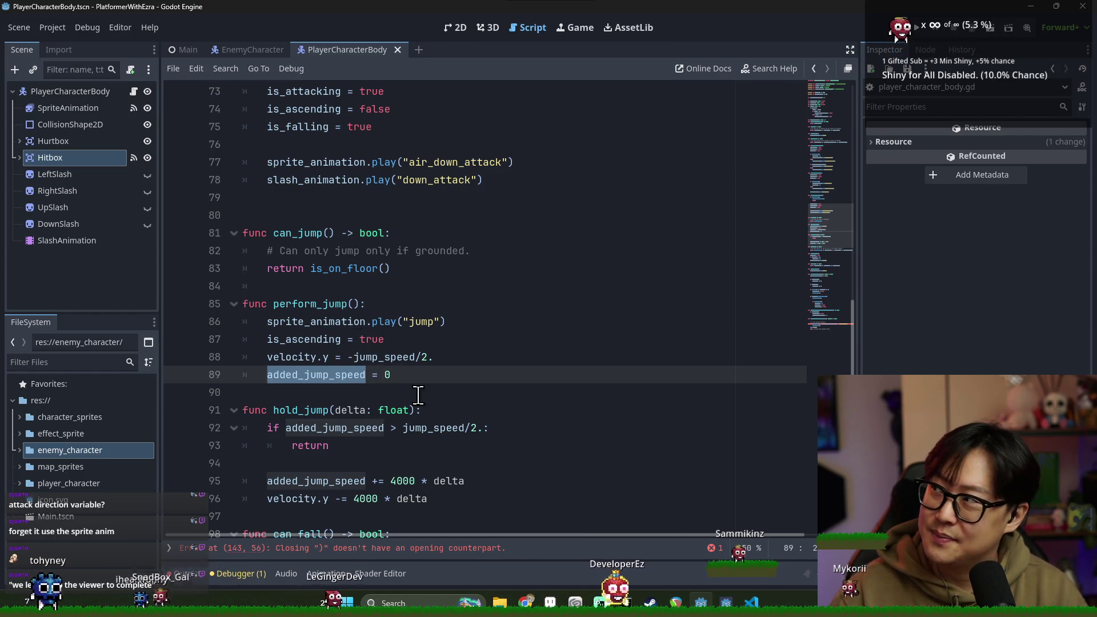
pyautogui.scroll(-15, 418, 394)
pyautogui.click(350, 469)
pyautogui.doubleClick(318, 446)
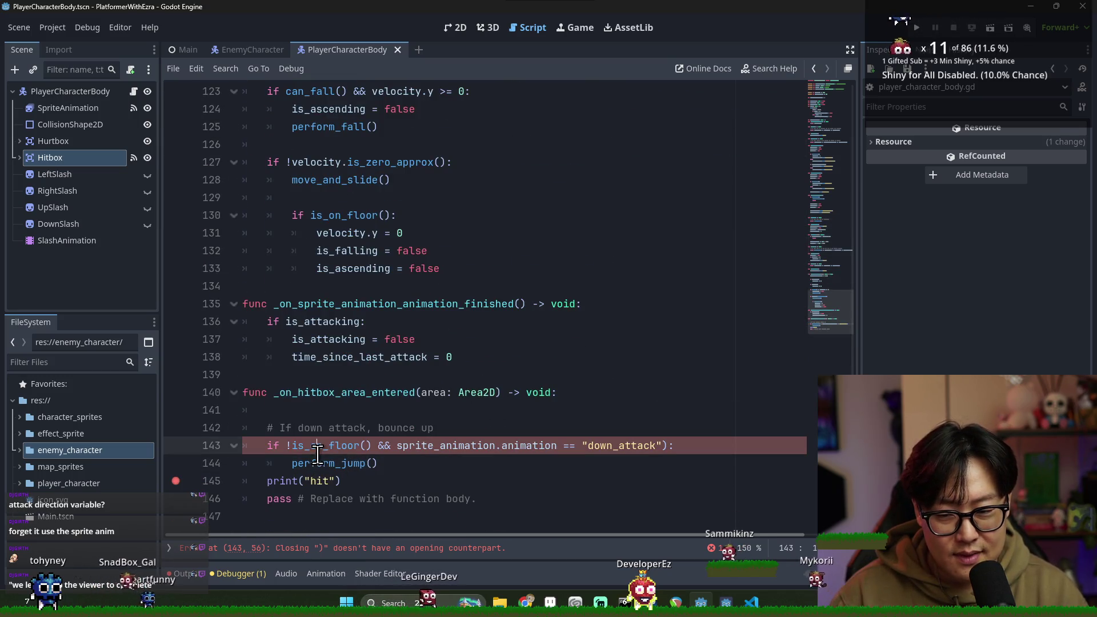
pyautogui.click(671, 446)
pyautogui.press('BackSpace')
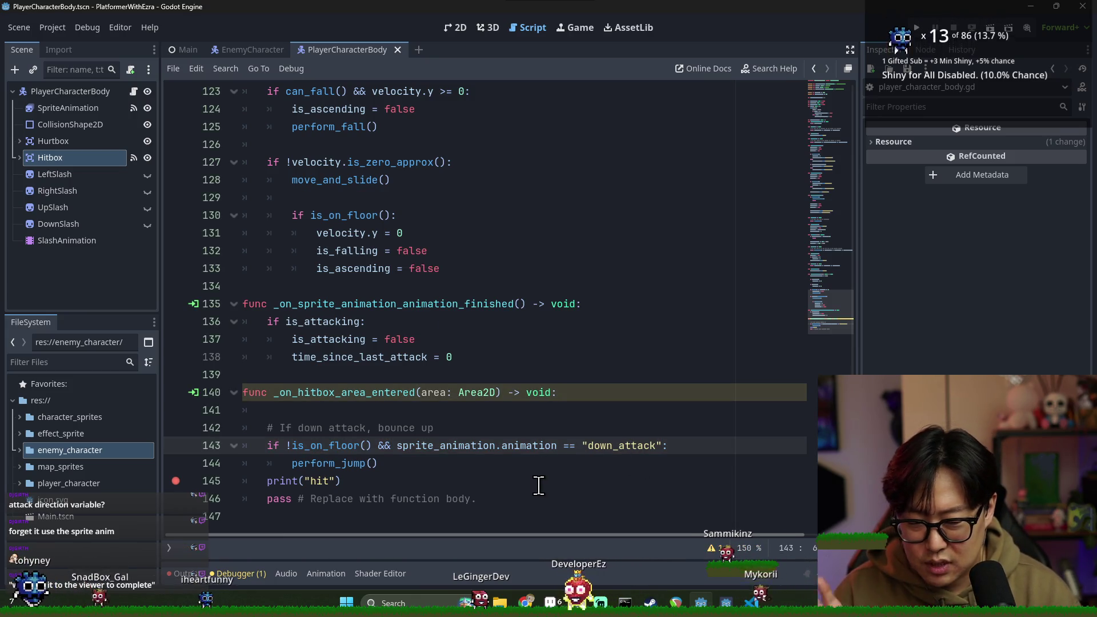
# Step: Review perform_jump's definition and add a blank line after the perform_jump() call
pyautogui.click(342, 463)
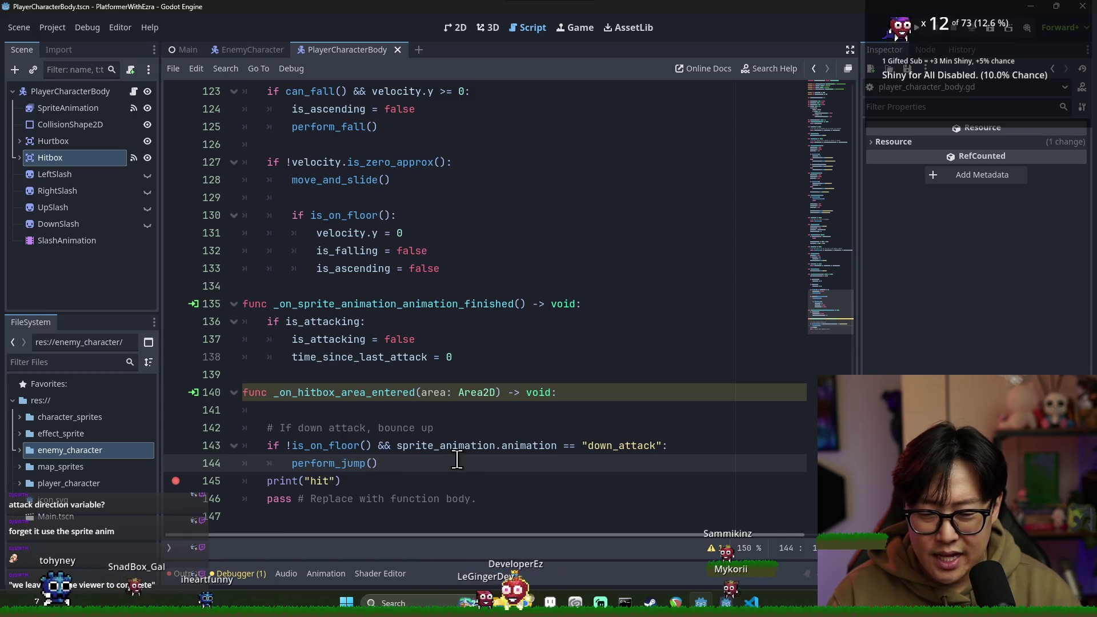
pyautogui.keyDown('ctrl'); pyautogui.click(335, 464); pyautogui.keyUp('ctrl')
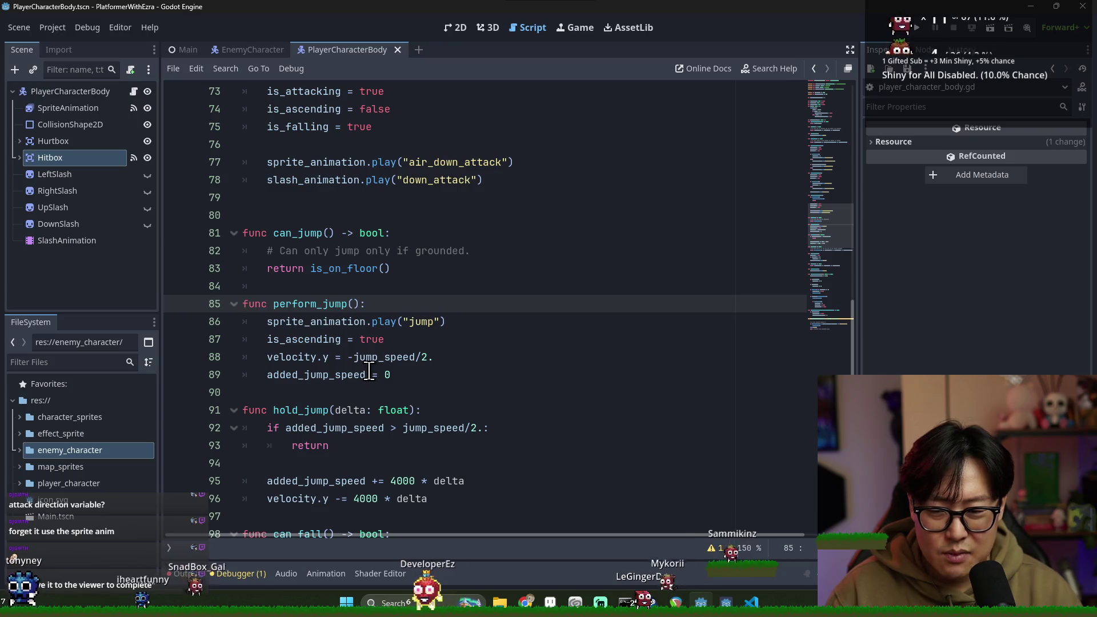
pyautogui.scroll(-15, 324, 347)
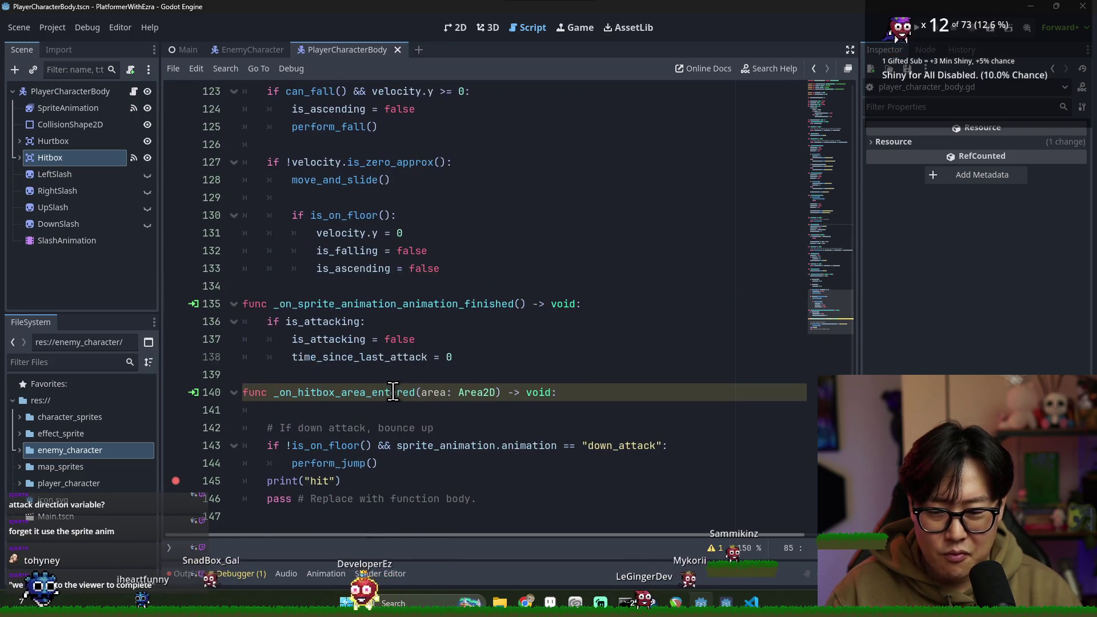
pyautogui.doubleClick(323, 340)
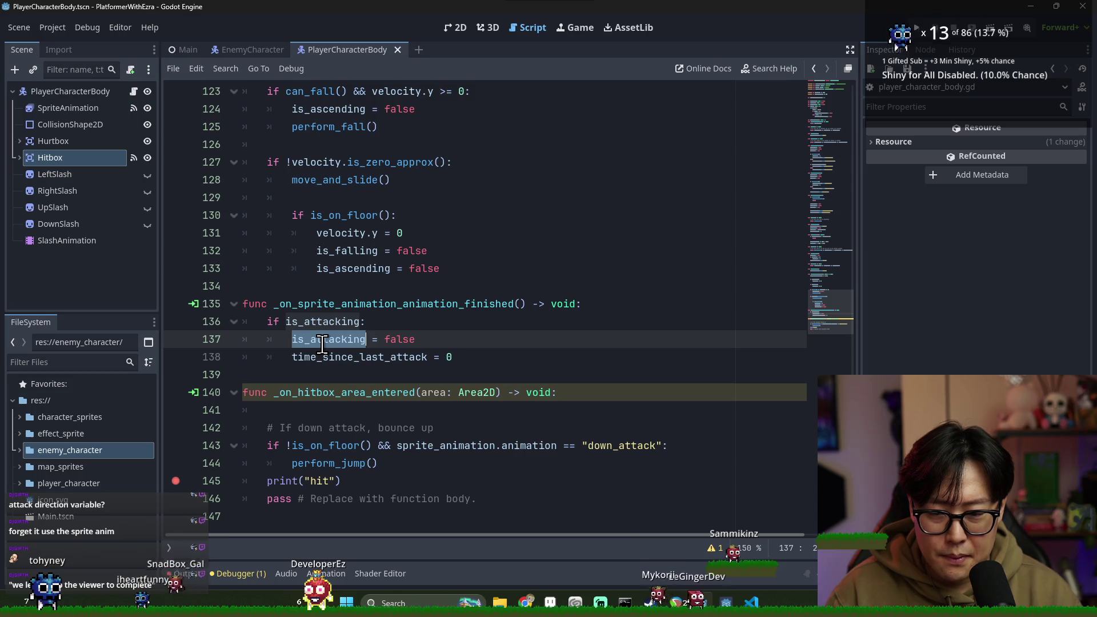
pyautogui.click(367, 464)
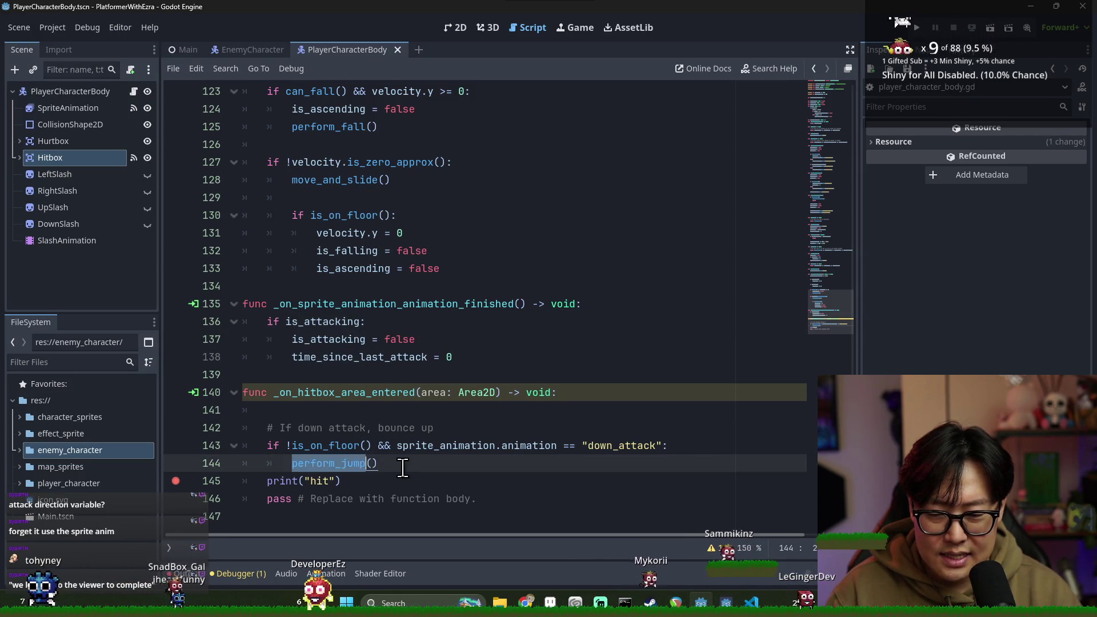
pyautogui.press('End')
pyautogui.press('Return')
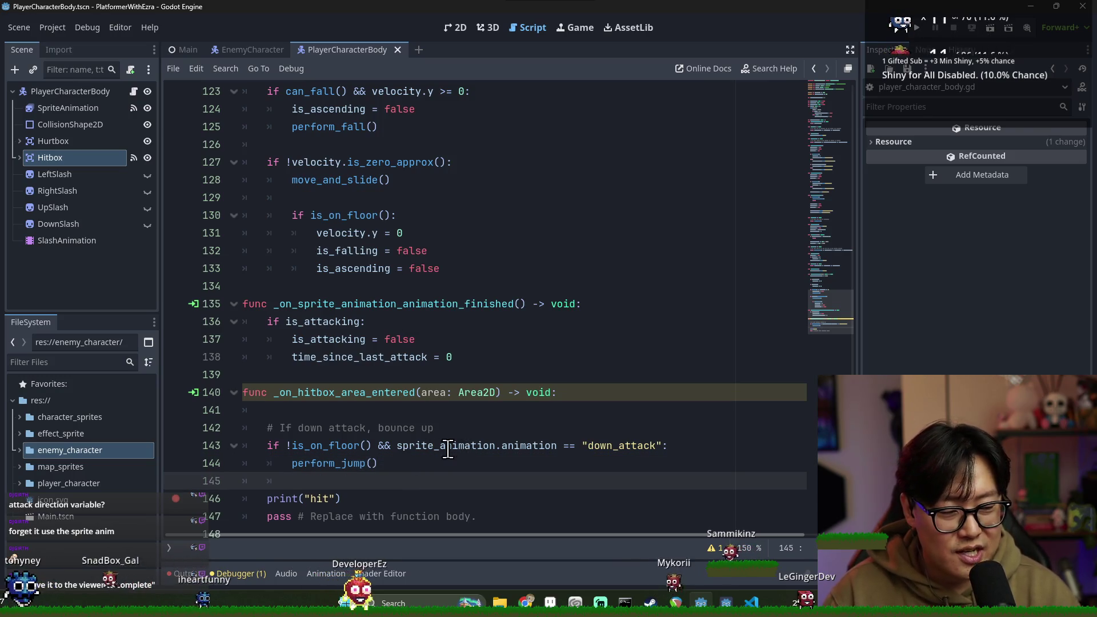
# Step: Remove the blank line above the comment and delete the print("hit") debug line
pyautogui.click(427, 414)
pyautogui.press('BackSpace')
pyautogui.press('BackSpace')
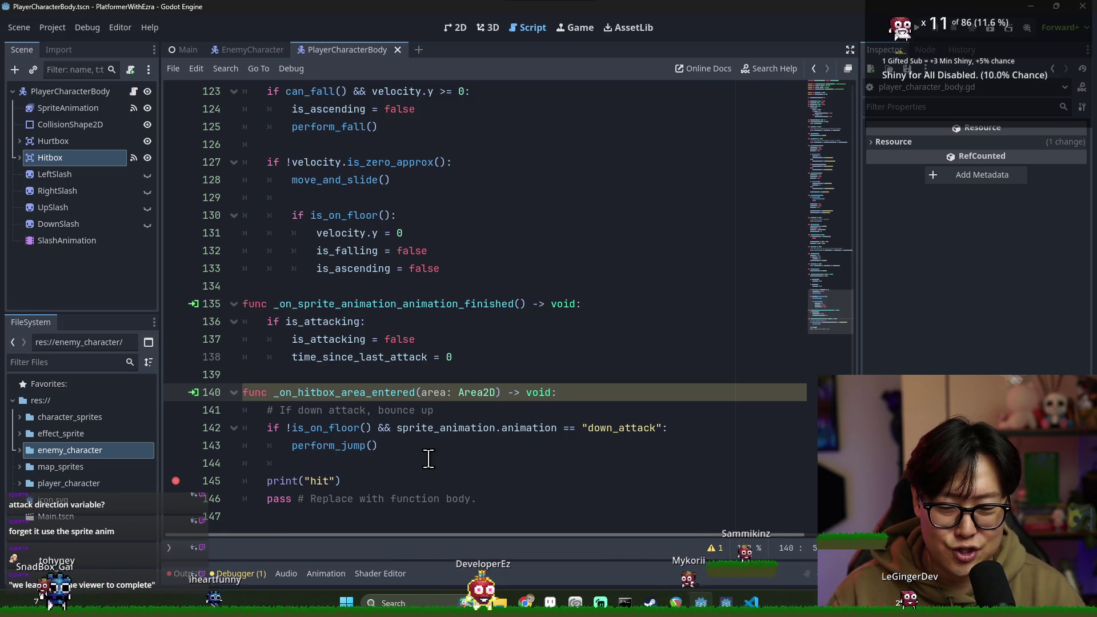
pyautogui.moveTo(380, 481); pyautogui.dragTo(358, 470)
pyautogui.press('BackSpace')
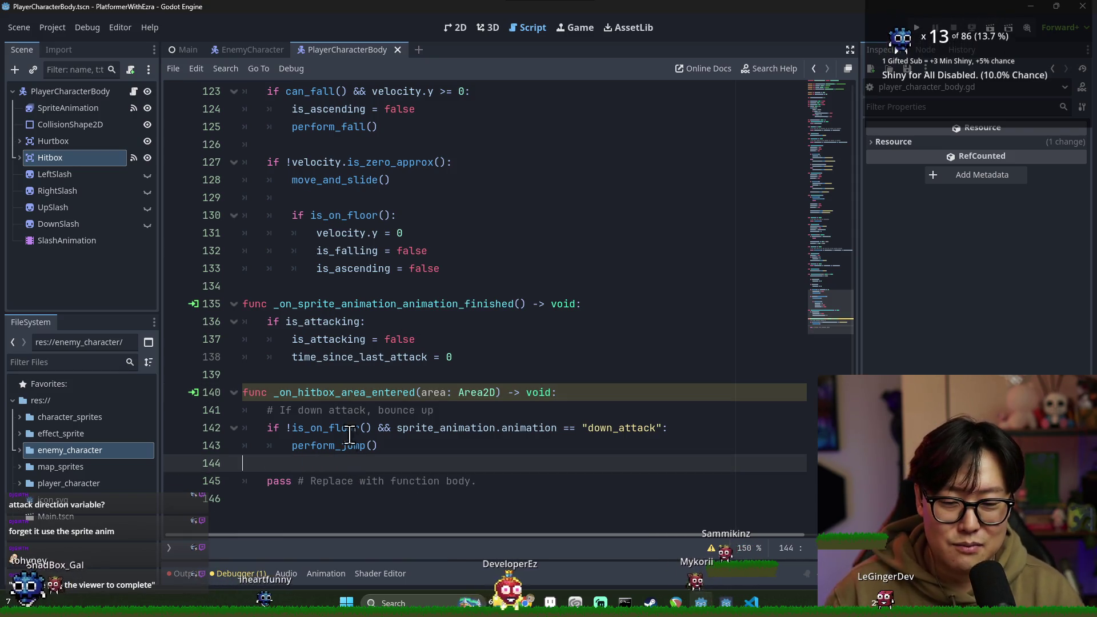
pyautogui.click(348, 447)
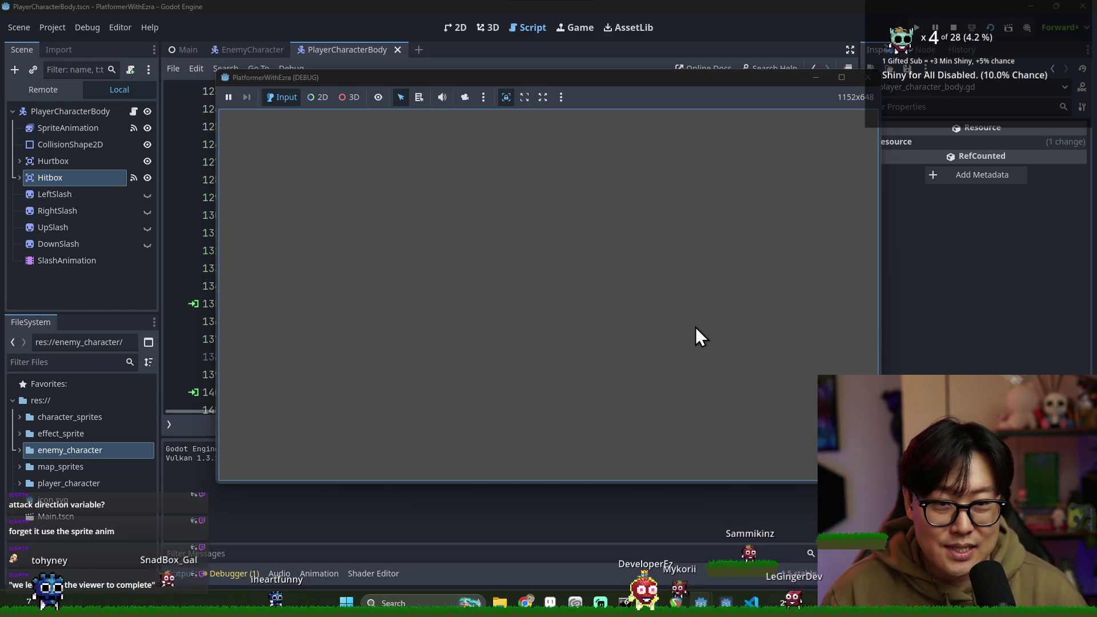
# Step: Restart the playtest from the Main scene, moving right and jumping at the pit edge
pyautogui.press('F8')
pyautogui.click(202, 45)
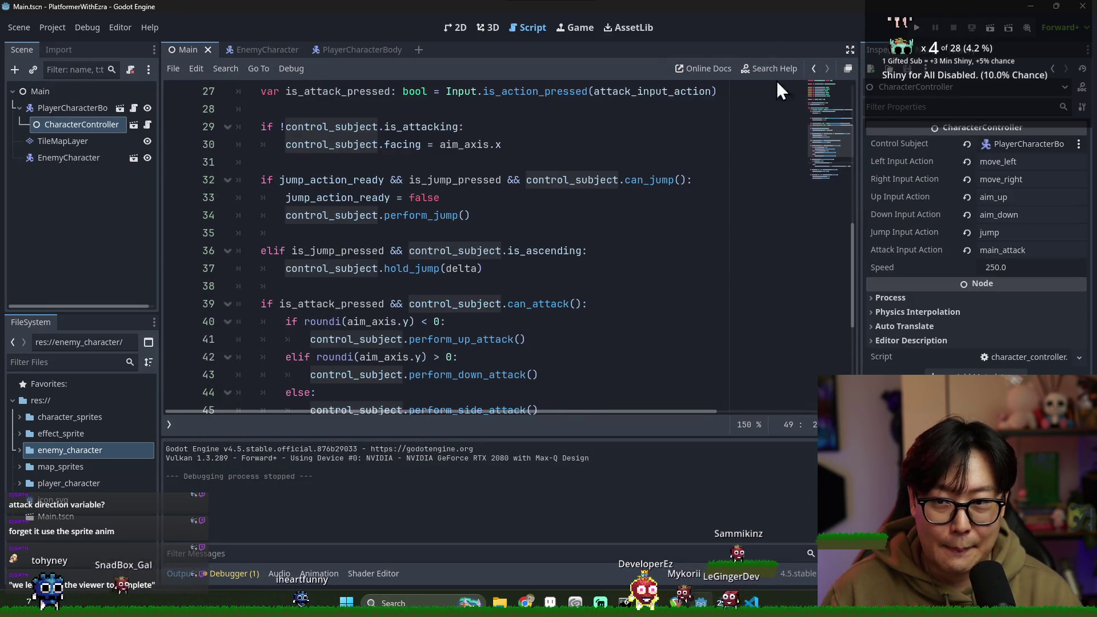
pyautogui.click(996, 30)
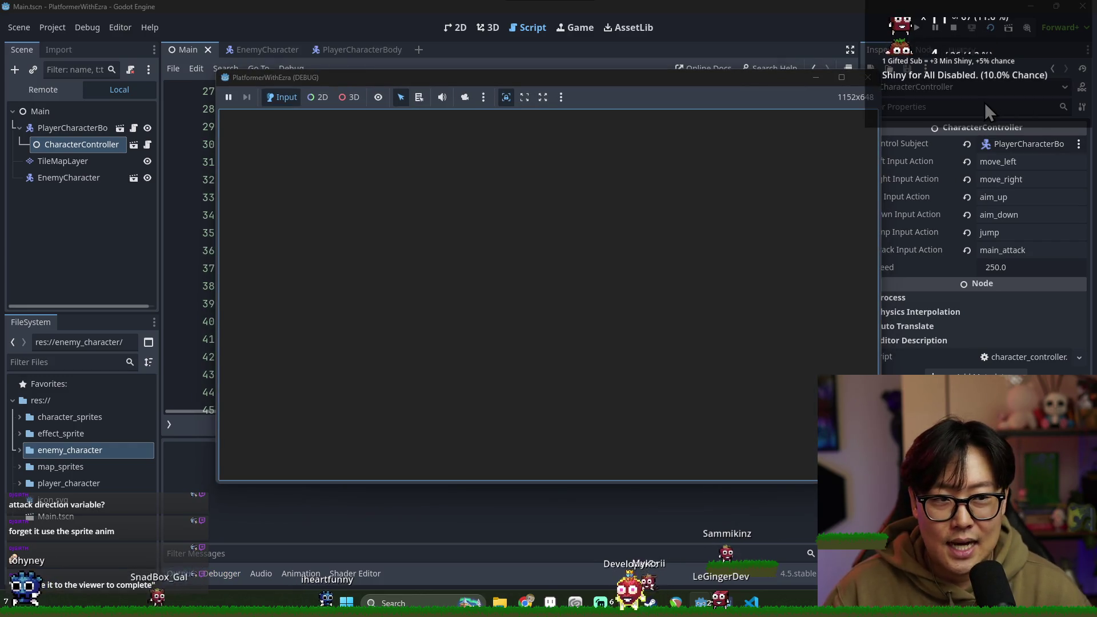
pyautogui.press('Right')
pyautogui.press('space')
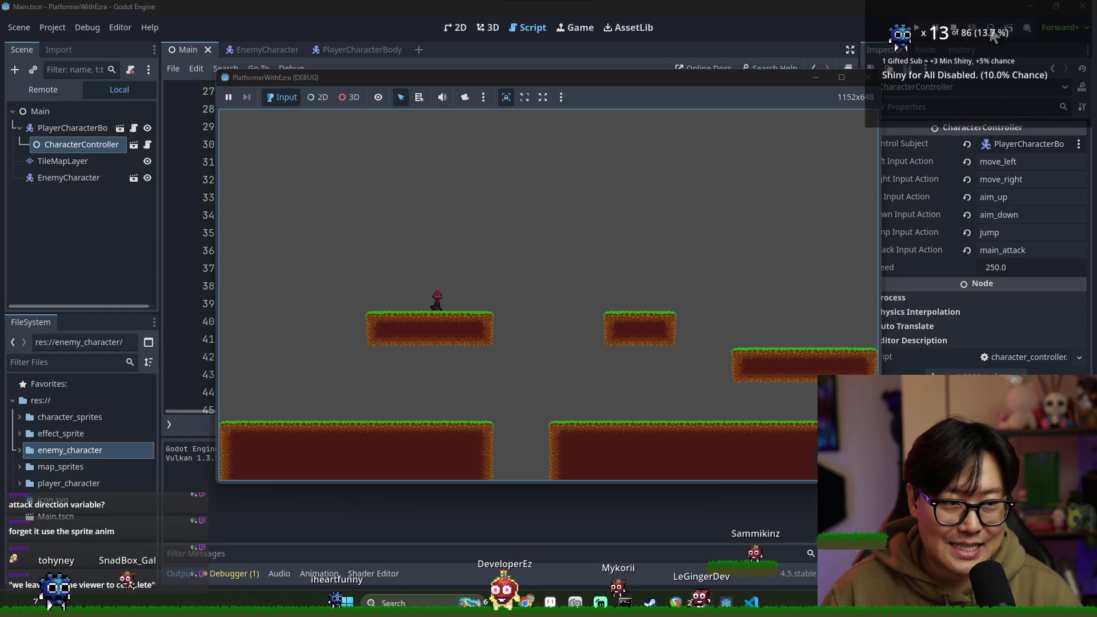
# Step: Rerun the game and run right, jumping between the small platforms near the enemy
pyautogui.click(996, 30)
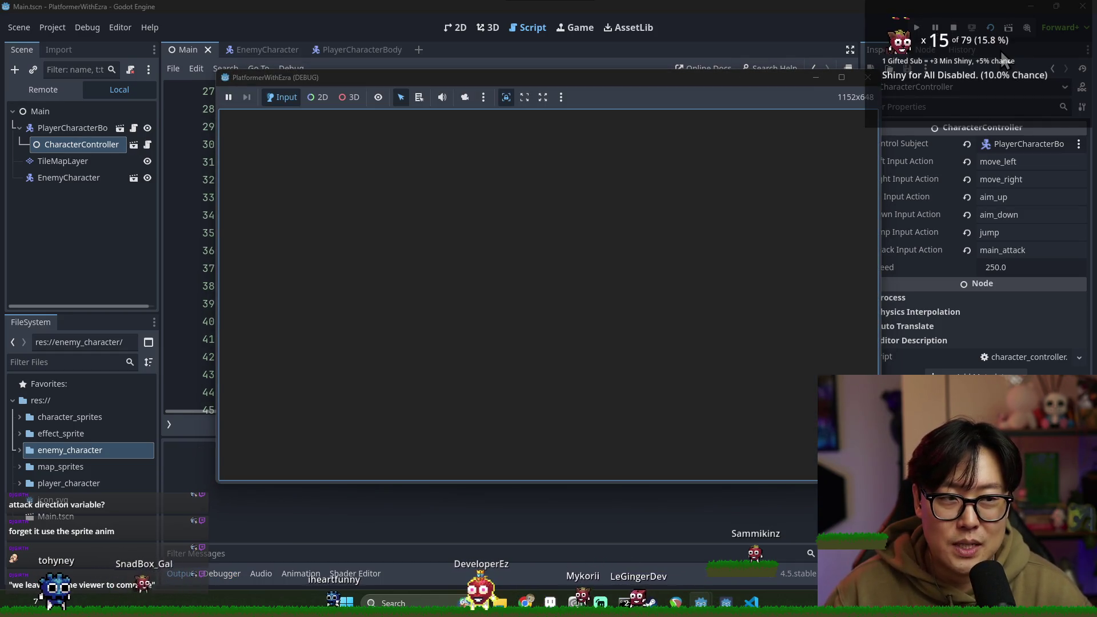
pyautogui.press('Right')
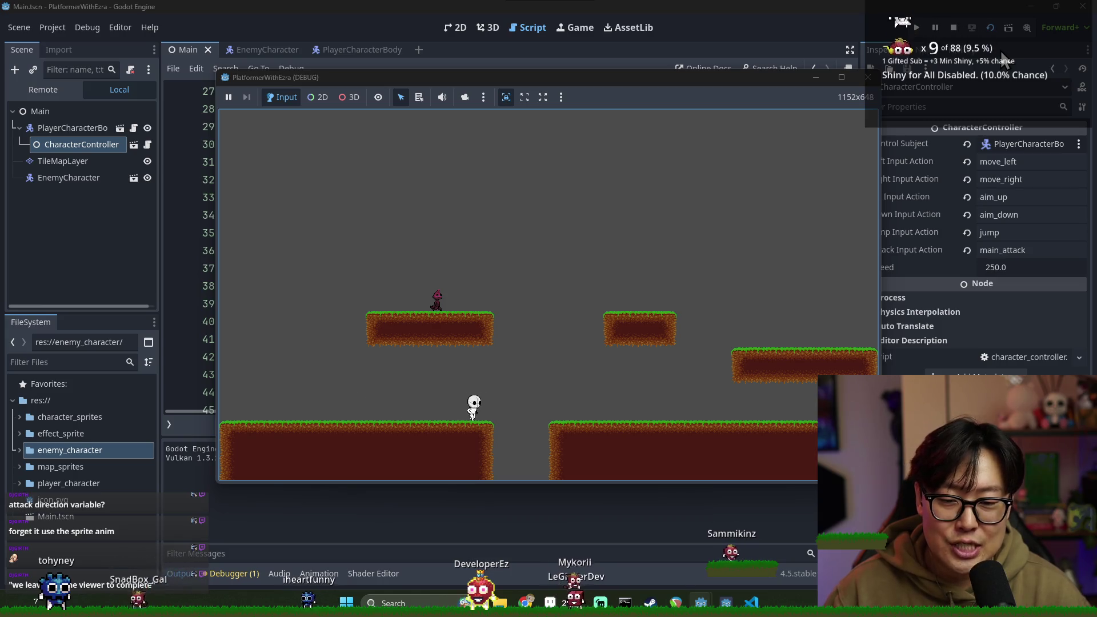
pyautogui.press('Right')
pyautogui.press('space')
pyautogui.press('Left')
pyautogui.press('space')
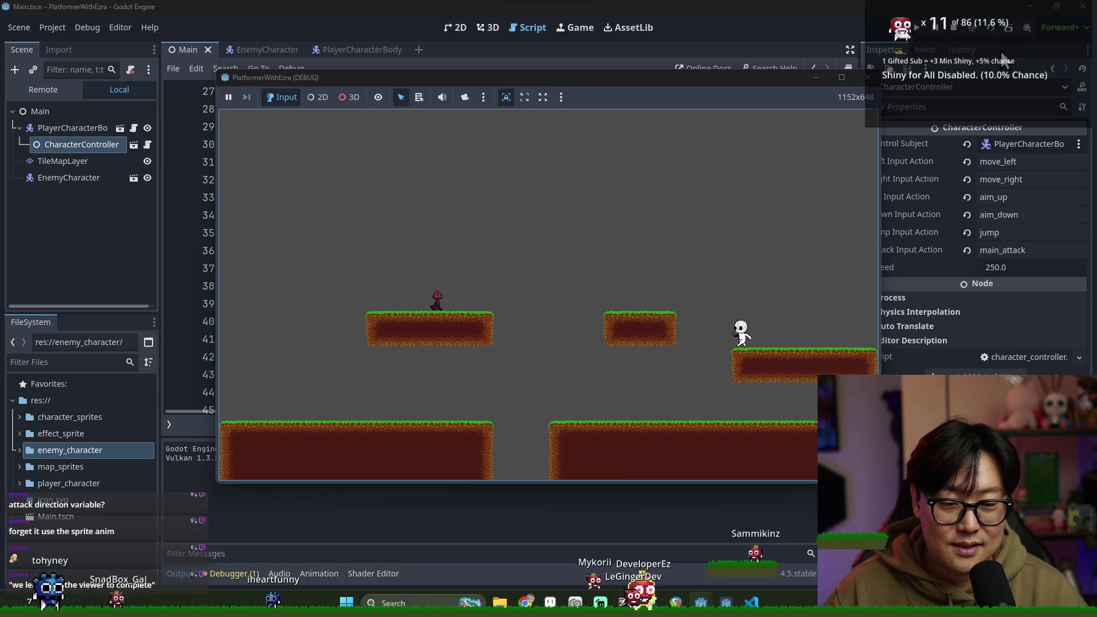
pyautogui.press('space')
pyautogui.press('space')
pyautogui.press('Left')
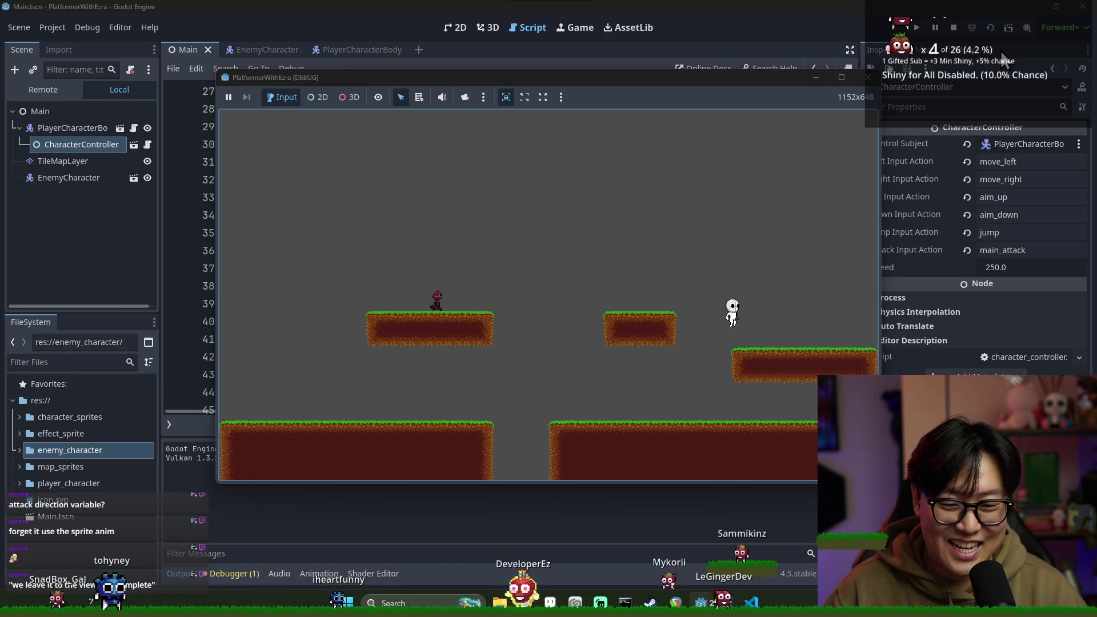
pyautogui.press('Left')
pyautogui.press('space')
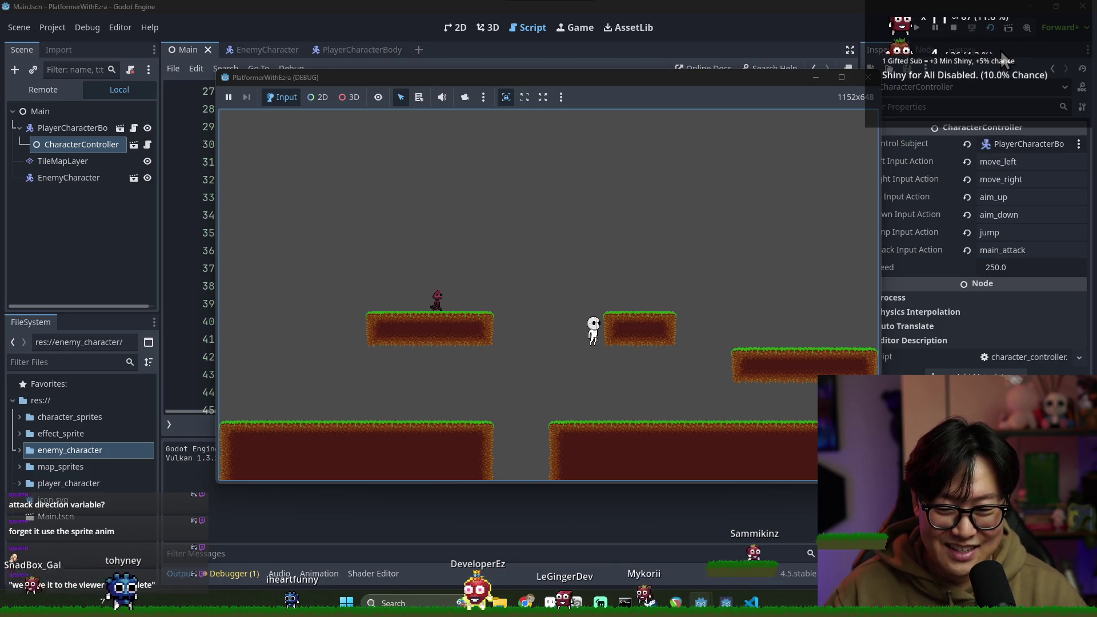
pyautogui.press('Right')
pyautogui.press('space')
pyautogui.press('Left')
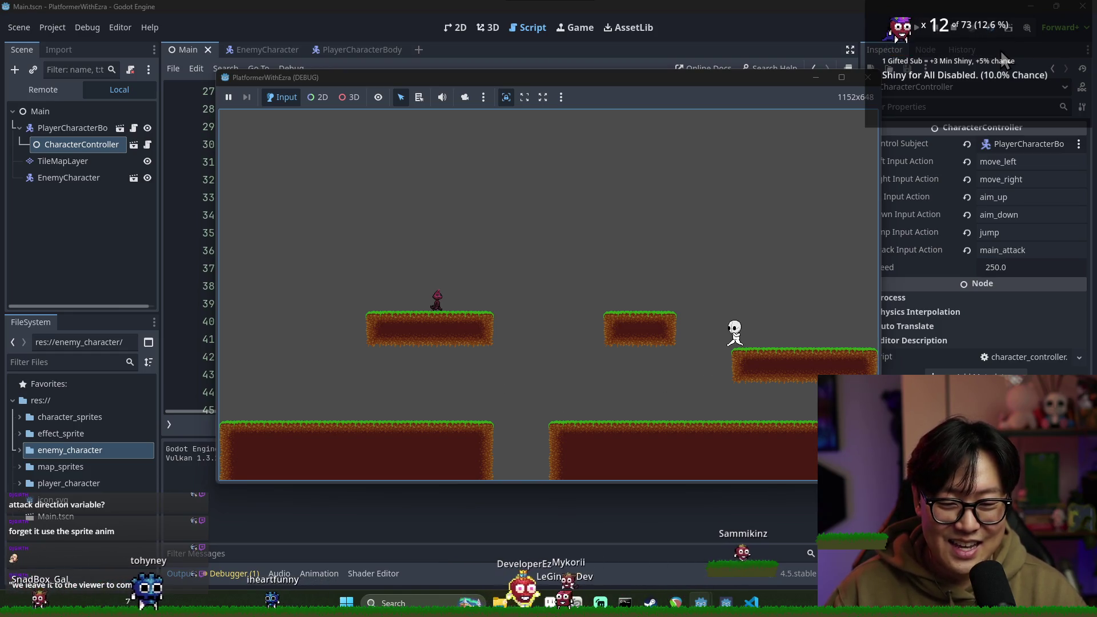
pyautogui.press('Right')
pyautogui.press('space')
pyautogui.press('Left')
pyautogui.press('Right')
pyautogui.press('space')
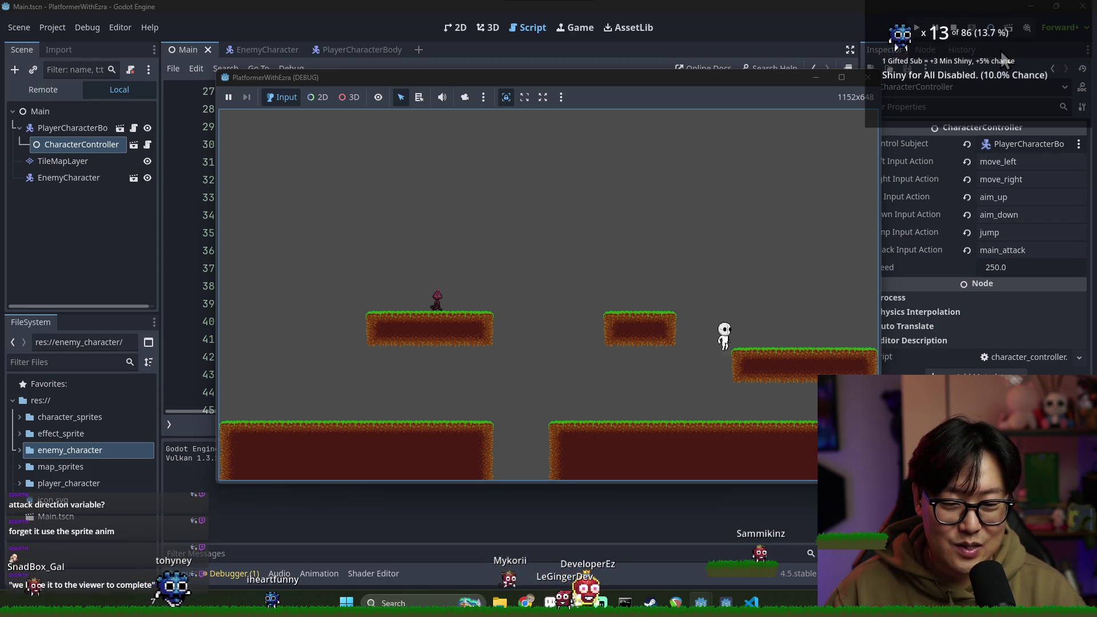
# Step: Keep jumping between the middle and right platforms, then stop the game
pyautogui.press('space')
pyautogui.press('Left')
pyautogui.press('Right')
pyautogui.press('Left')
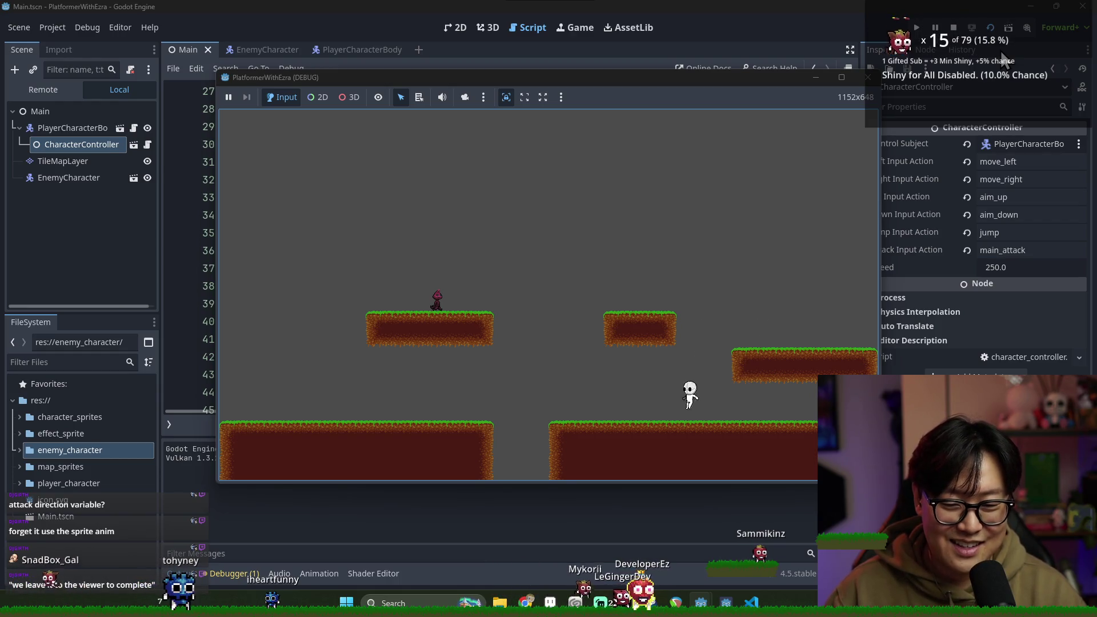
pyautogui.press('Right')
pyautogui.press('space')
pyautogui.press('Left')
pyautogui.press('Right')
pyautogui.press('Right')
pyautogui.press('space')
pyautogui.press('Left')
pyautogui.press('space')
pyautogui.press('Right')
pyautogui.press('Left')
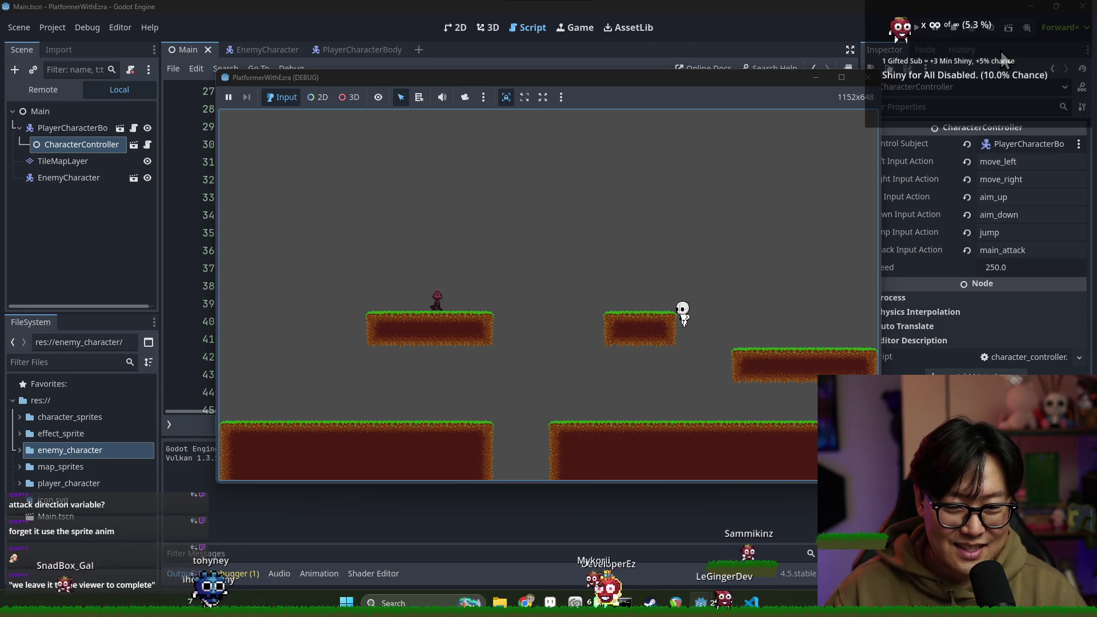
pyautogui.press('Right')
pyautogui.press('space')
pyautogui.press('Left')
pyautogui.press('space')
pyautogui.press('Right')
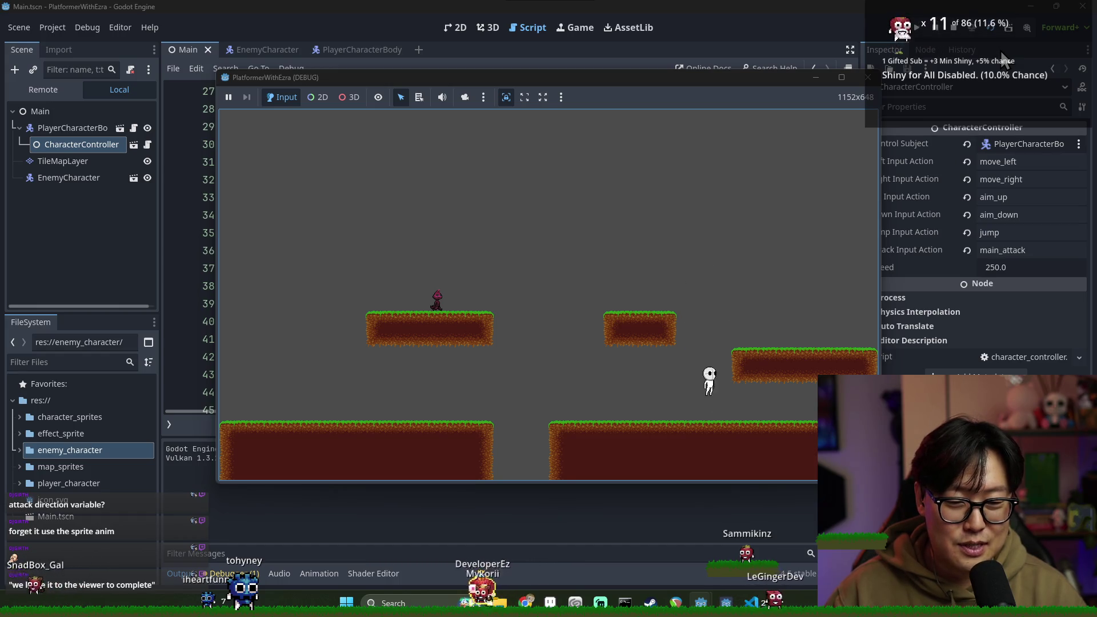
pyautogui.press('Left')
pyautogui.press('space')
pyautogui.press('Right')
pyautogui.press('Left')
pyautogui.press('space')
pyautogui.press('Left')
pyautogui.press('space')
pyautogui.press('Right')
pyautogui.press('Left')
pyautogui.press('space')
pyautogui.press('Right')
pyautogui.press('Left')
pyautogui.press('Right')
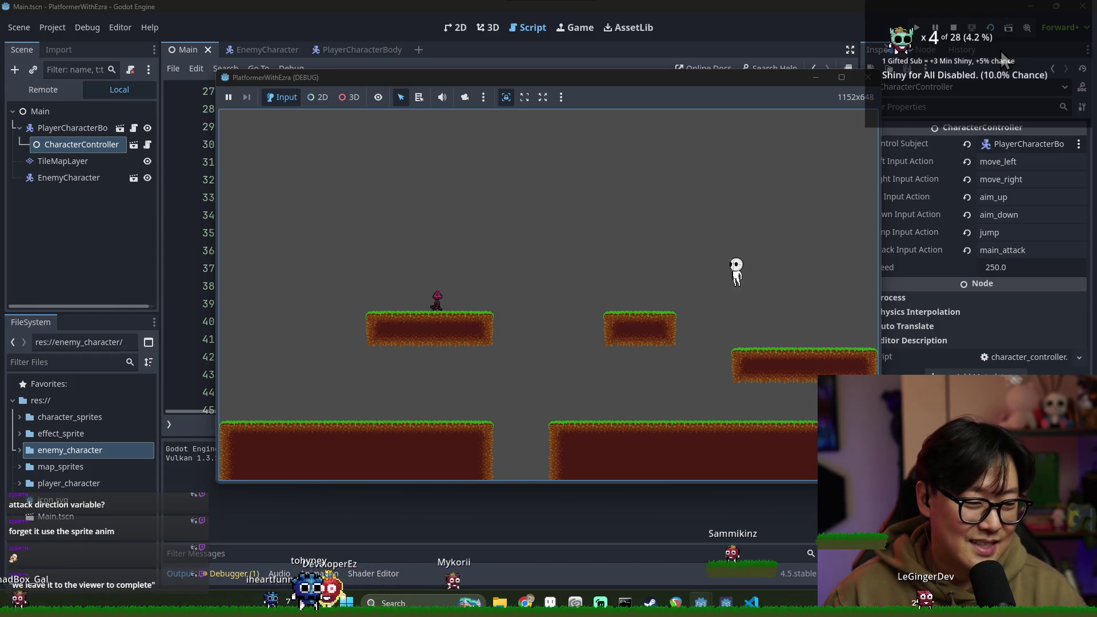
pyautogui.press('a')
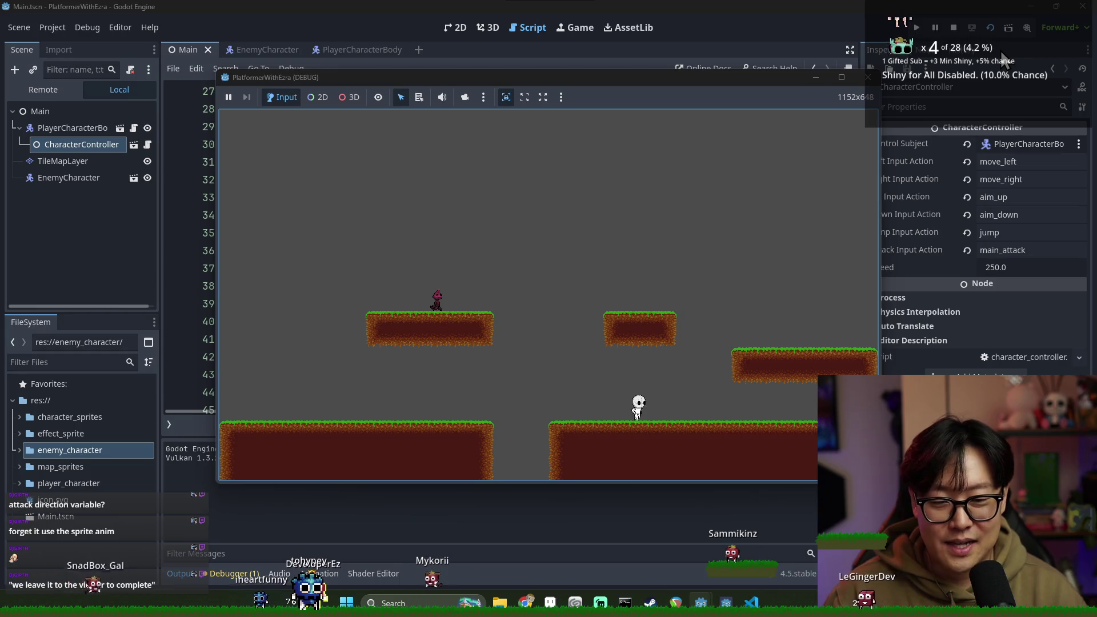
pyautogui.press('space')
pyautogui.press('a')
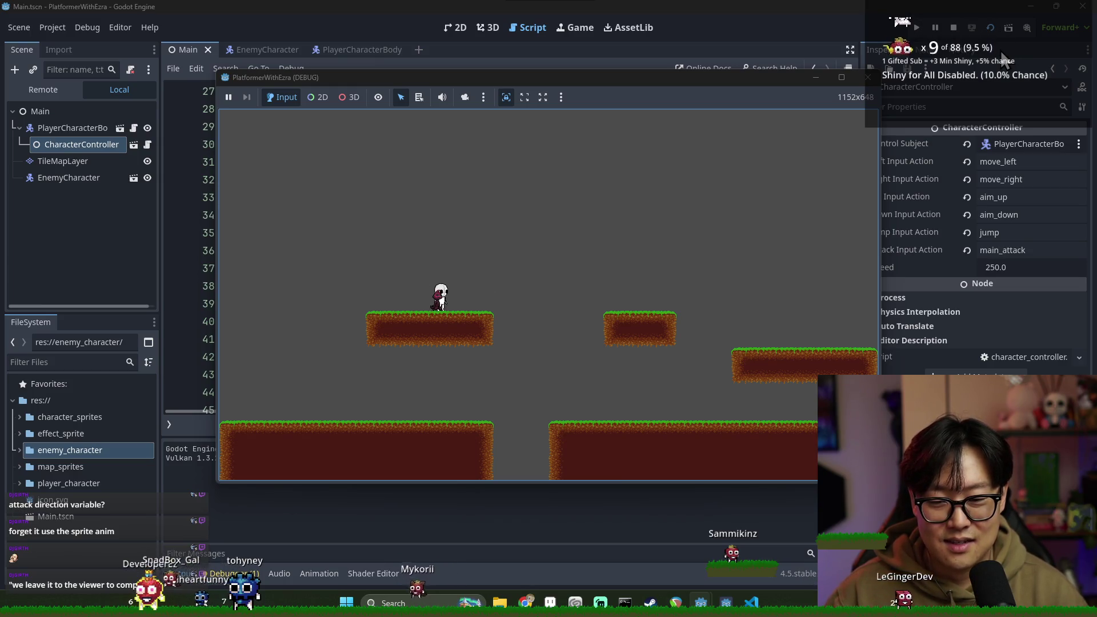
pyautogui.click(953, 27)
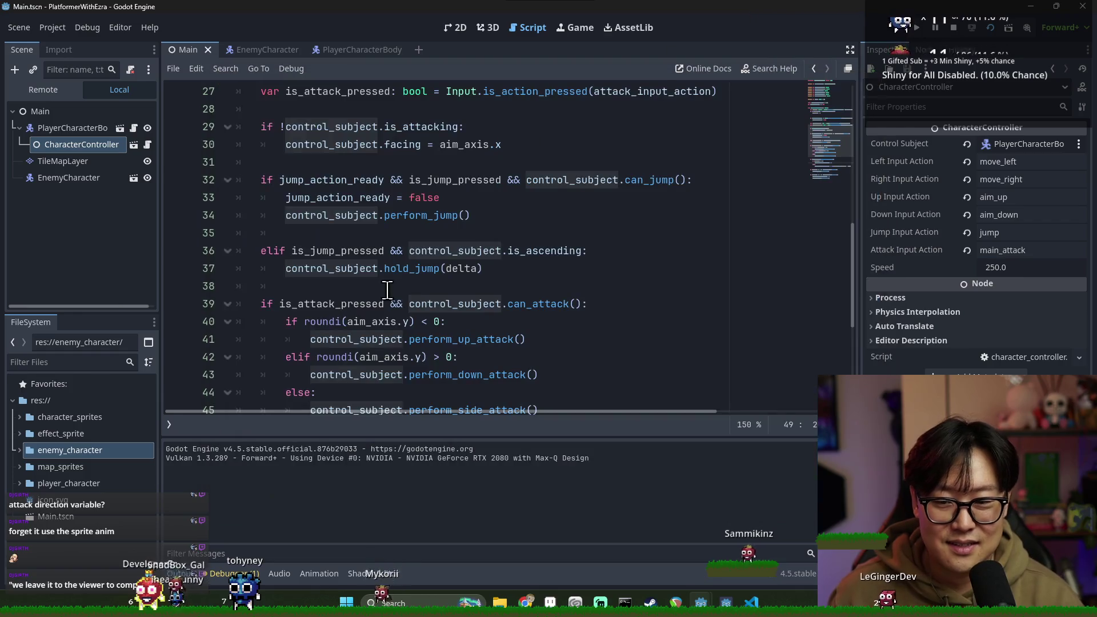
# Step: Open the PlayerCharacterBody script and run the game with F5 to test jumping and down-attacks
pyautogui.scroll(-5, 302, 382)
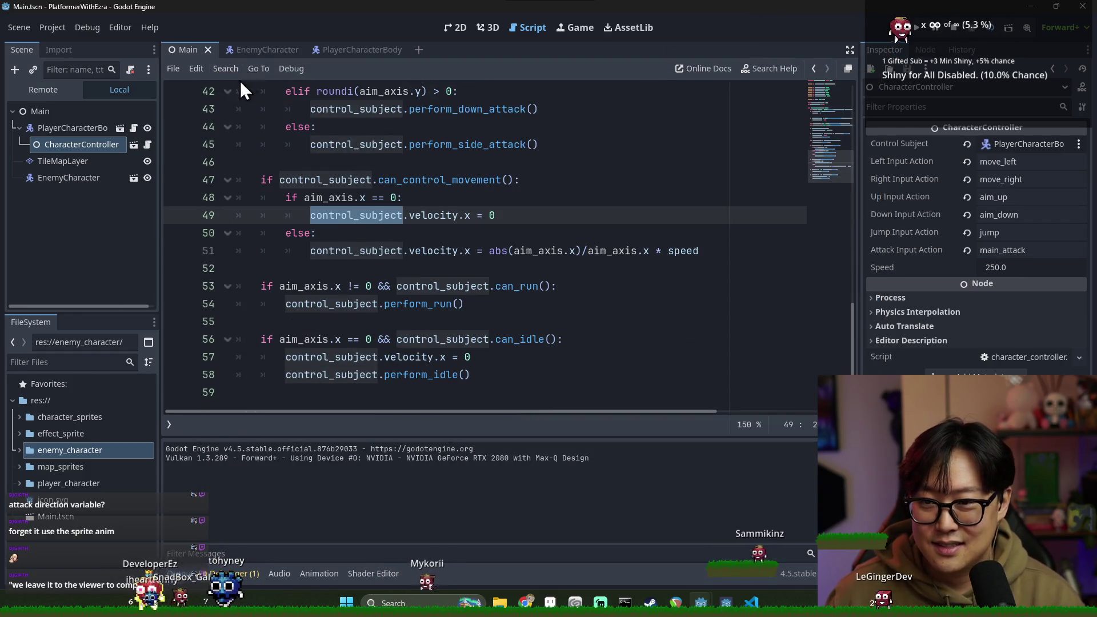
pyautogui.click(339, 50)
pyautogui.scroll(-2, 319, 311)
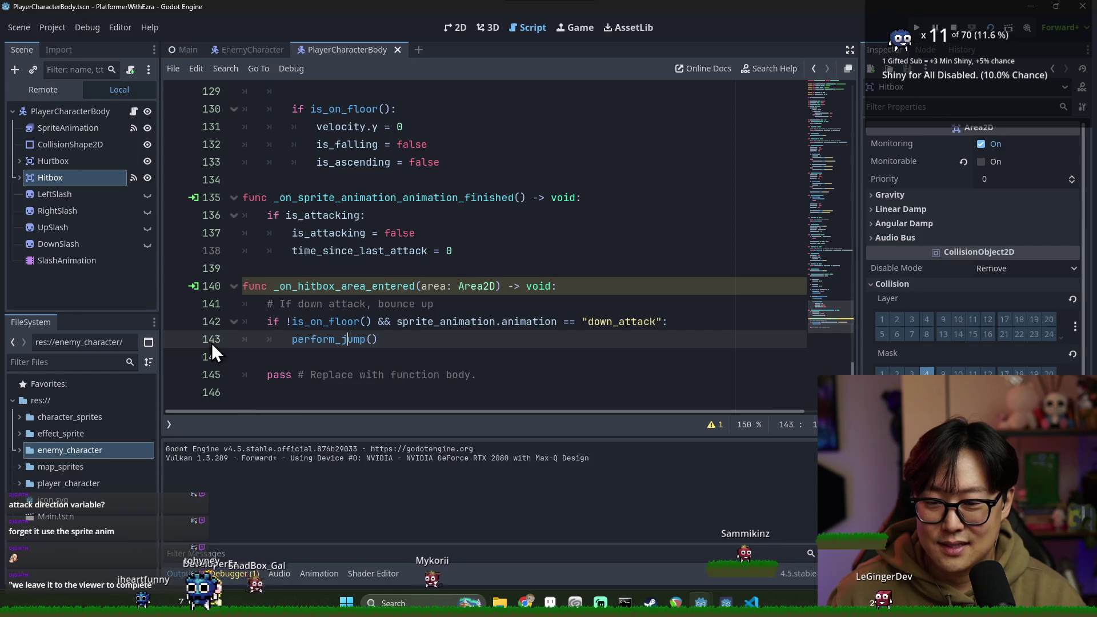
pyautogui.press('F5')
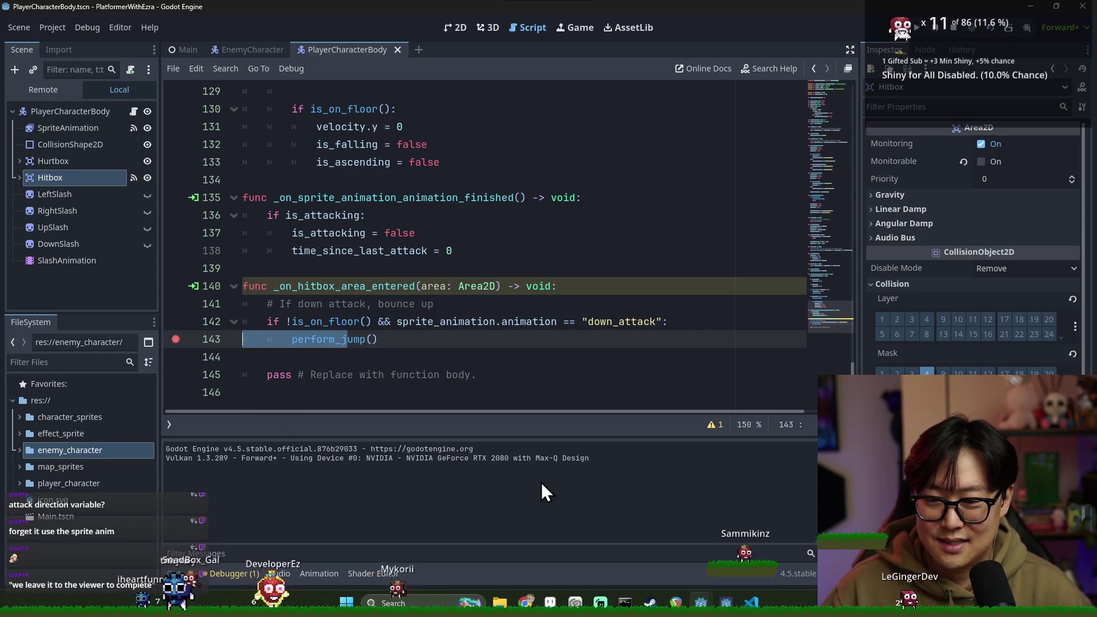
pyautogui.press('space')
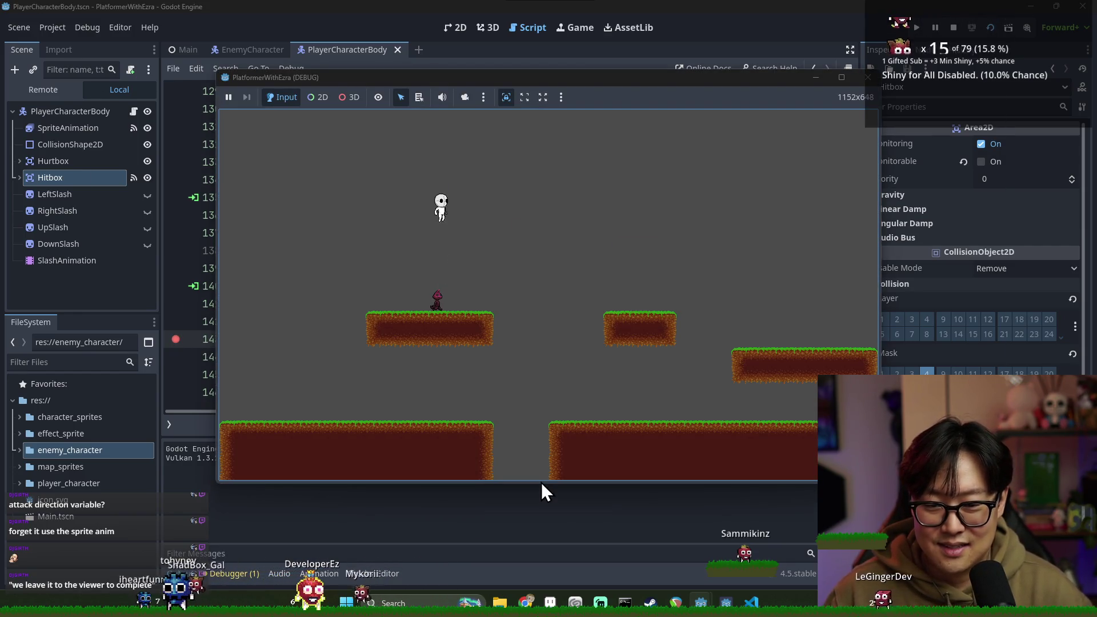
pyautogui.press('space')
pyautogui.press('space')
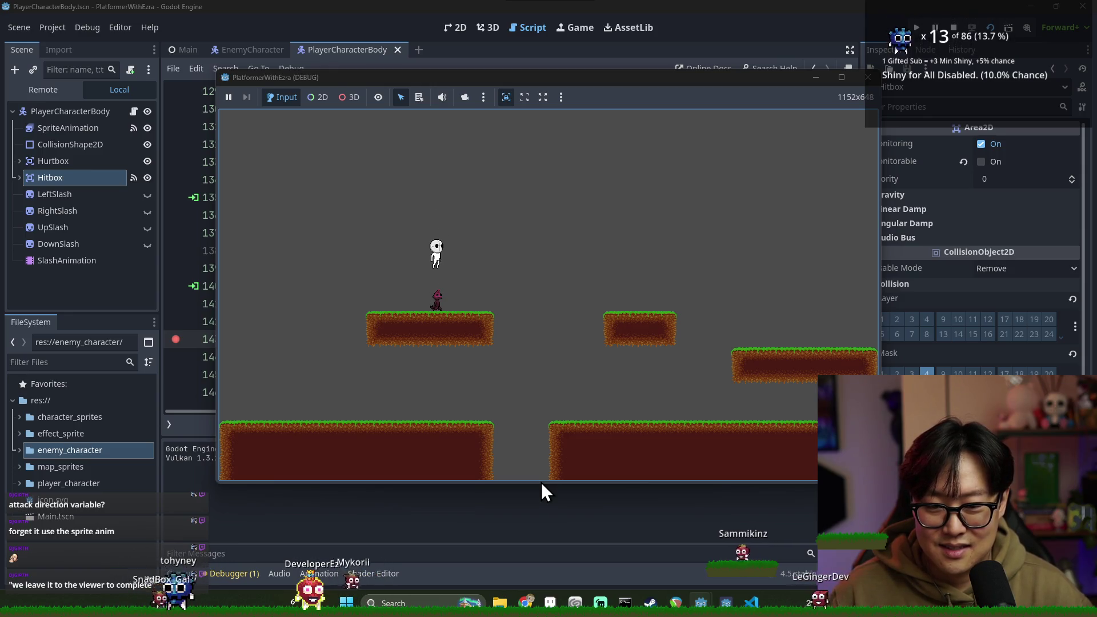
pyautogui.press('space')
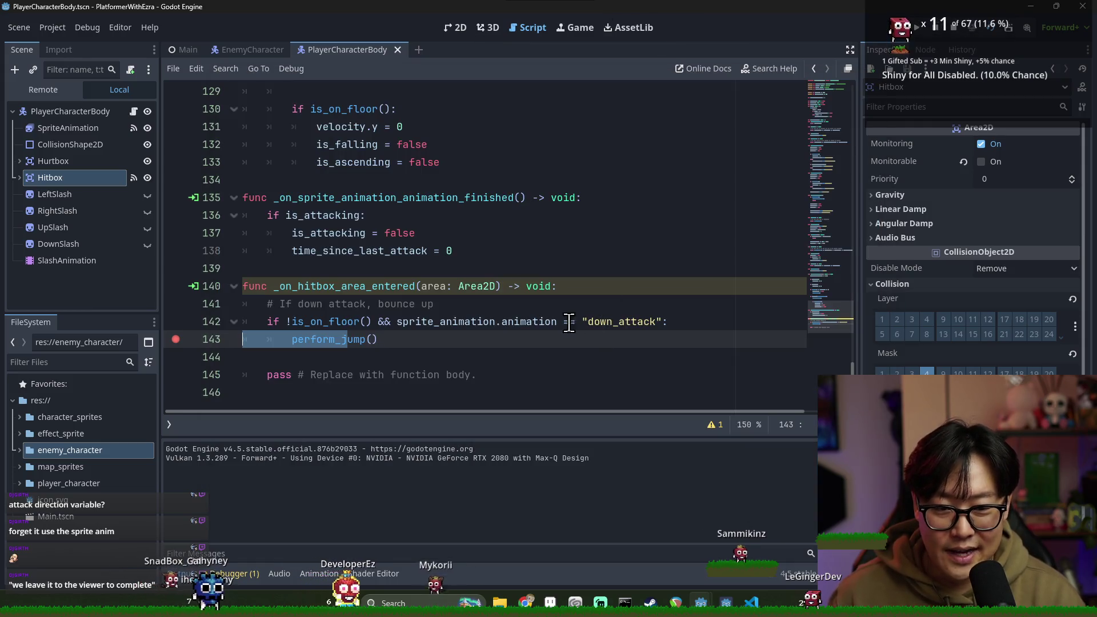
# Step: Set a breakpoint on line 142's down_attack check and show the player's SpriteAnimation frames
pyautogui.doubleClick(526, 322)
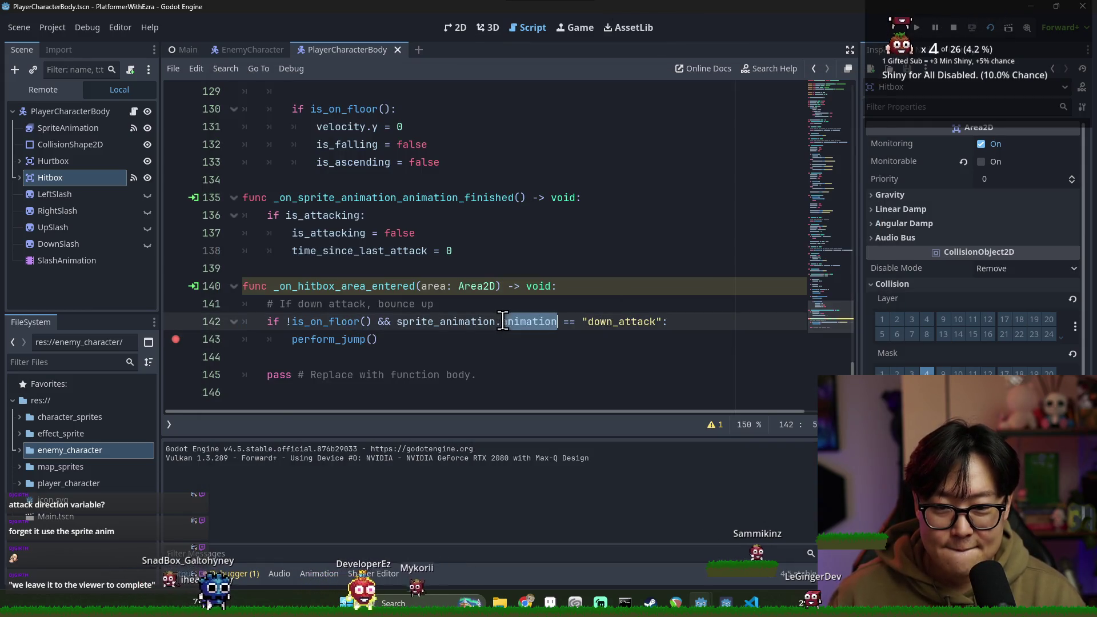
pyautogui.doubleClick(453, 323)
pyautogui.click(175, 321)
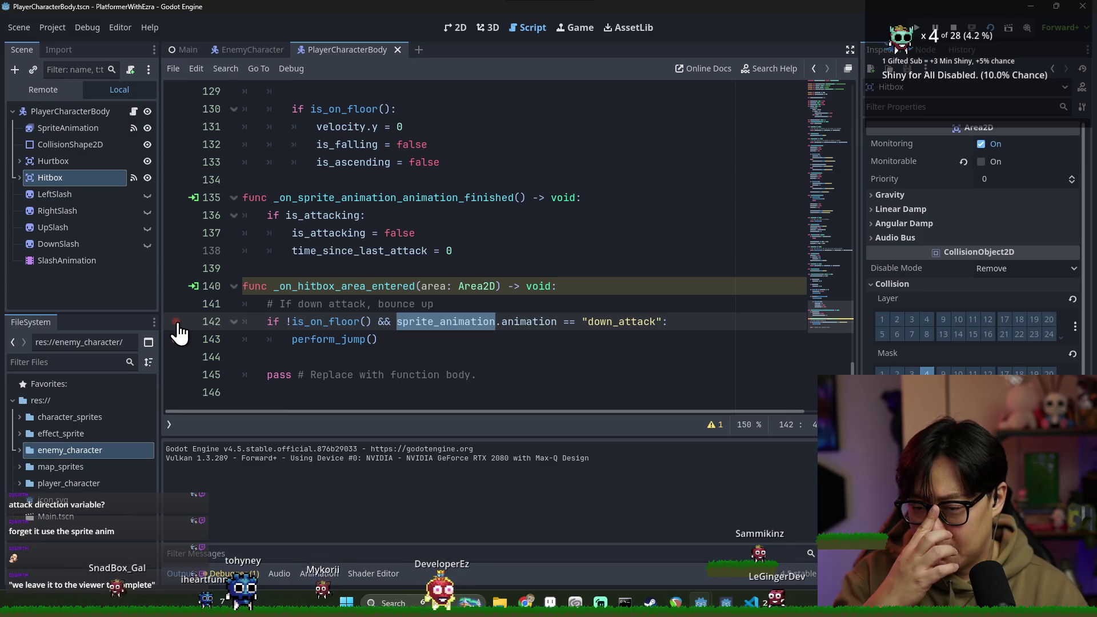
pyautogui.doubleClick(626, 322)
pyautogui.click(70, 128)
pyautogui.scroll(-1, 263, 510)
pyautogui.scroll(2, 206, 527)
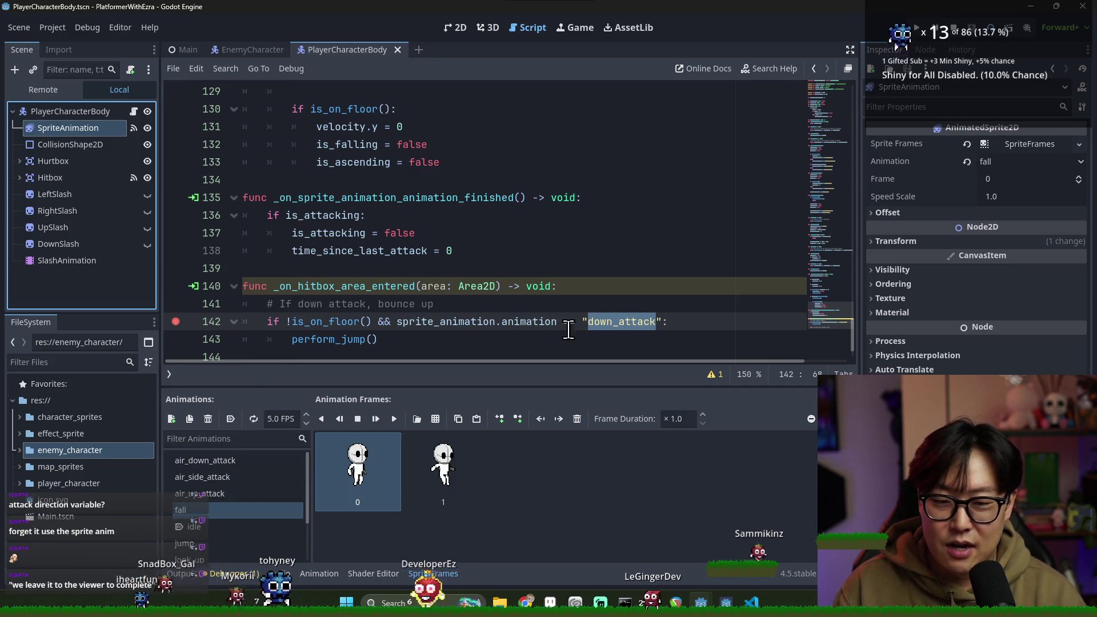
# Step: Change line 142's check to 'air_down_attack', then debug-run, step past the breakpoint and test the bounce
pyautogui.click(588, 325)
pyautogui.write('air_')
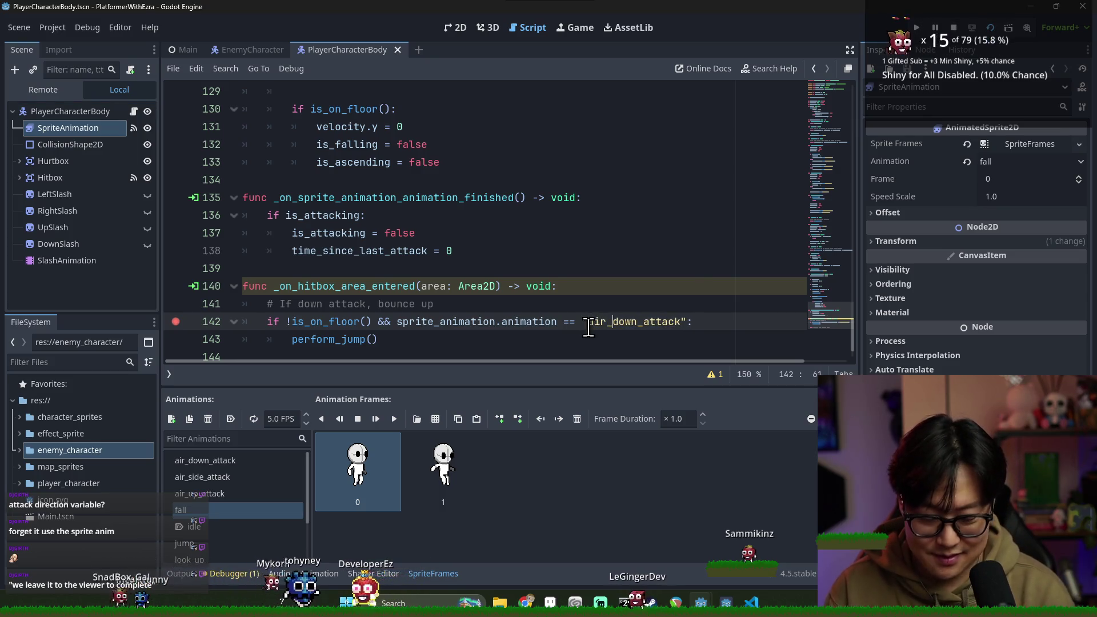
pyautogui.press('F5')
pyautogui.press('space')
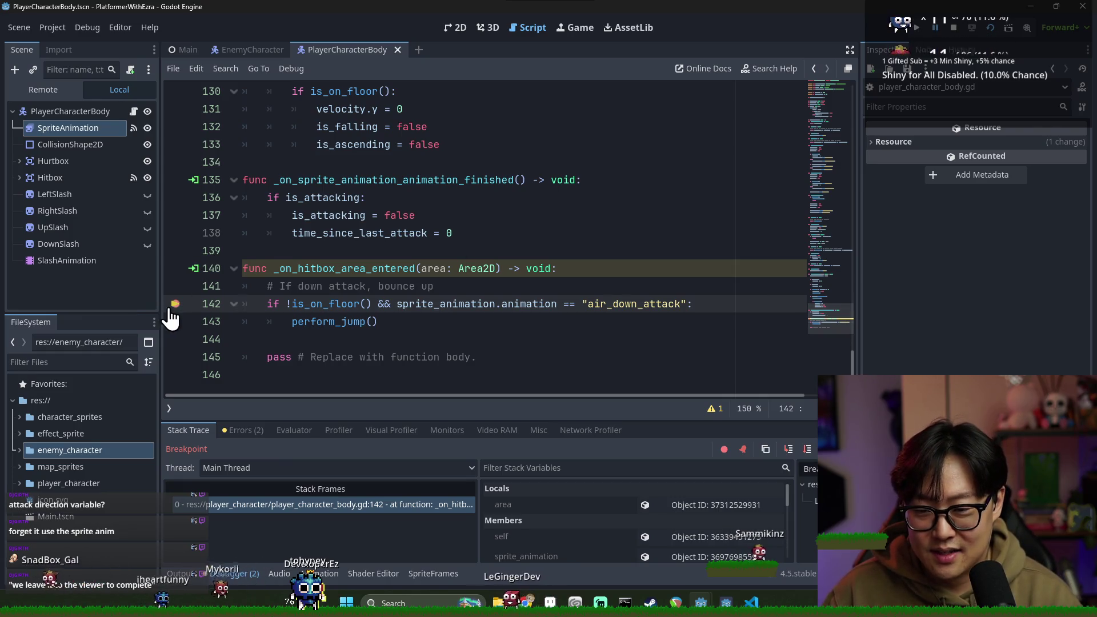
pyautogui.press('F10')
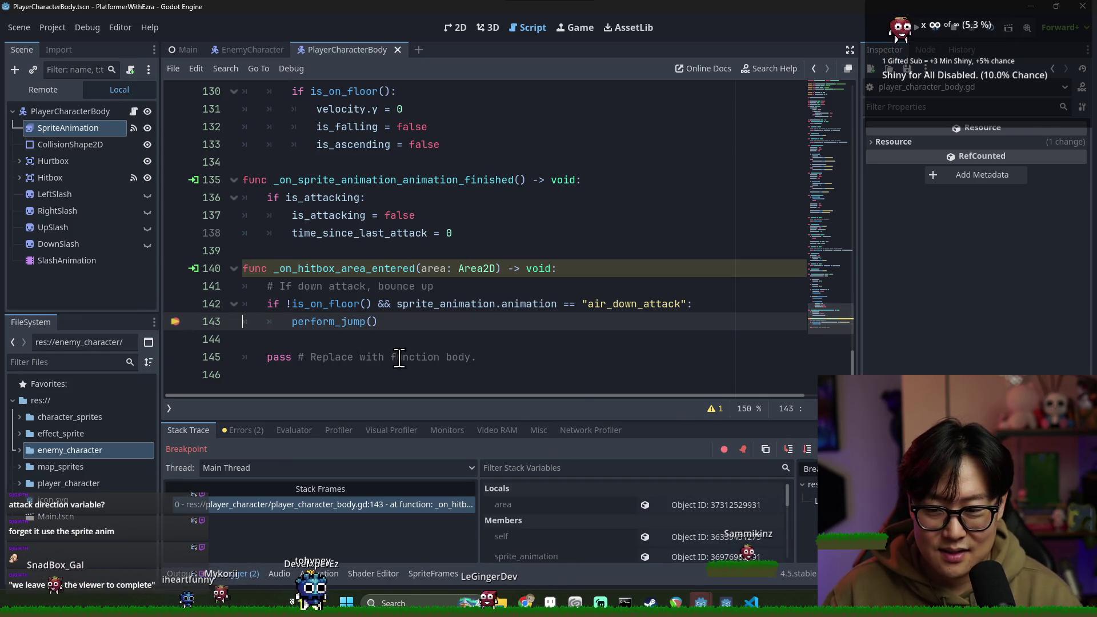
pyautogui.press('F12')
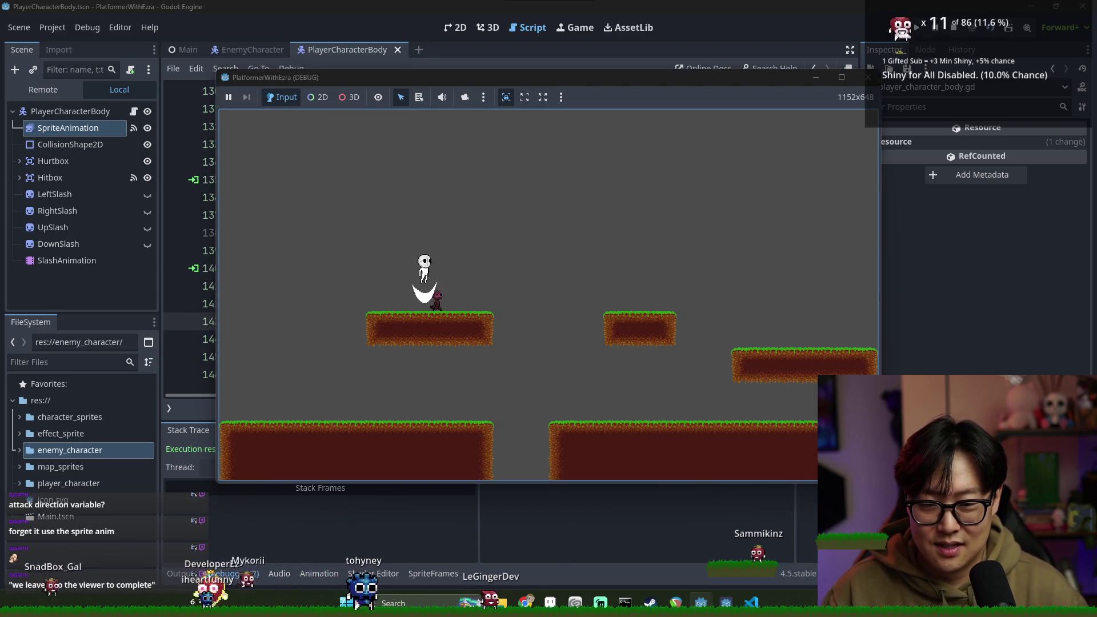
pyautogui.press('space')
pyautogui.press('space')
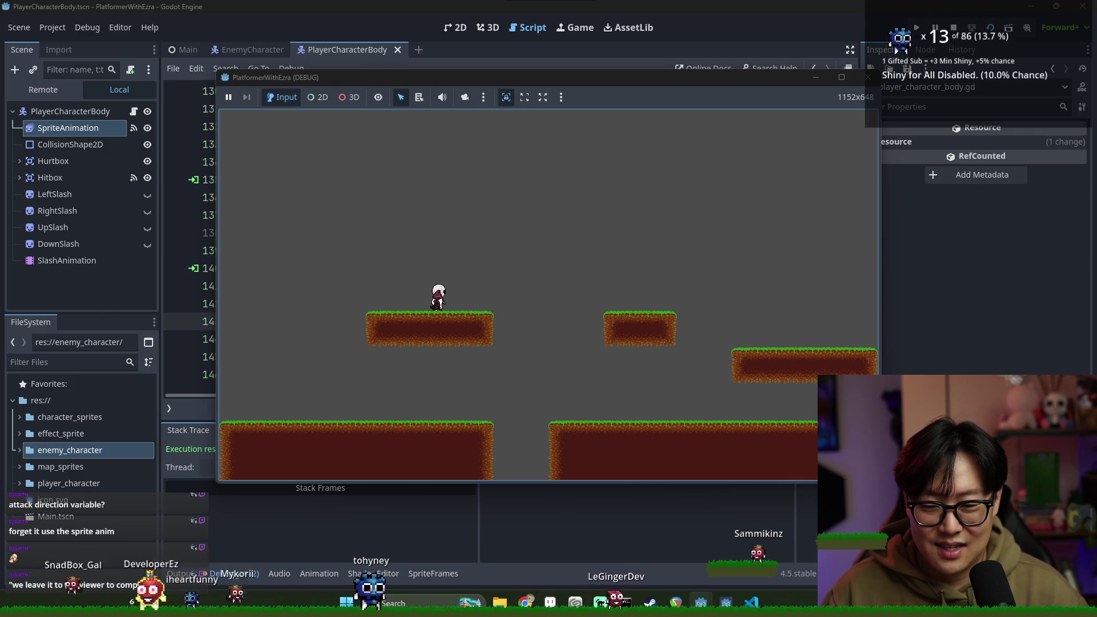
pyautogui.click(945, 32)
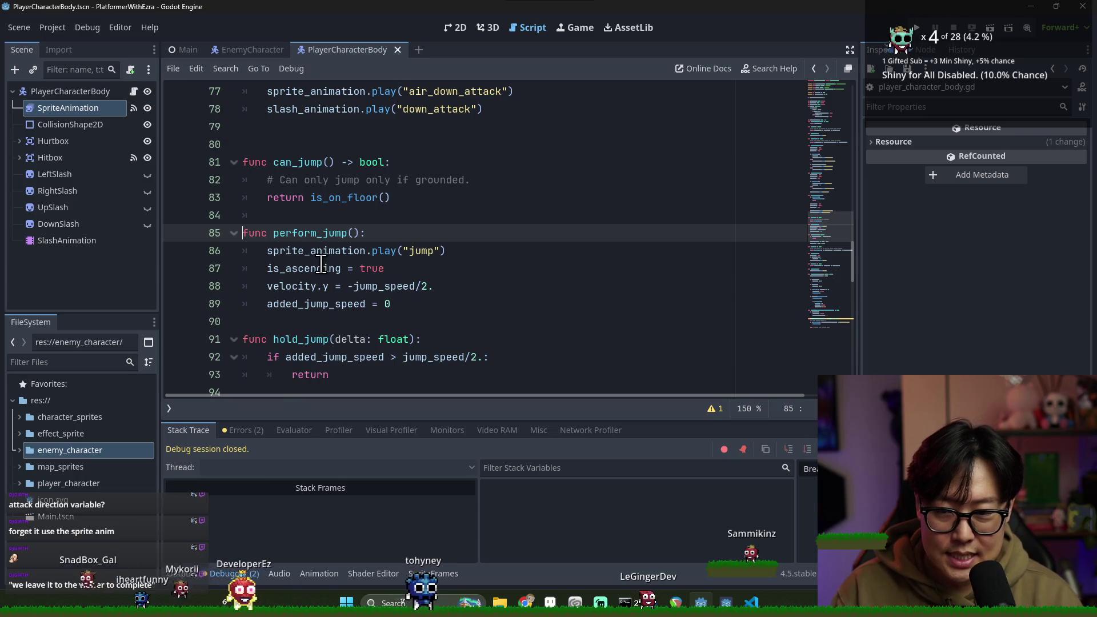
# Step: Declare a new func perform_bounce() above perform_jump
pyautogui.click(363, 287)
pyautogui.click(403, 306)
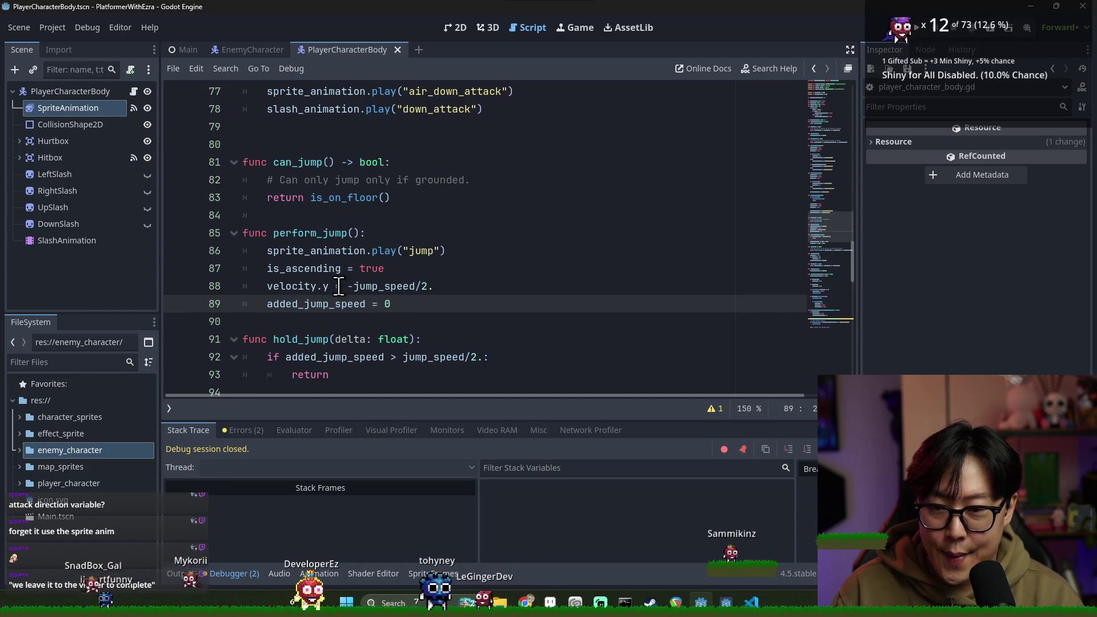
pyautogui.click(311, 221)
pyautogui.press('Return')
pyautogui.write('func perform_bounc(0')
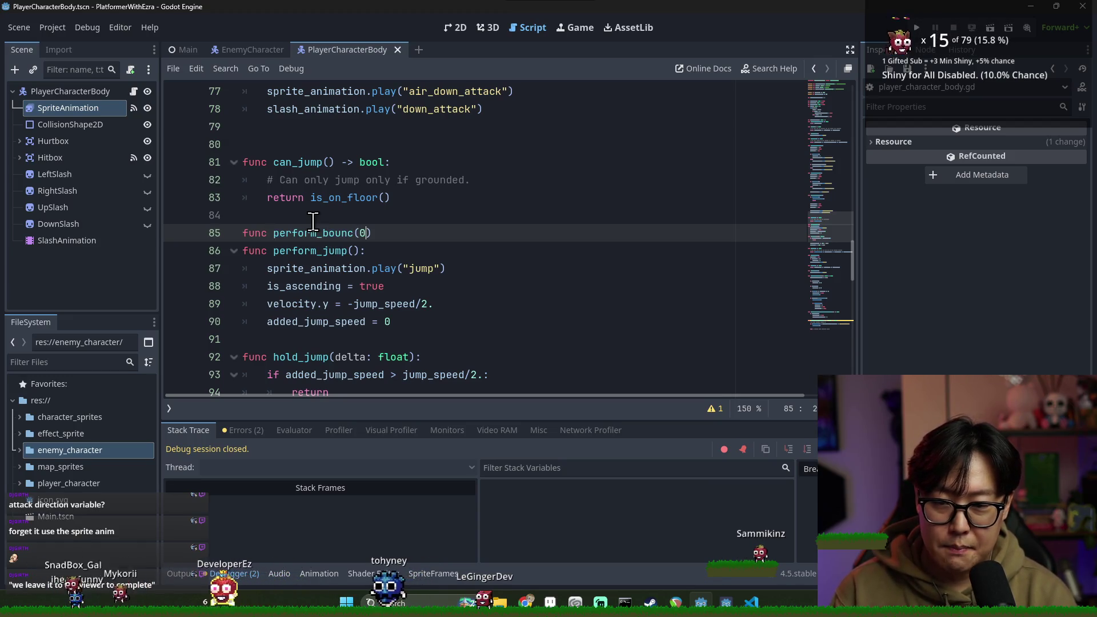
pyautogui.press('Return')
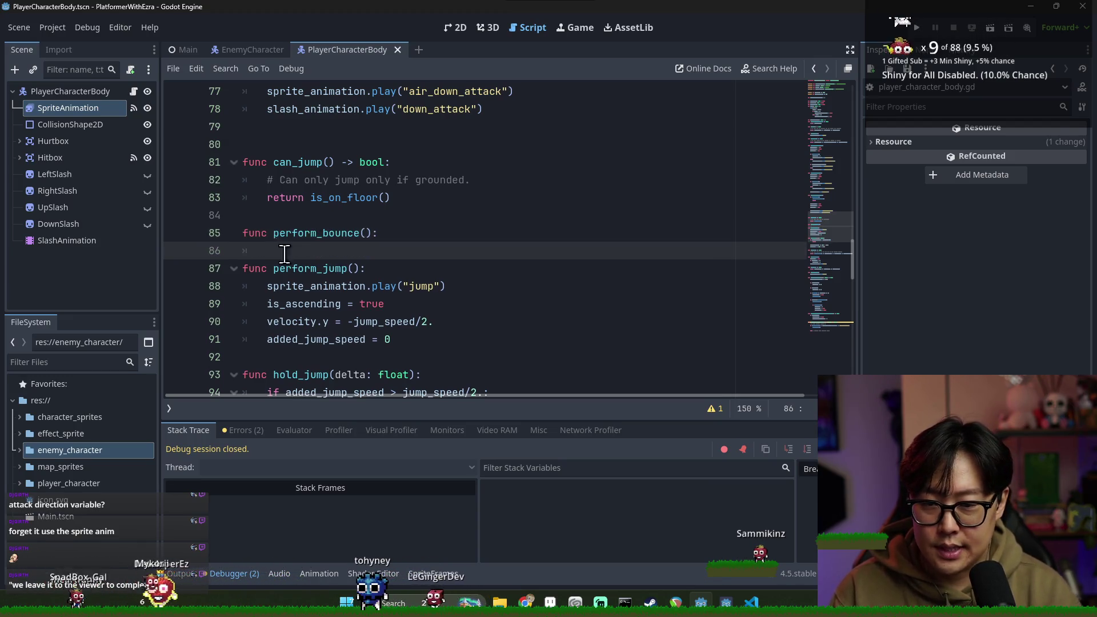
# Step: Copy perform_jump's body into perform_bounce and delete the added_jump_speed reset line
pyautogui.scroll(-1, 350, 265)
pyautogui.moveTo(243, 232); pyautogui.dragTo(243, 250)
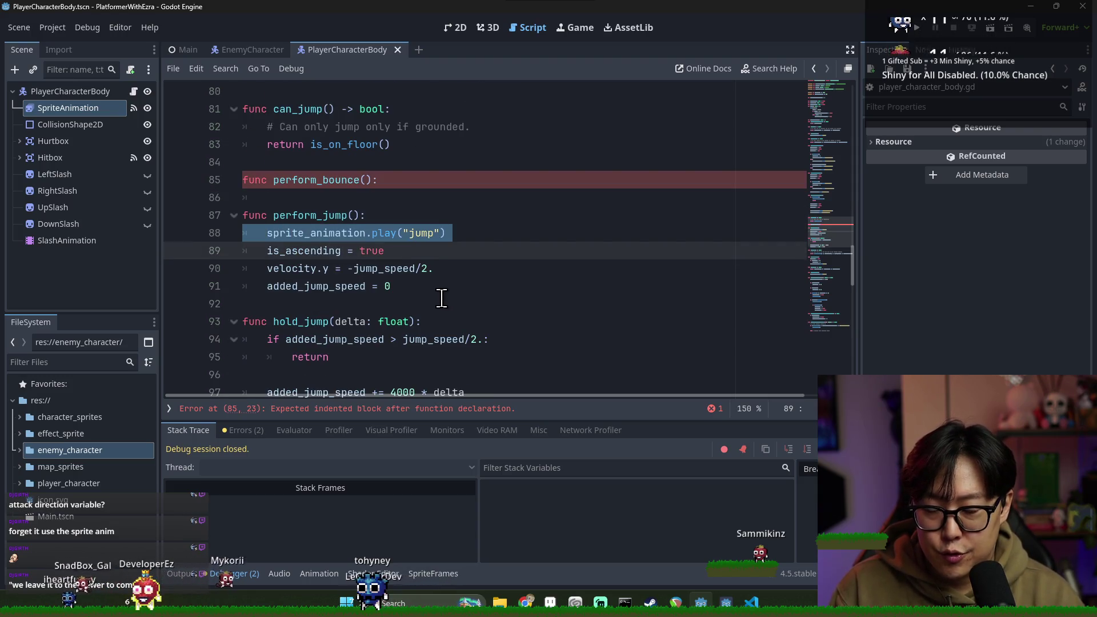
pyautogui.keyDown('shift'); pyautogui.click(408, 256); pyautogui.keyUp('shift')
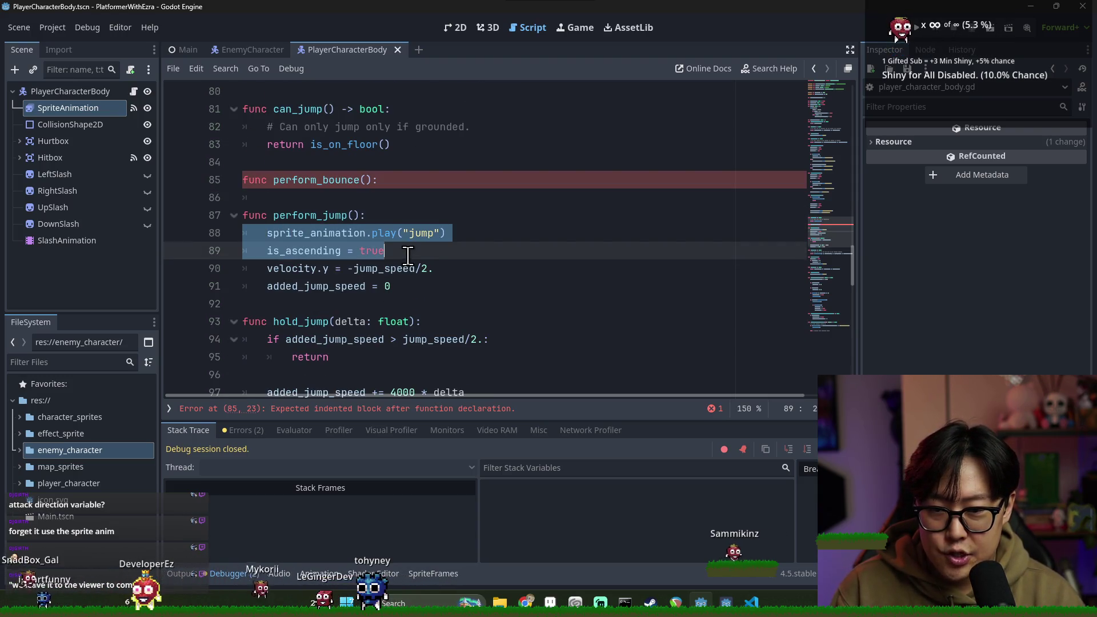
pyautogui.keyDown('shift'); pyautogui.click(426, 285); pyautogui.keyUp('shift')
pyautogui.hotkey('ctrl', 'c')
pyautogui.click(348, 197)
pyautogui.hotkey('ctrl', 'v')
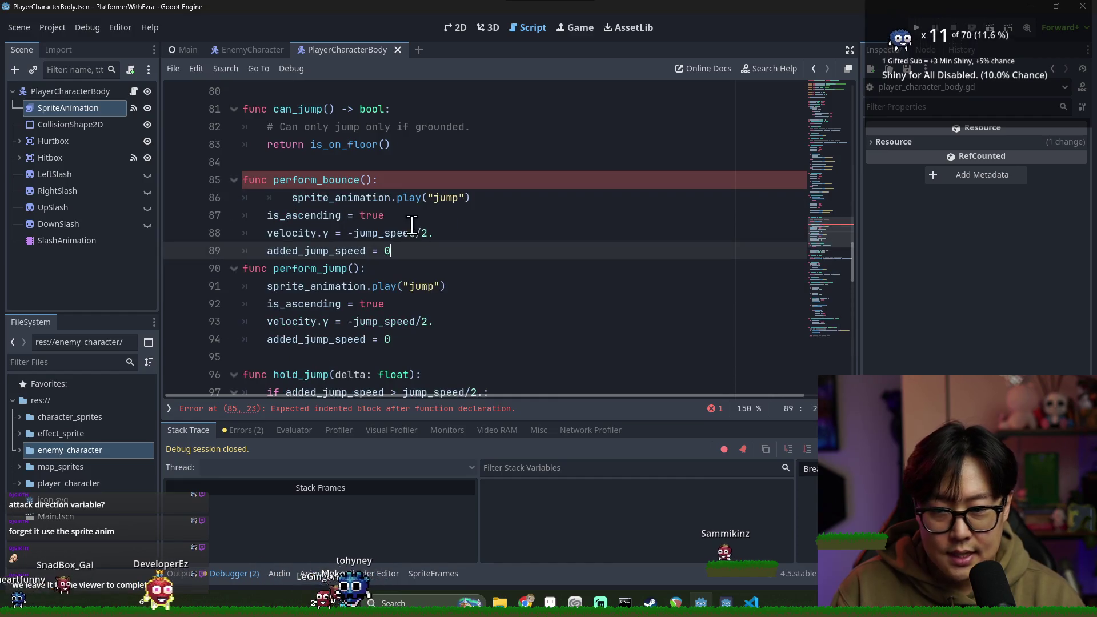
pyautogui.hotkey('ctrl', 'i')
pyautogui.hotkey('shift', 'Home')
pyautogui.press('BackSpace')
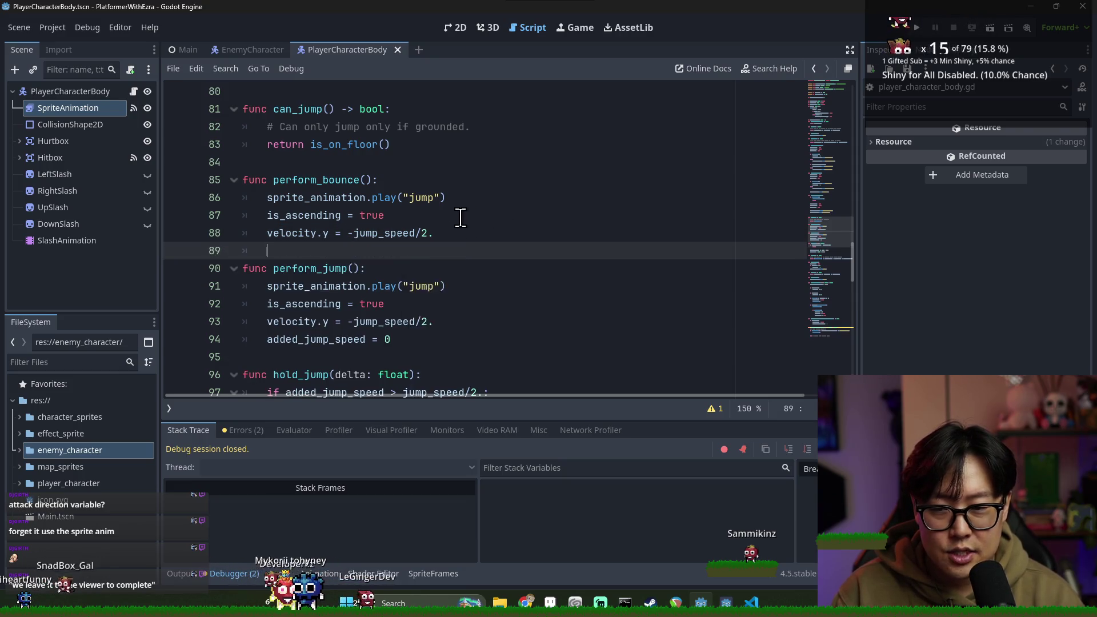
# Step: Remove the /2 so perform_bounce sets velocity.y to the full -jump_speed
pyautogui.scroll(-1, 463, 219)
pyautogui.scroll(1, 303, 228)
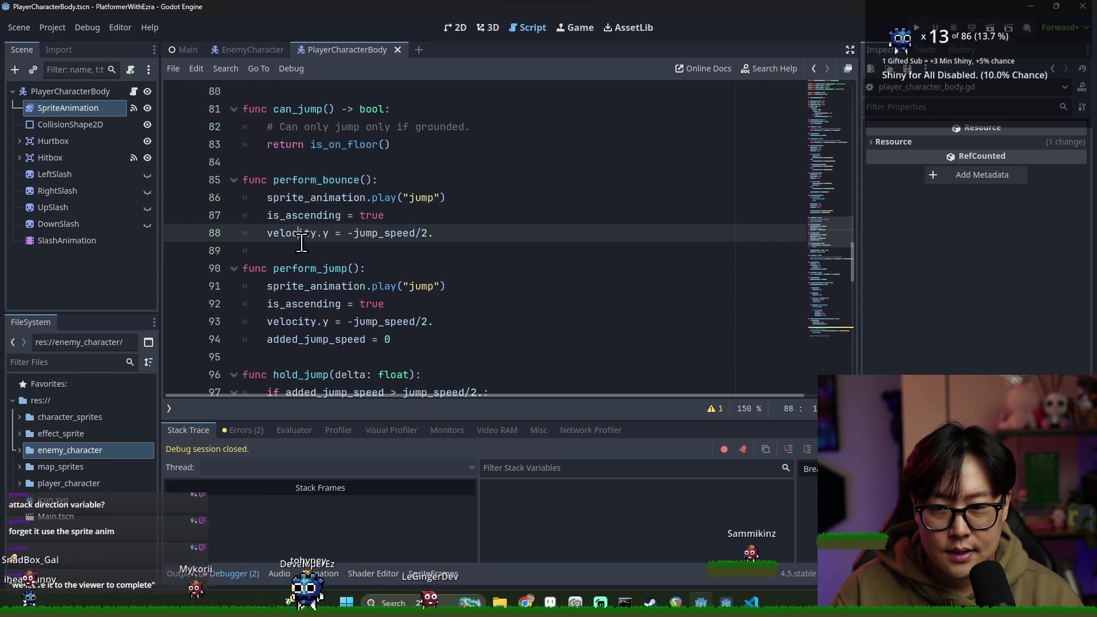
pyautogui.click(297, 233)
pyautogui.doubleClick(291, 233)
pyautogui.doubleClick(384, 233)
pyautogui.click(428, 233)
pyautogui.press('BackSpace')
pyautogui.hotkey('ctrl', 'Left')
pyautogui.hotkey('ctrl', 'Left')
pyautogui.hotkey('ctrl', 'Left')
pyautogui.press('F5')
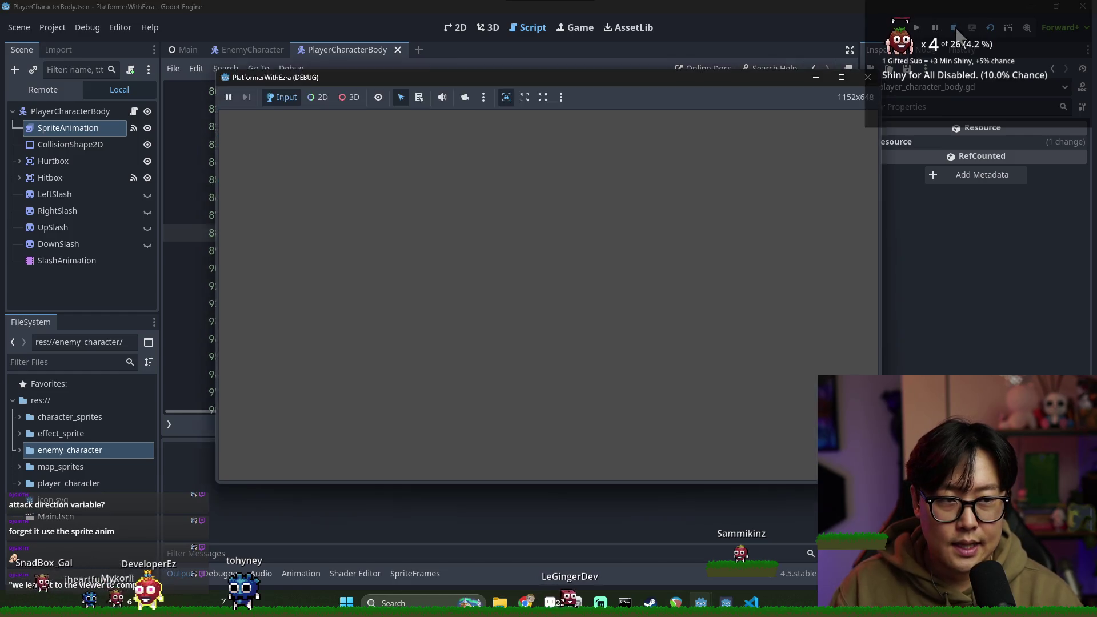
# Step: Stop the debug run and play the Main scene, moving and jumping off the right platform
pyautogui.click(953, 29)
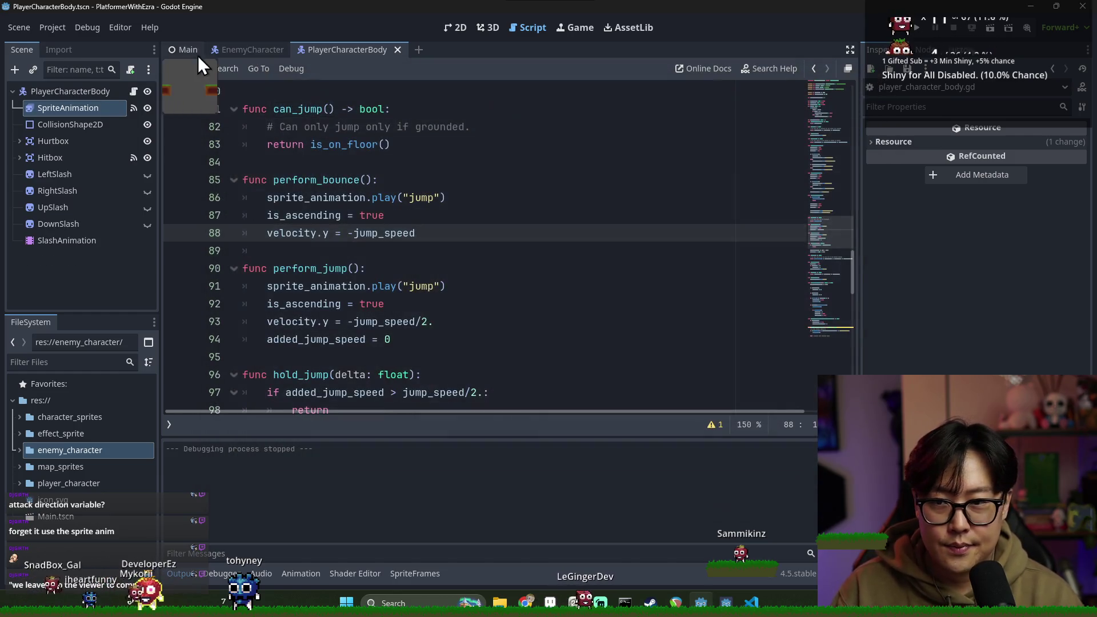
pyautogui.click(194, 53)
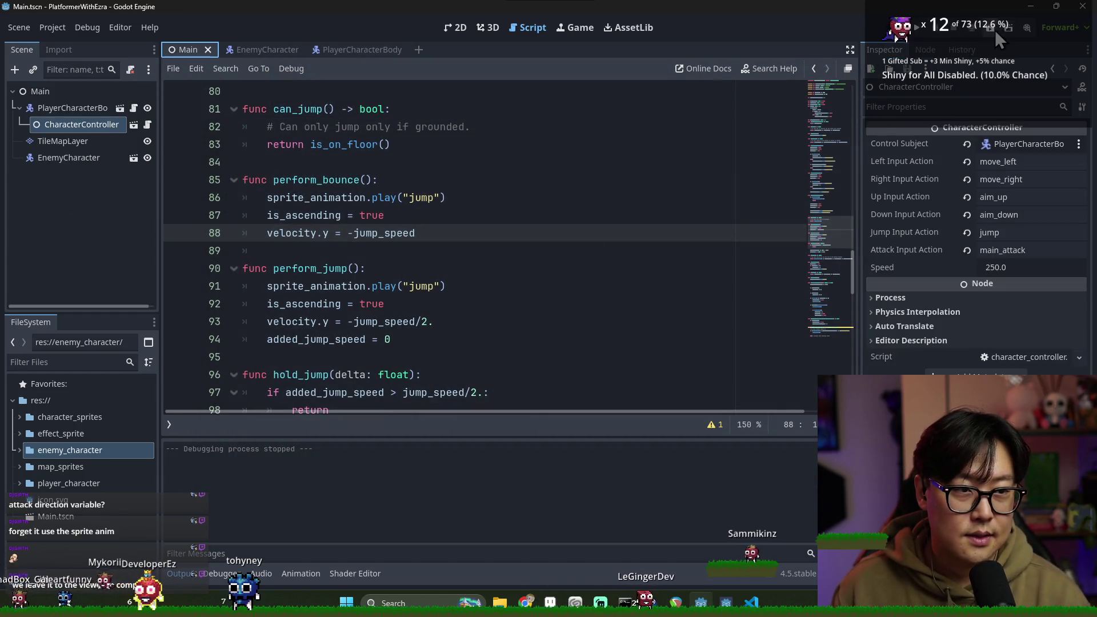
pyautogui.click(995, 31)
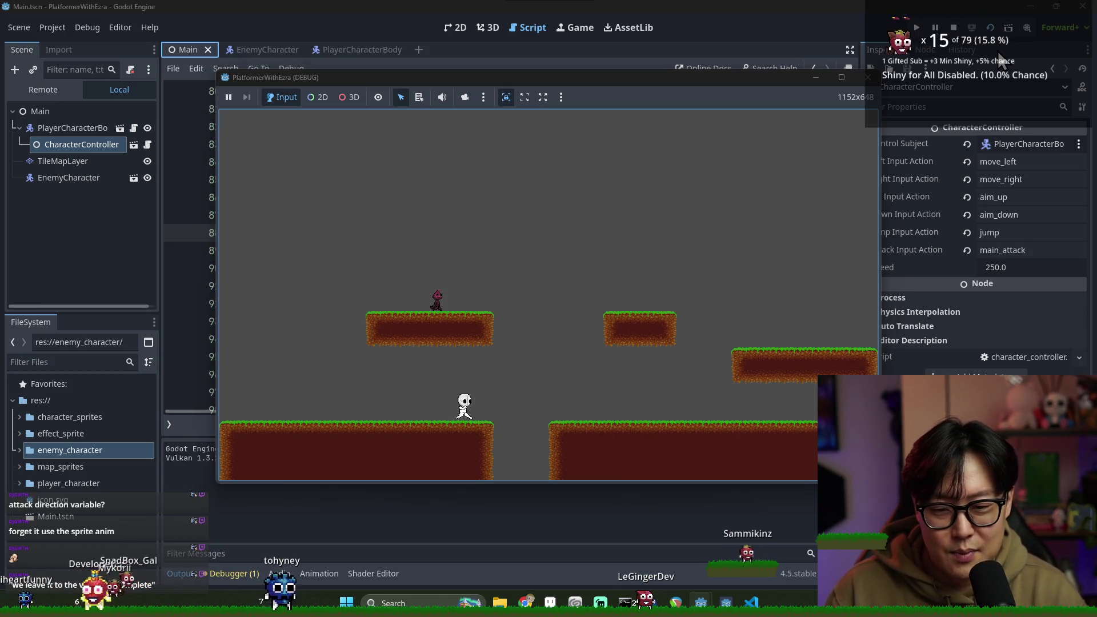
pyautogui.press('Right')
pyautogui.press('space')
pyautogui.press('Left')
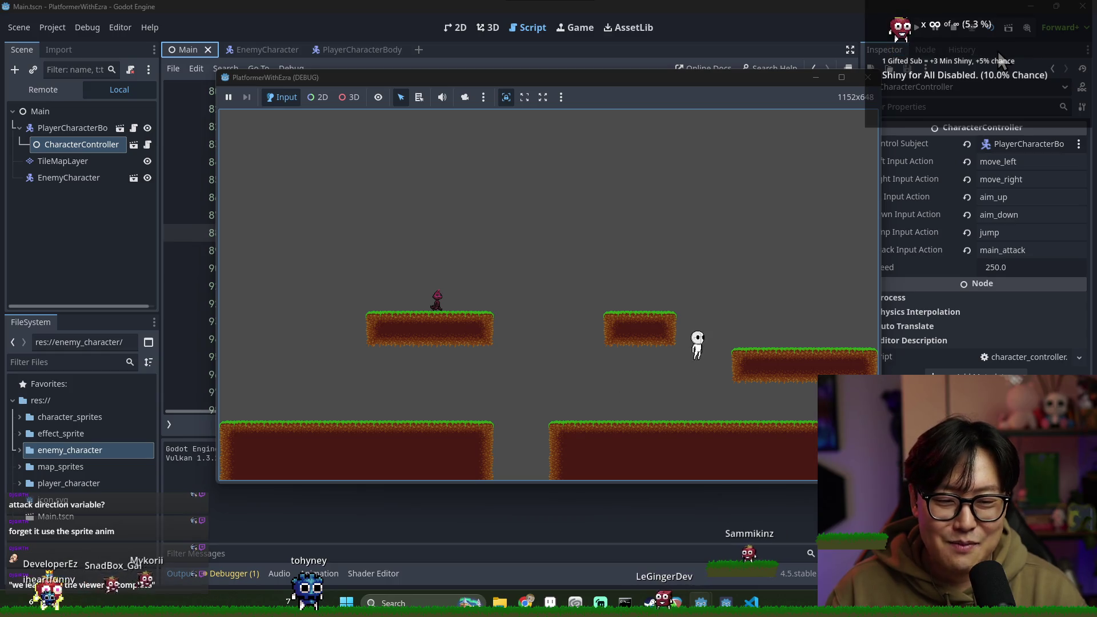
pyautogui.press('space')
# Step: Keep jumping toward the enemy's platform and land beside it, then stop the game
pyautogui.press('Left')
pyautogui.press('space')
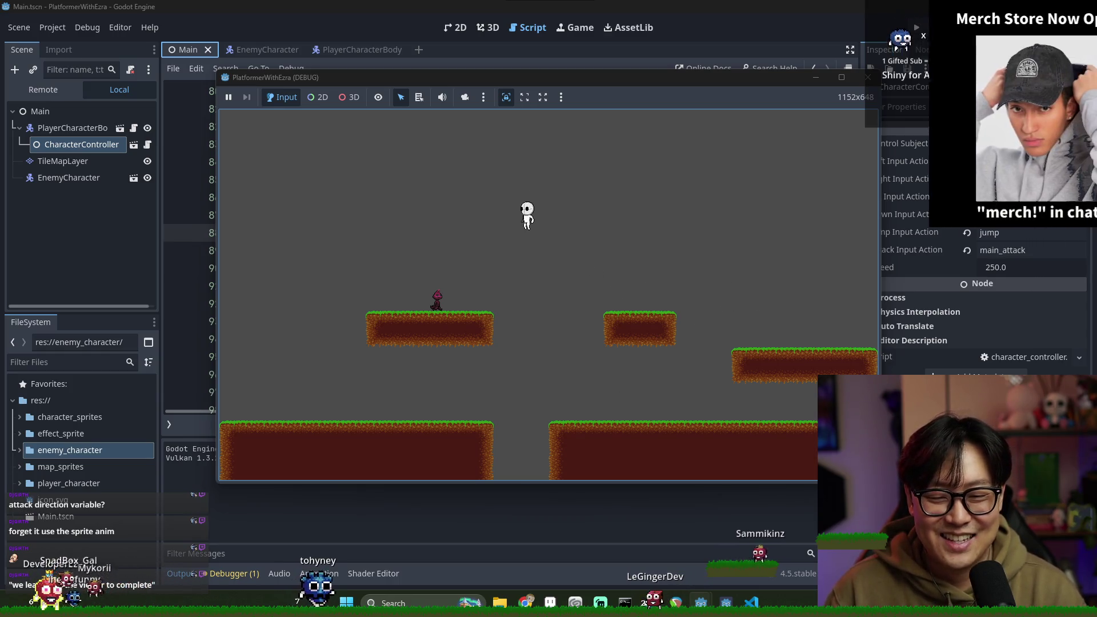
pyautogui.press('Right')
pyautogui.press('space')
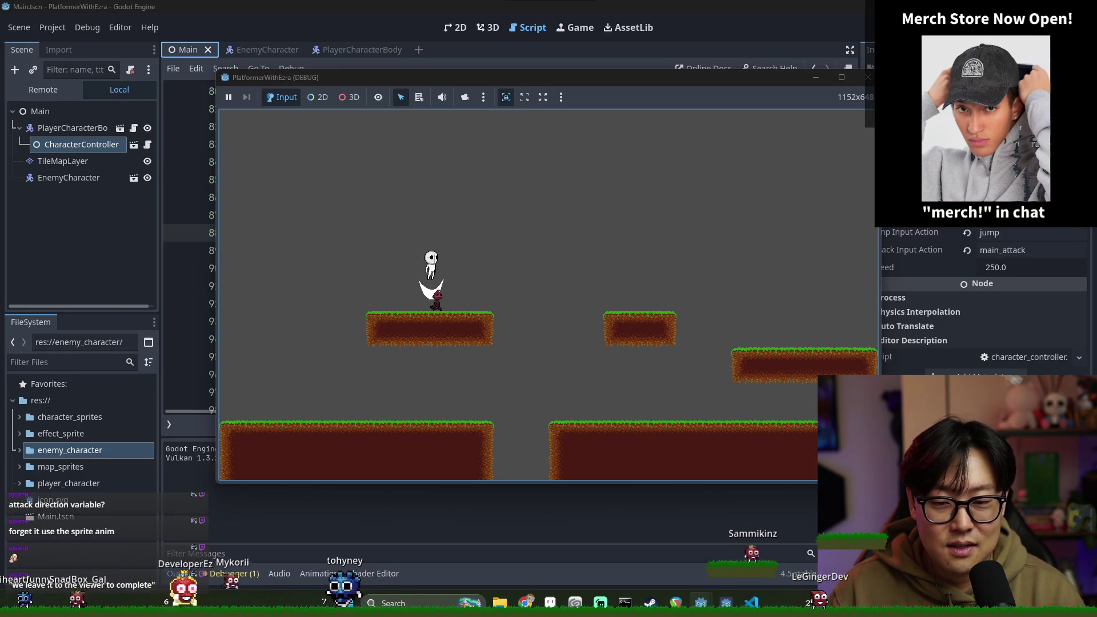
pyautogui.press('Left')
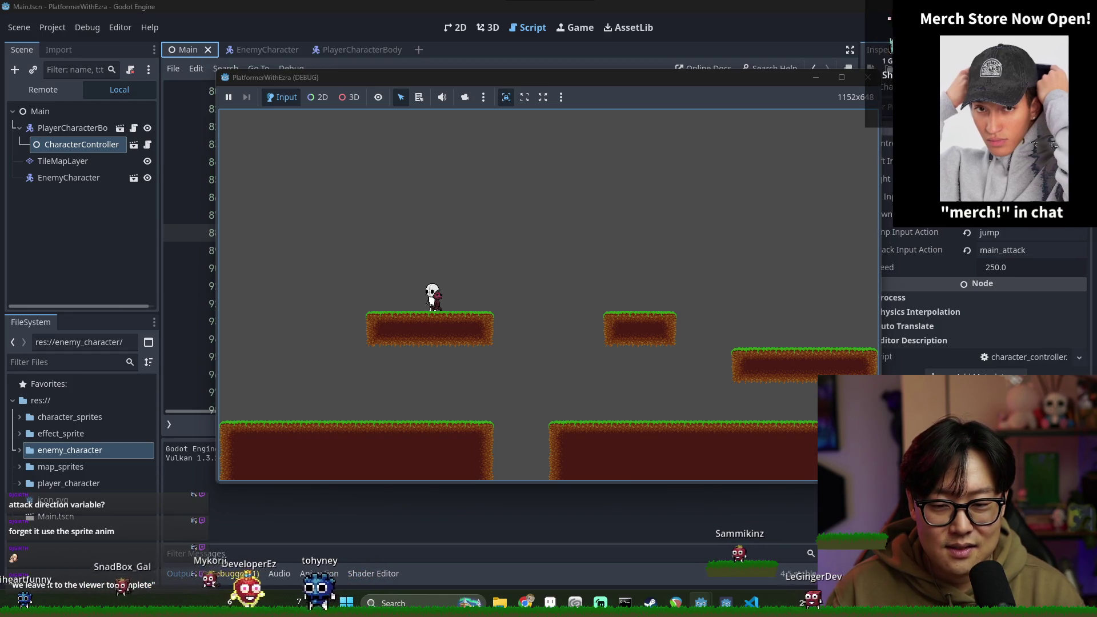
pyautogui.press('space')
pyautogui.press('space')
pyautogui.press('Left')
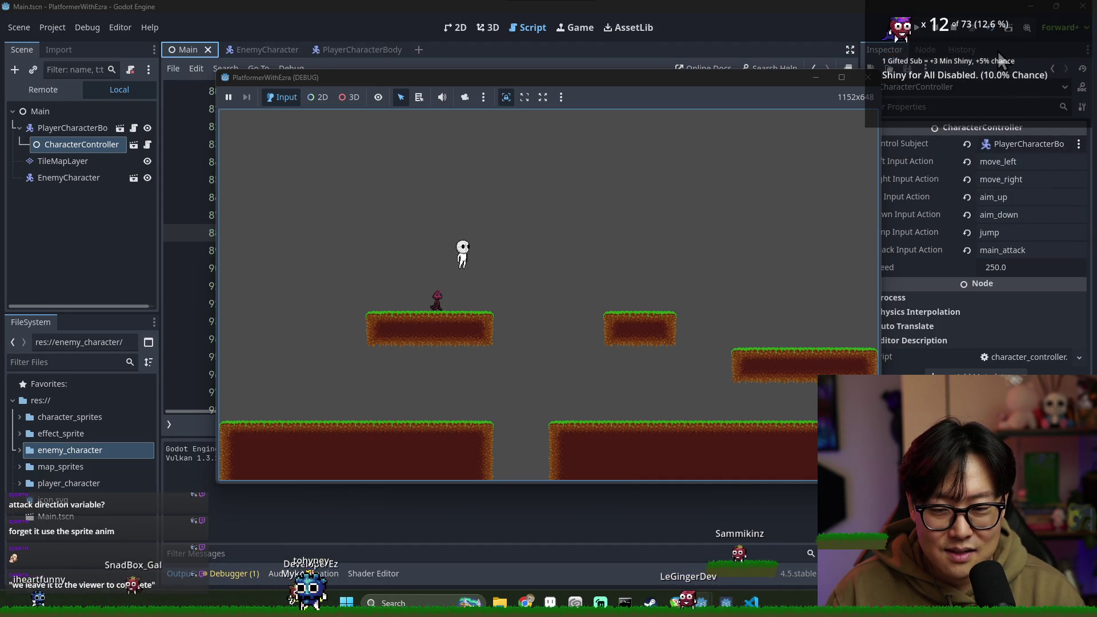
pyautogui.press('Left')
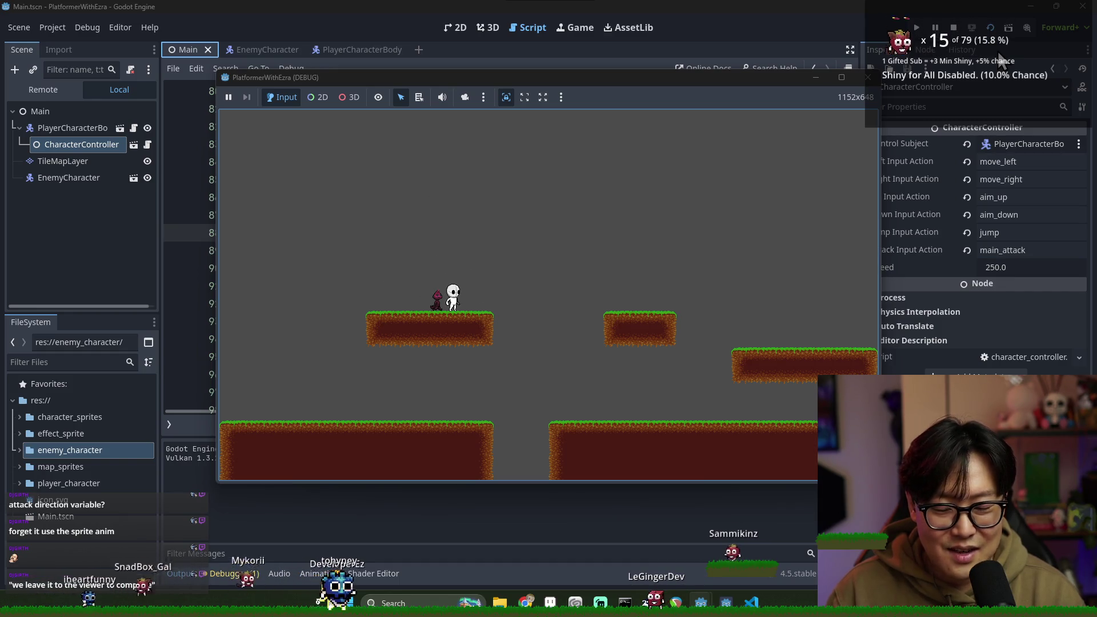
pyautogui.press('F8')
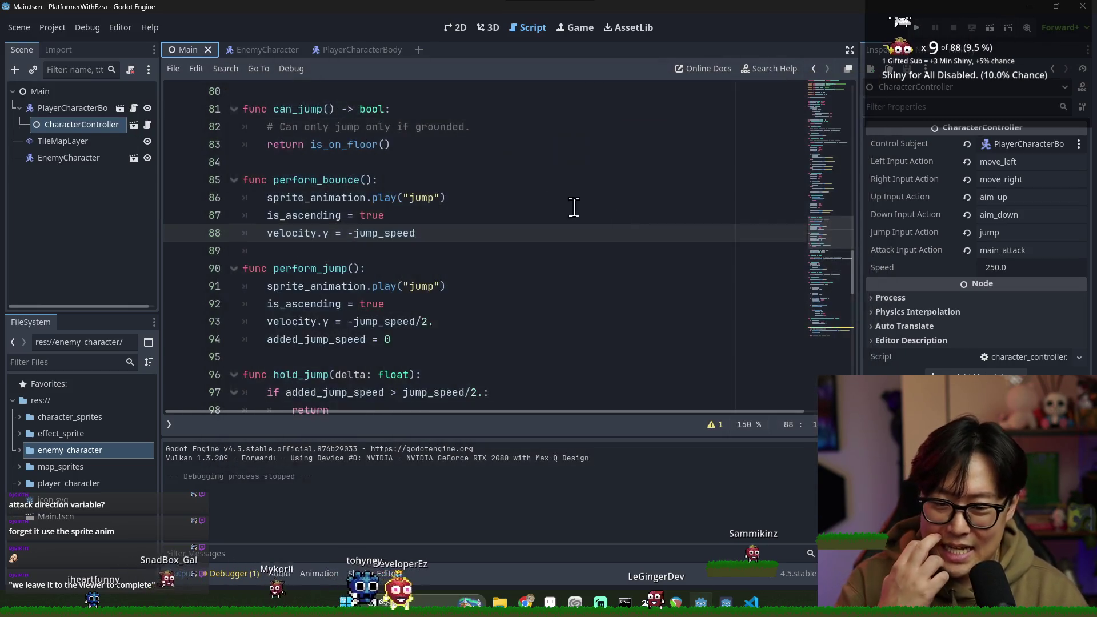
# Step: Review perform_bounce's velocity and is_ascending lines in the player script
pyautogui.scroll(-2, 465, 232)
pyautogui.scroll(3, 395, 228)
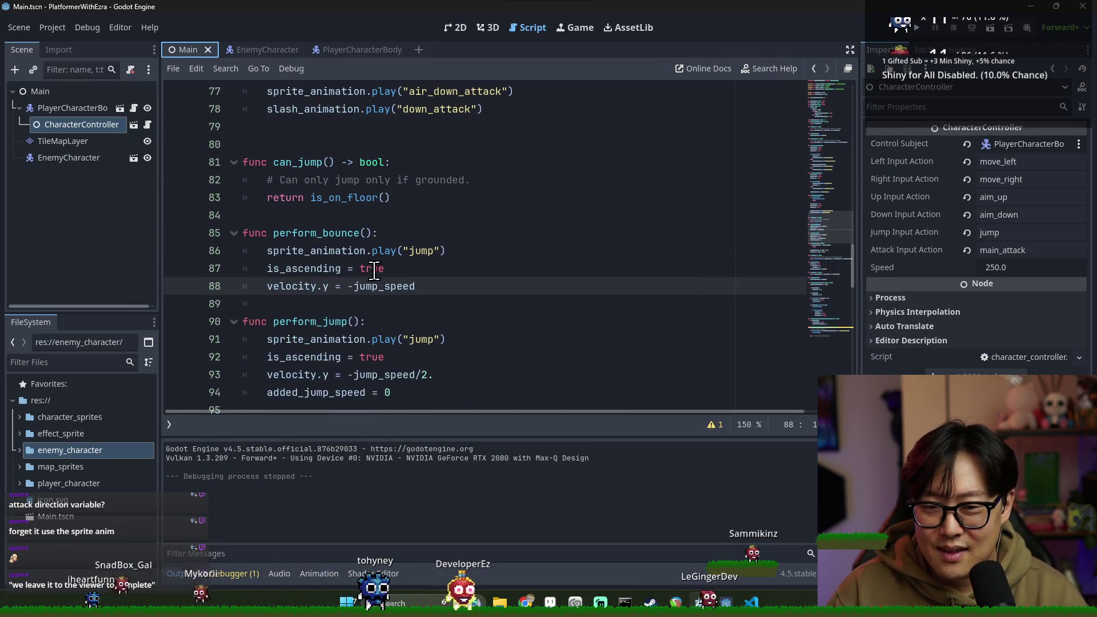
pyautogui.tripleClick(384, 285)
pyautogui.doubleClick(292, 285)
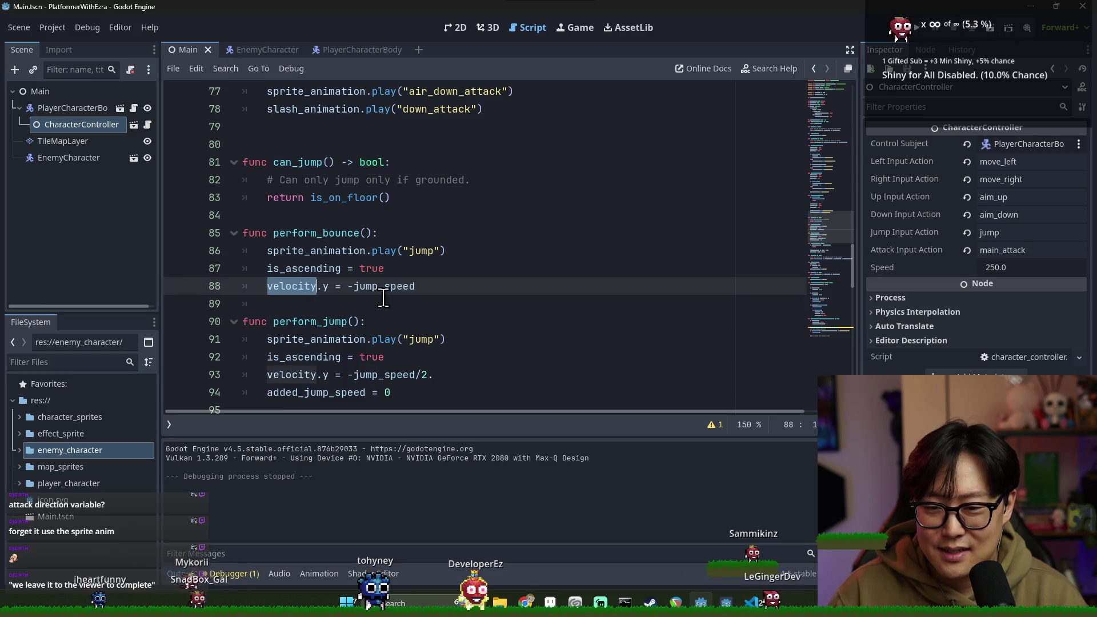
pyautogui.doubleClick(321, 272)
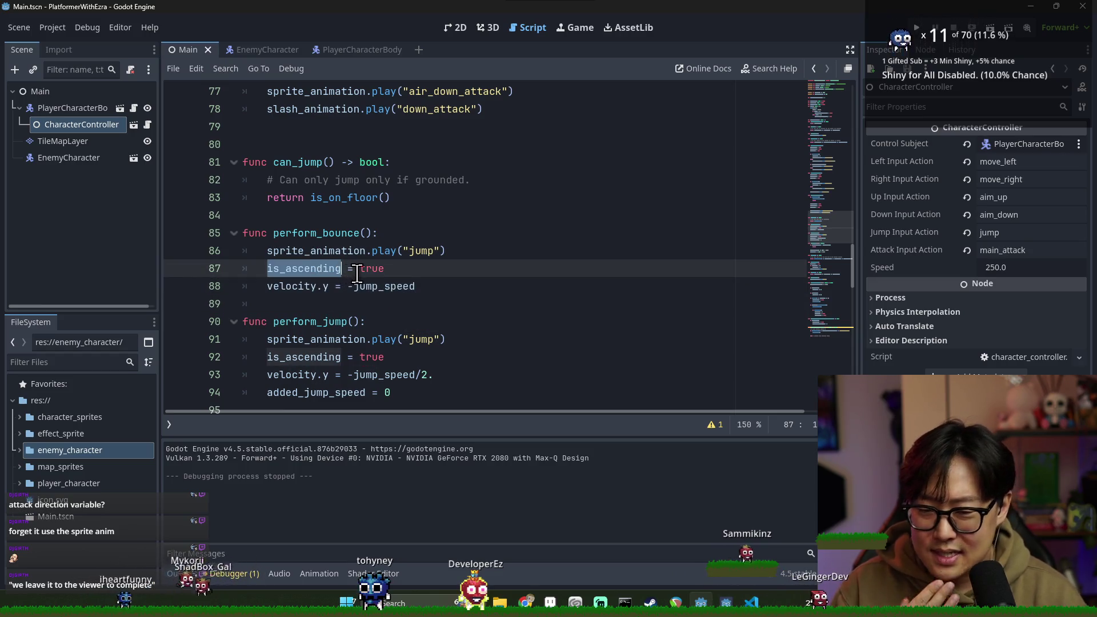
pyautogui.scroll(-19, 414, 291)
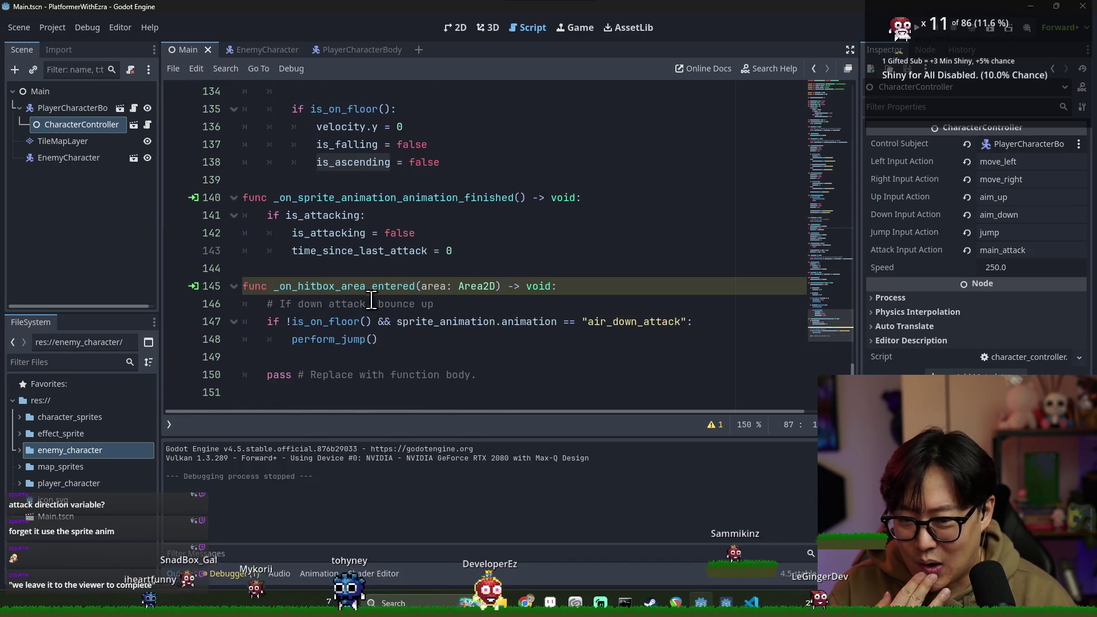
pyautogui.scroll(4, 387, 302)
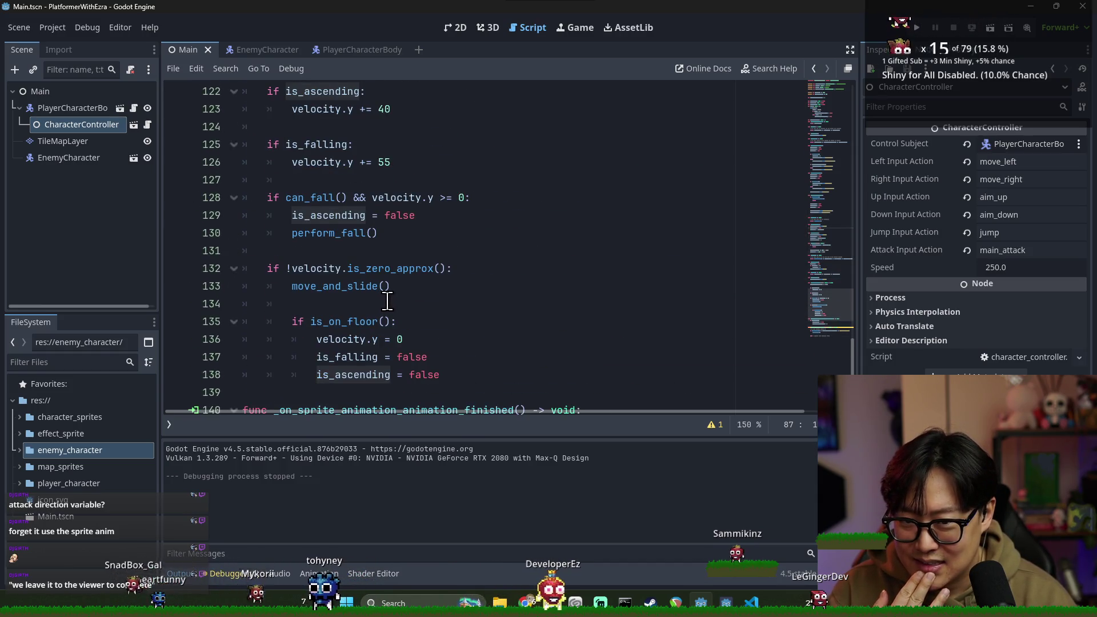
pyautogui.scroll(1, 386, 300)
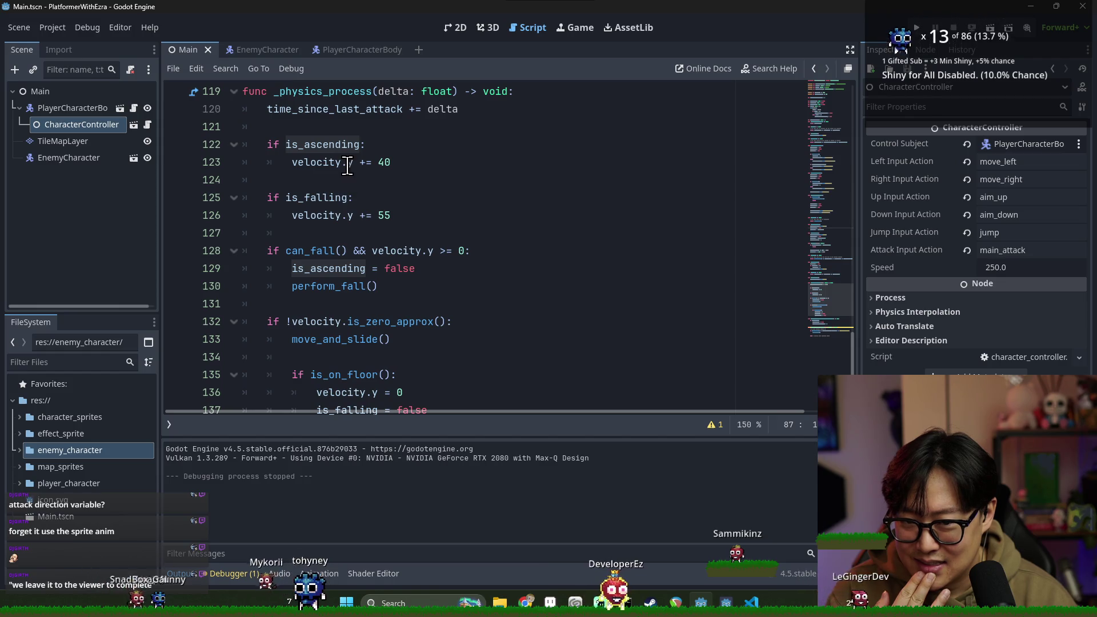
pyautogui.moveTo(347, 166)
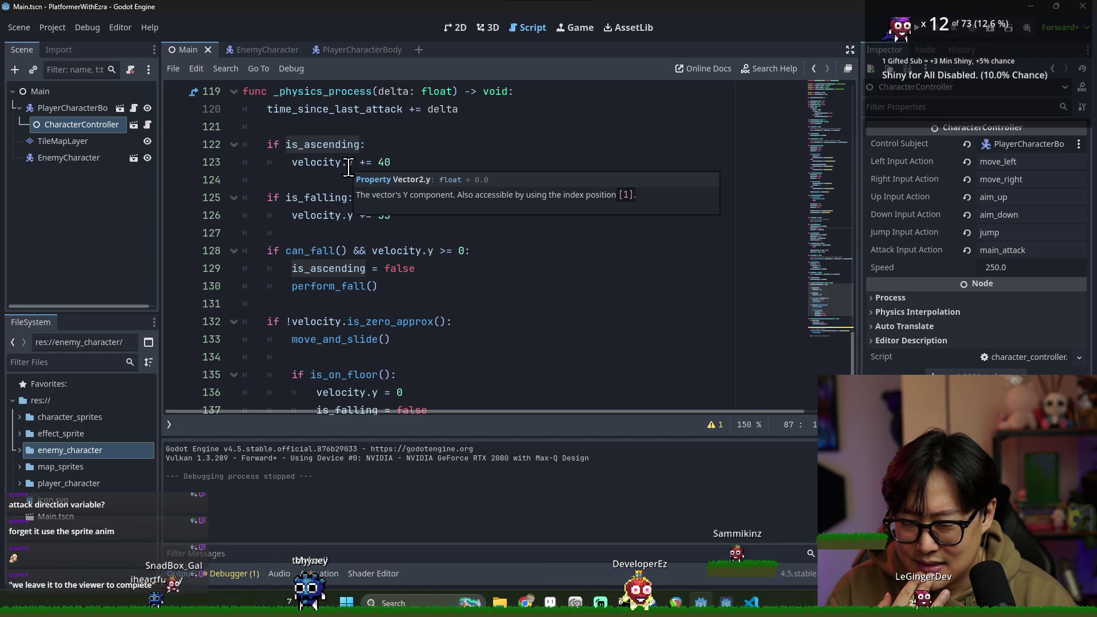
pyautogui.scroll(-5, 346, 228)
# Step: Replace the perform_jump() call on line 148 with perform_bounce()
pyautogui.click(339, 340)
pyautogui.doubleClick(324, 339)
pyautogui.write('perform_bounce(')
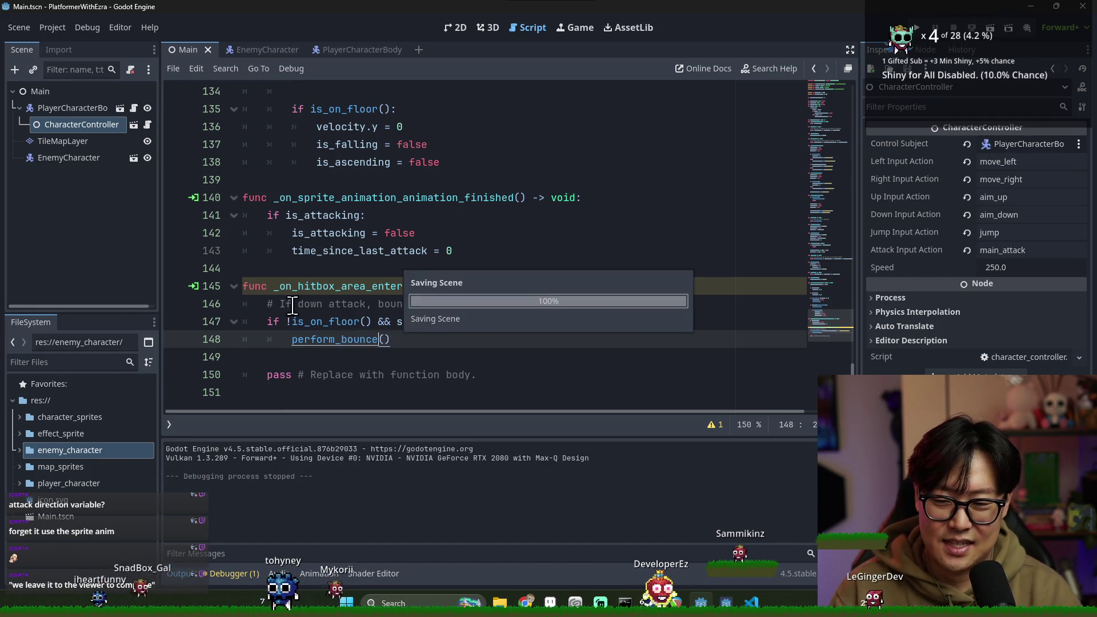
pyautogui.press('Return')
pyautogui.click(502, 233)
pyautogui.click(990, 27)
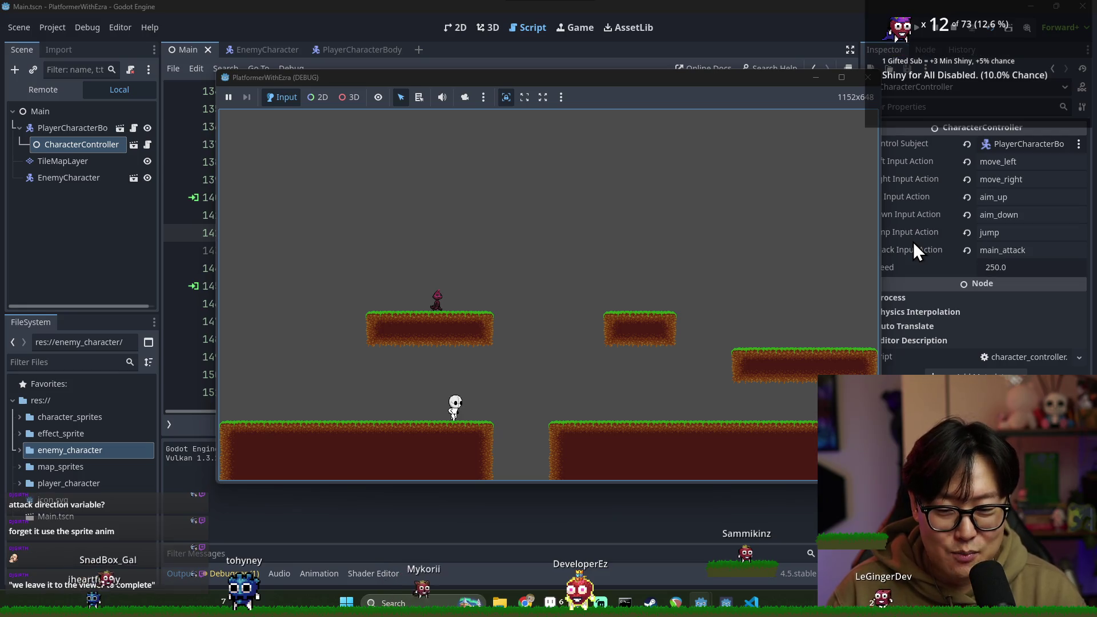
# Step: Test-run the scene, restart after falling into the gap, and jump across to the middle platform
pyautogui.press('d')
pyautogui.click(952, 30)
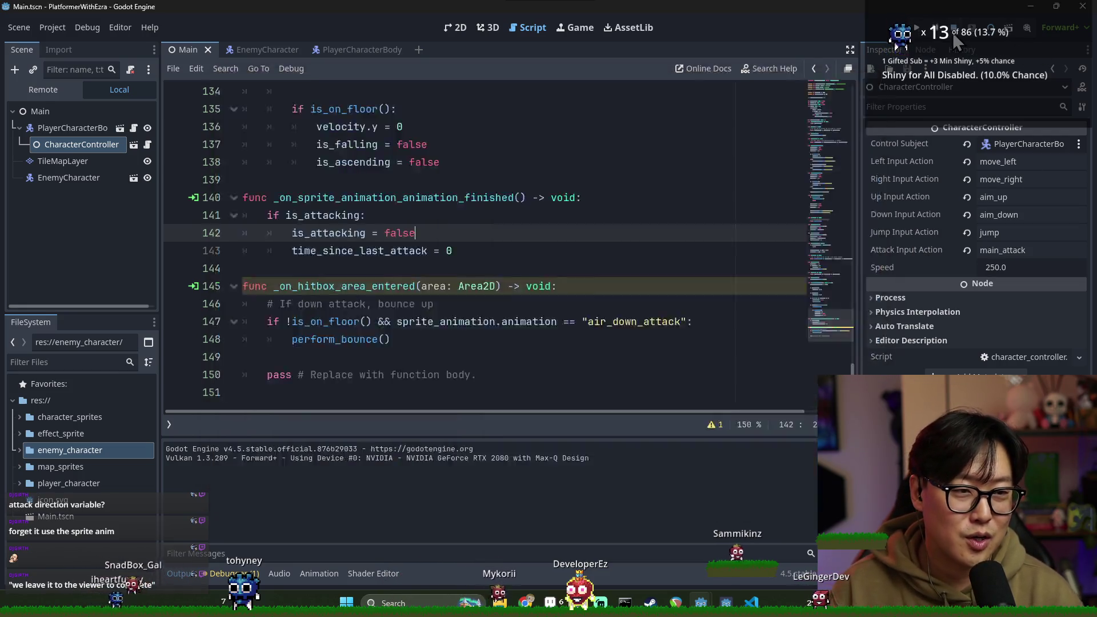
pyautogui.click(982, 30)
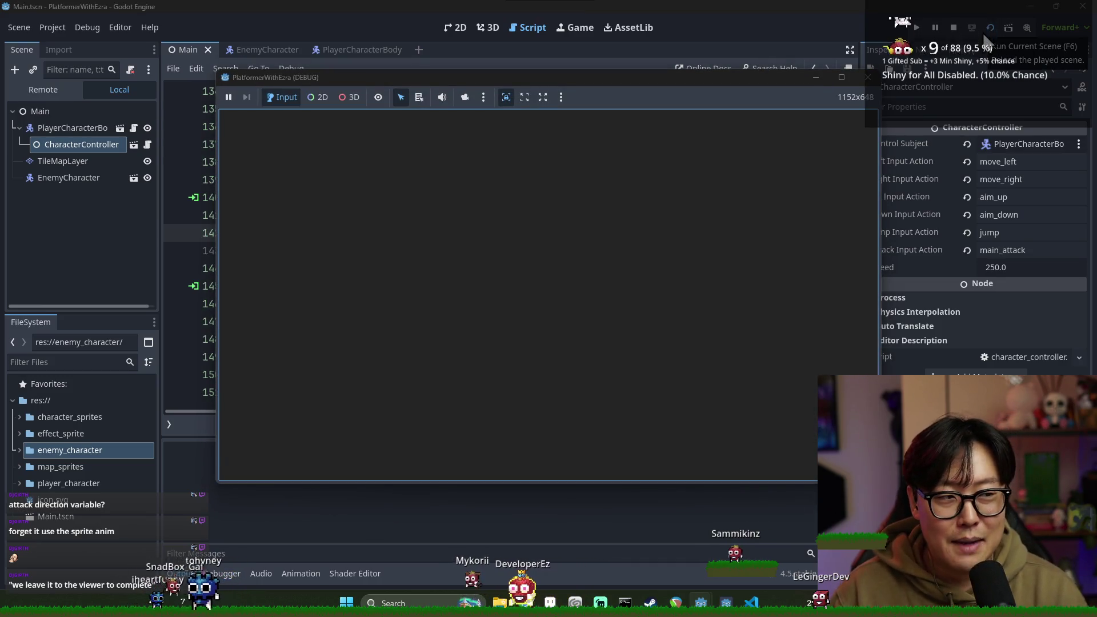
pyautogui.press('d')
pyautogui.press('space')
pyautogui.press('space')
pyautogui.press('a')
pyautogui.press('space')
pyautogui.press('space')
pyautogui.press('space')
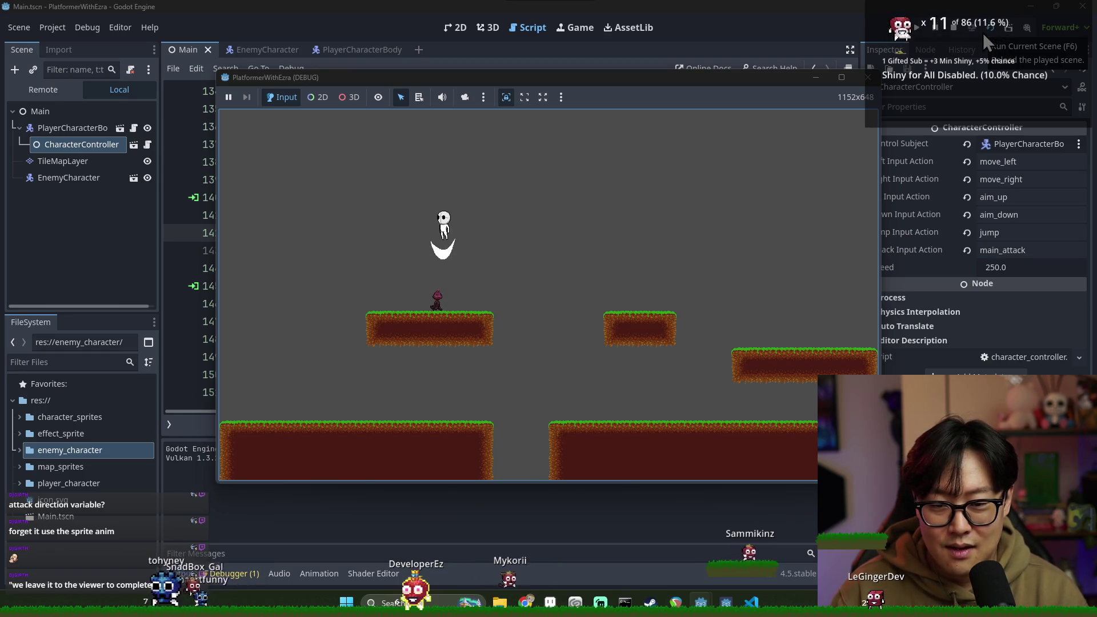
pyautogui.press('space')
pyautogui.press('d')
pyautogui.press('space')
pyautogui.press('a')
# Step: Jump repeatedly around the middle platform to test bouncing off the enemy with the air down-attack
pyautogui.press('d')
pyautogui.press('space')
pyautogui.press('a')
pyautogui.press('space')
pyautogui.press('d')
pyautogui.press('a')
pyautogui.press('space')
pyautogui.press('d')
pyautogui.press('space')
pyautogui.press('d')
pyautogui.press('a')
pyautogui.press('space')
pyautogui.press('d')
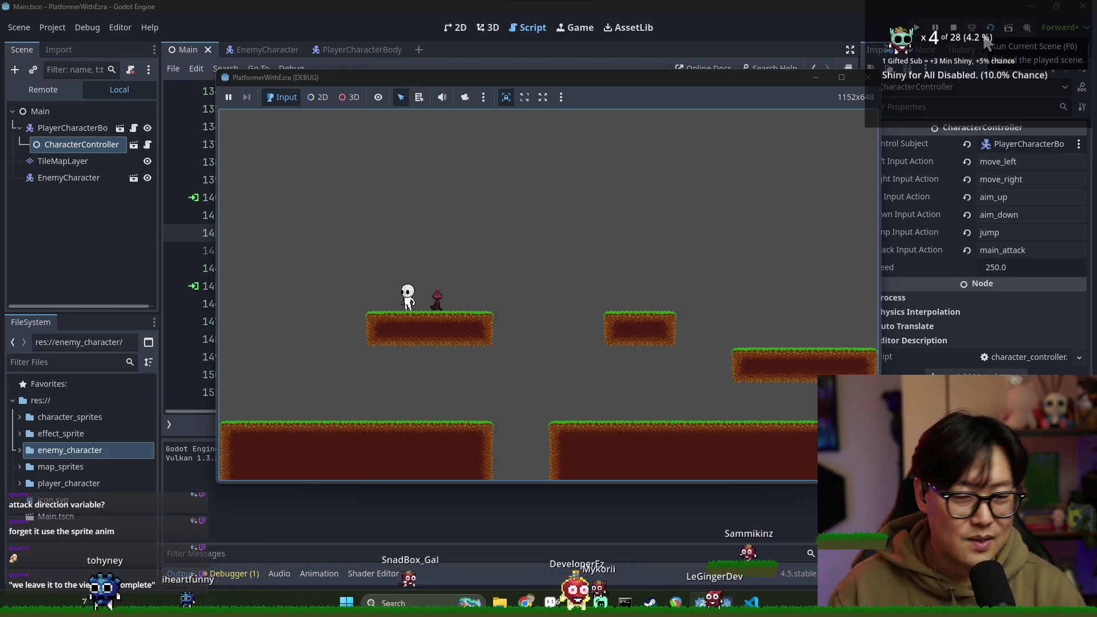
# Step: Stop the game, save the scene, and select PlayerCharacterBody to show its properties
pyautogui.press('F8')
pyautogui.press('Up')
pyautogui.press('Up')
pyautogui.press('Up')
pyautogui.hotkey('ctrl', 's')
pyautogui.click(60, 109)
pyautogui.click(73, 126)
pyautogui.click(74, 111)
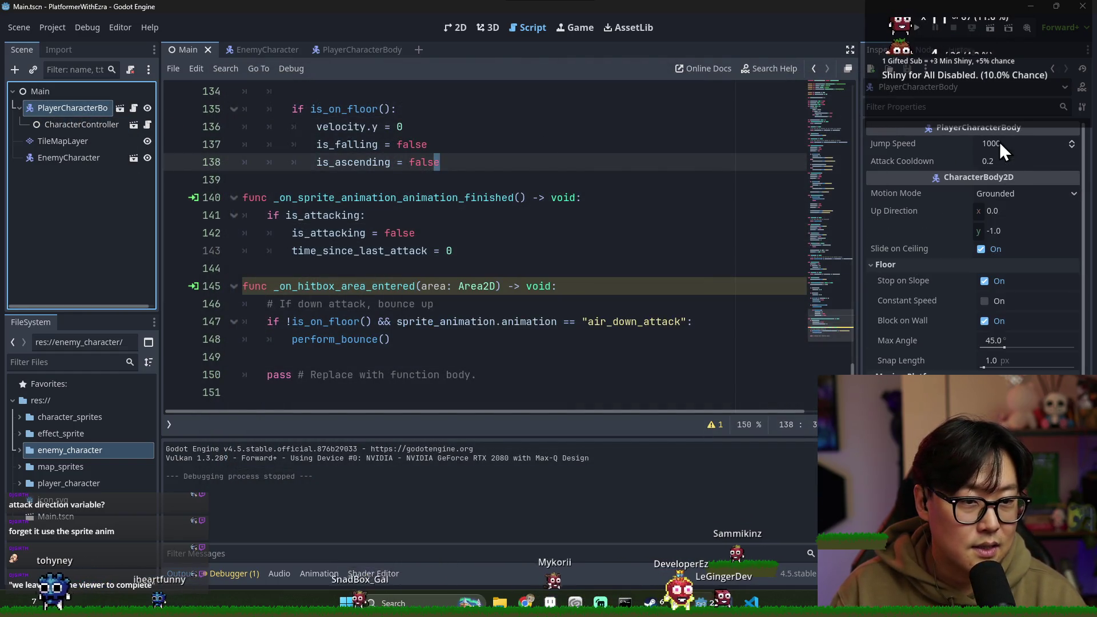
# Step: Select CharacterController, edit its Speed value in the Inspector, and save the scene
pyautogui.press('Down')
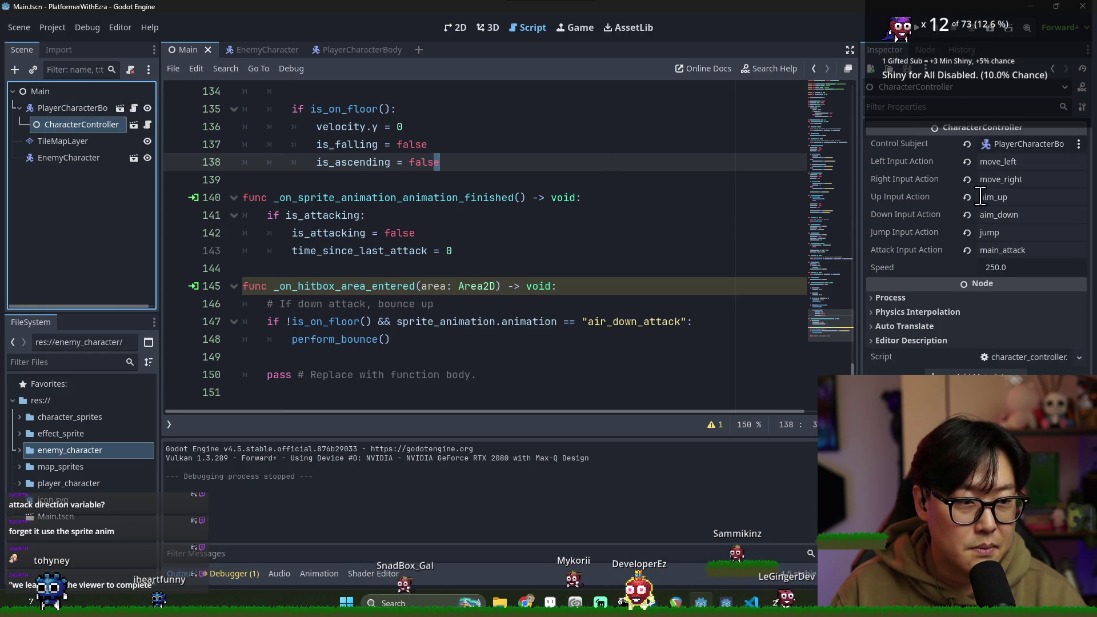
pyautogui.click(1013, 268)
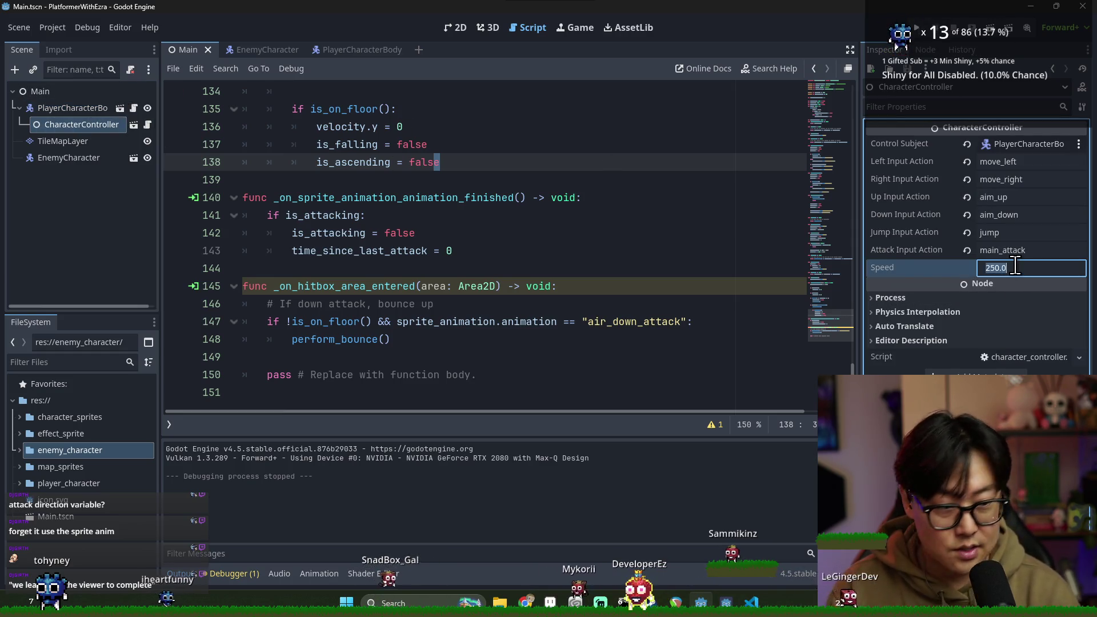
pyautogui.click(177, 179)
pyautogui.hotkey('ctrl', 's')
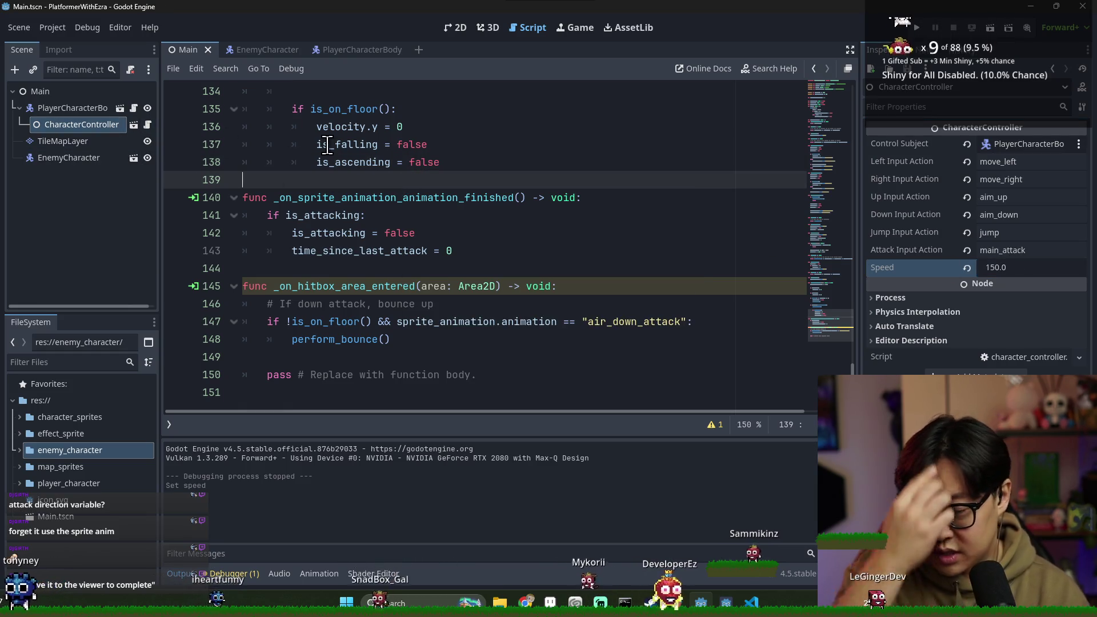
pyautogui.hotkey('ctrl', 's')
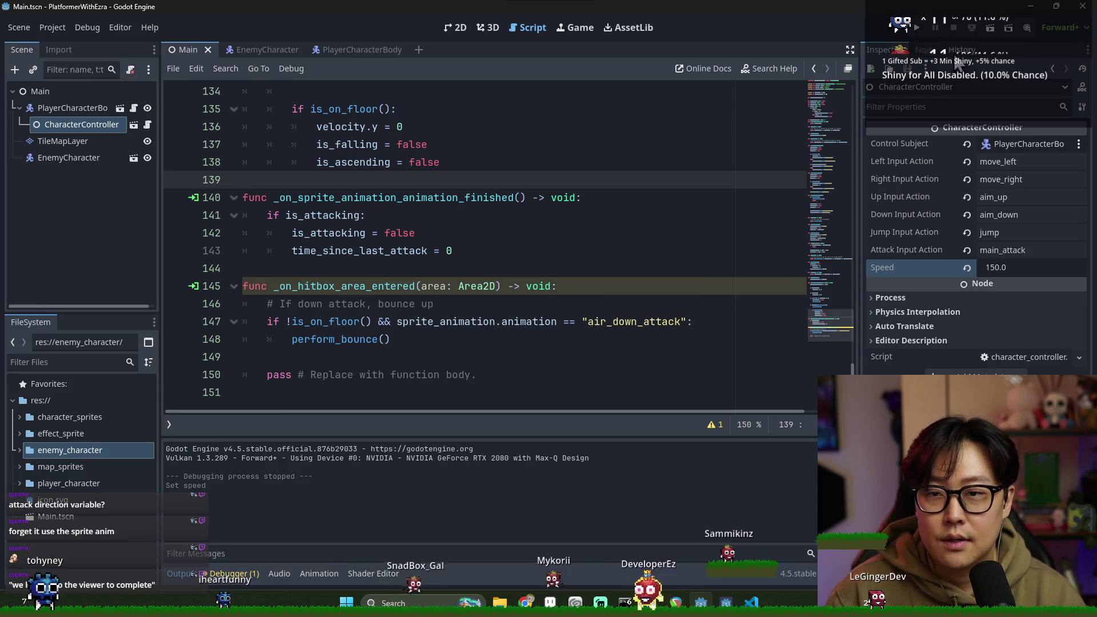
# Step: Playtest the player's running, slash attack and jumps at the current speed
pyautogui.click(991, 29)
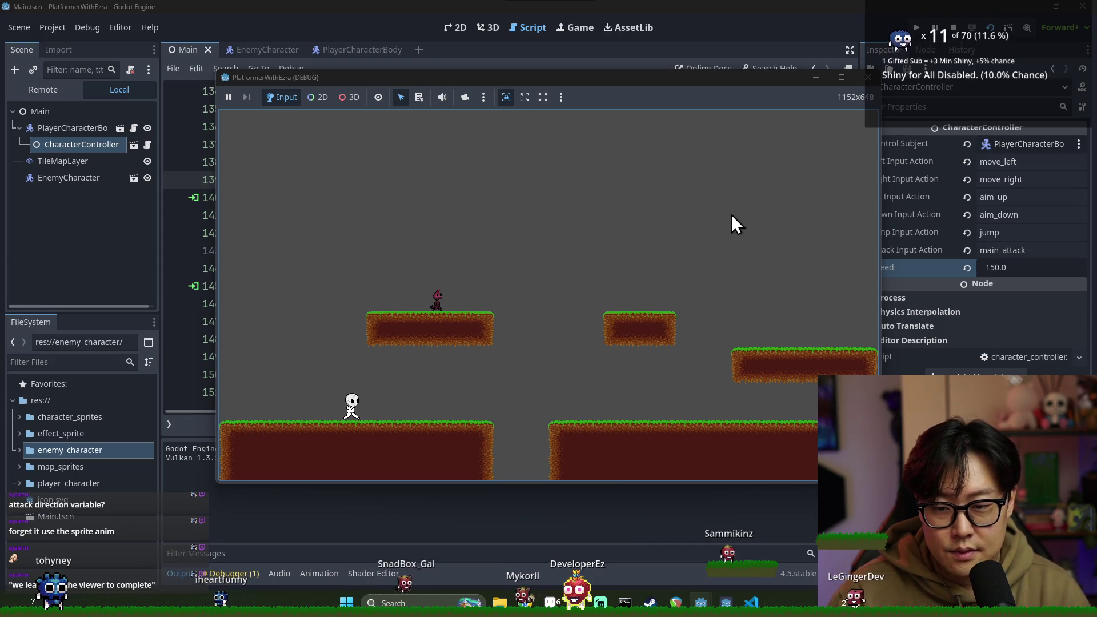
pyautogui.press('Left')
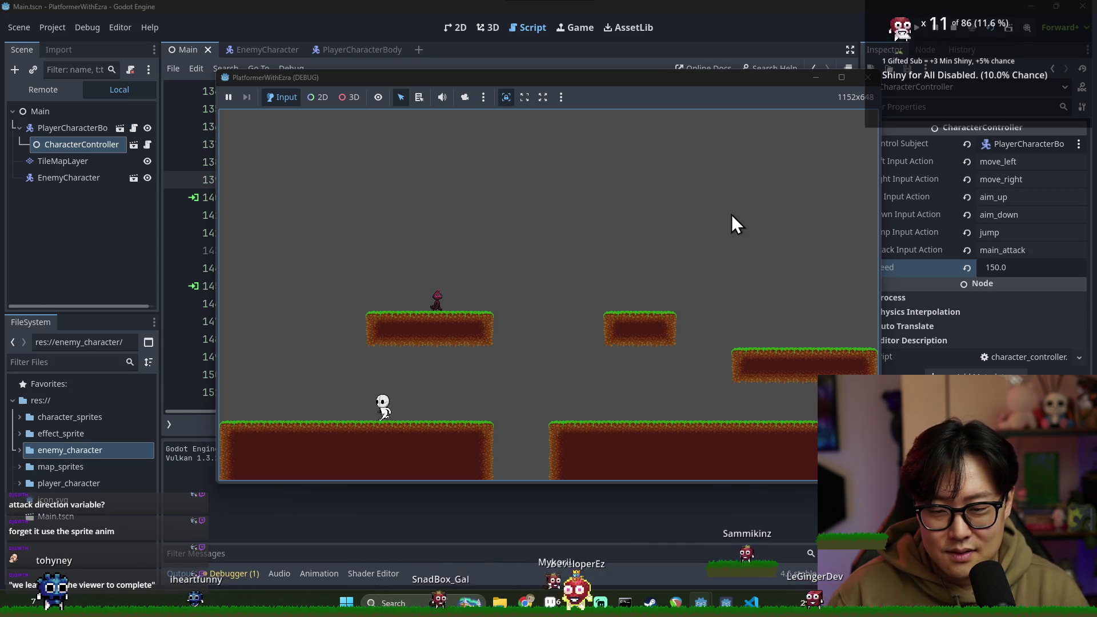
pyautogui.press('Right')
pyautogui.press('j')
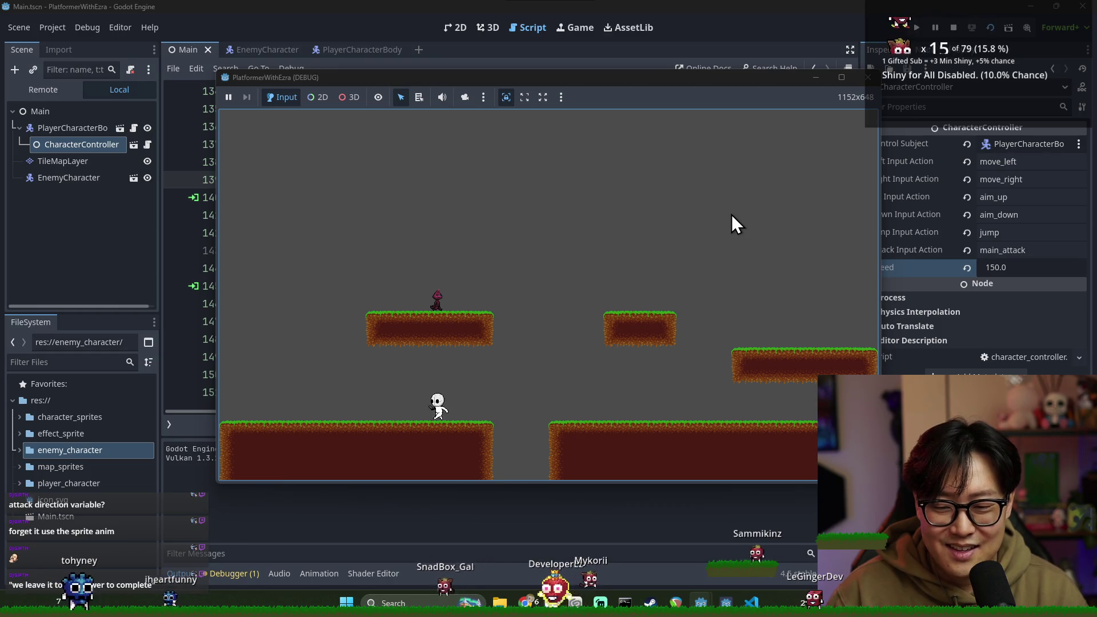
pyautogui.press('Left')
pyautogui.press('space')
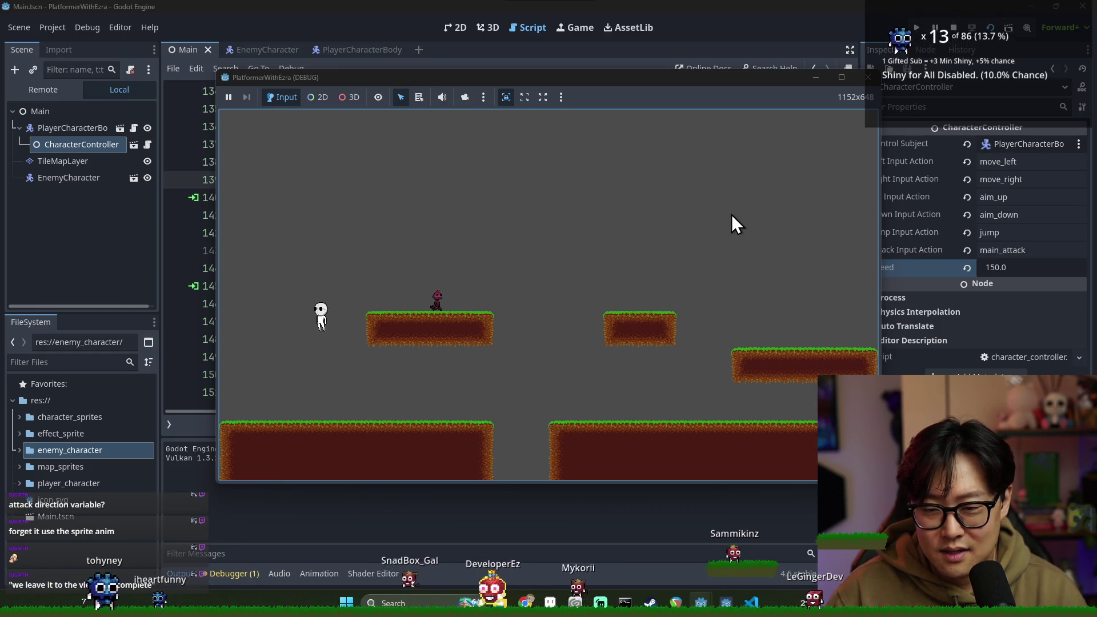
pyautogui.press('space')
# Step: Set Speed to 210, then playtest running and jumping across the gaps and return to 2D view
pyautogui.click(1040, 268)
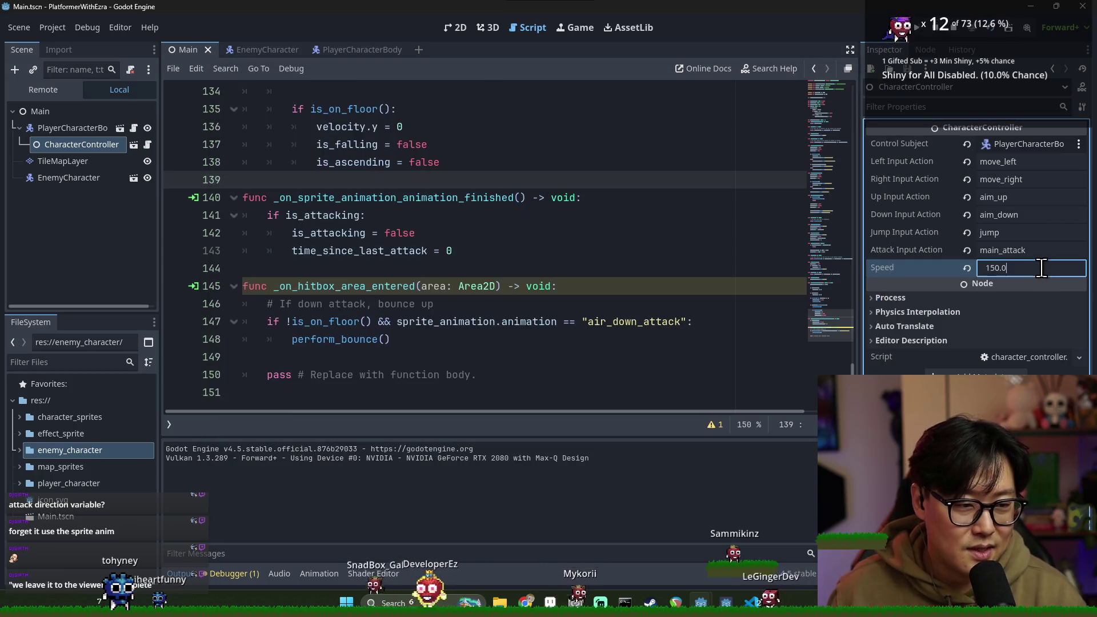
pyautogui.write('0')
pyautogui.press('Return')
pyautogui.press('F5')
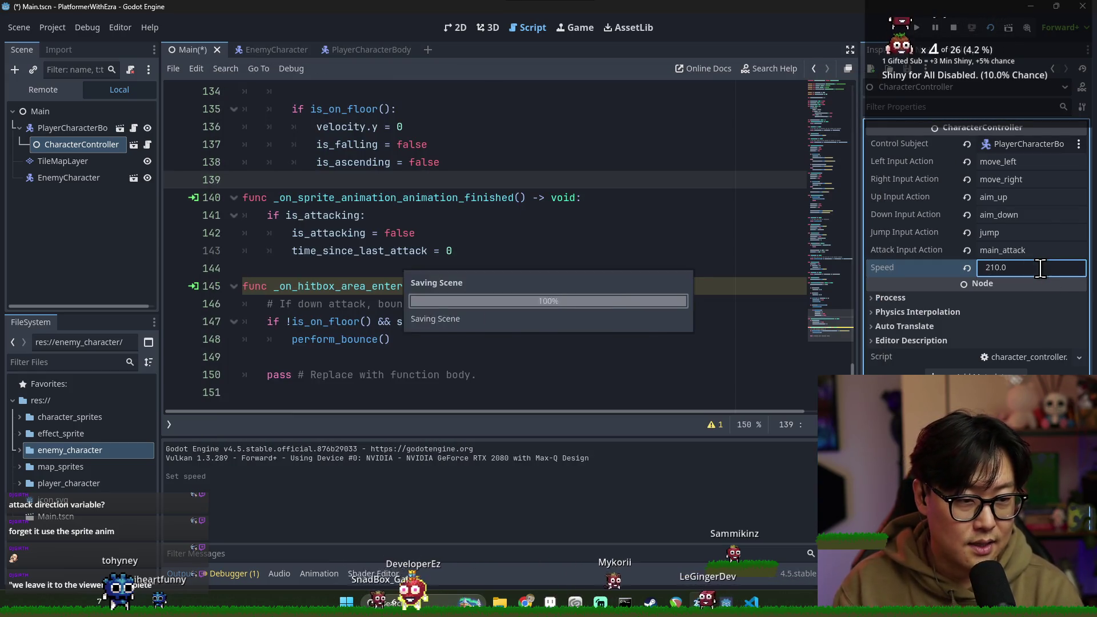
pyautogui.press('d')
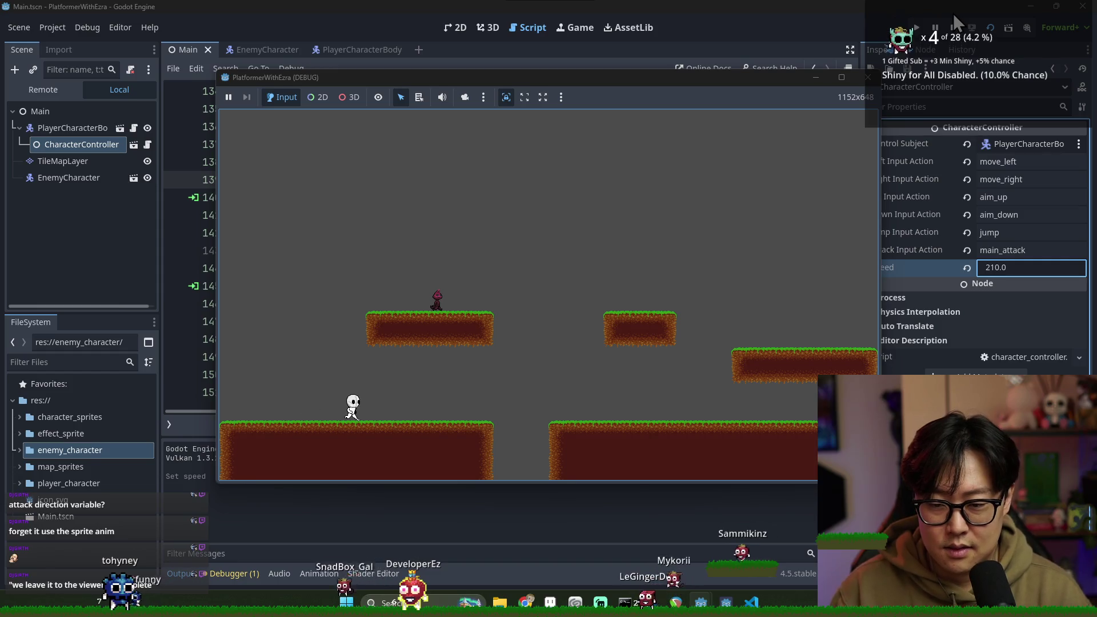
pyautogui.press('space')
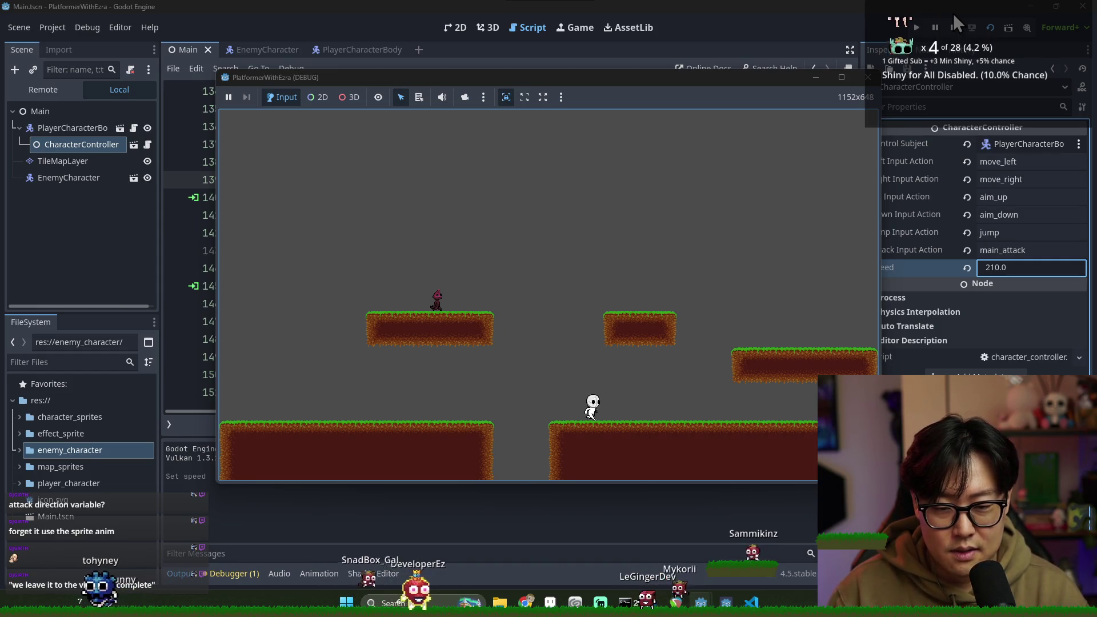
pyautogui.press('space')
pyautogui.press('a')
pyautogui.press('space')
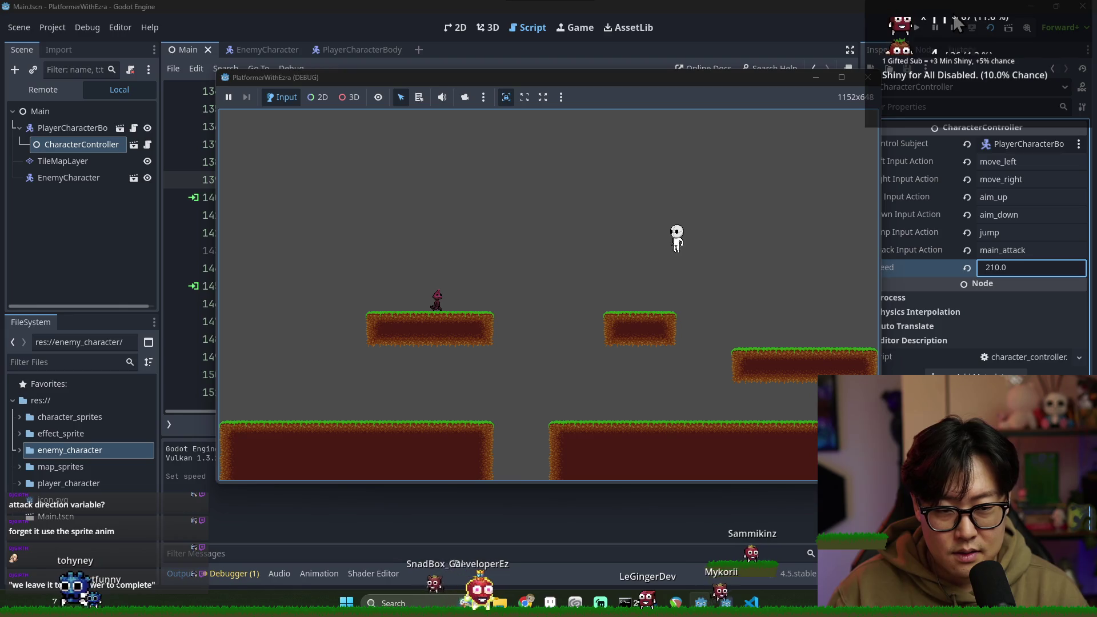
pyautogui.press('space')
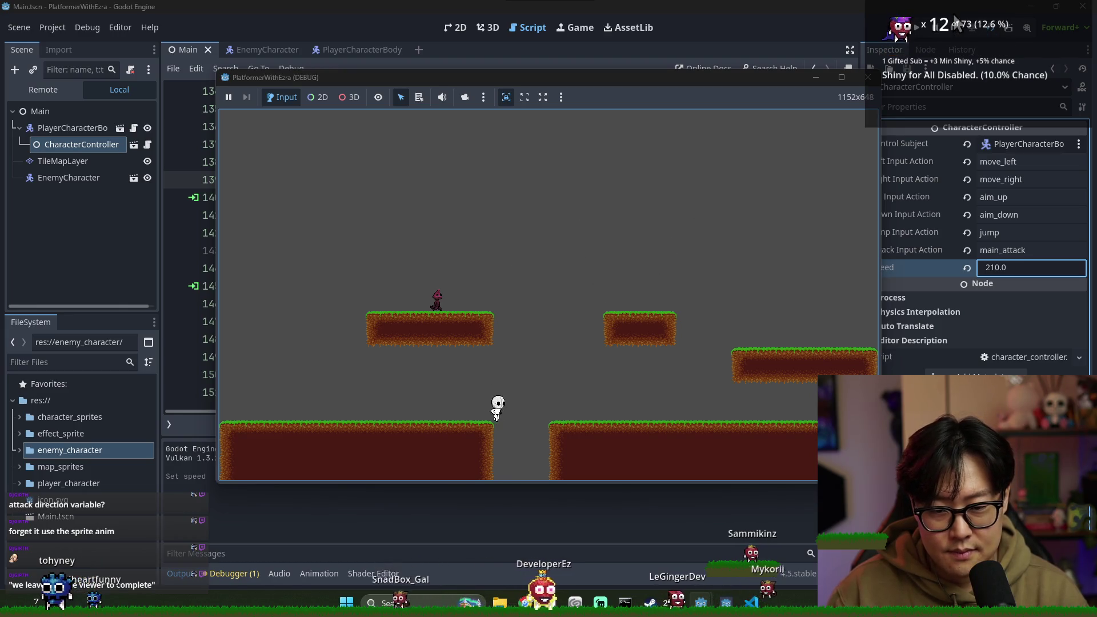
pyautogui.click(954, 27)
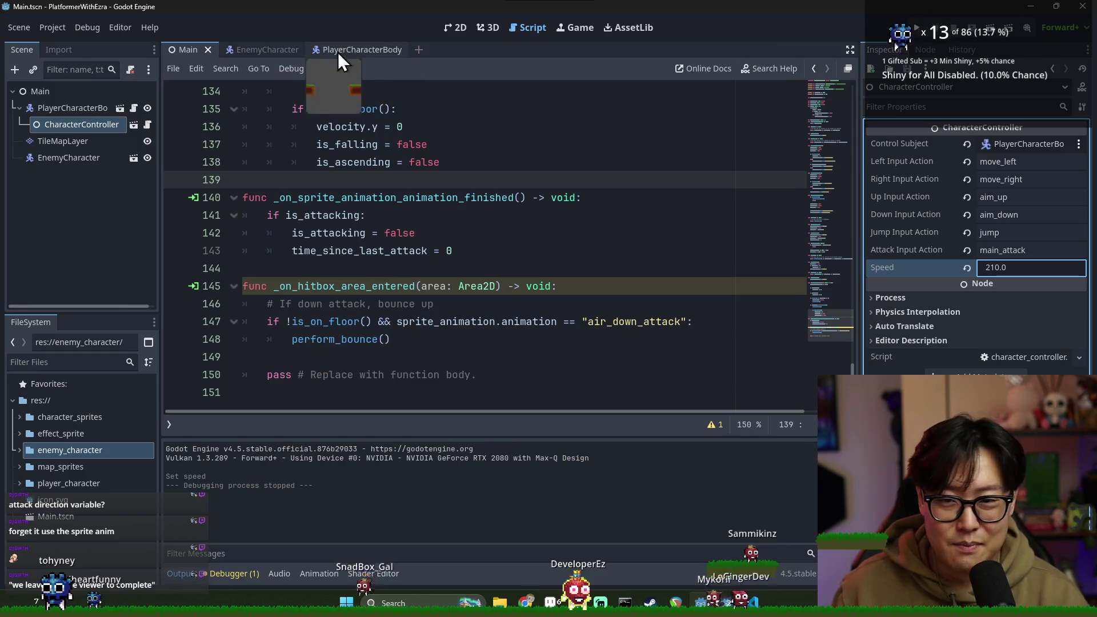
pyautogui.click(457, 27)
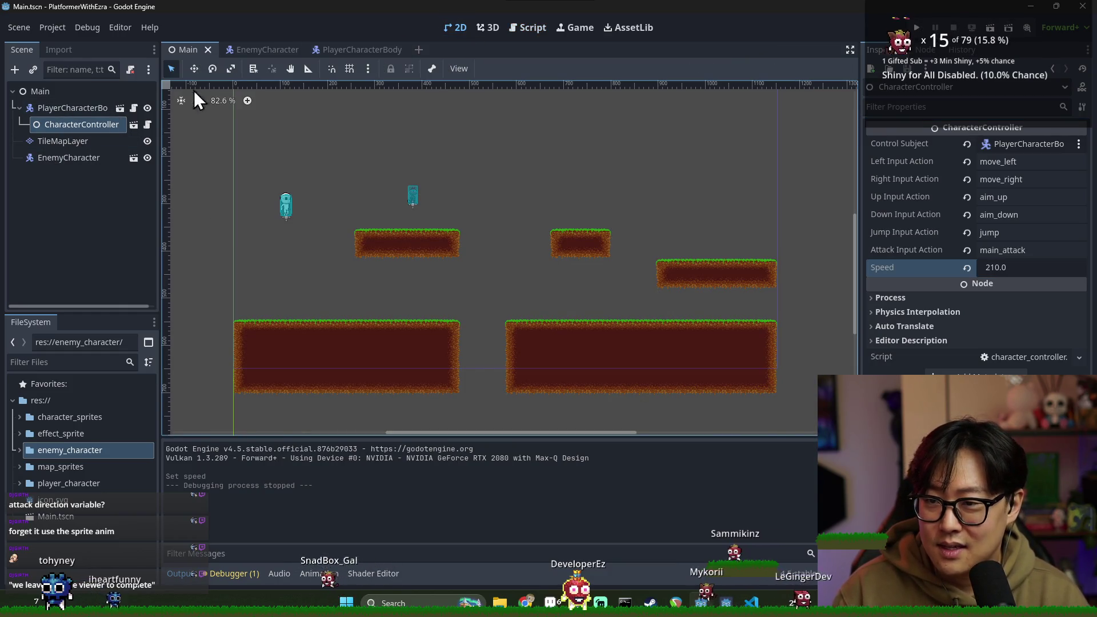
# Step: Move the upper-left floating platform one tile right on TileMapLayer and save Main
pyautogui.click(98, 143)
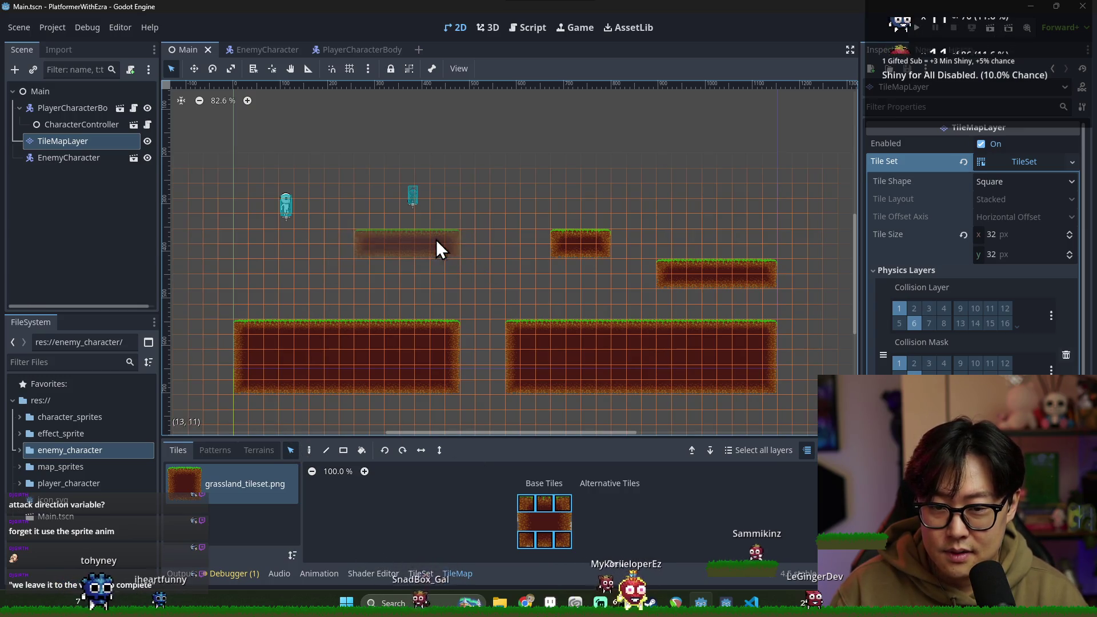
pyautogui.click(376, 326)
pyautogui.hotkey('ctrl', 's')
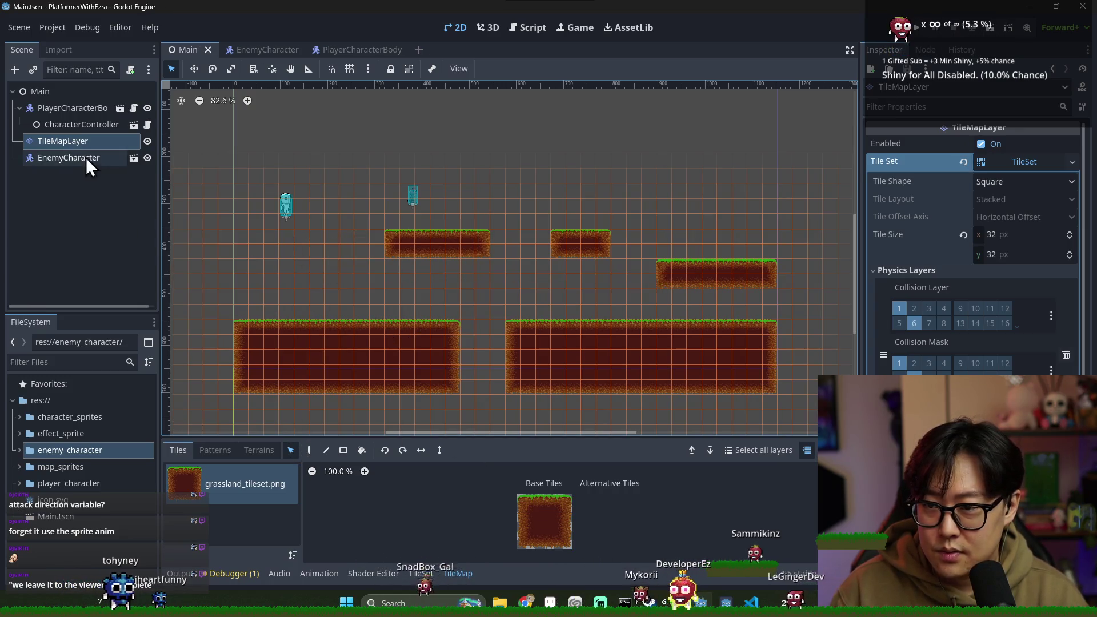
# Step: Edit the run animation's FPS in the player scene, then return to Main and launch the game
pyautogui.click(119, 110)
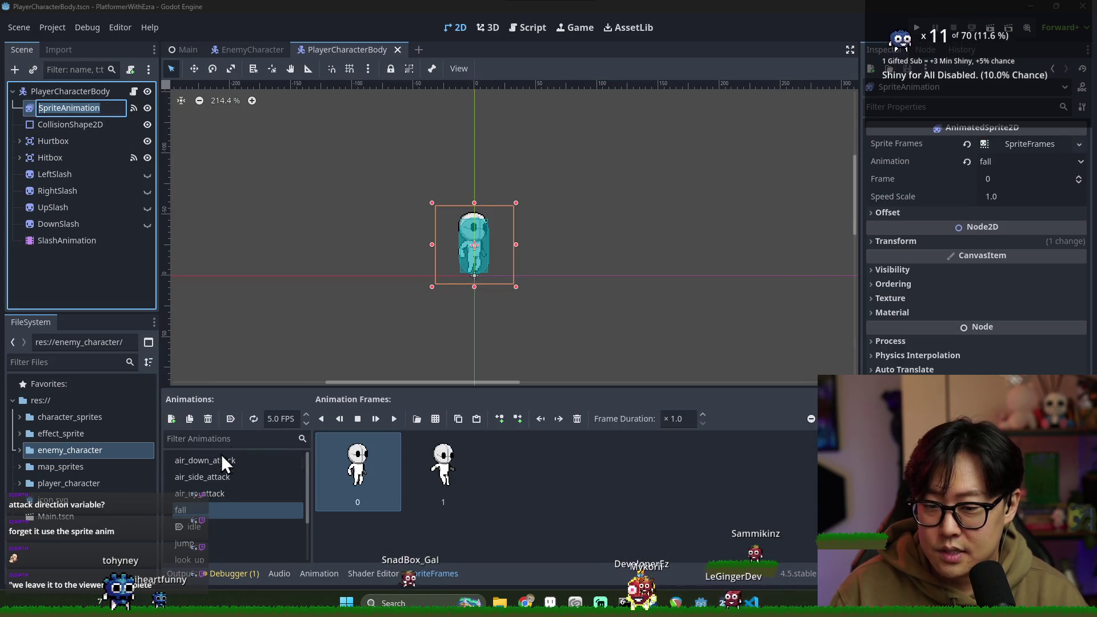
pyautogui.scroll(-3, 217, 514)
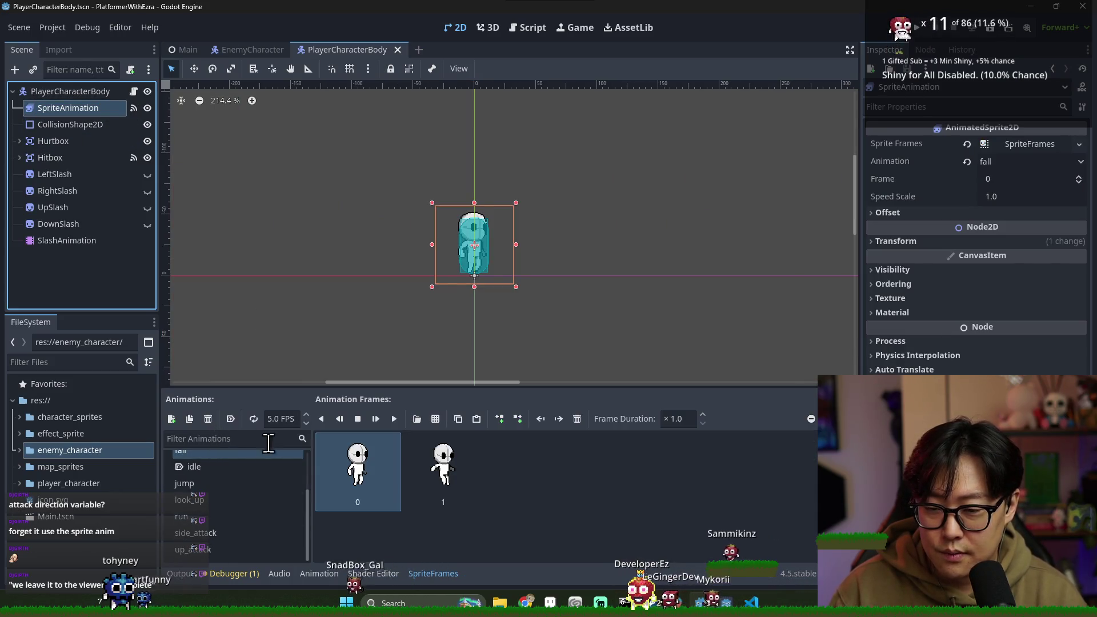
pyautogui.click(224, 516)
pyautogui.click(280, 423)
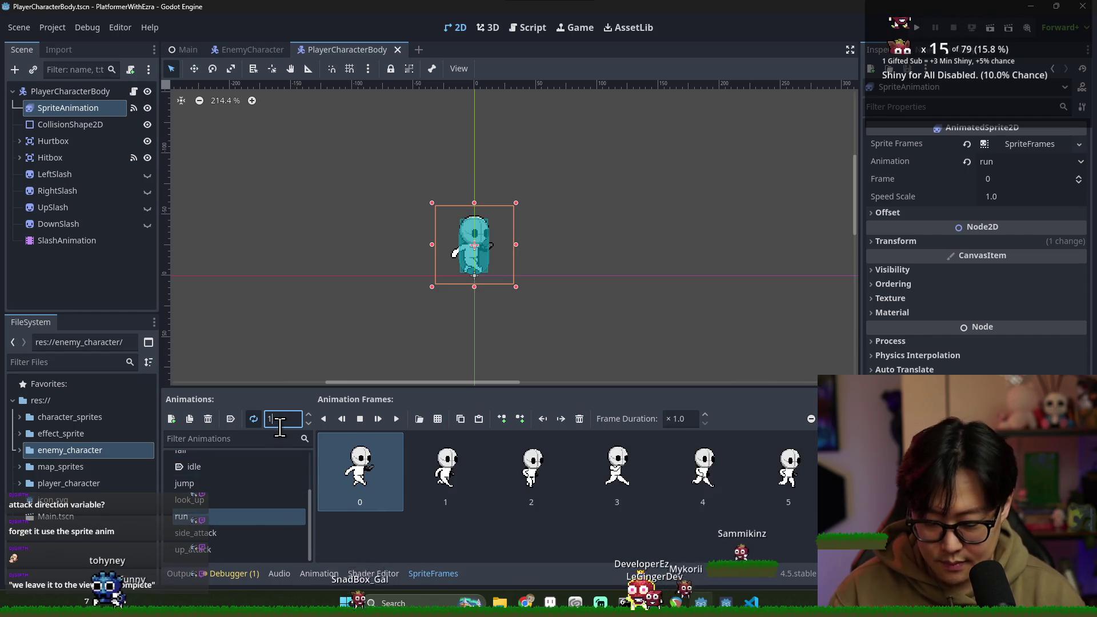
pyautogui.hotkey('ctrl', 'Tab')
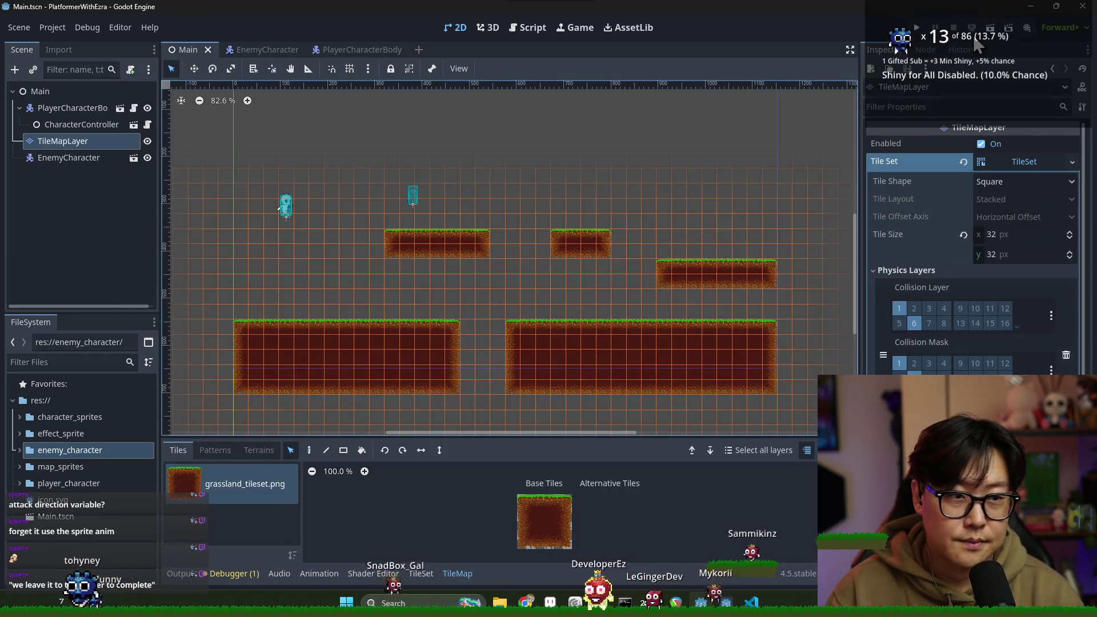
pyautogui.click(990, 28)
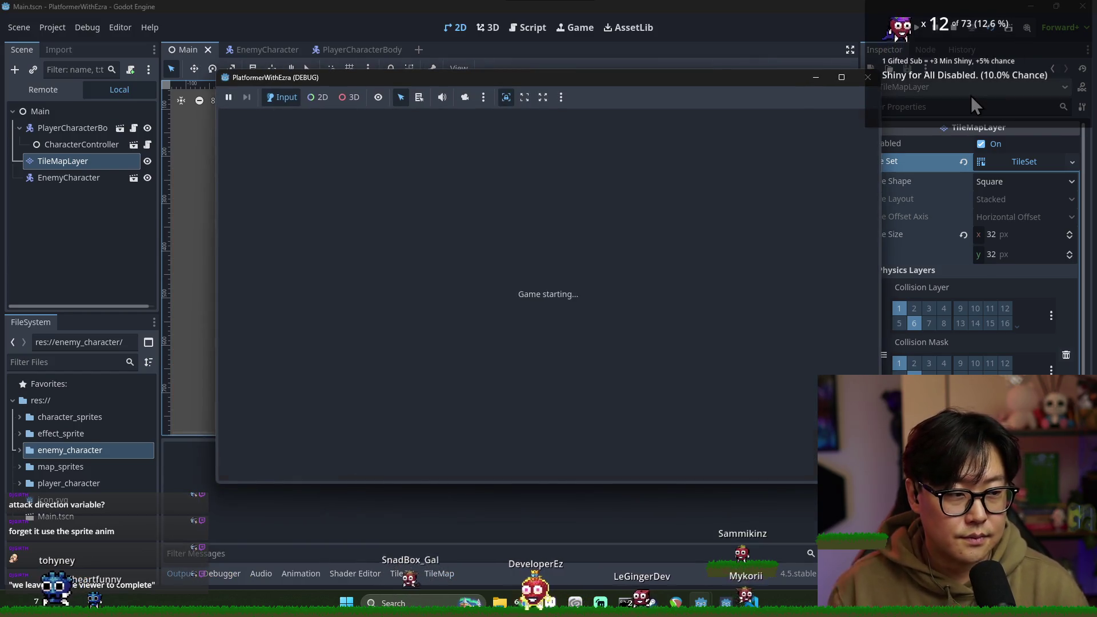
pyautogui.press('Right')
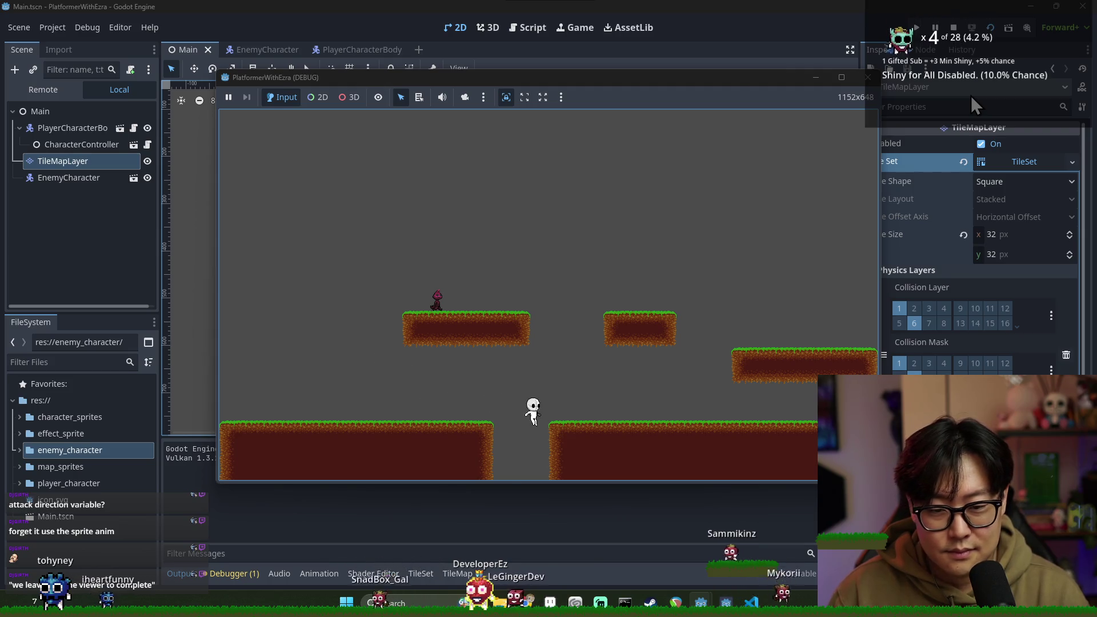
pyautogui.click(990, 29)
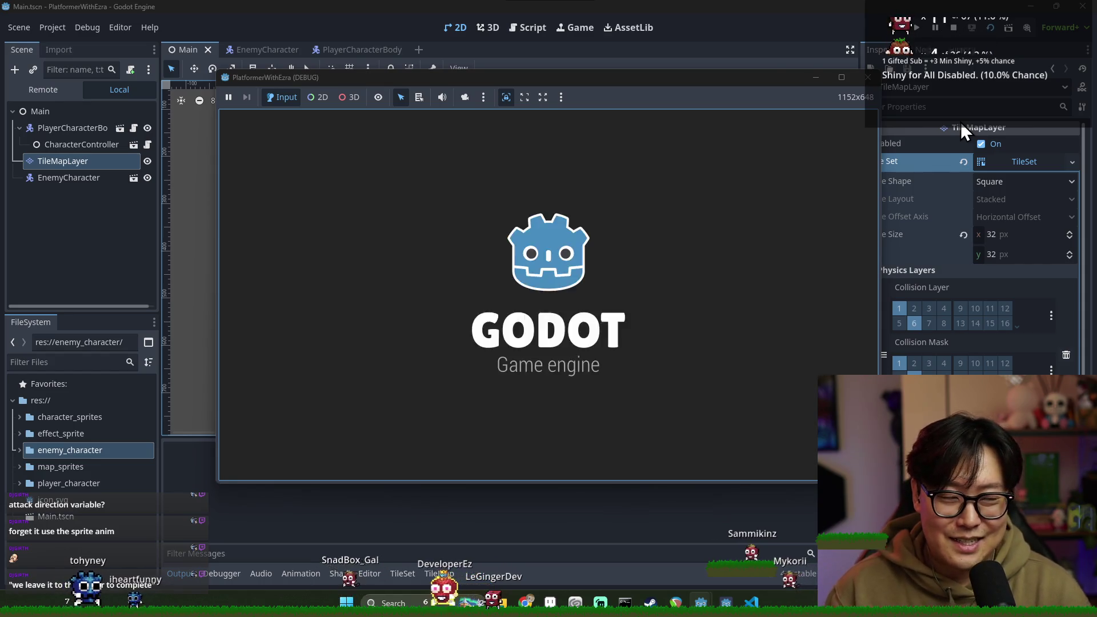
pyautogui.press('Right')
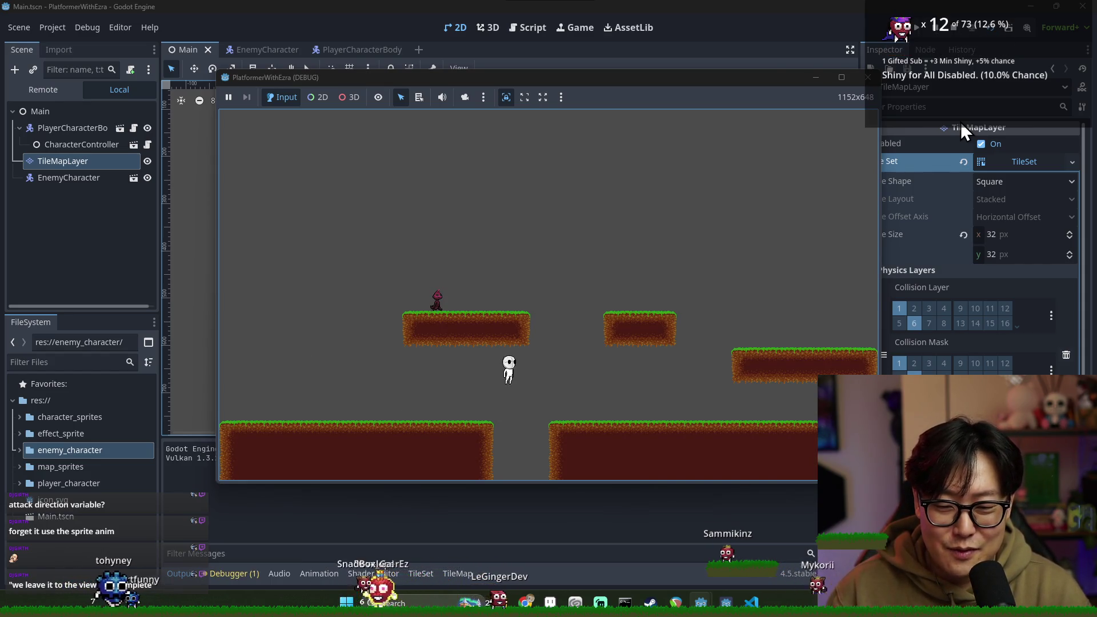
pyautogui.click(952, 29)
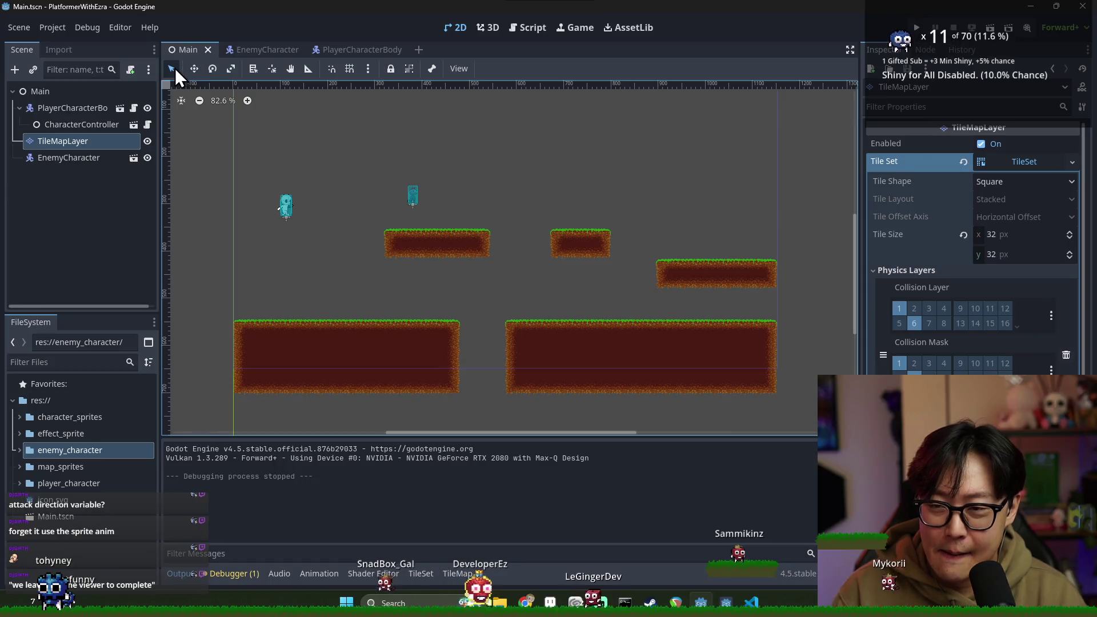
# Step: Paint Grass terrain tiles leftward from the right ground platform into the pit, then save and run
pyautogui.moveTo(497, 312)
pyautogui.mouseDown()
pyautogui.moveTo(551, 358)
pyautogui.moveTo(595, 349)
pyautogui.mouseUp()
pyautogui.click(81, 143)
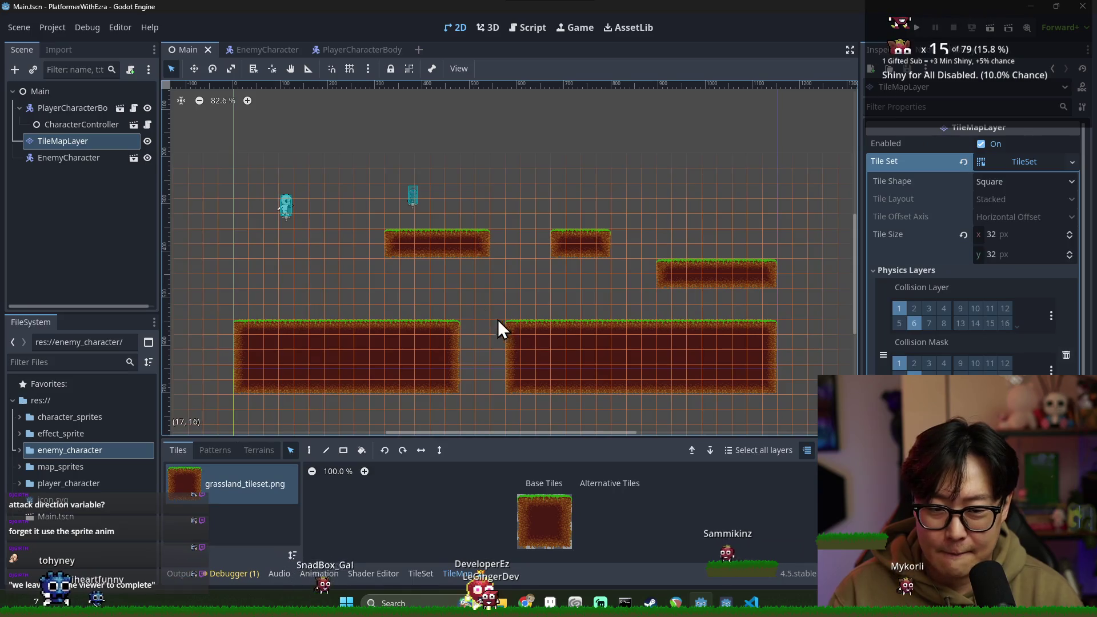
pyautogui.moveTo(510, 323)
pyautogui.mouseDown()
pyautogui.moveTo(553, 387)
pyautogui.moveTo(515, 373)
pyautogui.mouseUp()
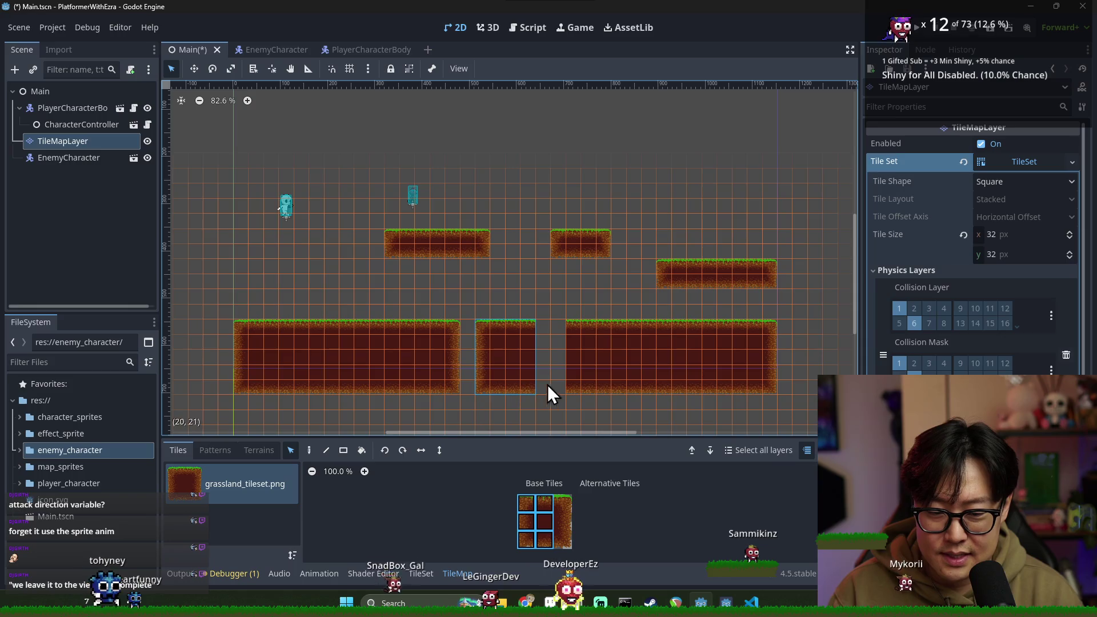
pyautogui.click(254, 451)
pyautogui.click(212, 500)
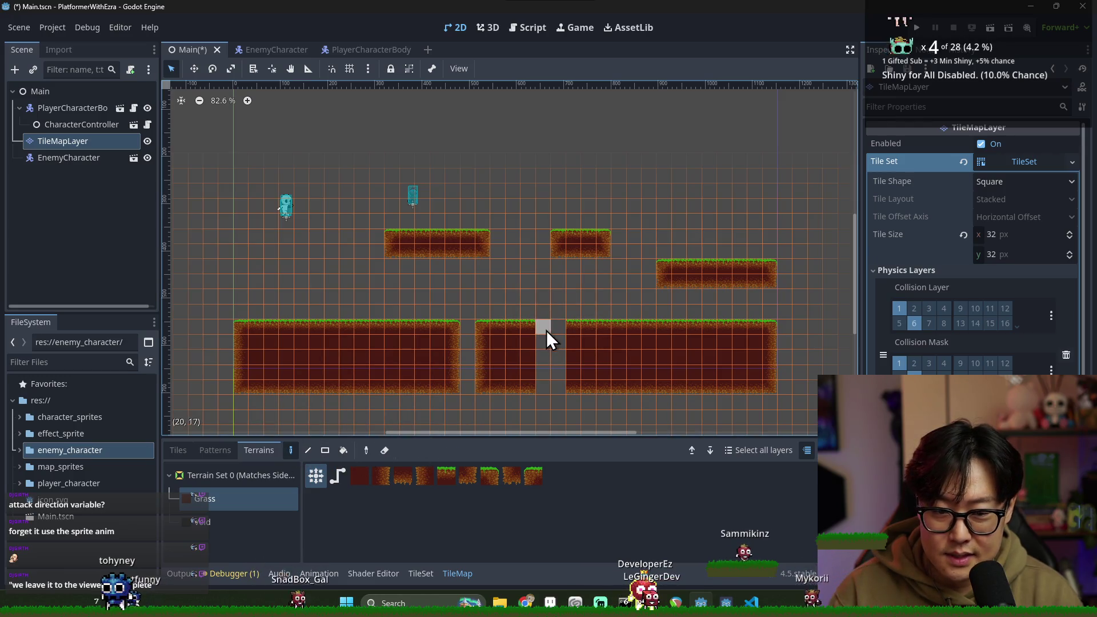
pyautogui.moveTo(546, 331); pyautogui.dragTo(558, 382)
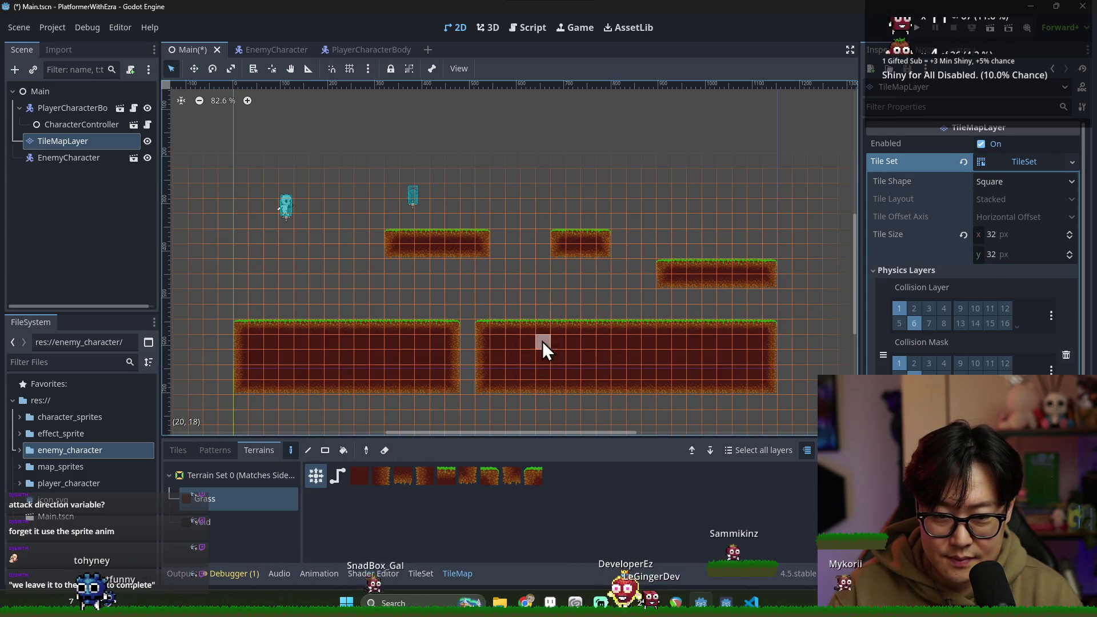
pyautogui.click(917, 27)
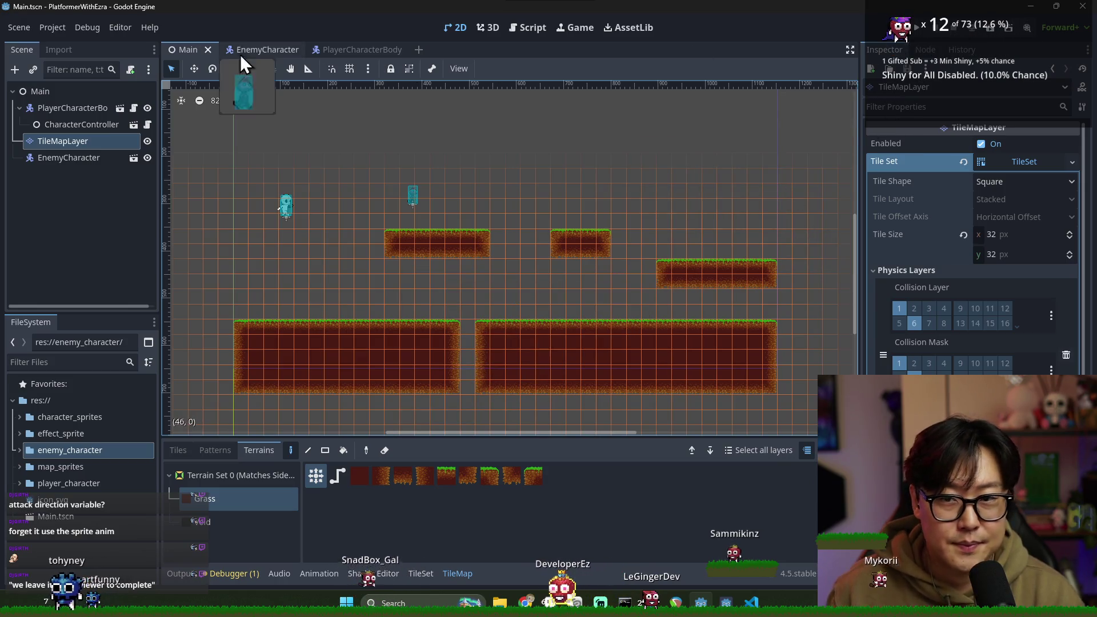
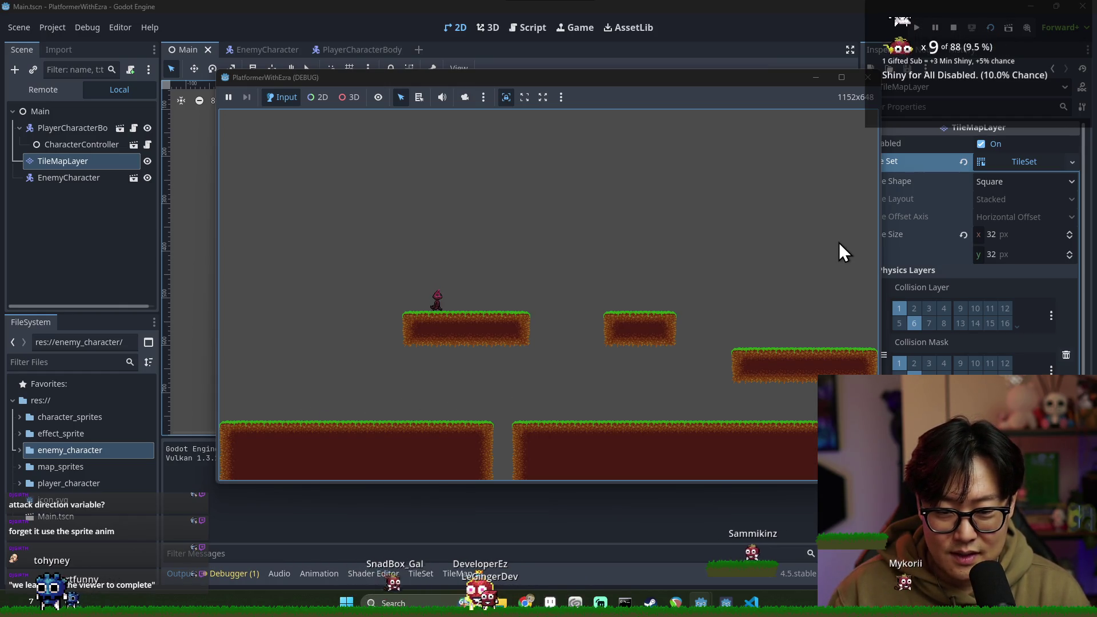
# Step: Restart the debug game and run the player right and left, jumping across the platforms
pyautogui.click(990, 32)
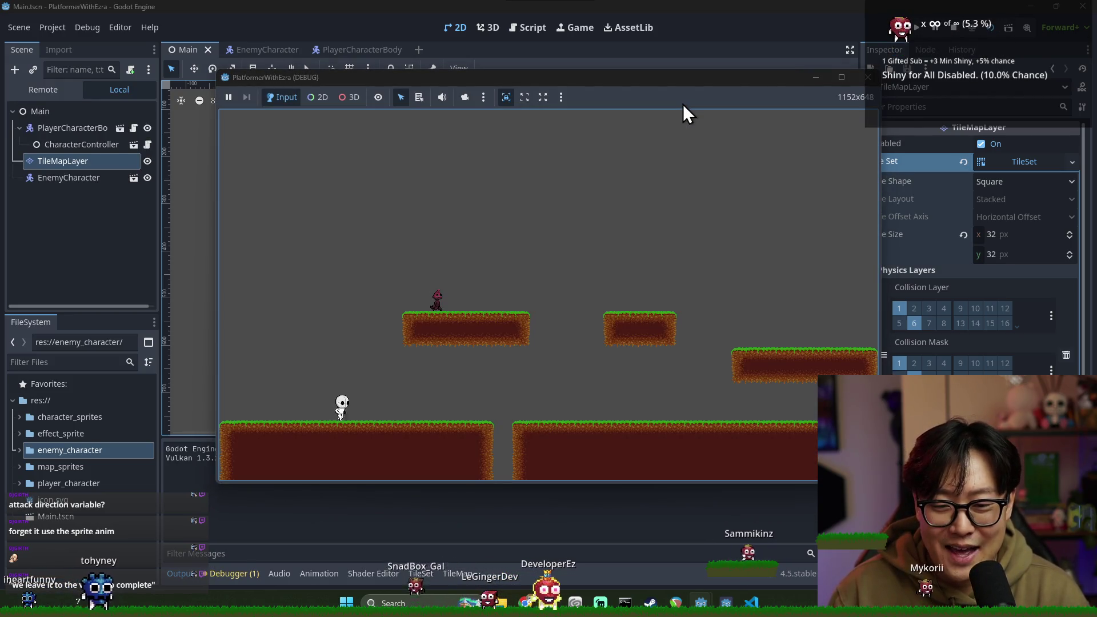
pyautogui.press('Right')
pyautogui.press('space')
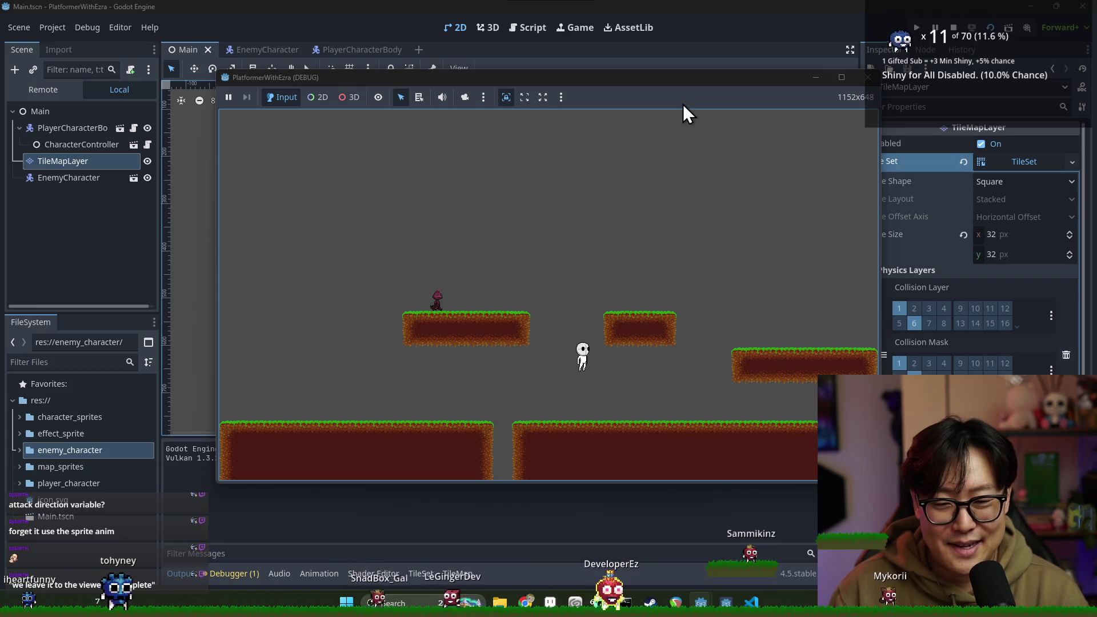
pyautogui.press('Left')
pyautogui.press('space')
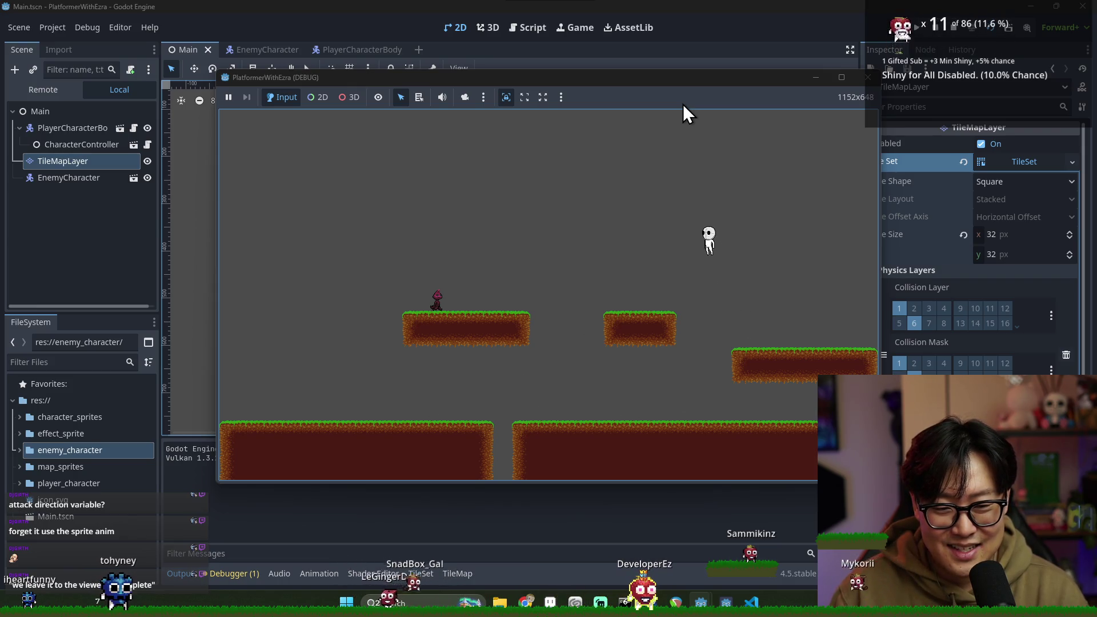
pyautogui.press('space')
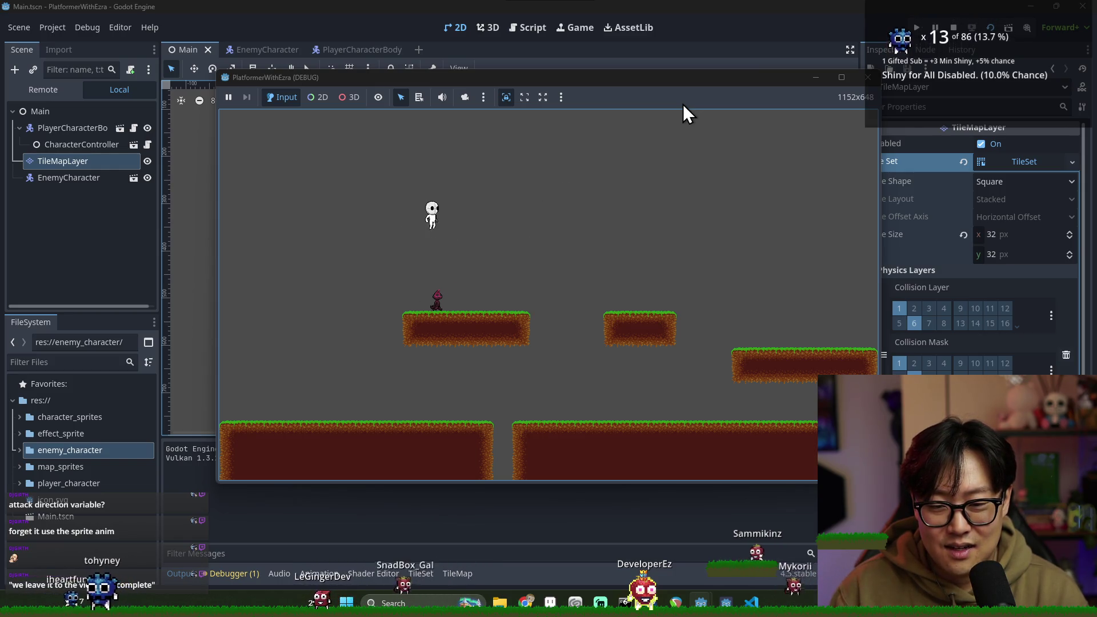
pyautogui.press('Right')
pyautogui.press('space')
pyautogui.press('Left')
pyautogui.press('space')
pyautogui.press('Right')
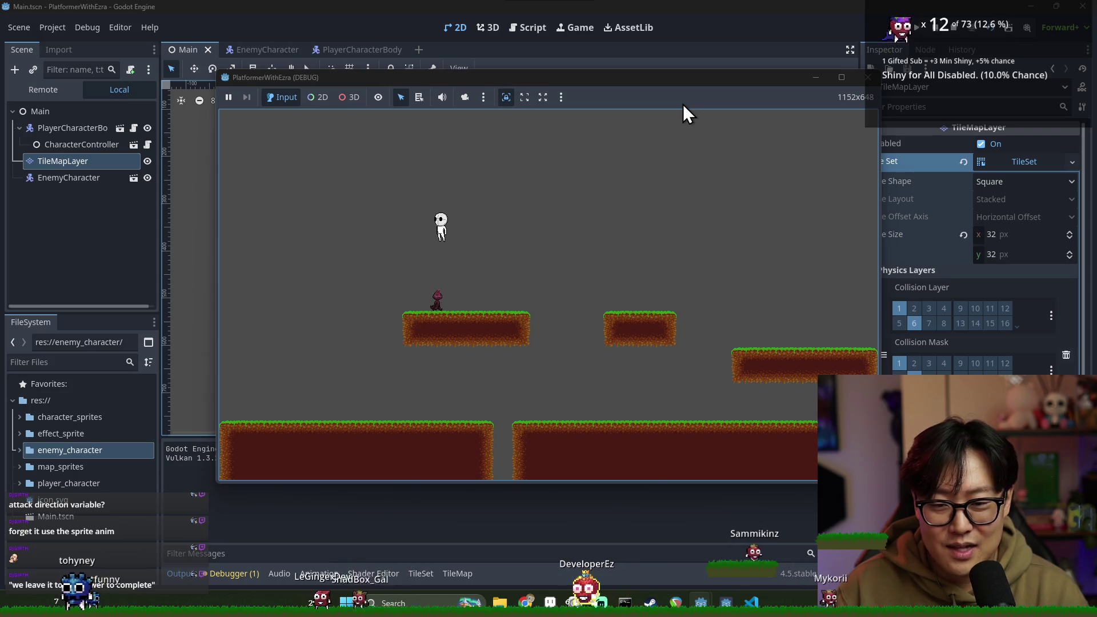
# Step: Keep steering the falling player onto platforms and jumping, then restore the editor window
pyautogui.press('Left')
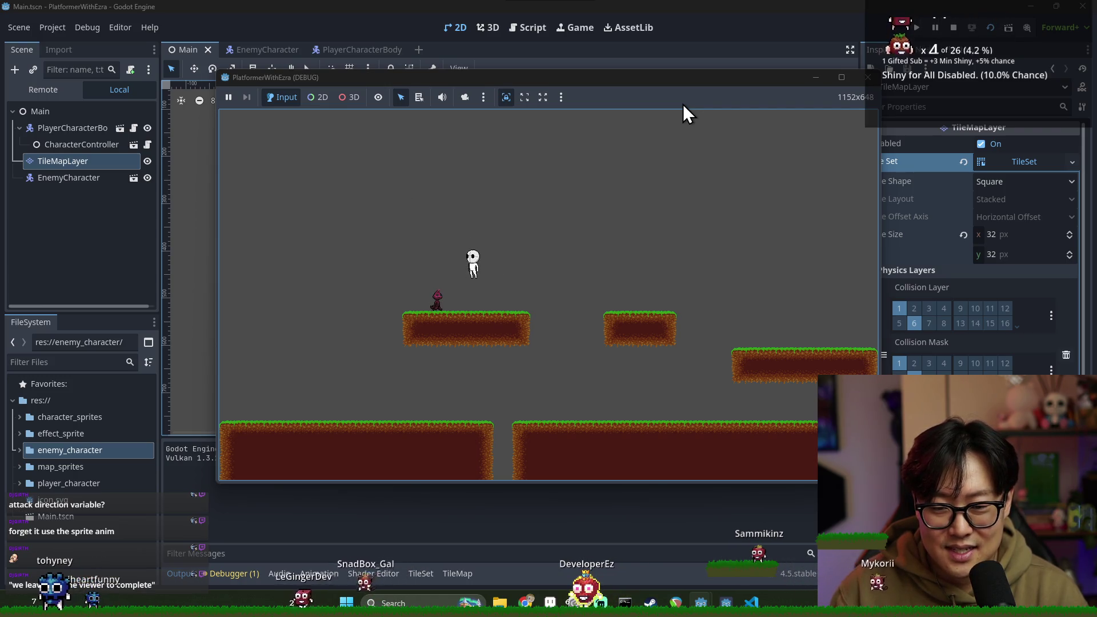
pyautogui.press('space')
pyautogui.press('Right')
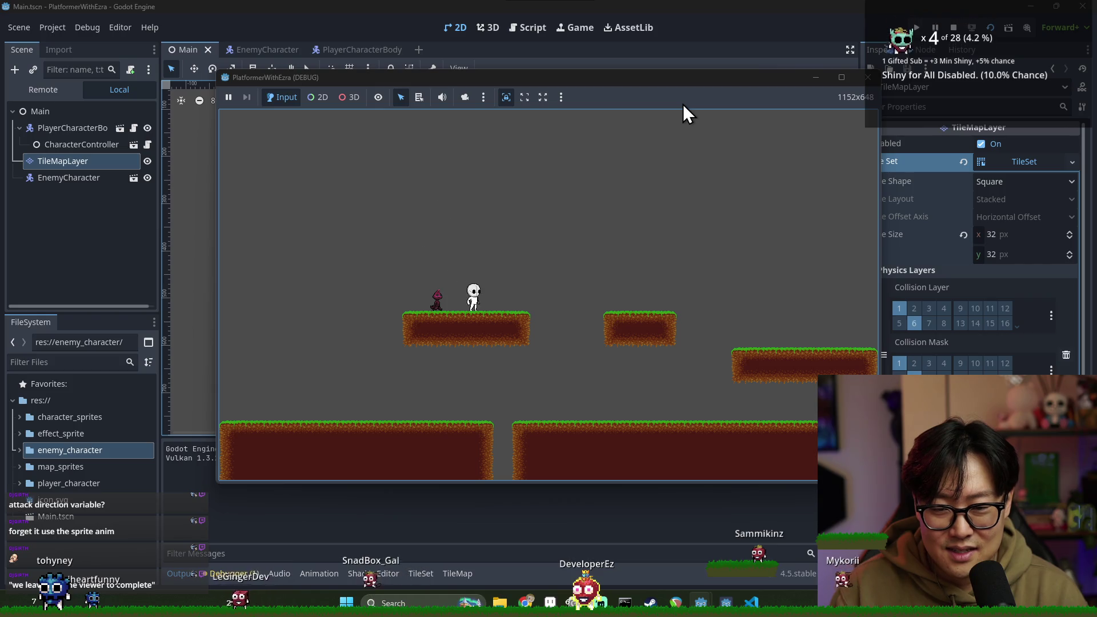
pyautogui.press('Left')
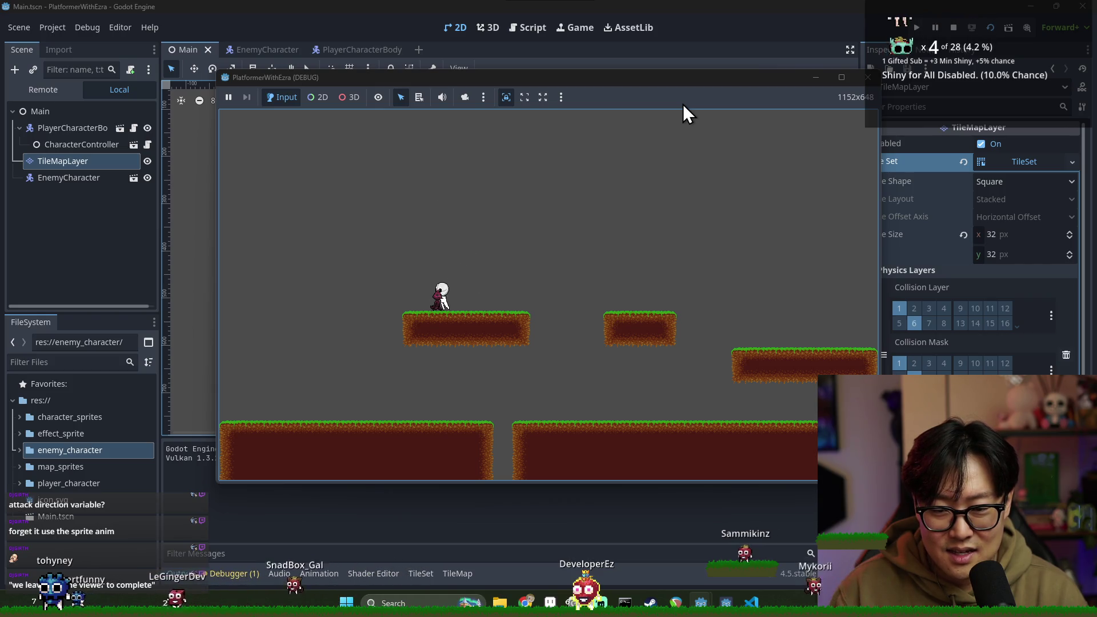
pyautogui.press('space')
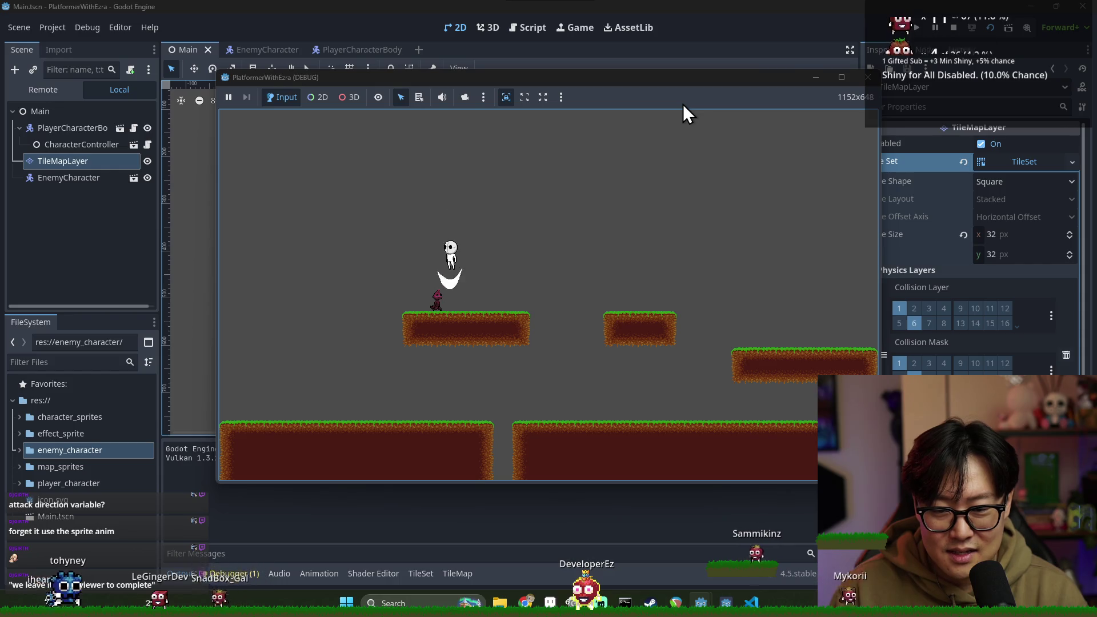
pyautogui.press('space')
pyautogui.press('space')
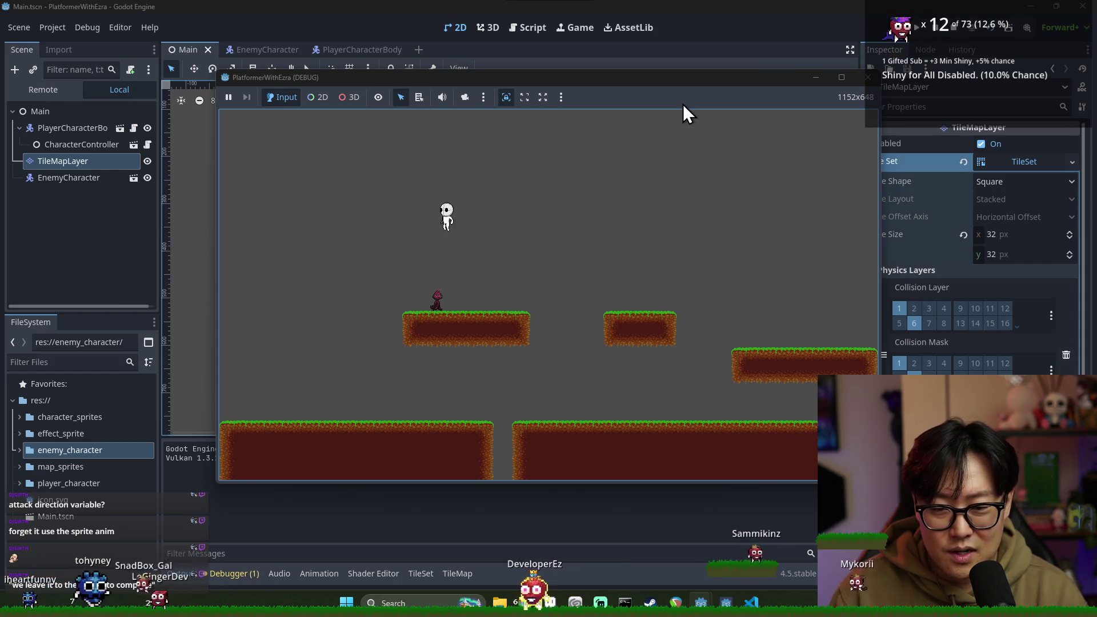
pyautogui.press('Right')
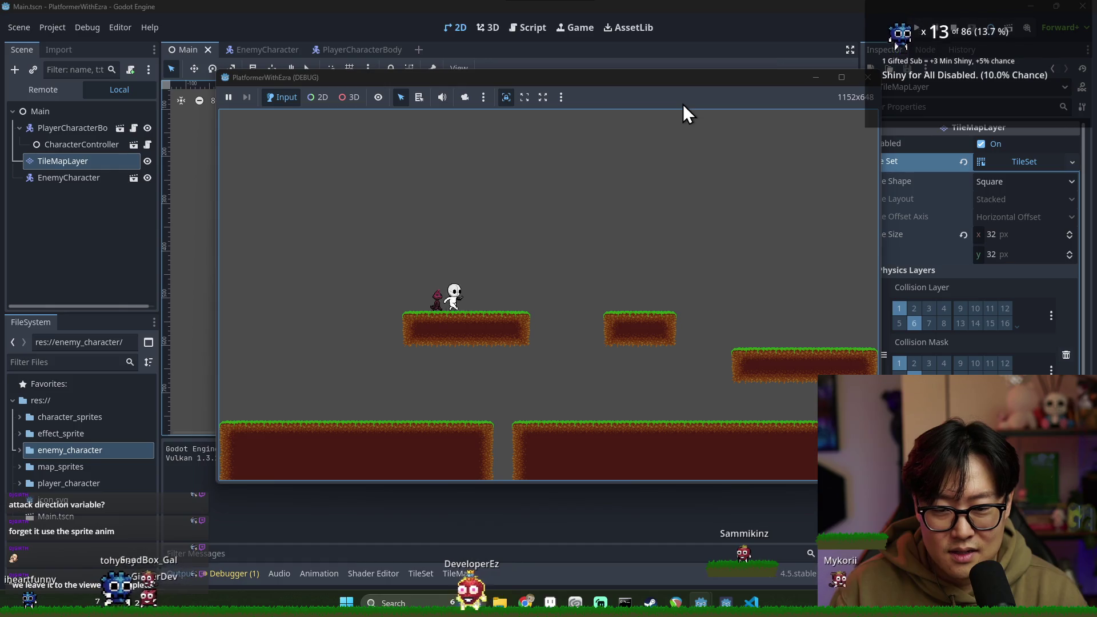
pyautogui.press('space')
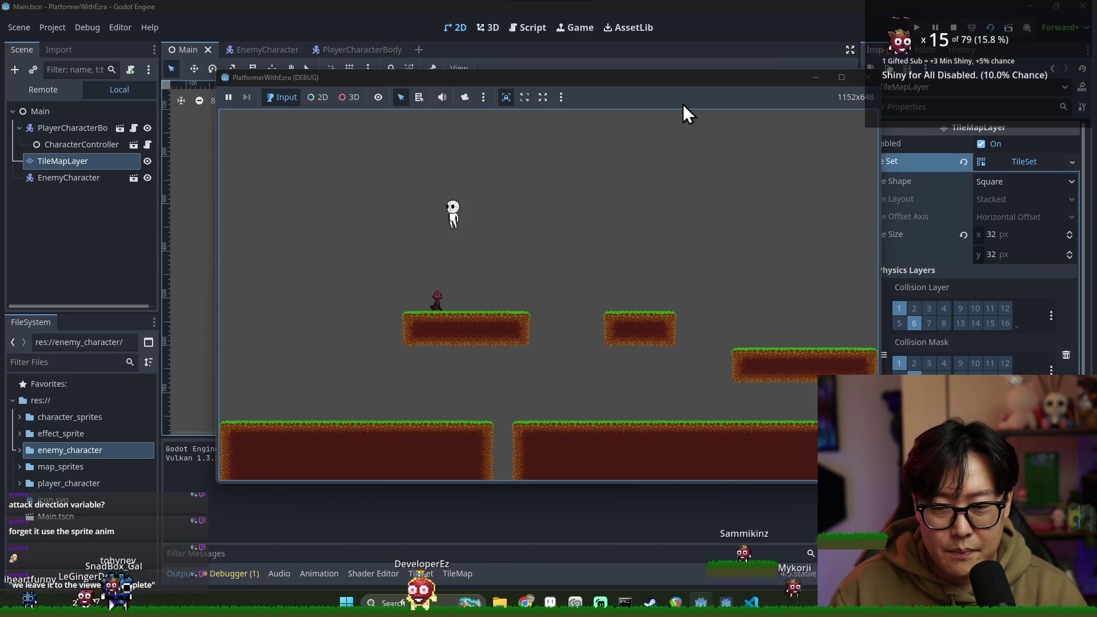
pyautogui.doubleClick(847, 8)
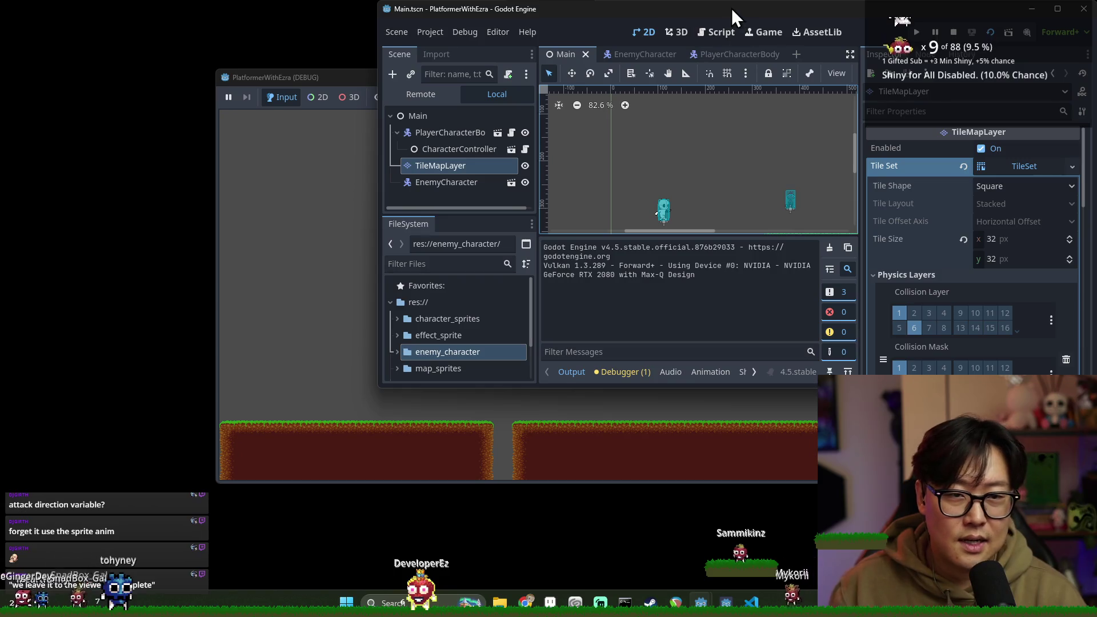
# Step: Stop the debug game and open player_character_body.gd at the gravity lines
pyautogui.doubleClick(731, 8)
pyautogui.click(955, 29)
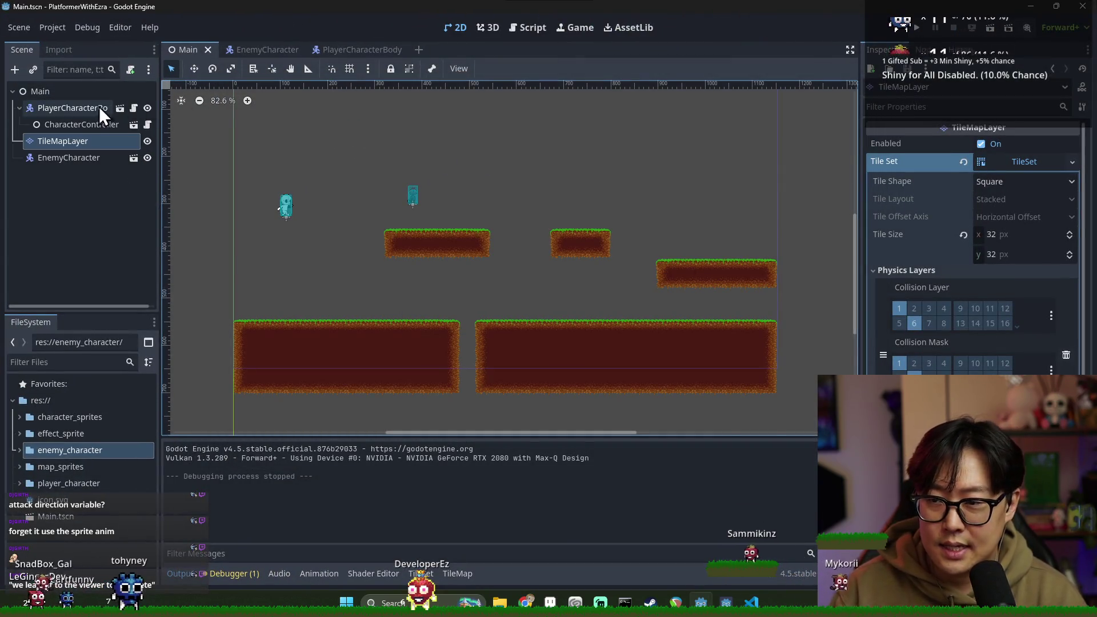
pyautogui.click(132, 114)
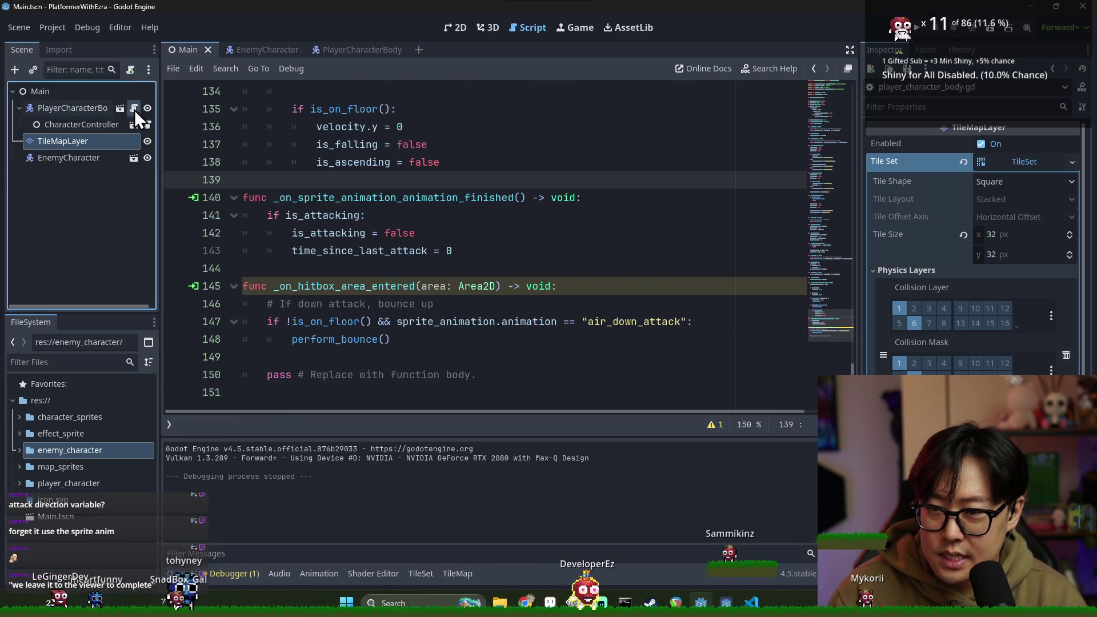
pyautogui.scroll(5, 484, 265)
pyautogui.scroll(1, 485, 265)
# Step: Change rising gravity from 40 to 30 and falling gravity from 55 to 45, and save
pyautogui.click(399, 167)
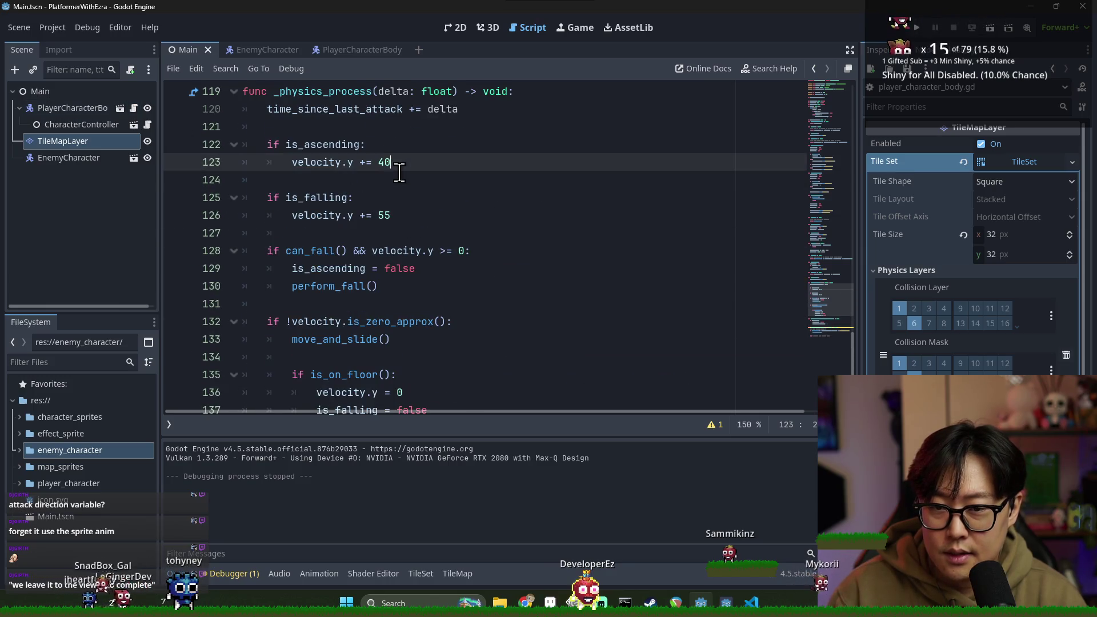
pyautogui.write('30')
pyautogui.hotkey('ctrl', 's')
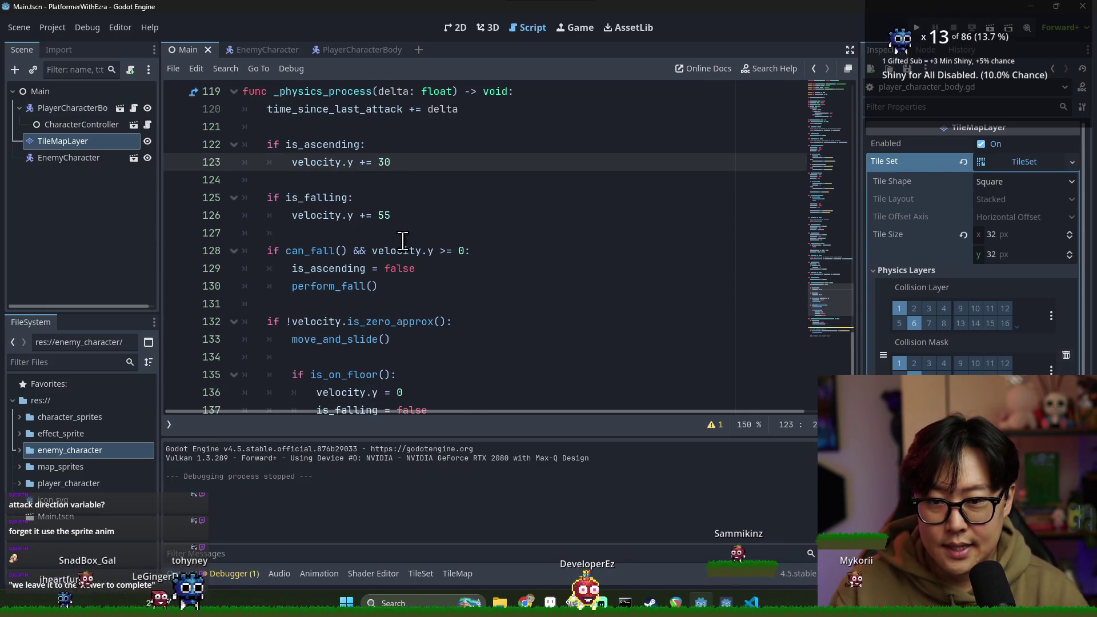
pyautogui.click(392, 217)
pyautogui.press('BackSpace')
pyautogui.write('45')
pyautogui.hotkey('ctrl', 's')
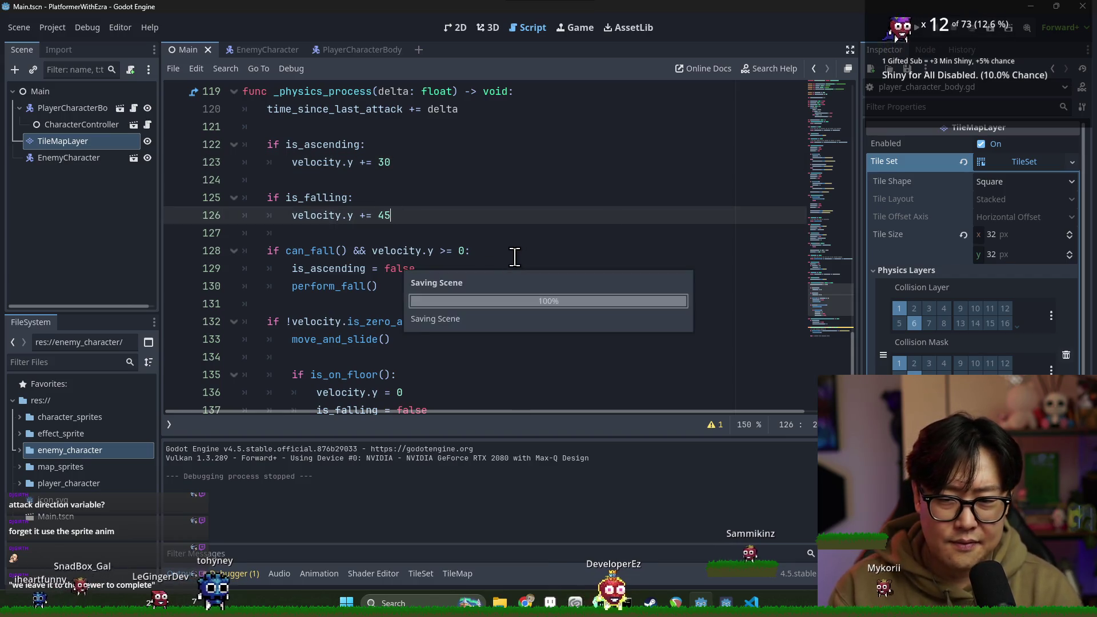
# Step: Run the game to test the new gravity with a few jumps, then close it with F8
pyautogui.click(990, 29)
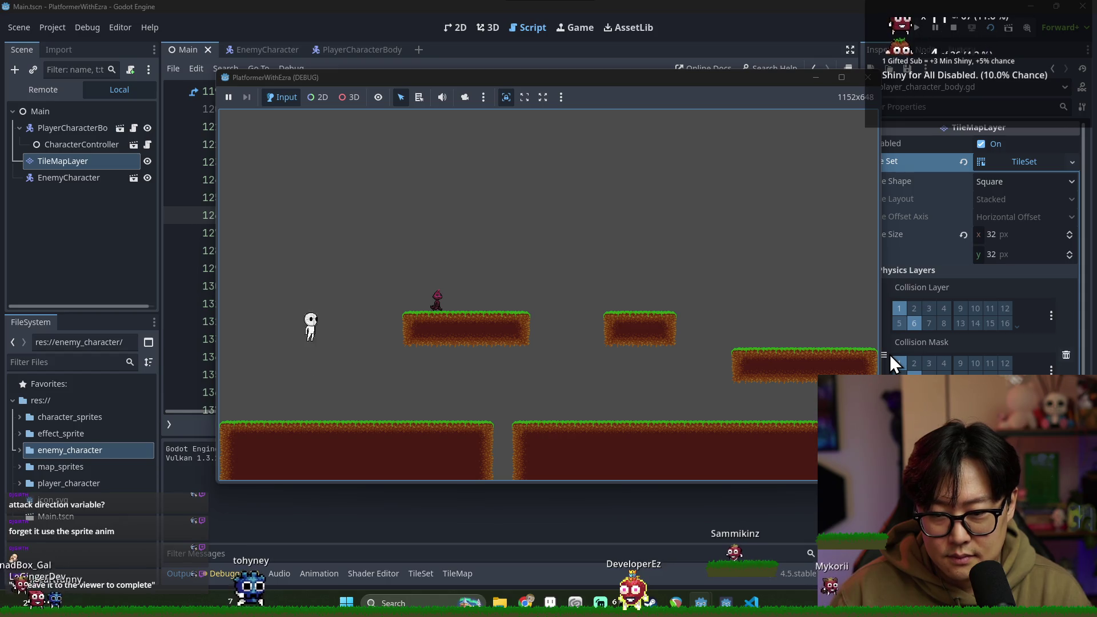
pyautogui.press('space')
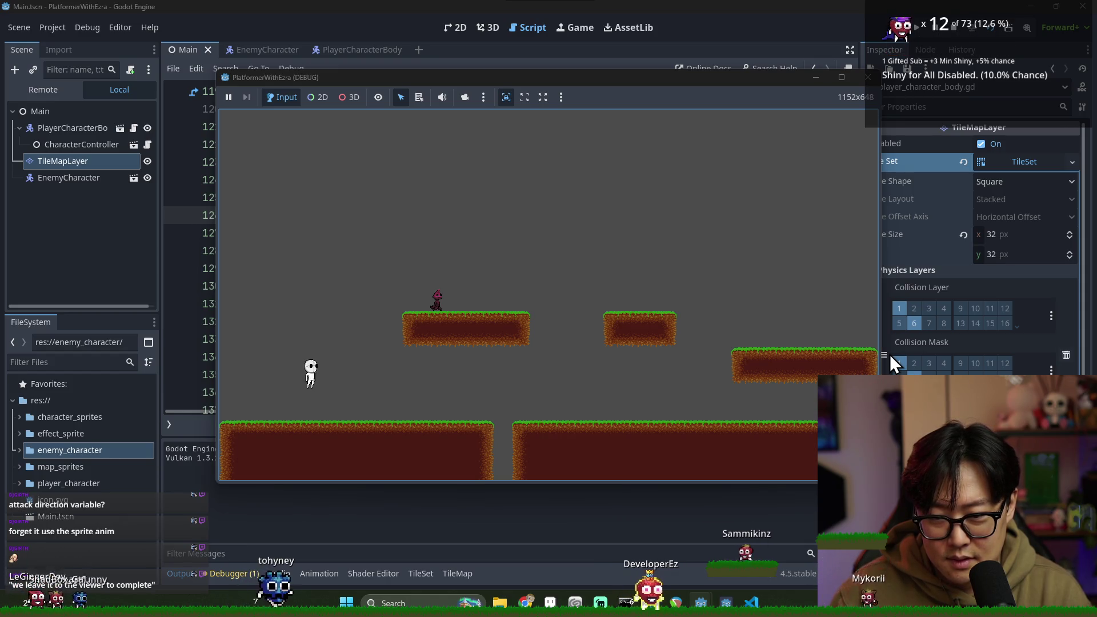
pyautogui.press('space')
pyautogui.press('space')
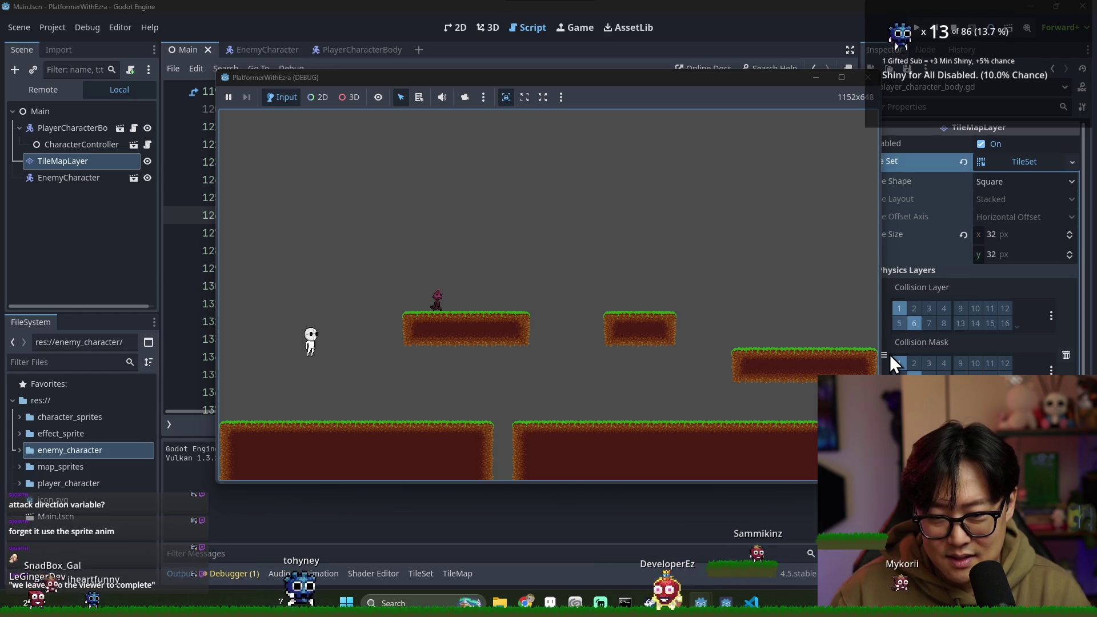
pyautogui.press('space')
pyautogui.press('Left')
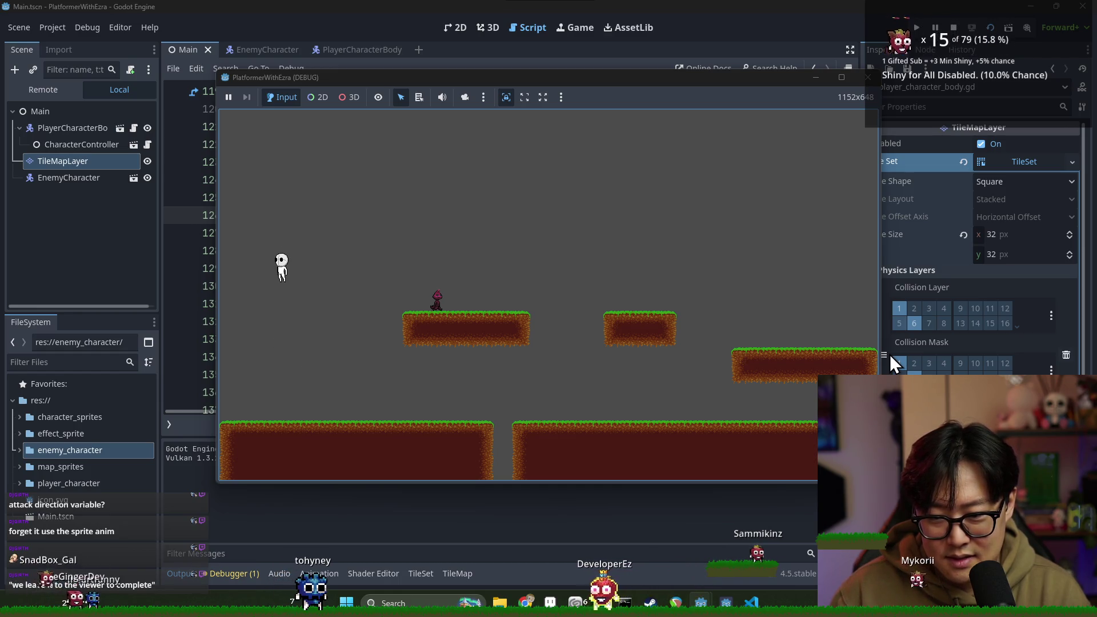
pyautogui.press('F8')
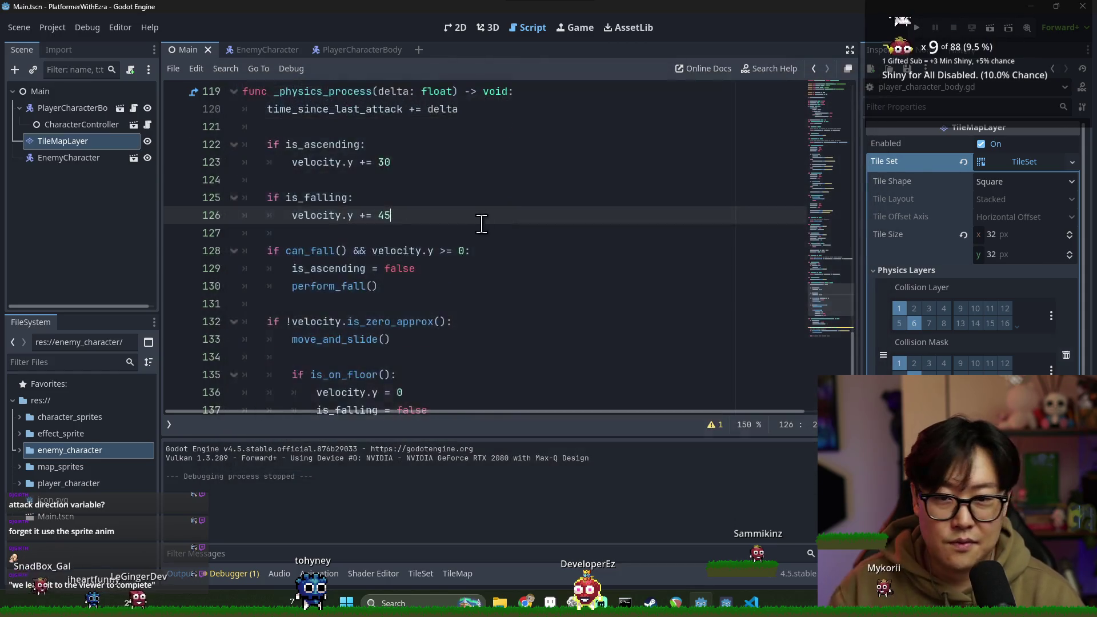
# Step: Select the PlayerCharacterBody node and browse its script around added_jump_speed
pyautogui.scroll(20, 483, 223)
pyautogui.click(82, 112)
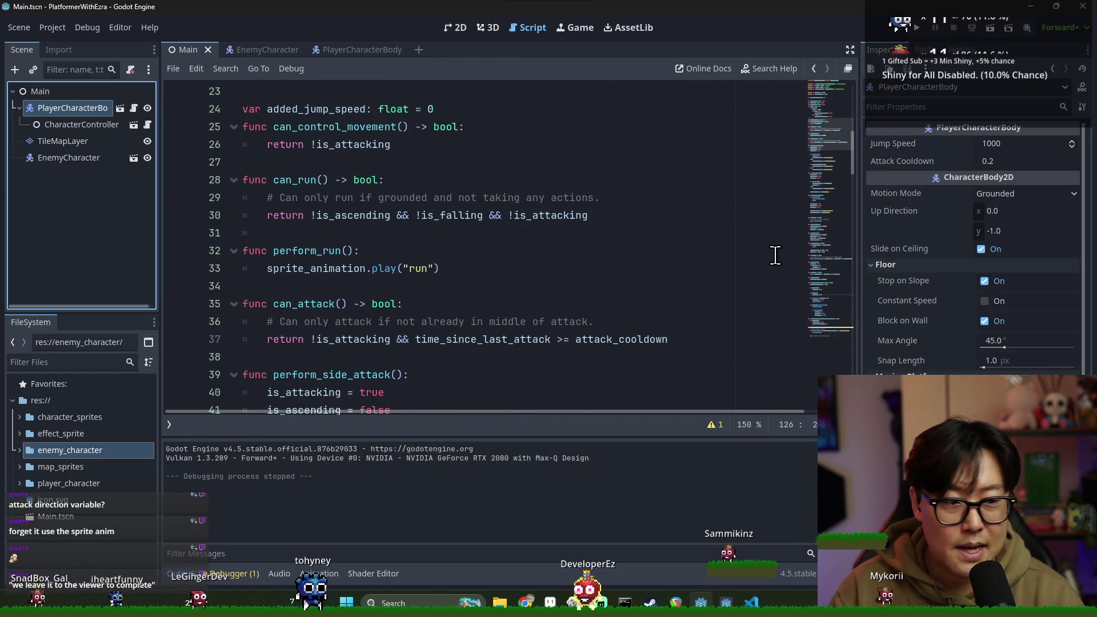
pyautogui.click(133, 108)
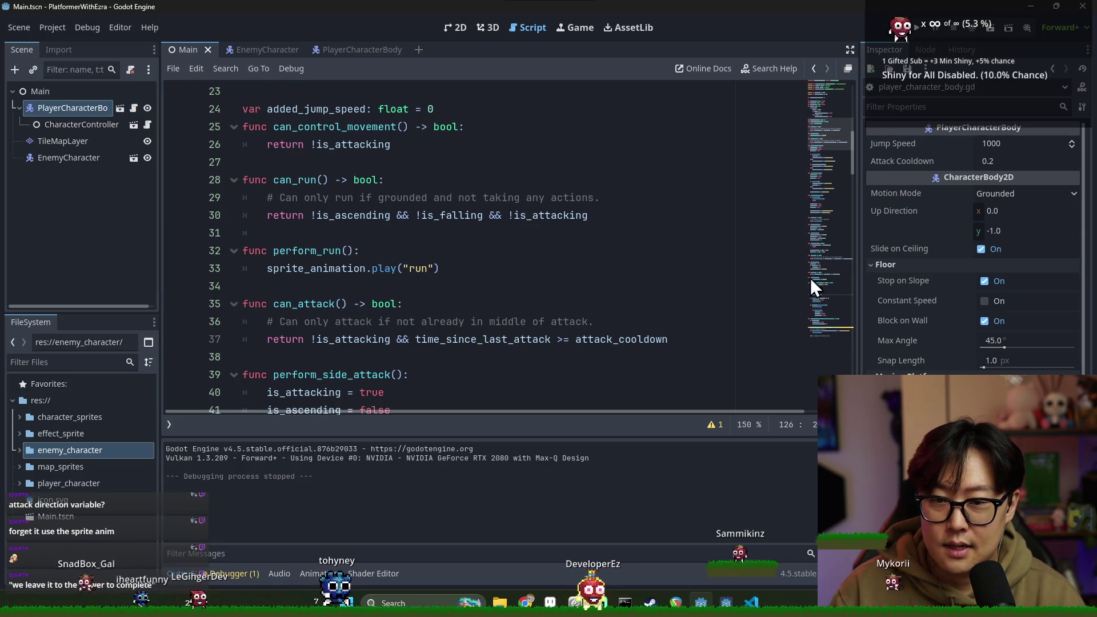
pyautogui.scroll(8, 855, 131)
pyautogui.scroll(-2, 429, 228)
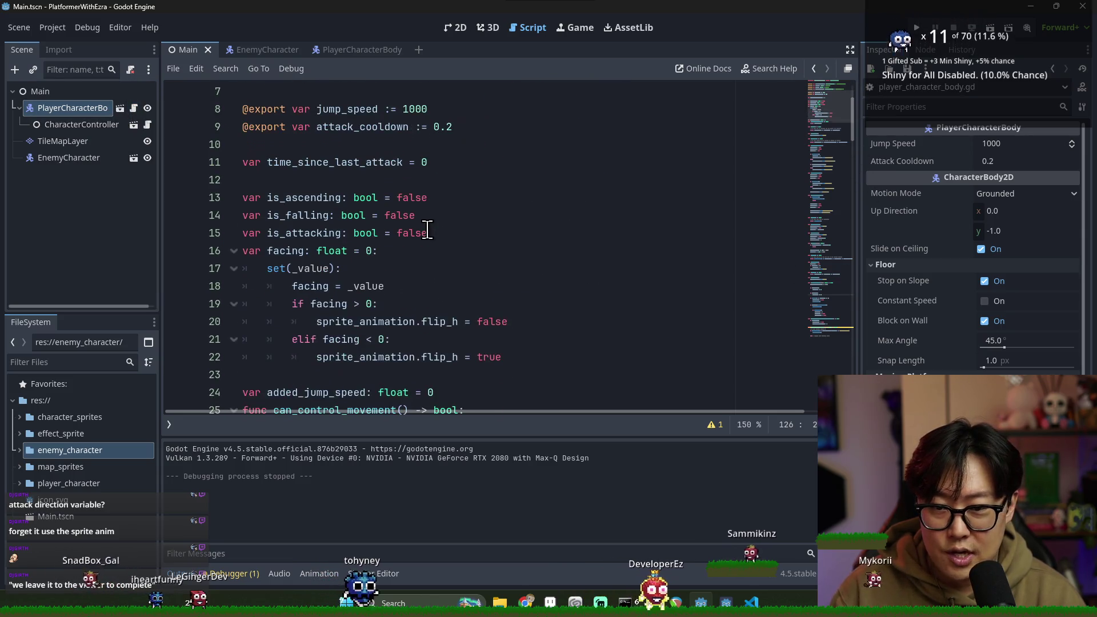
pyautogui.scroll(-3, 349, 263)
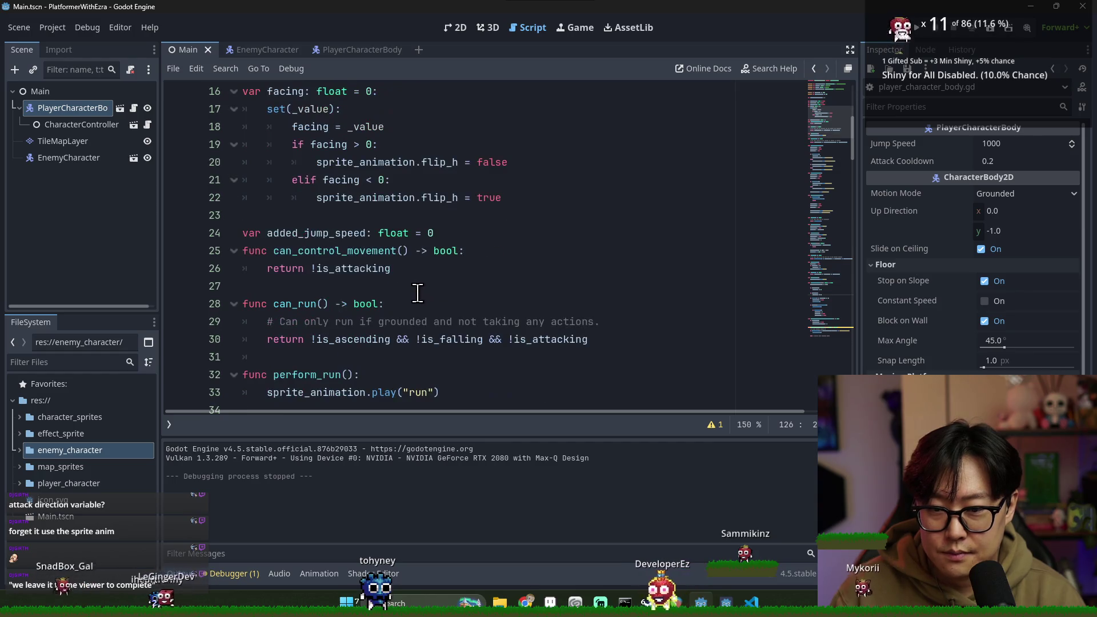
pyautogui.scroll(4, 394, 280)
pyautogui.scroll(-3, 400, 284)
pyautogui.doubleClick(366, 286)
pyautogui.scroll(4, 385, 257)
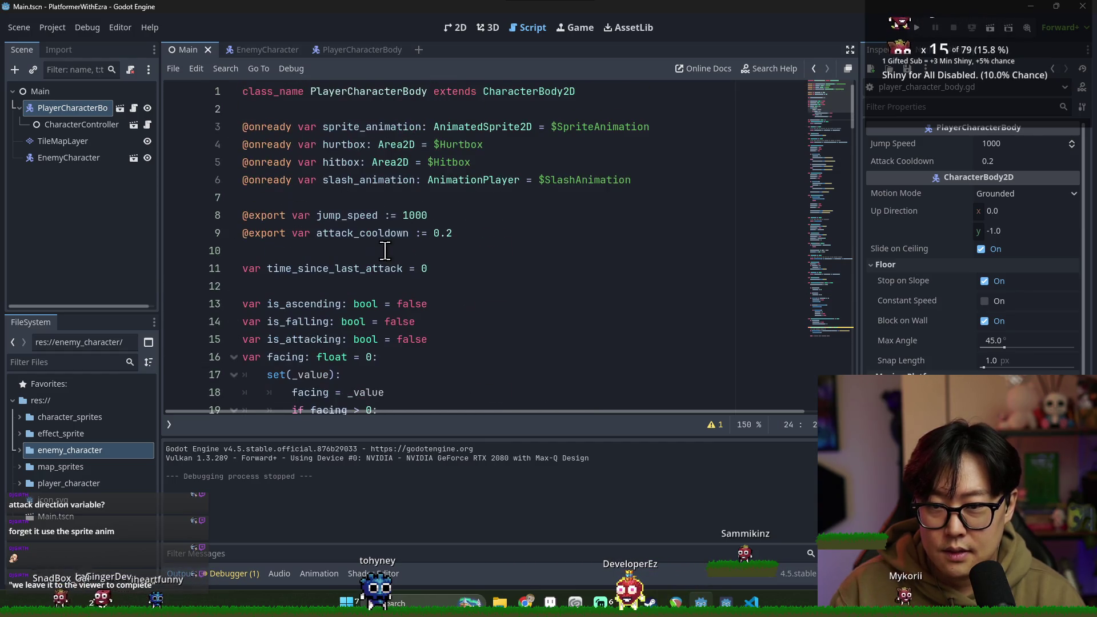
# Step: Search the script for jump_speed and find its uses in the jump function
pyautogui.doubleClick(358, 218)
pyautogui.hotkey('ctrl', 'f')
pyautogui.press('Return')
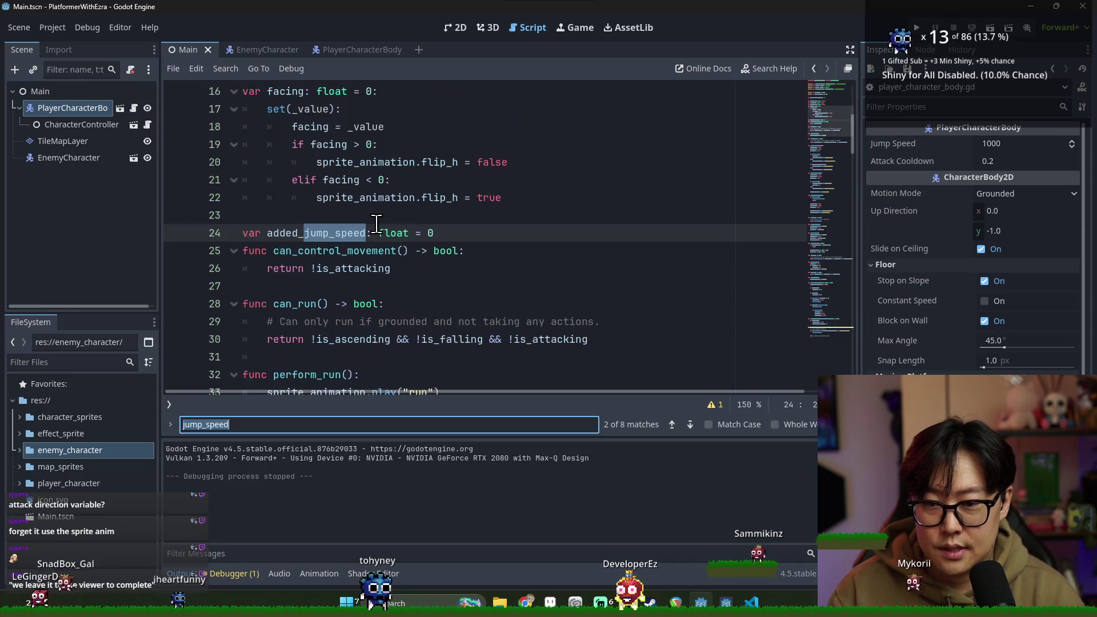
pyautogui.press('Return')
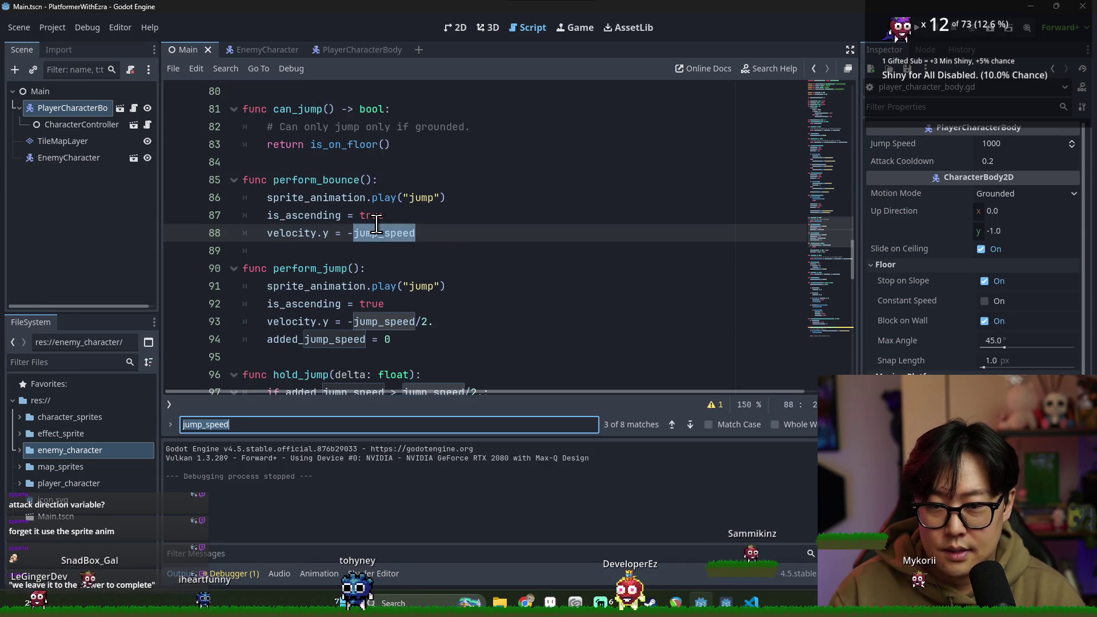
pyautogui.doubleClick(320, 340)
pyautogui.scroll(-2, 343, 320)
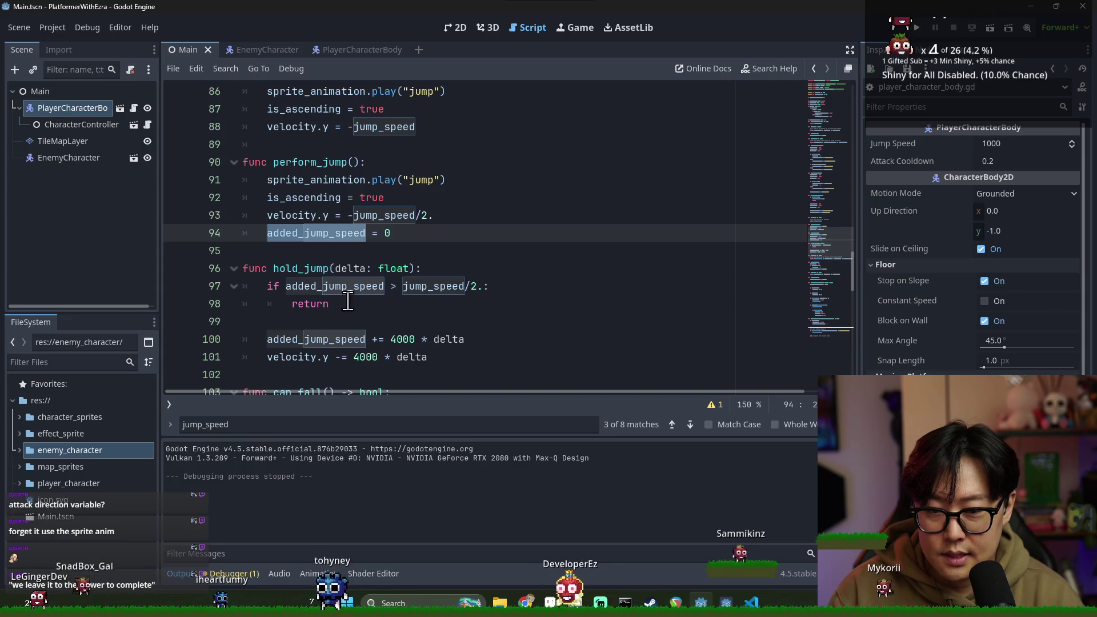
pyautogui.scroll(-2, 348, 301)
# Step: Lower the hold-jump acceleration on lines 100–101 from 4000 to 3000 and save
pyautogui.click(398, 232)
pyautogui.press('BackSpace')
pyautogui.write('3')
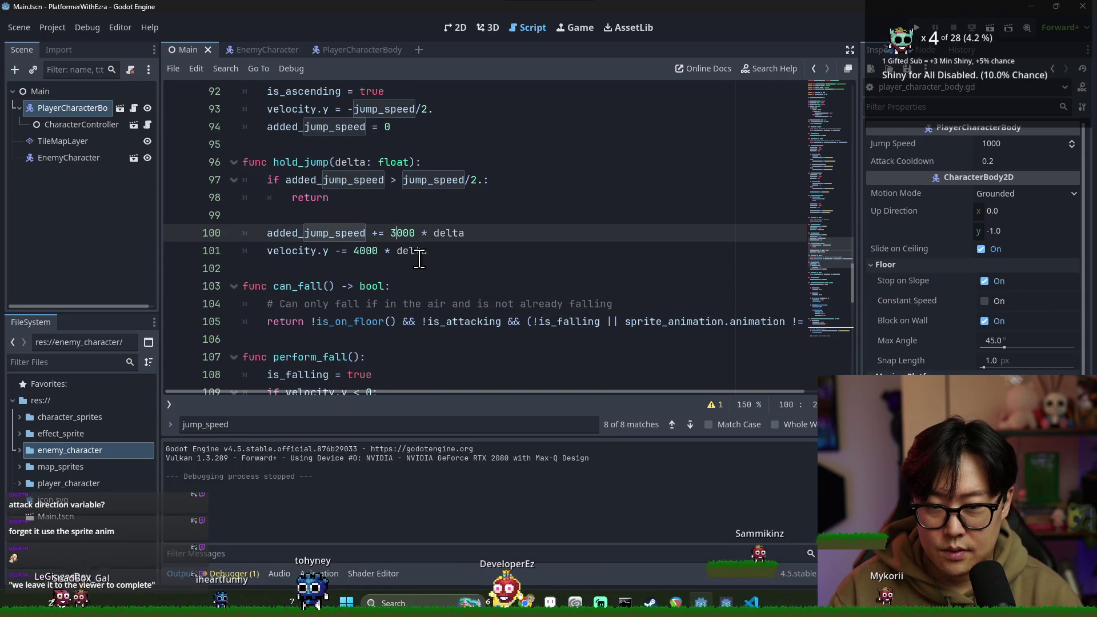
pyautogui.click(358, 250)
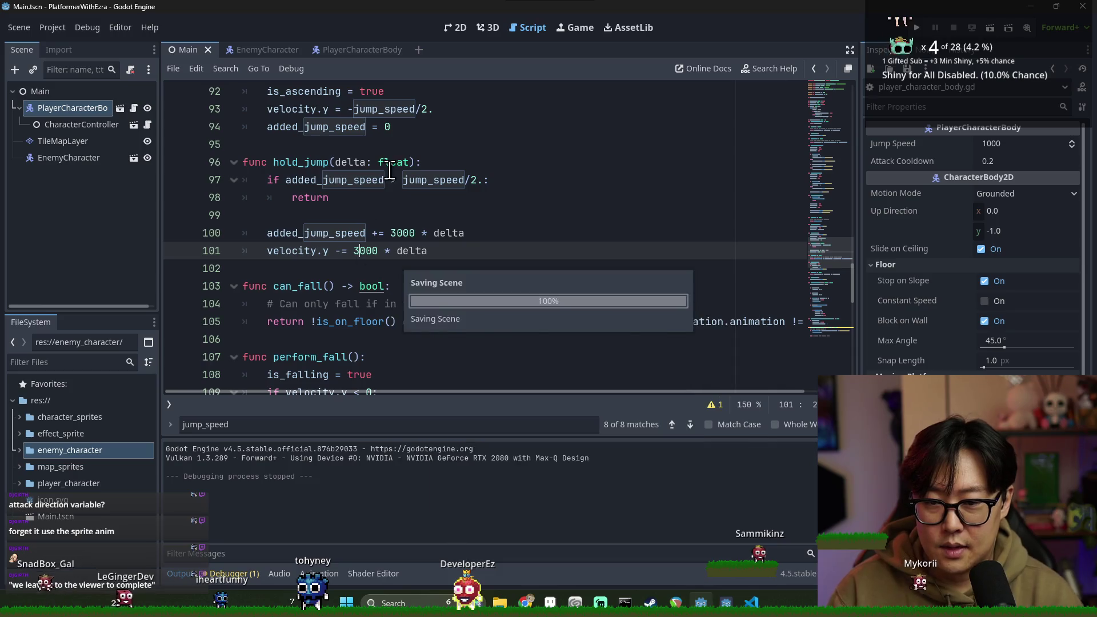
pyautogui.click(420, 166)
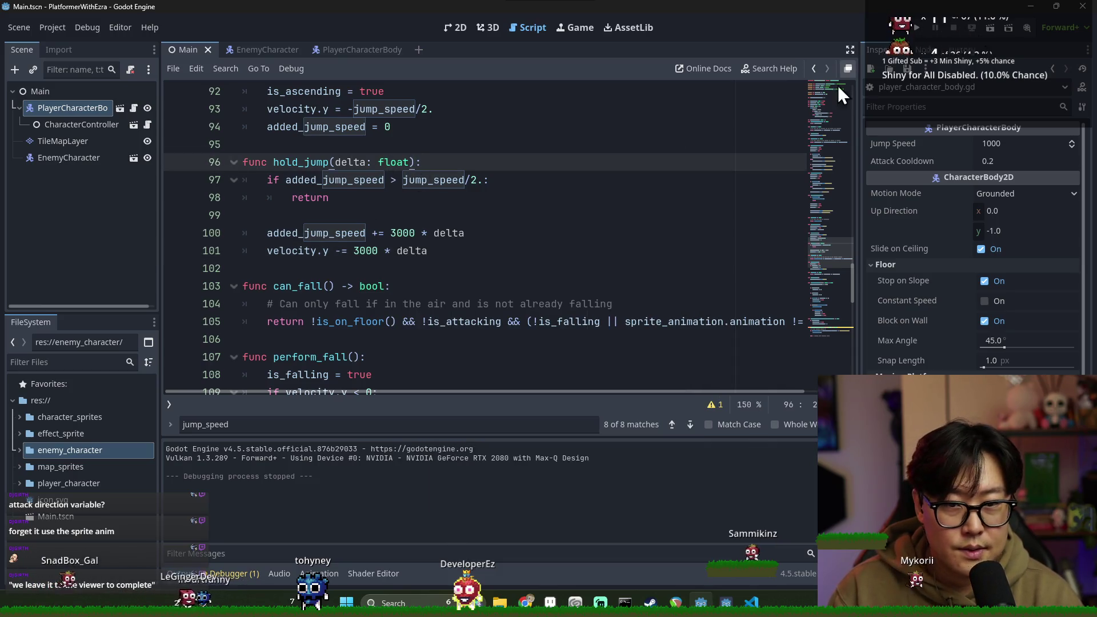
pyautogui.doubleClick(334, 179)
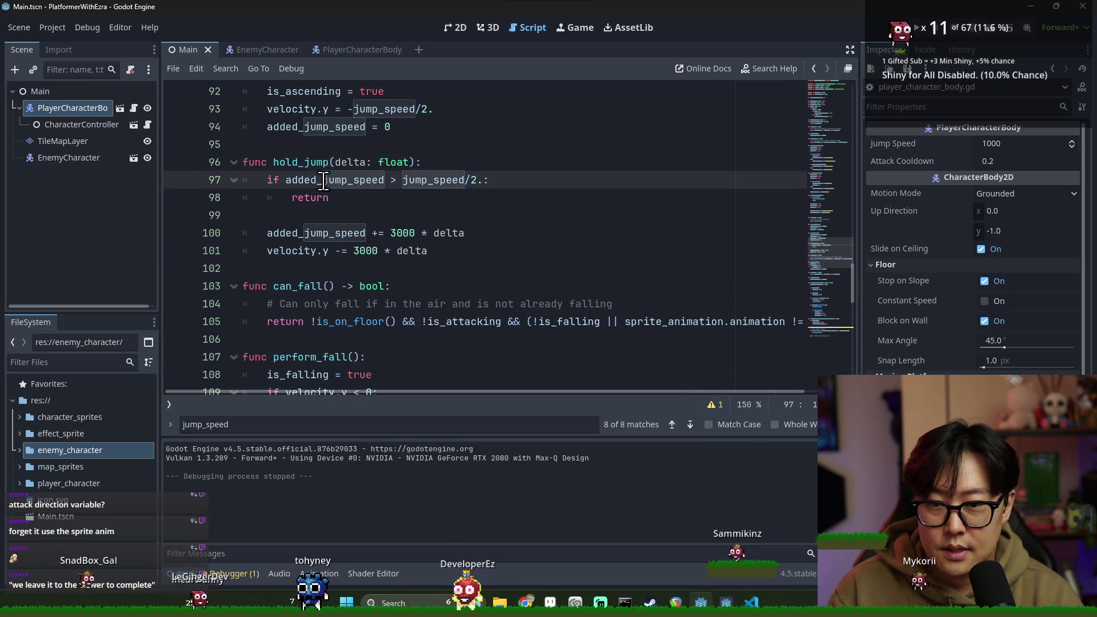
pyautogui.doubleClick(418, 180)
pyautogui.hotkey('ctrl', 's')
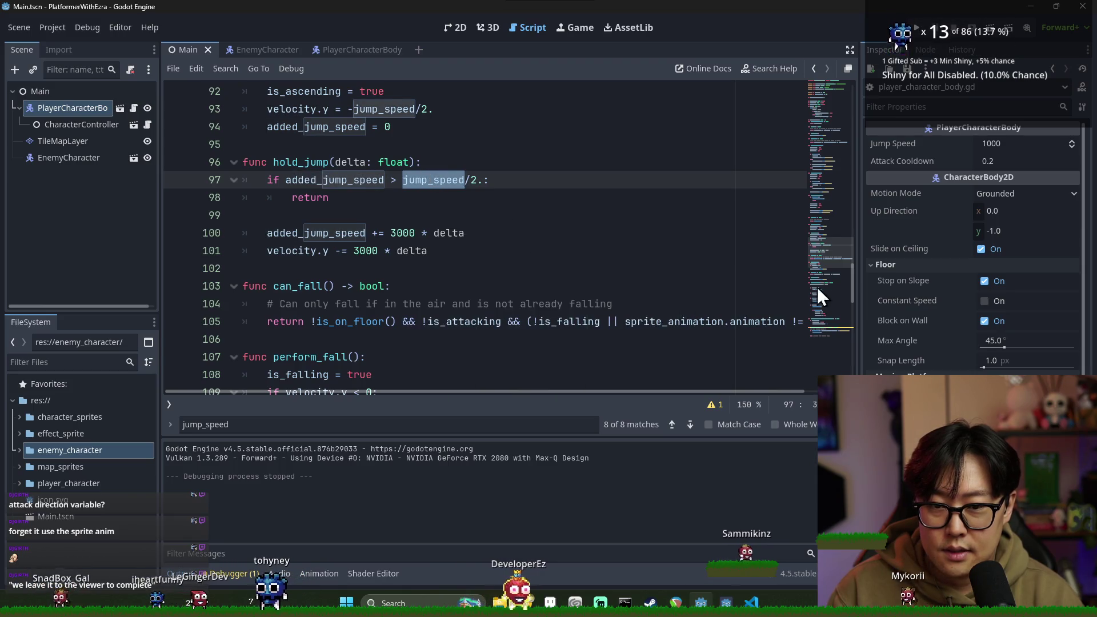
# Step: Set the jump_speed default to 800, save, and run the current scene
pyautogui.scroll(20, 853, 263)
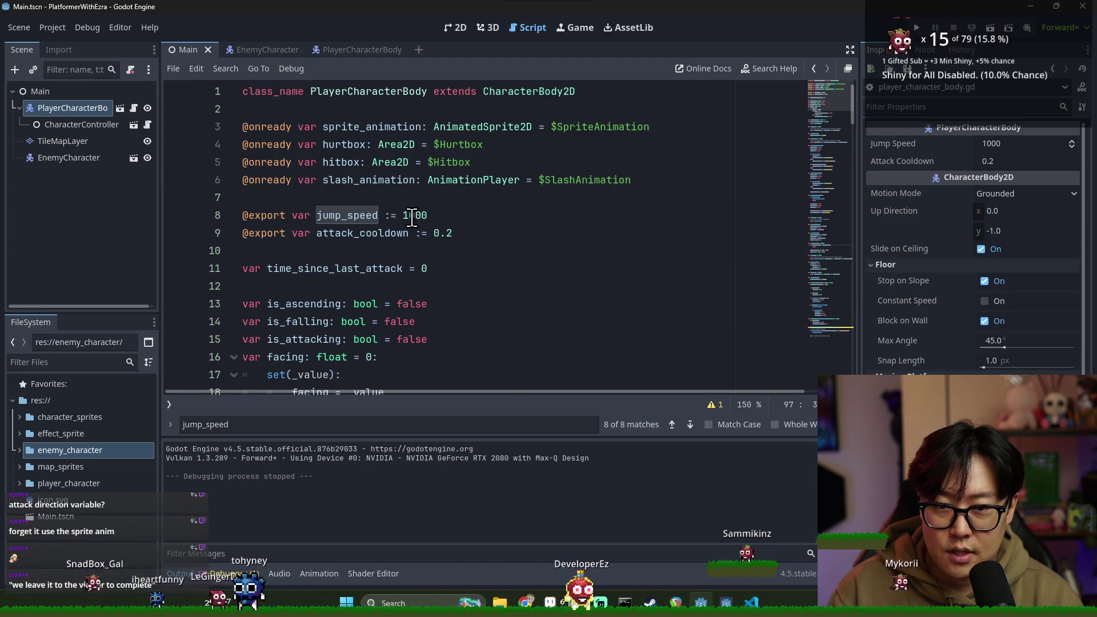
pyautogui.click(424, 216)
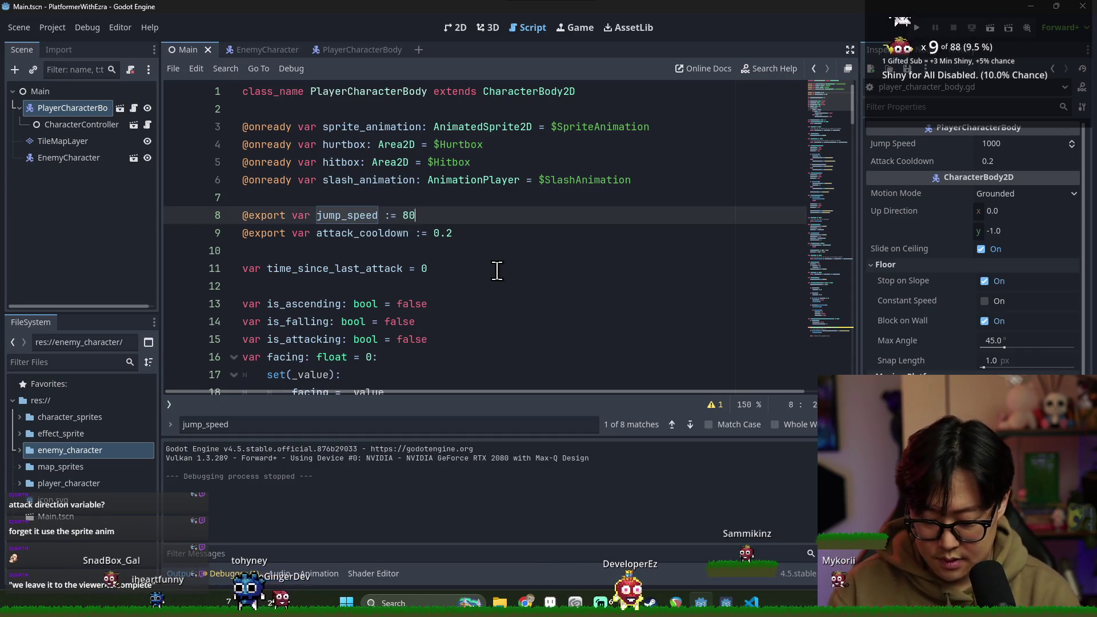
pyautogui.write('0')
pyautogui.hotkey('ctrl', 's')
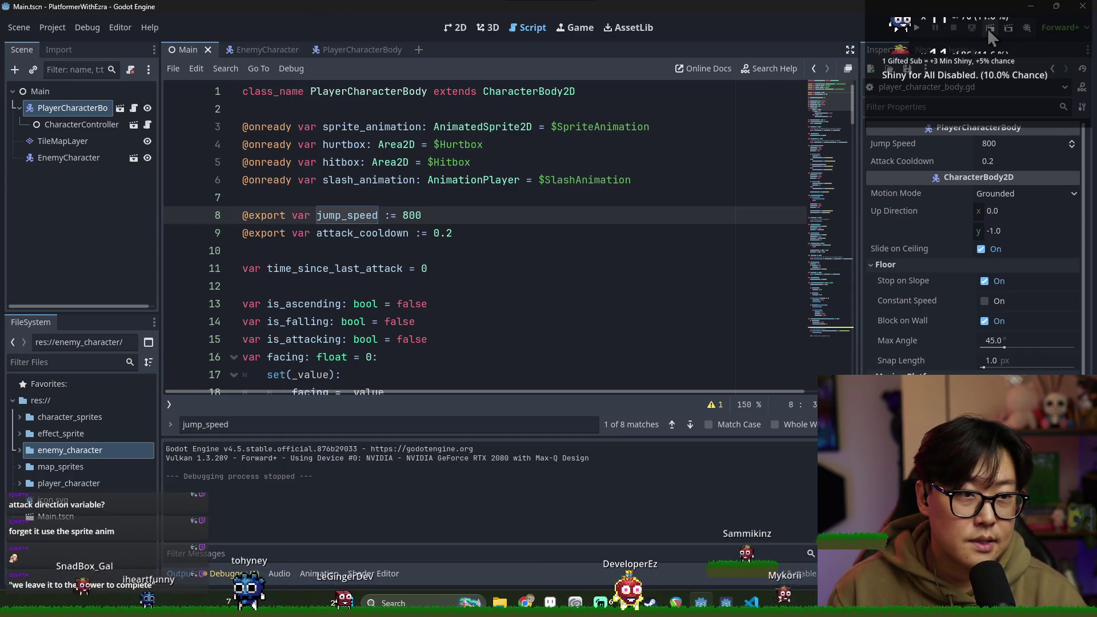
pyautogui.click(988, 29)
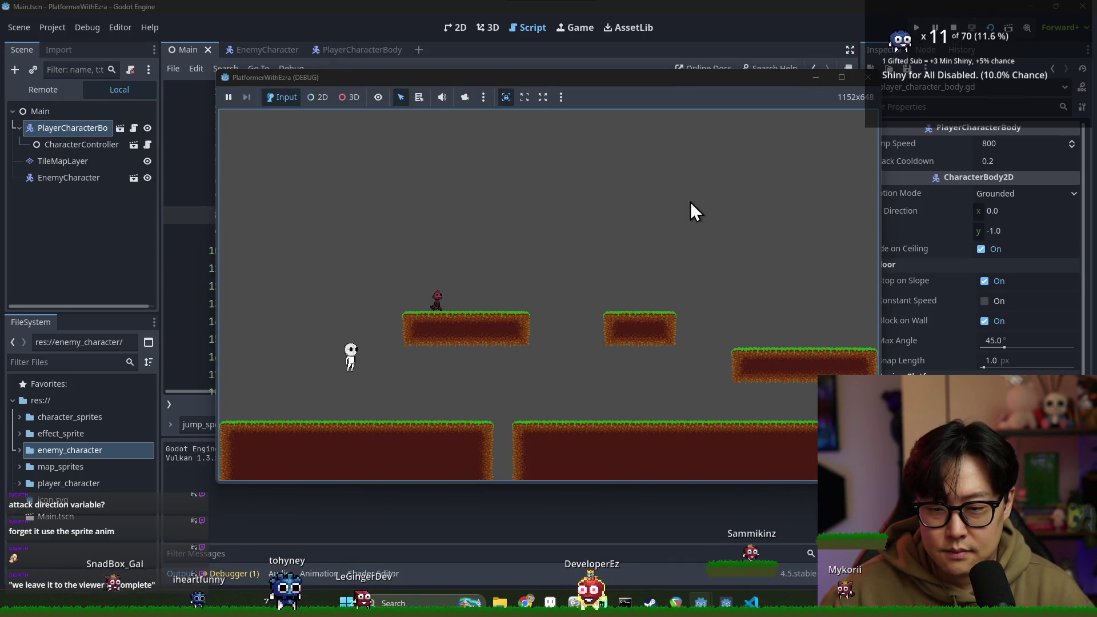
# Step: Walk the player right toward the gap, then jump back and forth between the platforms
pyautogui.press('Right')
pyautogui.press('space')
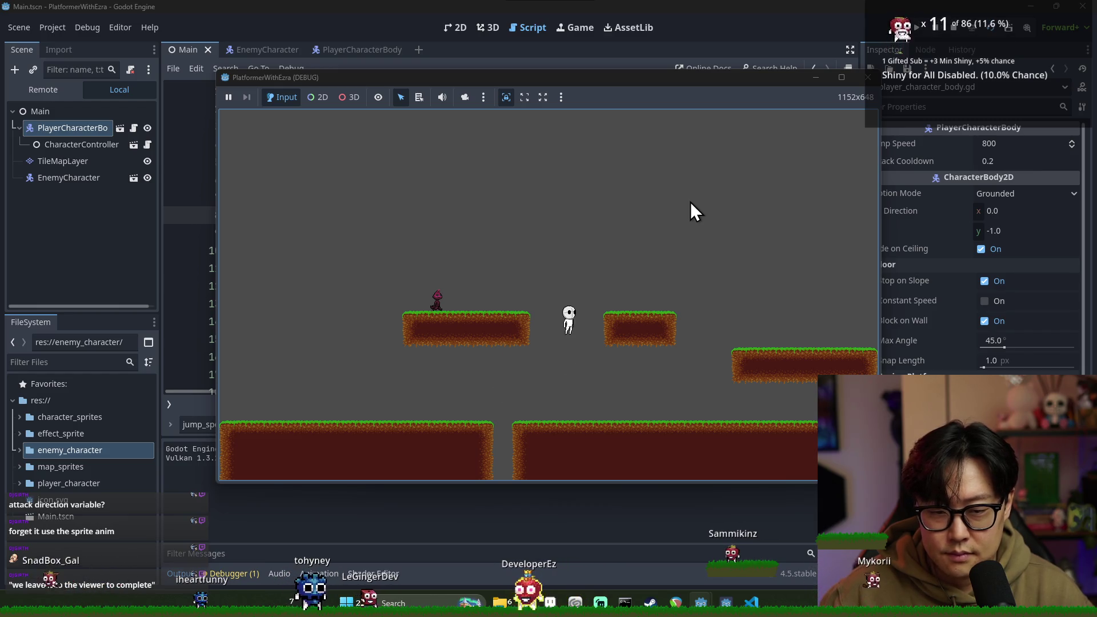
pyautogui.press('space')
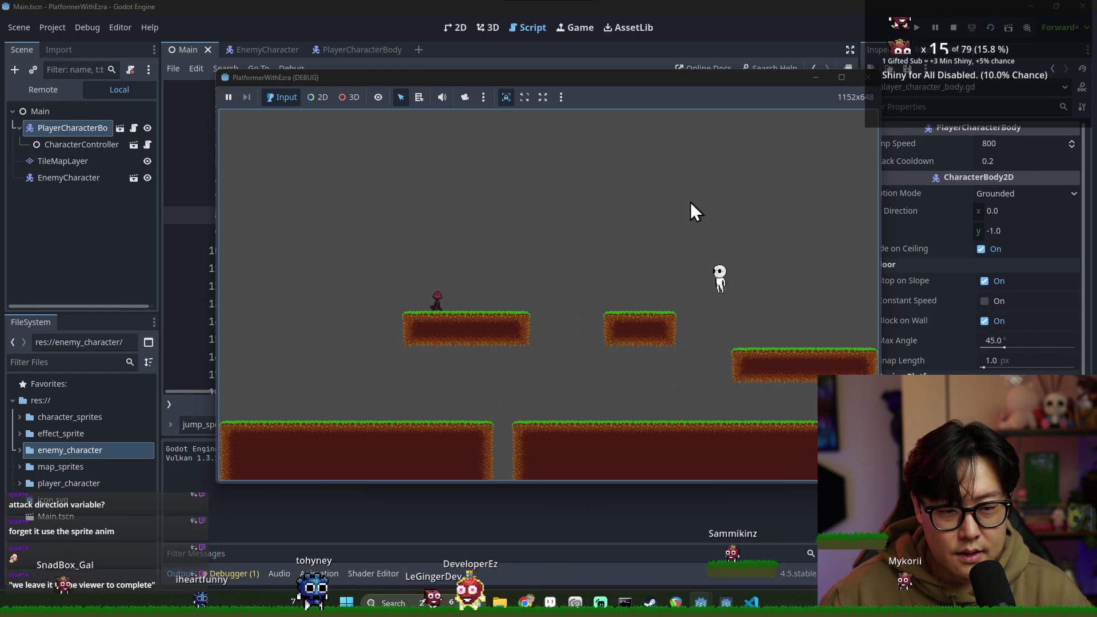
pyautogui.press('Left')
pyautogui.press('space')
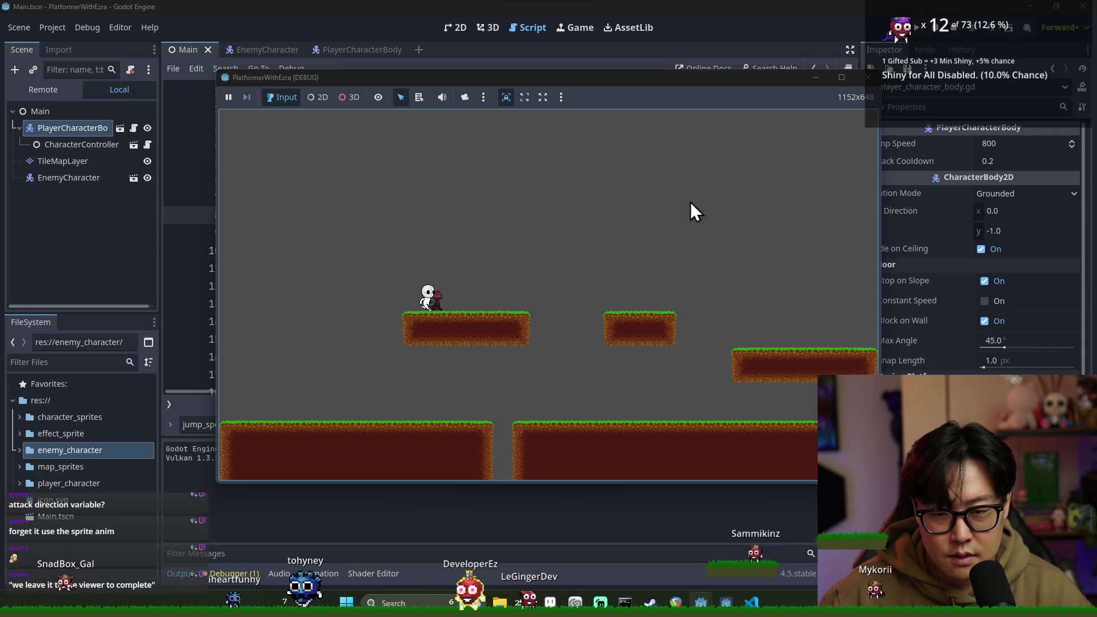
pyautogui.press('Right')
pyautogui.press('Left')
pyautogui.press('space')
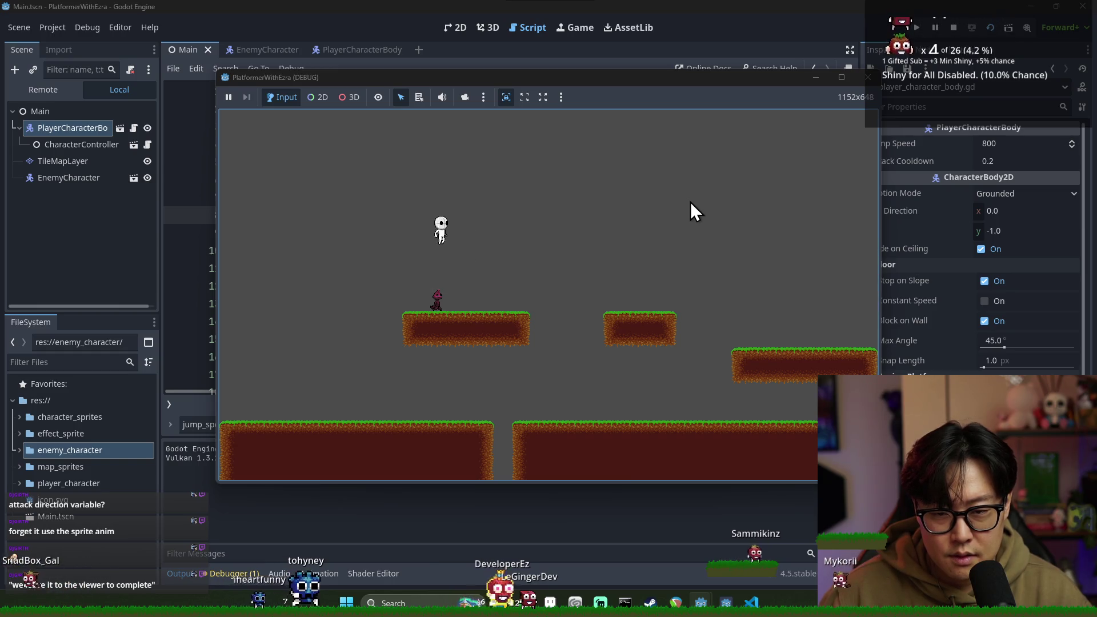
pyautogui.press('Right')
pyautogui.press('Left')
pyautogui.press('Right')
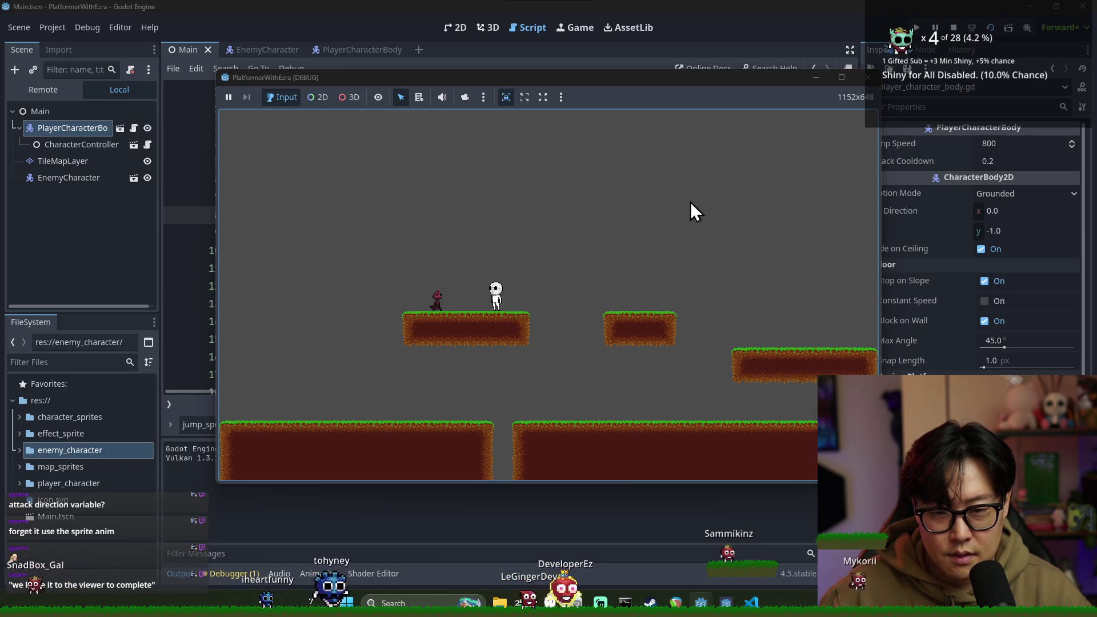
pyautogui.press('Left')
pyautogui.press('space')
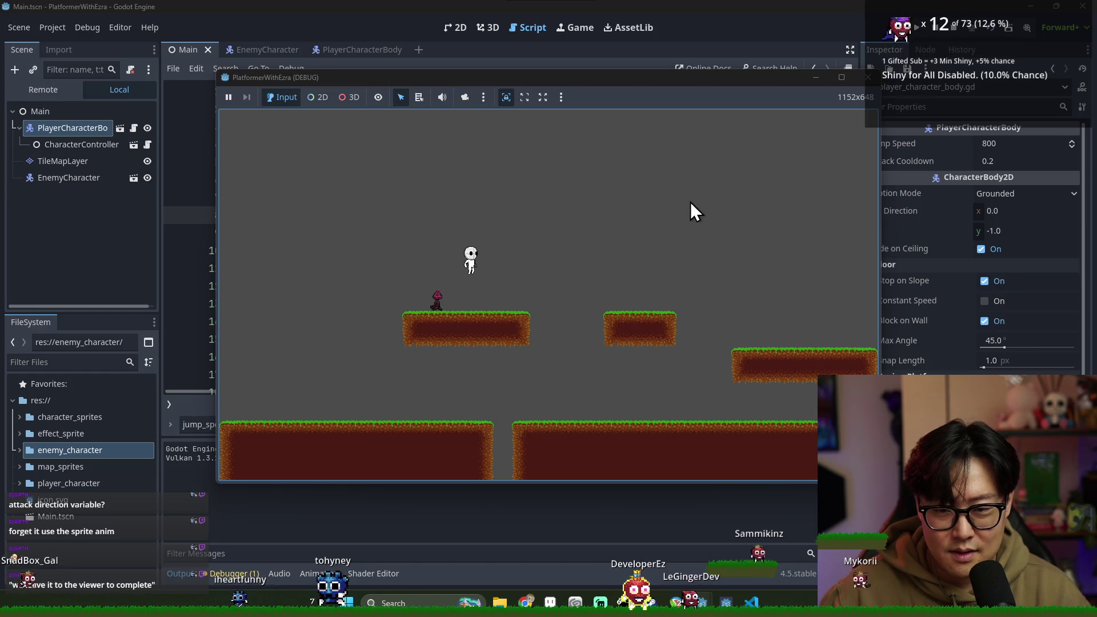
pyautogui.press('space')
pyautogui.press('Left')
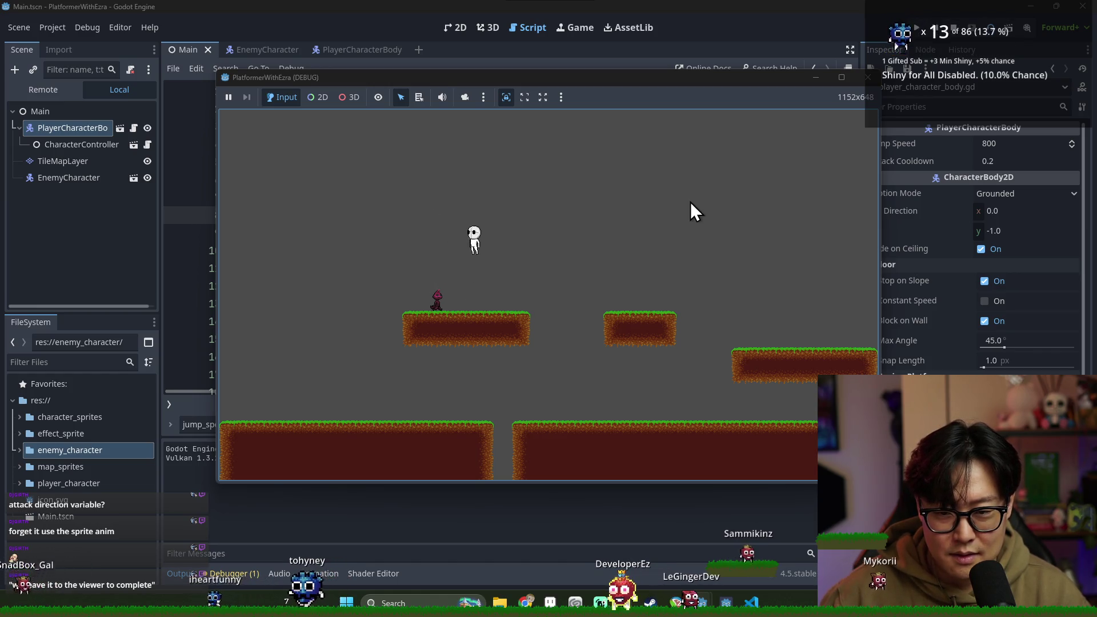
pyautogui.press('Right')
pyautogui.press('space')
pyautogui.press('Left')
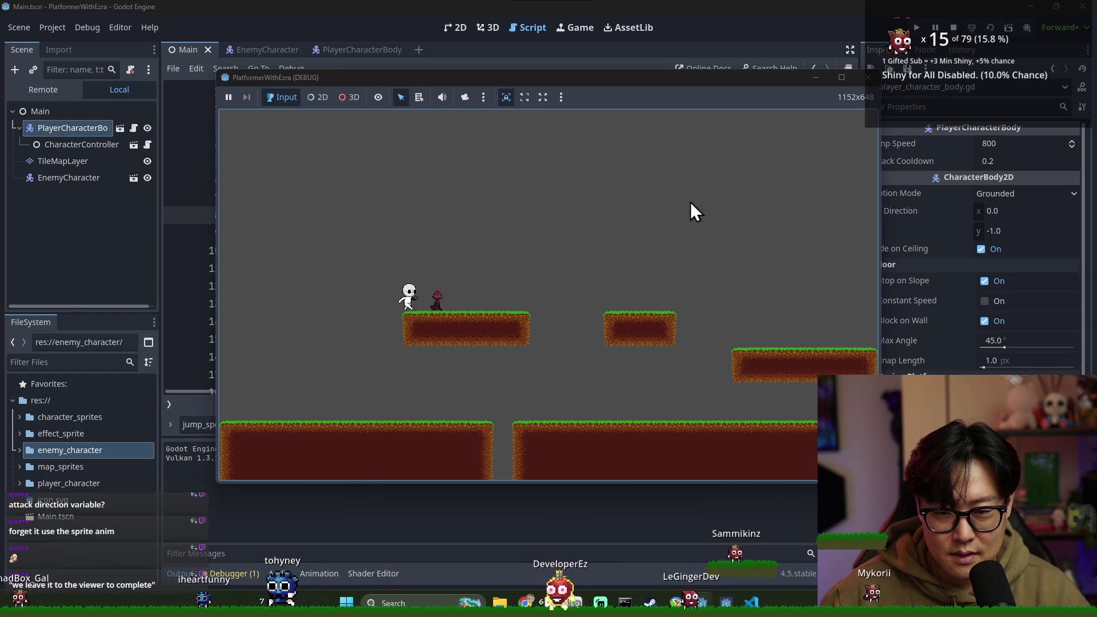
pyautogui.press('Right')
pyautogui.press('space')
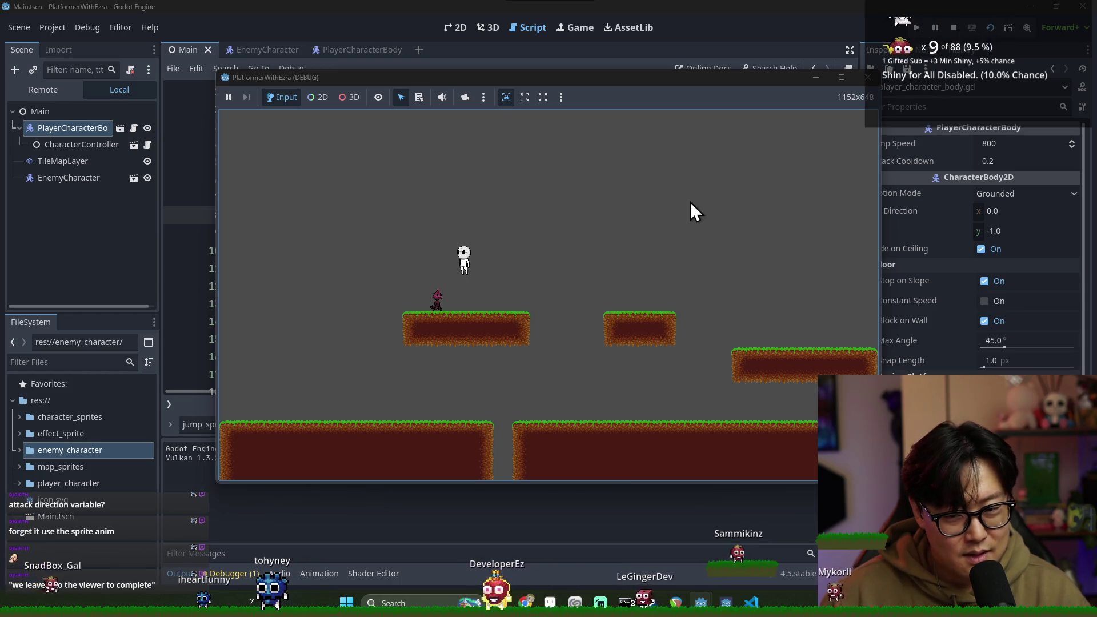
pyautogui.press('Left')
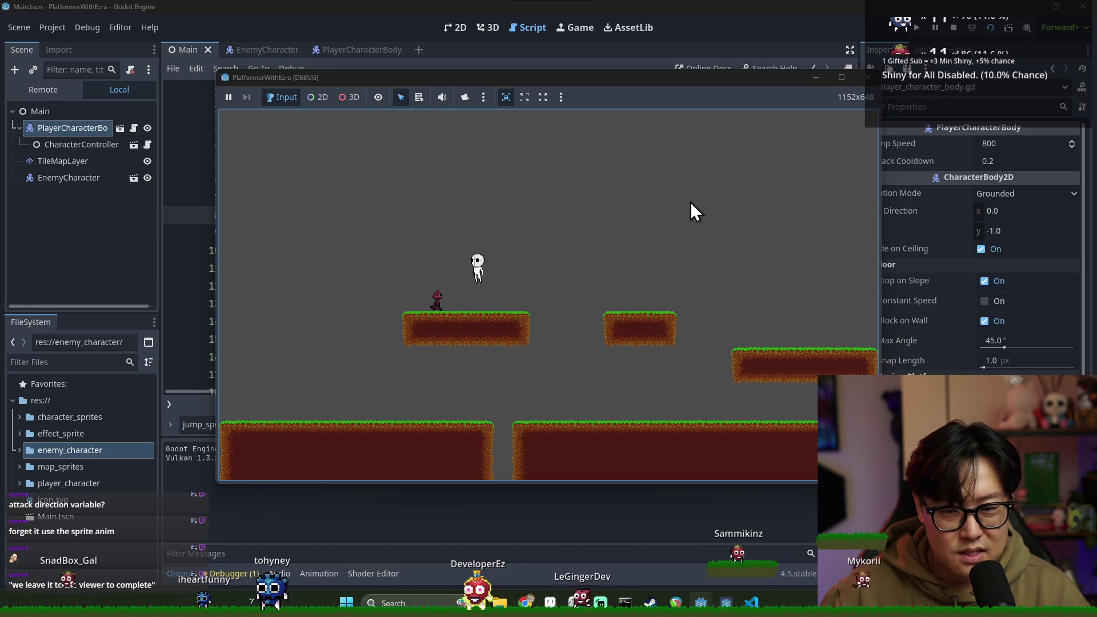
# Step: Repeatedly jump off the platform, drifting left and right to check the 800 jump height
pyautogui.press('space')
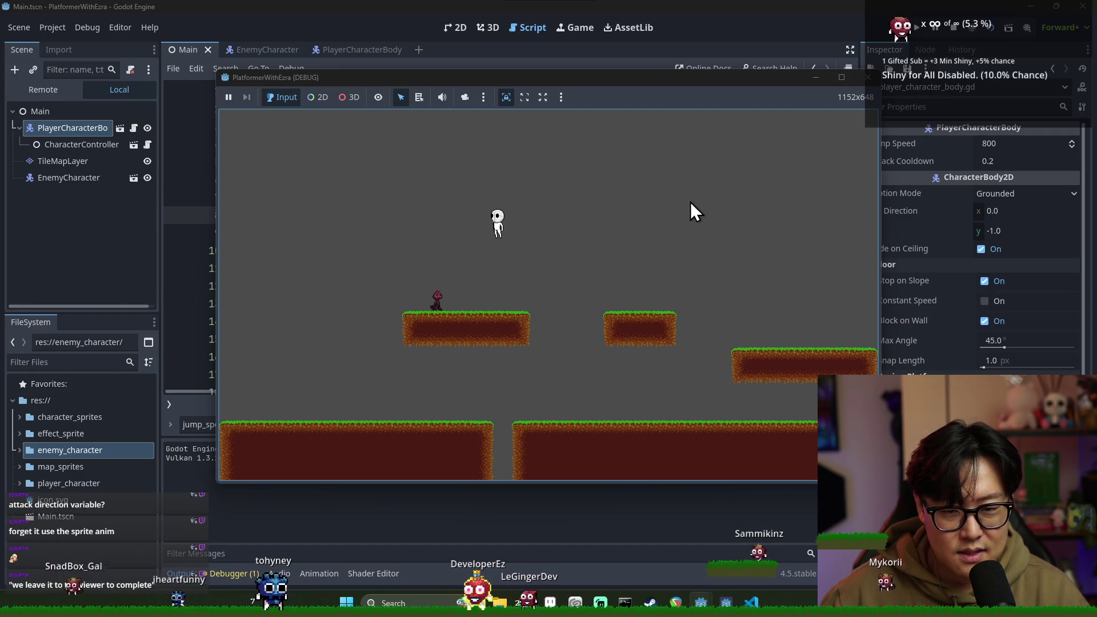
pyautogui.press('space')
pyautogui.press('Left')
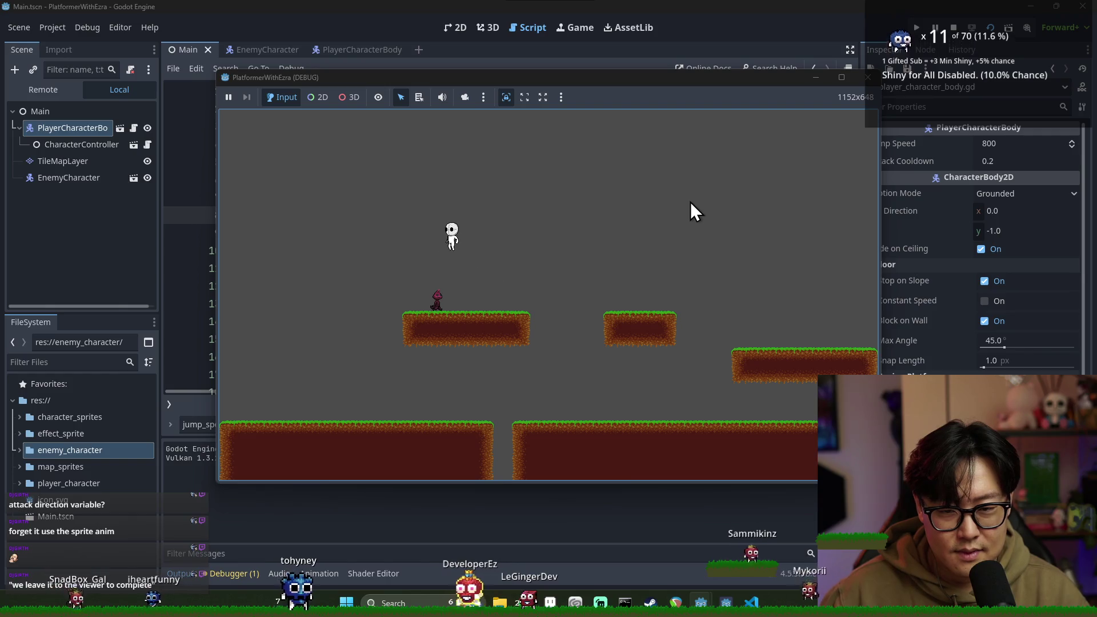
pyautogui.press('space')
pyautogui.press('Right')
pyautogui.press('Right')
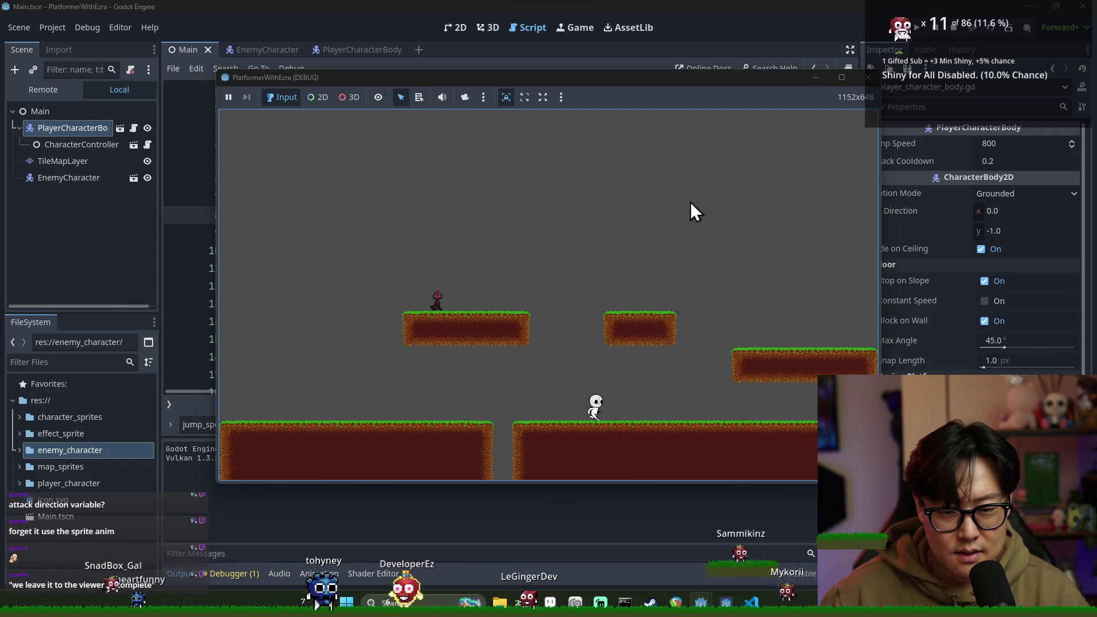
pyautogui.press('space')
pyautogui.press('Left')
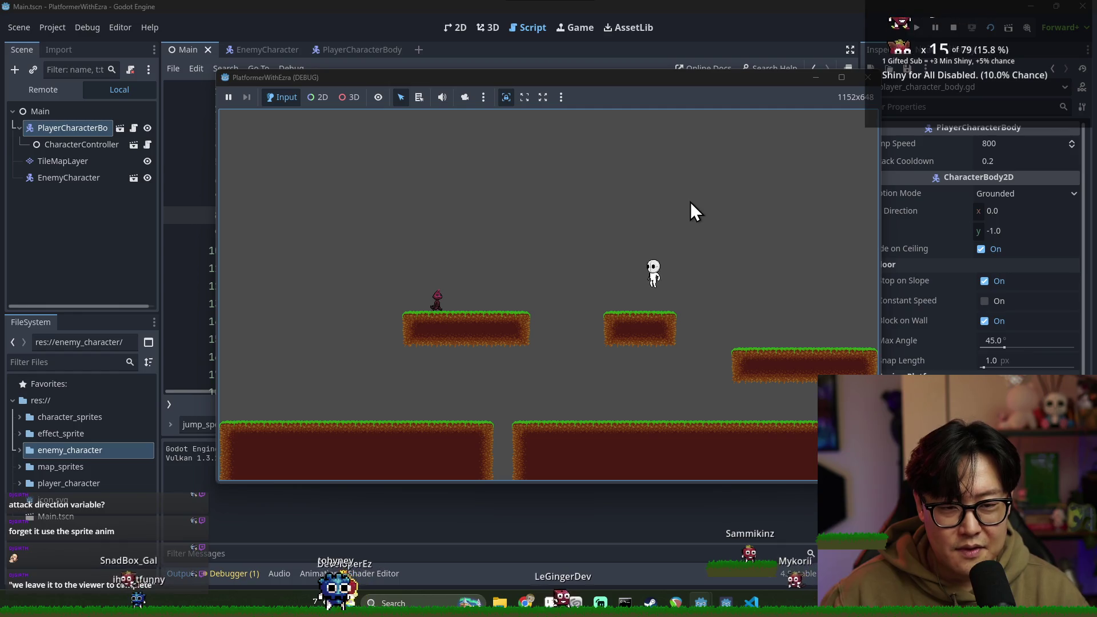
pyautogui.press('space')
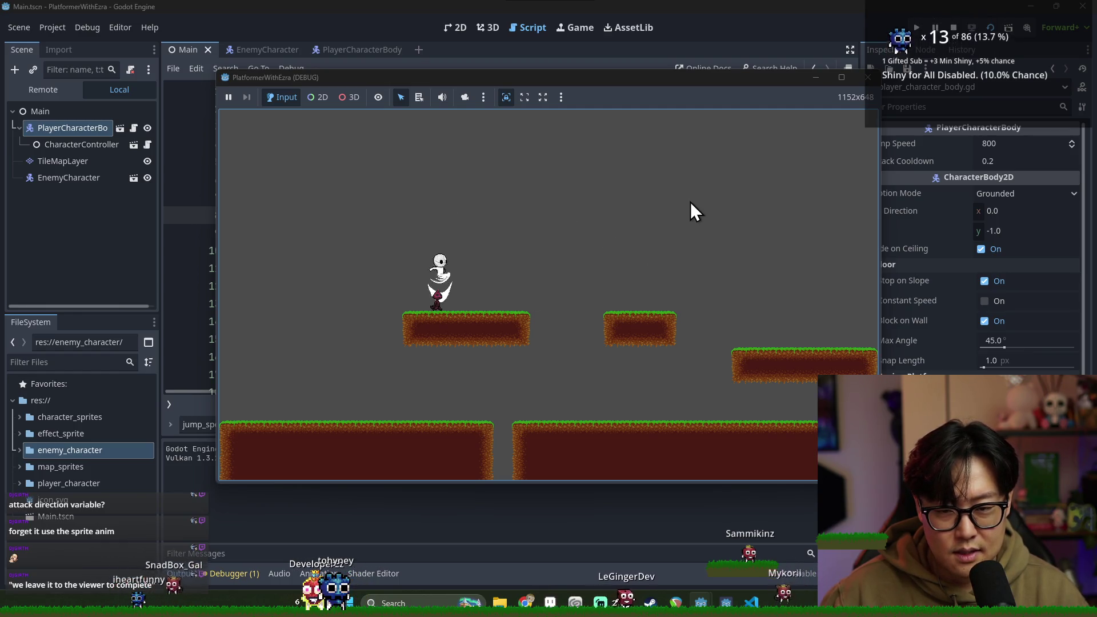
pyautogui.press('Right')
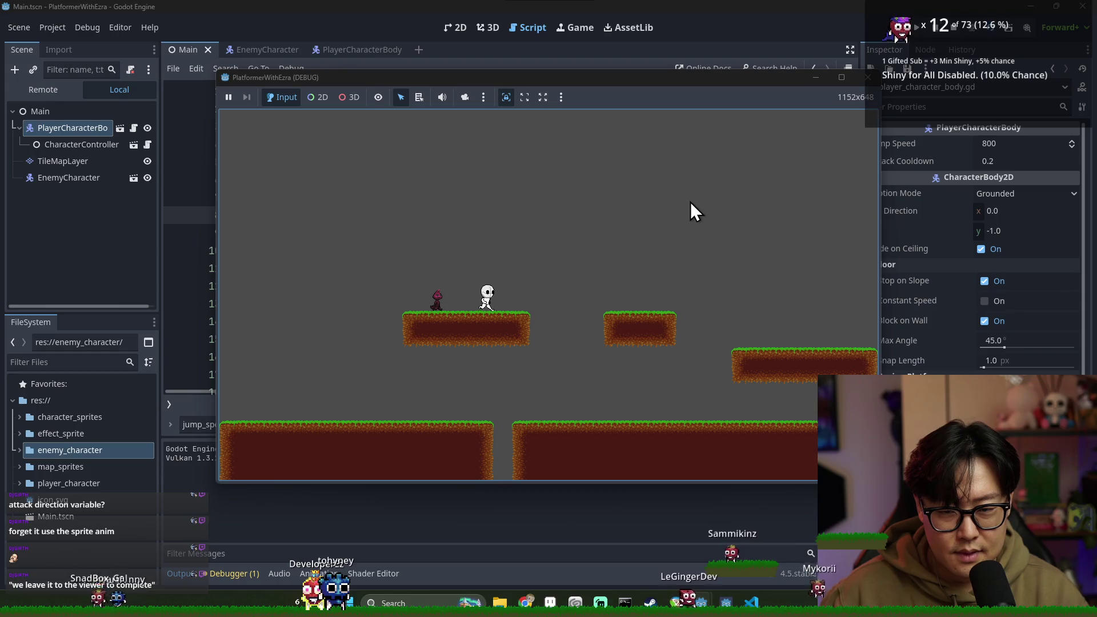
pyautogui.press('space')
pyautogui.press('Left')
pyautogui.press('Right')
pyautogui.press('space')
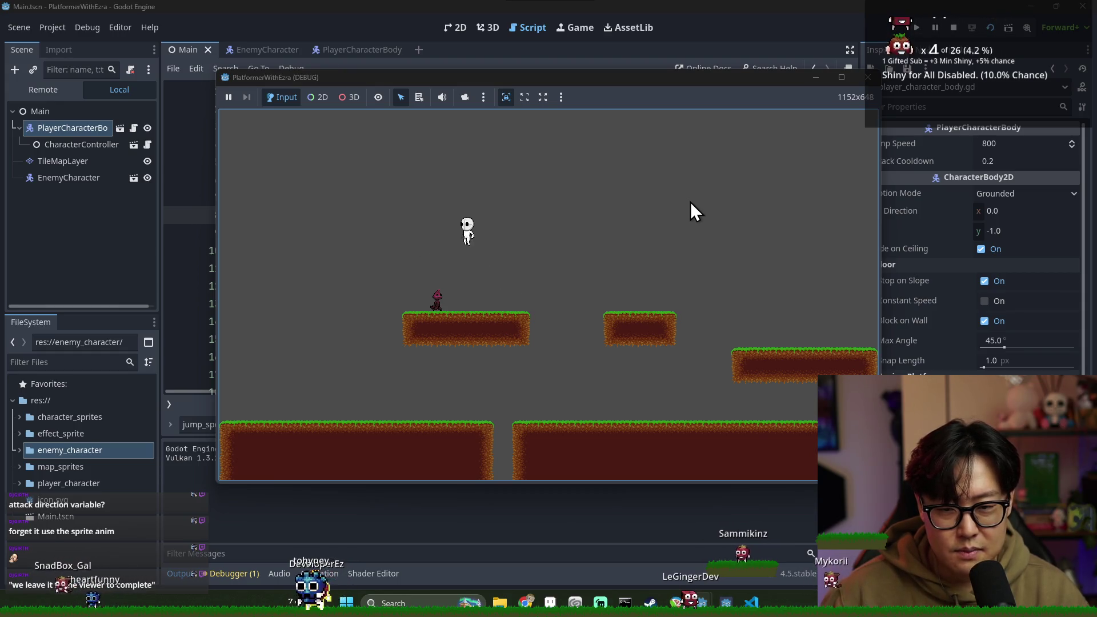
pyautogui.press('space')
pyautogui.press('Left')
pyautogui.press('Right')
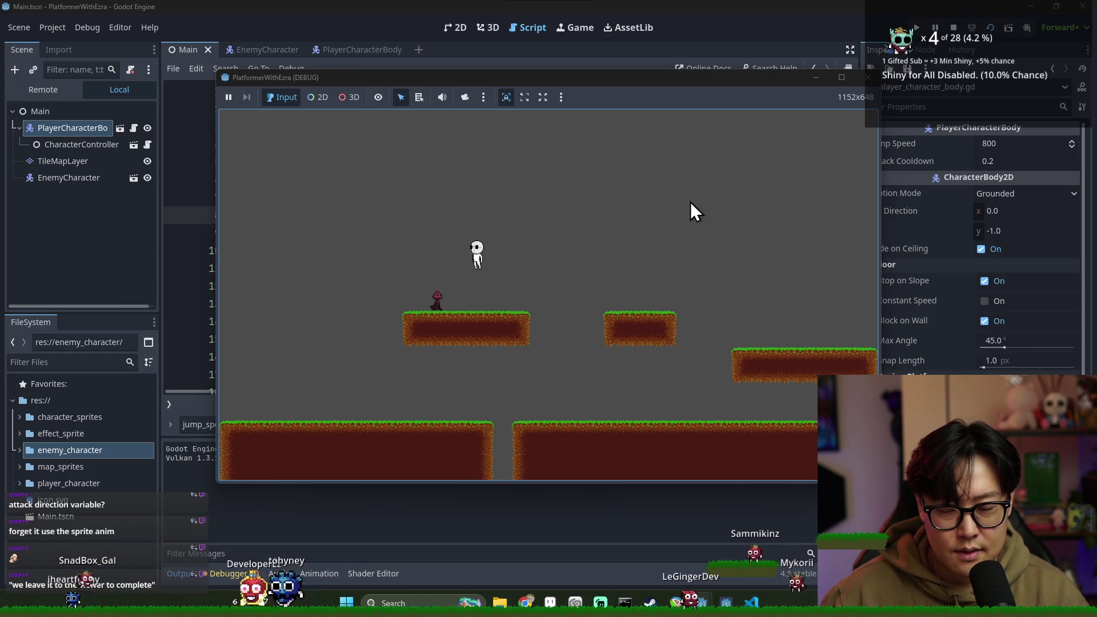
pyautogui.press('Left')
pyautogui.press('Right')
pyautogui.press('space')
pyautogui.press('Left')
pyautogui.press('Right')
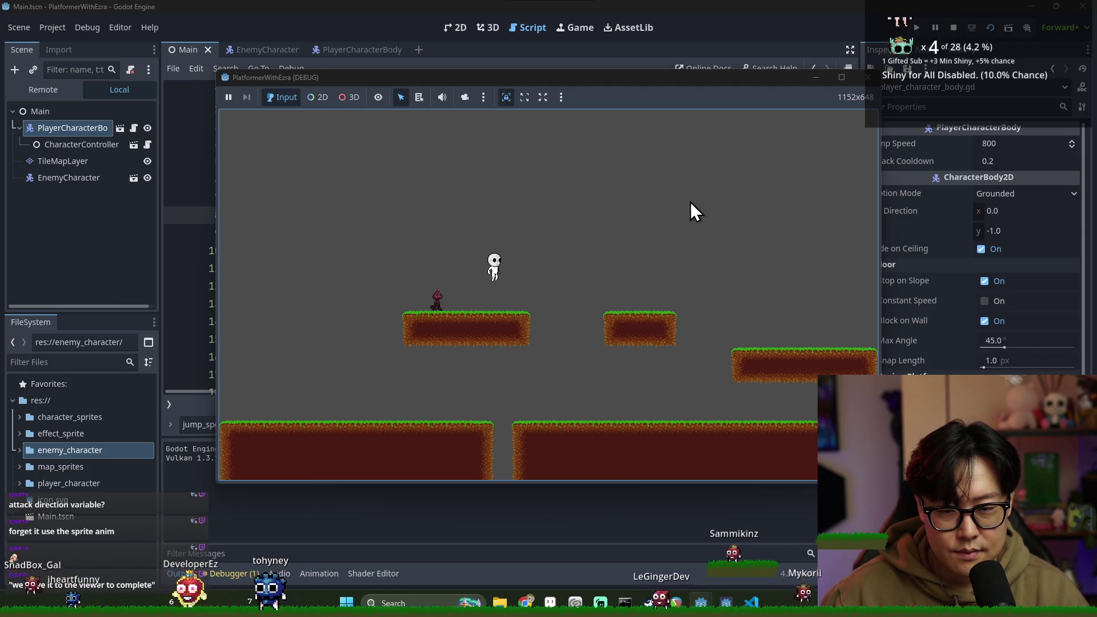
pyautogui.press('space')
pyautogui.press('Left')
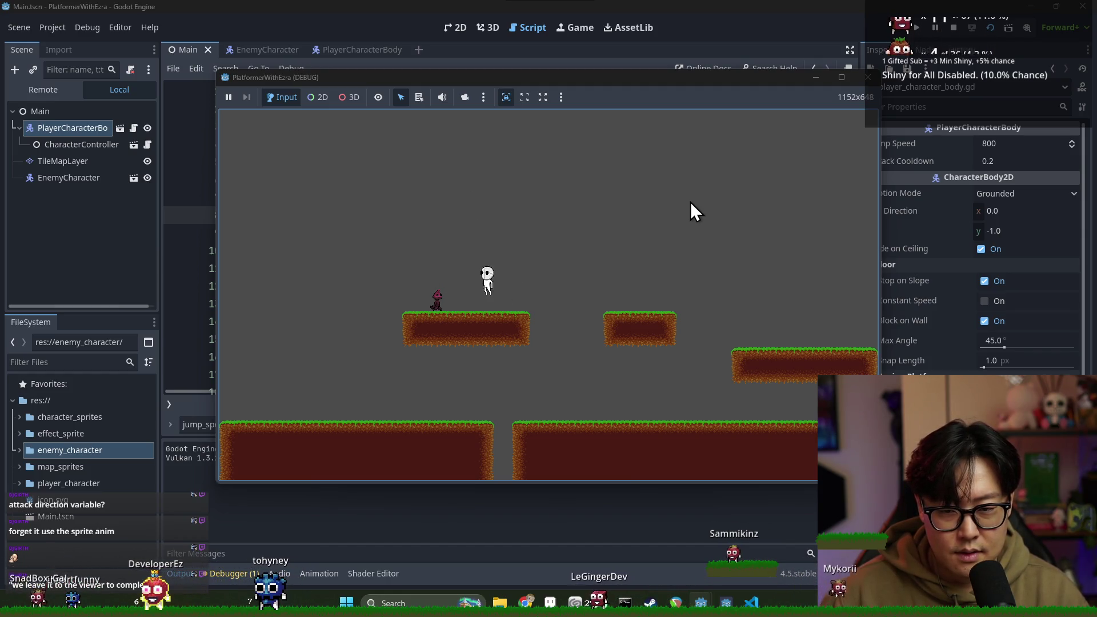
pyautogui.press('Left')
pyautogui.press('Right')
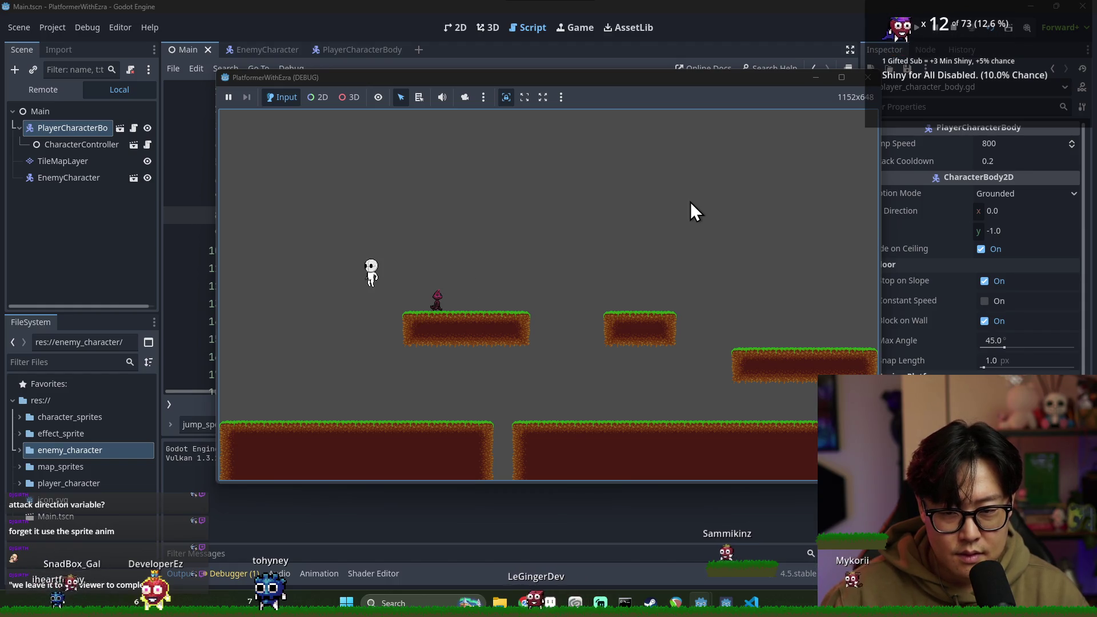
pyautogui.press('Left')
pyautogui.press('Right')
pyautogui.press('Right')
# Step: Run right along the ground, hop onto the small middle platform and back, then stop with F8
pyautogui.press('space')
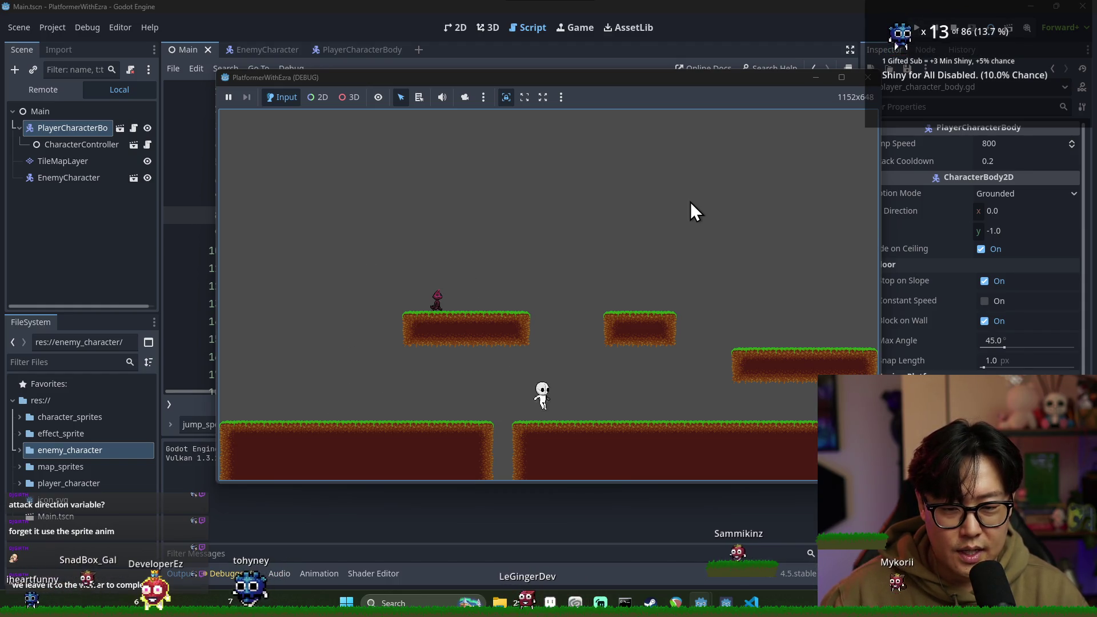
pyautogui.press('Left')
pyautogui.press('space')
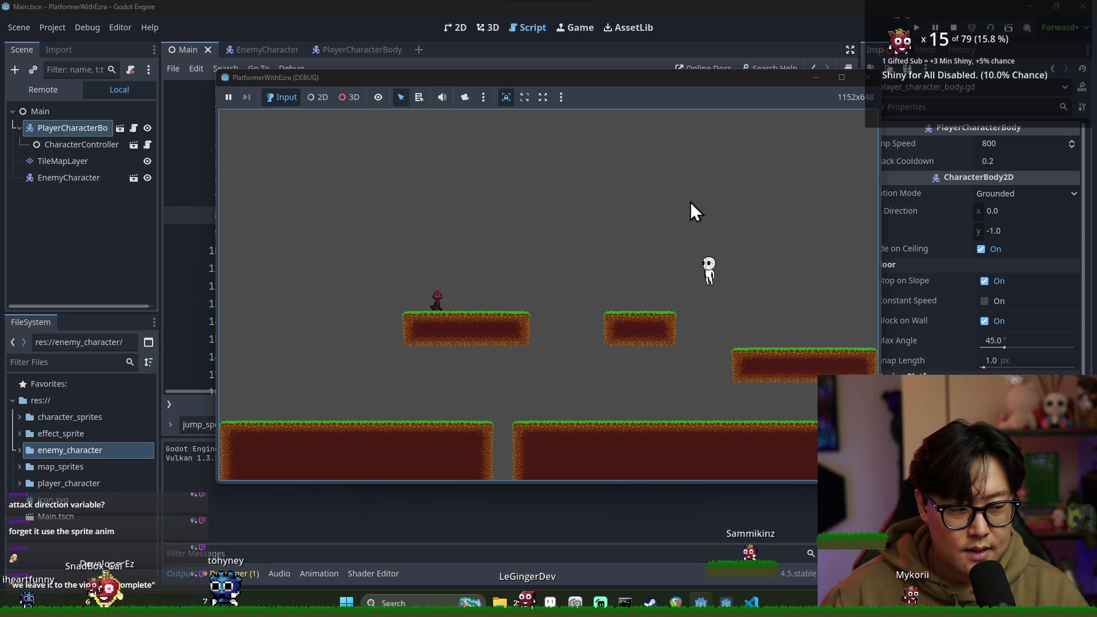
pyautogui.press('space')
pyautogui.press('space')
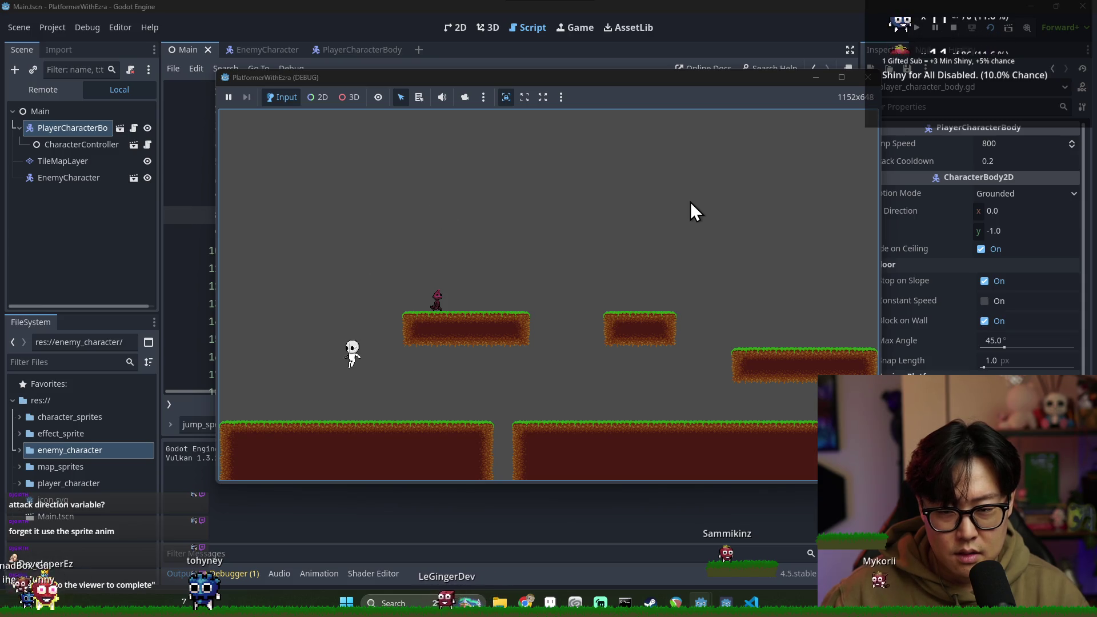
pyautogui.press('Right')
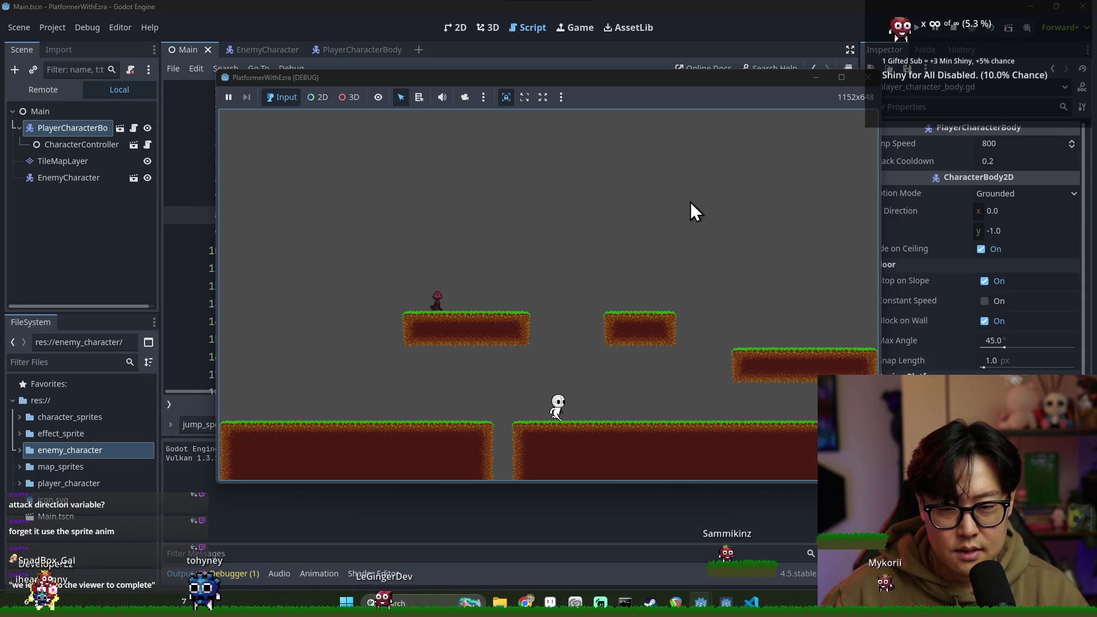
pyautogui.press('Right')
pyautogui.press('space')
pyautogui.press('Left')
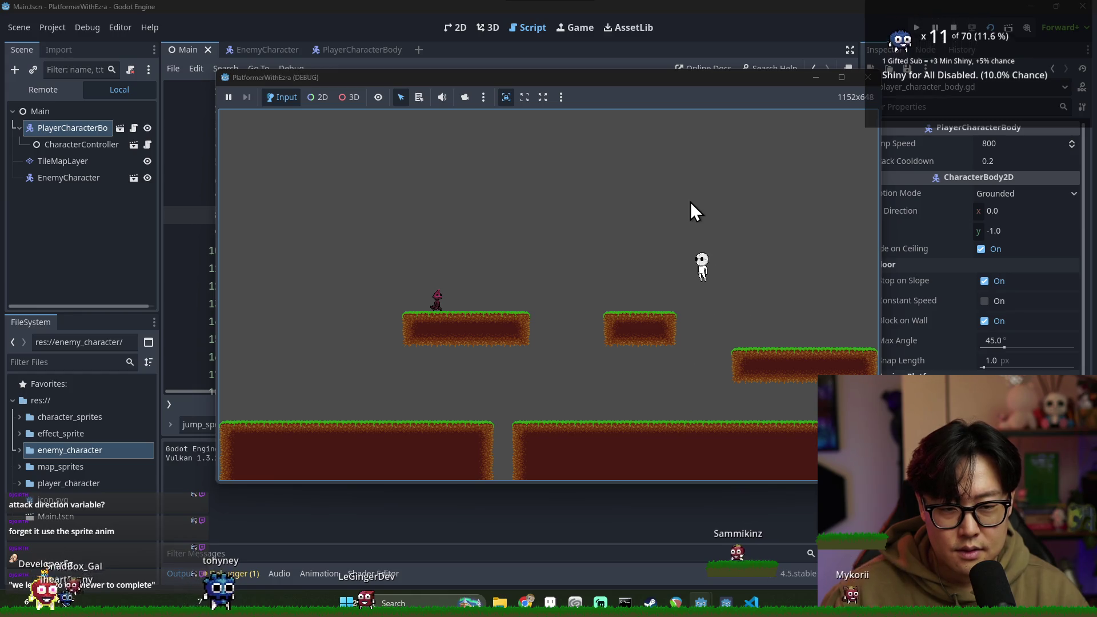
pyautogui.press('space')
pyautogui.press('Left')
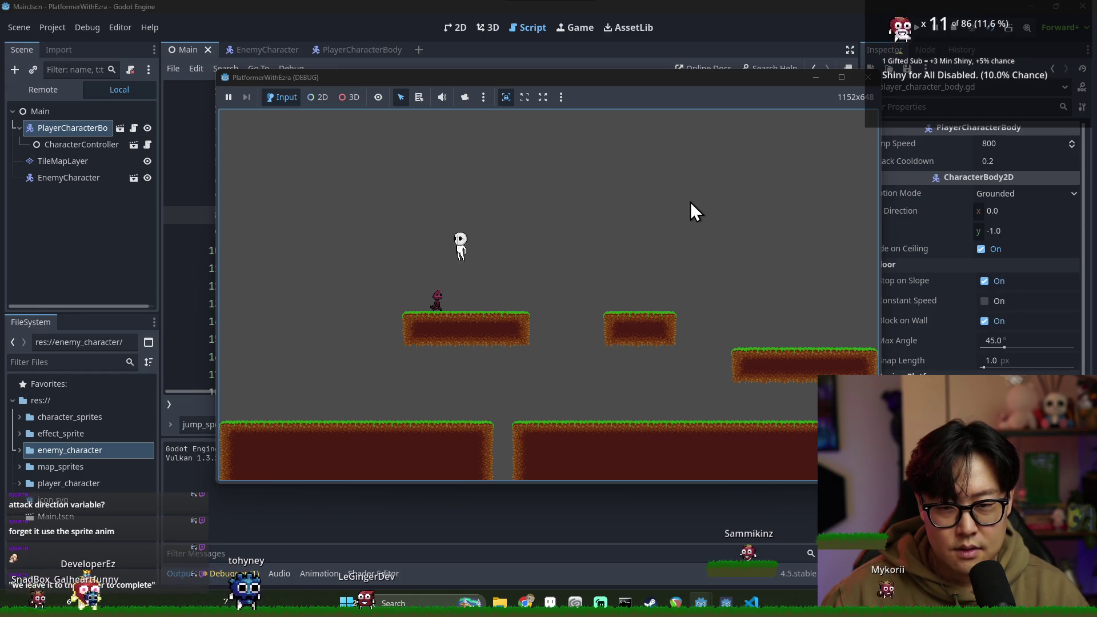
pyautogui.press('Right')
pyautogui.press('space')
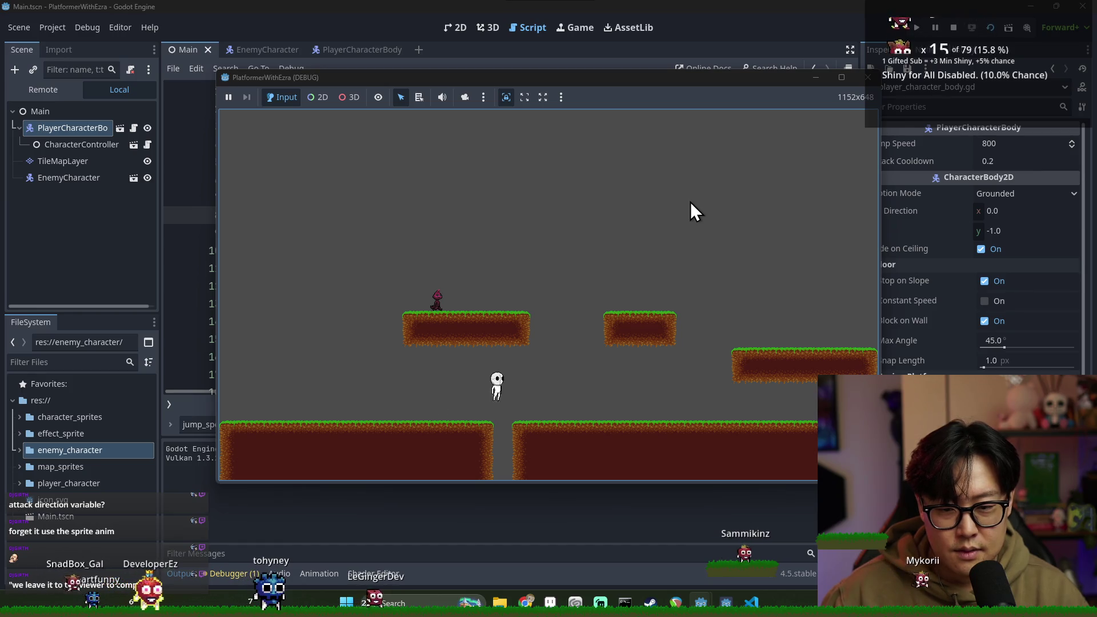
pyautogui.press('space')
pyautogui.press('Right')
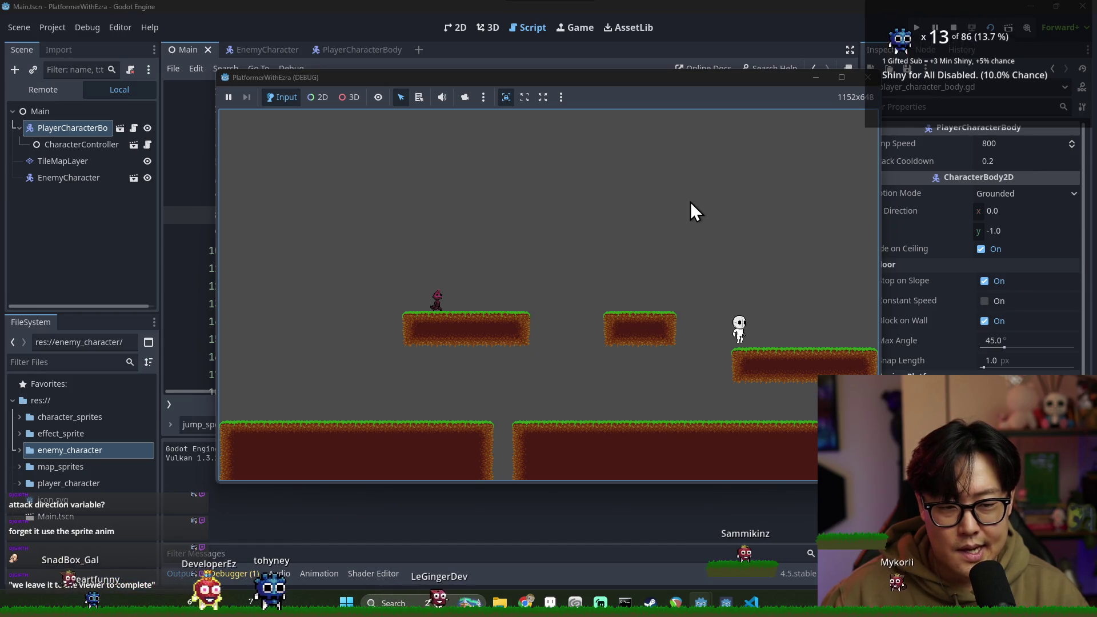
pyautogui.press('space')
pyautogui.press('Left')
pyautogui.press('space')
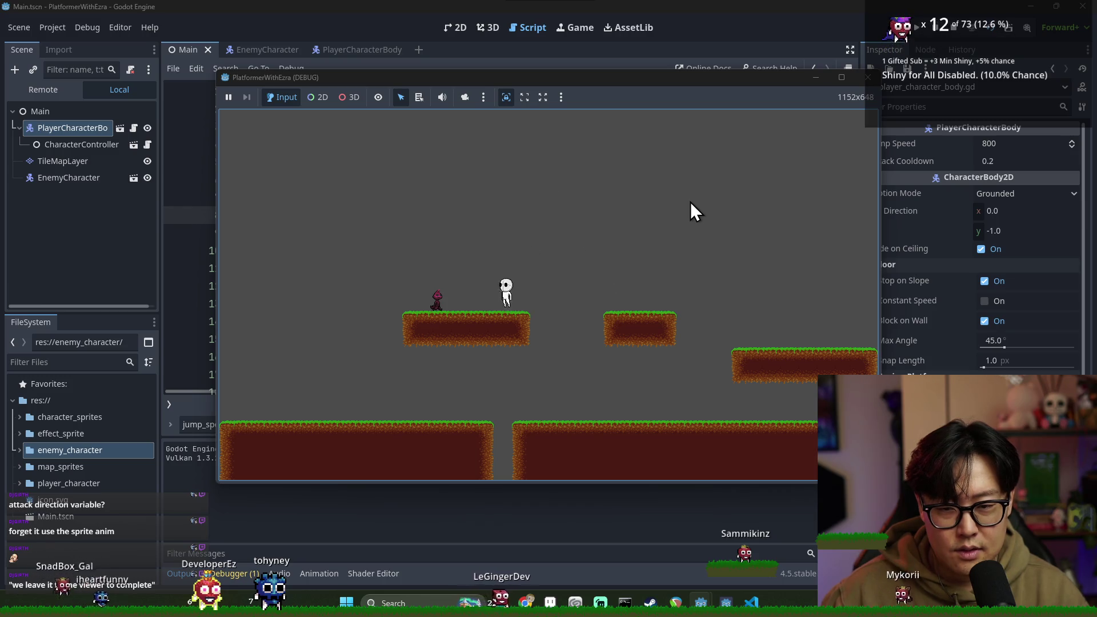
pyautogui.press('space')
pyautogui.press('F8')
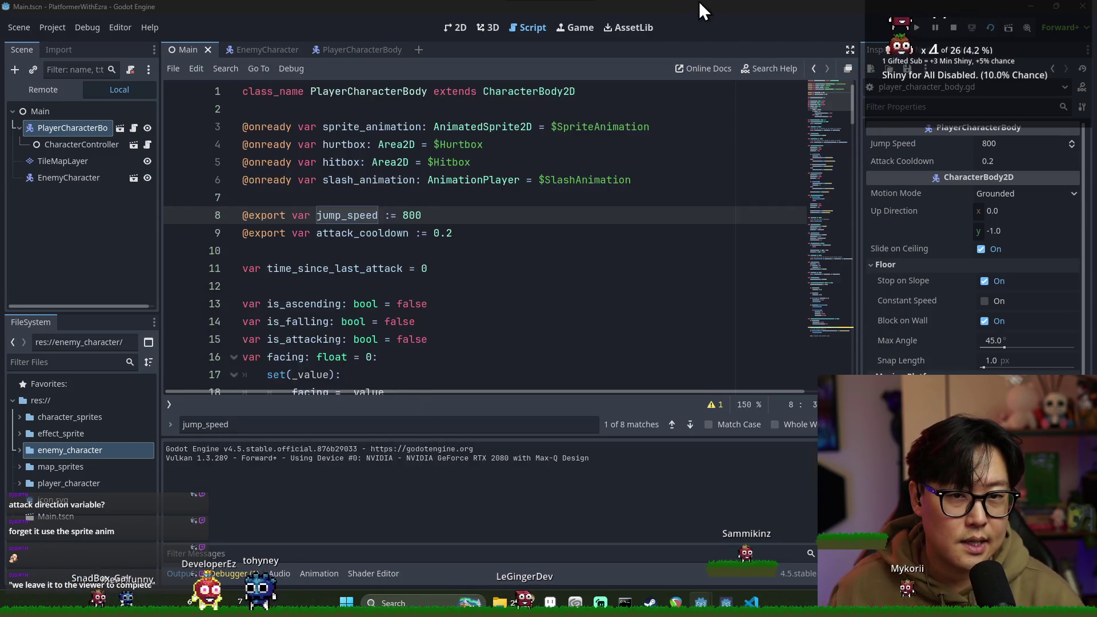
# Step: In the player script's bounce function, make line 88 -jump_speed *2 and run the game
pyautogui.scroll(-20, 478, 276)
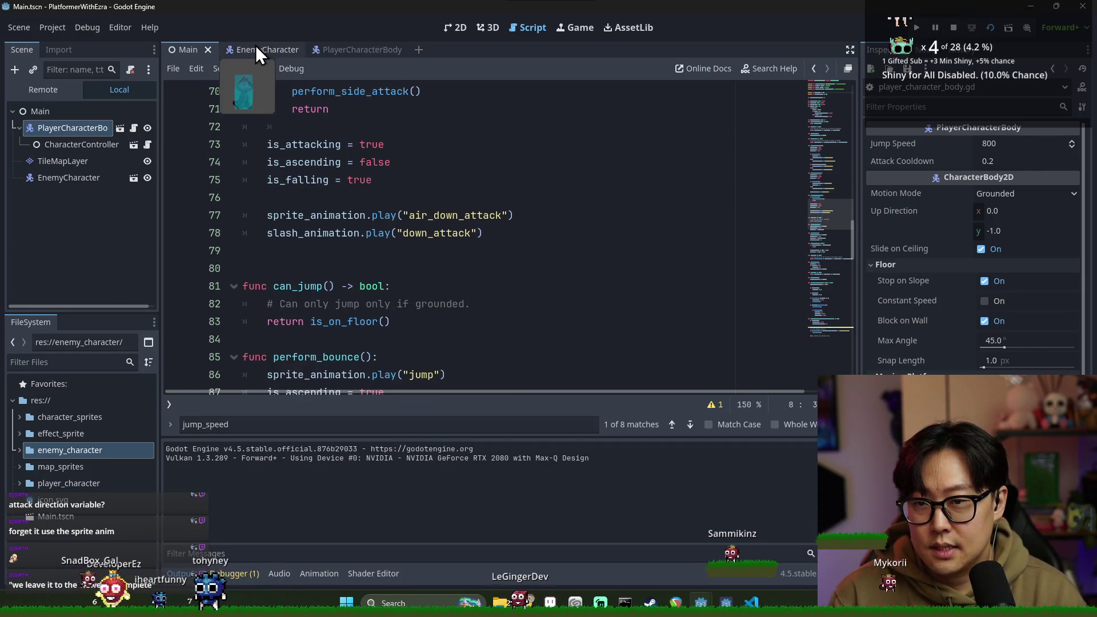
pyautogui.click(344, 50)
pyautogui.click(471, 268)
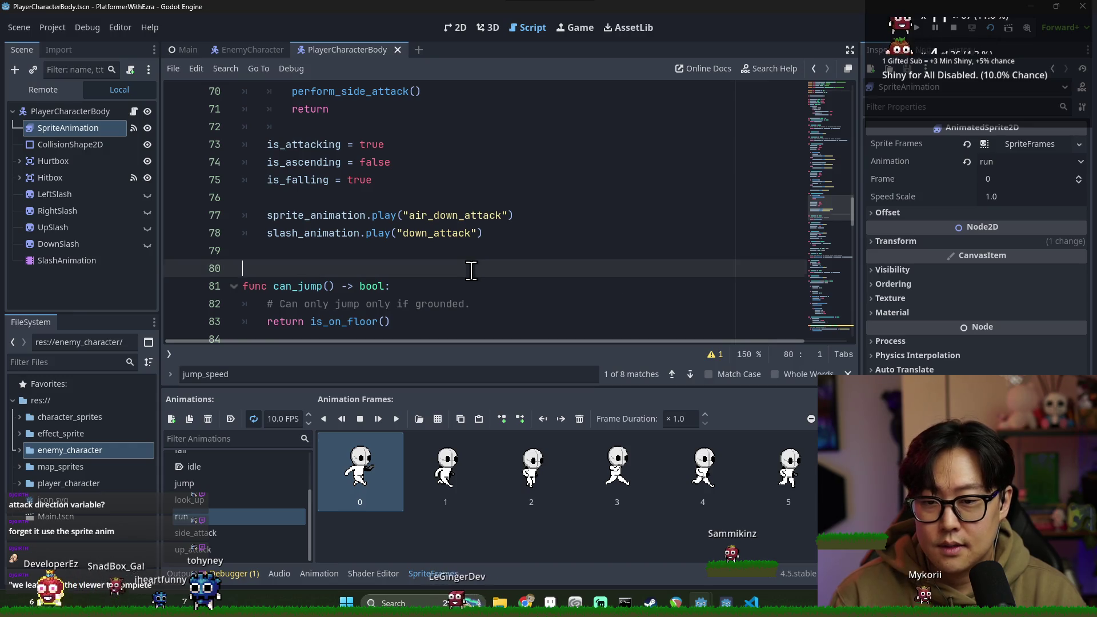
pyautogui.hotkey('ctrl', 'f')
pyautogui.write('perform')
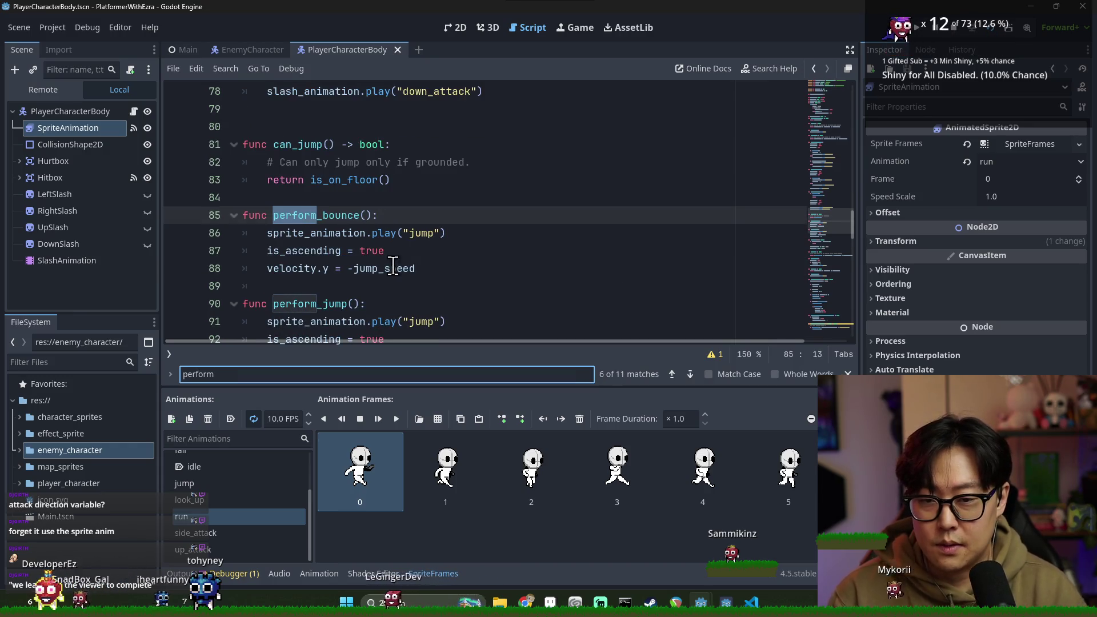
pyautogui.doubleClick(384, 268)
pyautogui.click(445, 271)
pyautogui.write('*2')
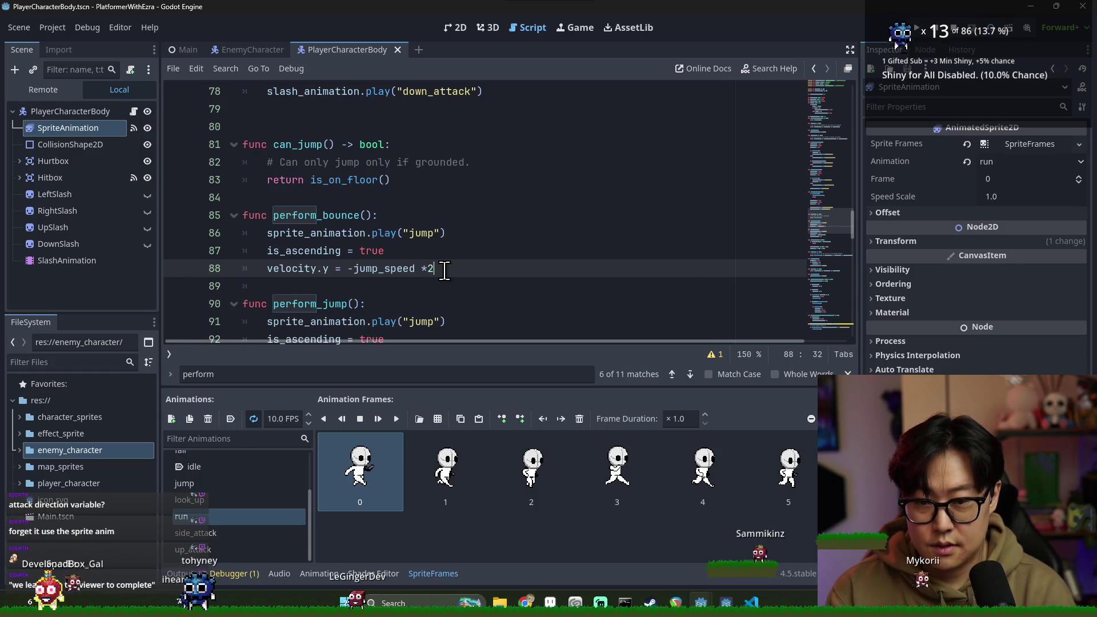
pyautogui.press('F5')
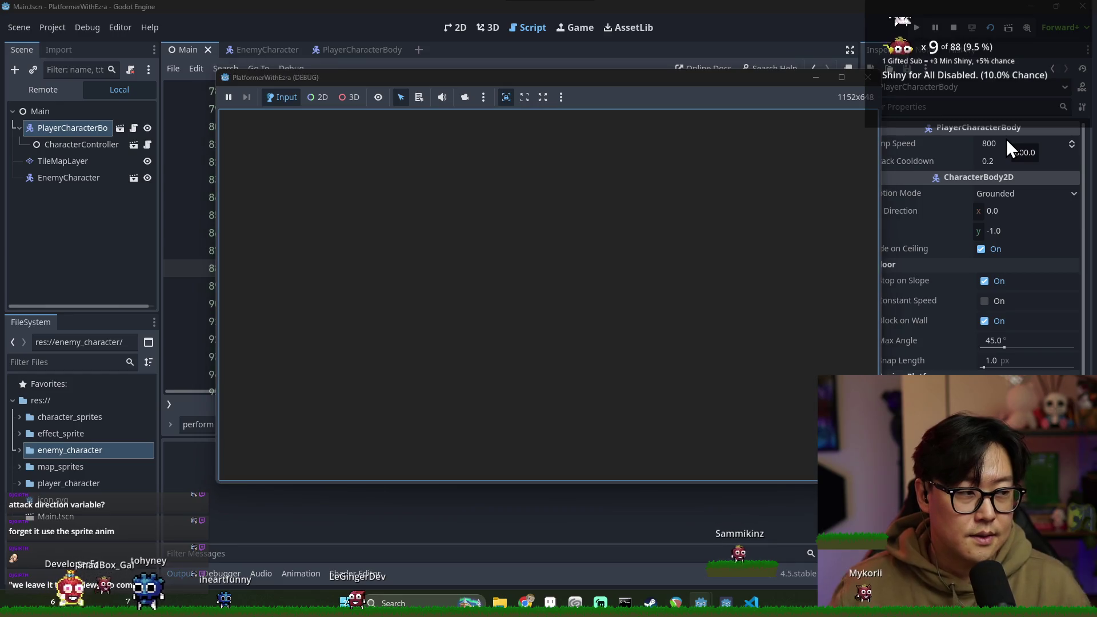
# Step: Playtest the doubled bounce by walking and jumping the player left and right
pyautogui.press('Right')
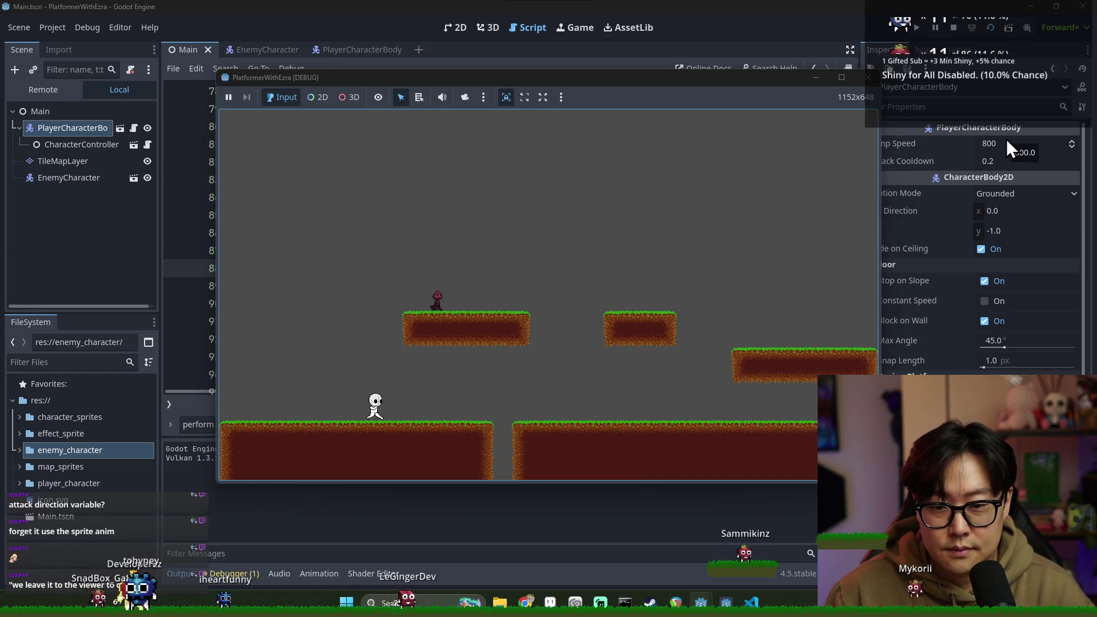
pyautogui.press('space')
pyautogui.press('Right')
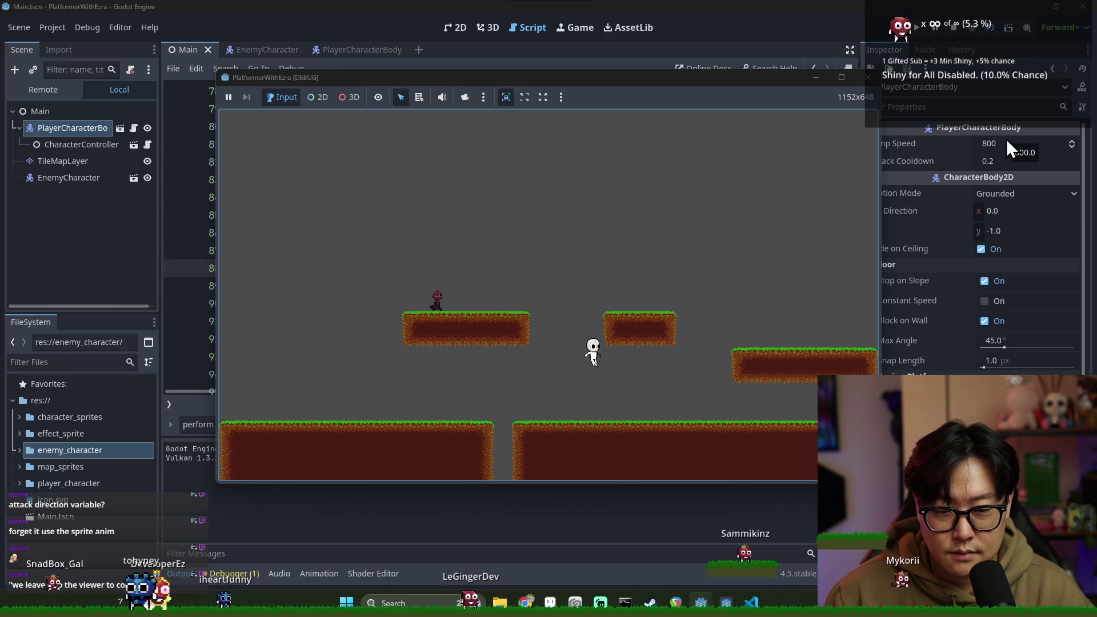
pyautogui.press('space')
pyautogui.press('Left')
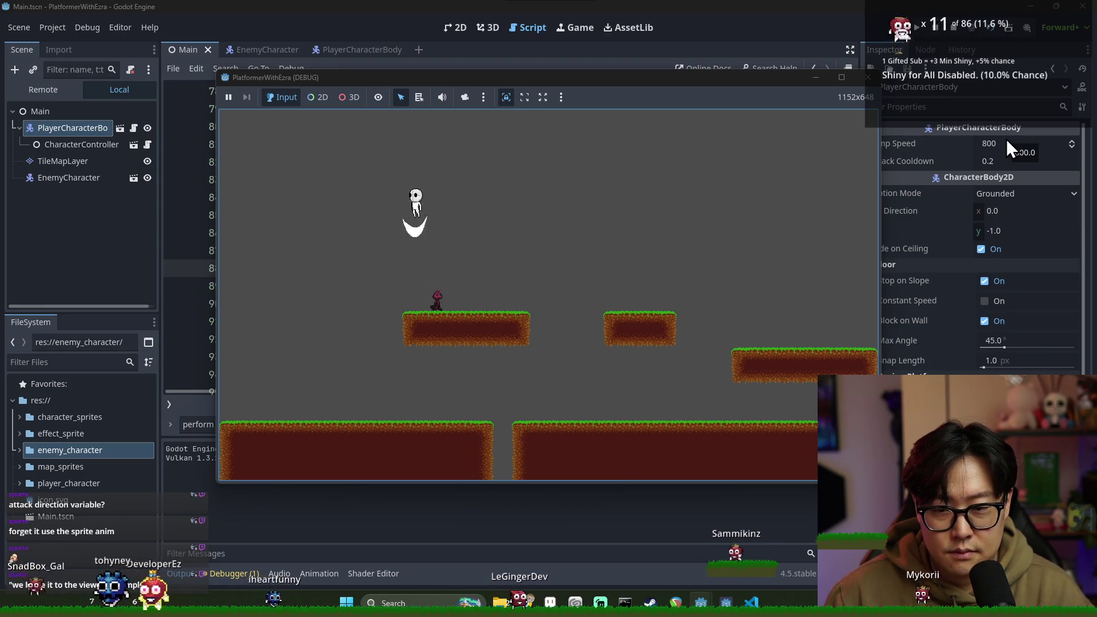
pyautogui.press('Right')
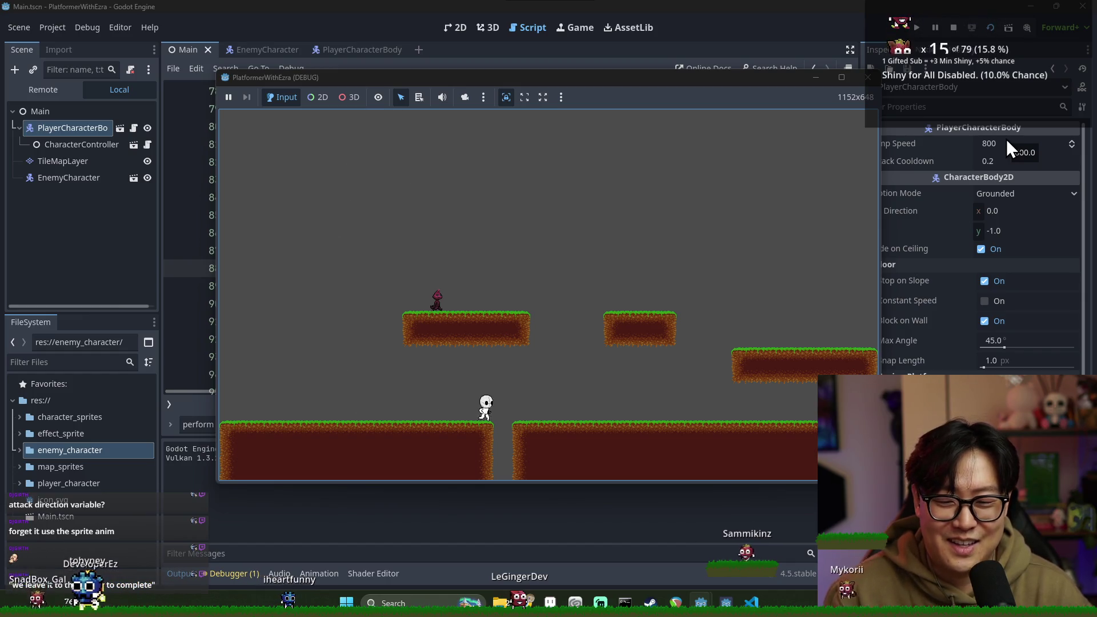
# Step: Stop the game, change the bounce multiplier to 1.5, save, and relaunch
pyautogui.press('F8')
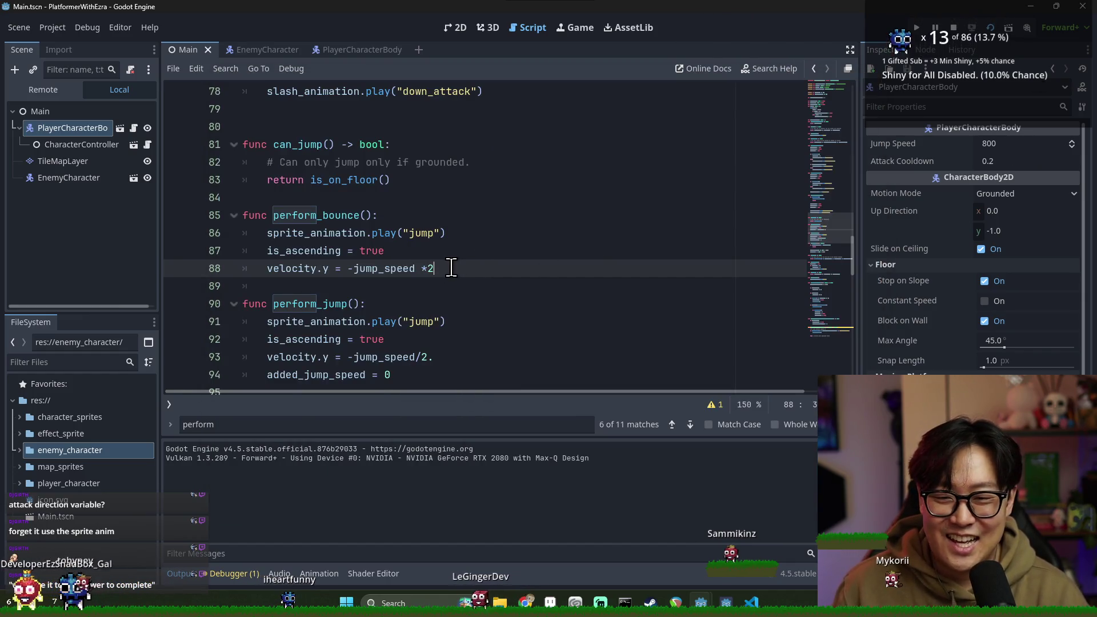
pyautogui.press('BackSpace')
pyautogui.write('1.5')
pyautogui.hotkey('ctrl', 's')
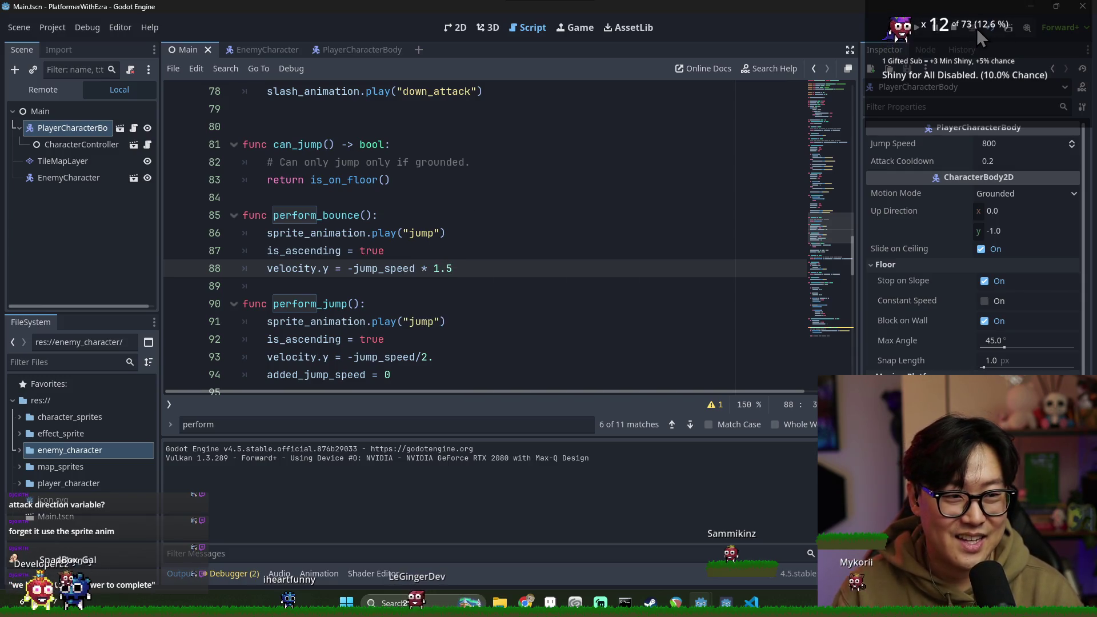
pyautogui.press('F5')
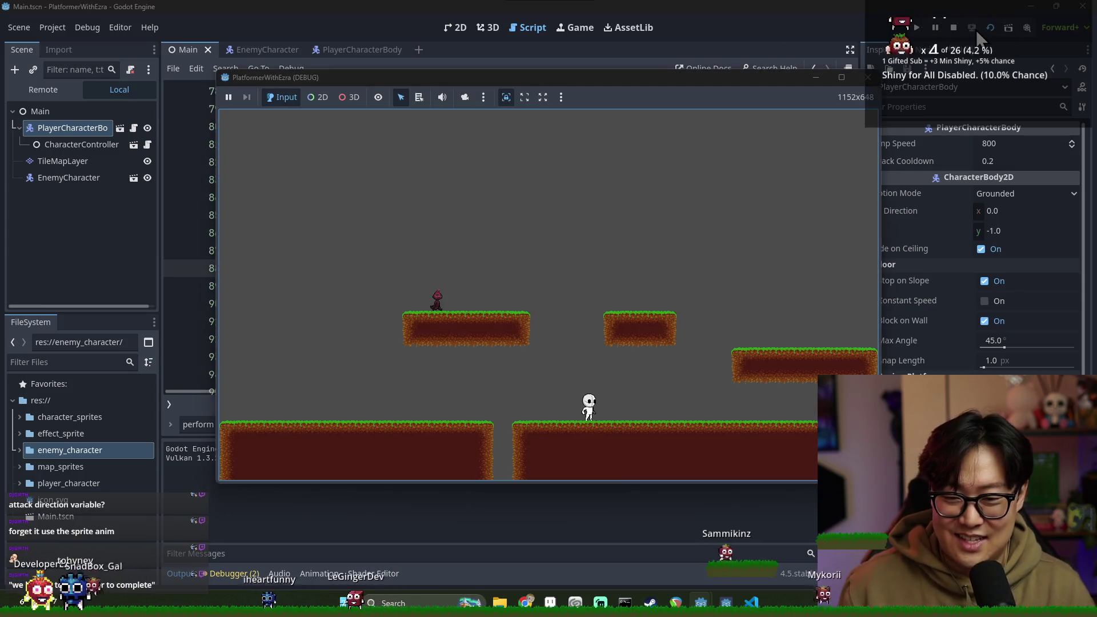
# Step: Hop between the ground, middle and right platforms, testing jumps while moving left and right
pyautogui.press('Right')
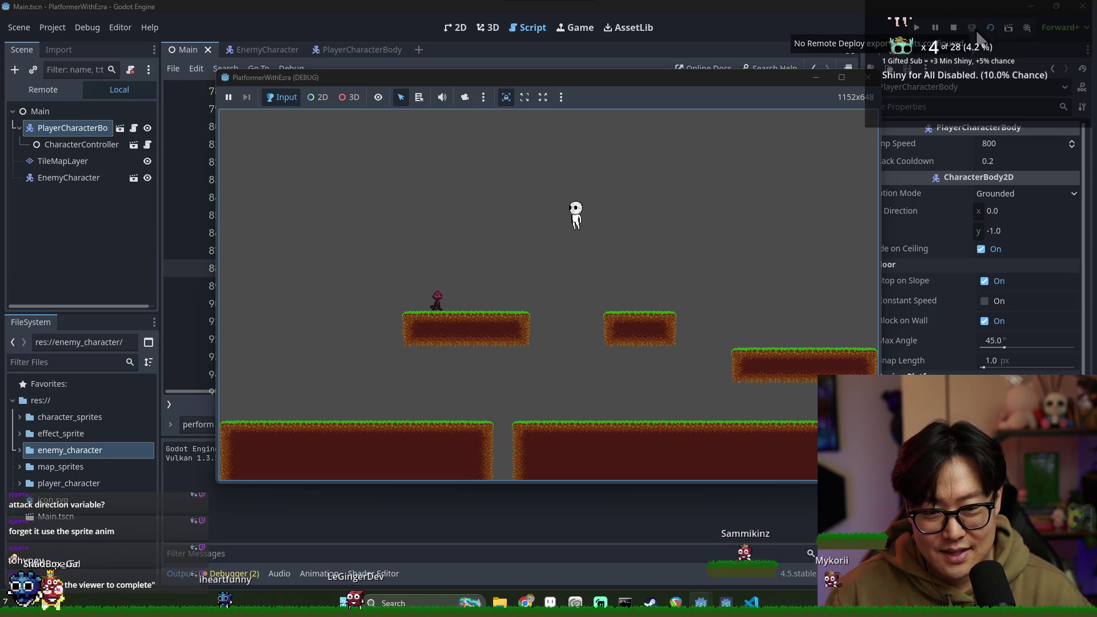
pyautogui.press('space')
pyautogui.press('Left')
pyautogui.press('Right')
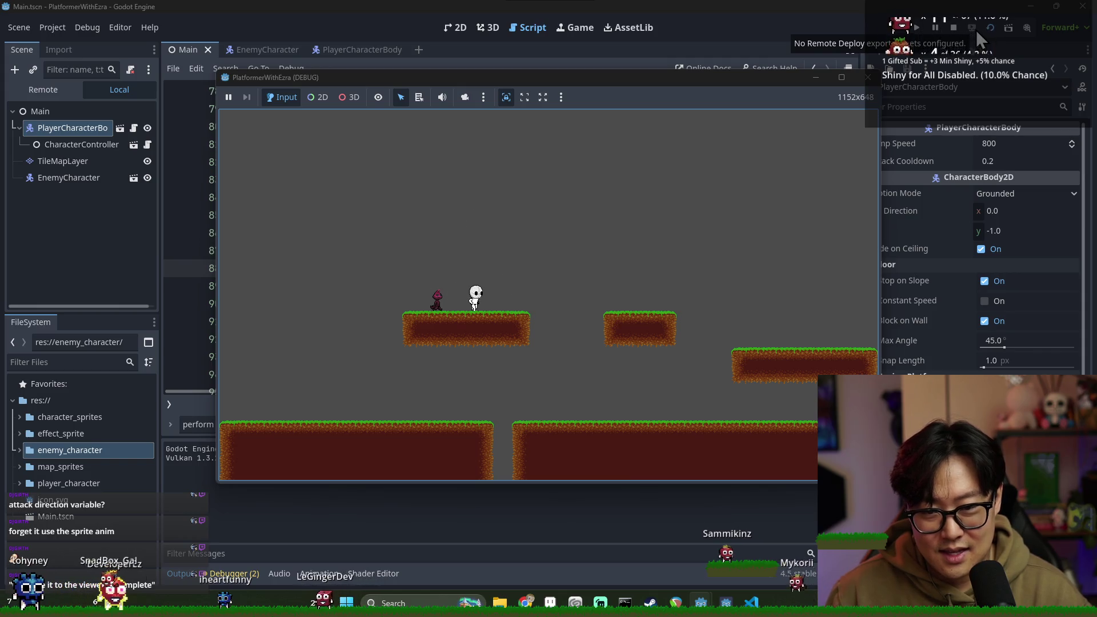
pyautogui.press('space')
pyautogui.press('Left')
pyautogui.press('Right')
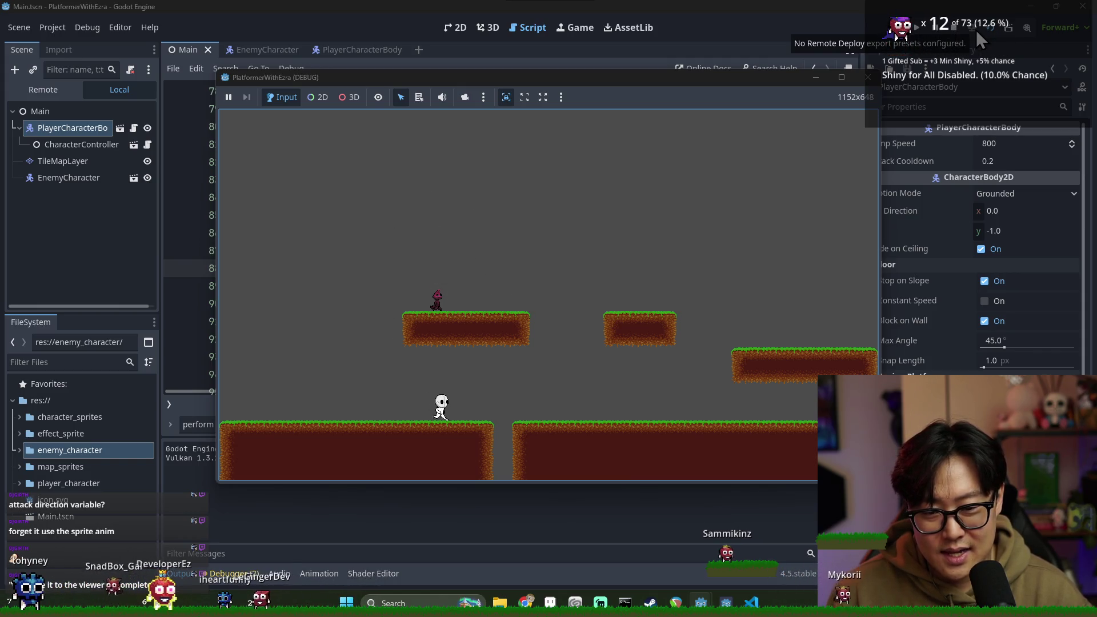
pyautogui.press('space')
pyautogui.press('space')
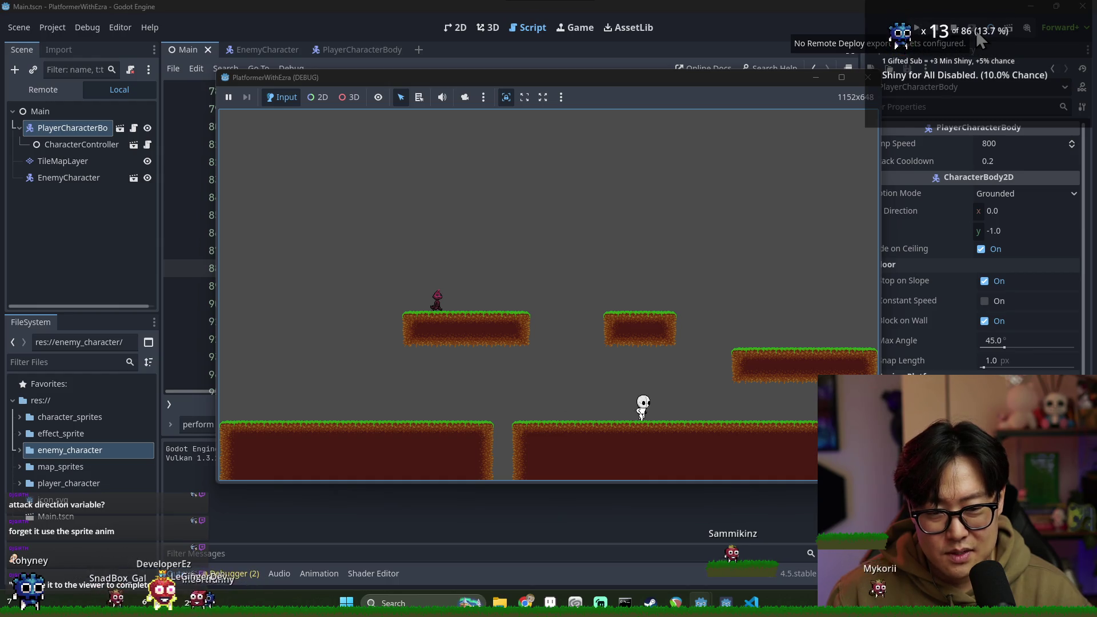
pyautogui.press('space')
pyautogui.press('Left')
pyautogui.press('space')
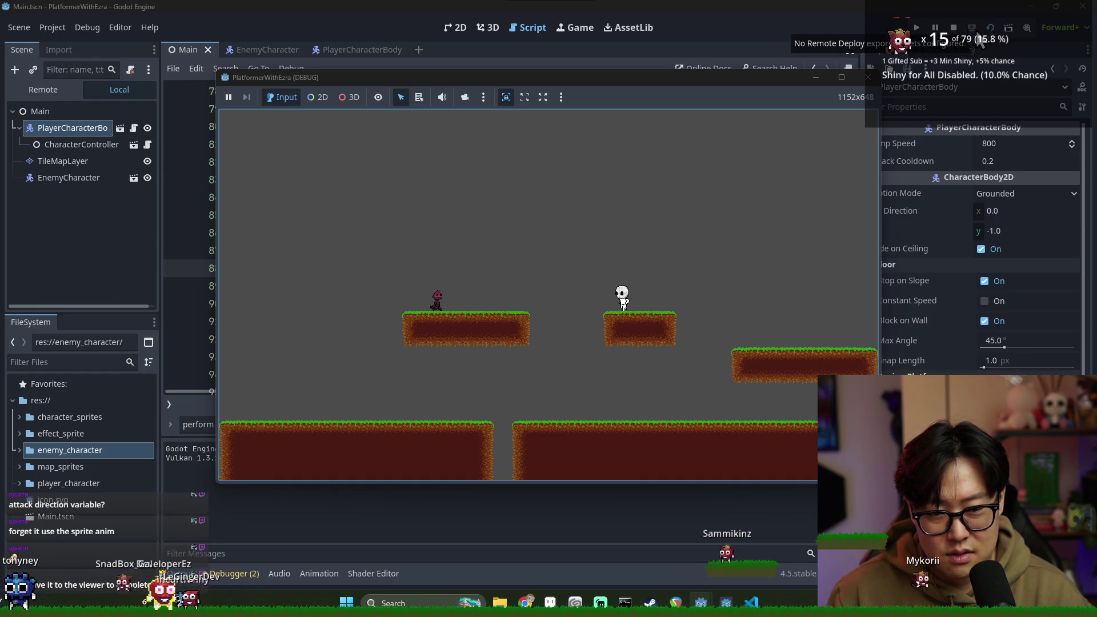
pyautogui.press('space')
pyautogui.press('Left')
pyautogui.press('space')
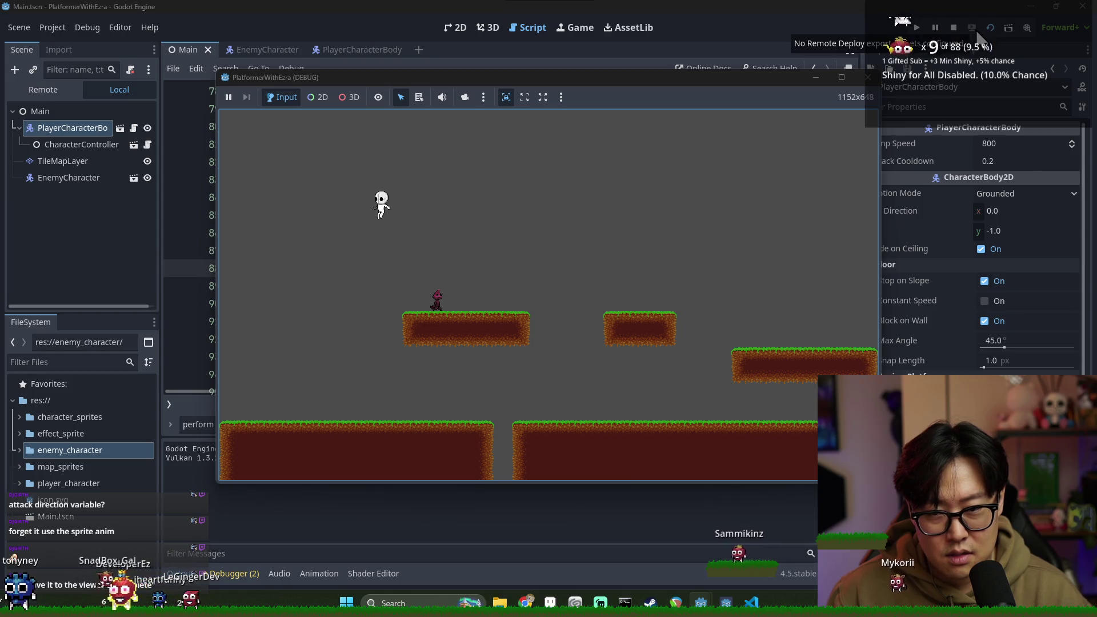
pyautogui.press('Right')
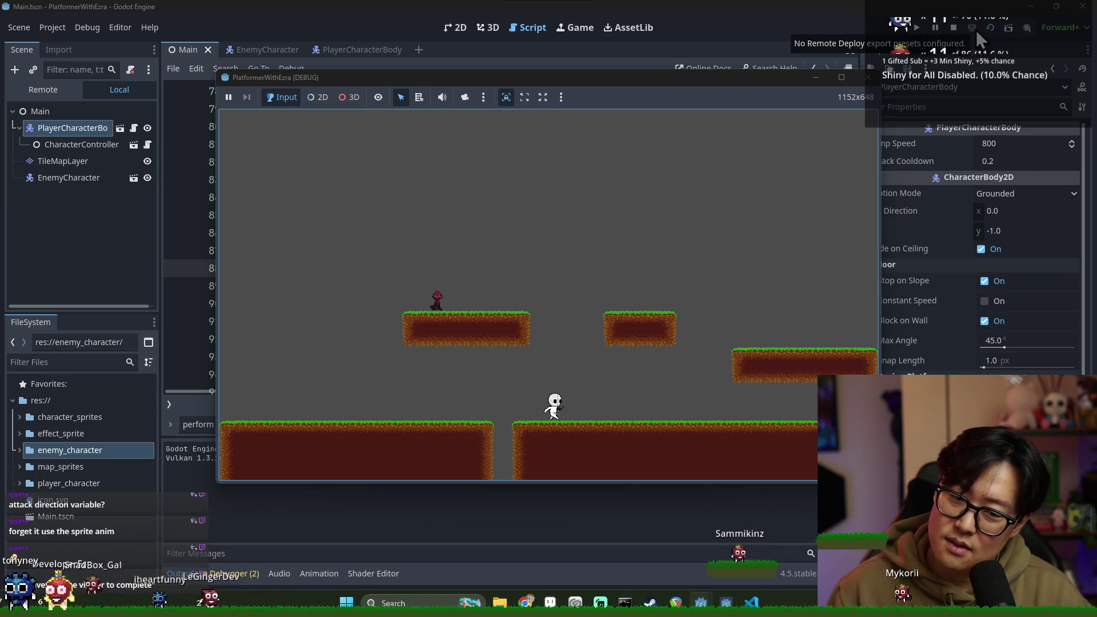
pyautogui.press('space')
pyautogui.press('Left')
pyautogui.press('space')
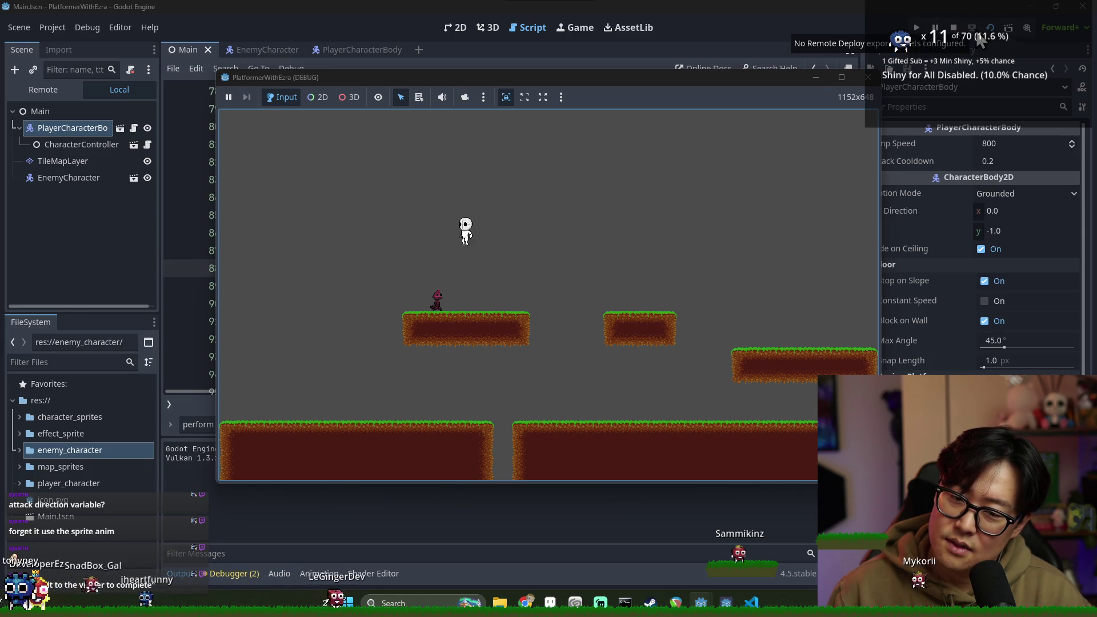
# Step: Test the hold-jump height cap with high jumps and double jumps around the left platform
pyautogui.press('Right')
pyautogui.press('Right')
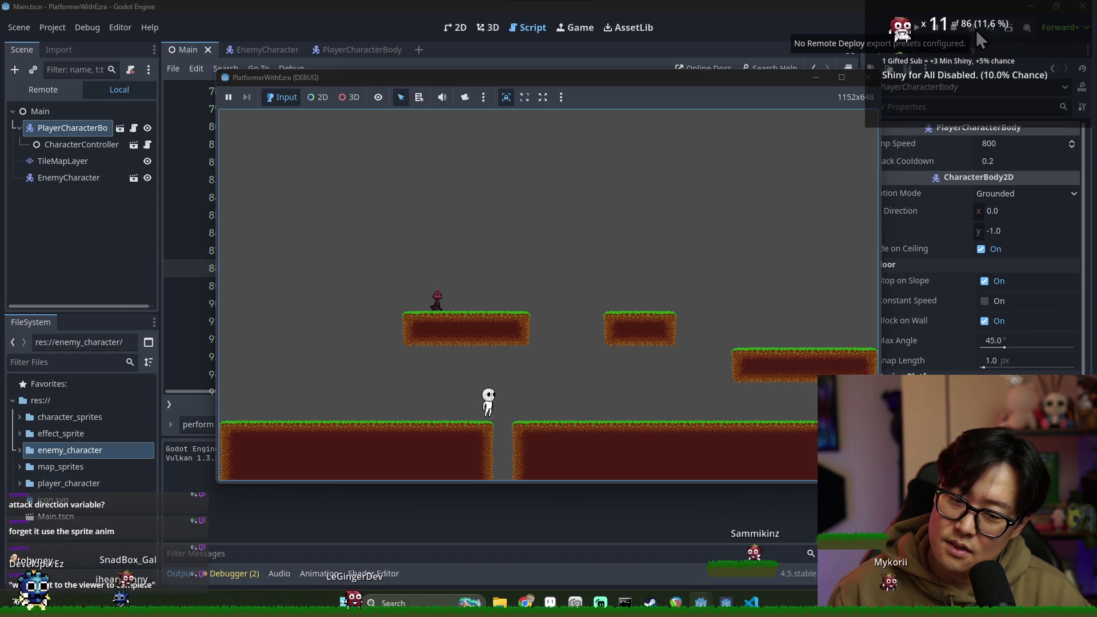
pyautogui.press('space')
pyautogui.press('Right')
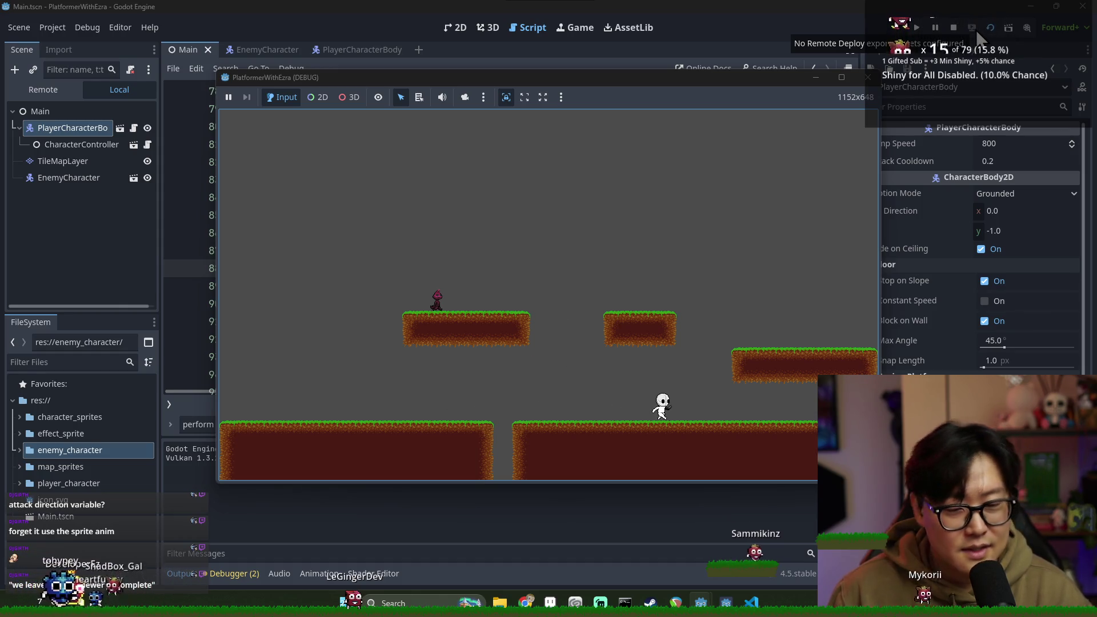
pyautogui.press('space')
pyautogui.press('Left')
pyautogui.press('space')
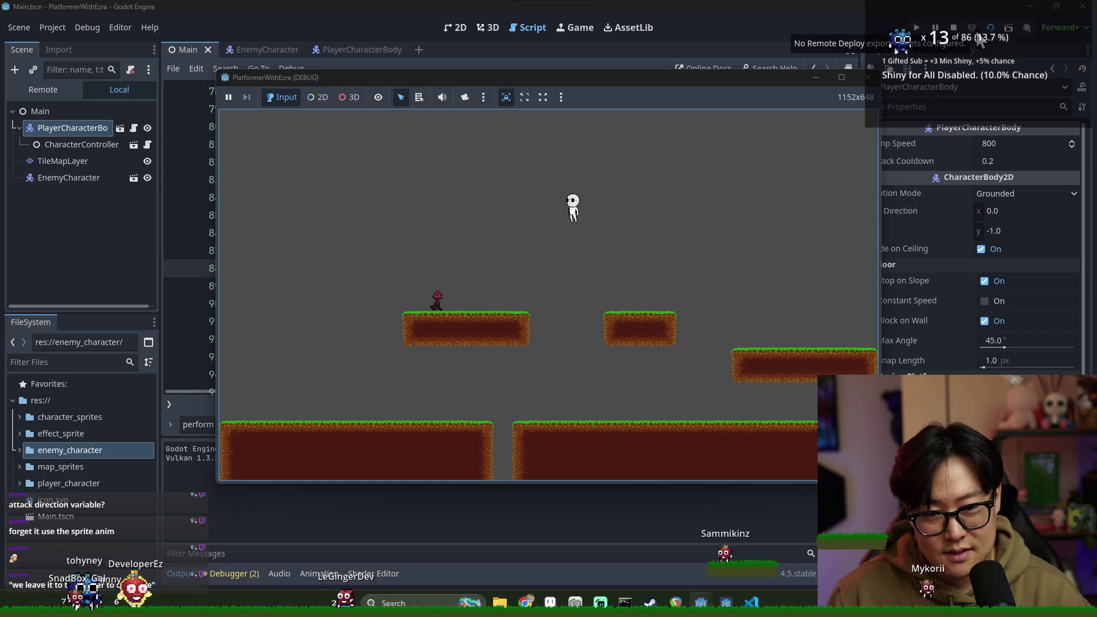
pyautogui.press('Left')
pyautogui.press('space')
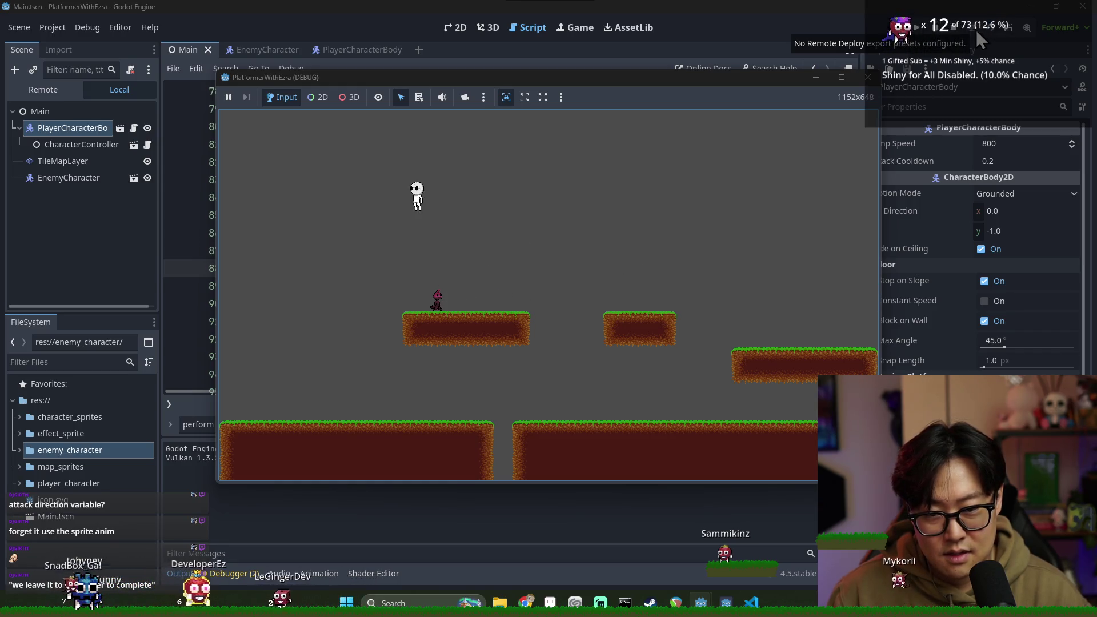
pyautogui.press('Right')
pyautogui.press('space')
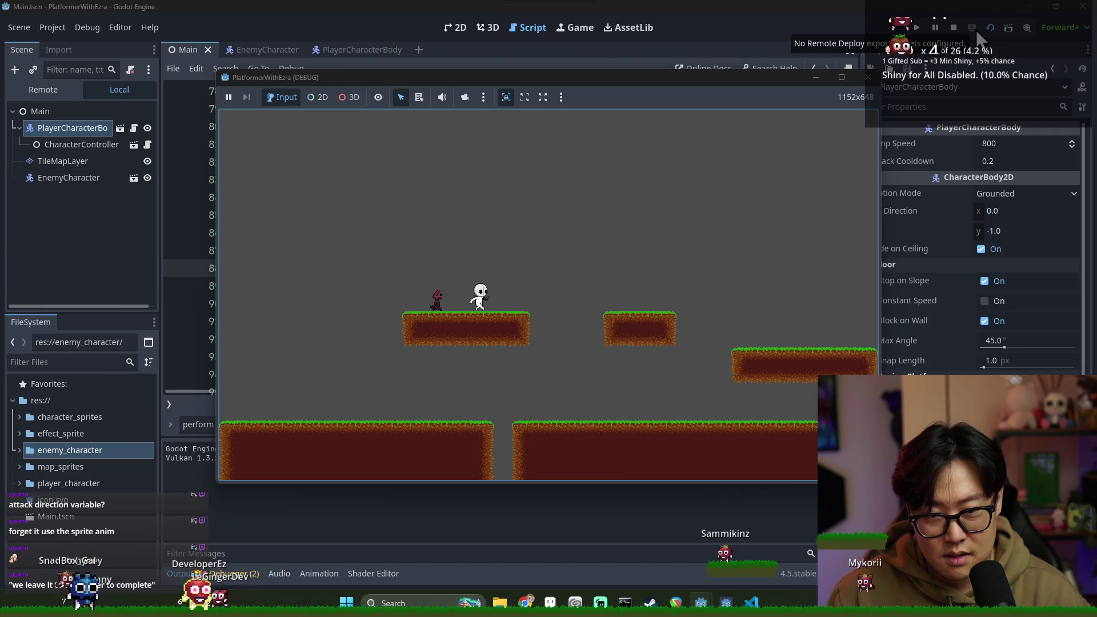
pyautogui.press('space')
pyautogui.press('Left')
pyautogui.press('Right')
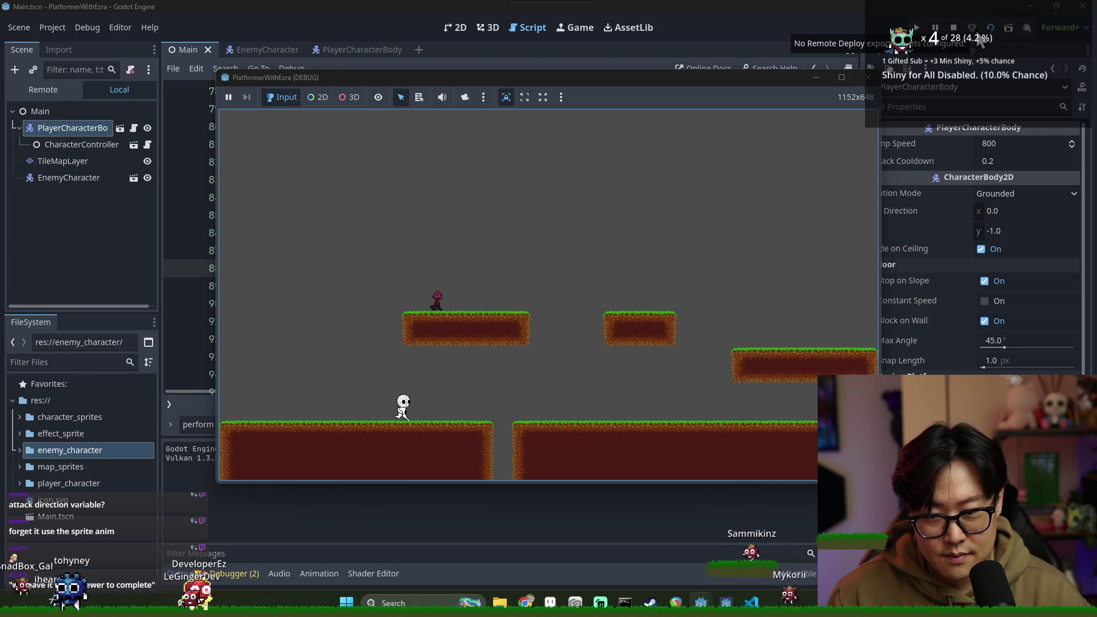
pyautogui.press('Right')
pyautogui.press('Right')
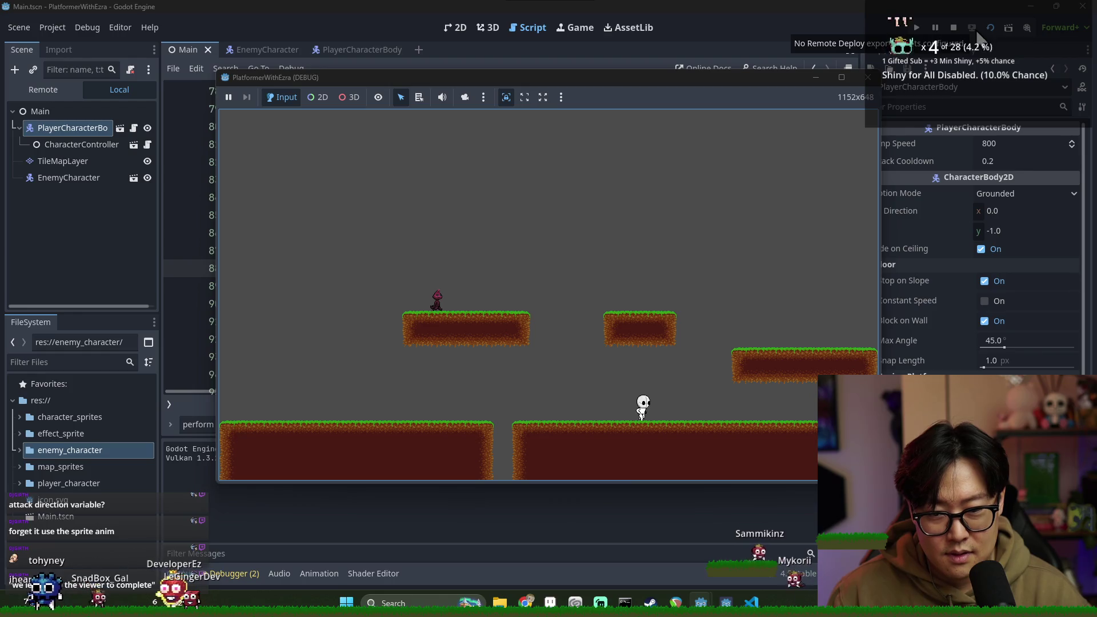
pyautogui.press('space')
pyautogui.press('Left')
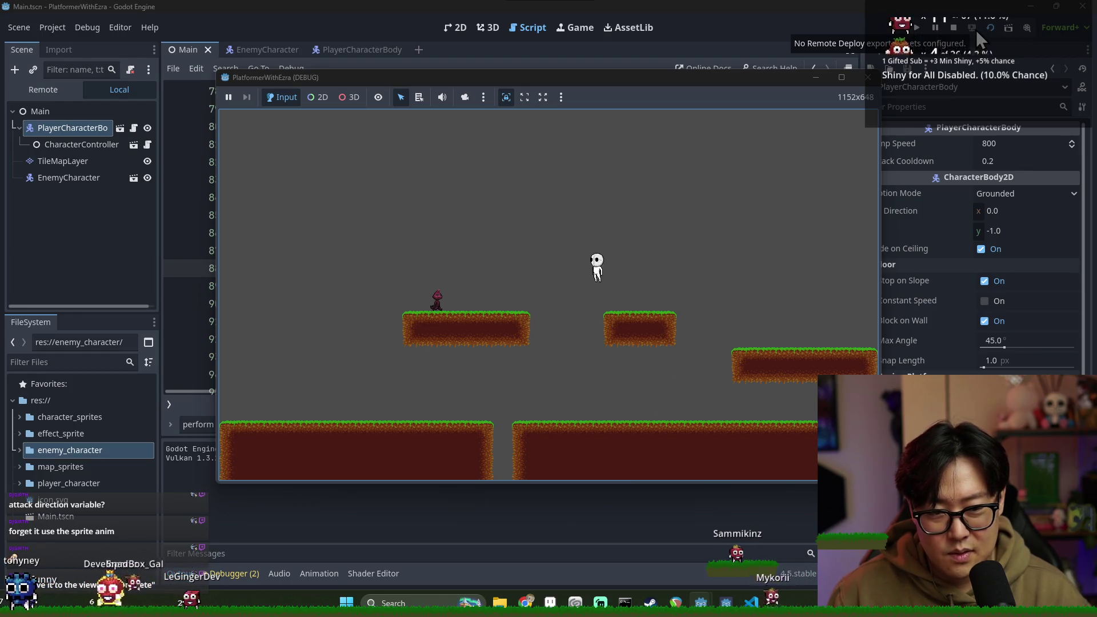
pyautogui.press('space')
pyautogui.press('Left')
pyautogui.press('space')
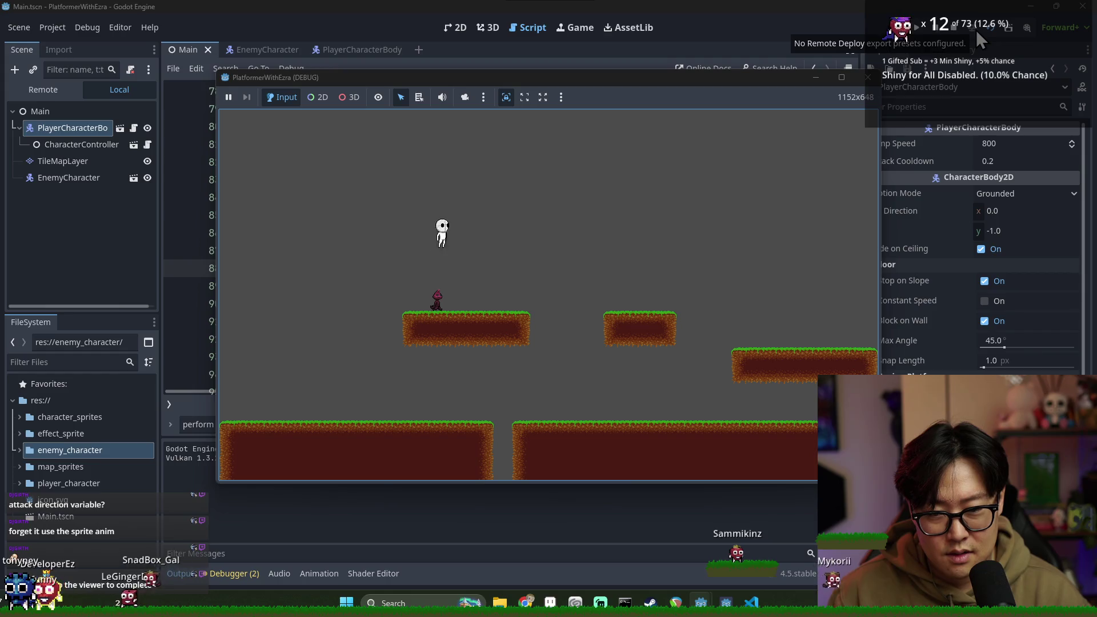
pyautogui.press('Right')
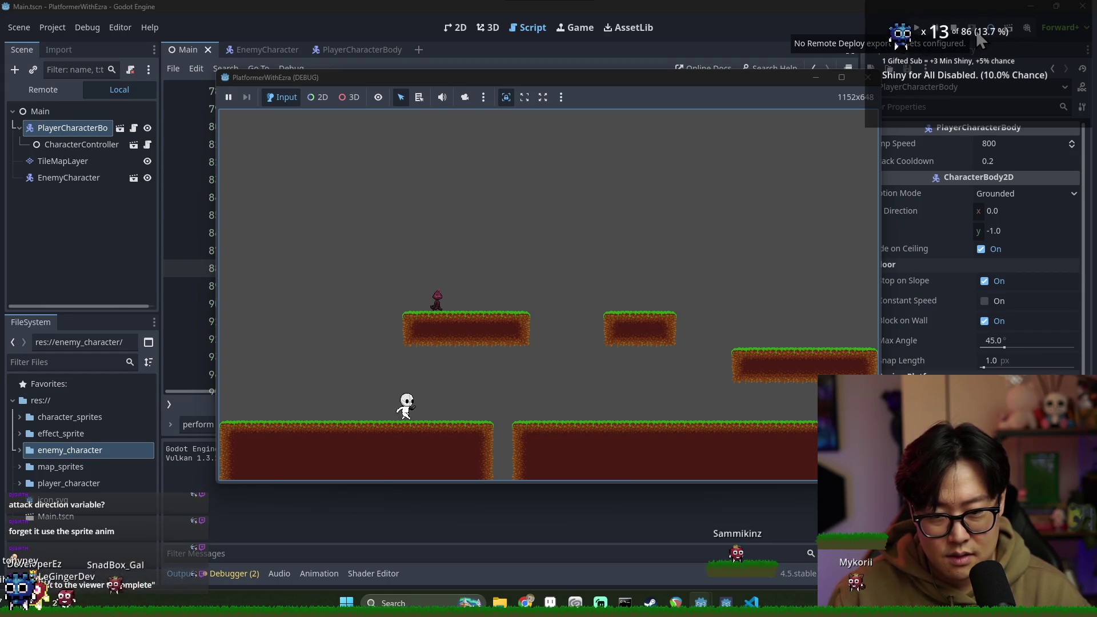
pyautogui.press('Right')
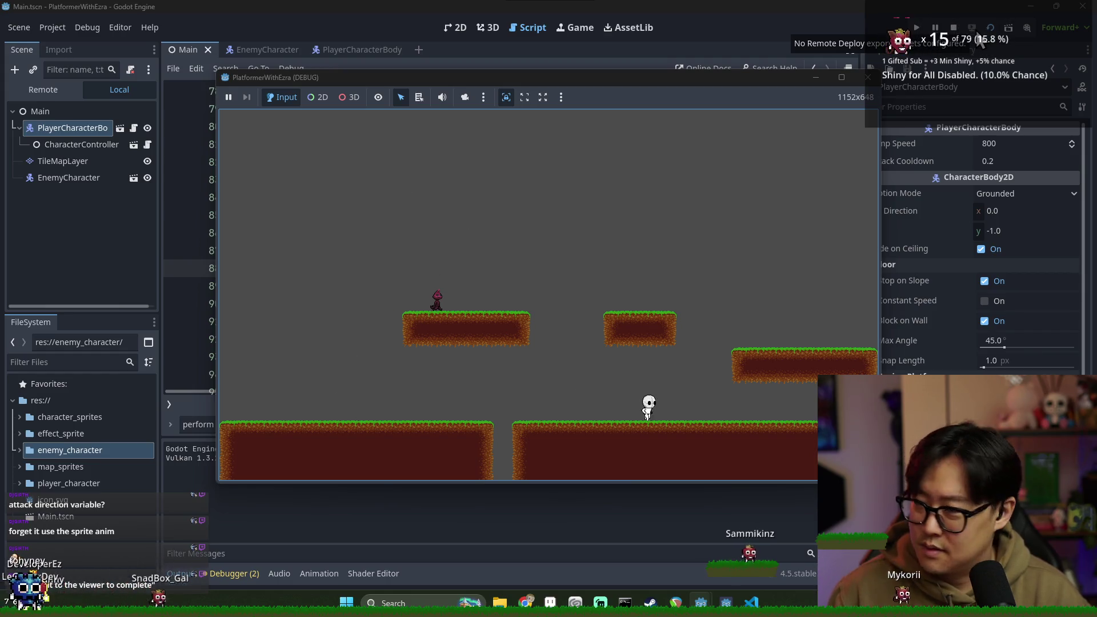
pyautogui.press('space')
pyautogui.press('Right')
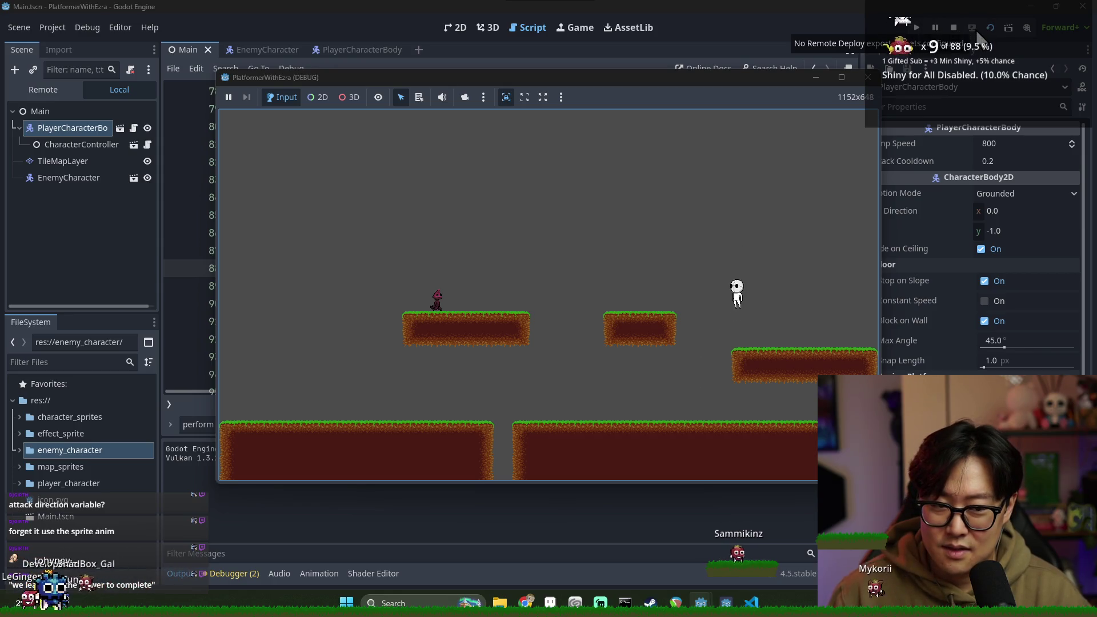
# Step: Jump repeatedly on and beside the right platform, crossing to the middle and left platforms
pyautogui.press('space')
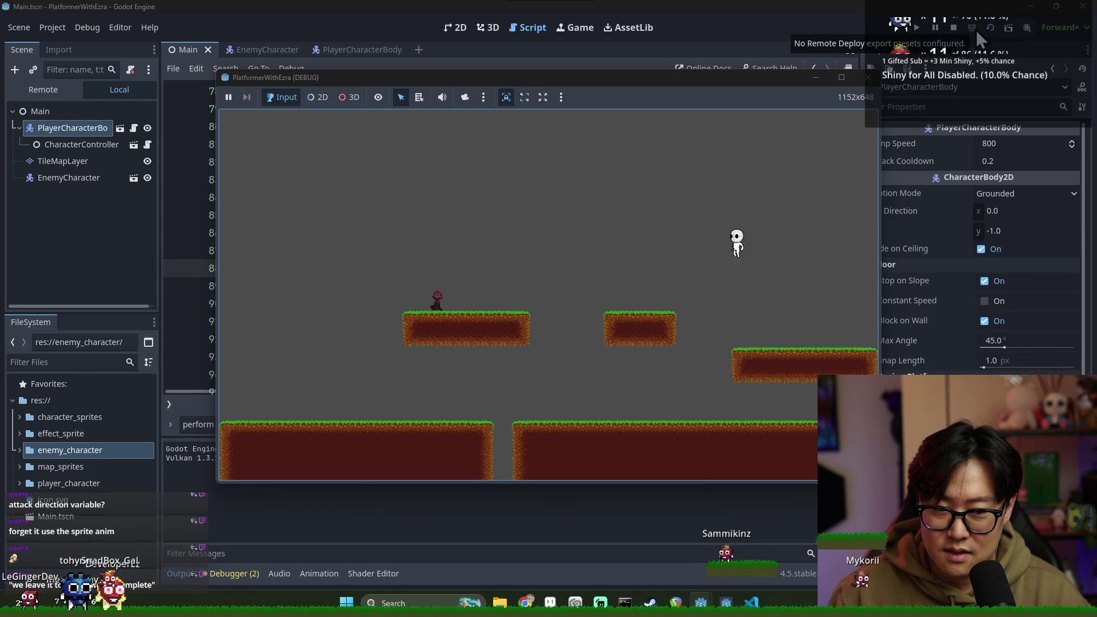
pyautogui.press('space')
pyautogui.press('space')
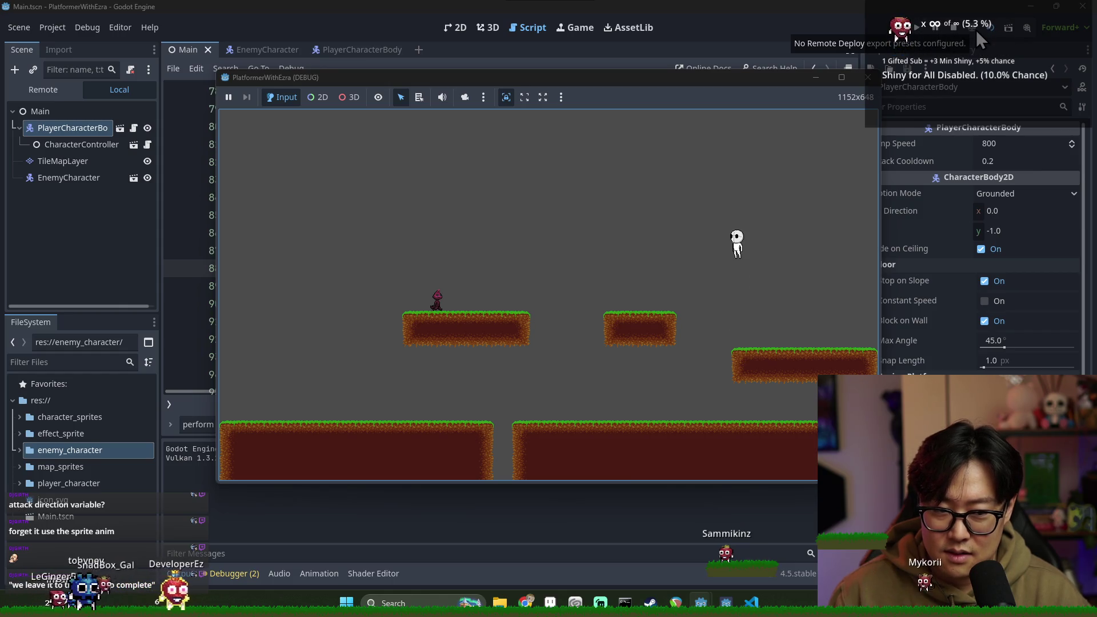
pyautogui.press('space')
pyautogui.press('space')
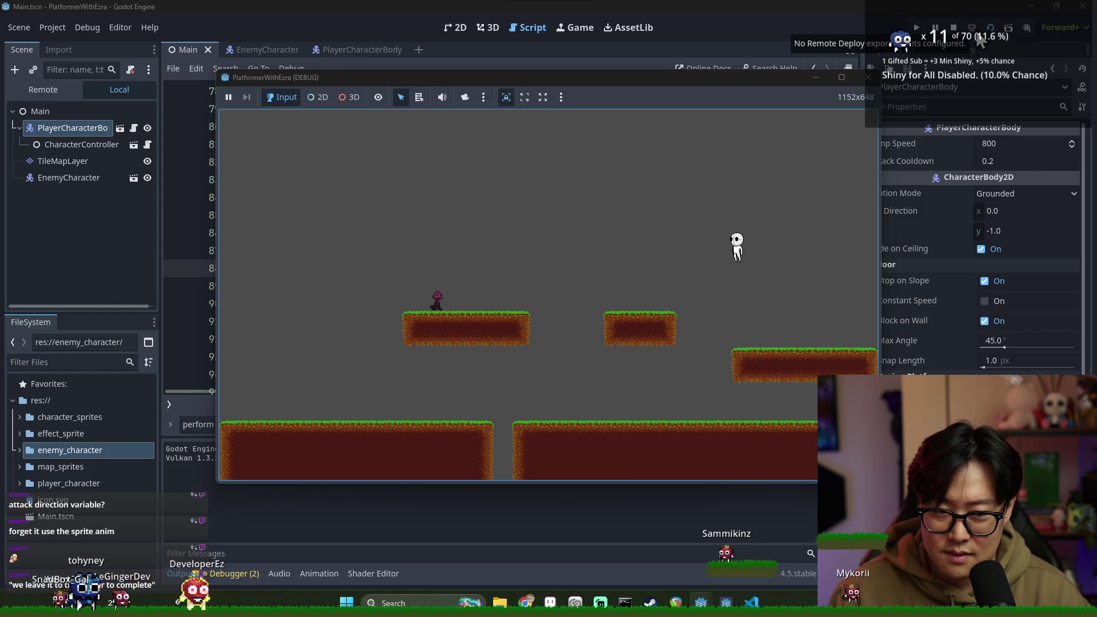
pyautogui.press('space')
pyautogui.press('Left')
pyautogui.press('space')
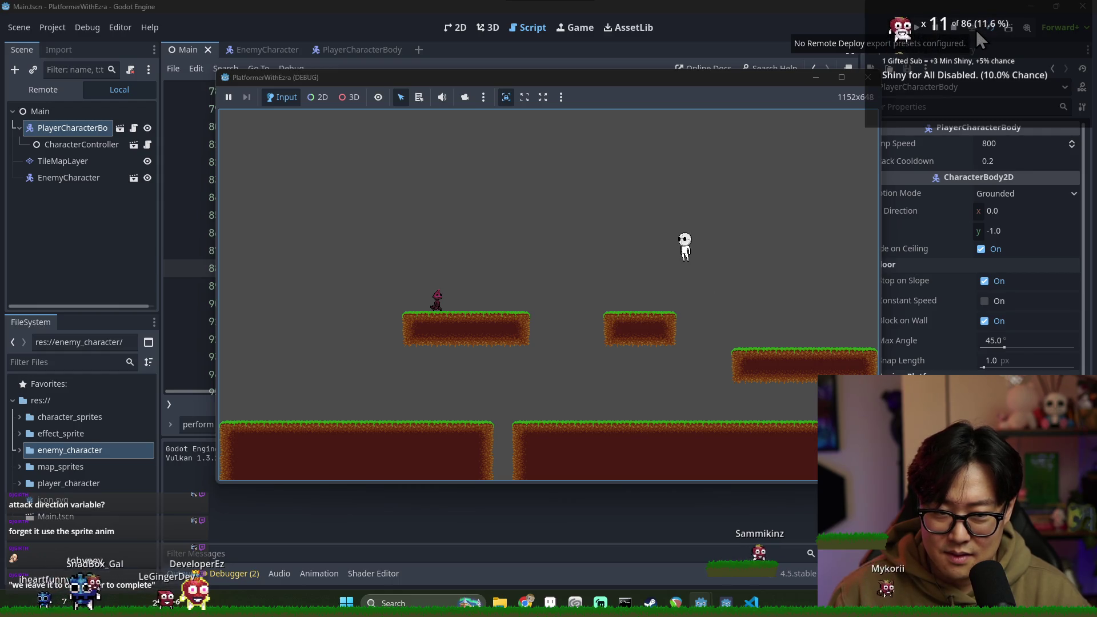
pyautogui.press('Left')
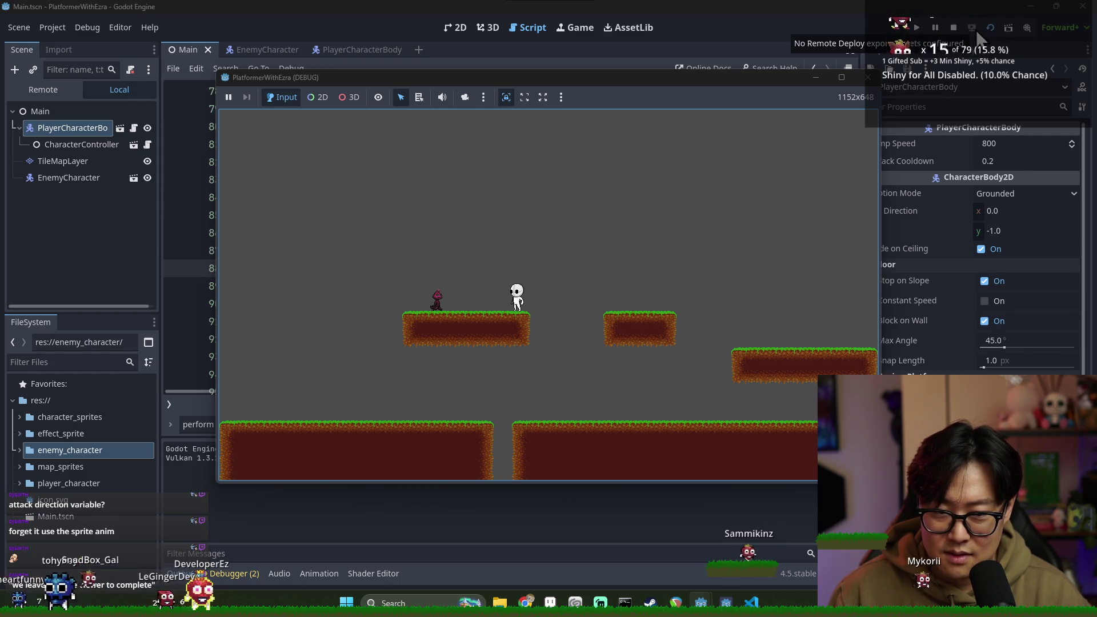
pyautogui.press('space')
pyautogui.press('Right')
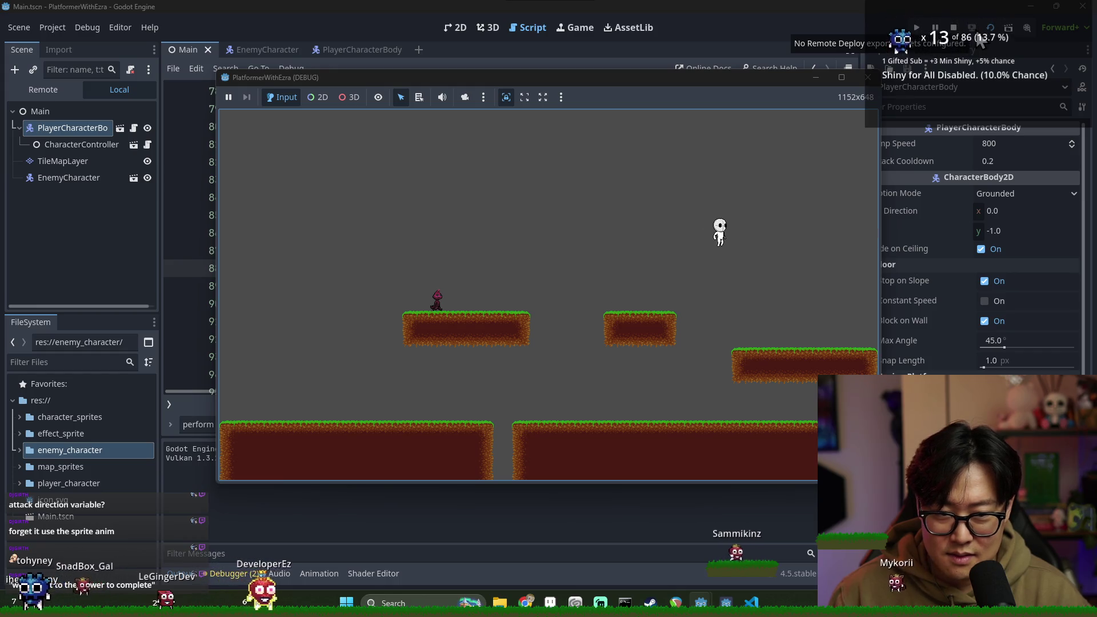
pyautogui.press('space')
pyautogui.press('Left')
pyautogui.press('Left')
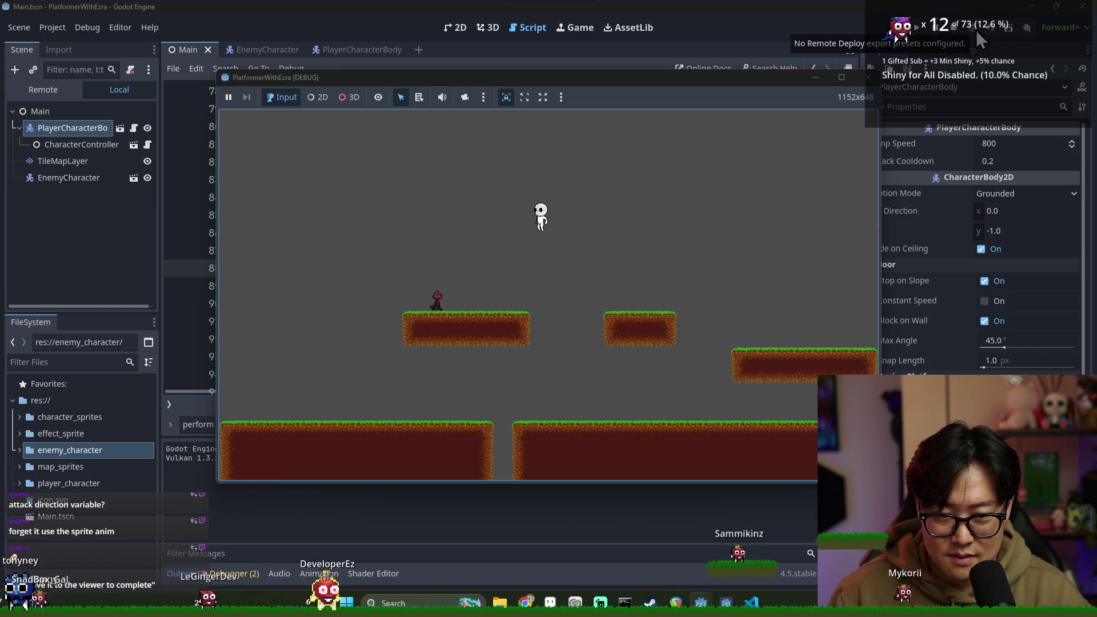
pyautogui.press('Right')
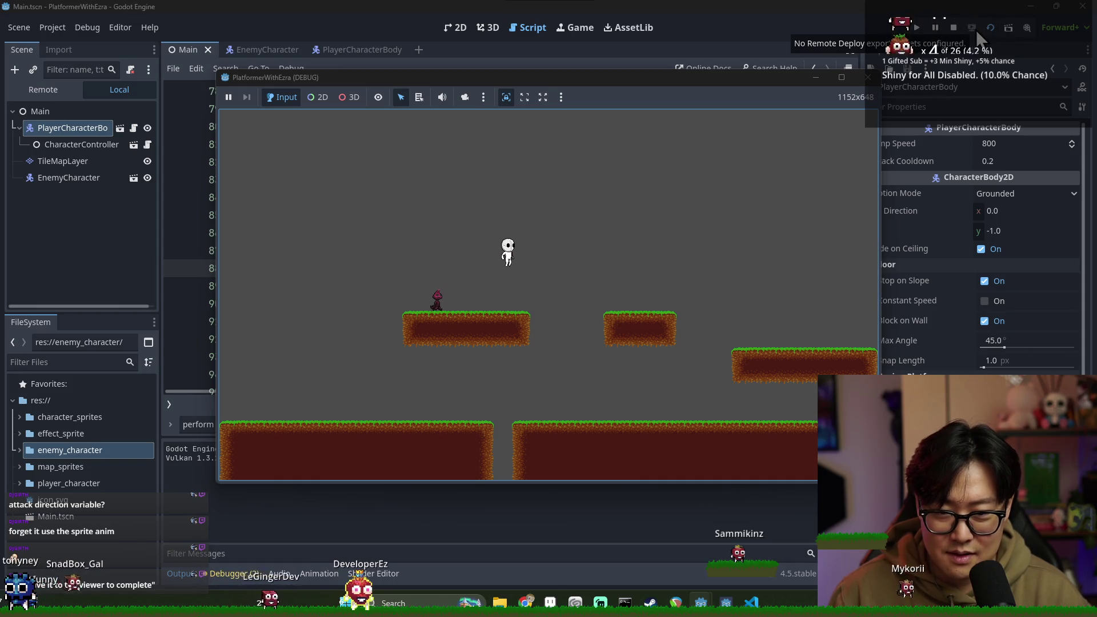
pyautogui.press('Right')
pyautogui.press('space')
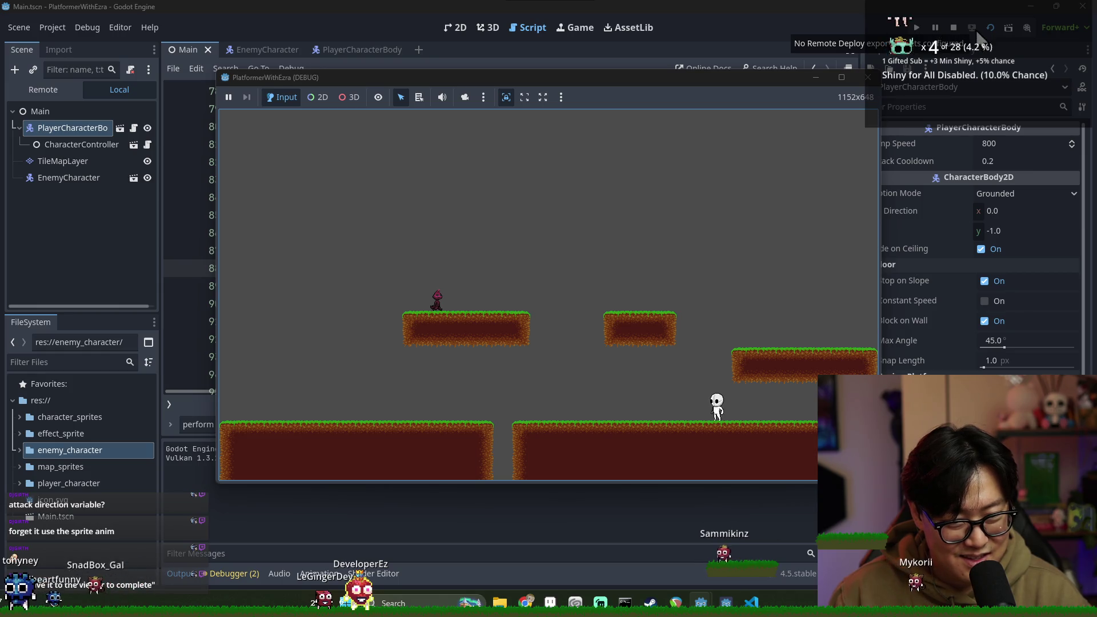
pyautogui.press('space')
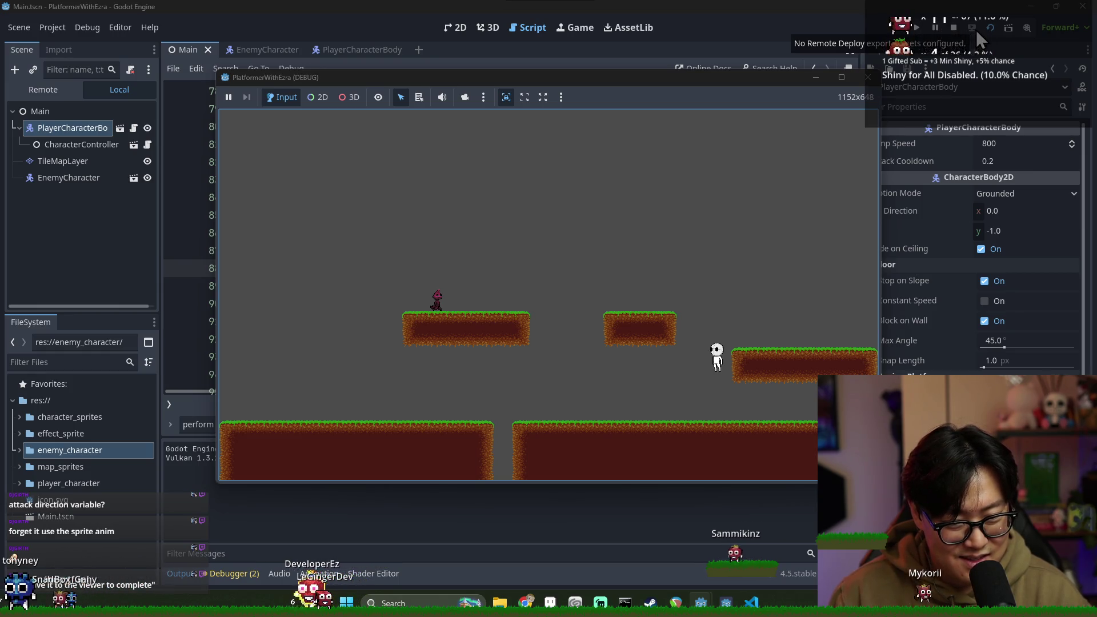
pyautogui.press('space')
# Step: Double-jump onto the middle platform and back off it to the left
pyautogui.press('space')
pyautogui.press('Left')
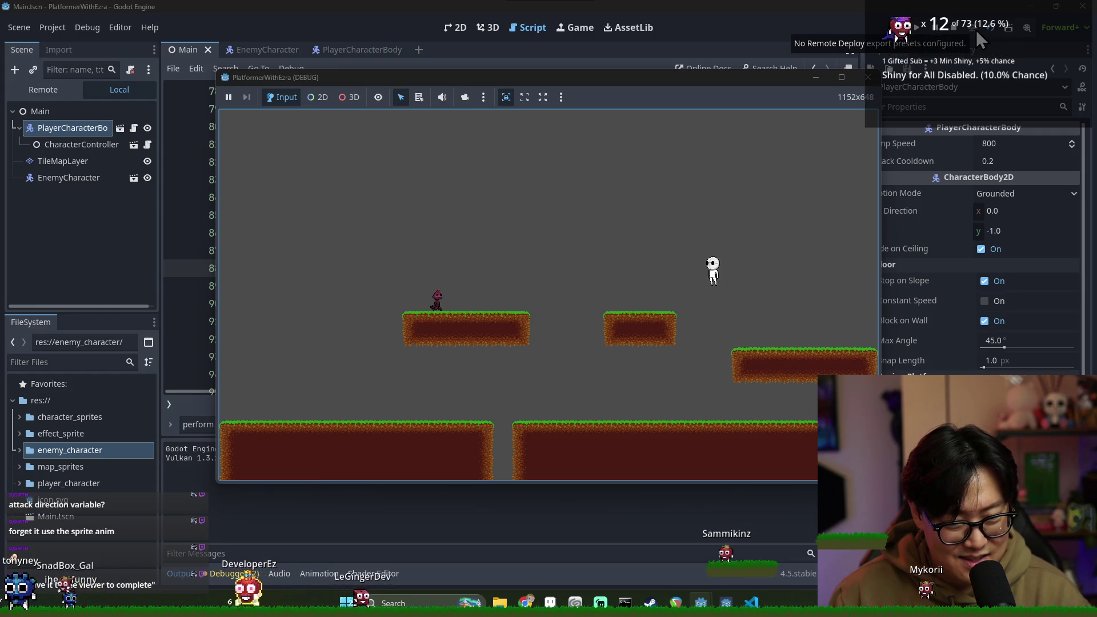
pyautogui.press('space')
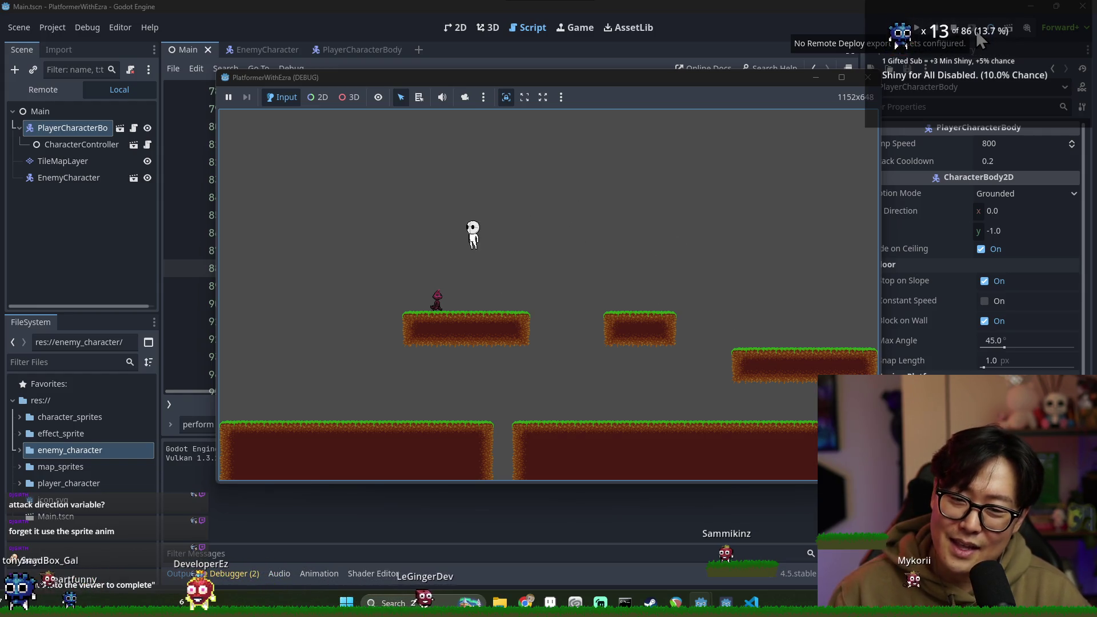
pyautogui.press('space')
pyautogui.press('Right')
pyautogui.press('space')
pyautogui.press('Left')
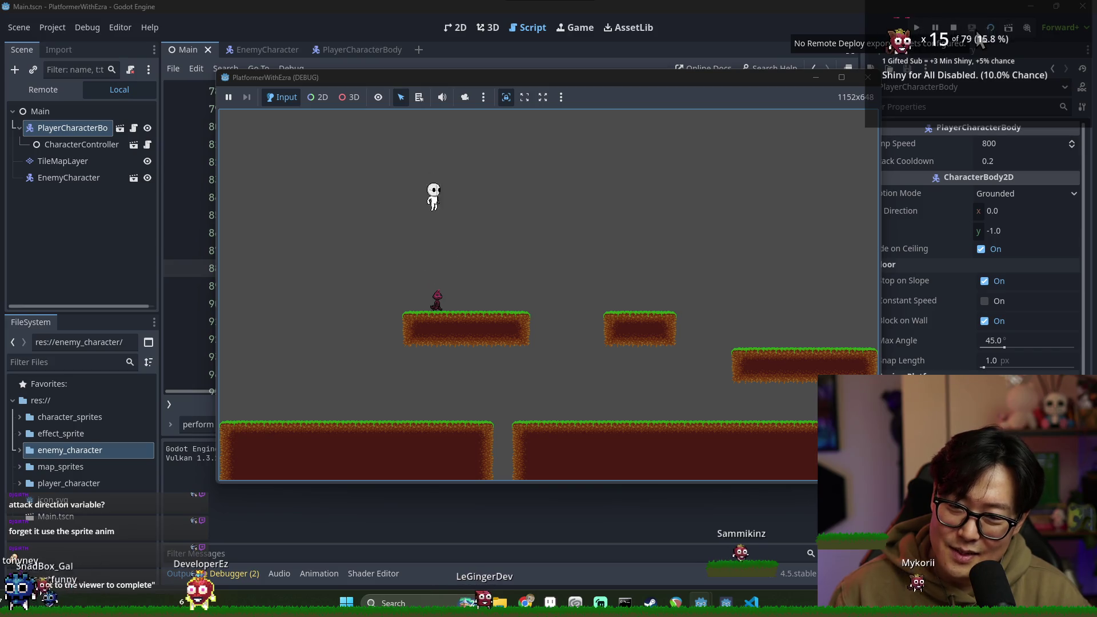
pyautogui.press('Right')
pyautogui.press('space')
pyautogui.press('Left')
# Step: Test air control with mid-air jumps, drifting left and right onto the platform
pyautogui.press('space')
pyautogui.press('Right')
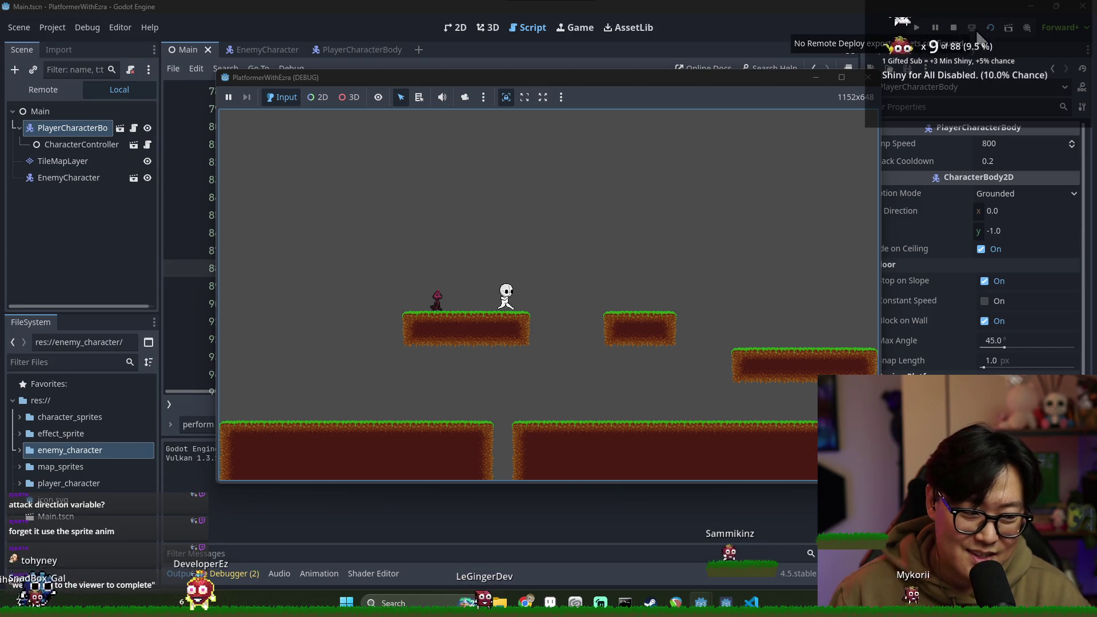
pyautogui.press('Right')
pyautogui.press('space')
pyautogui.press('Left')
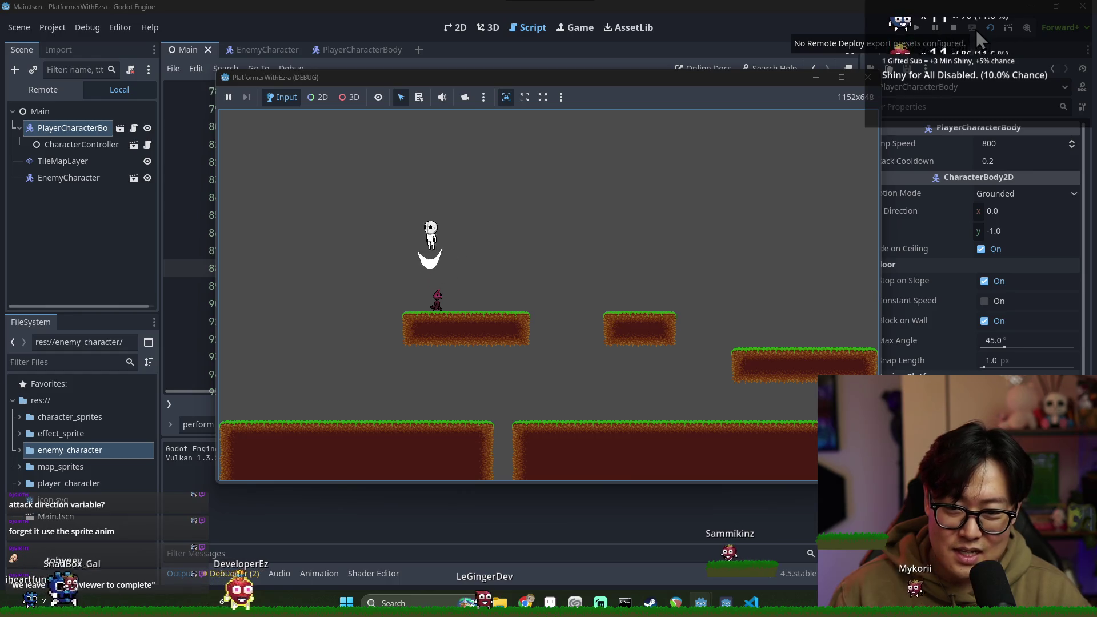
pyautogui.press('Right')
pyautogui.press('space')
pyautogui.press('space')
pyautogui.press('Left')
pyautogui.press('Right')
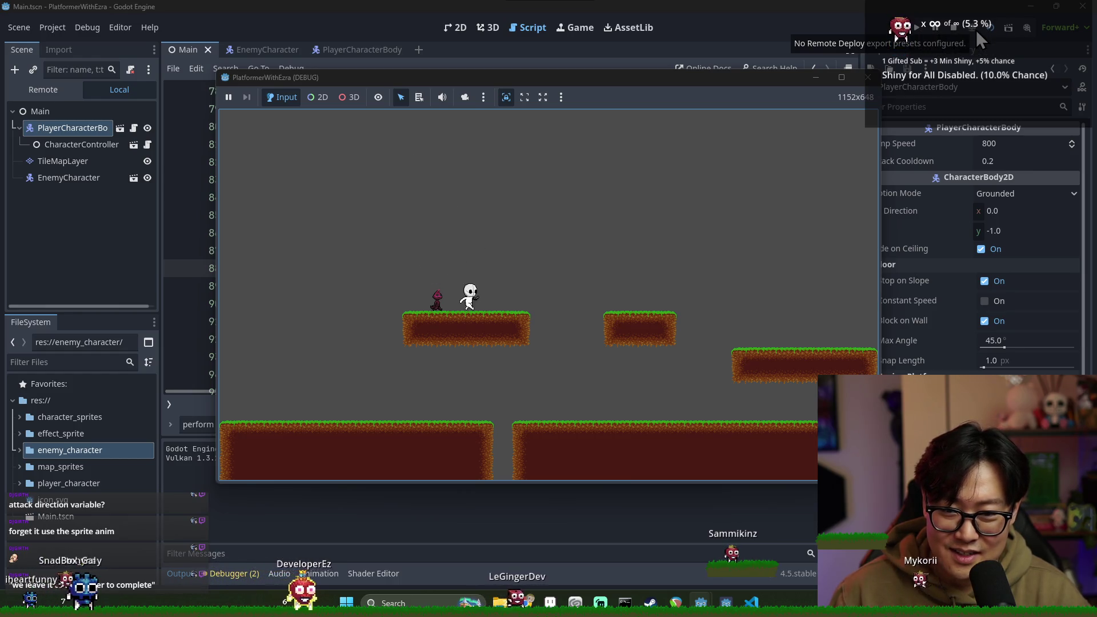
pyautogui.press('space')
pyautogui.press('space')
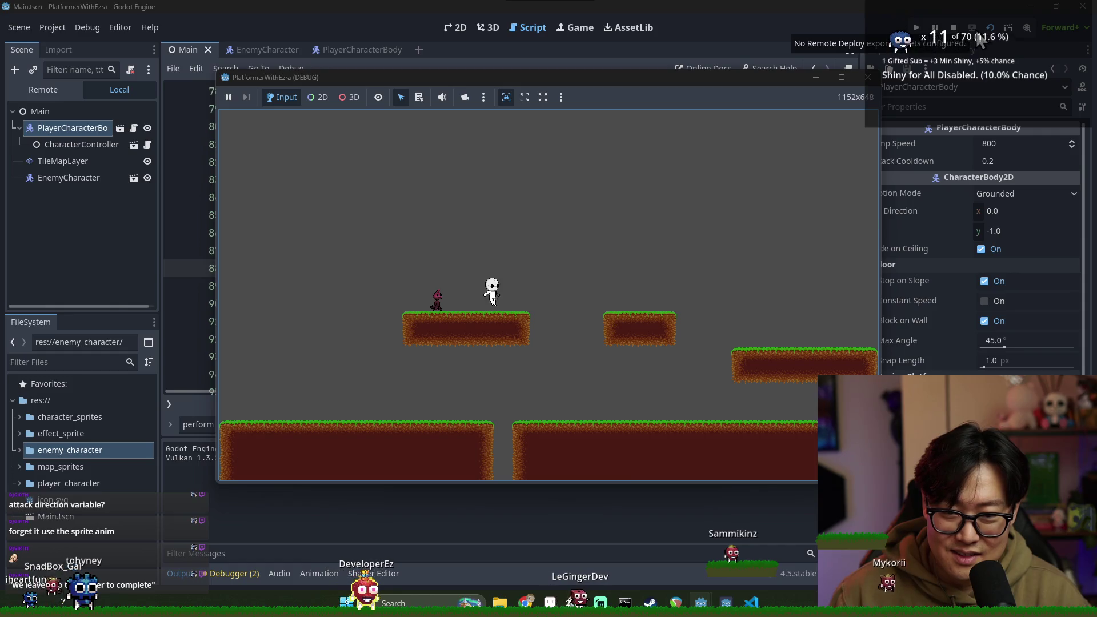
pyautogui.press('space')
# Step: Jump repeatedly from the platform to check jump height and airborne movement
pyautogui.press('space')
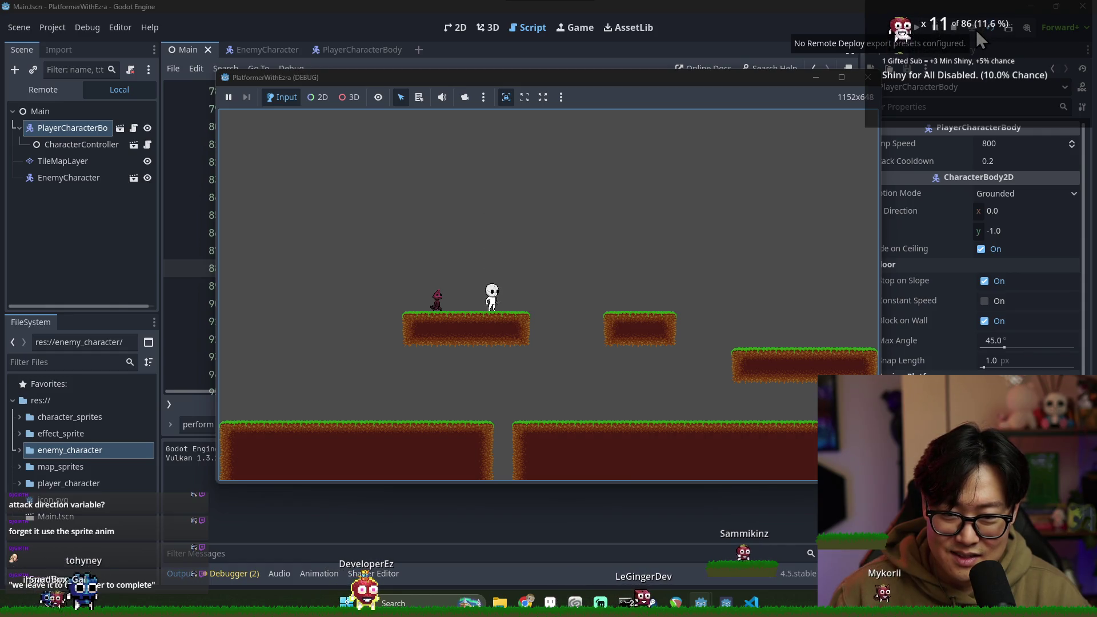
pyautogui.press('space')
pyautogui.press('space')
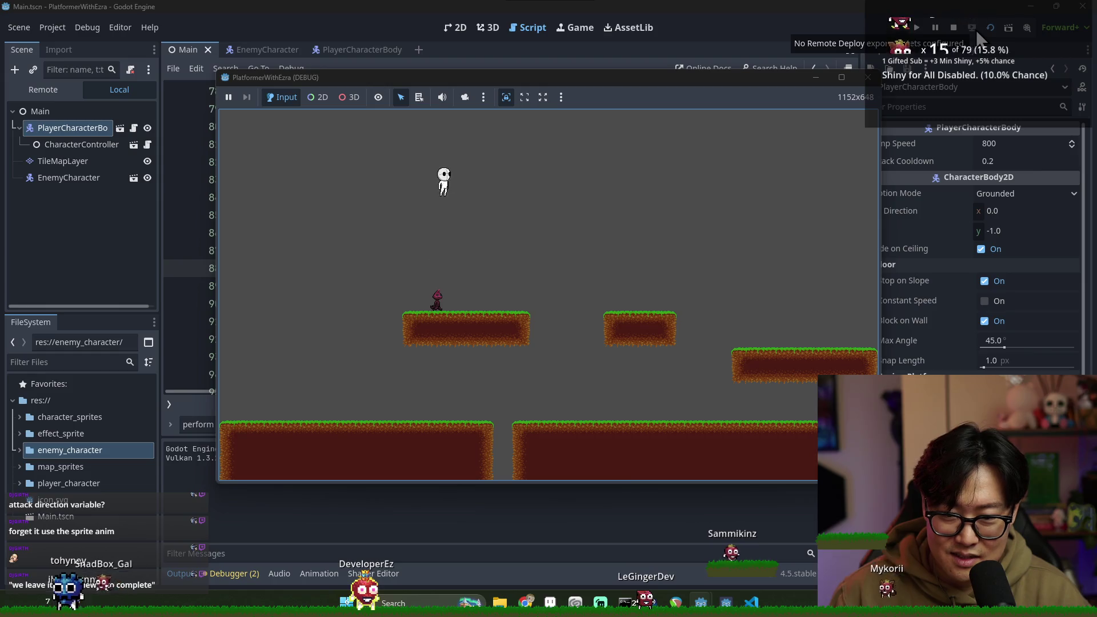
pyautogui.press('space')
pyautogui.press('space')
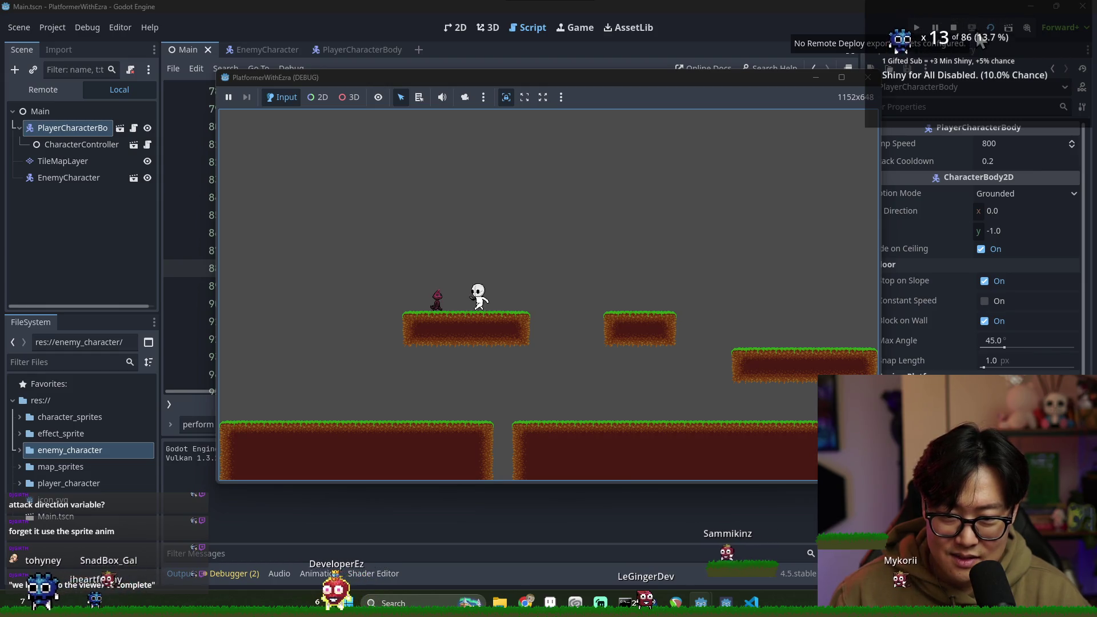
pyautogui.press('space')
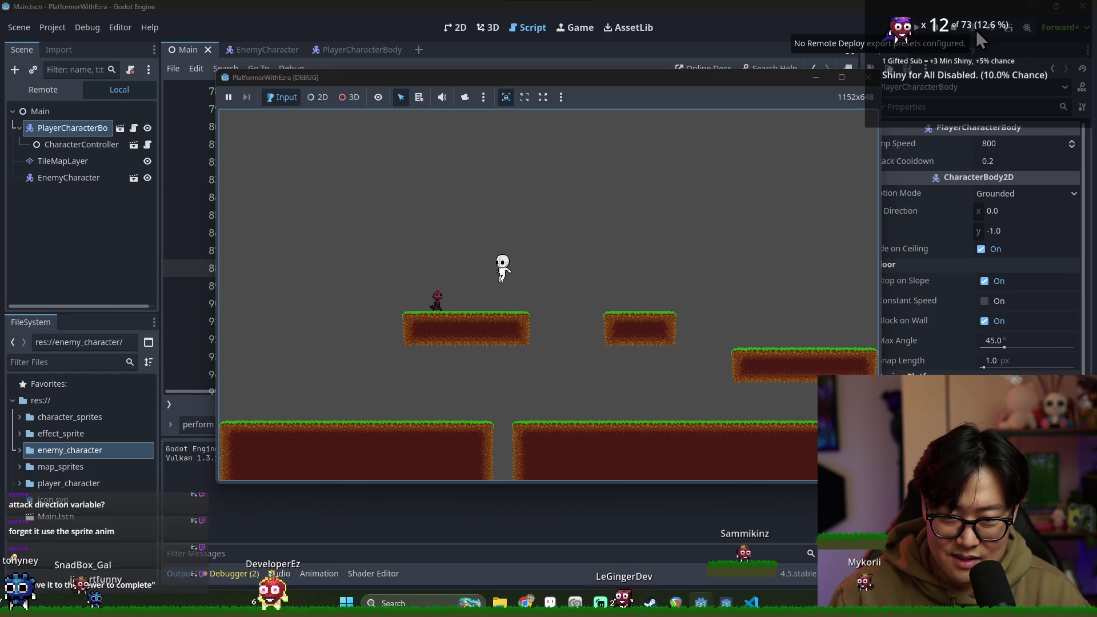
pyautogui.press('space')
pyautogui.press('space')
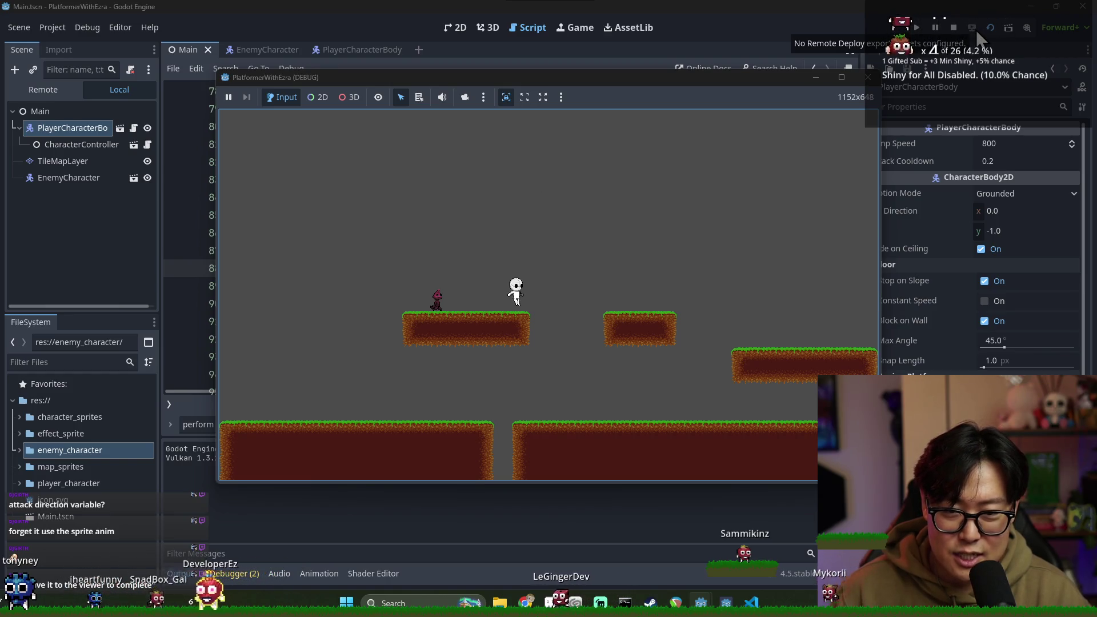
pyautogui.press('space')
pyautogui.press('space')
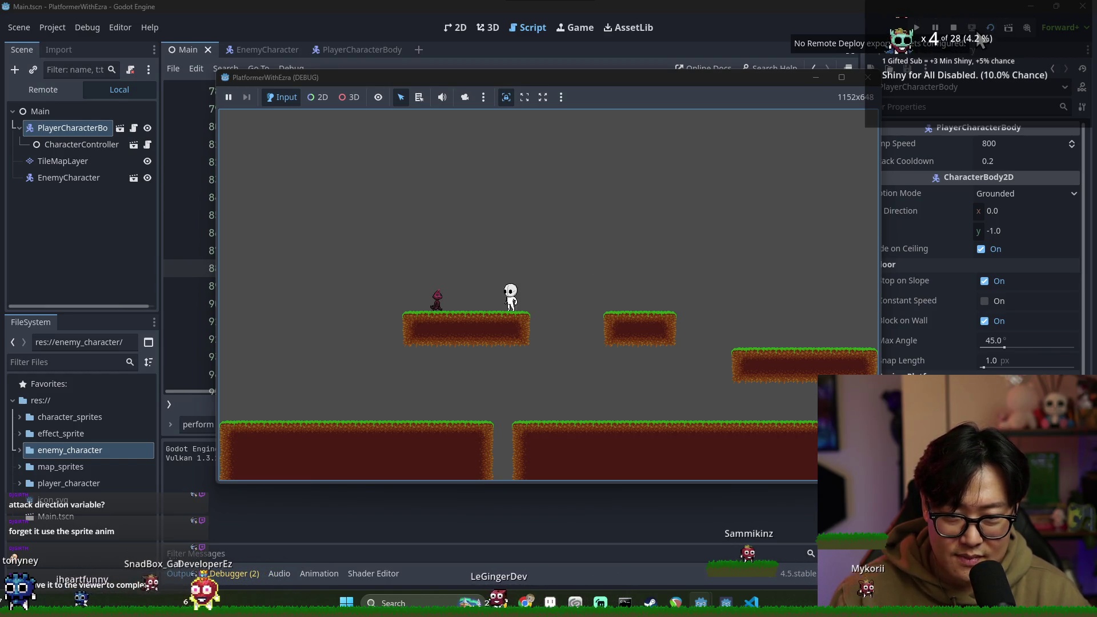
pyautogui.press('space')
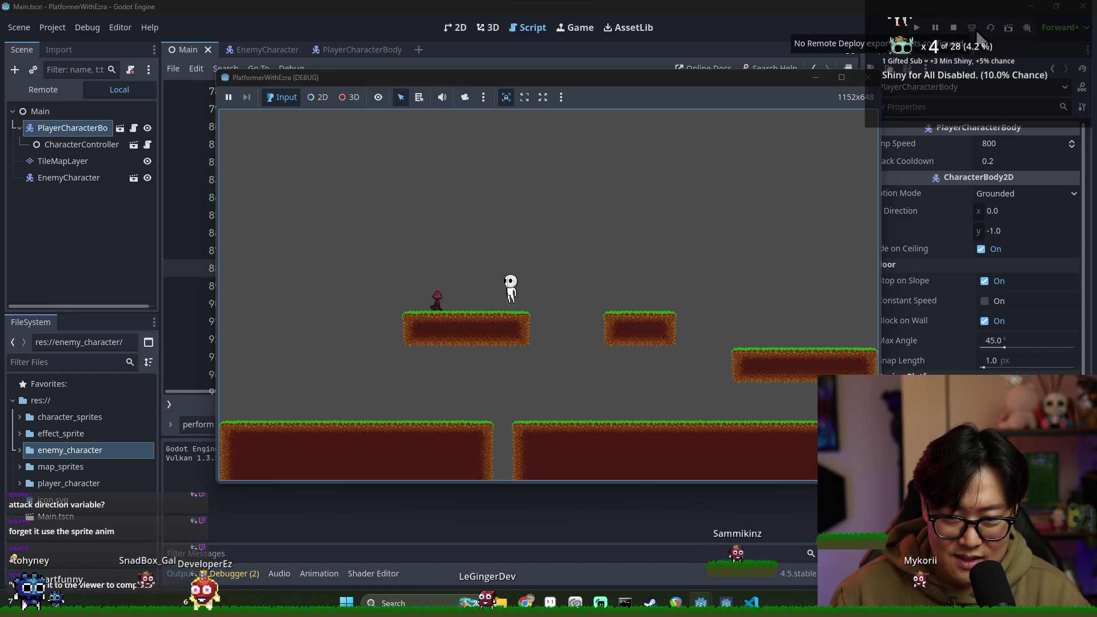
pyautogui.press('space')
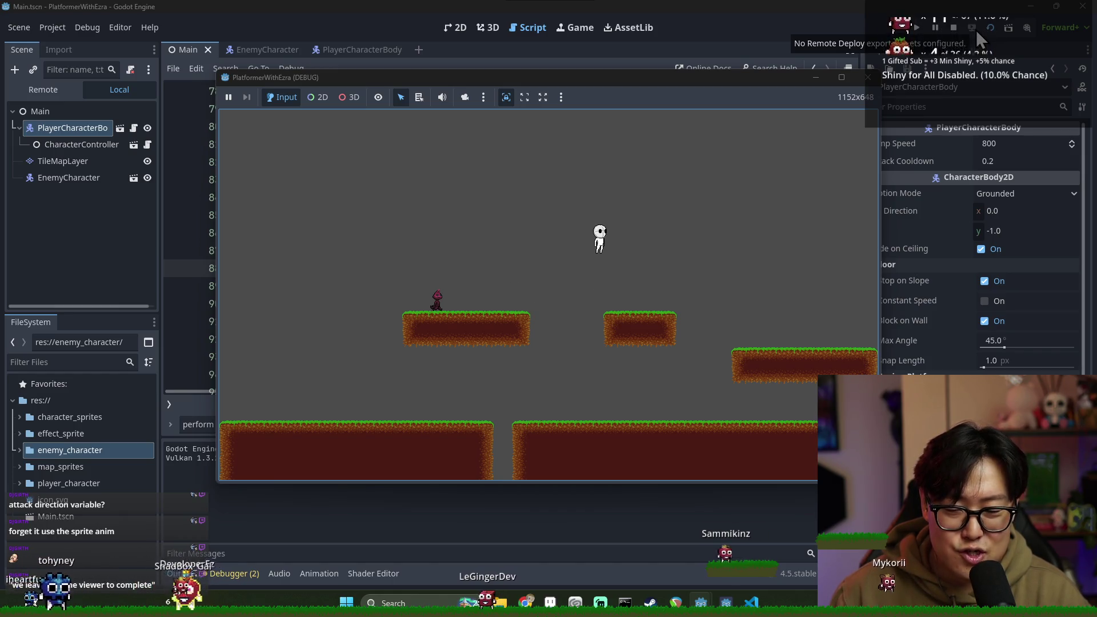
pyautogui.press('space')
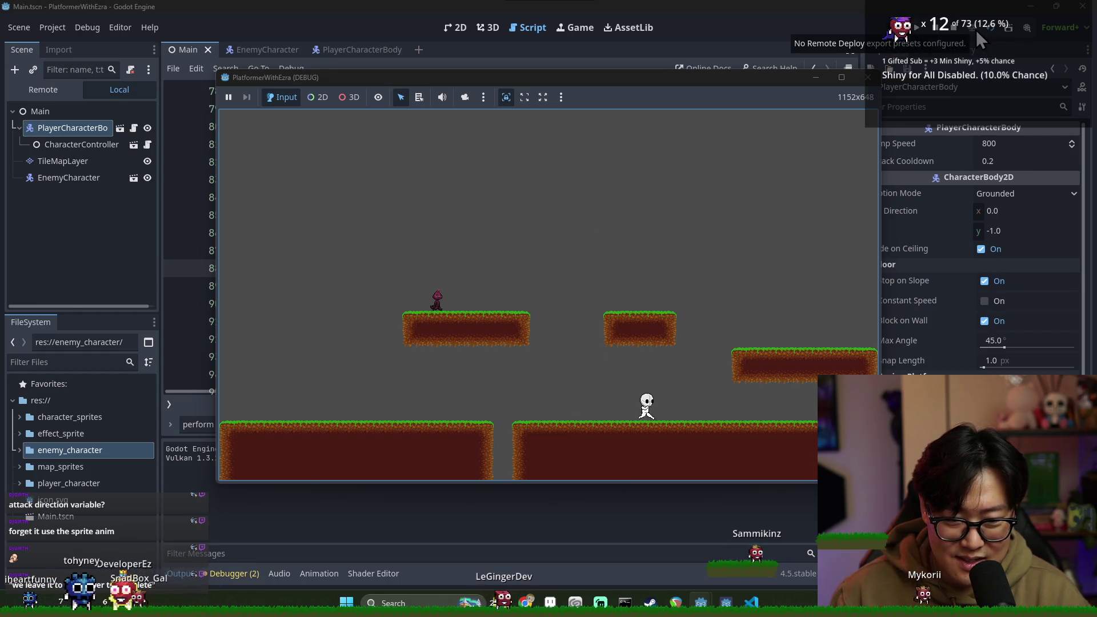
pyautogui.press('space')
pyautogui.press('space')
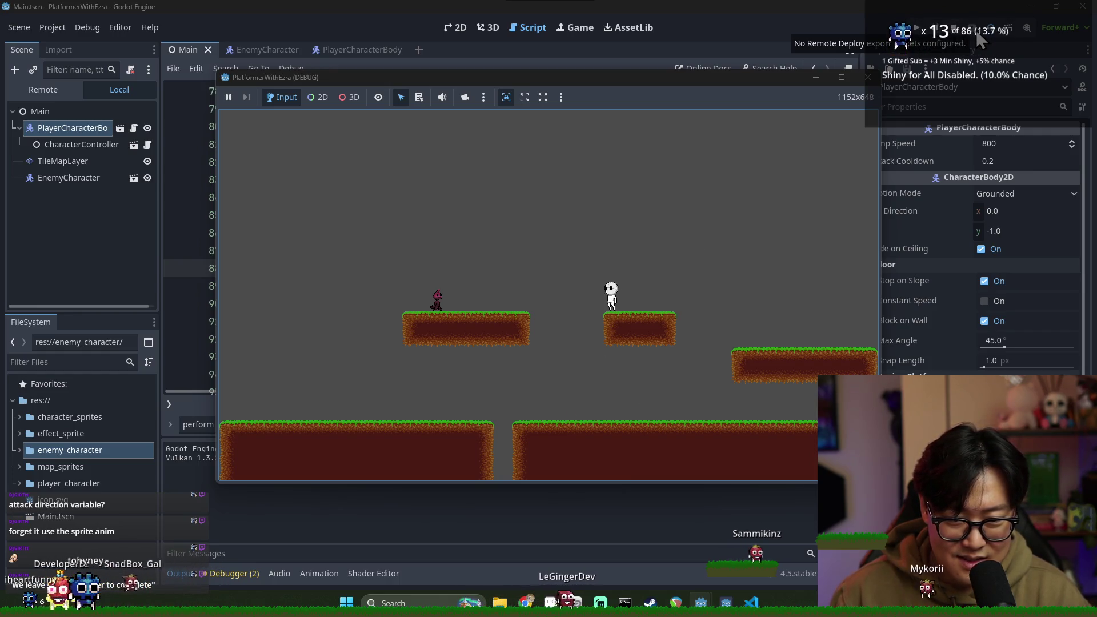
pyautogui.press('space')
pyautogui.press('space')
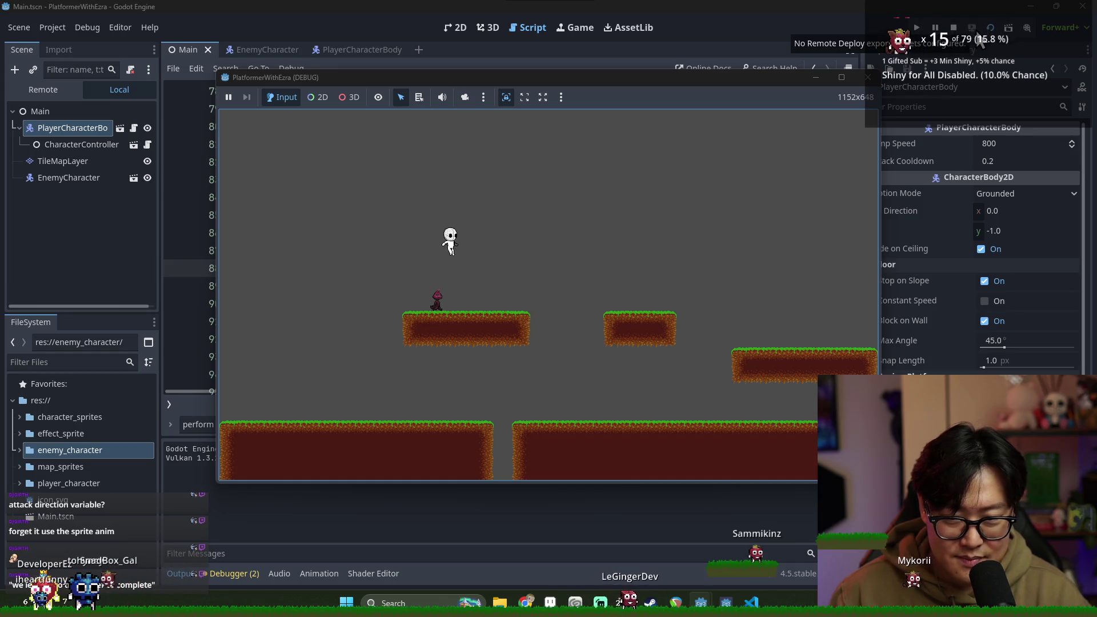
pyautogui.press('space')
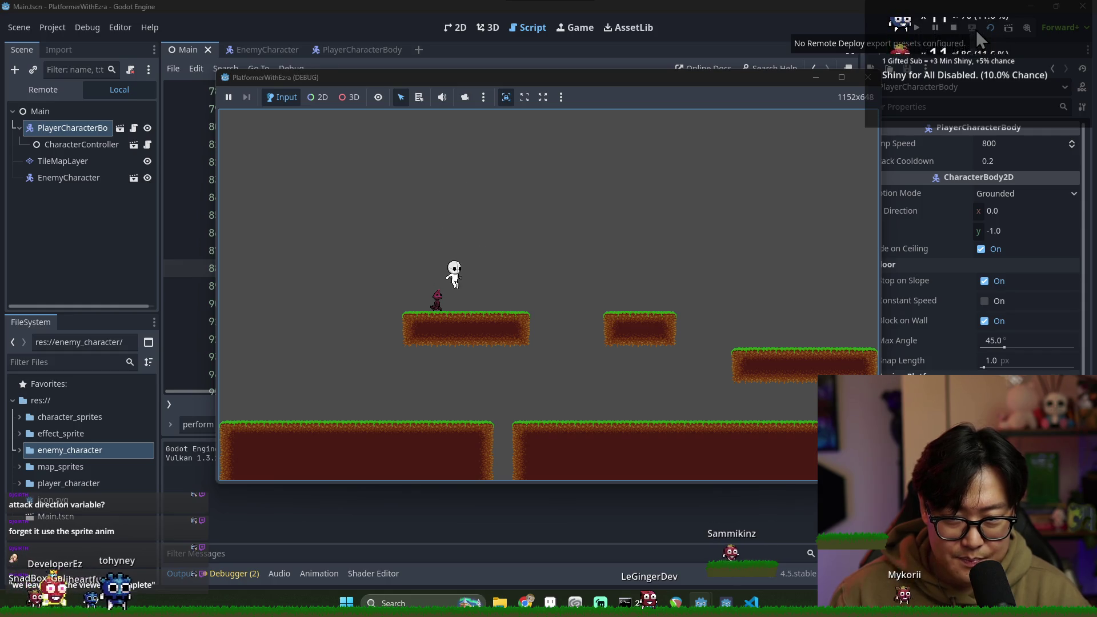
pyautogui.press('space')
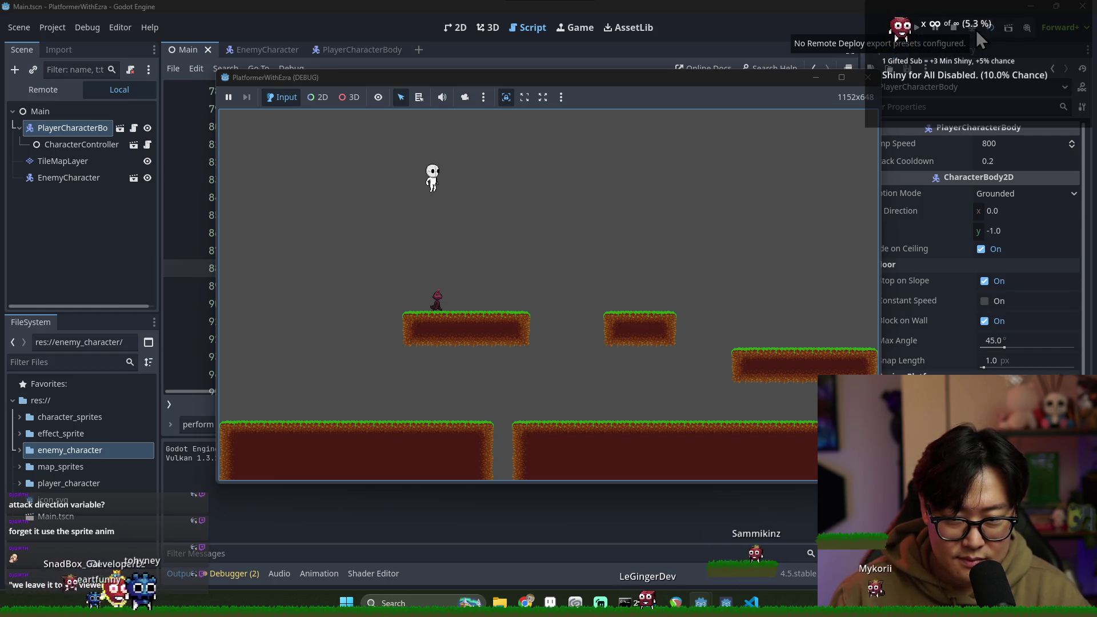
# Step: Jump near the enemy, perform a mid-air downward attack, then walk right and jump
pyautogui.press('space')
pyautogui.press('j')
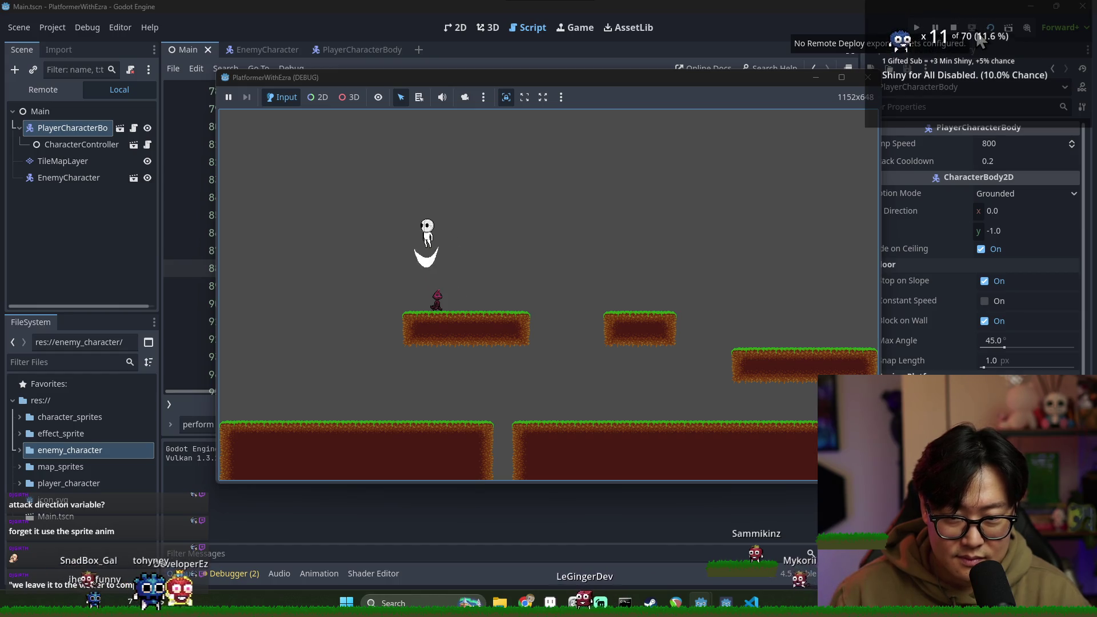
pyautogui.press('a')
pyautogui.press('d')
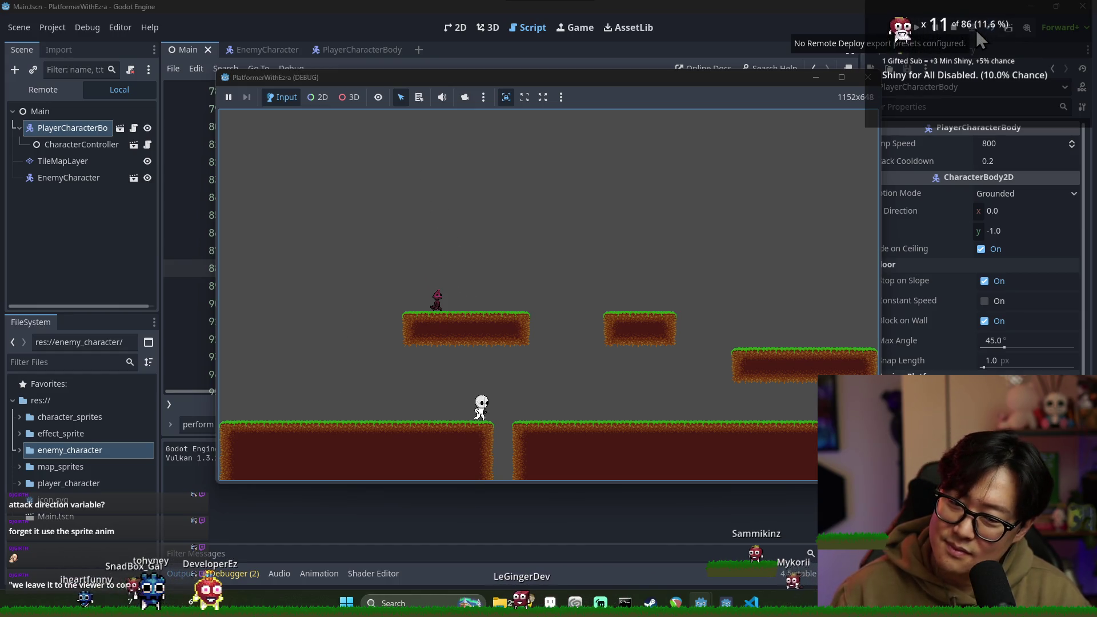
pyautogui.press('d')
pyautogui.press('space')
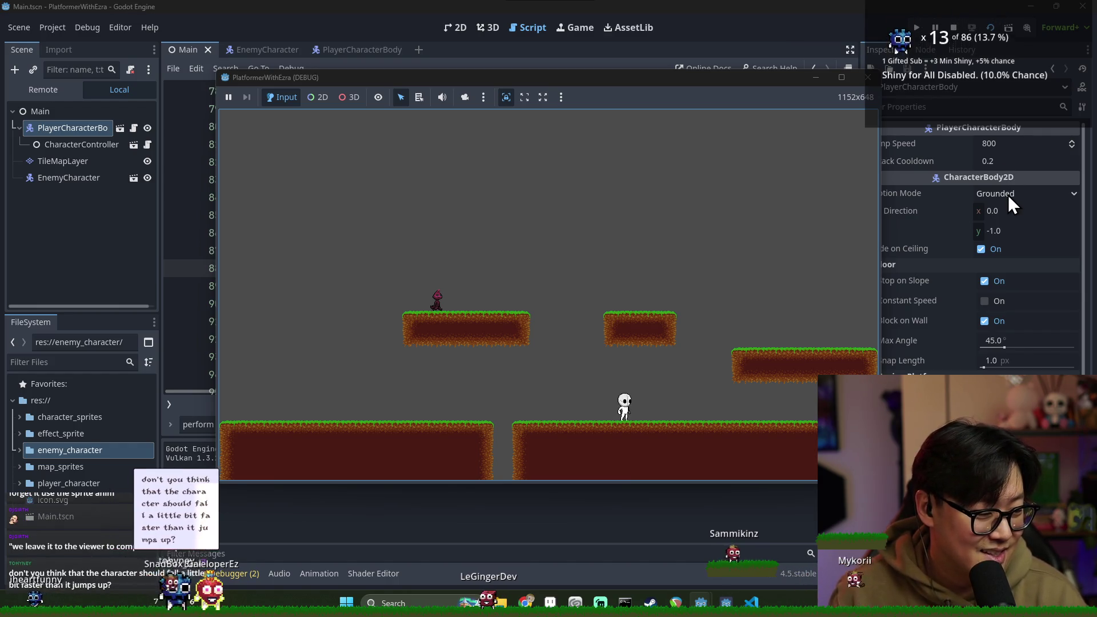
# Step: Stop the game, set the falling acceleration on line 126 to velocity.y += 50, and save
pyautogui.click(868, 77)
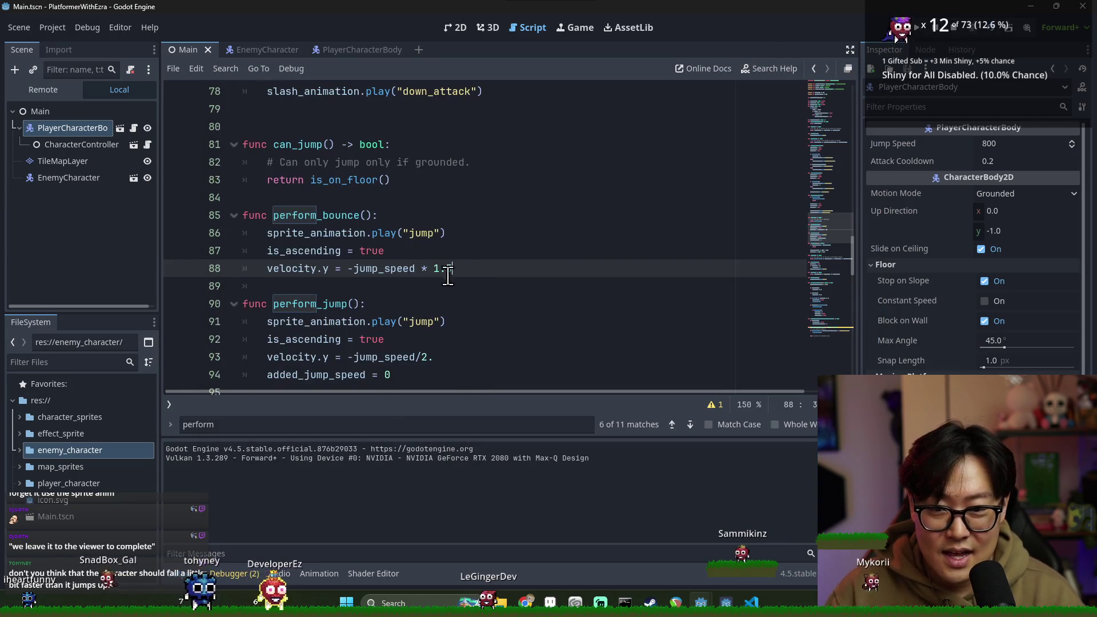
pyautogui.scroll(-10, 448, 275)
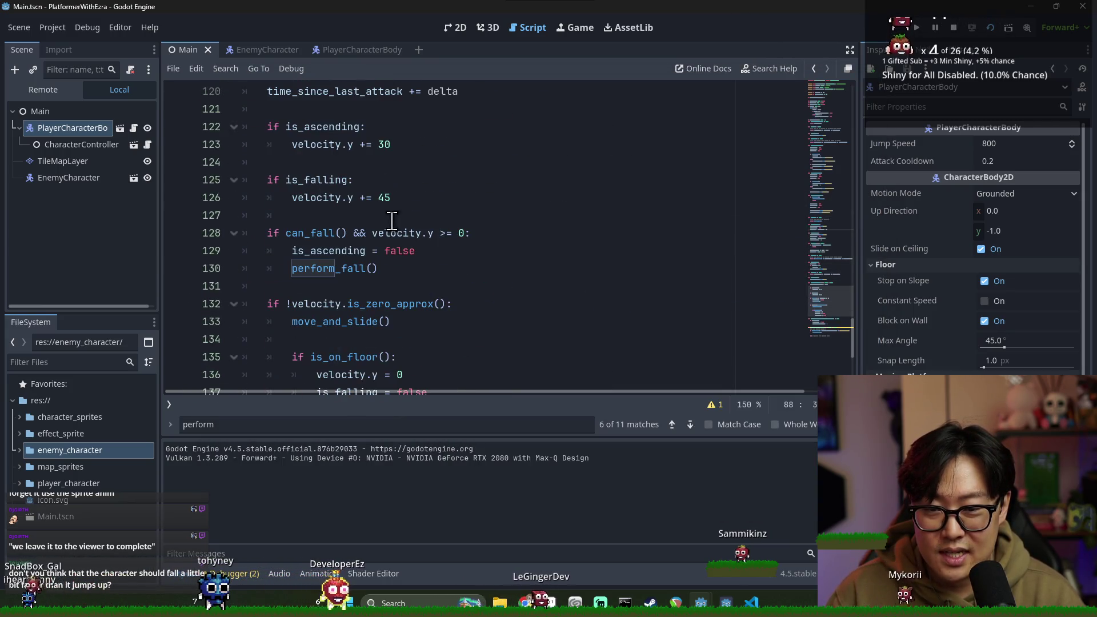
pyautogui.click(401, 199)
pyautogui.press('BackSpace')
pyautogui.press('BackSpace')
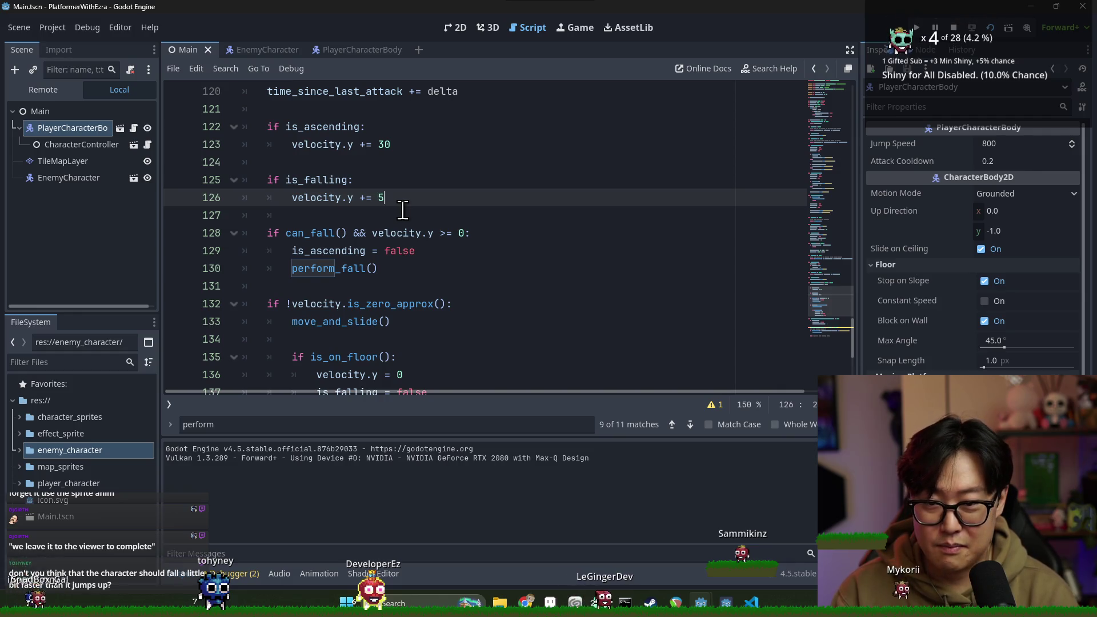
pyautogui.hotkey('ctrl', 's')
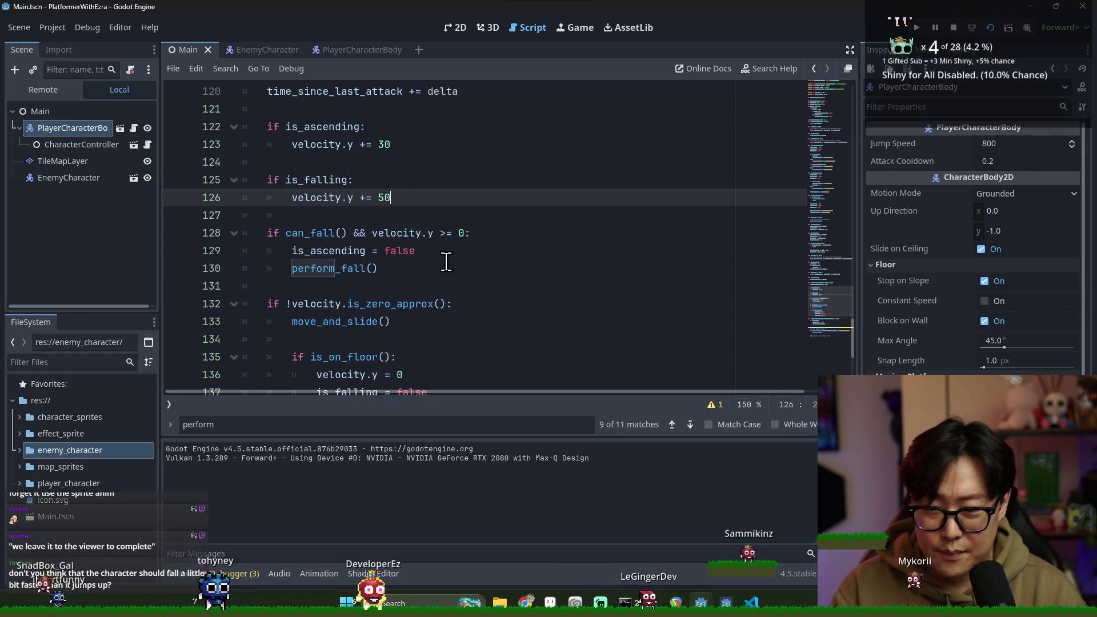
# Step: Lower the bounce multiplier on line 88 to -jump_speed * 1.3 and run the project
pyautogui.scroll(5, 578, 228)
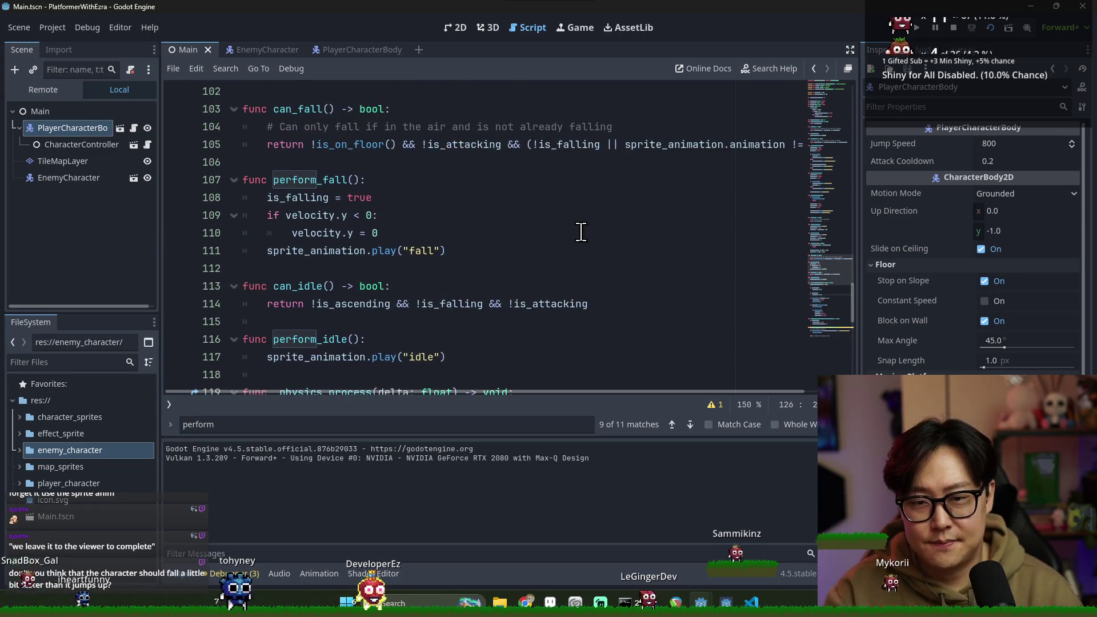
pyautogui.scroll(5, 571, 223)
pyautogui.scroll(7, 563, 206)
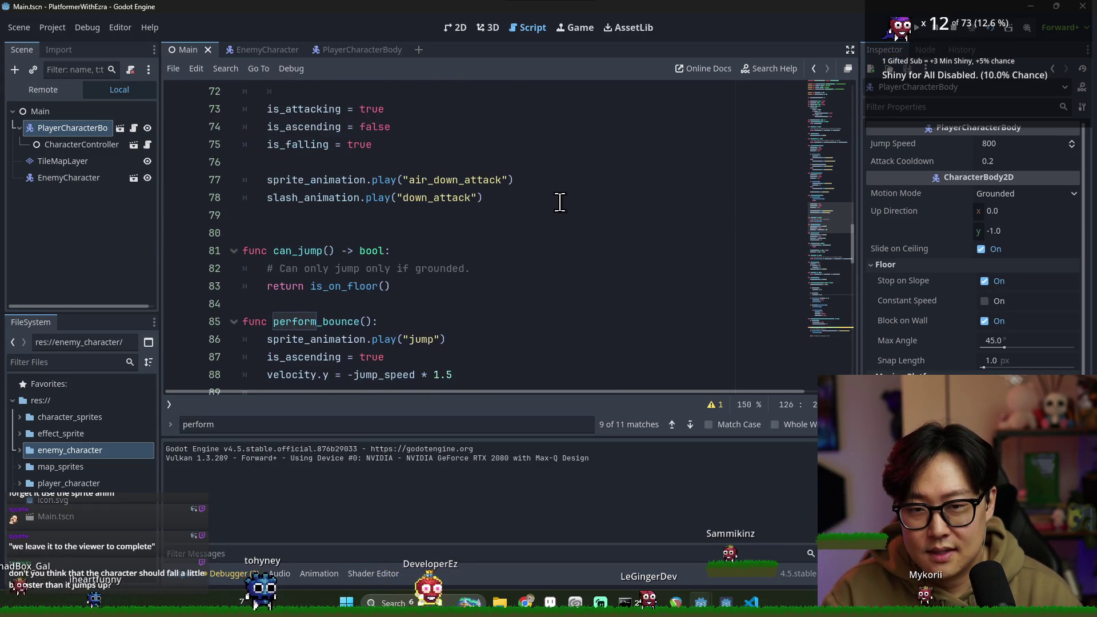
pyautogui.scroll(-20, 572, 206)
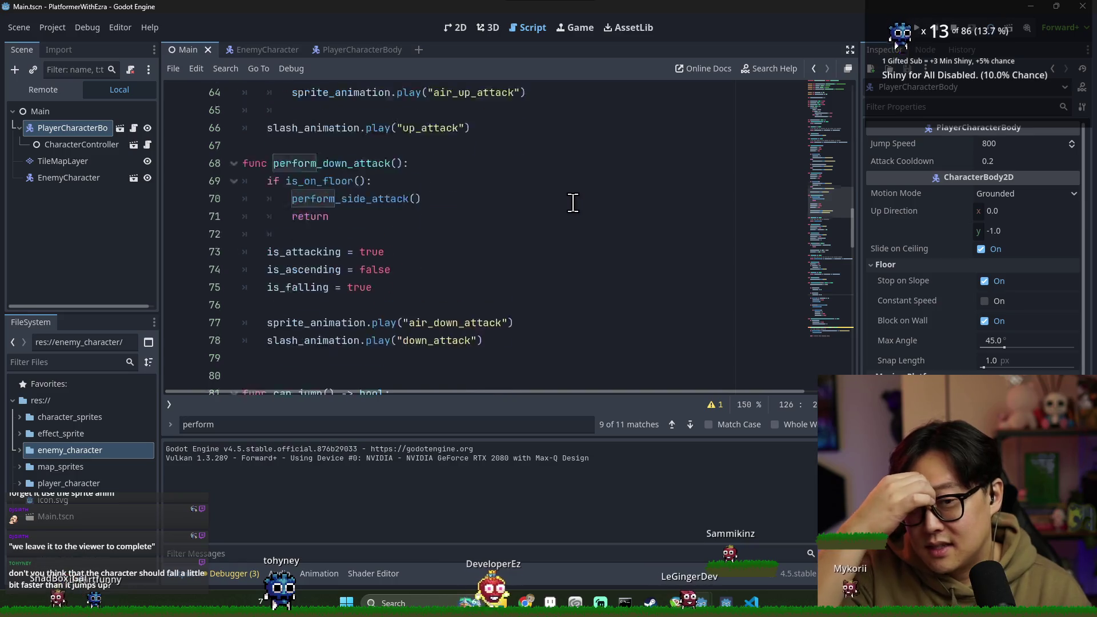
pyautogui.scroll(2, 555, 246)
pyautogui.scroll(6, 553, 246)
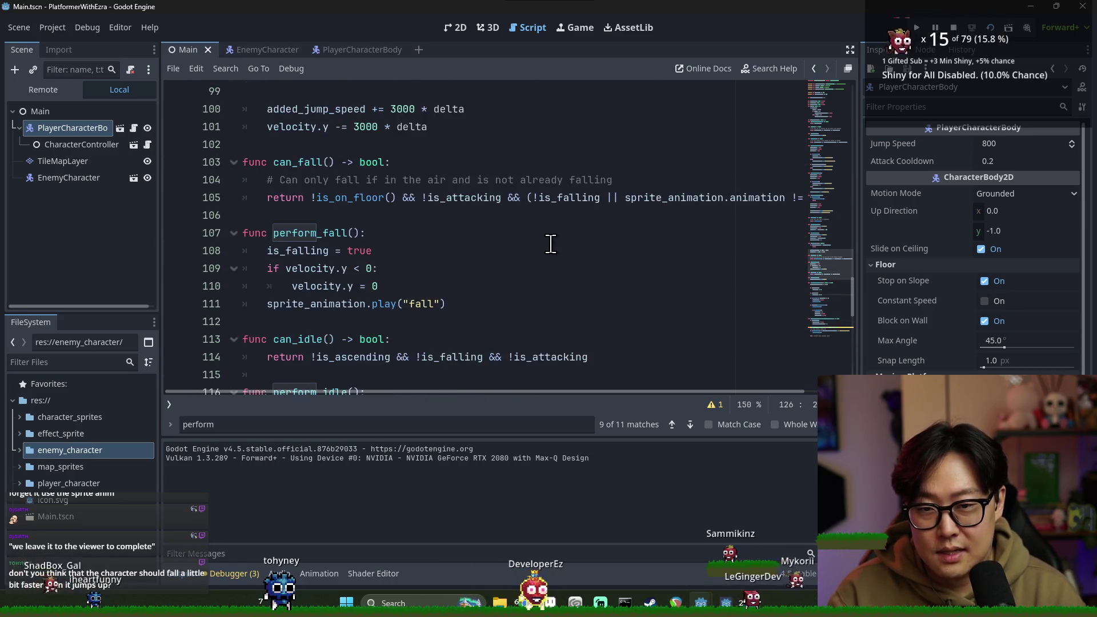
pyautogui.scroll(-12, 516, 245)
pyautogui.keyDown('ctrl'); pyautogui.click(373, 323); pyautogui.keyUp('ctrl')
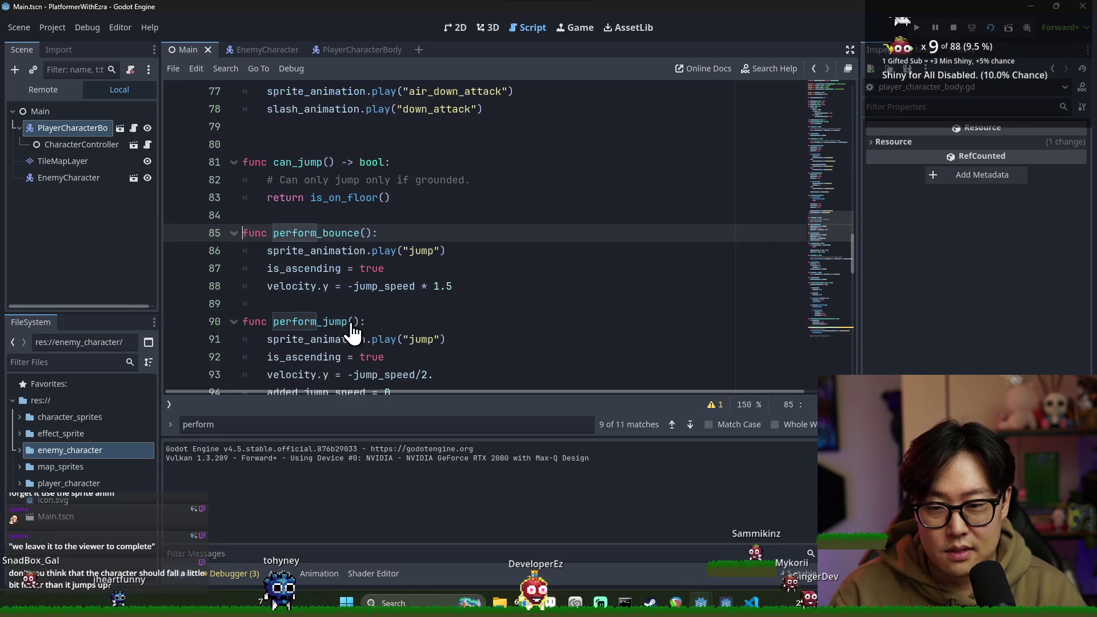
pyautogui.click(461, 287)
pyautogui.press('BackSpace')
pyautogui.write('3')
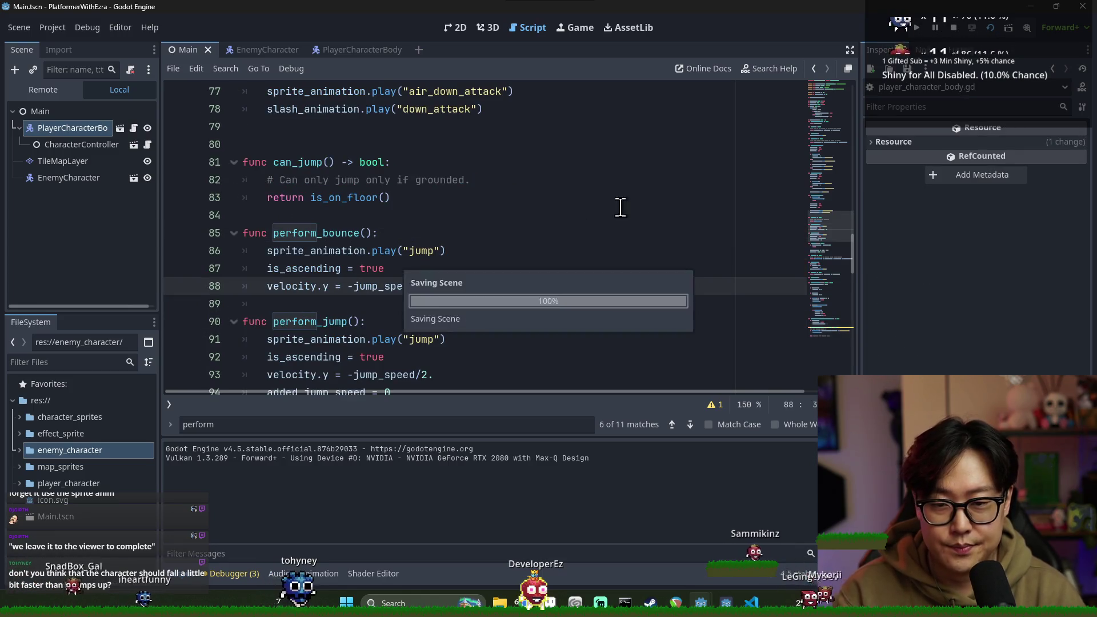
pyautogui.click(993, 32)
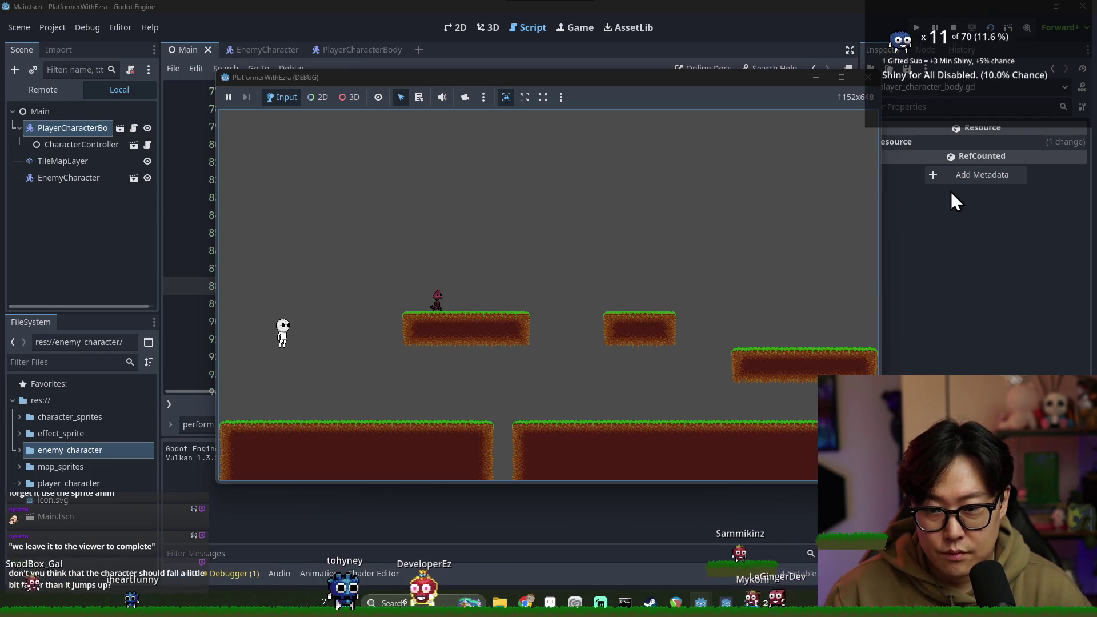
# Step: Playtest running right with repeated jumps toward the right platform
pyautogui.press('Right')
pyautogui.press('space')
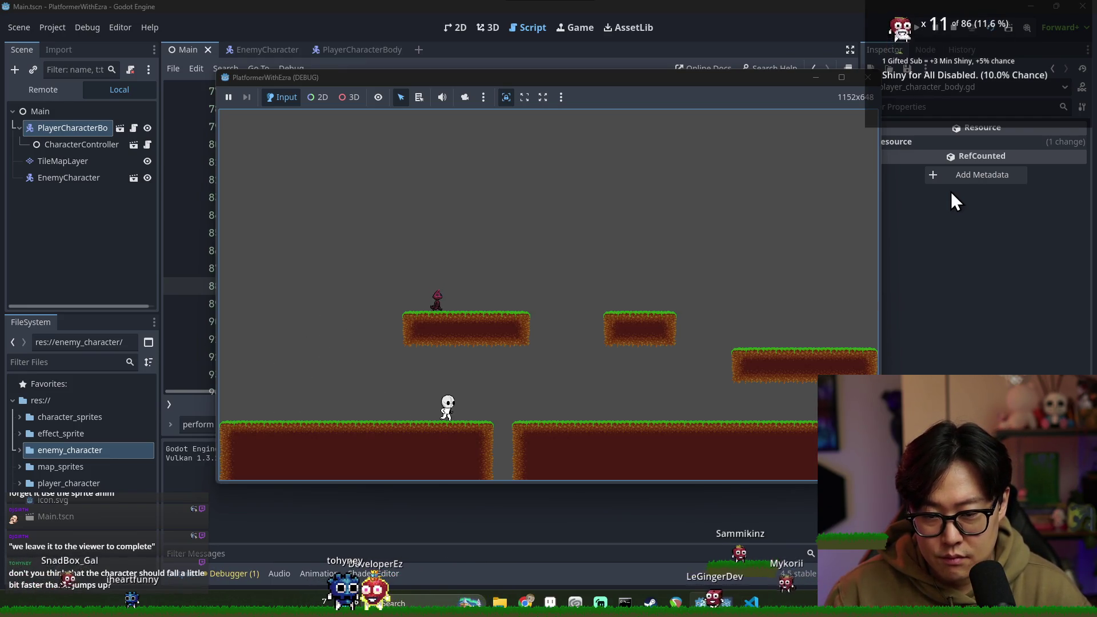
pyautogui.press('space')
pyautogui.press('Right')
pyautogui.press('space')
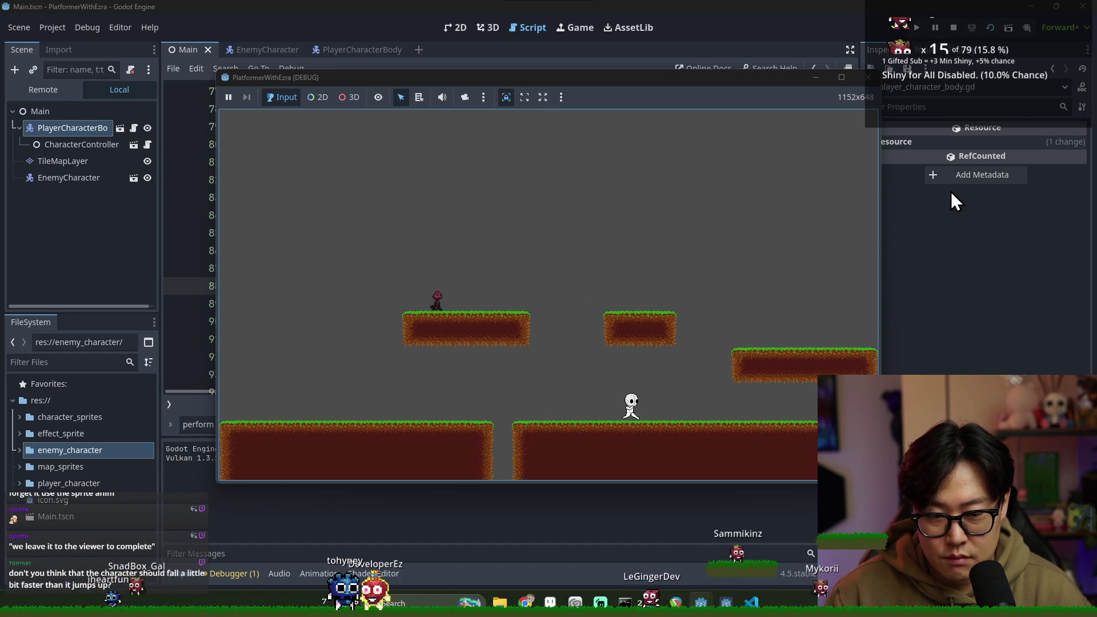
pyautogui.press('space')
pyautogui.press('Right')
# Step: Jump back left across the small and left platforms to check the 1.3 bounce, then return to the editor
pyautogui.press('space')
pyautogui.press('Left')
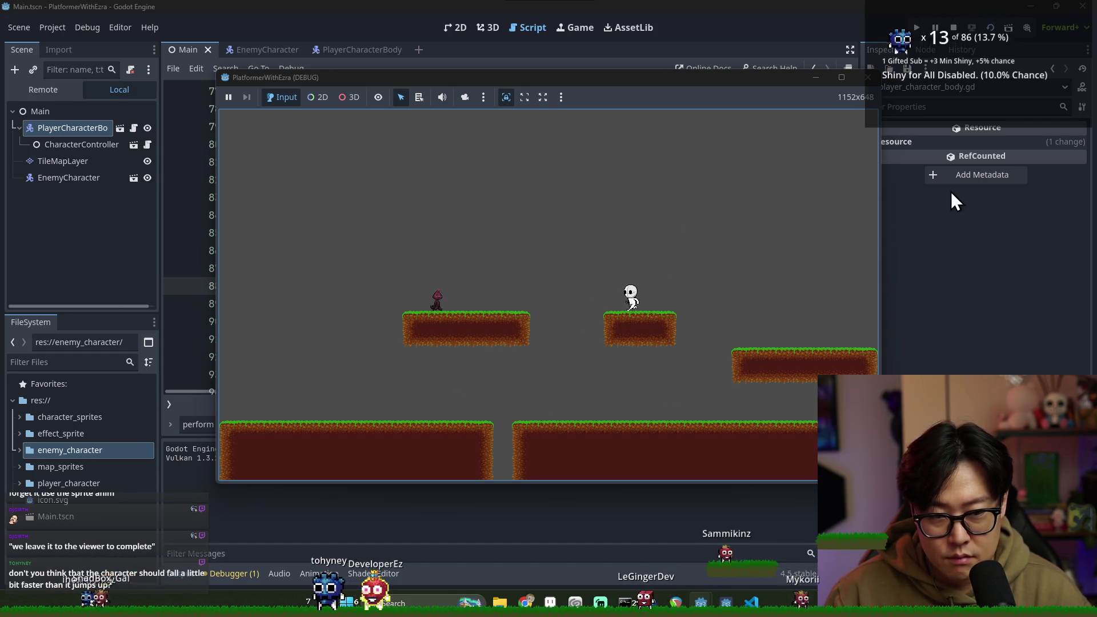
pyautogui.press('Right')
pyautogui.press('space')
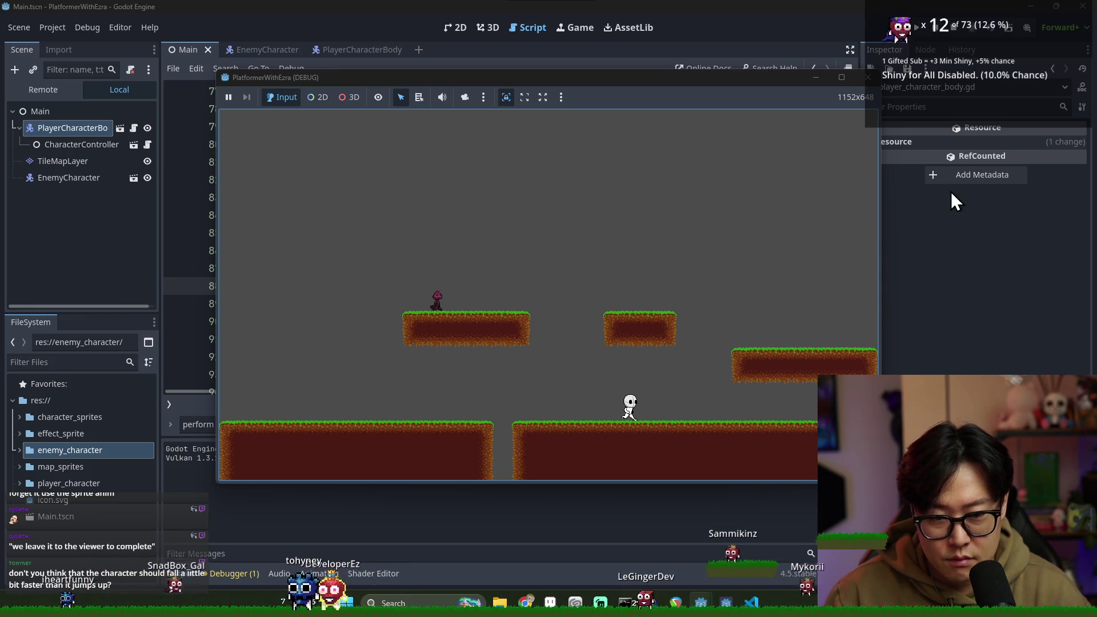
pyautogui.press('space')
pyautogui.press('Left')
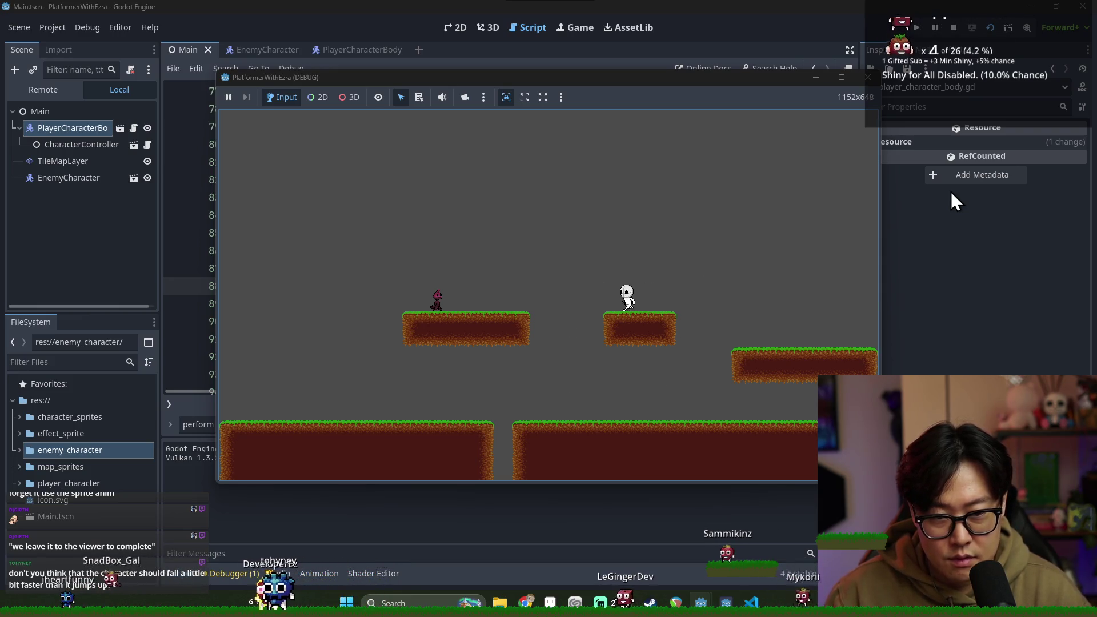
pyautogui.press('space')
pyautogui.press('Left')
pyautogui.press('space')
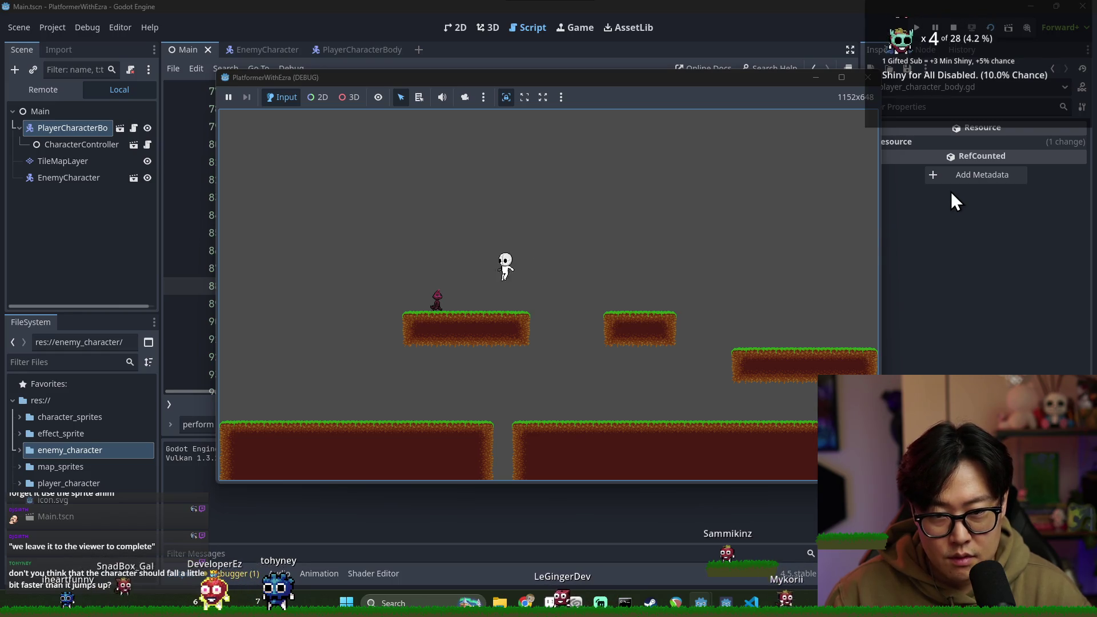
pyautogui.press('space')
pyautogui.press('space')
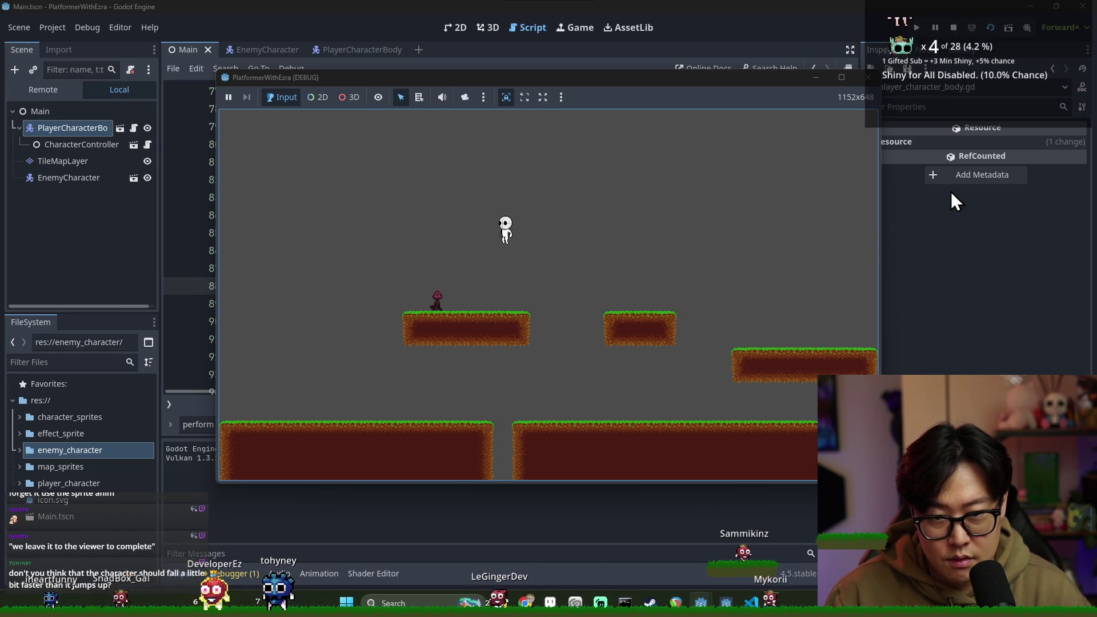
pyautogui.press('space')
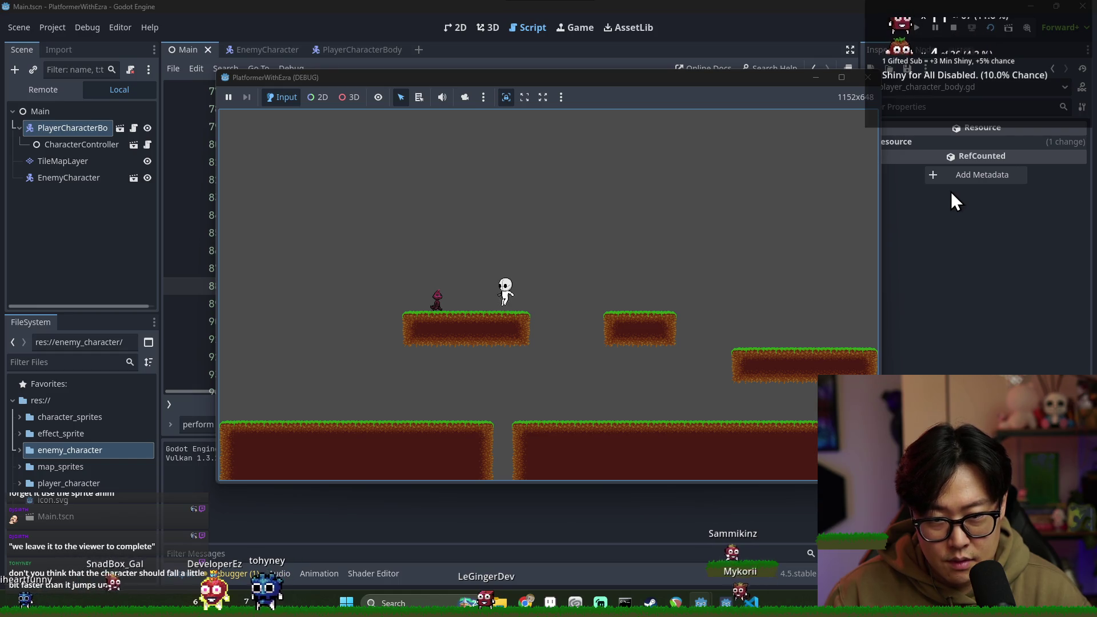
pyautogui.click(867, 78)
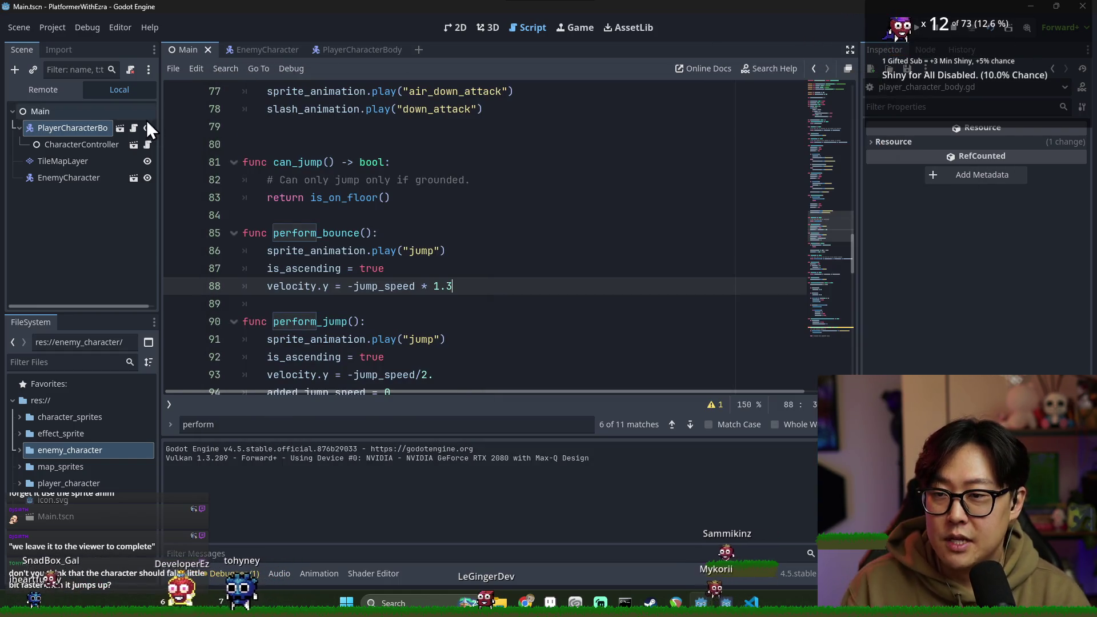
# Step: Open the player character scene and select its fall animation in SpriteFrames
pyautogui.click(120, 128)
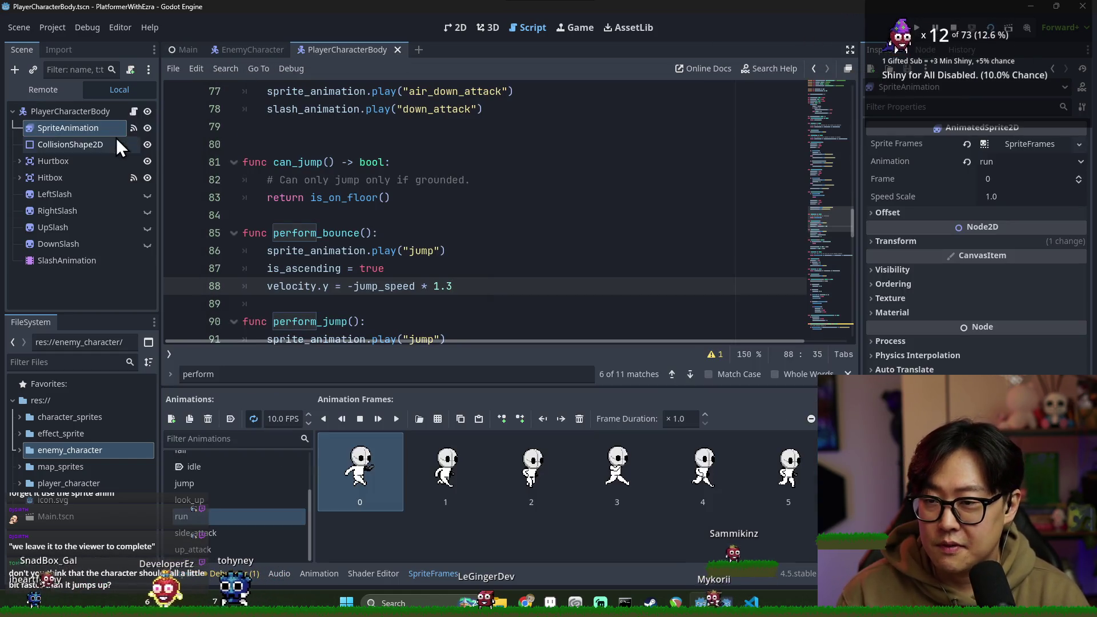
pyautogui.scroll(2, 208, 517)
pyautogui.click(204, 493)
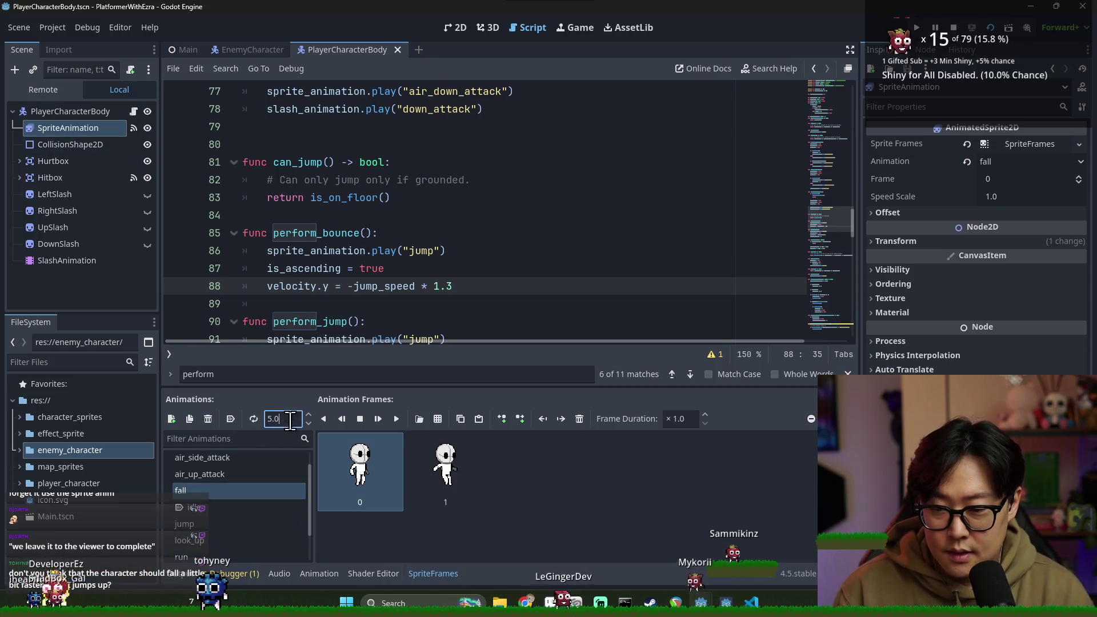
# Step: Test a jump, then raise the fall animation from 8 to 11 FPS and relaunch the game
pyautogui.press('F5')
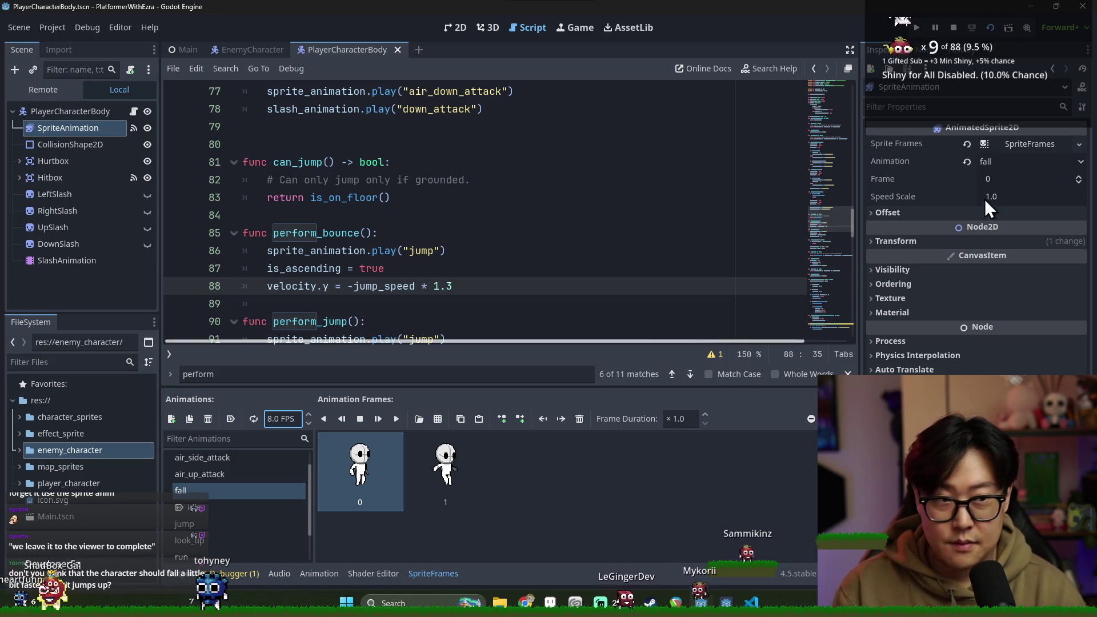
pyautogui.press('space')
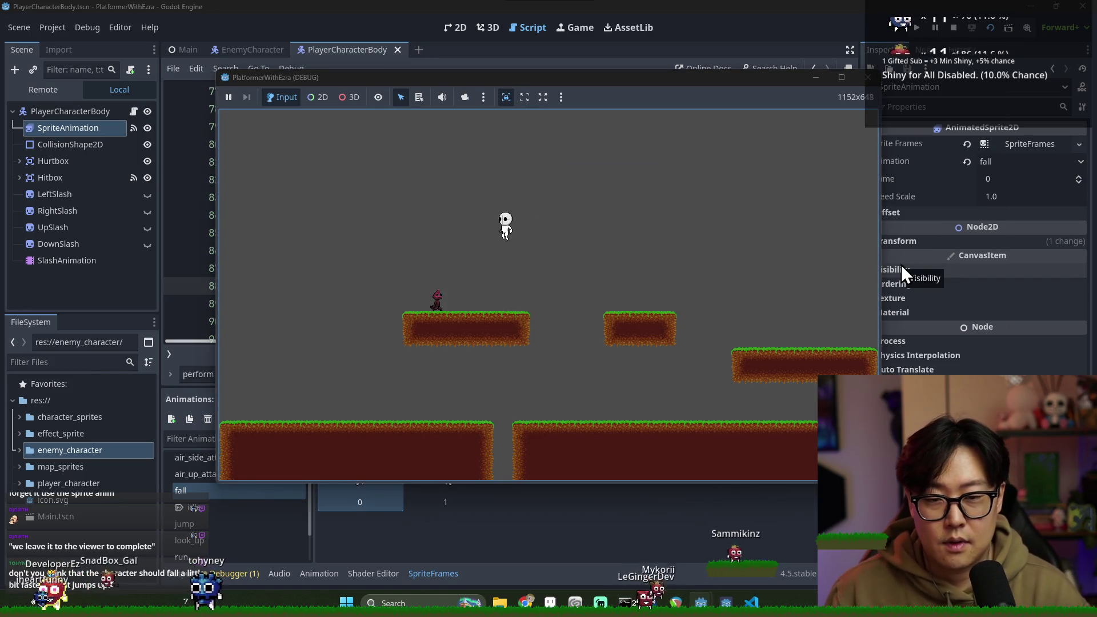
pyautogui.press('F8')
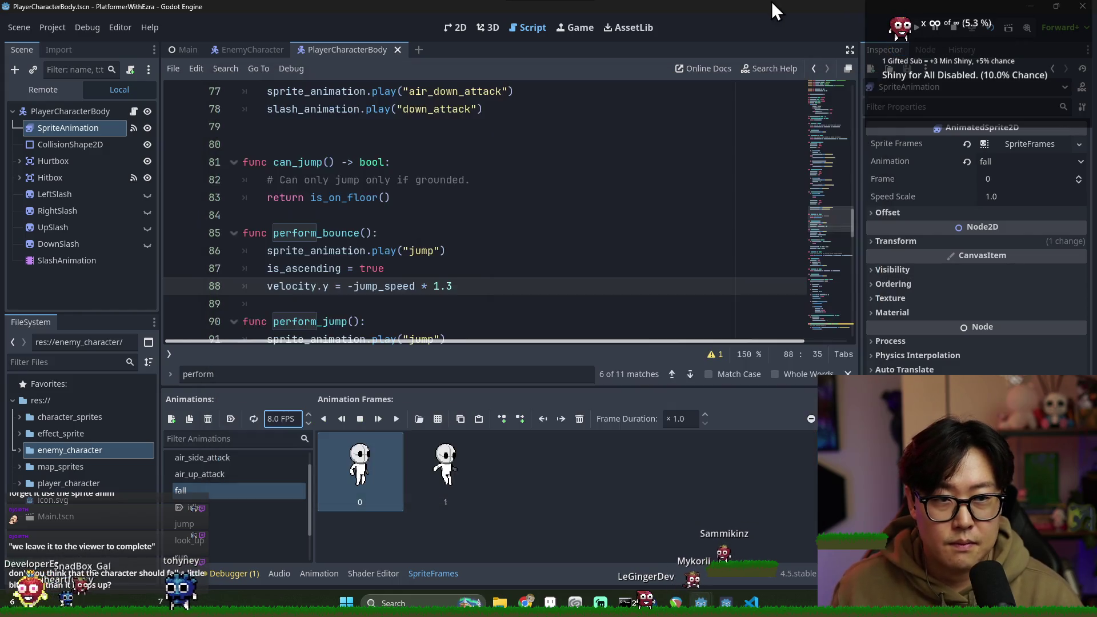
pyautogui.click(296, 413)
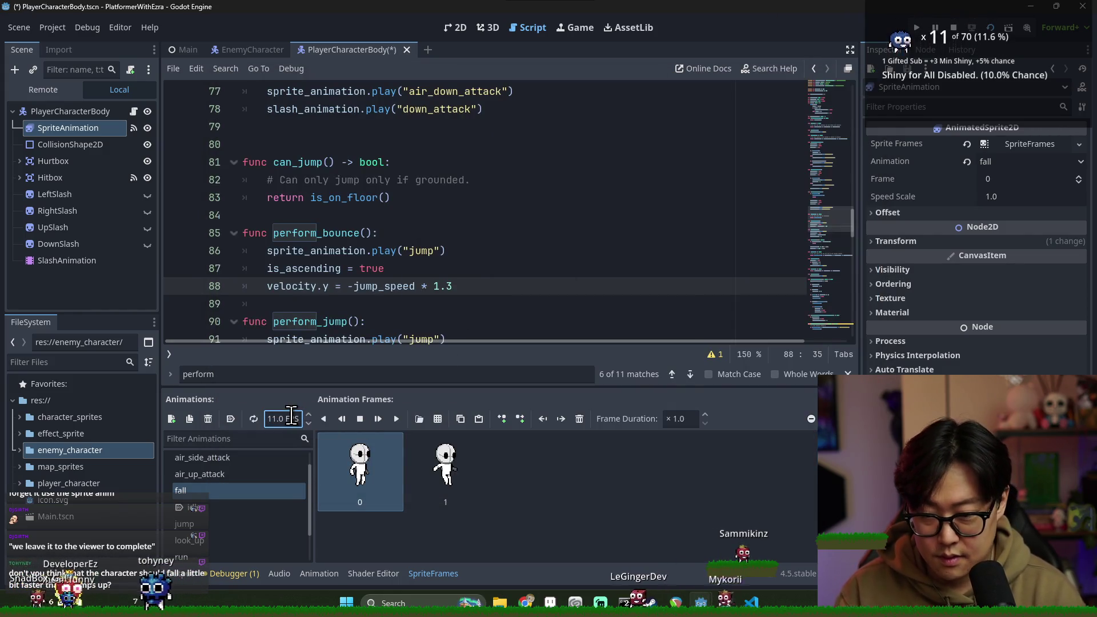
pyautogui.press('F5')
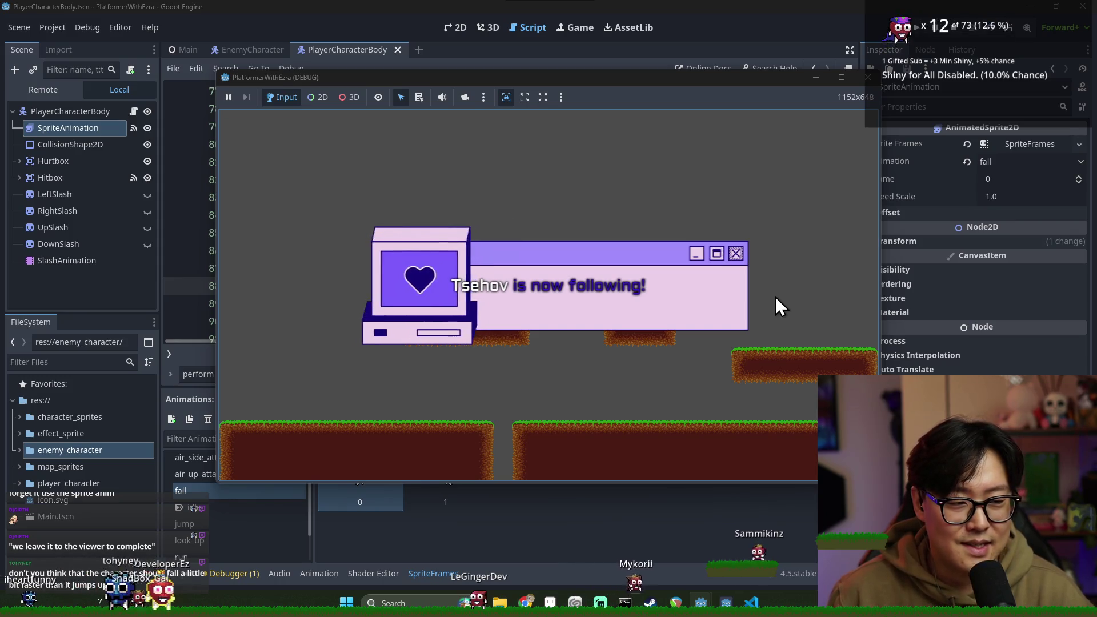
# Step: Attack, then run left and right with jumps to check the jump height
pyautogui.press('x')
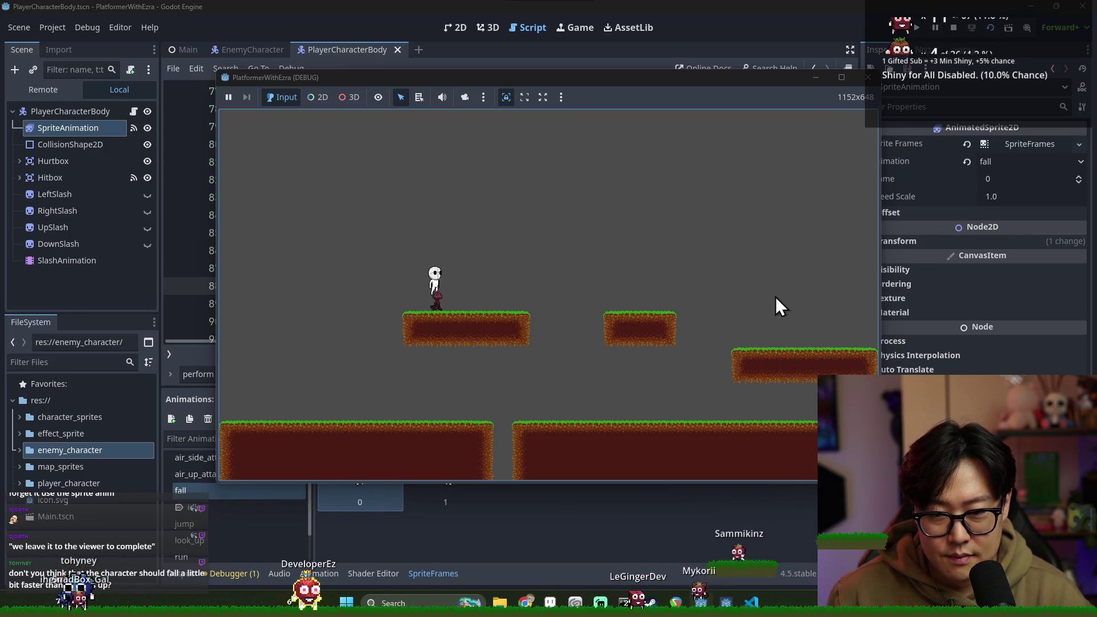
pyautogui.press('Right')
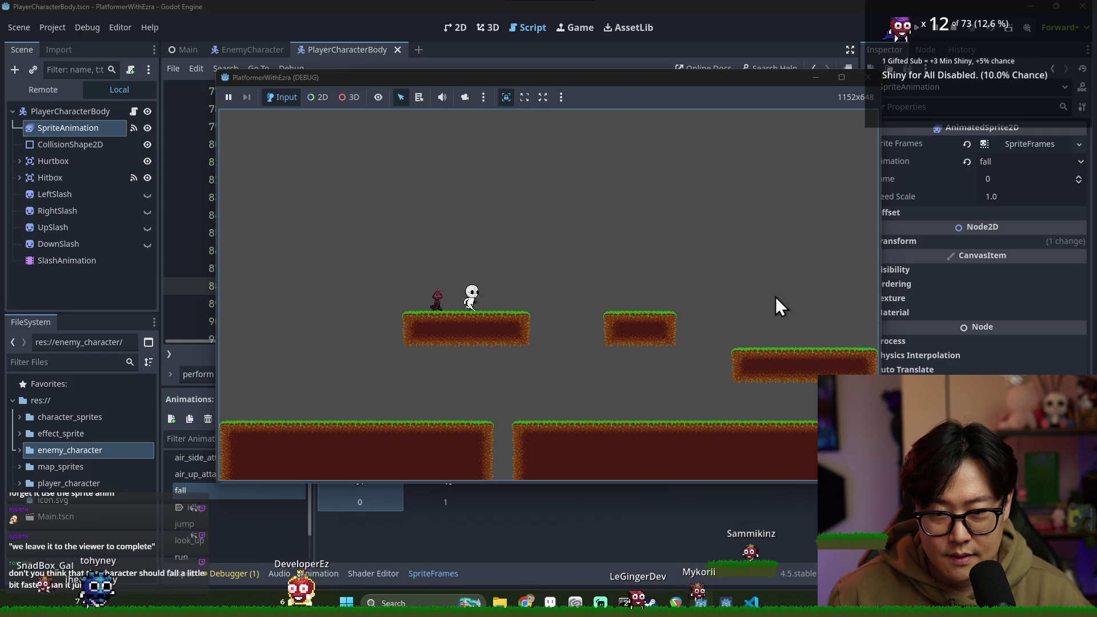
pyautogui.press('space')
pyautogui.press('space')
pyautogui.press('Left')
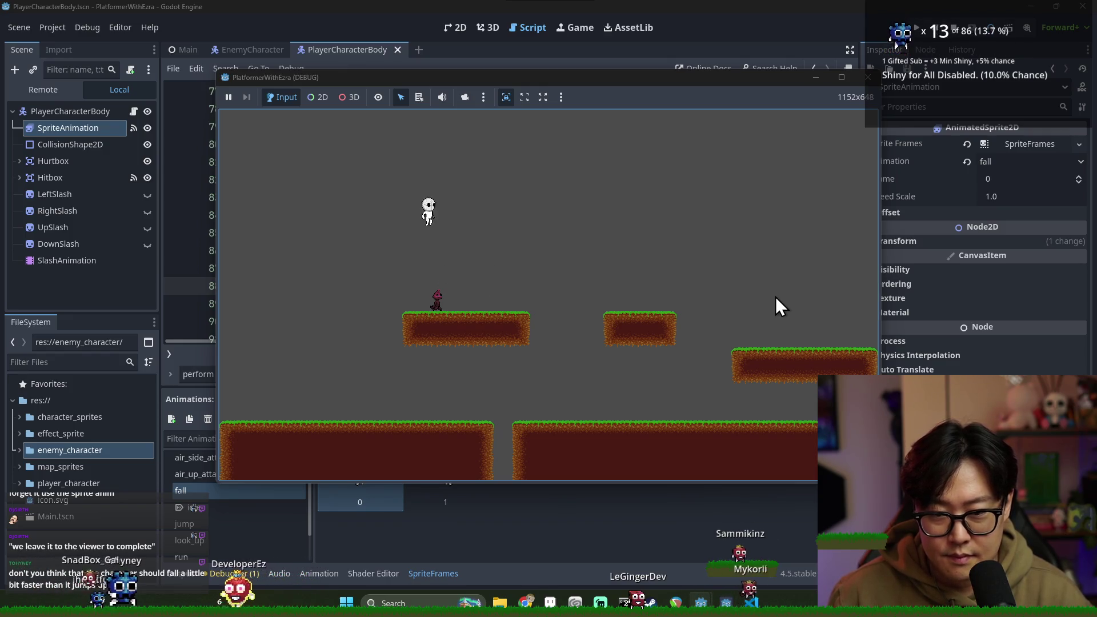
pyautogui.press('Right')
pyautogui.press('space')
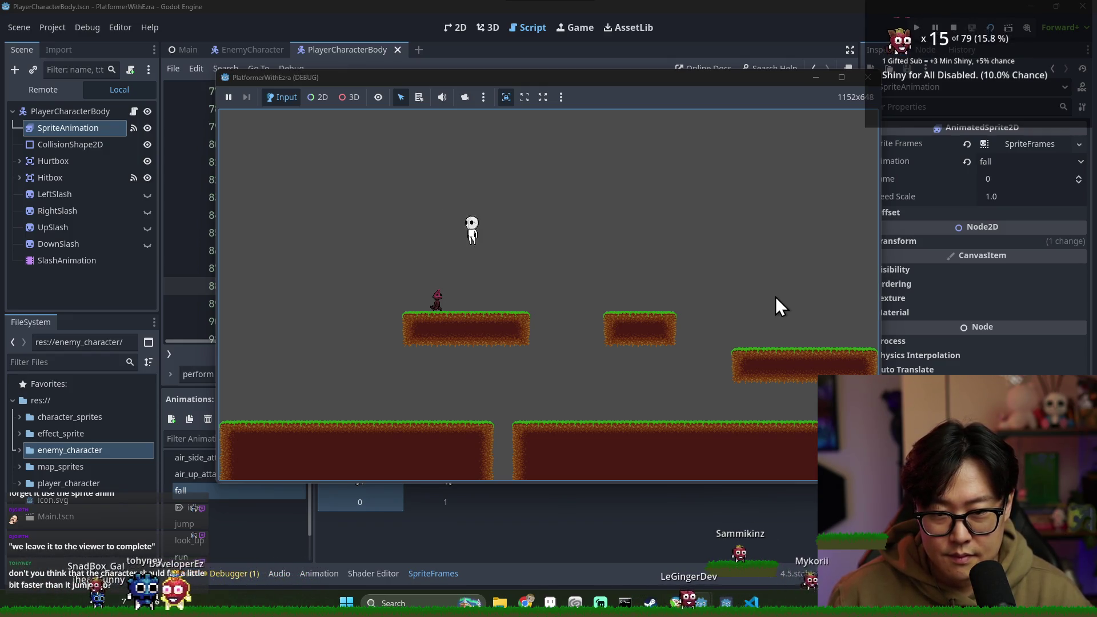
pyautogui.press('Left')
pyautogui.press('Right')
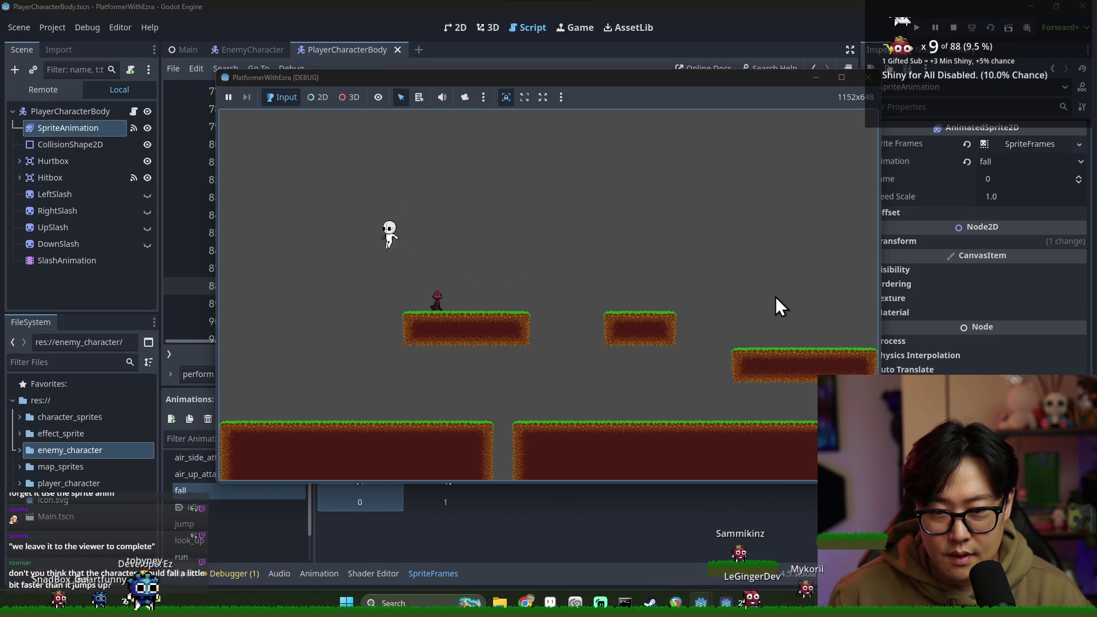
# Step: Run right with jumps and double jumps, drifting left in mid-air
pyautogui.press('Right')
pyautogui.press('space')
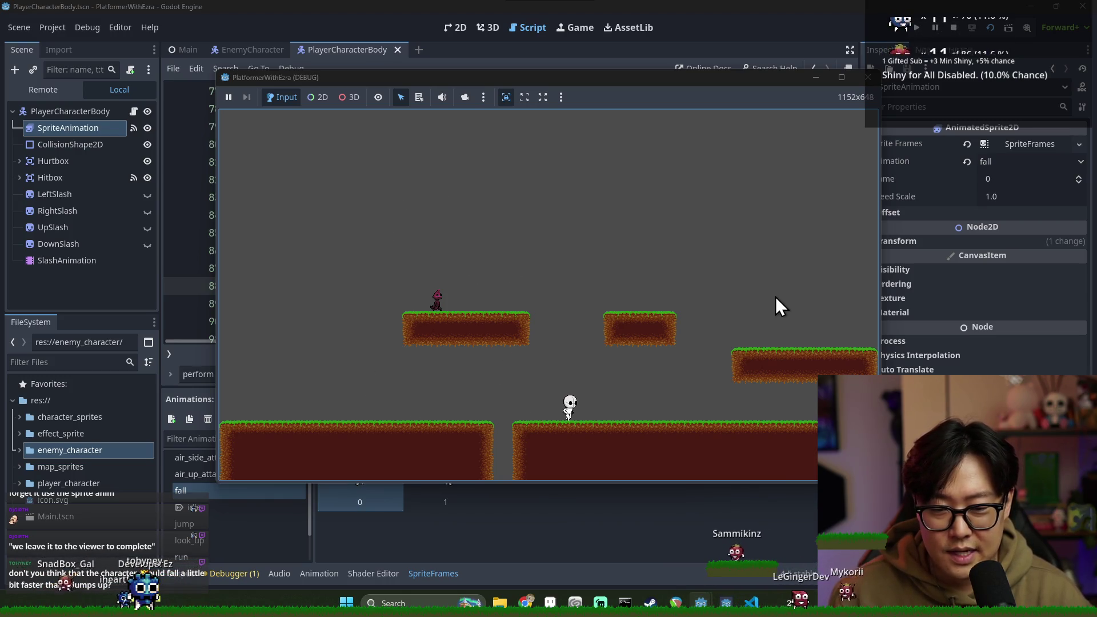
pyautogui.press('Right')
pyautogui.press('space')
pyautogui.press('Left')
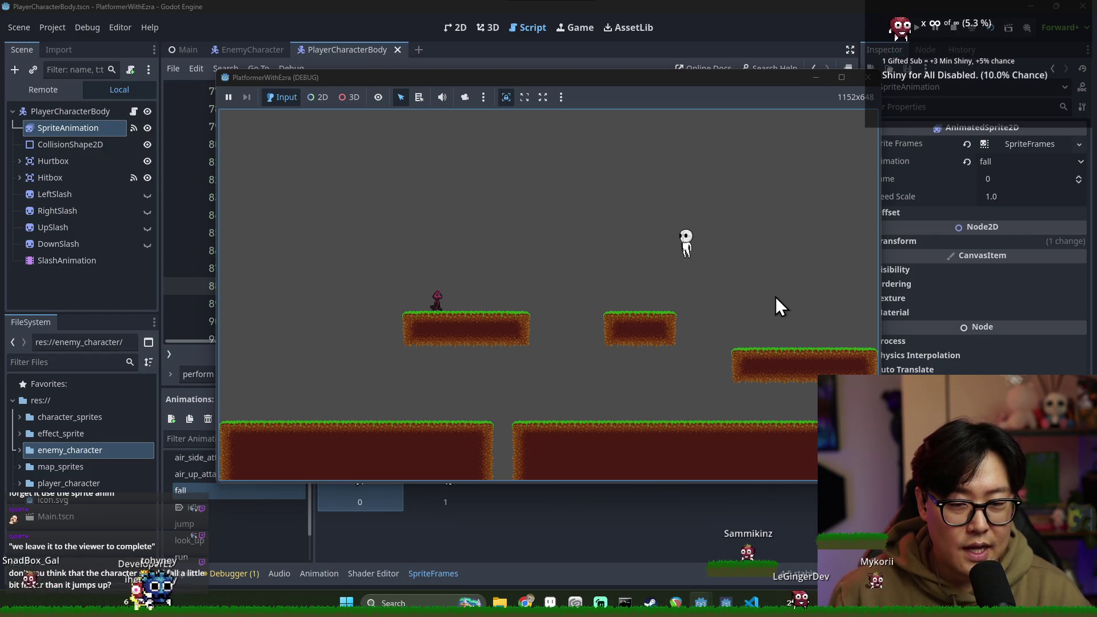
pyautogui.press('space')
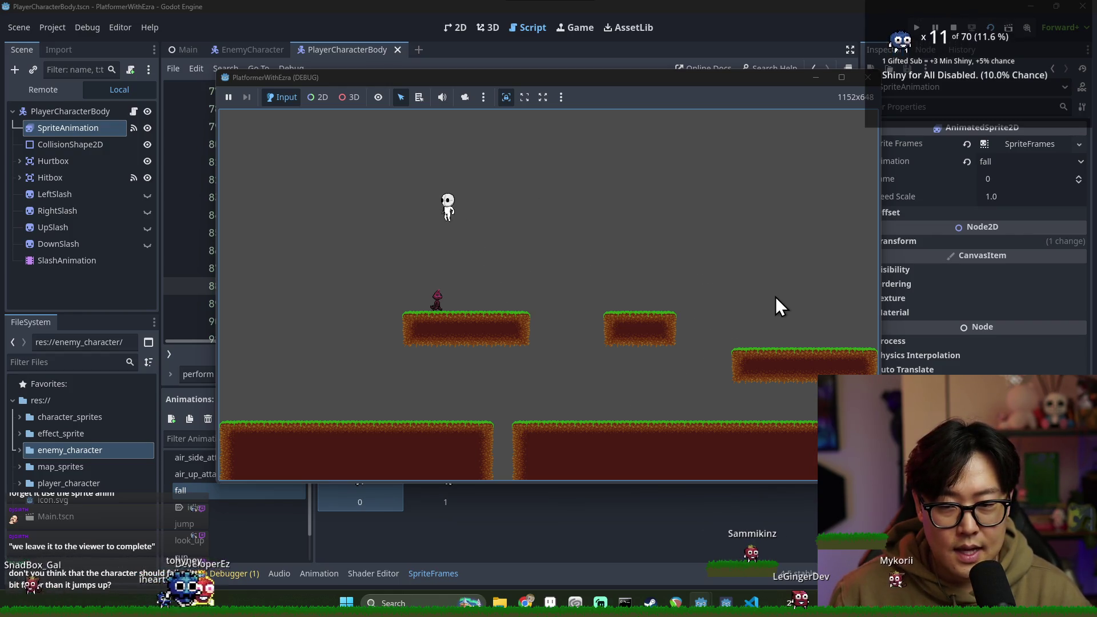
pyautogui.press('Right')
pyautogui.press('space')
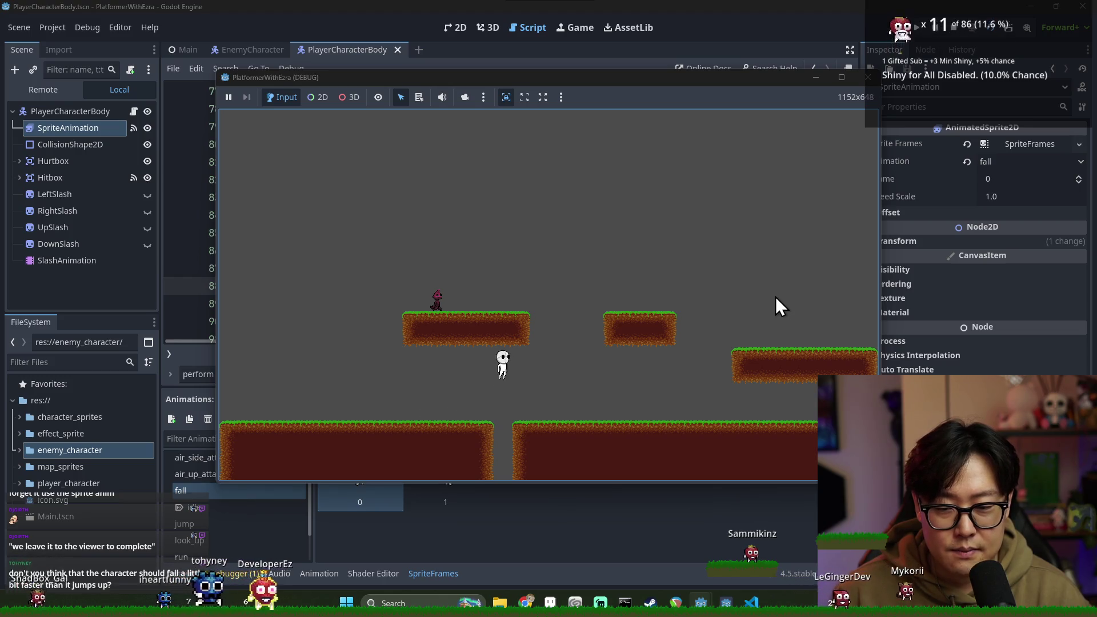
pyautogui.press('space')
pyautogui.press('space')
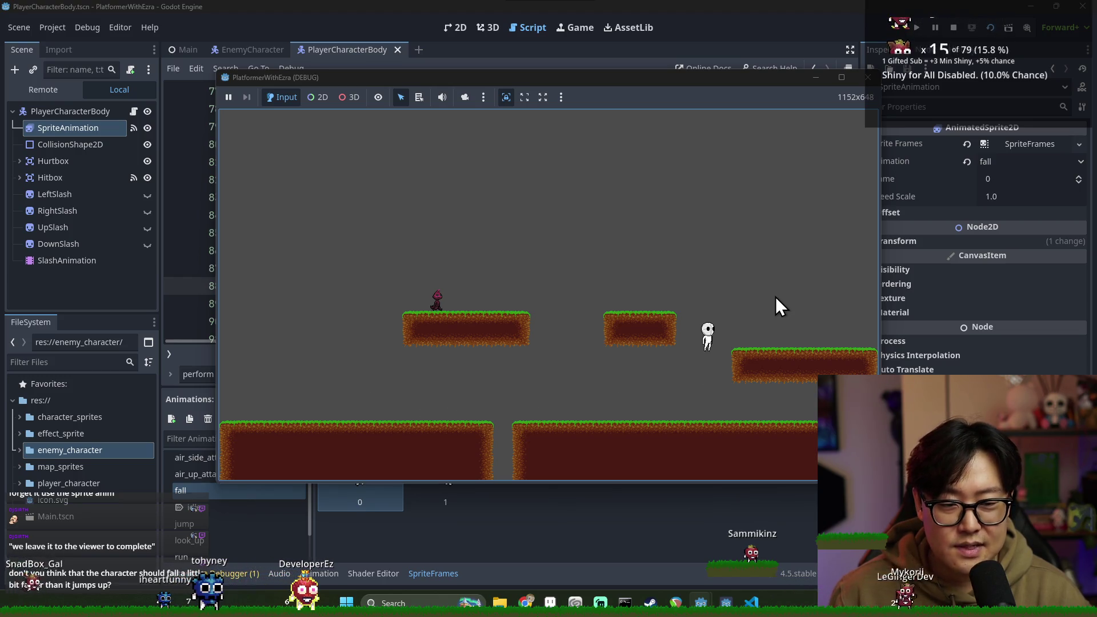
pyautogui.press('space')
pyautogui.press('Left')
pyautogui.press('space')
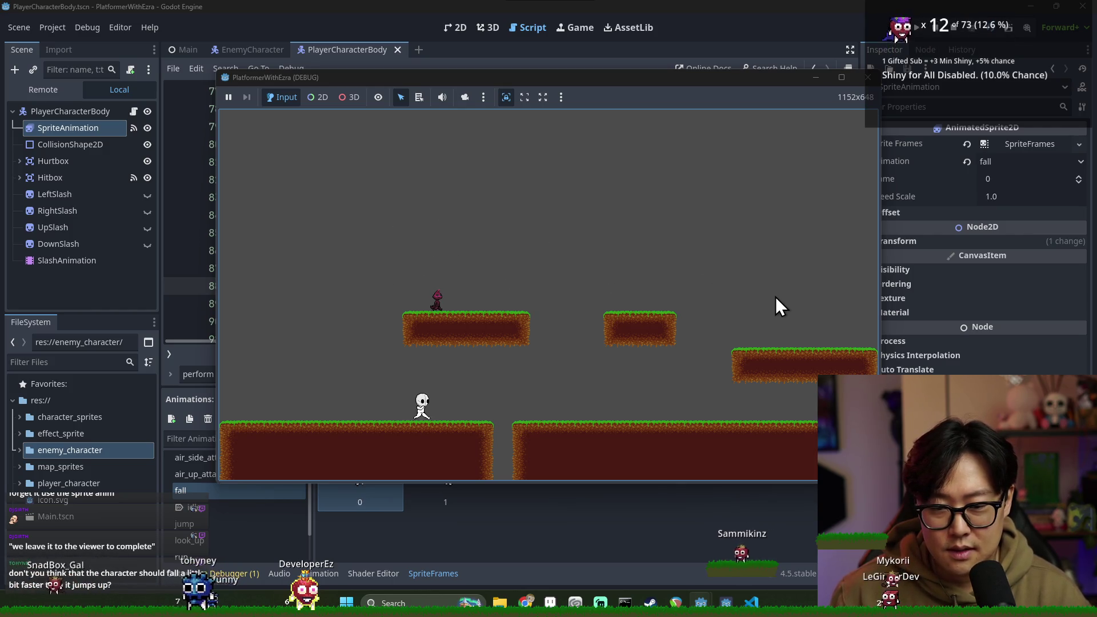
# Step: Jump off the ledge and chain mid-air jumps left and right while falling, then stop the game
pyautogui.press('Right')
pyautogui.press('space')
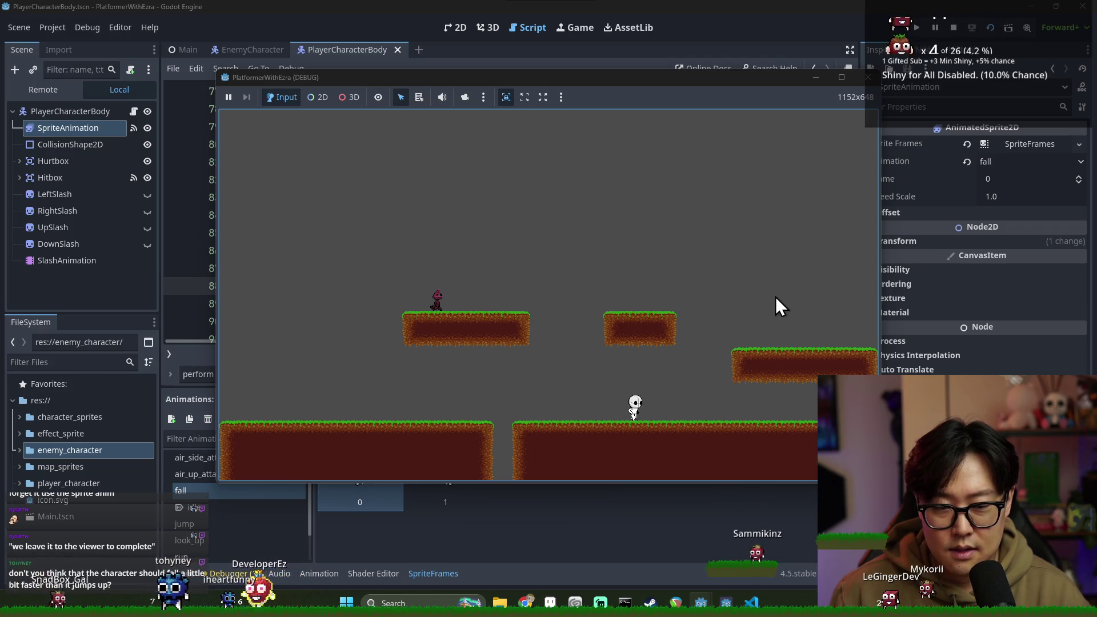
pyautogui.press('space')
pyautogui.press('space')
pyautogui.press('Left')
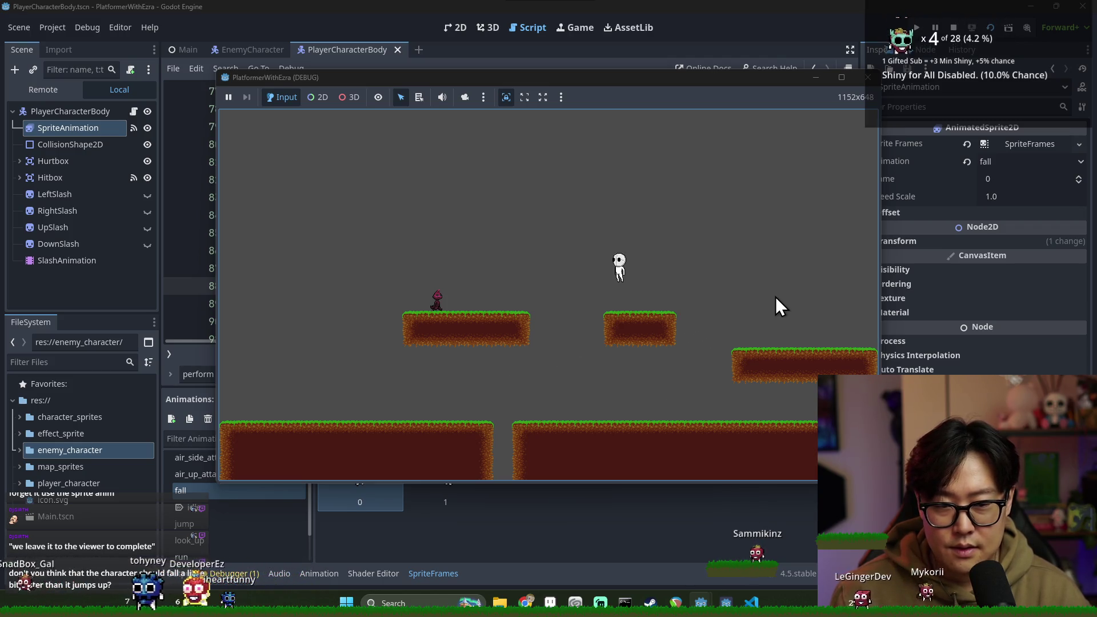
pyautogui.press('space')
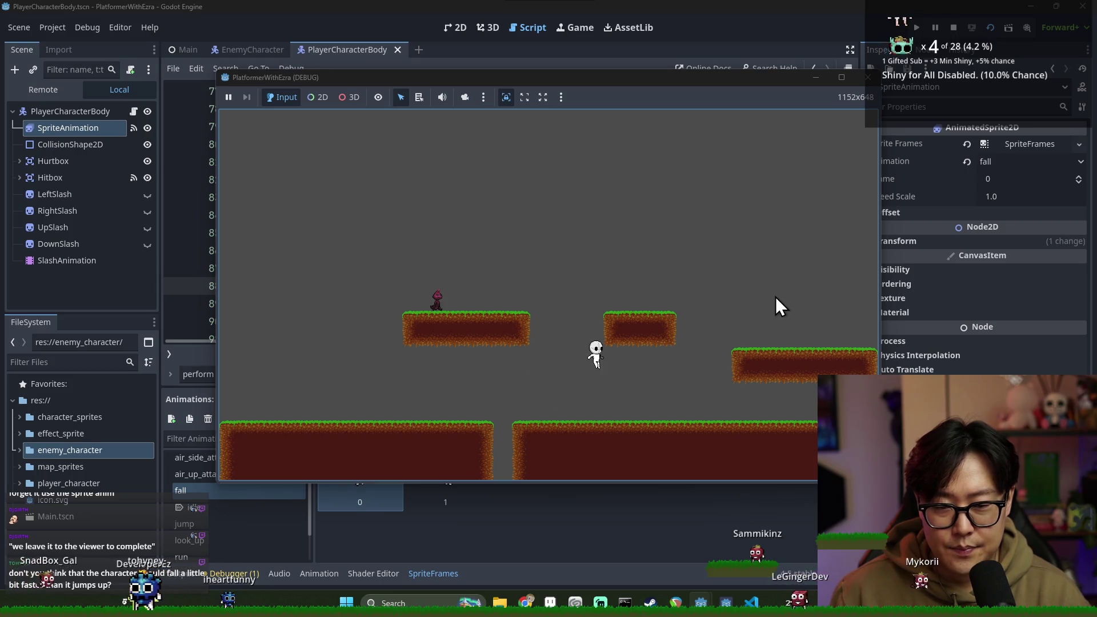
pyautogui.press('Right')
pyautogui.press('space')
pyautogui.press('Left')
pyautogui.press('space')
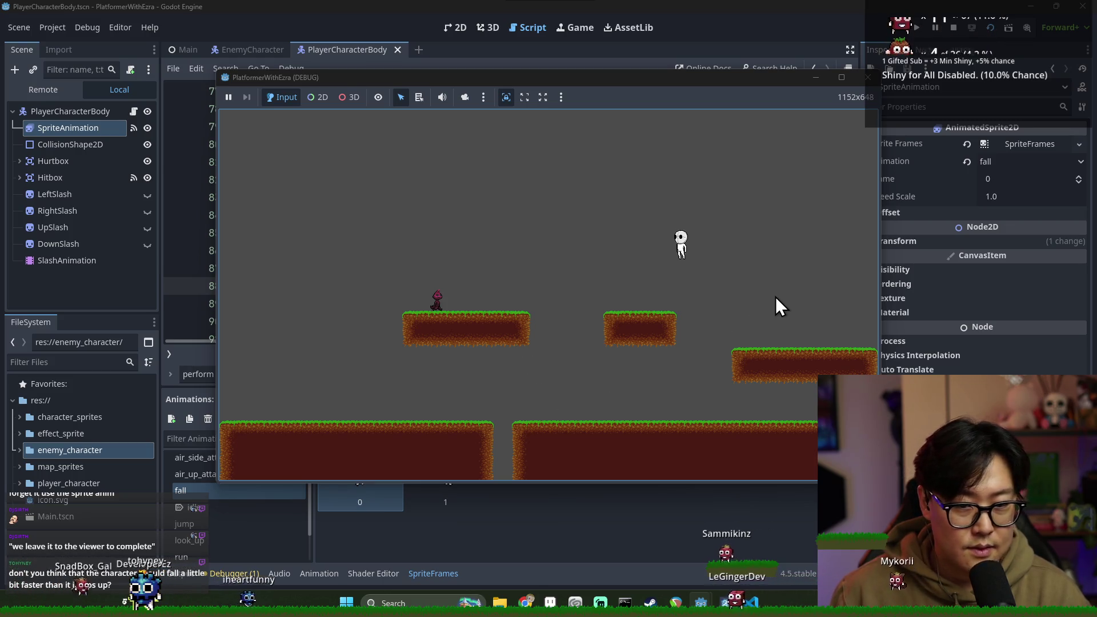
pyautogui.press('space')
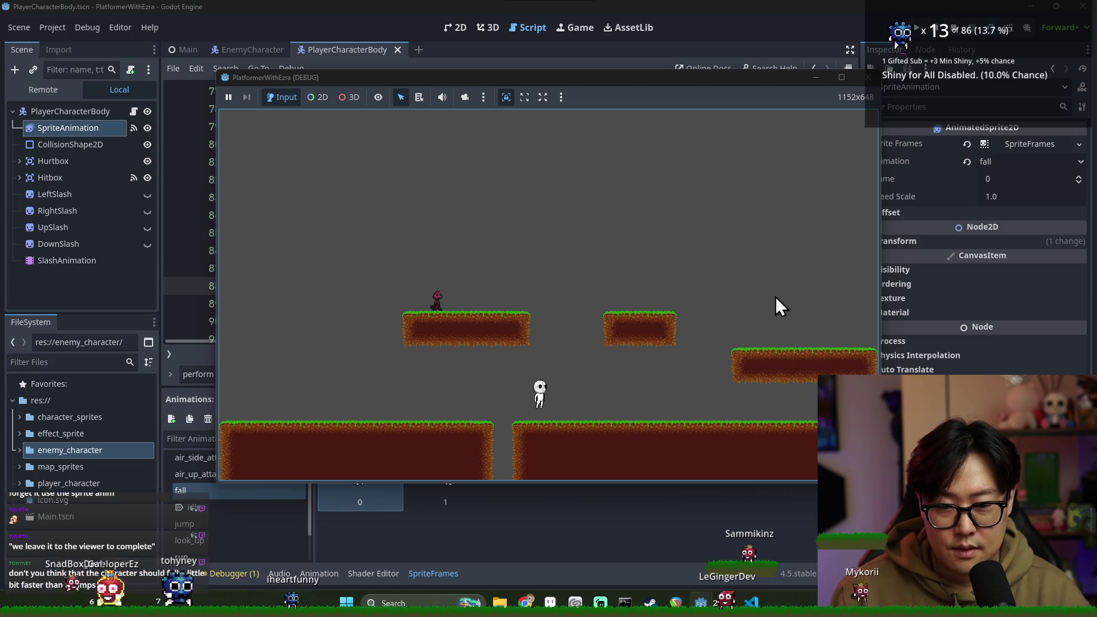
pyautogui.press('Right')
pyautogui.press('space')
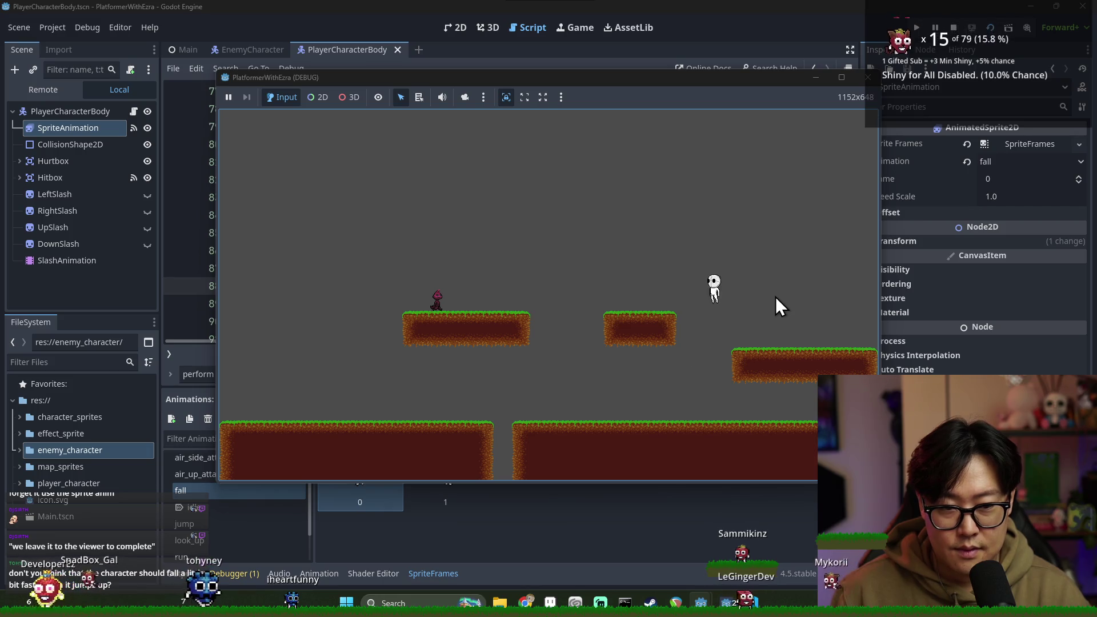
pyautogui.press('Left')
pyautogui.press('space')
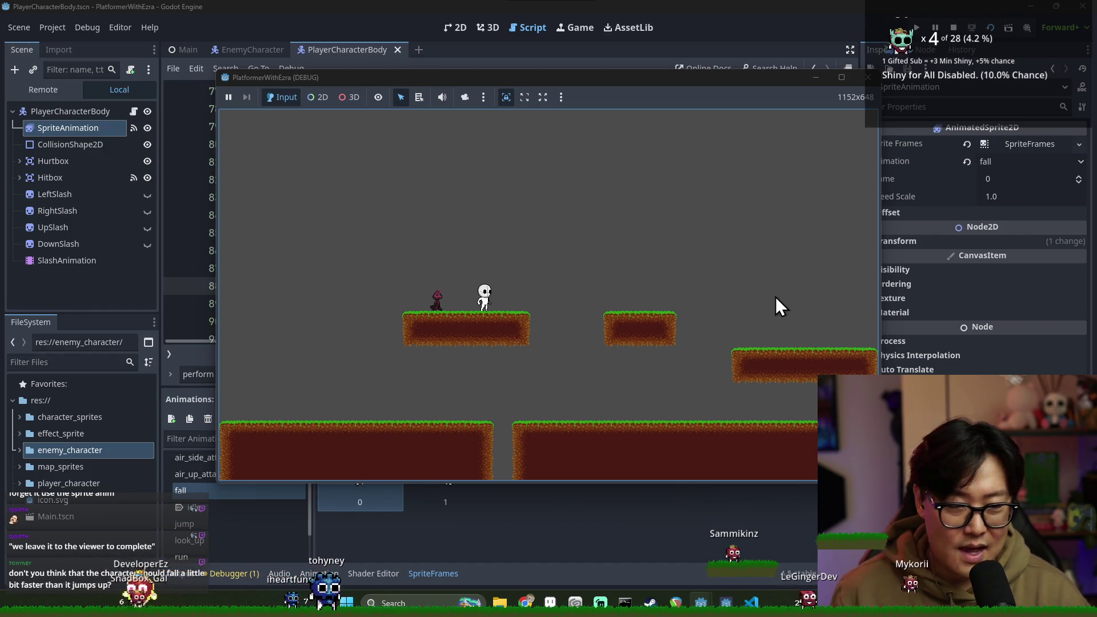
pyautogui.press('F8')
# Step: Scroll up to the jump_speed value of 800 and save the script
pyautogui.scroll(-3, 538, 185)
pyautogui.scroll(-15, 539, 185)
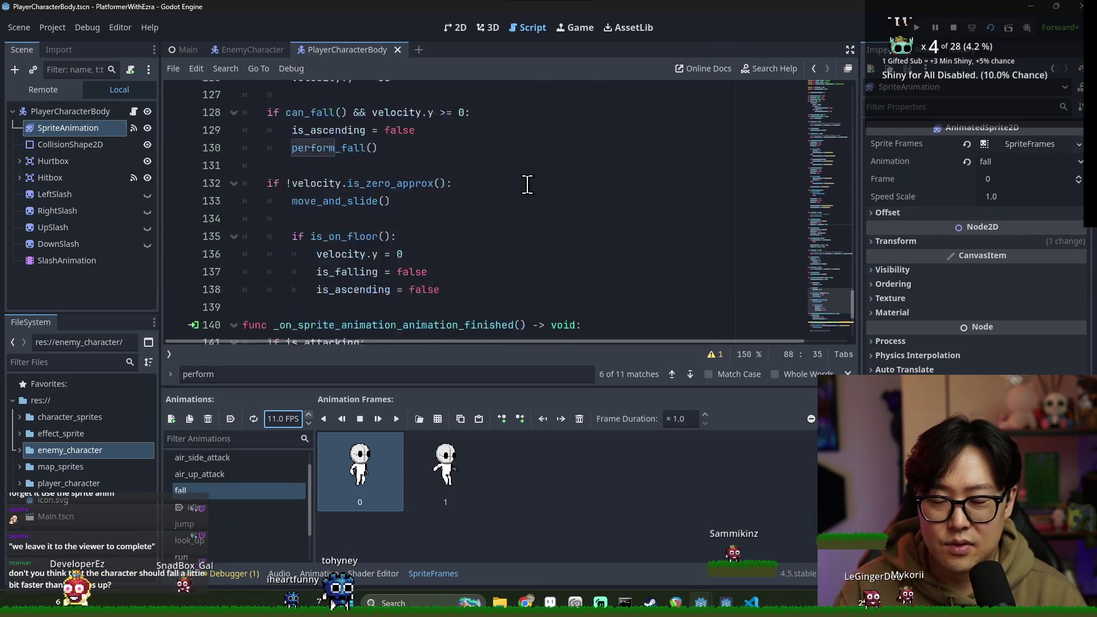
pyautogui.scroll(-2, 602, 217)
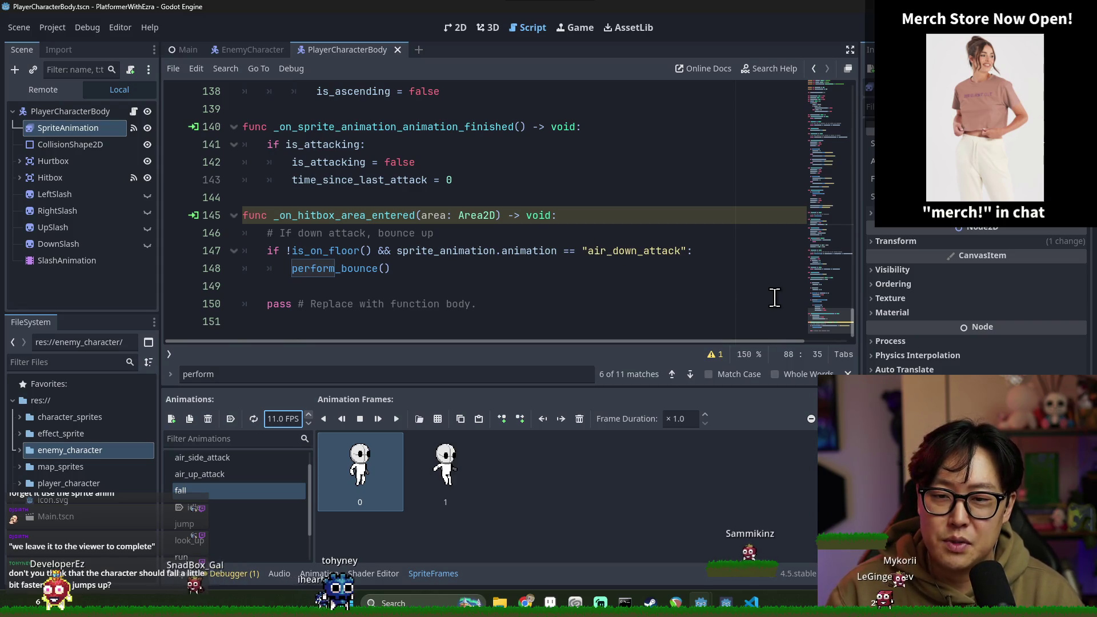
pyautogui.moveTo(865, 331); pyautogui.dragTo(868, 86)
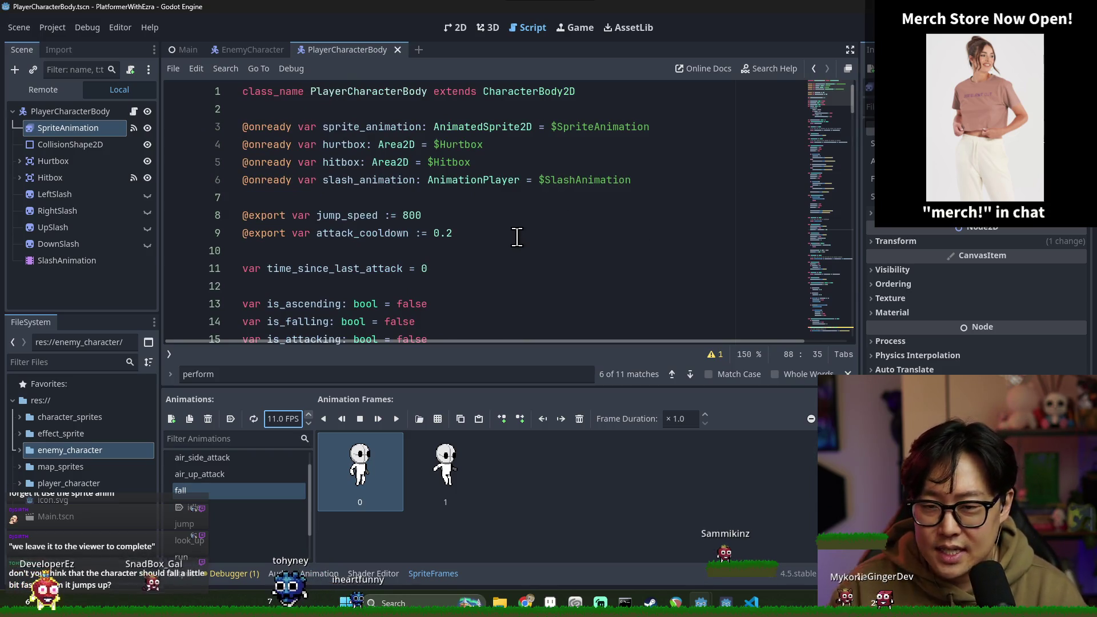
pyautogui.doubleClick(412, 215)
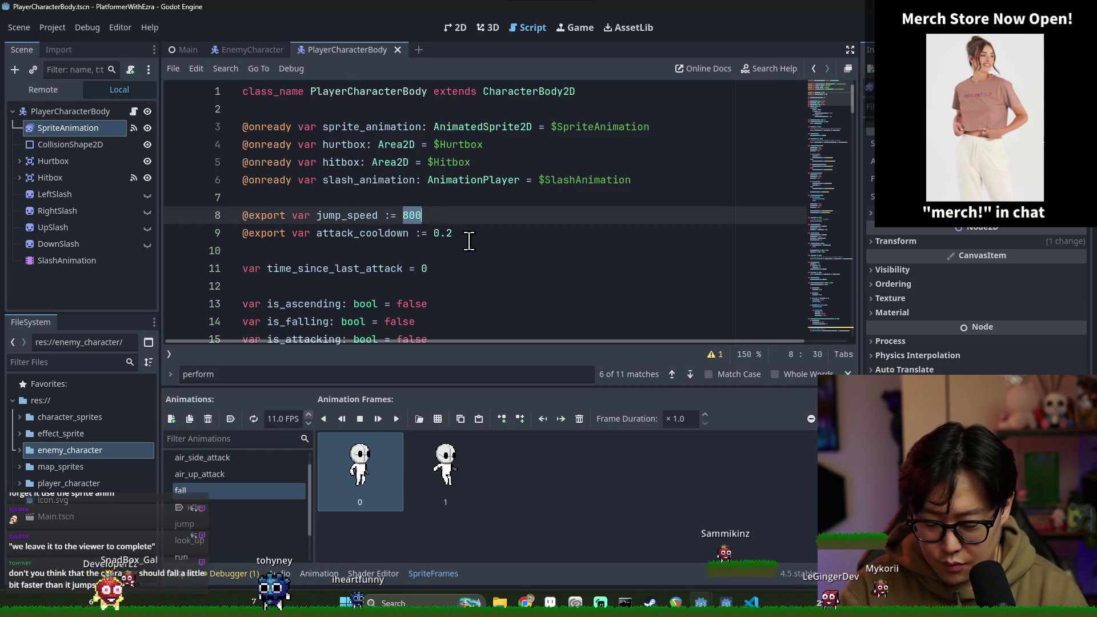
pyautogui.hotkey('ctrl', 's')
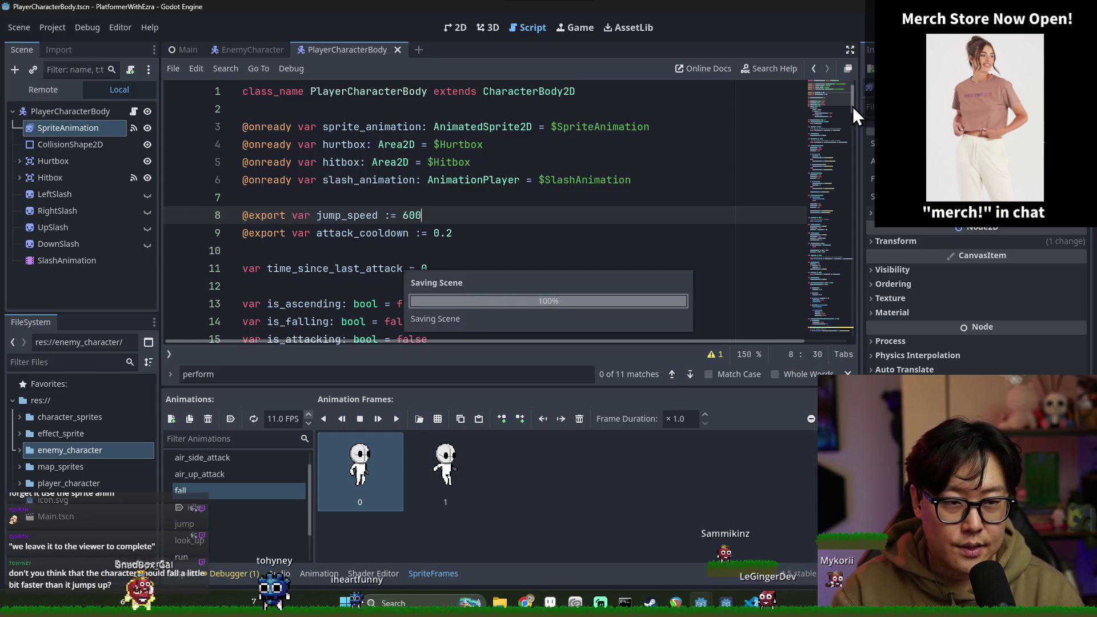
# Step: Change ascending gravity on line 123 to 15 and falling gravity on line 126 to 30, and save
pyautogui.scroll(-20, 514, 240)
pyautogui.scroll(2, 476, 242)
pyautogui.scroll(4, 476, 242)
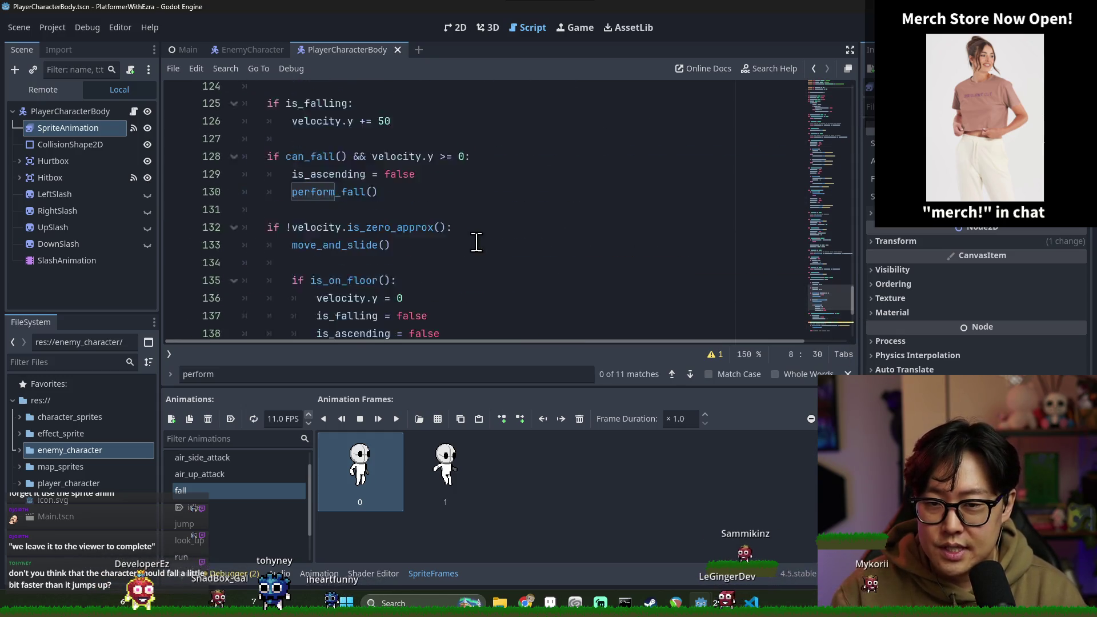
pyautogui.click(393, 145)
pyautogui.press('BackSpace')
pyautogui.press('BackSpace')
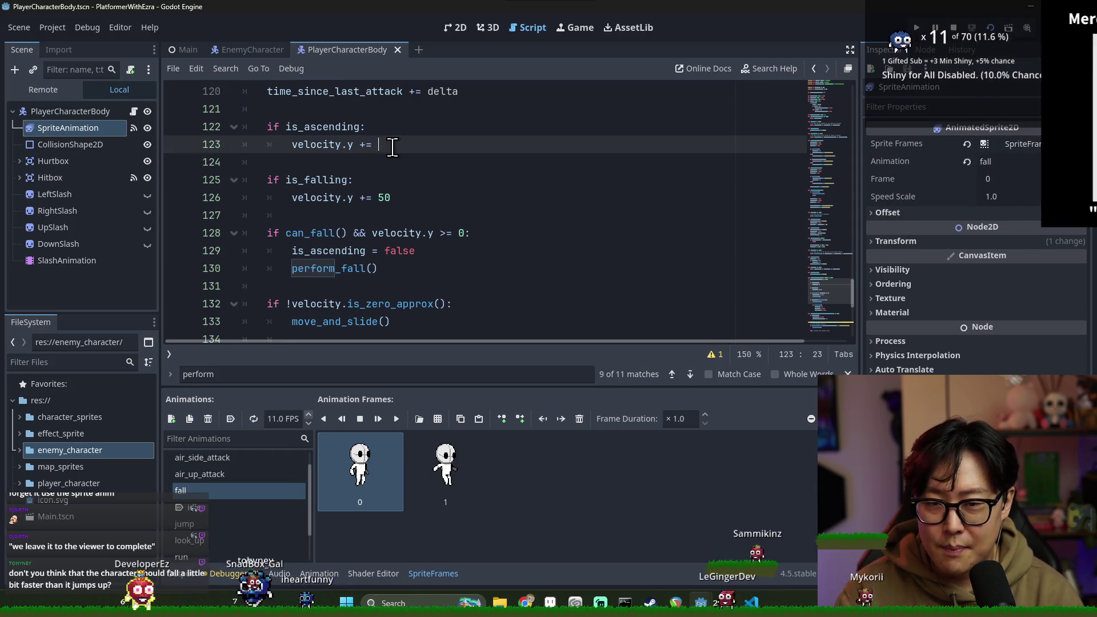
pyautogui.write('15')
pyautogui.click(388, 198)
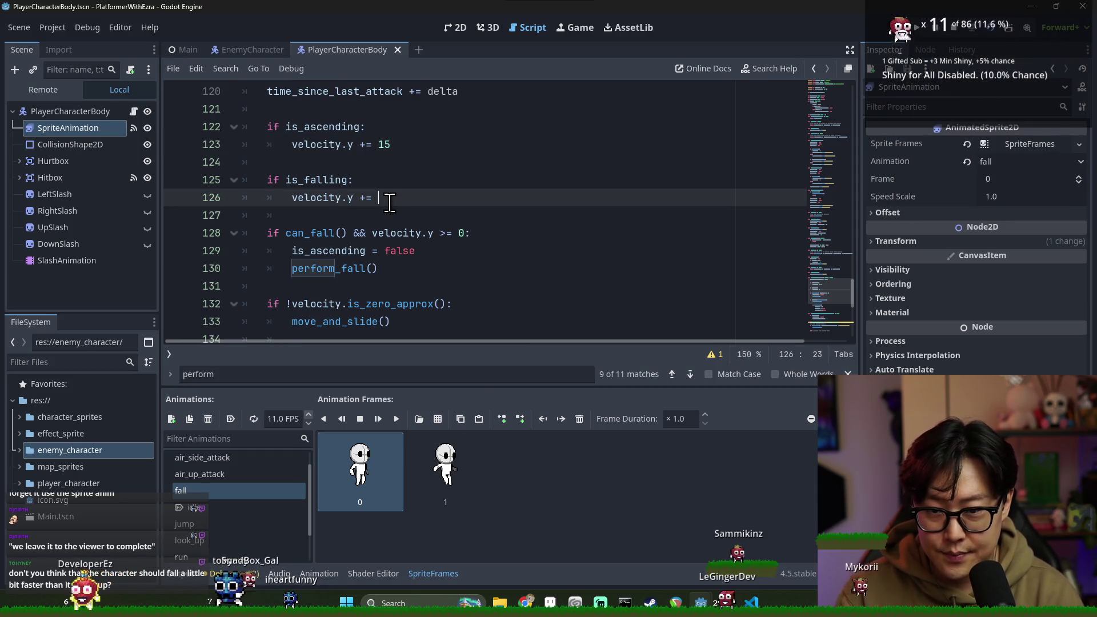
pyautogui.write('30')
pyautogui.hotkey('ctrl', 's')
pyautogui.scroll(-6, 519, 257)
pyautogui.hotkey('ctrl', 's')
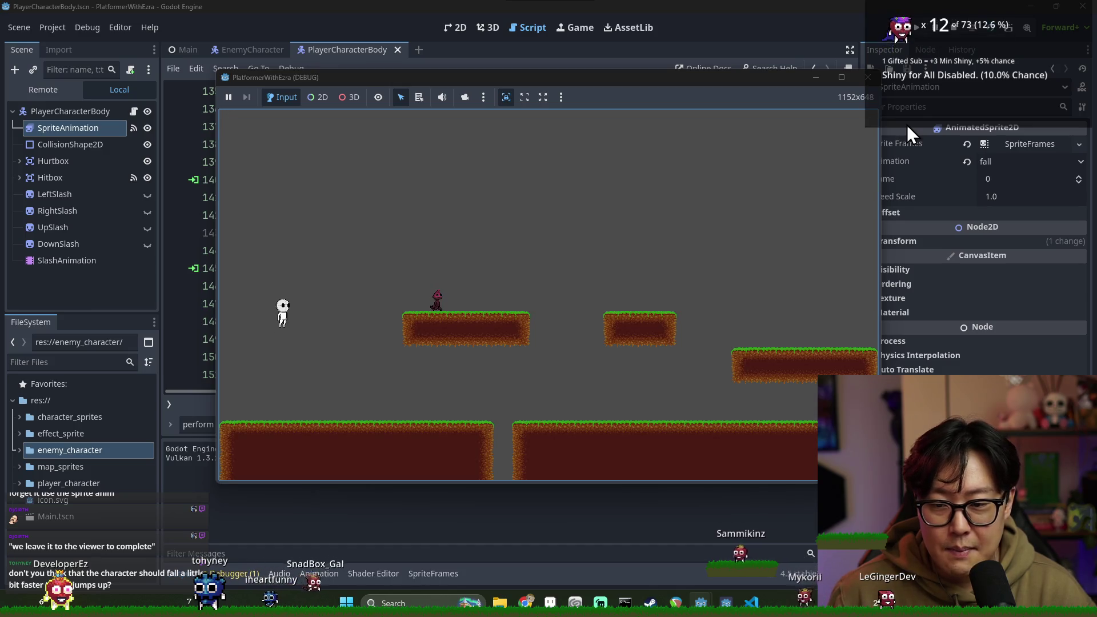
pyautogui.press('space')
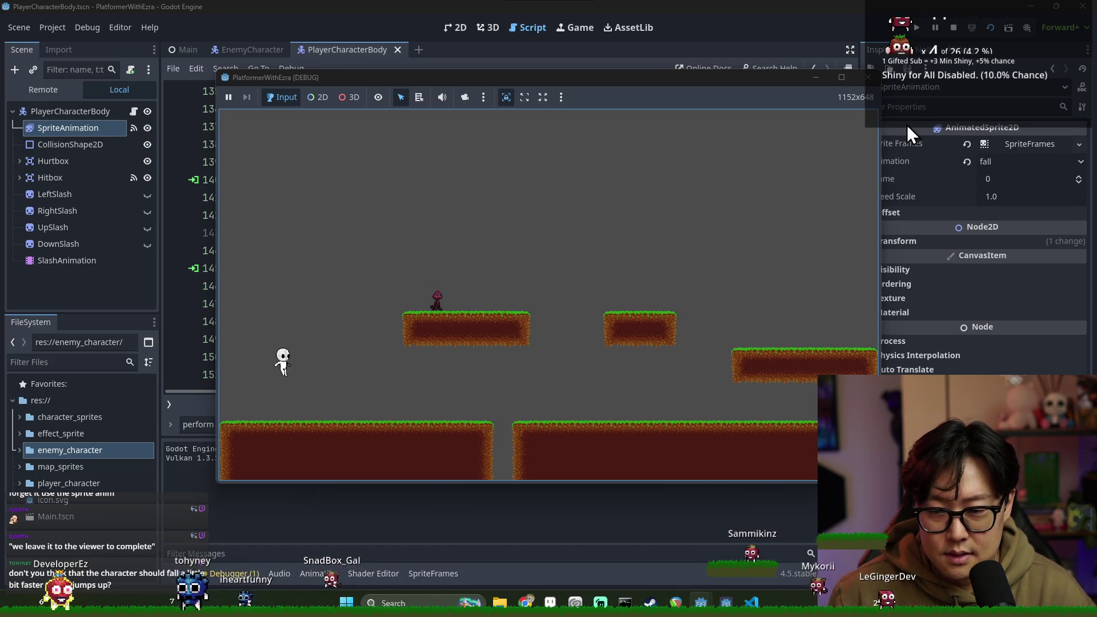
pyautogui.press('space')
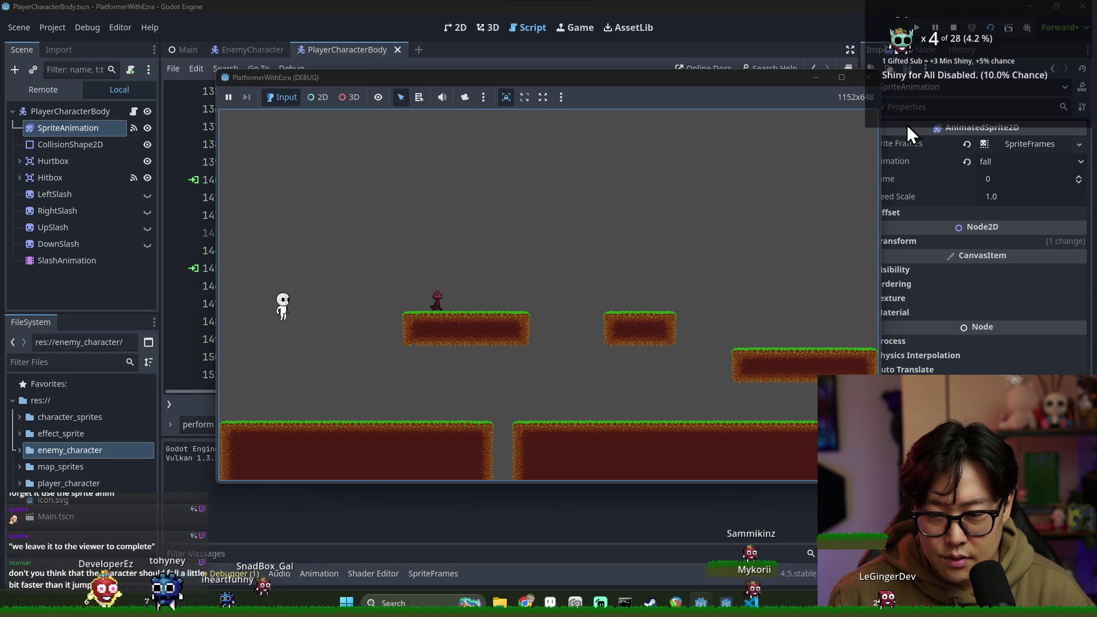
pyautogui.press('space')
pyautogui.press('space')
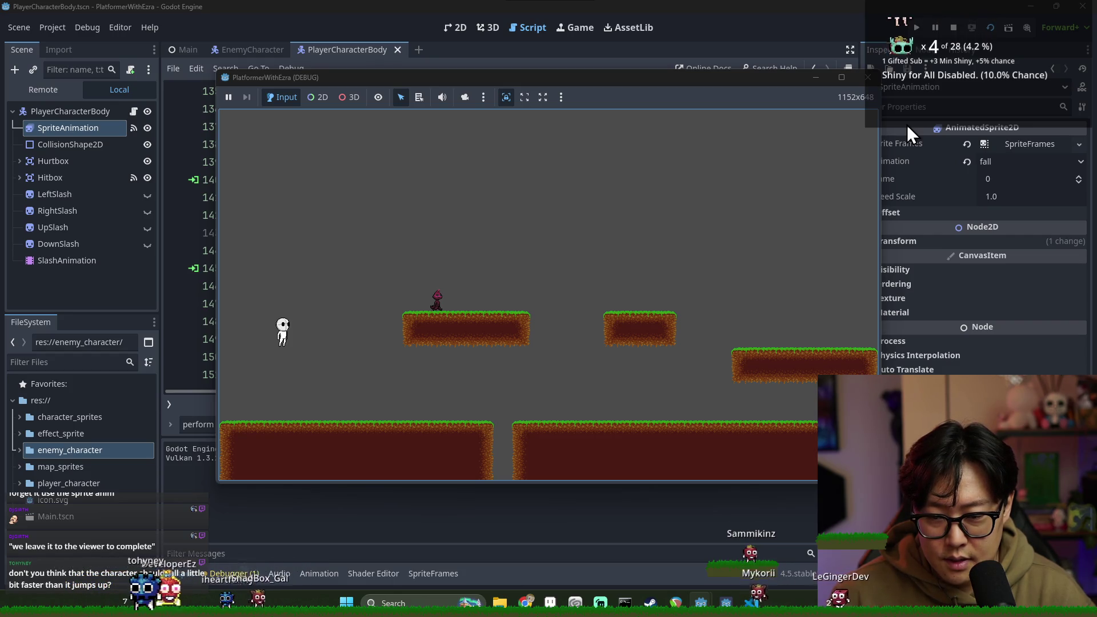
pyautogui.press('space')
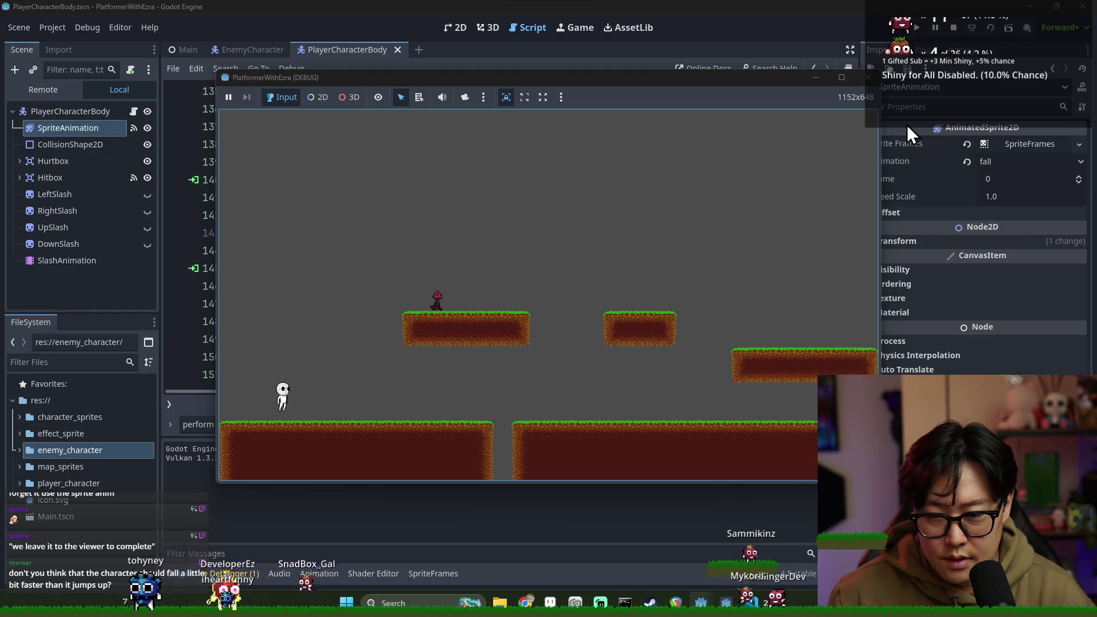
pyautogui.press('space')
pyautogui.press('space')
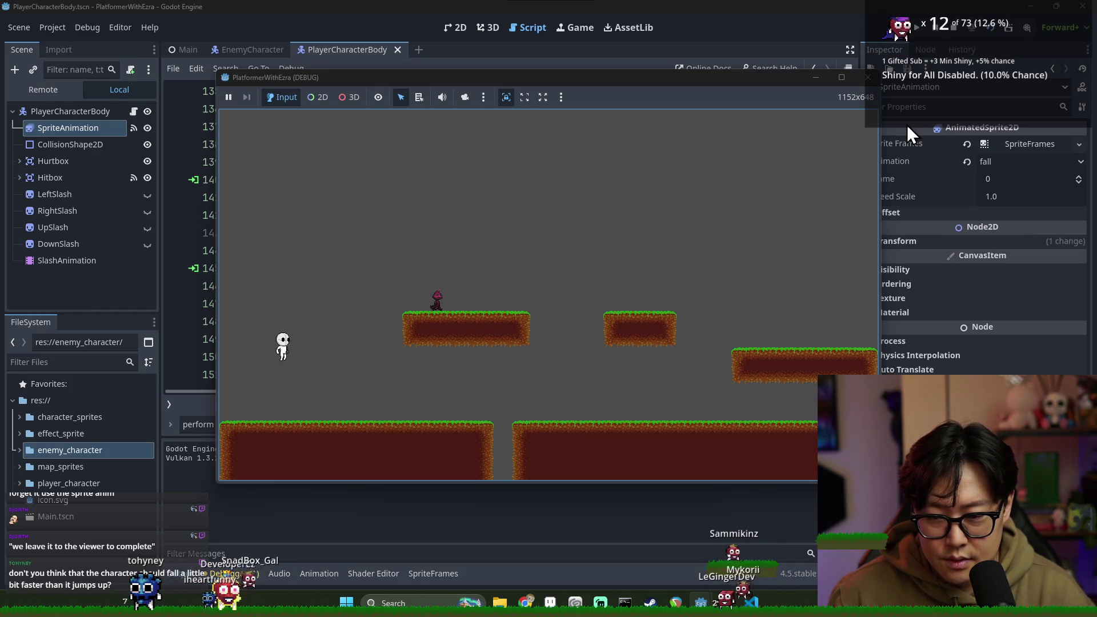
pyautogui.press('space')
pyautogui.press('space')
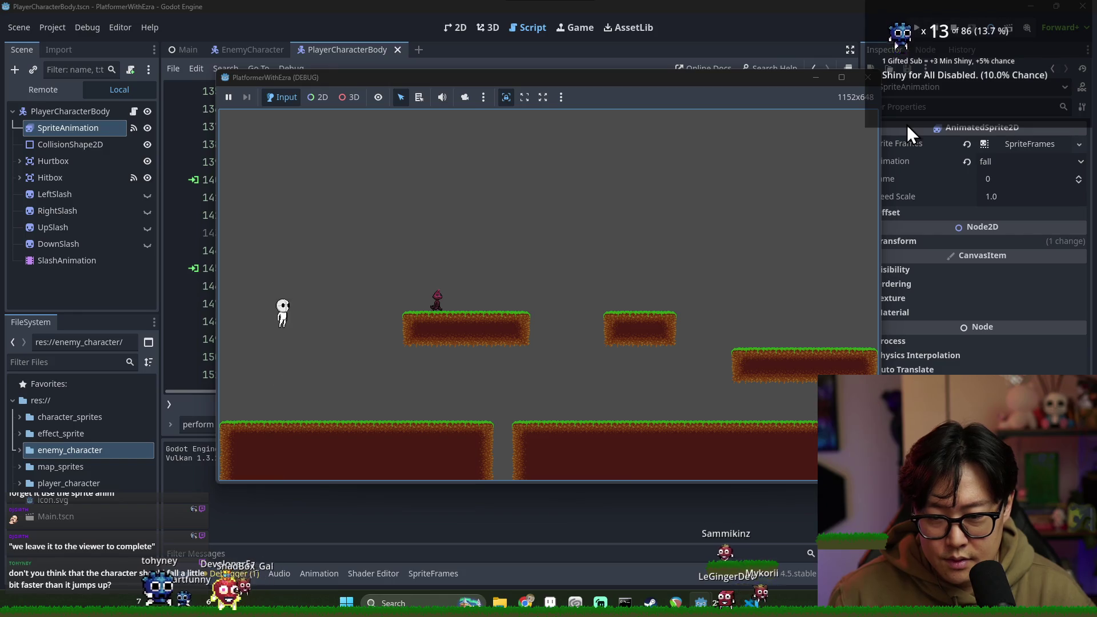
pyautogui.press('F8')
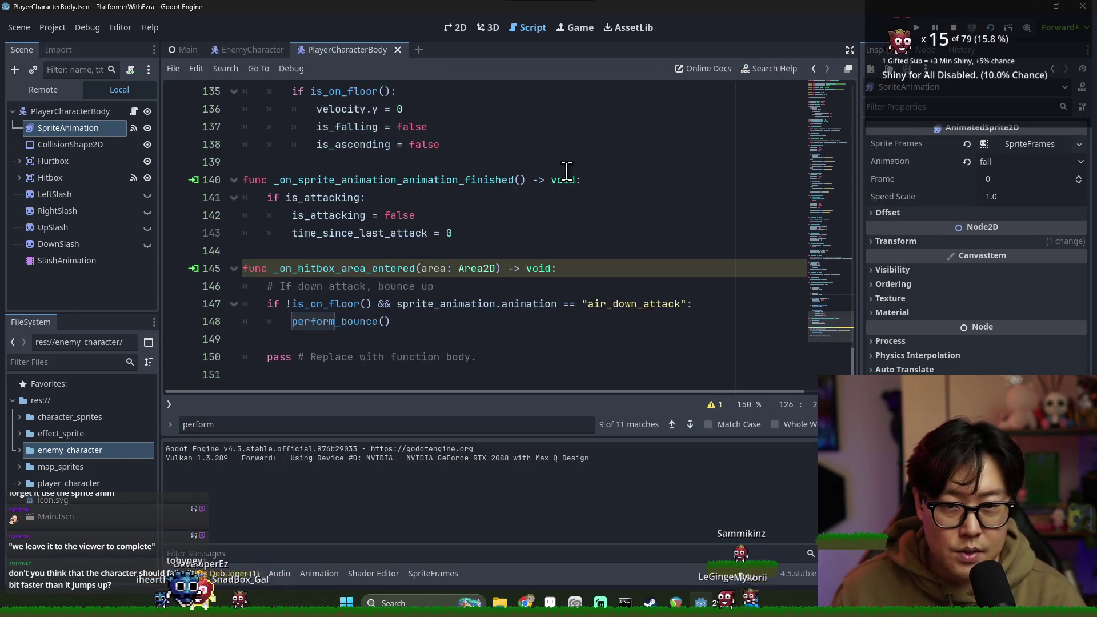
# Step: Change jump_speed on line 8 to 700 and save
pyautogui.moveTo(837, 362)
pyautogui.mouseDown()
pyautogui.moveTo(861, 274)
pyautogui.moveTo(857, 86)
pyautogui.mouseUp()
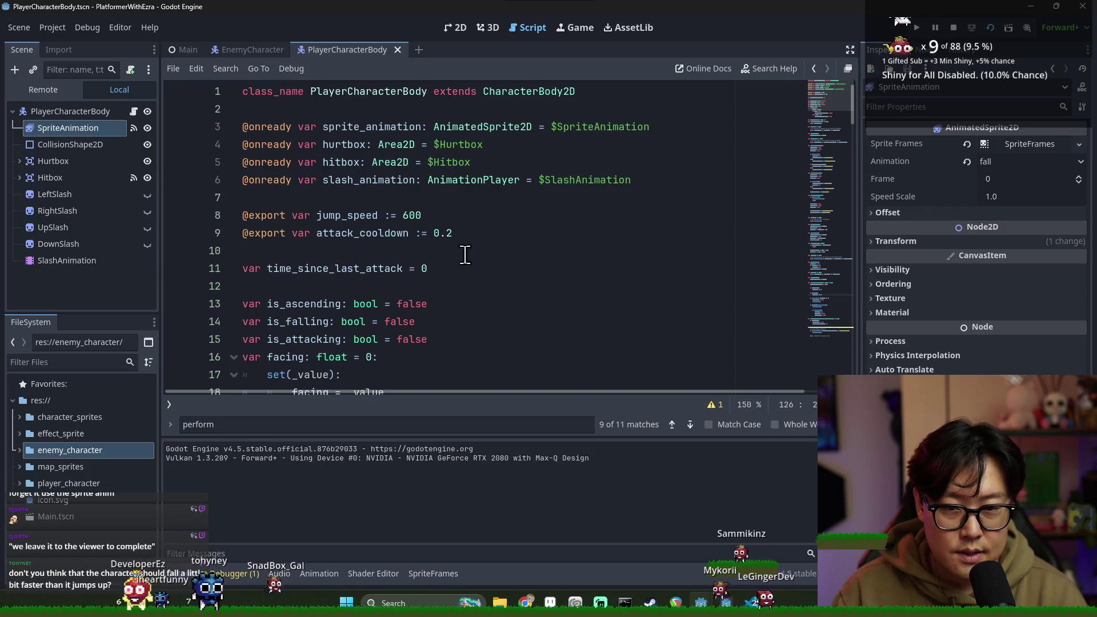
pyautogui.click(406, 216)
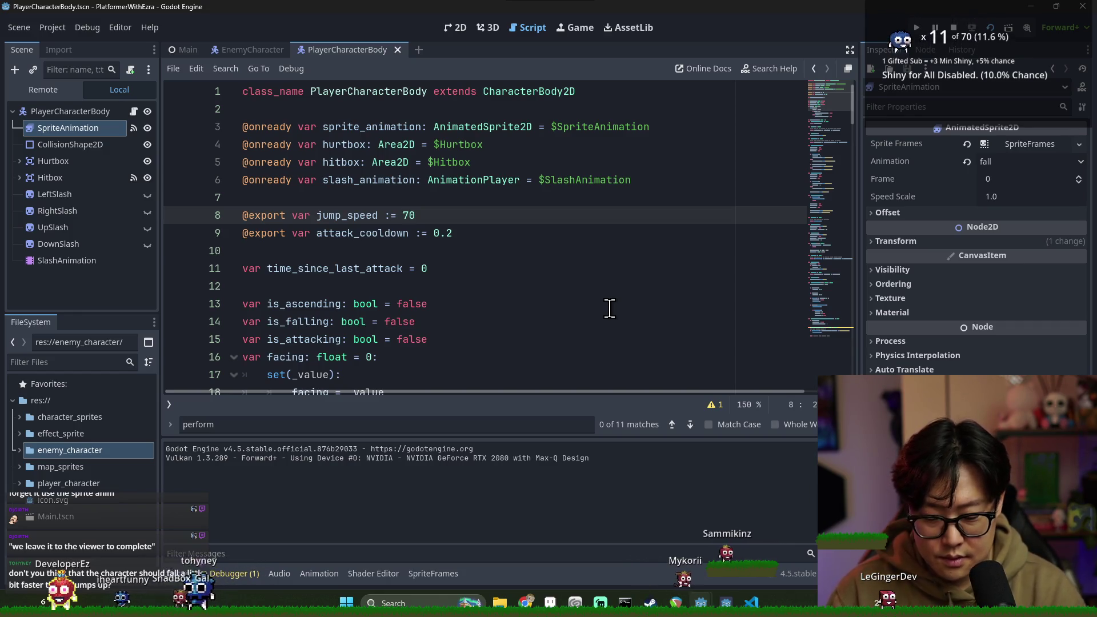
pyautogui.write('0')
pyautogui.hotkey('ctrl', 's')
# Step: Set ascending gravity to 25 and falling gravity to 40, then run the project
pyautogui.moveTo(851, 117); pyautogui.dragTo(851, 320)
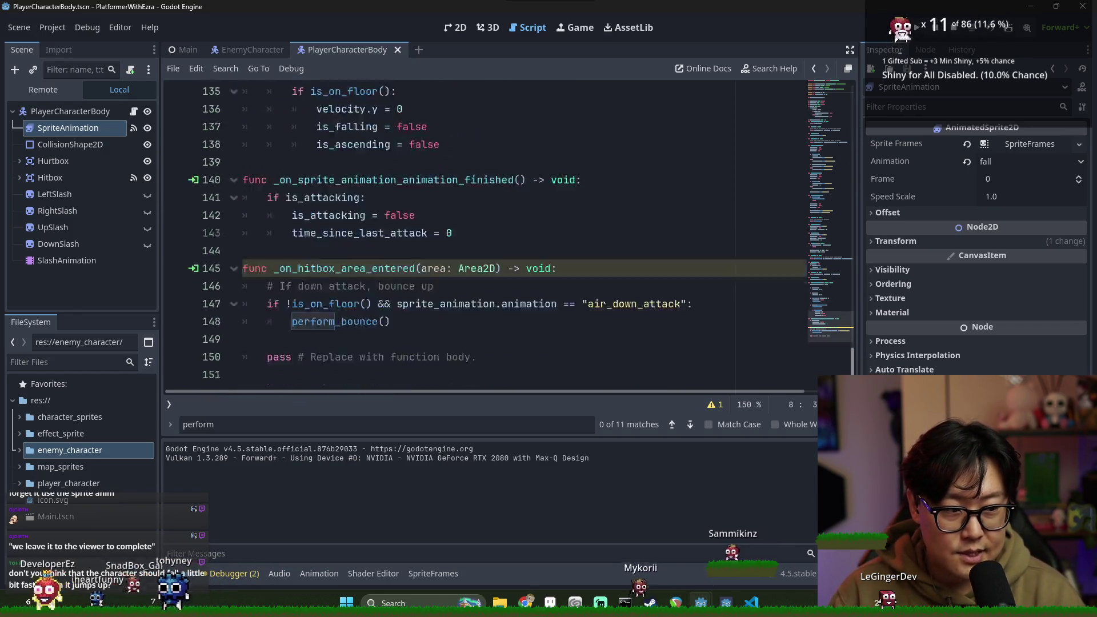
pyautogui.scroll(8, 506, 301)
pyautogui.click(394, 256)
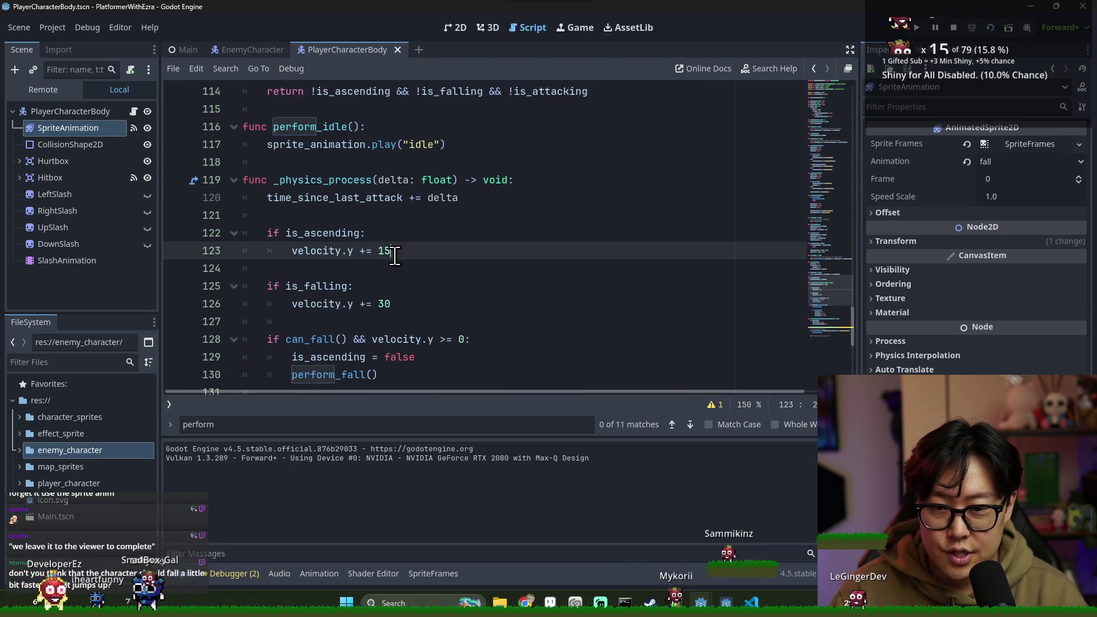
pyautogui.press('BackSpace')
pyautogui.press('BackSpace')
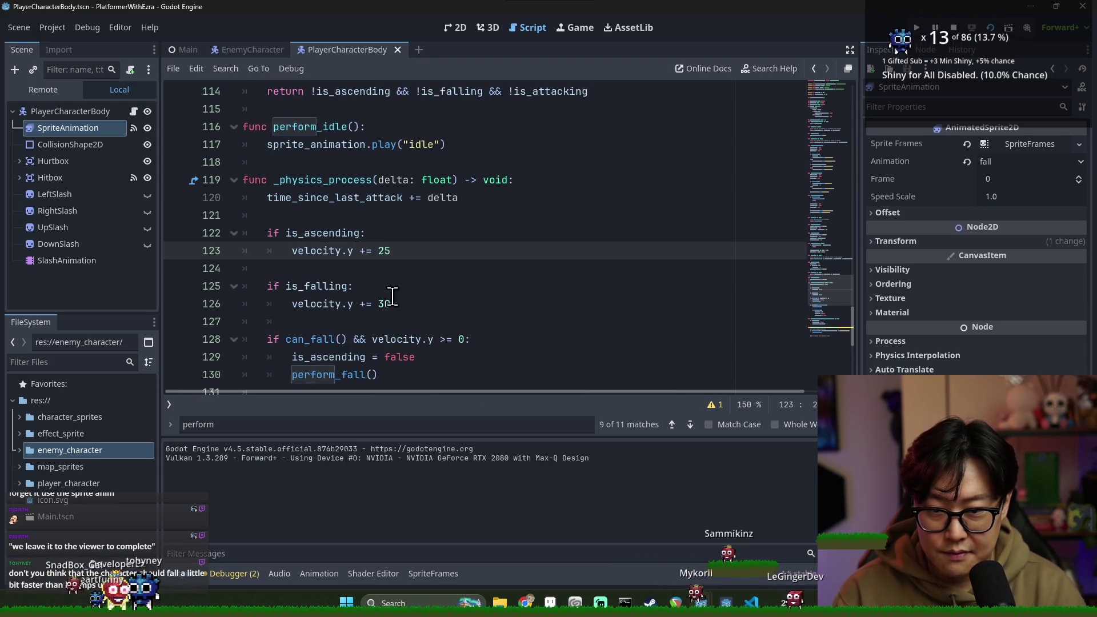
pyautogui.click(392, 310)
pyautogui.write('0')
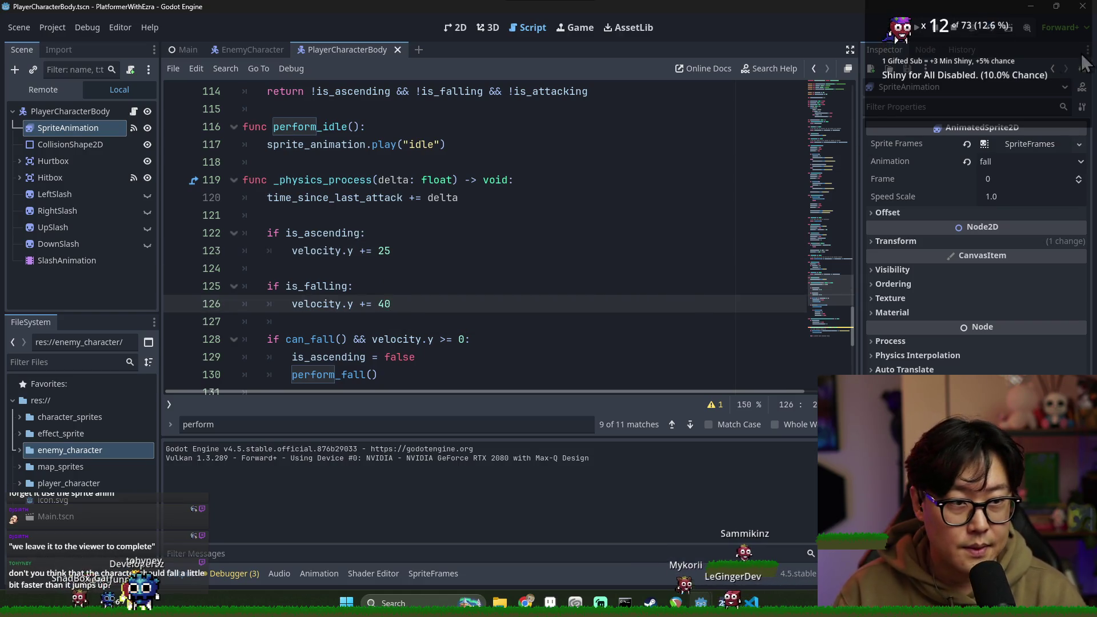
pyautogui.click(981, 29)
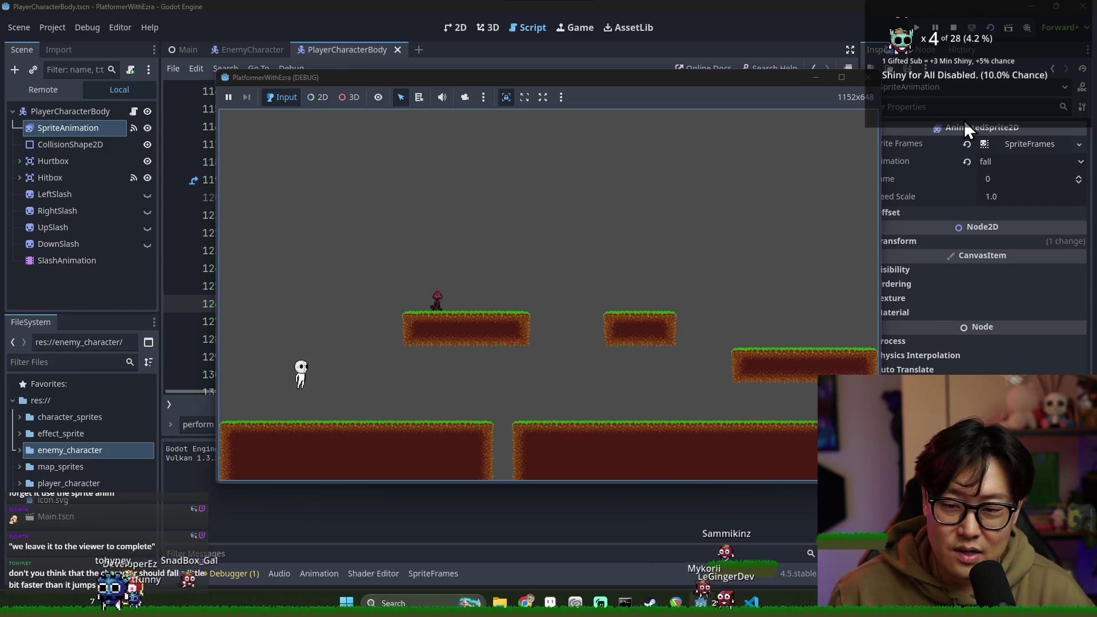
# Step: Jump twice, do a mid-air downward slash, then walk right along the floor
pyautogui.press('space')
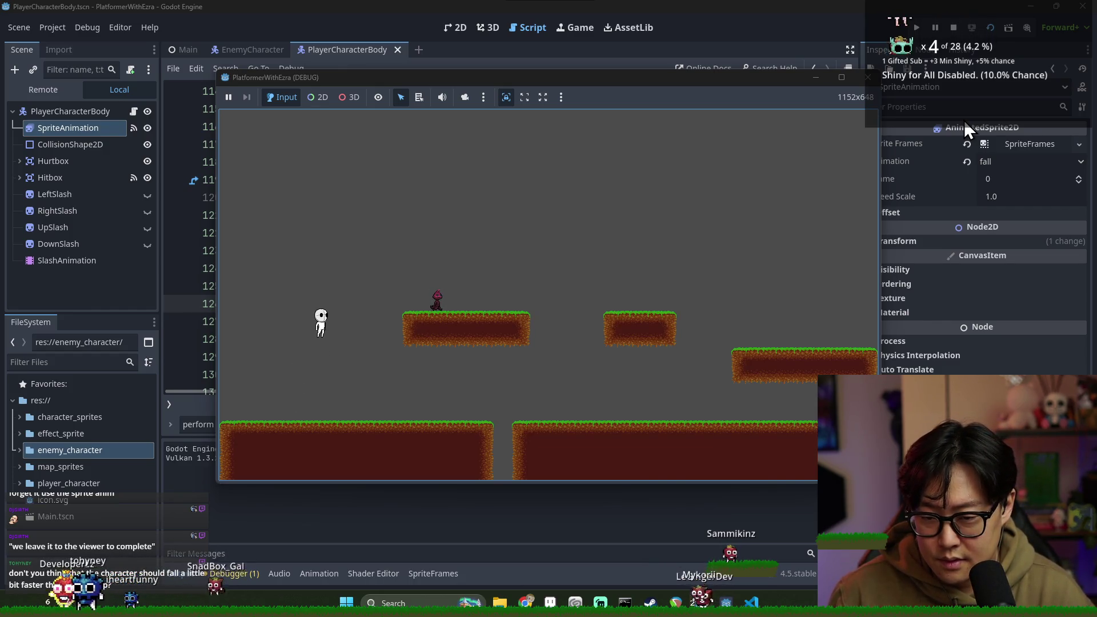
pyautogui.press('space')
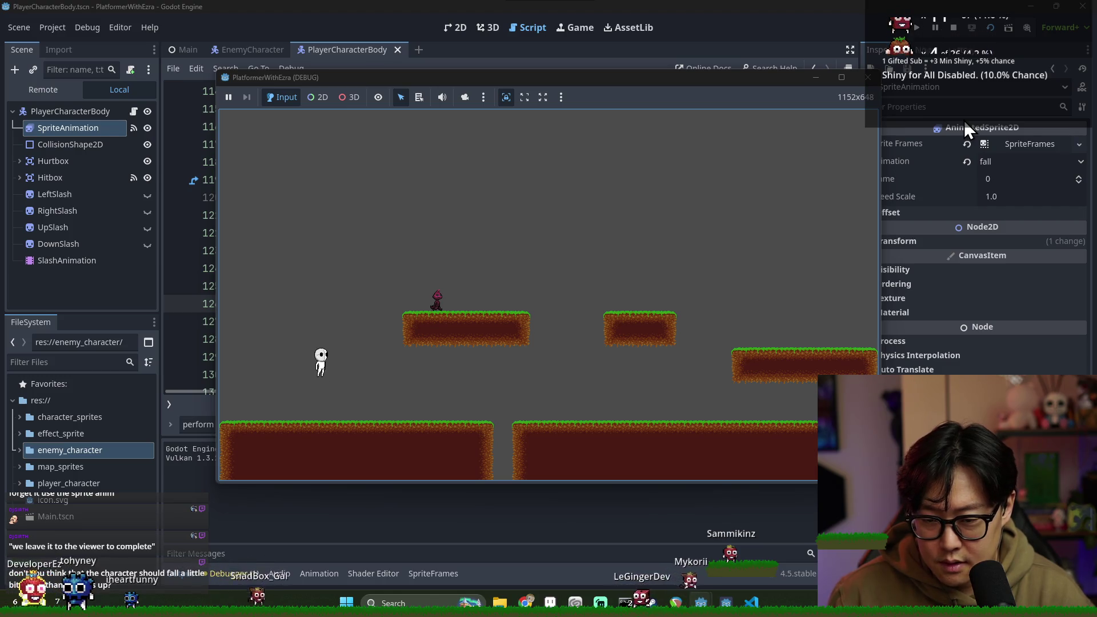
pyautogui.press('space')
pyautogui.press('x')
pyautogui.press('Right')
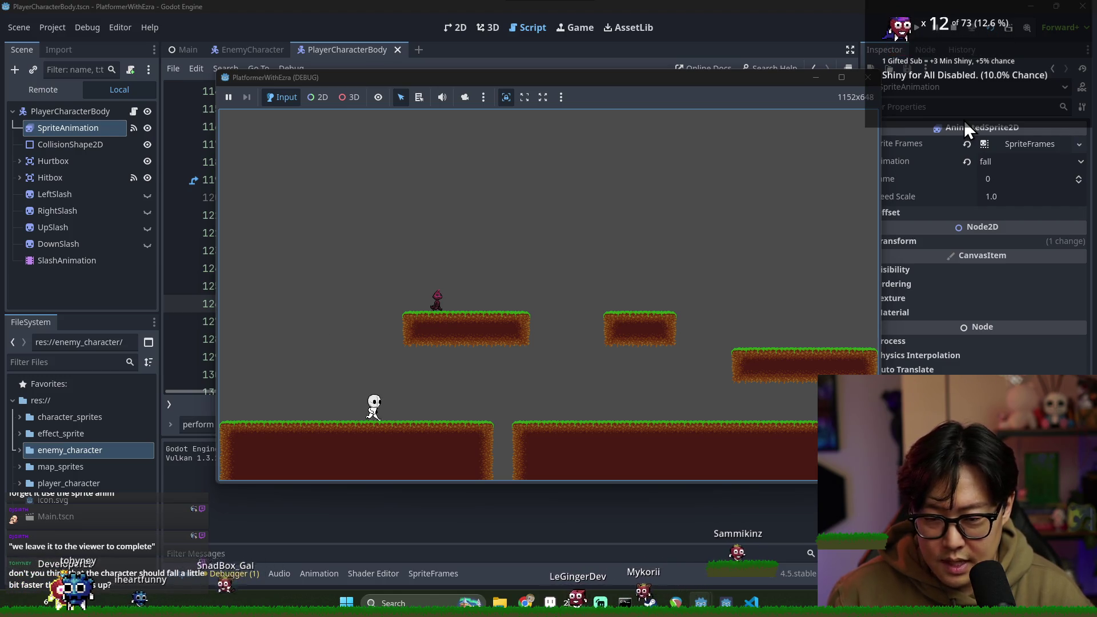
pyautogui.press('Right')
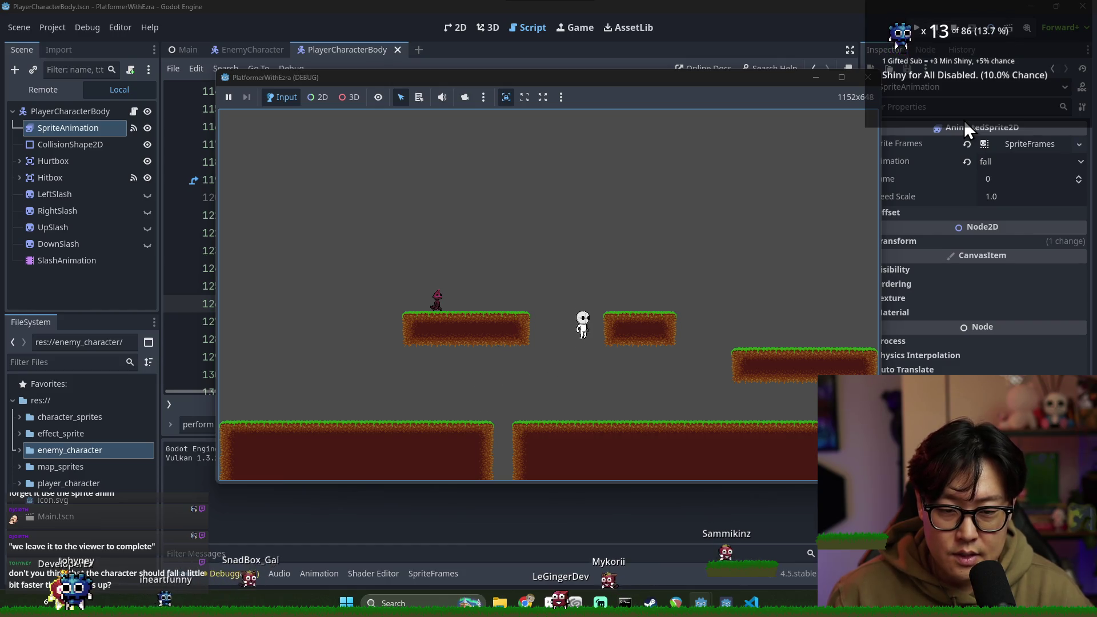
# Step: Jump from the floor onto the small platform and off it again, steering left and right
pyautogui.press('space')
pyautogui.press('Left')
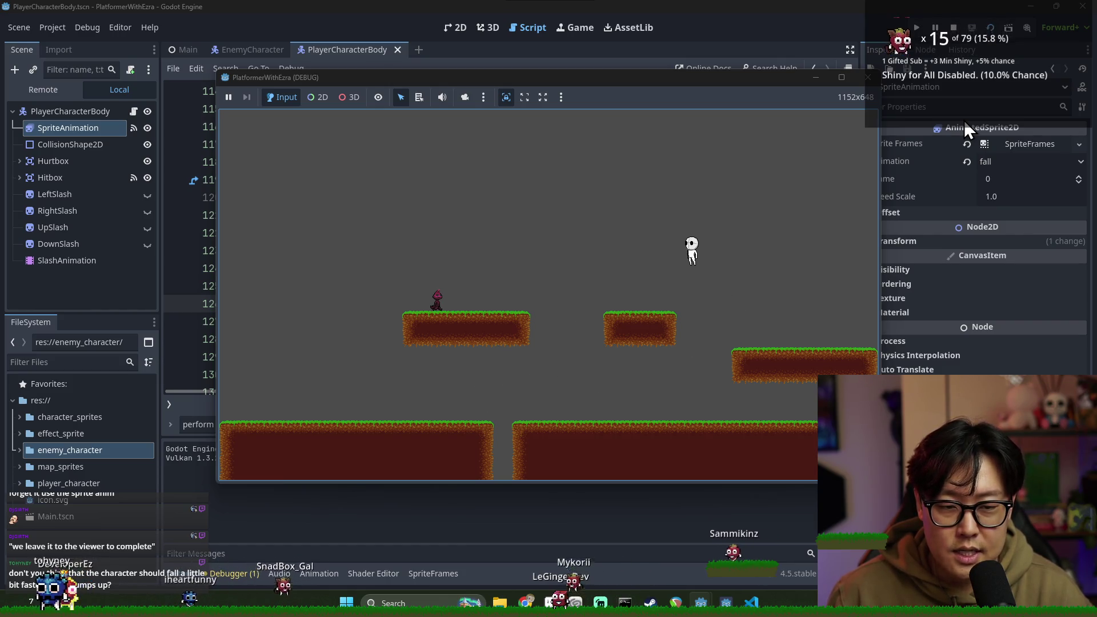
pyautogui.press('space')
pyautogui.press('space')
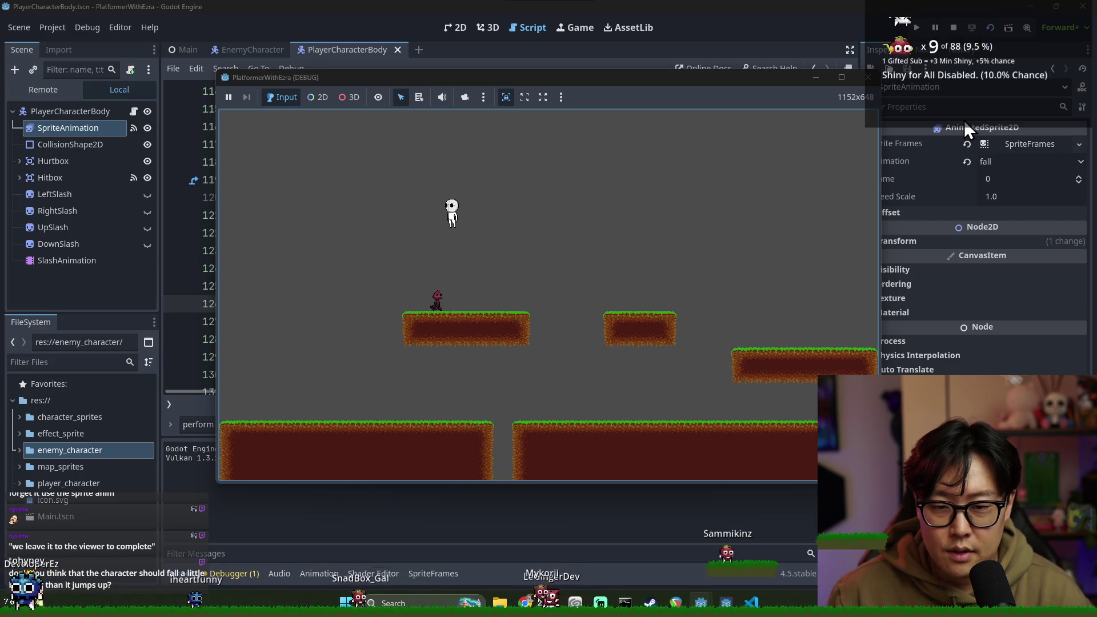
pyautogui.press('Right')
pyautogui.press('space')
pyautogui.press('Left')
pyautogui.press('Right')
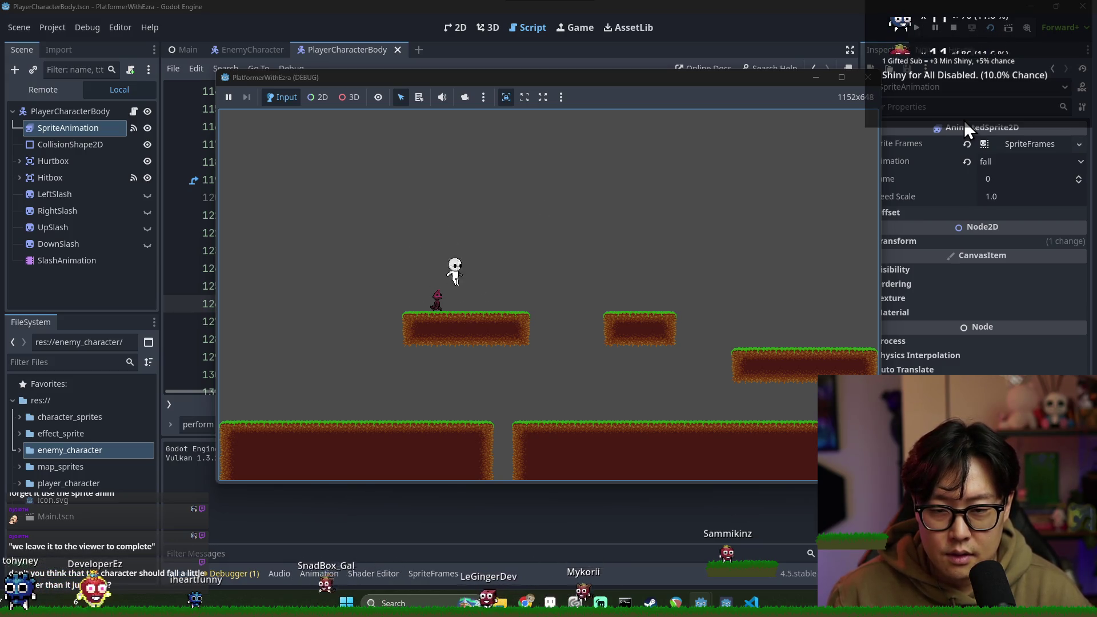
pyautogui.press('space')
# Step: Keep jumping between the floating platforms with mid-air steering, then stop the game with F8
pyautogui.press('Left')
pyautogui.press('Right')
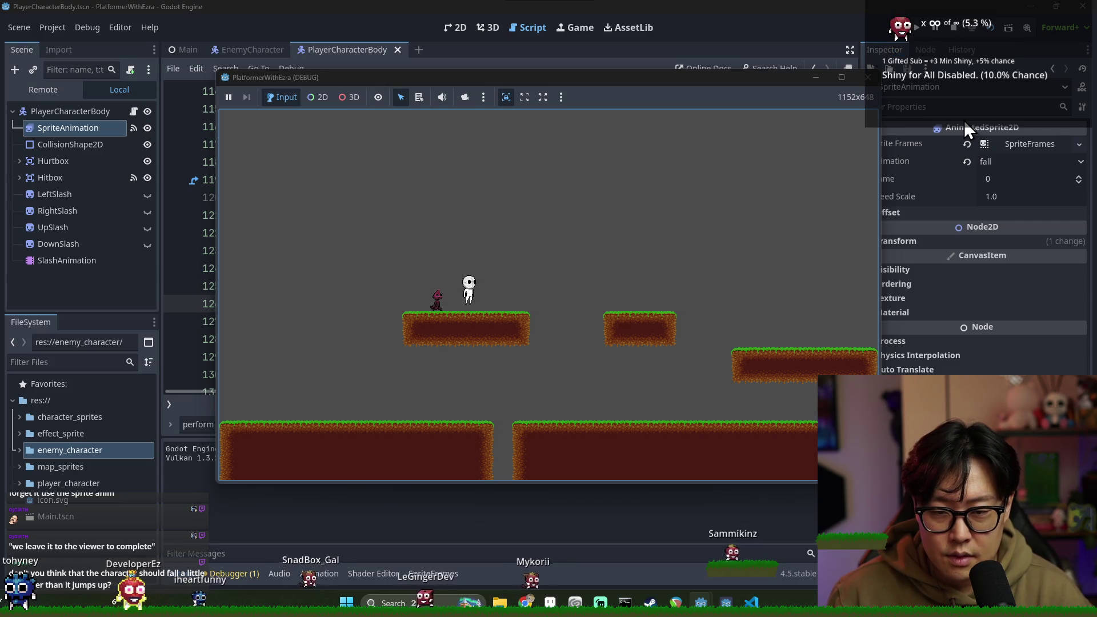
pyautogui.press('space')
pyautogui.press('Left')
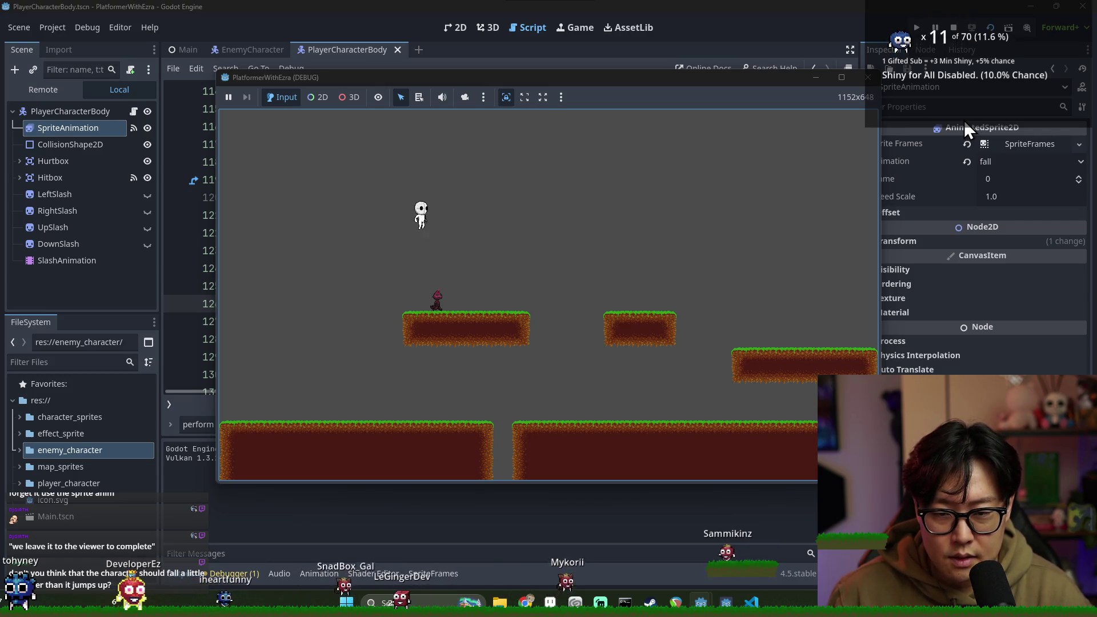
pyautogui.press('Right')
pyautogui.press('space')
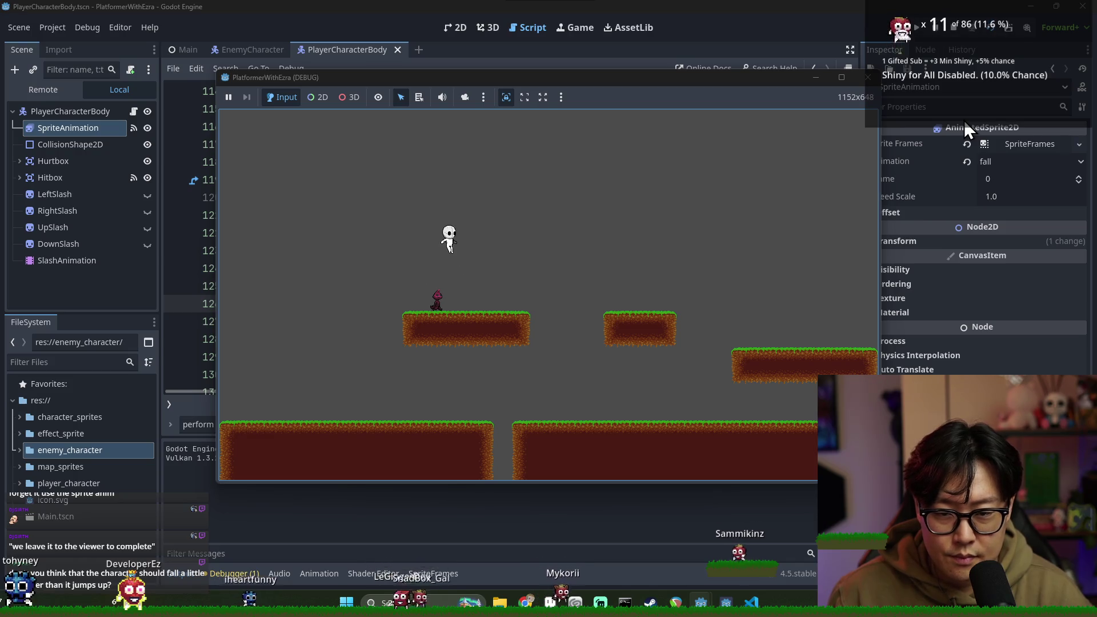
pyautogui.press('Right')
pyautogui.press('F8')
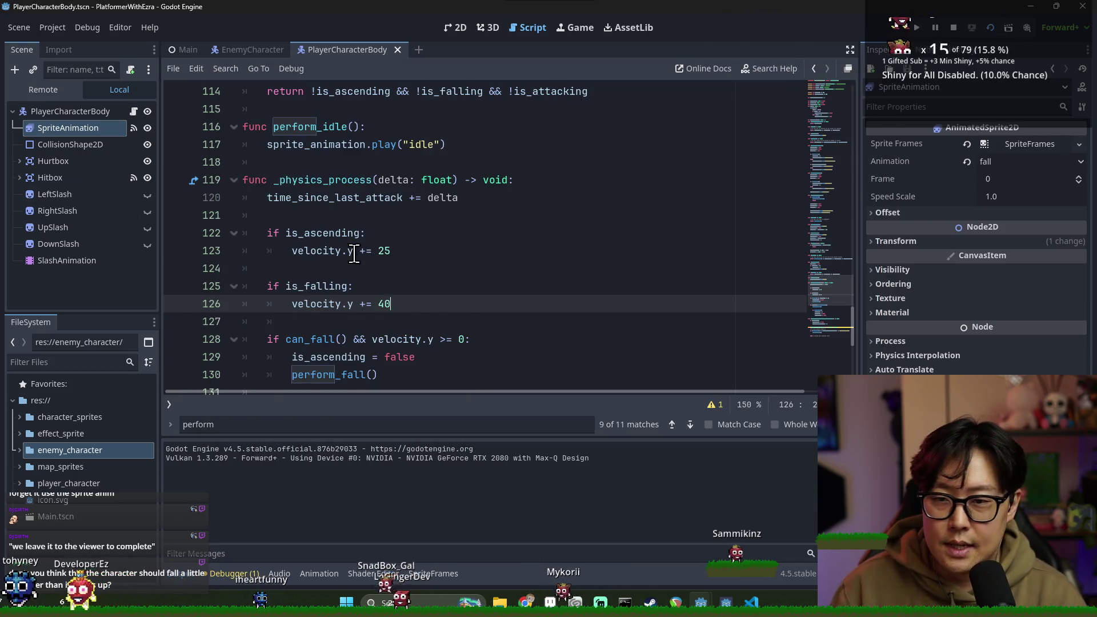
# Step: Wrap the line 93 jump velocity formula in parentheses as -(jump_speed*2)/3
pyautogui.scroll(-7, 400, 257)
pyautogui.scroll(15, 445, 261)
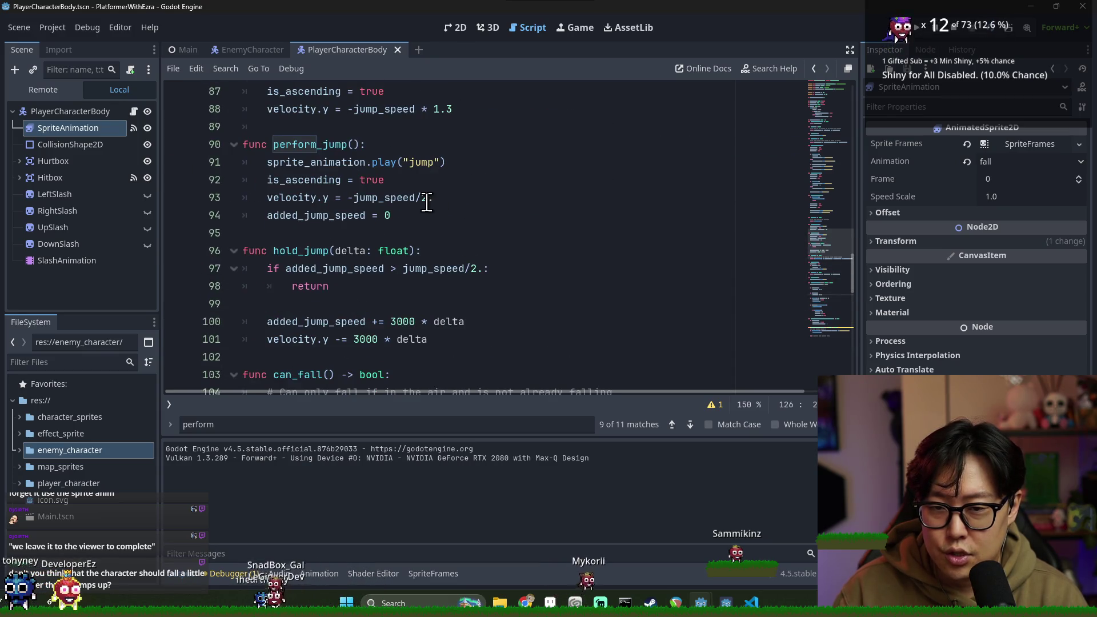
pyautogui.click(415, 197)
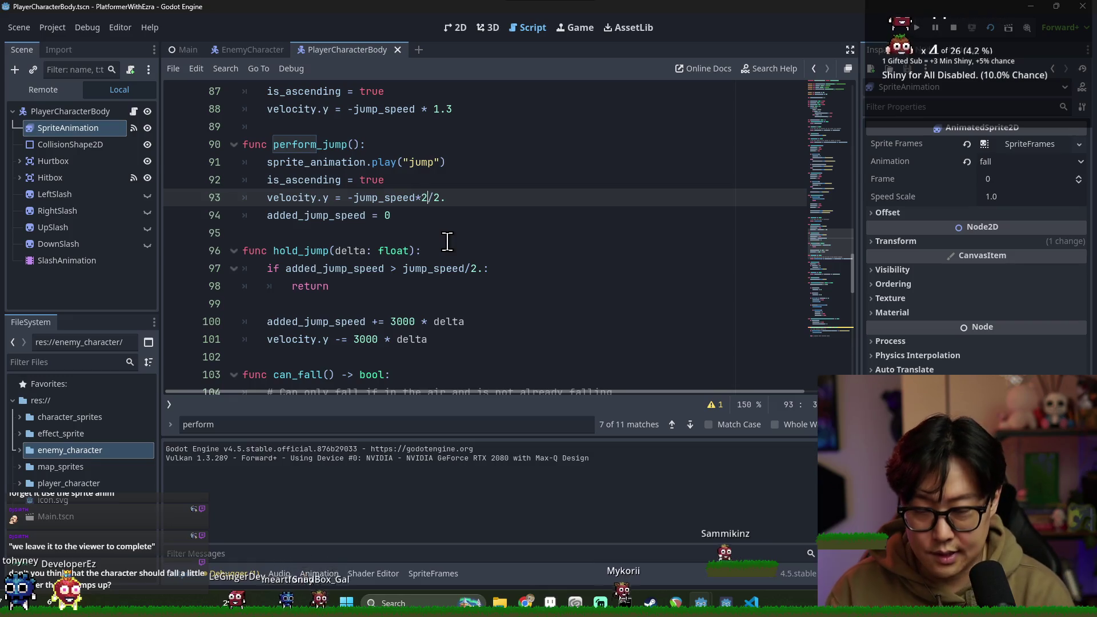
pyautogui.click(429, 197)
pyautogui.write(')')
pyautogui.click(354, 197)
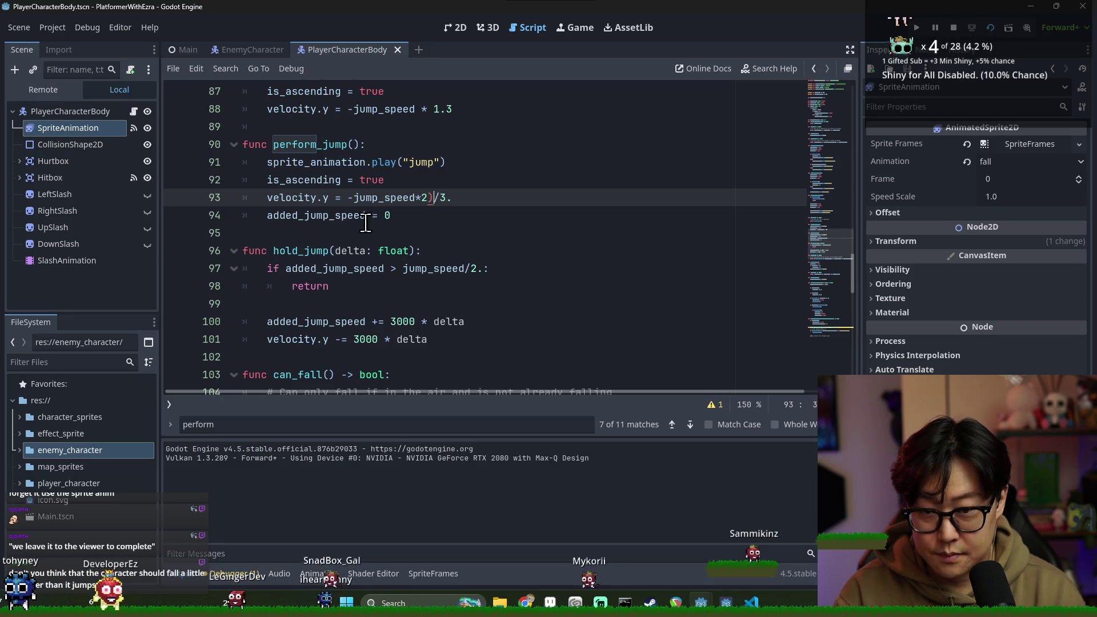
pyautogui.write('((')
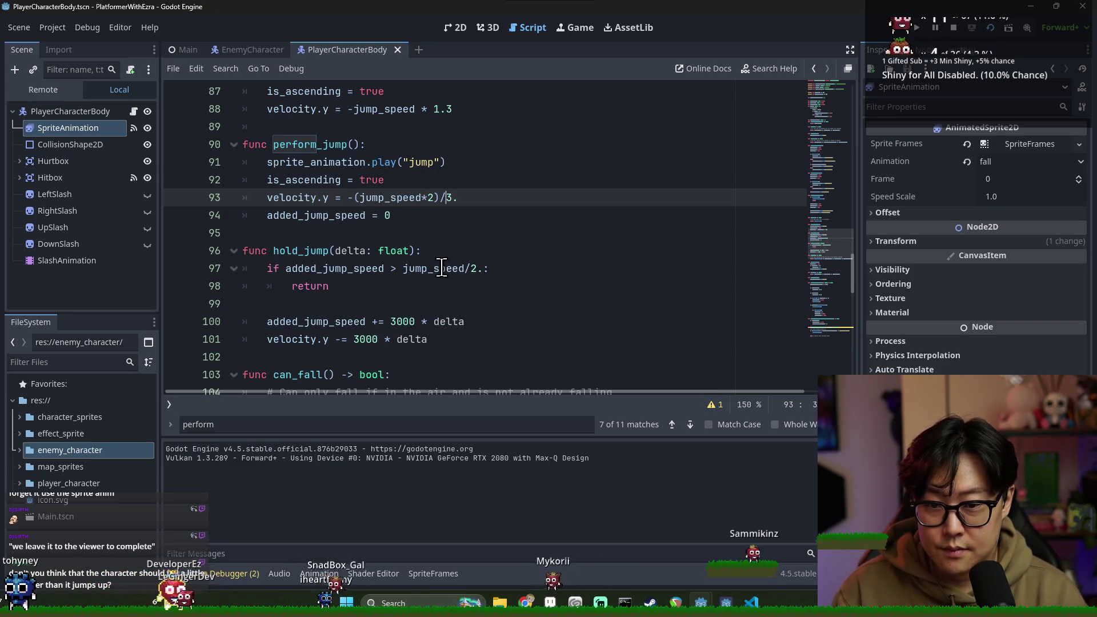
# Step: Replace the jump_speed/2. hold-jump cap on line 97 with (jump_speed*2)/3 copied from line 93
pyautogui.doubleClick(451, 267)
pyautogui.moveTo(356, 197); pyautogui.dragTo(453, 198)
pyautogui.hotkey('ctrl', 'c')
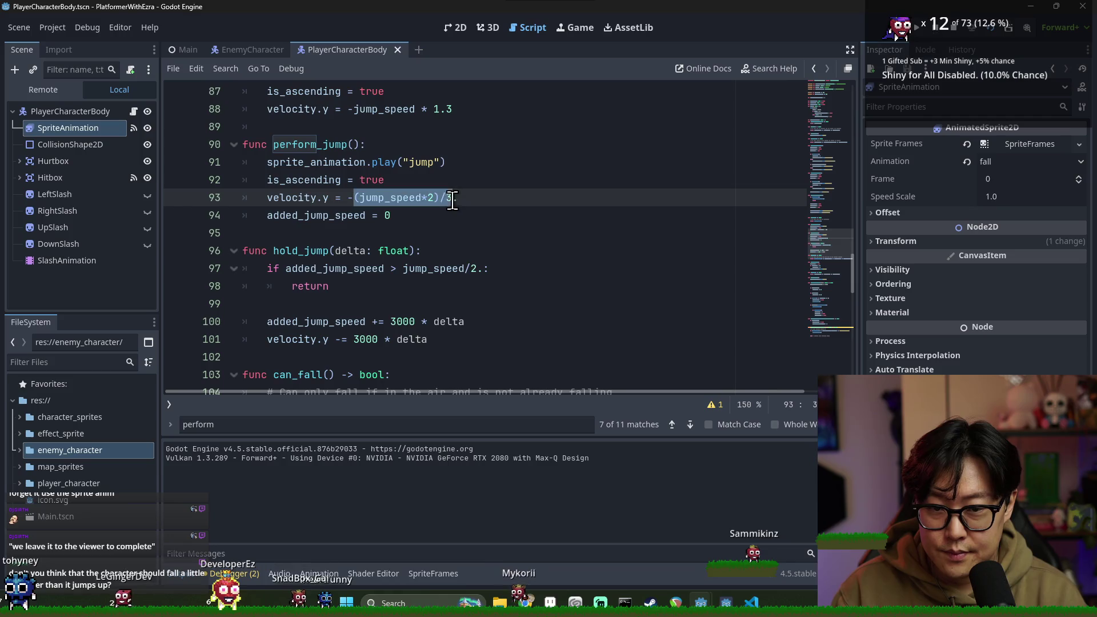
pyautogui.click(426, 272)
pyautogui.moveTo(402, 268); pyautogui.dragTo(482, 269)
pyautogui.hotkey('ctrl', 'v')
pyautogui.click(541, 174)
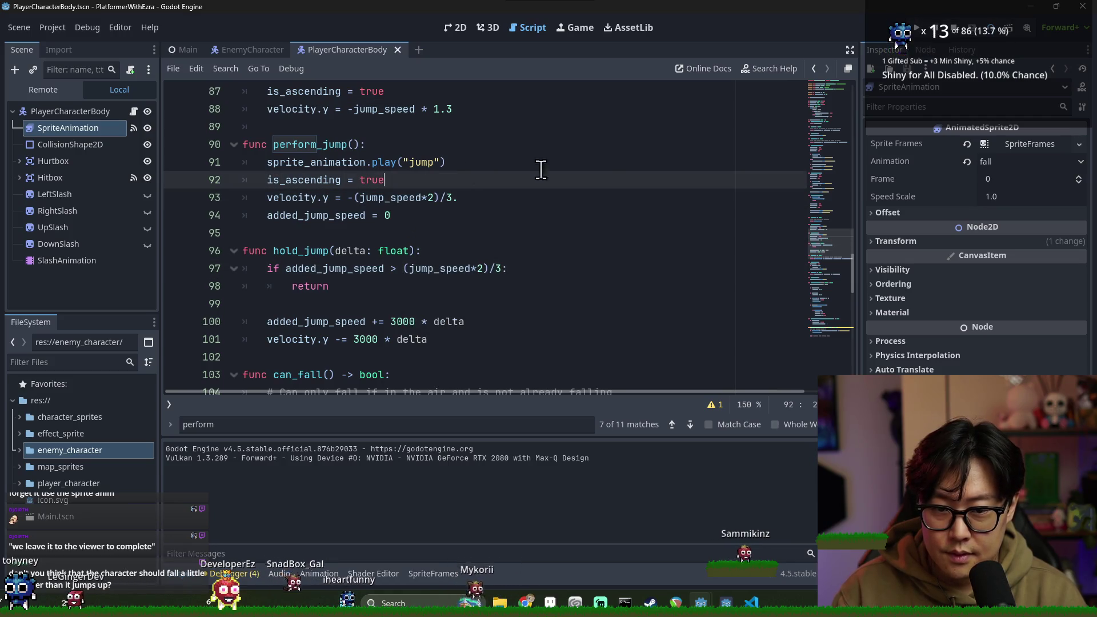
pyautogui.scroll(-3, 545, 225)
pyautogui.scroll(2, 514, 220)
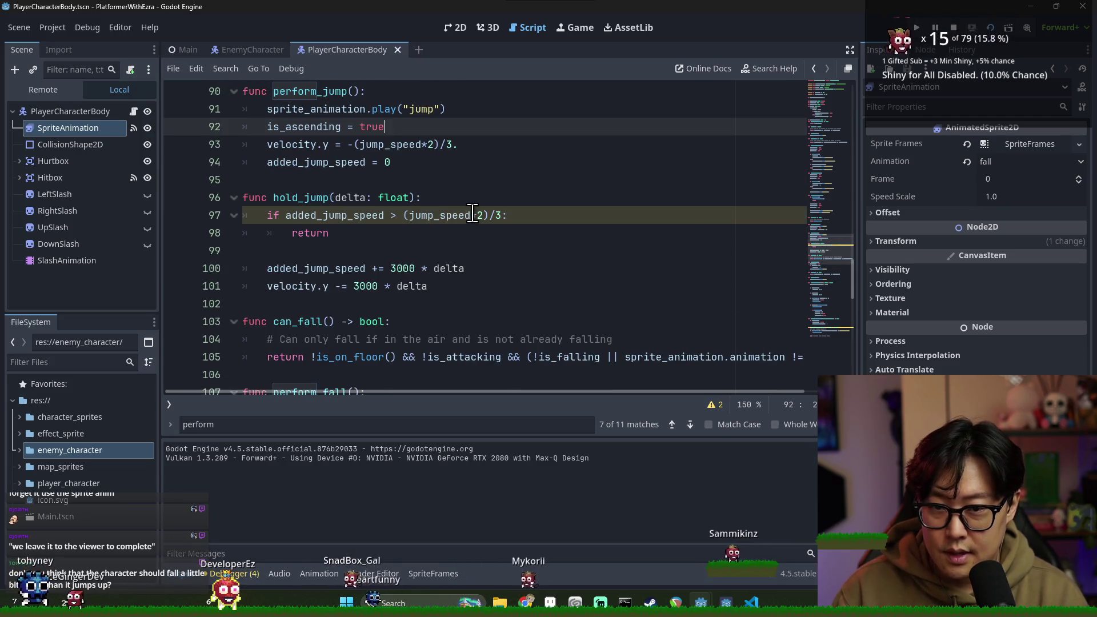
# Step: Add decimal points so both formulas read (jump_speed*2.)/3., then save and run the game
pyautogui.click(499, 216)
pyautogui.write('.')
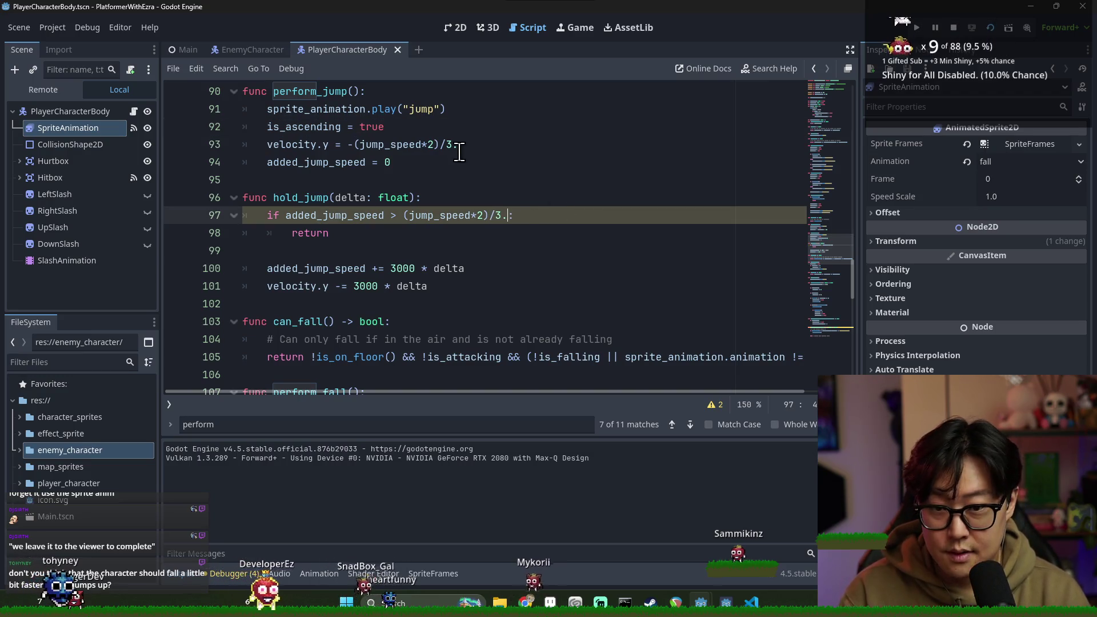
pyautogui.click(434, 145)
pyautogui.write('.')
pyautogui.click(489, 216)
pyautogui.write('.')
pyautogui.click(491, 250)
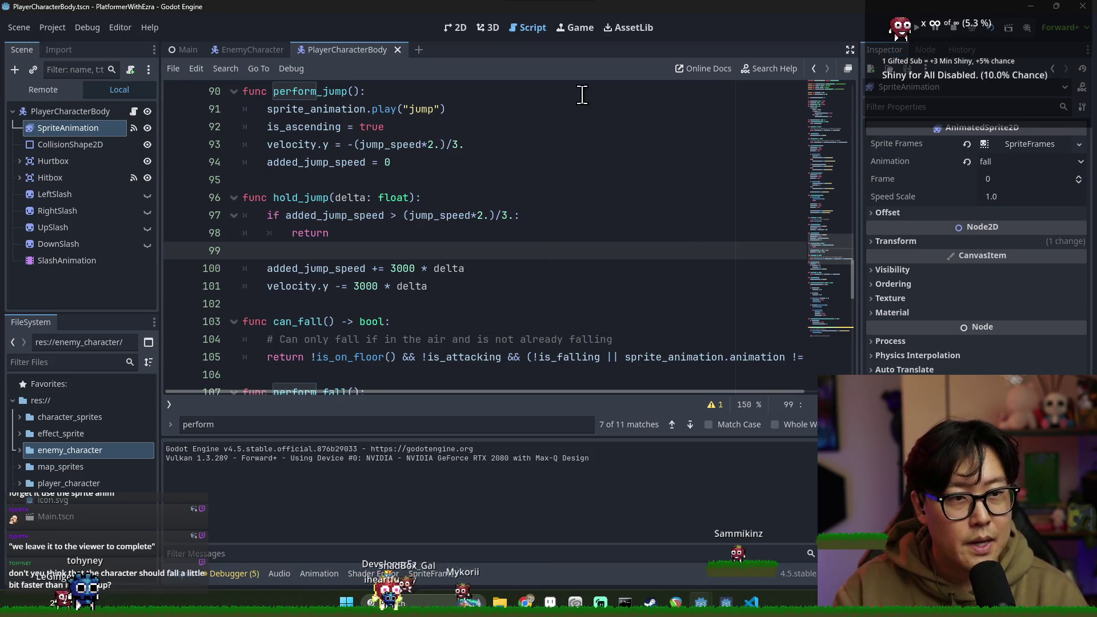
pyautogui.hotkey('ctrl', 's')
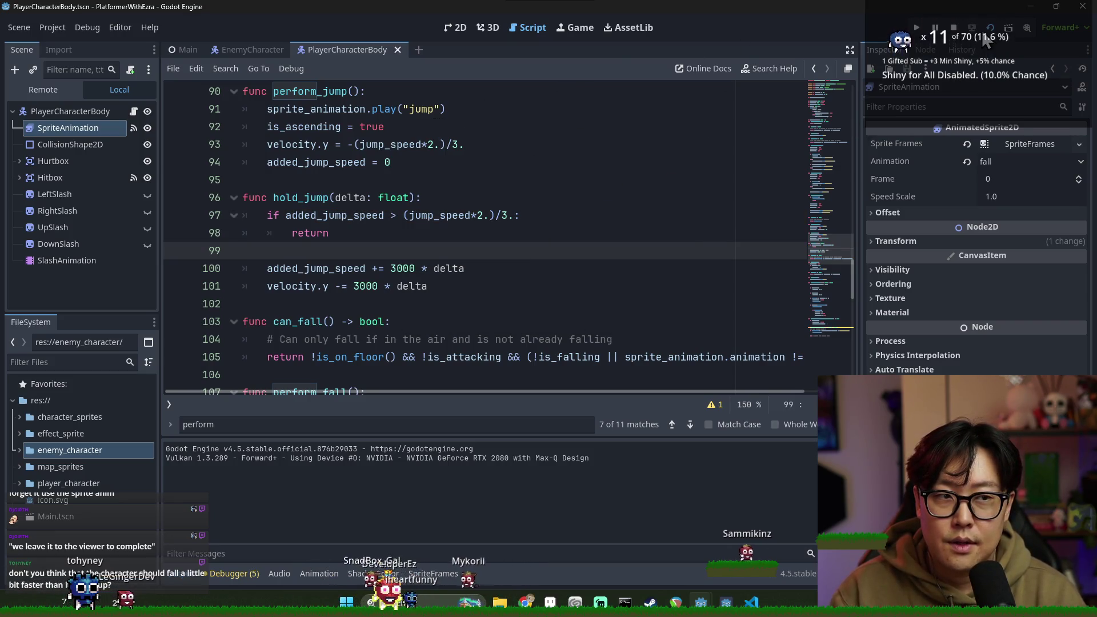
pyautogui.click(991, 29)
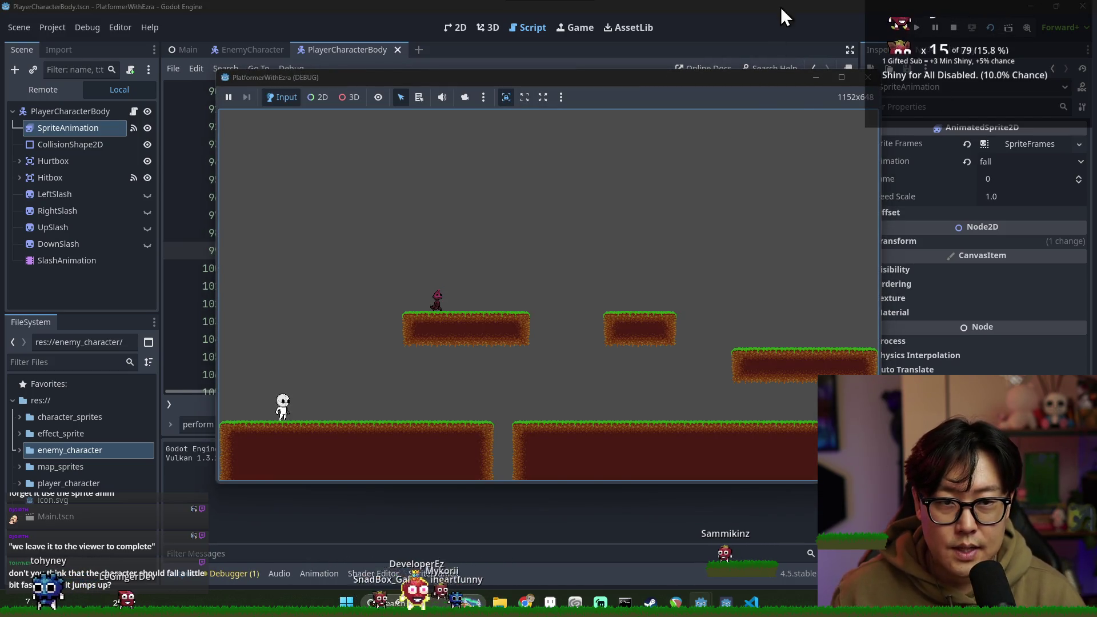
# Step: Stop the running game and relaunch the project with Run Project
pyautogui.press('F8')
pyautogui.click(491, 215)
pyautogui.click(991, 29)
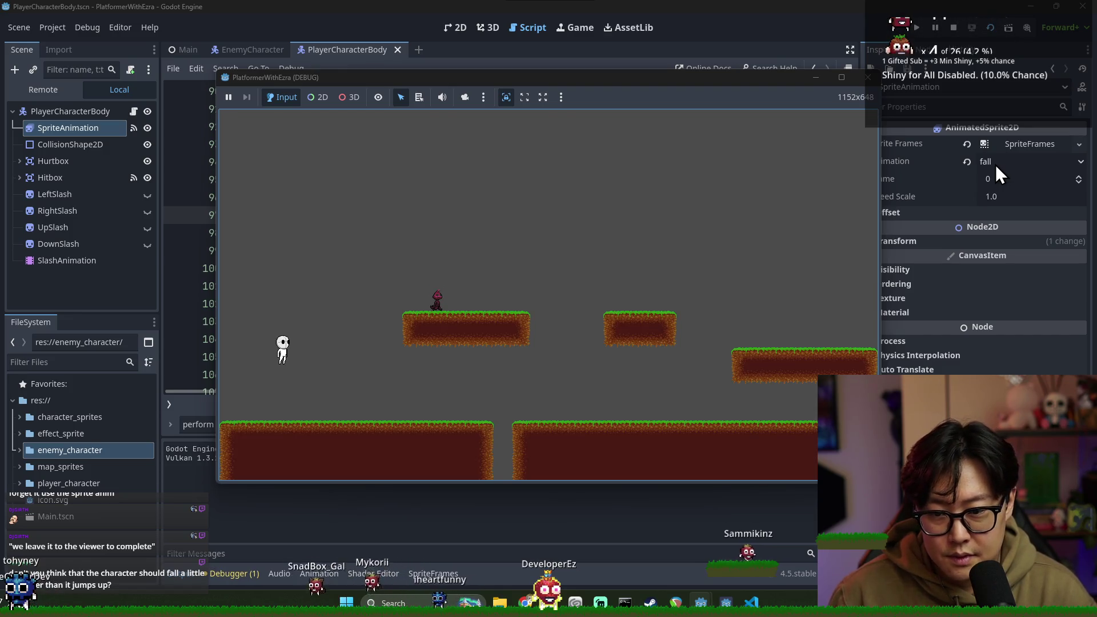
# Step: Run right and jump repeatedly until the player lands on the right raised platform
pyautogui.press('space')
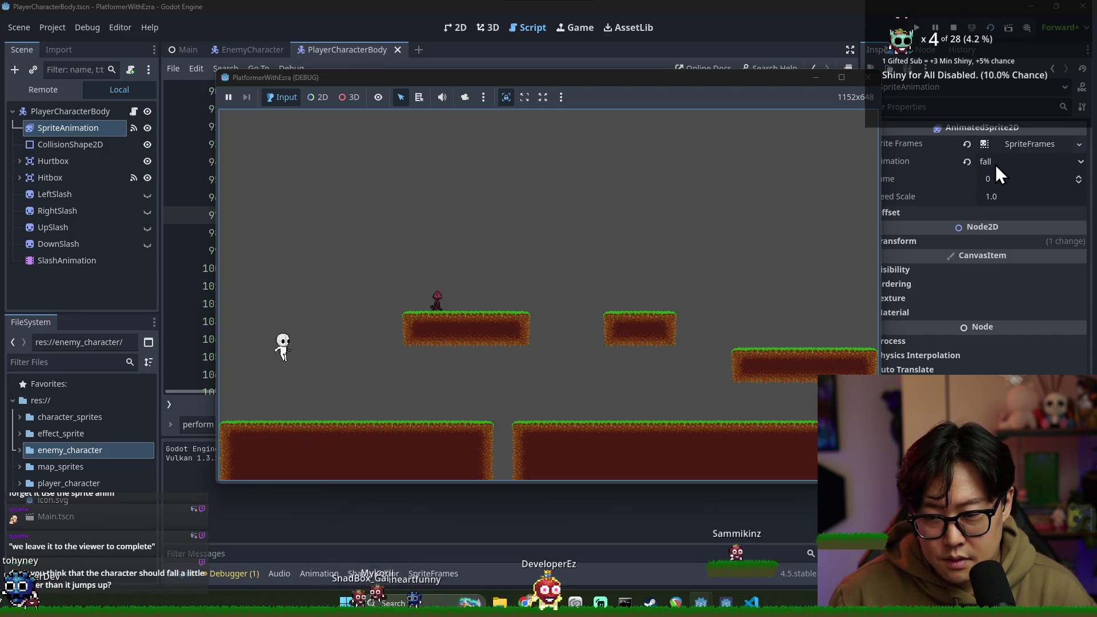
pyautogui.press('Right')
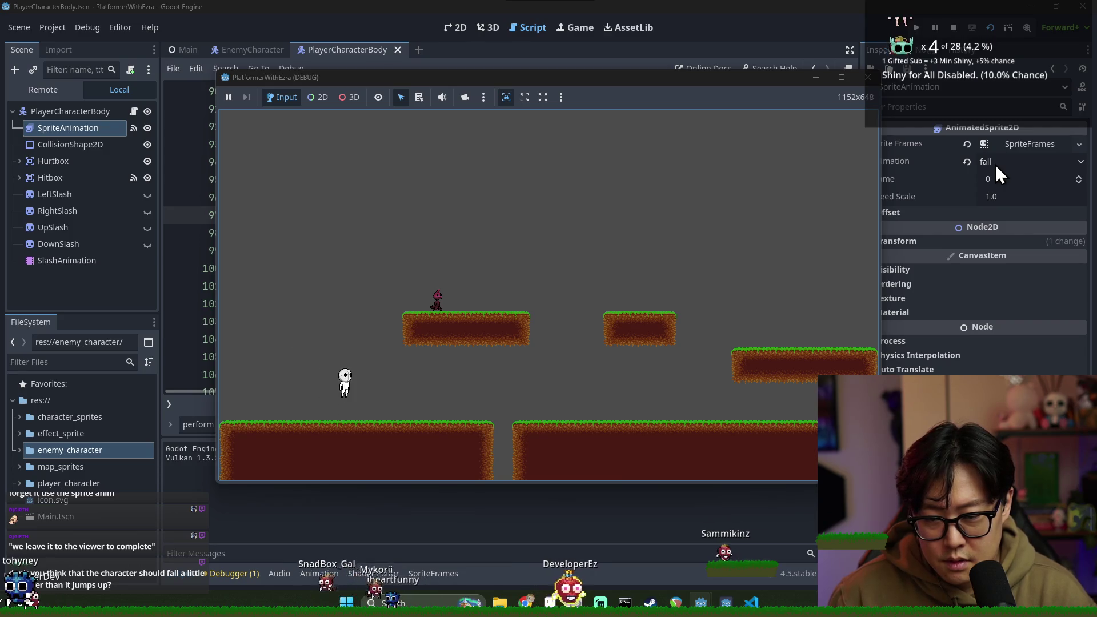
pyautogui.press('space')
pyautogui.press('Right')
pyautogui.press('space')
pyautogui.press('space')
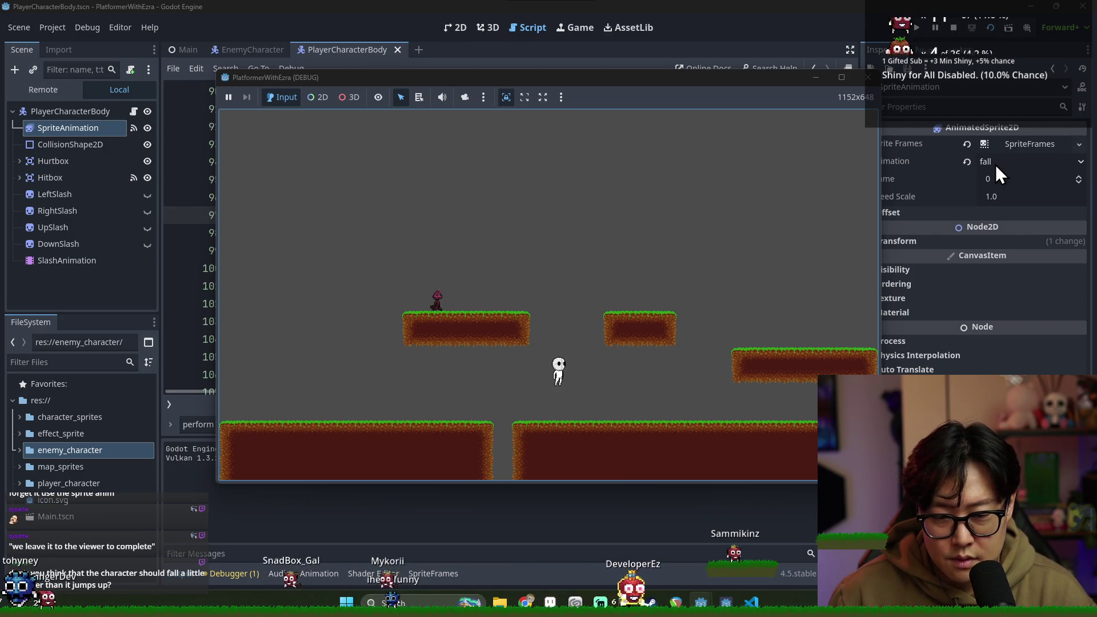
pyautogui.press('space')
pyautogui.press('space')
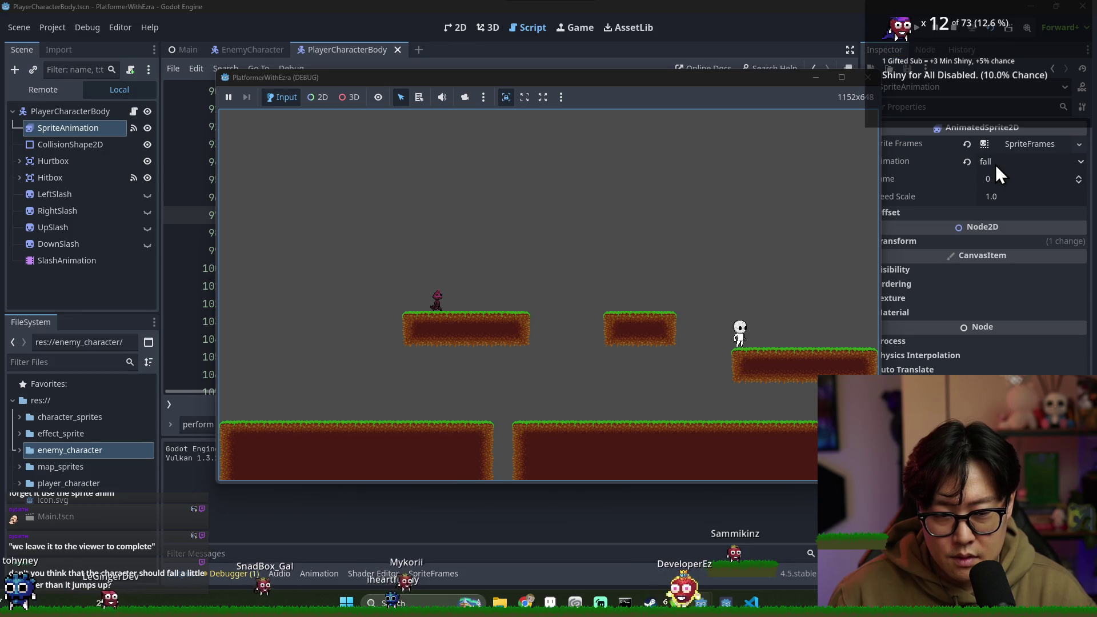
pyautogui.press('space')
pyautogui.press('space')
pyautogui.press('space')
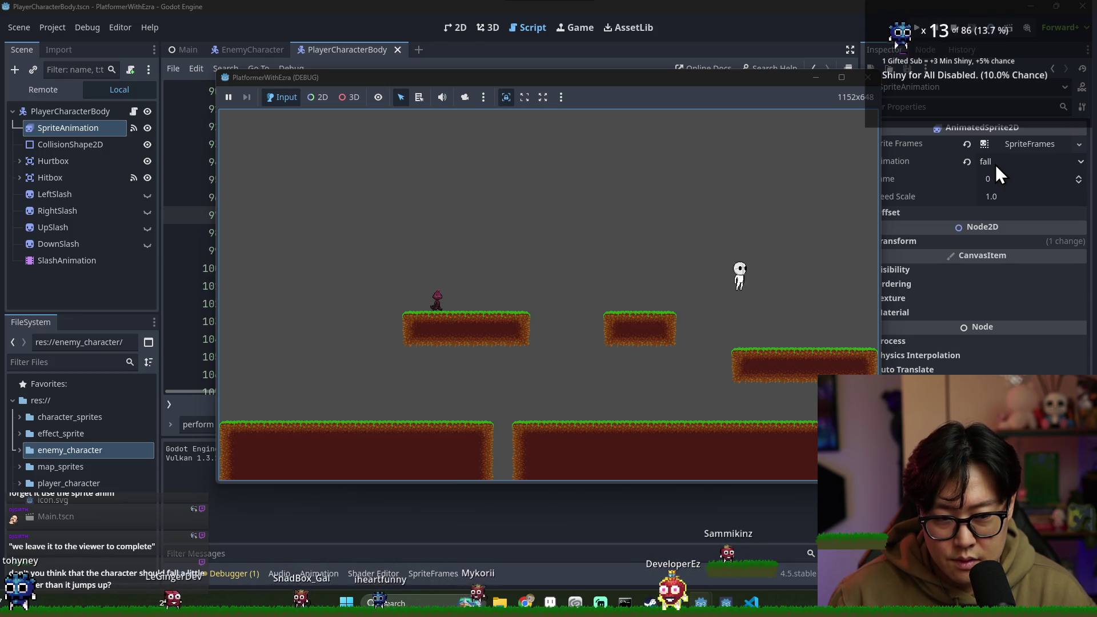
pyautogui.press('space')
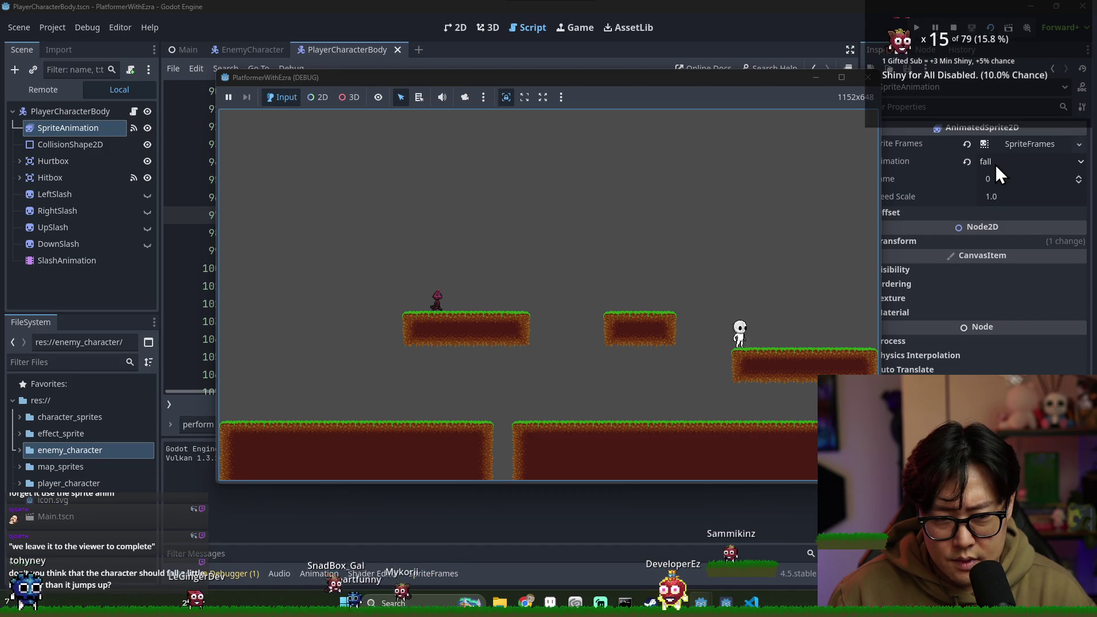
# Step: Close the test game and change line 93's jump velocity to -jump_speed/2. without brackets
pyautogui.click(868, 77)
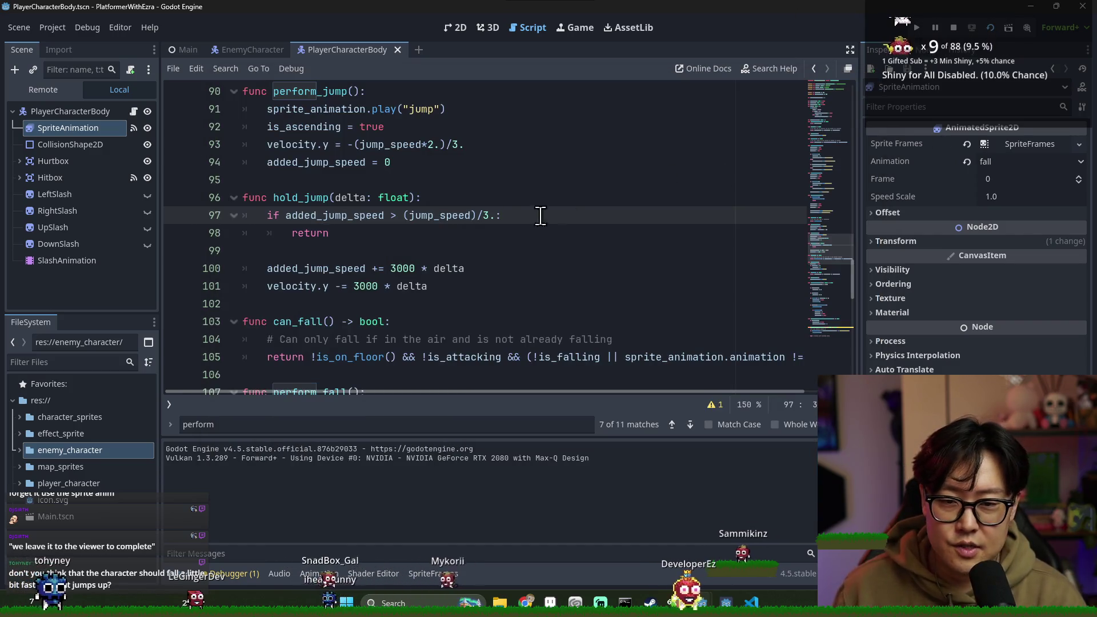
pyautogui.click(468, 197)
pyautogui.scroll(1, 508, 194)
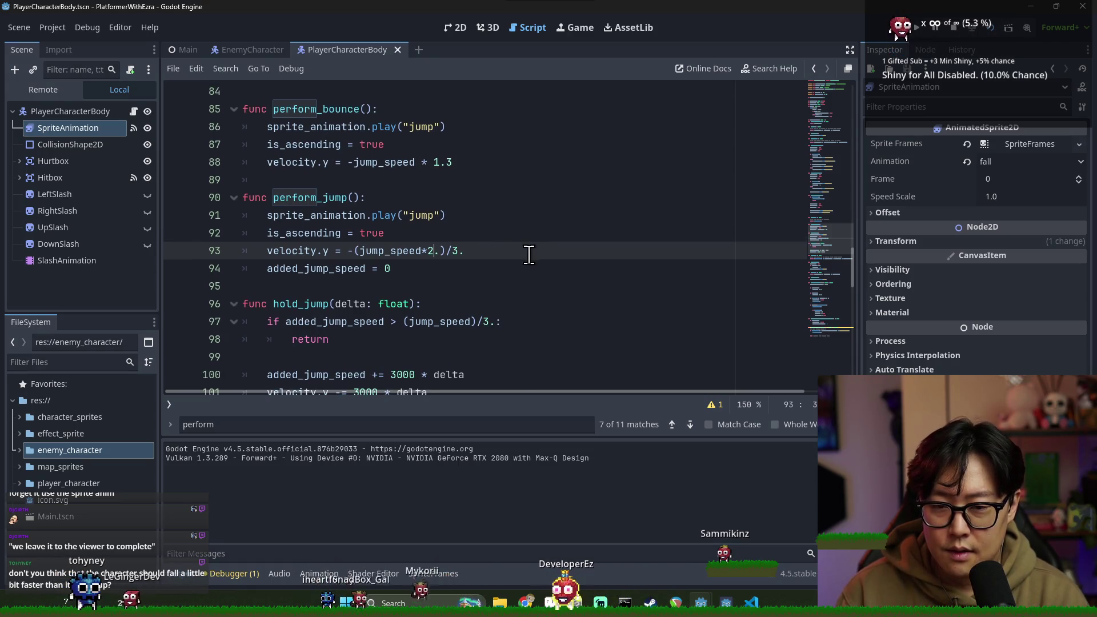
pyautogui.press('BackSpace')
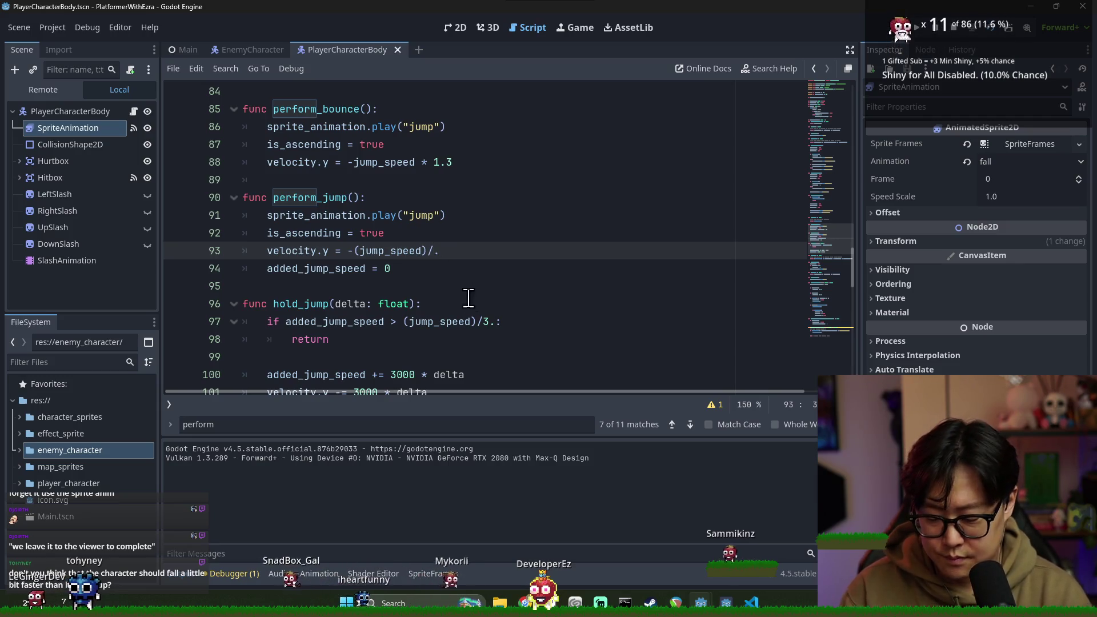
pyautogui.write('2')
pyautogui.click(430, 252)
pyautogui.press('BackSpace')
pyautogui.click(358, 252)
pyautogui.press('BackSpace')
# Step: Change line 97's hold-jump cap to jump_speed/2. and run the game again
pyautogui.click(474, 321)
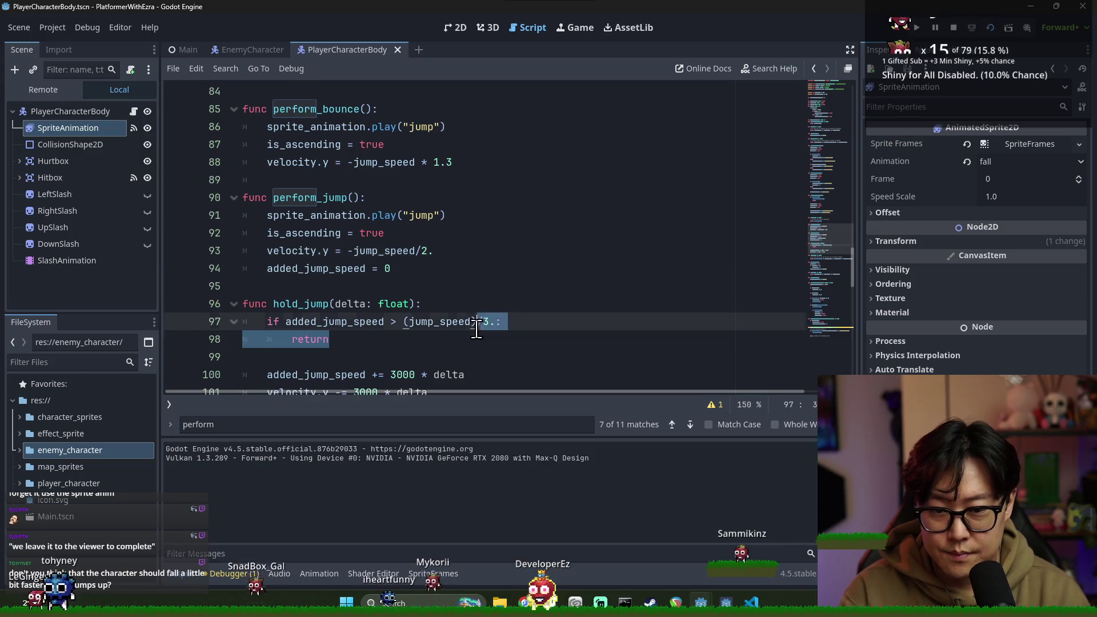
pyautogui.press('BackSpace')
pyautogui.click(411, 322)
pyautogui.press('BackSpace')
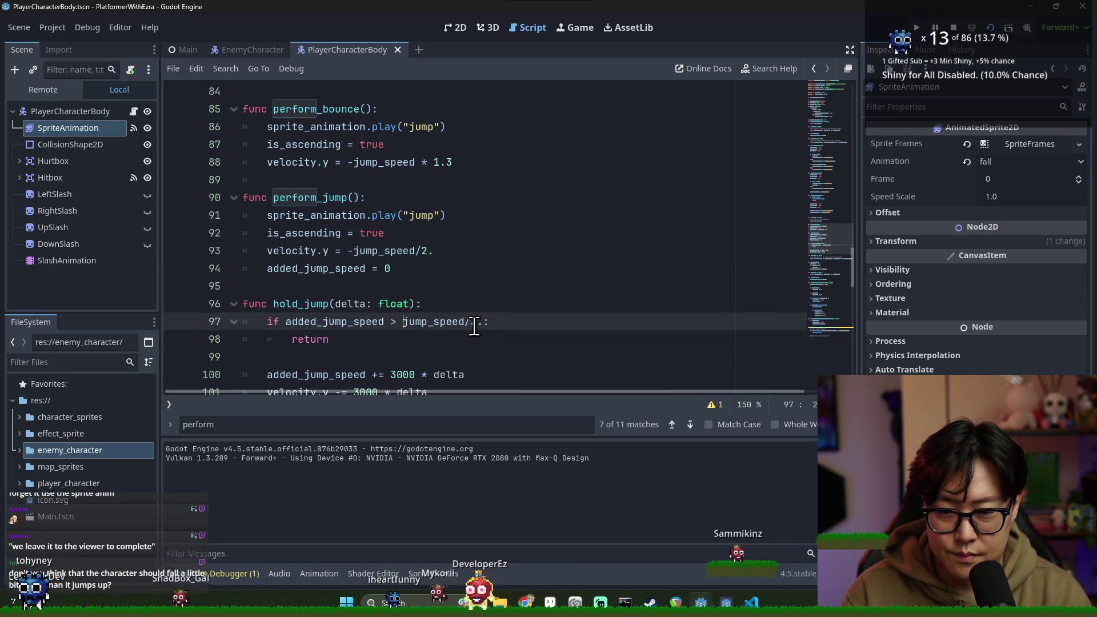
pyautogui.press('BackSpace')
pyautogui.write('2')
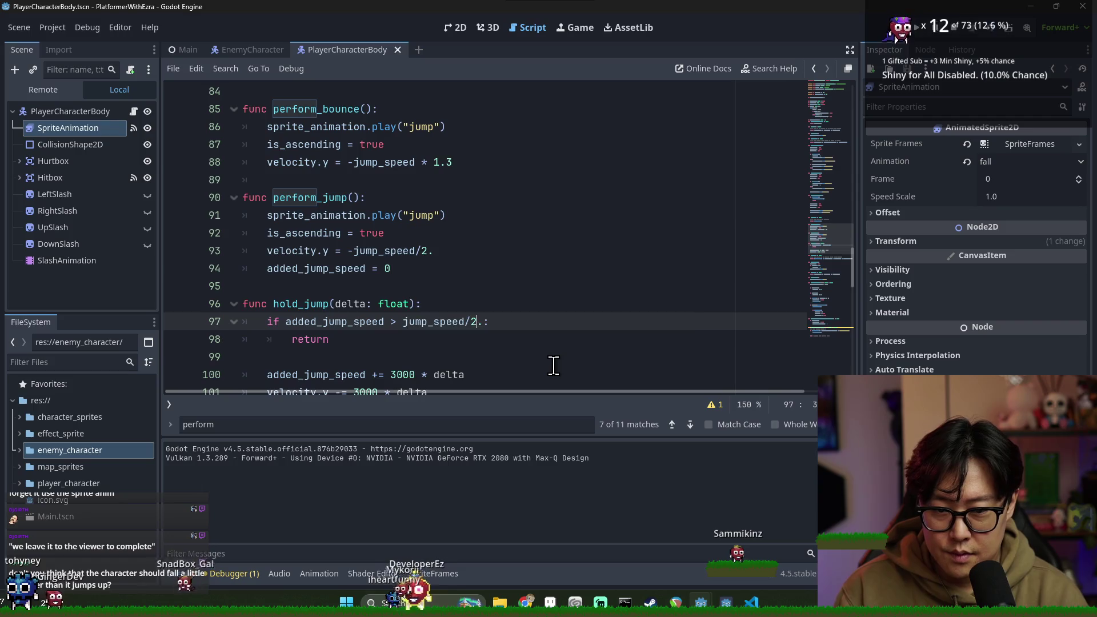
pyautogui.click(973, 36)
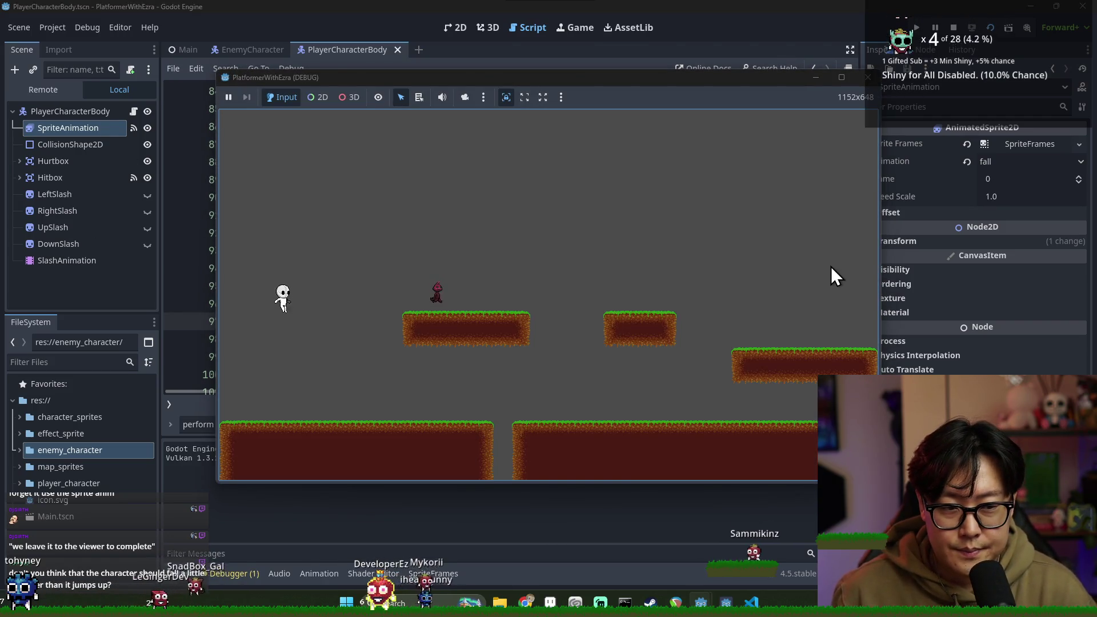
# Step: Hop between the left, middle and right platforms to test the halved jump
pyautogui.press('Left')
pyautogui.press('space')
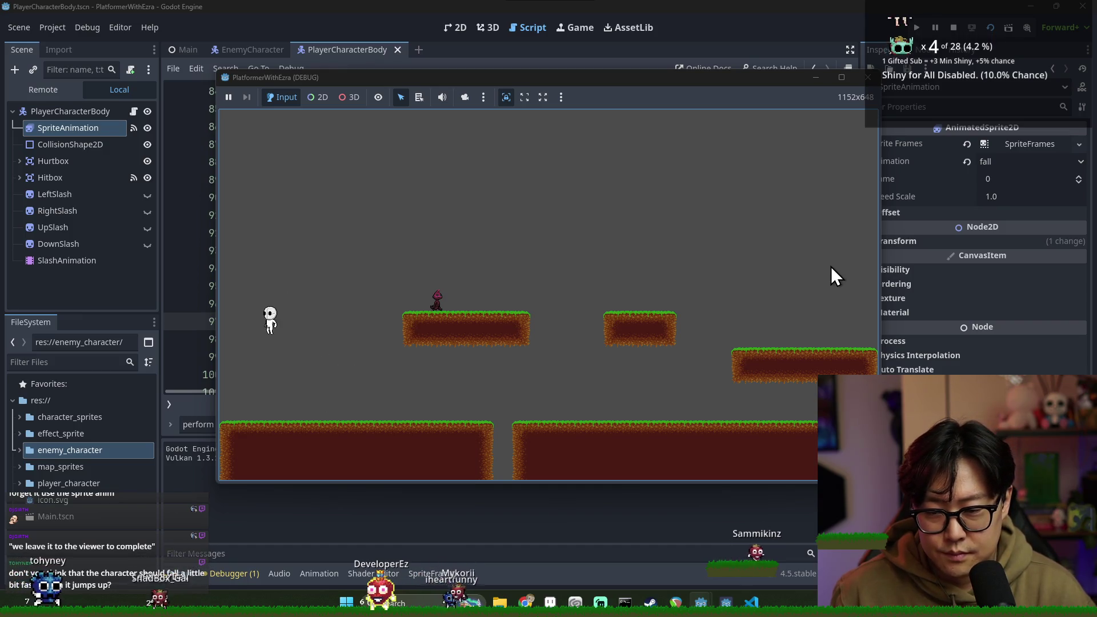
pyautogui.press('Right')
pyautogui.press('space')
pyautogui.press('Right')
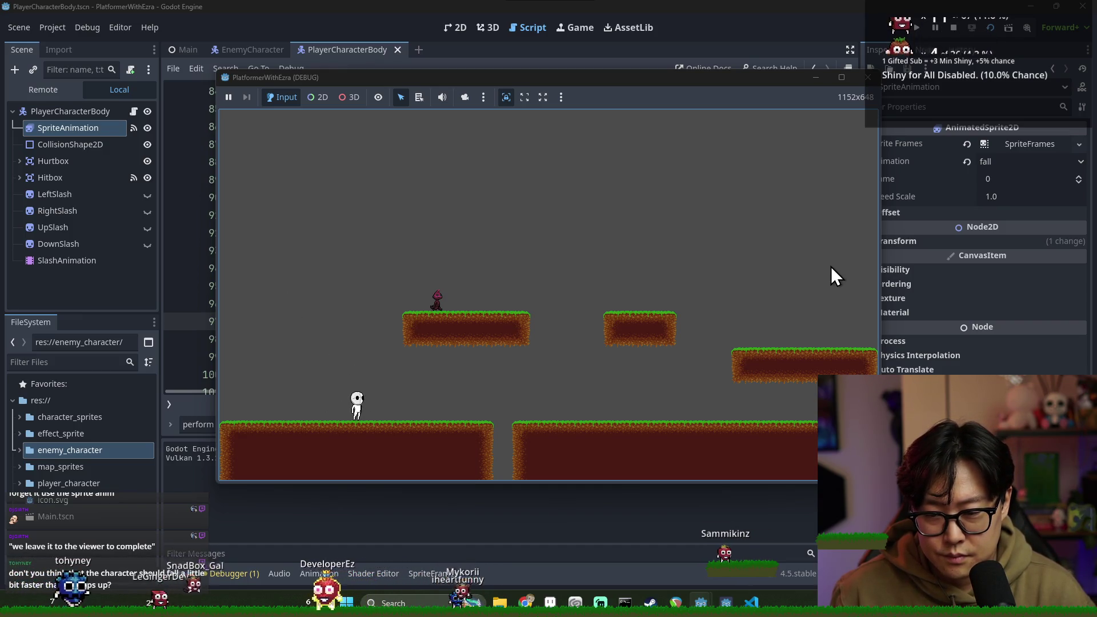
pyautogui.press('space')
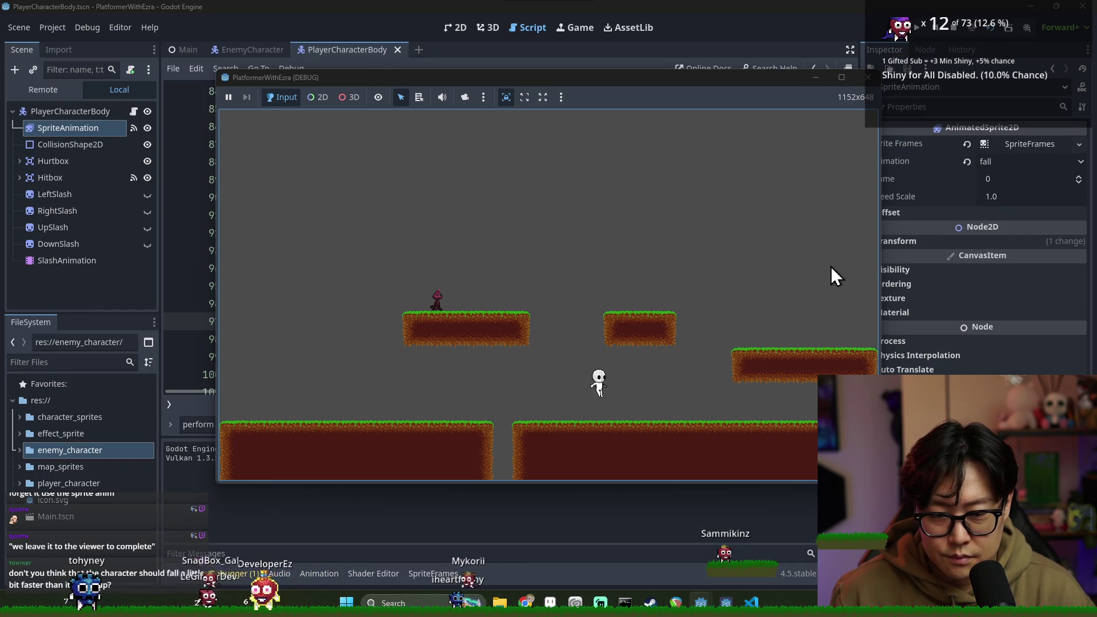
pyautogui.press('space')
pyautogui.press('Left')
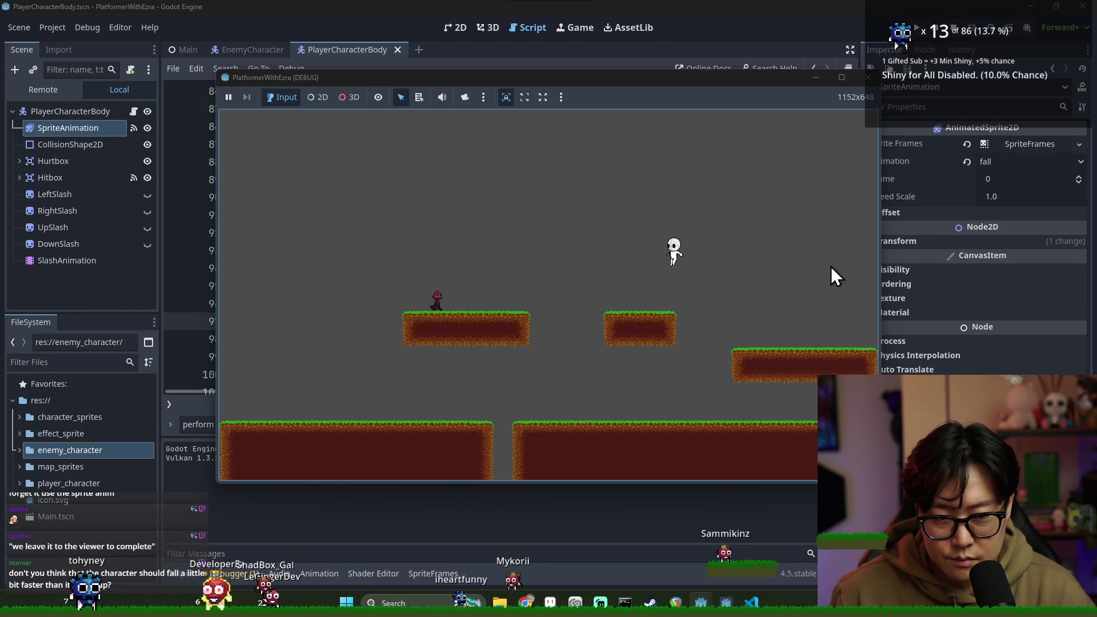
pyautogui.press('space')
pyautogui.press('Left')
pyautogui.press('space')
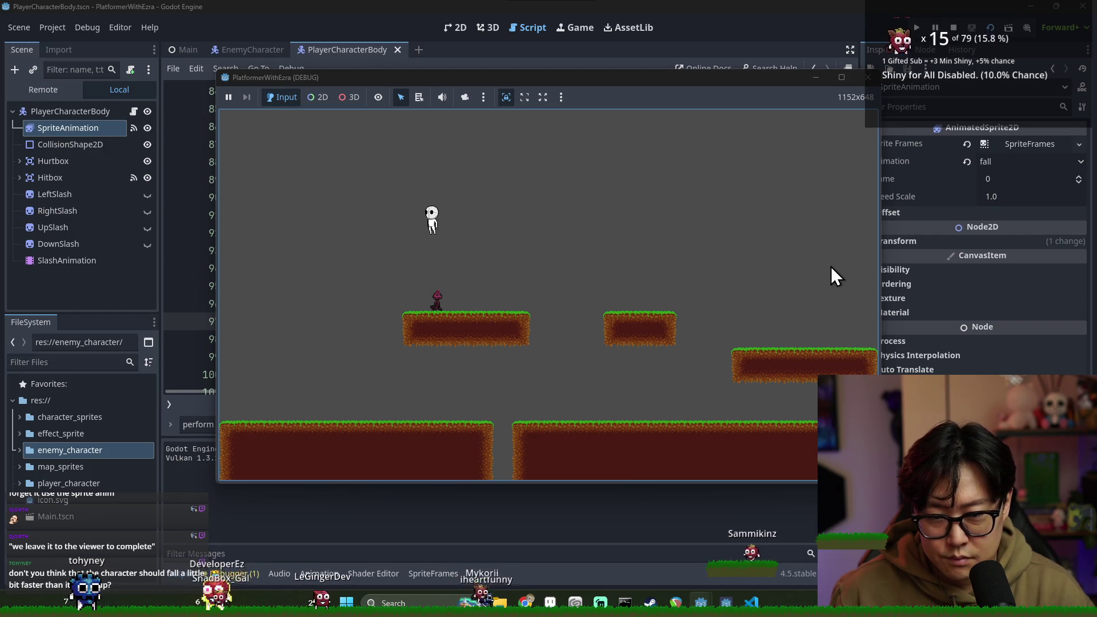
pyautogui.press('Right')
pyautogui.press('space')
pyautogui.press('Right')
pyautogui.press('Left')
pyautogui.press('space')
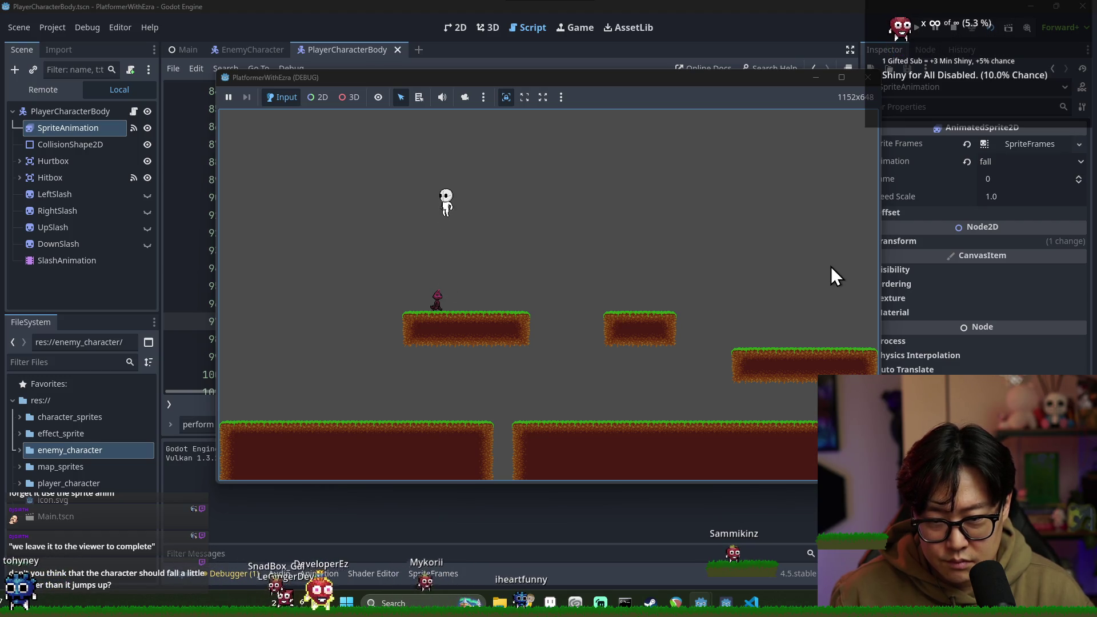
pyautogui.press('space')
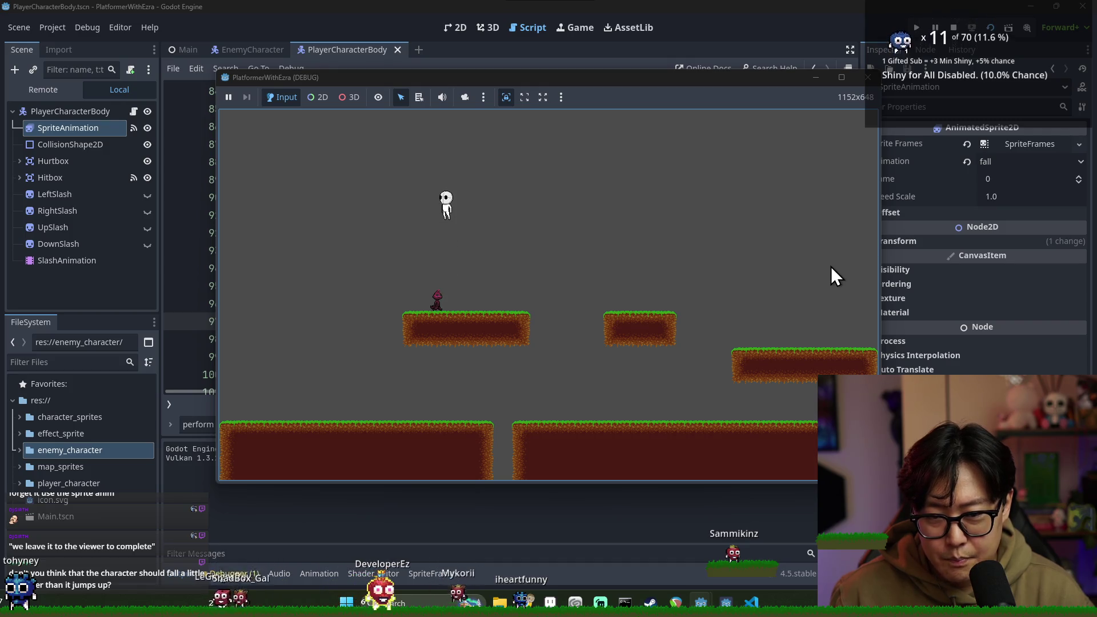
# Step: Test jump height with repeated jumps, steering mid-air toward the right platform
pyautogui.press('space')
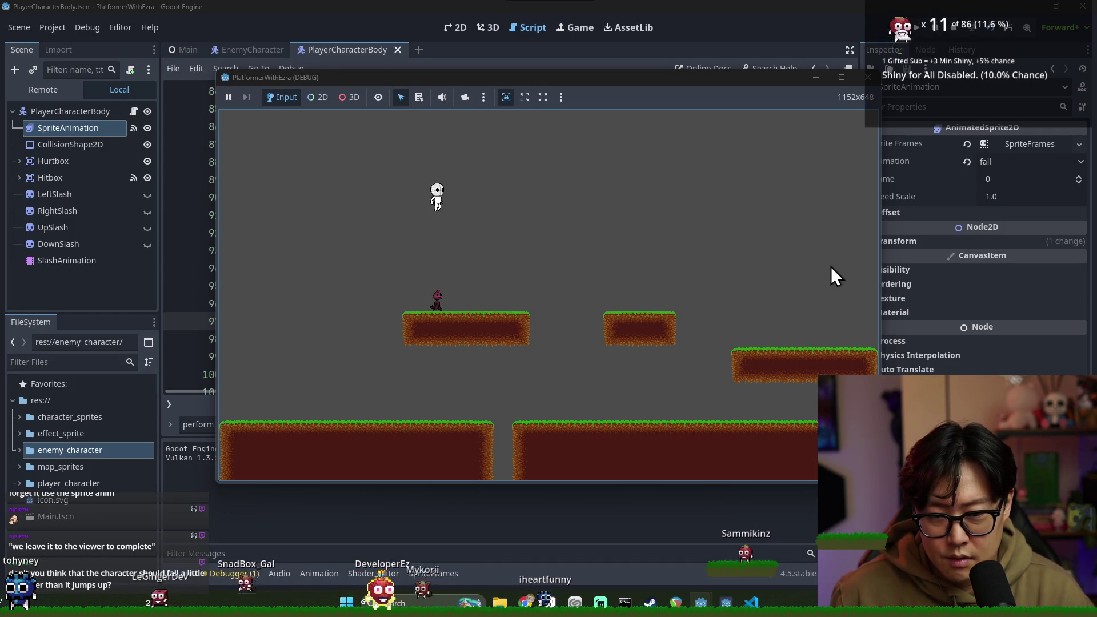
pyautogui.press('space')
pyautogui.press('space')
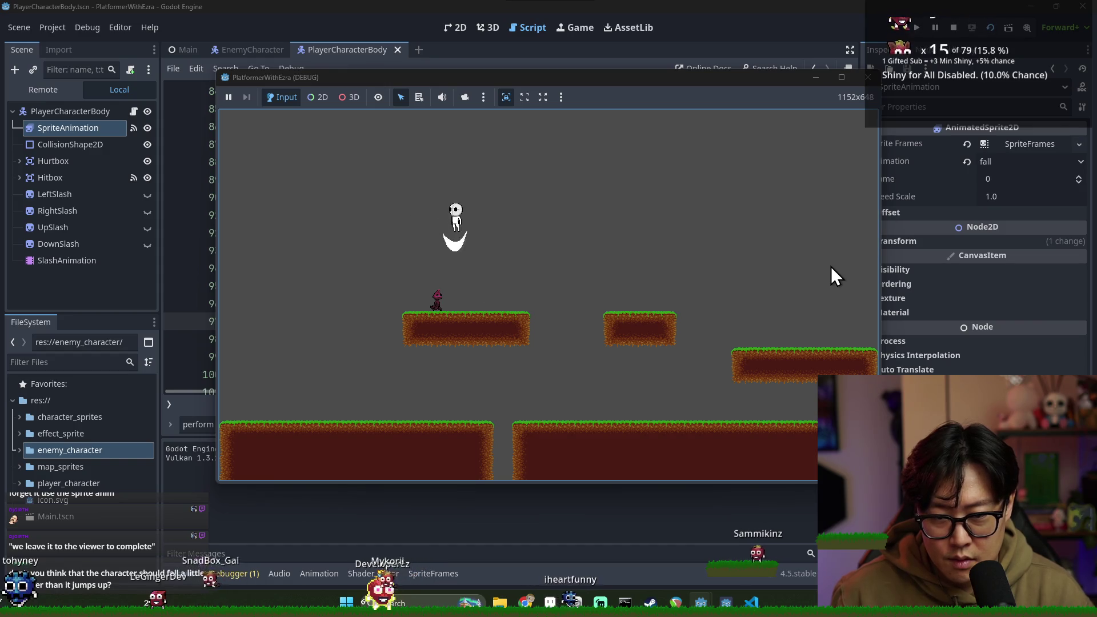
pyautogui.press('Right')
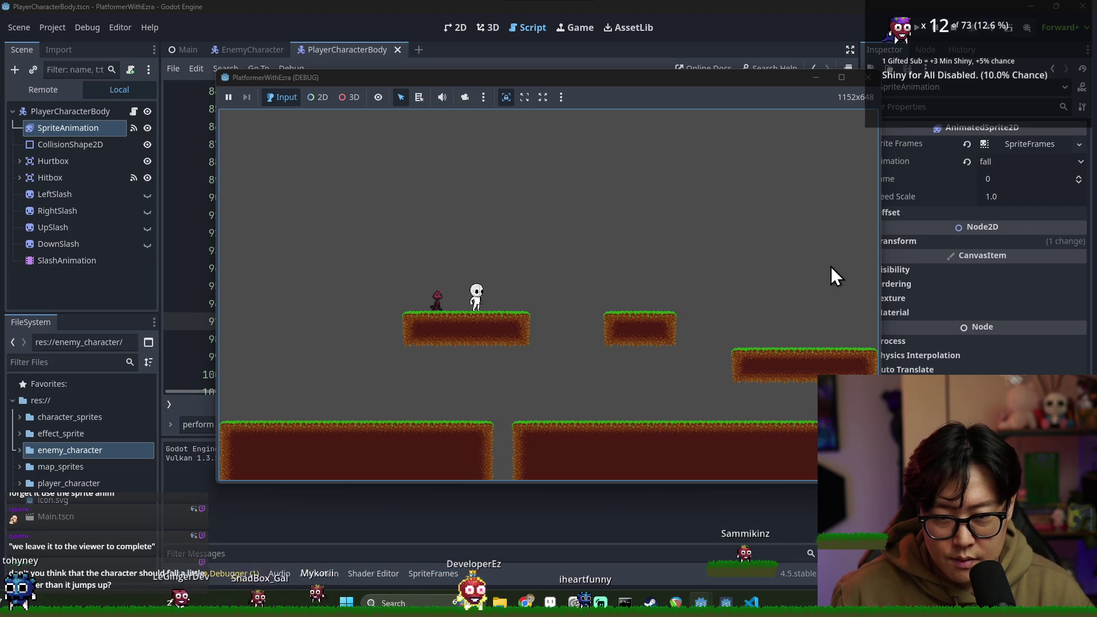
pyautogui.press('space')
pyautogui.press('Left')
pyautogui.press('Right')
pyautogui.press('Left')
pyautogui.press('space')
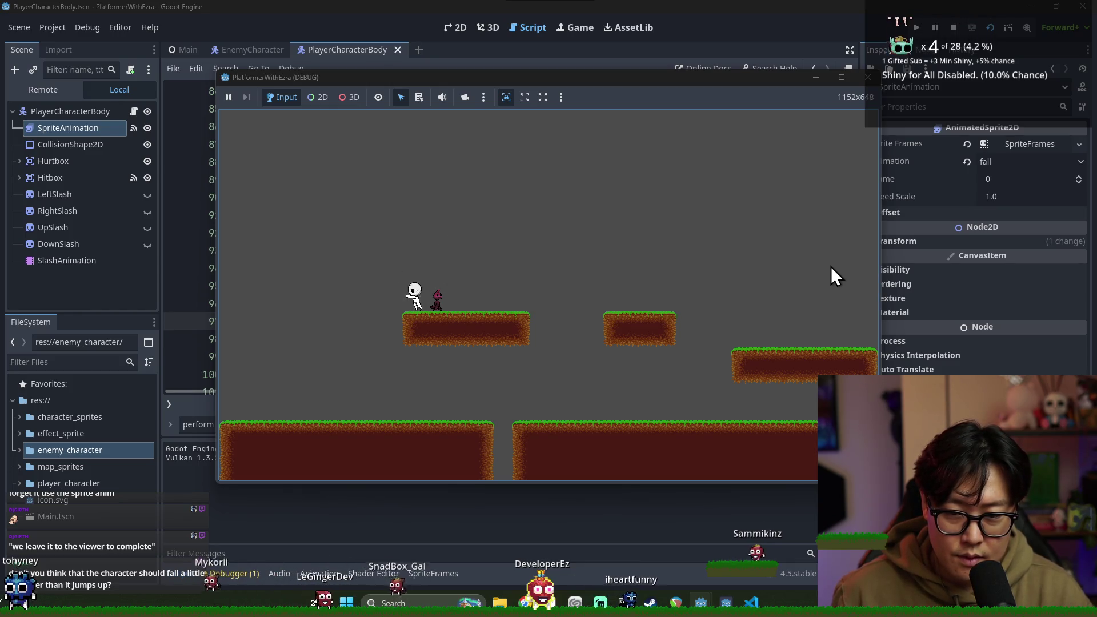
pyautogui.press('Right')
pyautogui.press('space')
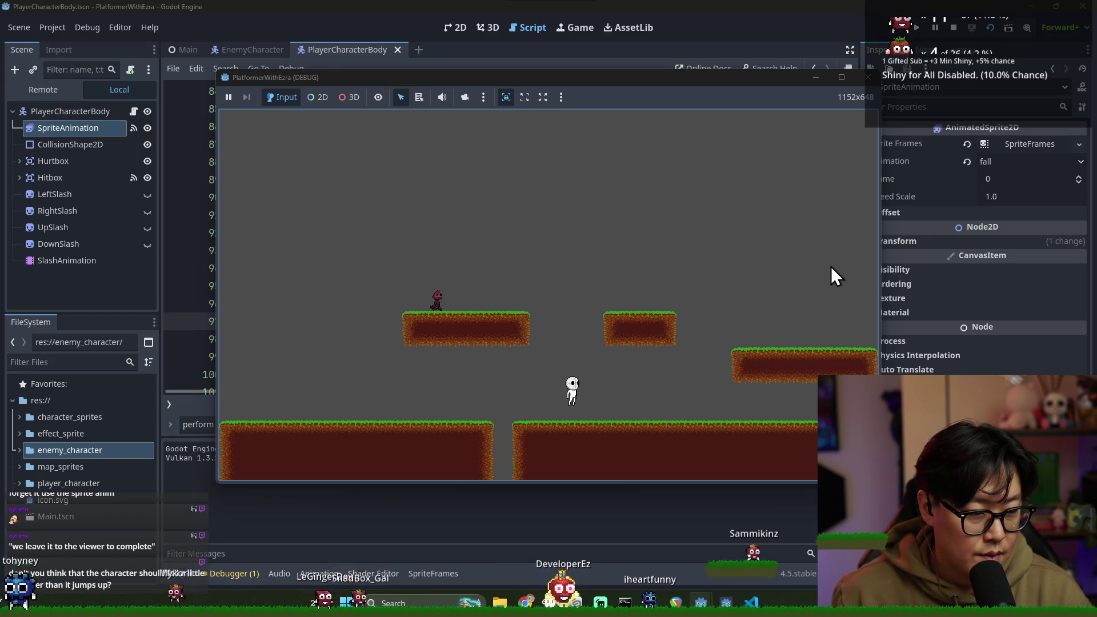
pyautogui.press('space')
pyautogui.press('Left')
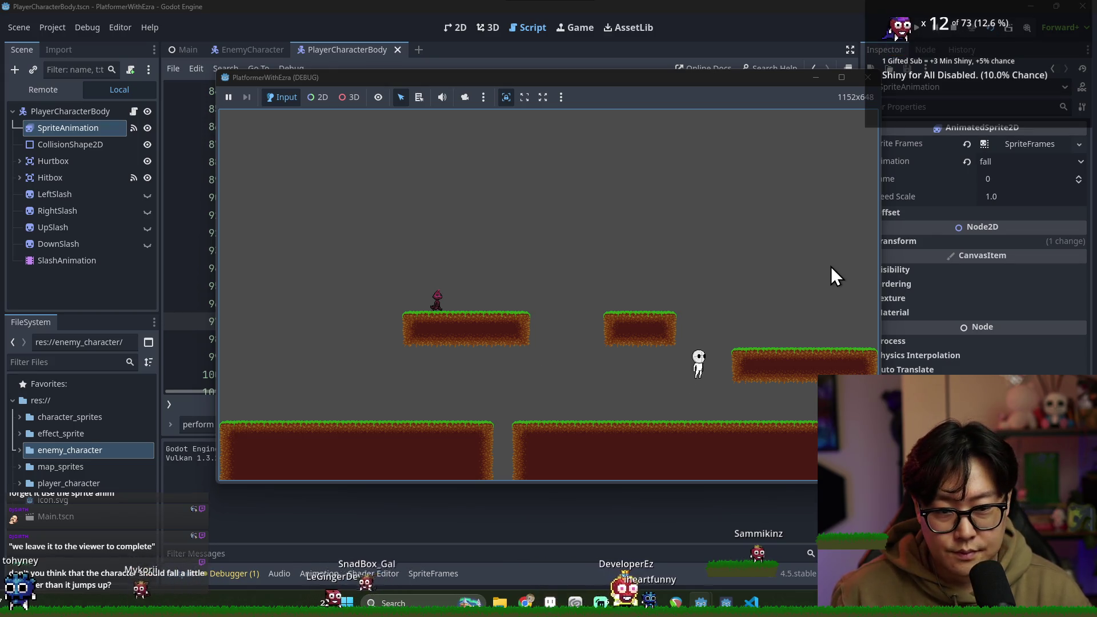
pyautogui.press('Right')
pyautogui.press('space')
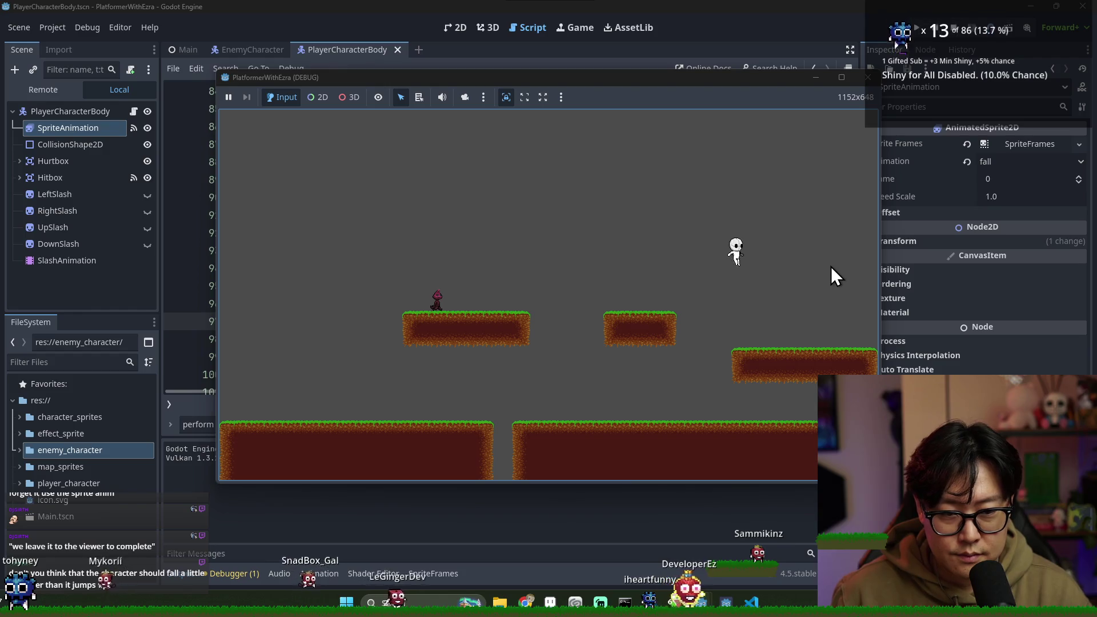
# Step: Steer and slash while airborne, ending with a landing on the right platform
pyautogui.press('Left')
pyautogui.press('Right')
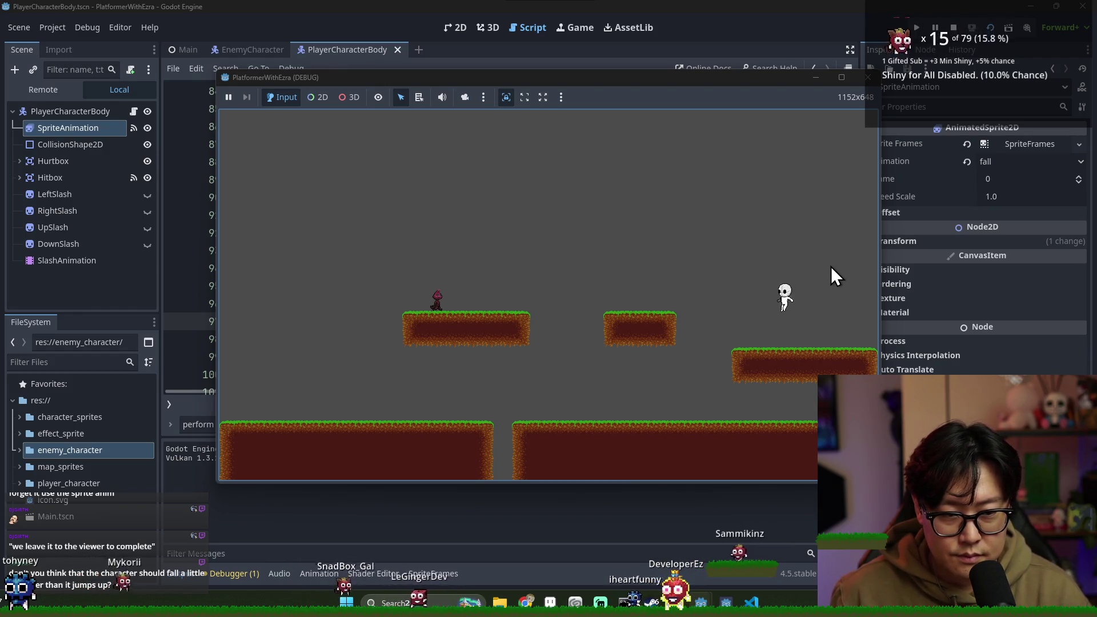
pyautogui.press('Left')
pyautogui.press('space')
pyautogui.press('Left')
pyautogui.press('Right')
pyautogui.press('space')
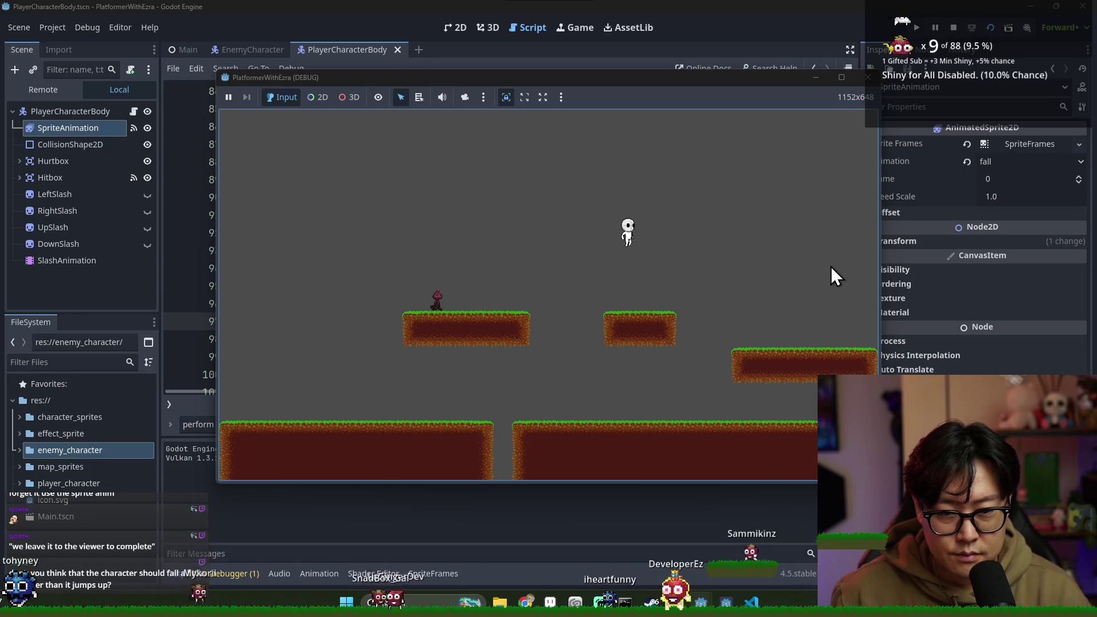
pyautogui.press('Left')
pyautogui.press('Right')
pyautogui.press('Left')
pyautogui.press('Right')
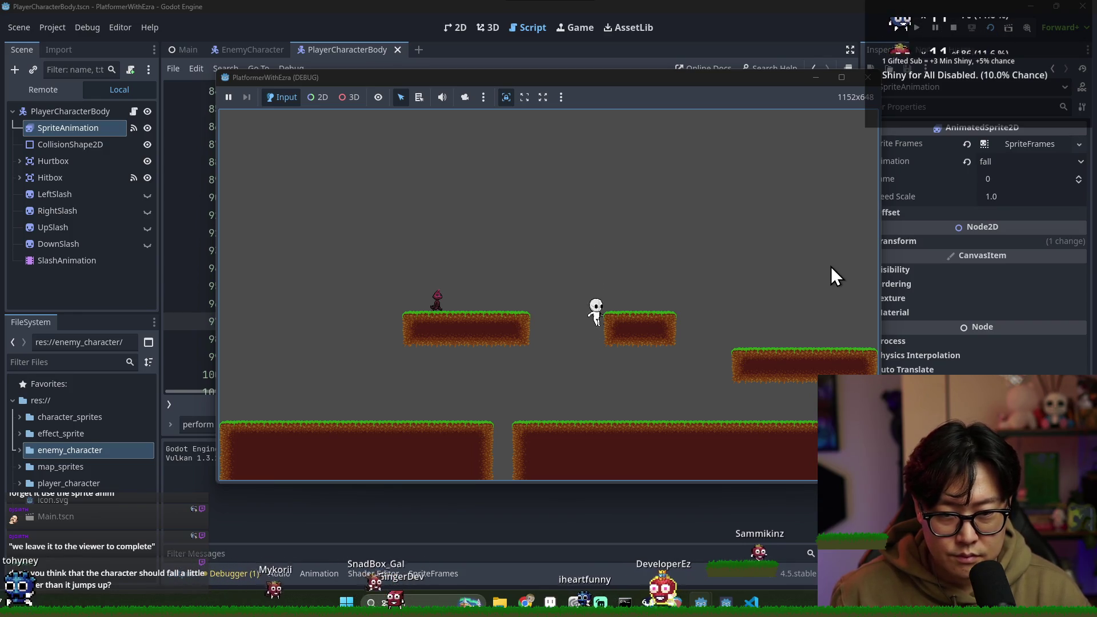
pyautogui.press('Right')
pyautogui.press('space')
pyautogui.press('Left')
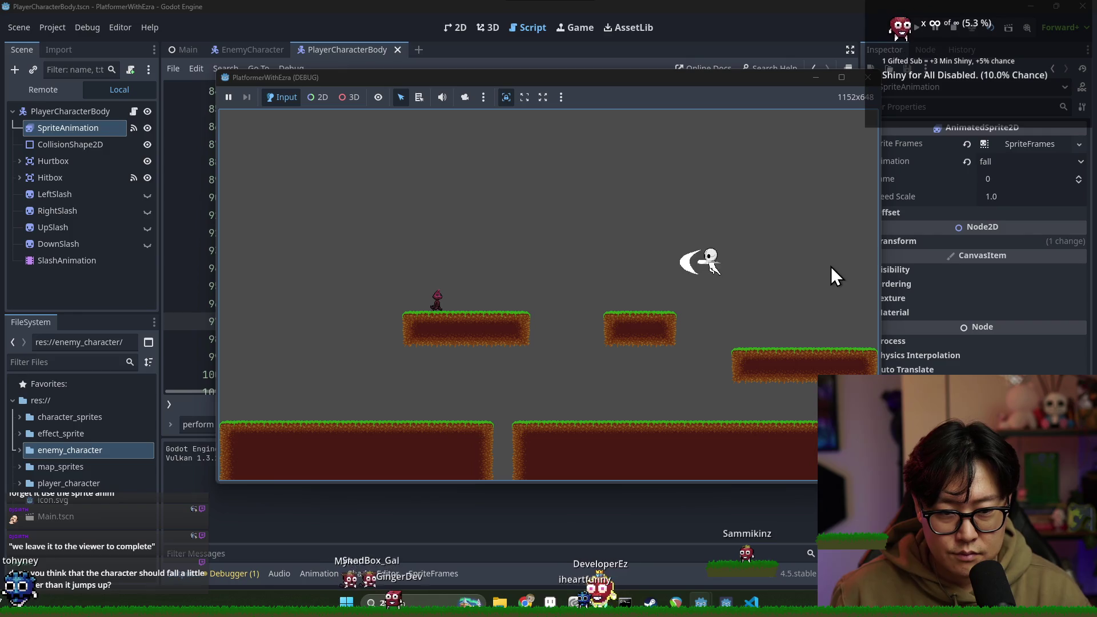
pyautogui.press('space')
pyautogui.press('Right')
pyautogui.press('Left')
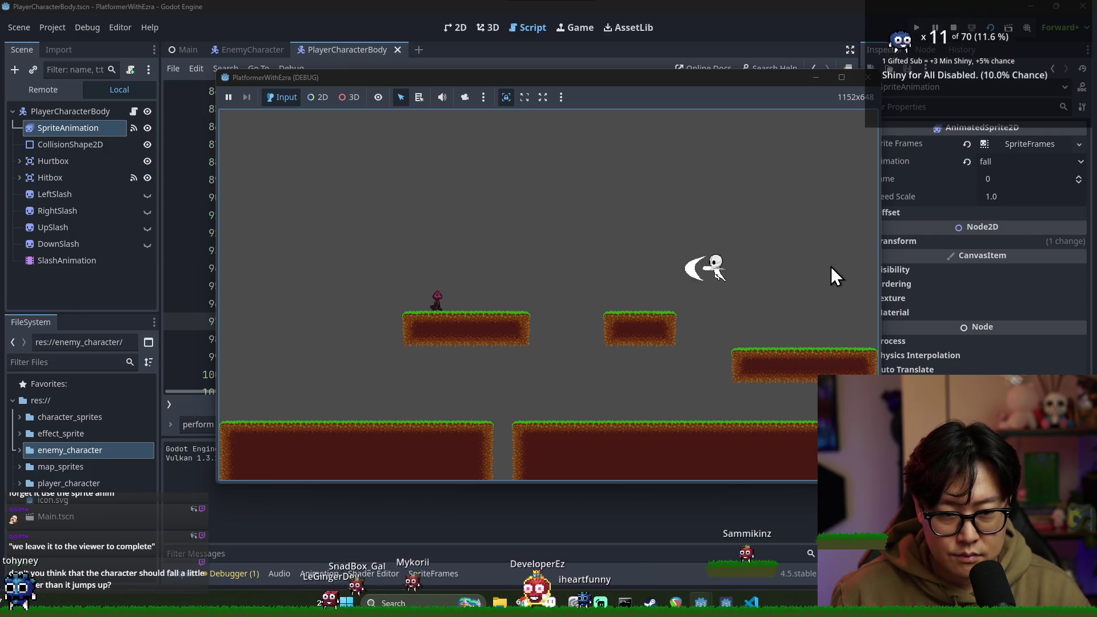
pyautogui.press('Right')
# Step: Jump on and off the right platform, holding jumps and slashing while jumping left
pyautogui.press('space')
pyautogui.press('Left')
pyautogui.press('Right')
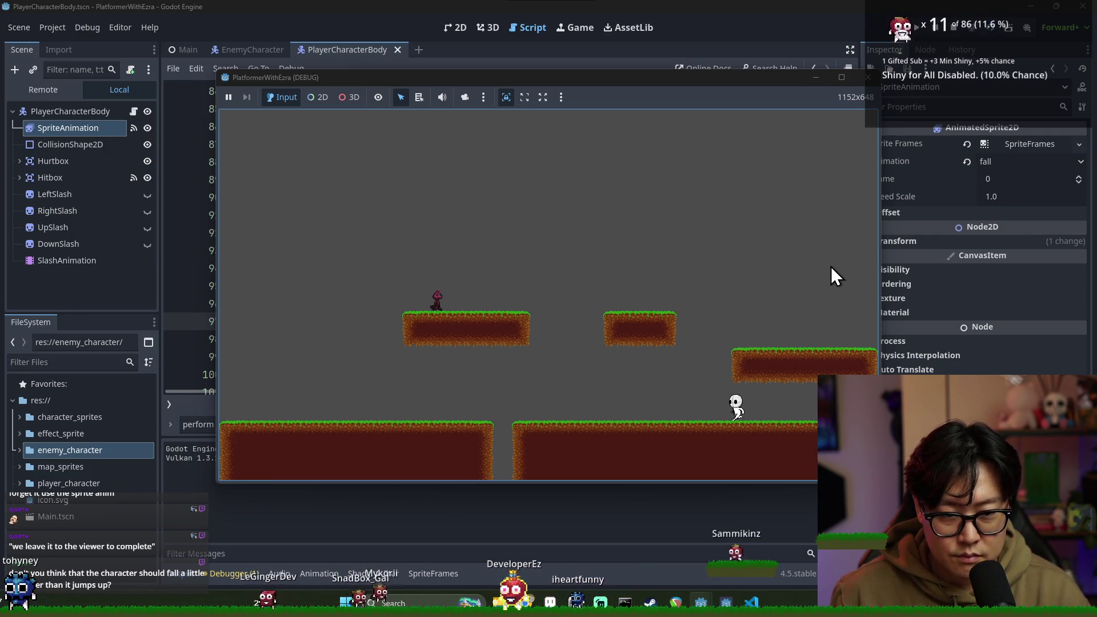
pyautogui.press('space')
pyautogui.press('Left')
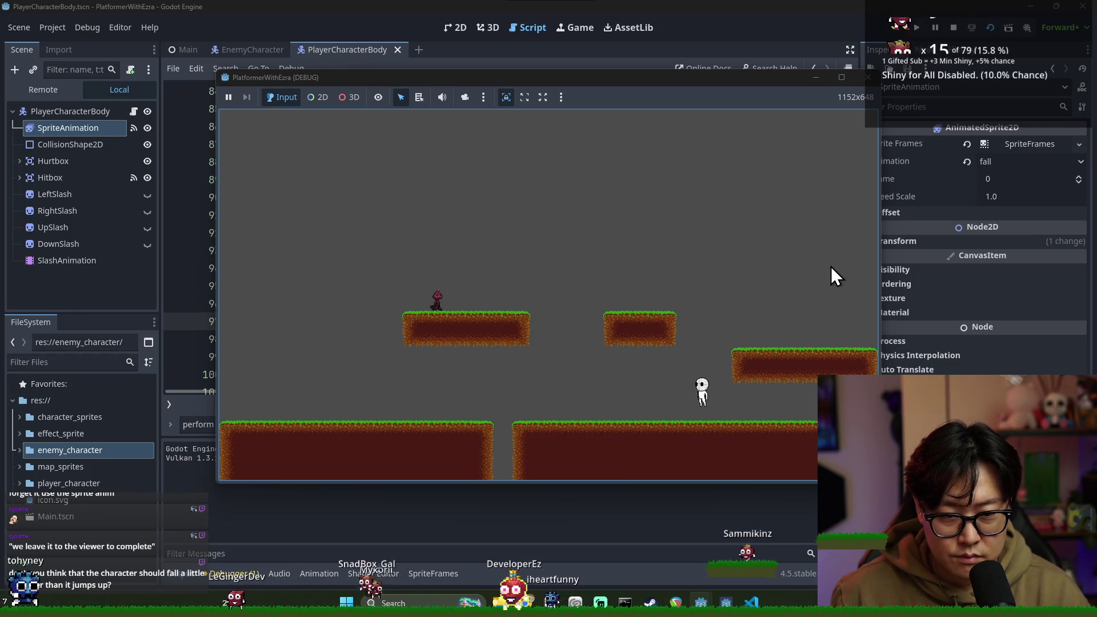
pyautogui.press('space')
pyautogui.press('Right')
pyautogui.press('space')
pyautogui.press('Right')
pyautogui.press('Left')
pyautogui.press('space')
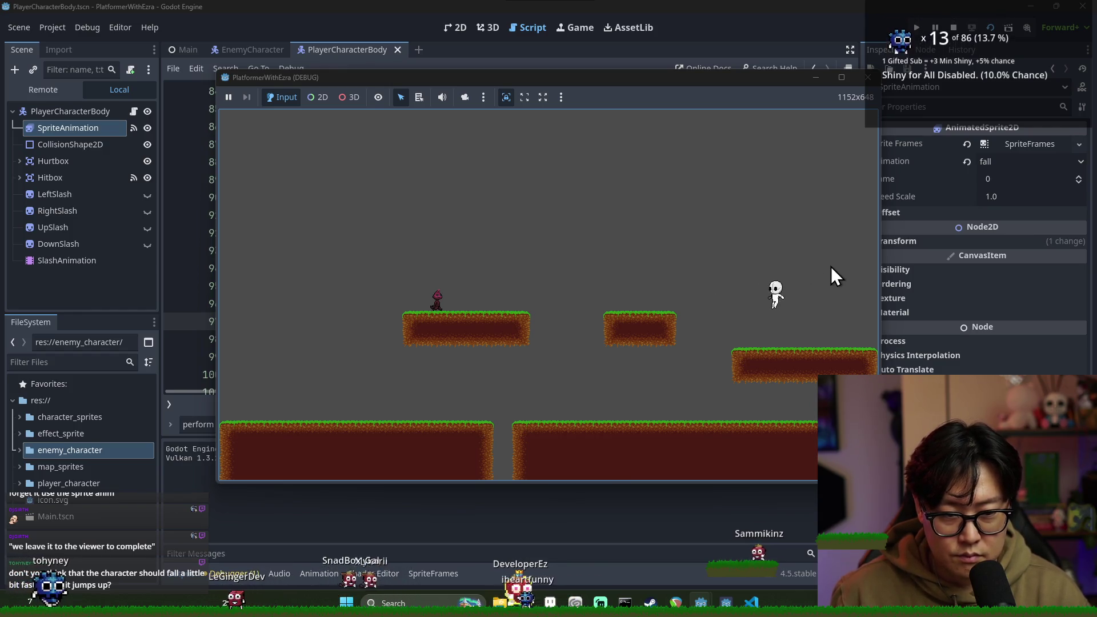
pyautogui.press('space')
pyautogui.press('Left')
pyautogui.press('Right')
pyautogui.press('space')
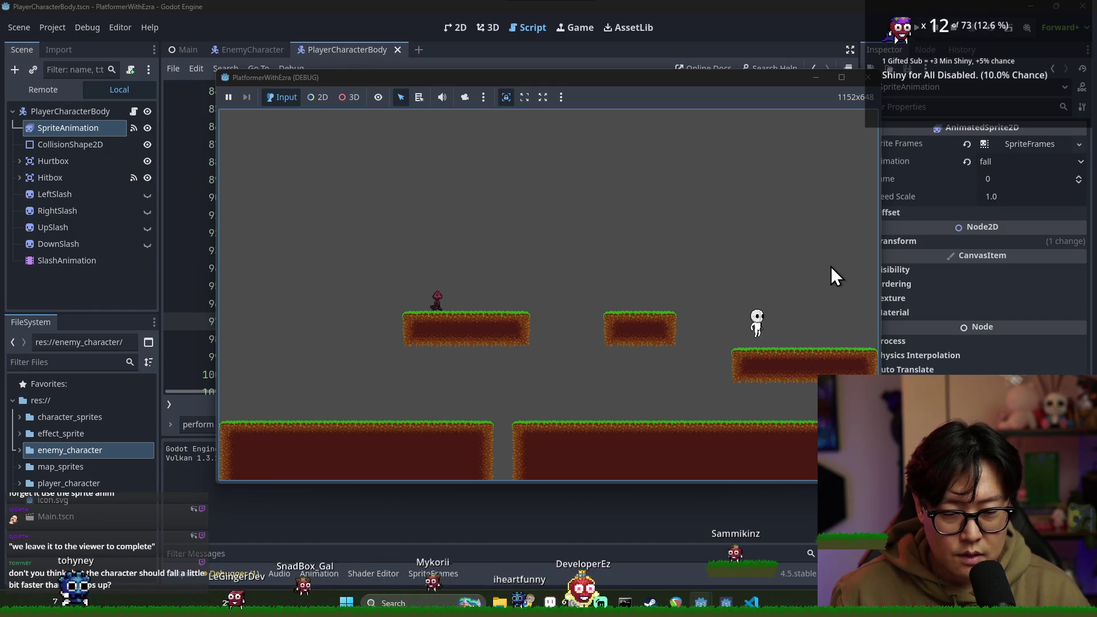
pyautogui.press('Left')
pyautogui.press('space')
pyautogui.press('j')
pyautogui.press('space')
pyautogui.press('Right')
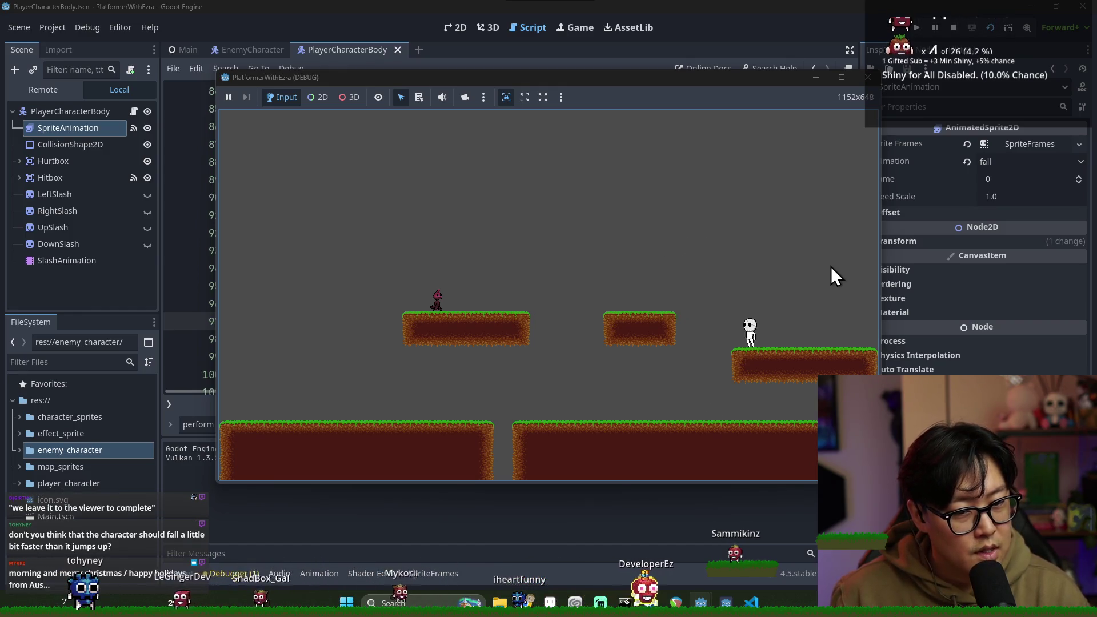
pyautogui.press('Left')
pyautogui.press('Left')
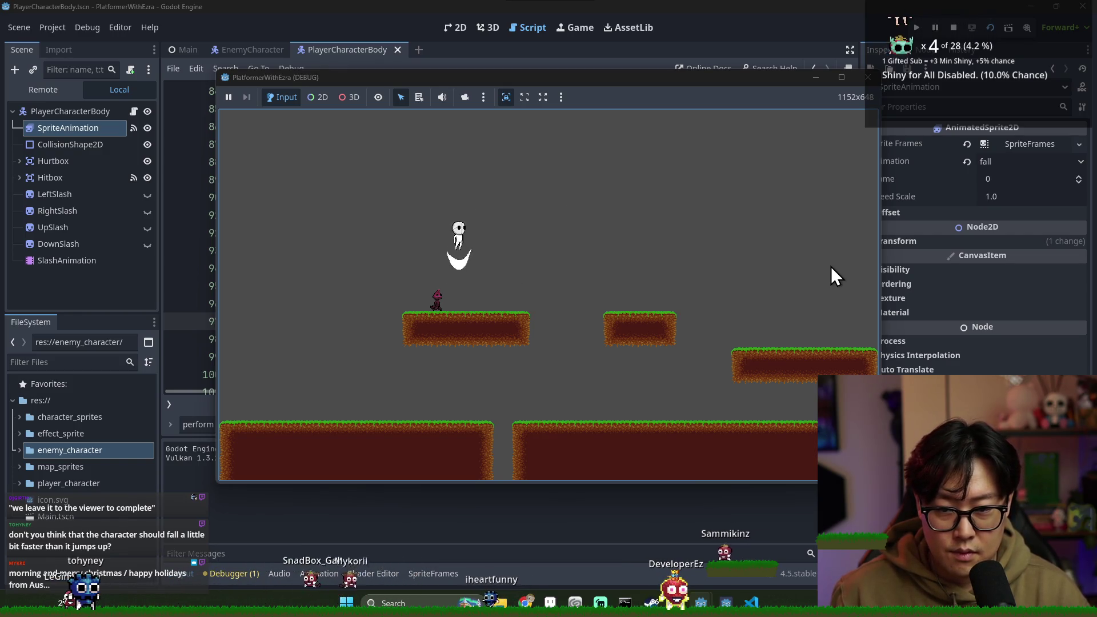
# Step: Pogo-slash down onto the enemy, then jump from the middle platform and down-slash to bounce
pyautogui.press('Left')
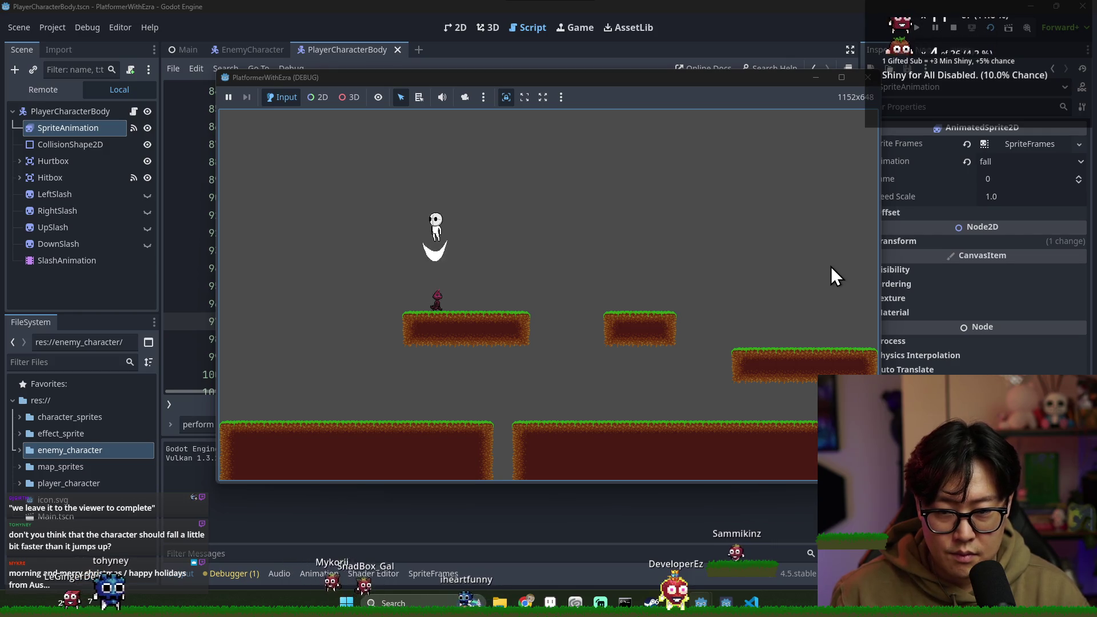
pyautogui.press('Right')
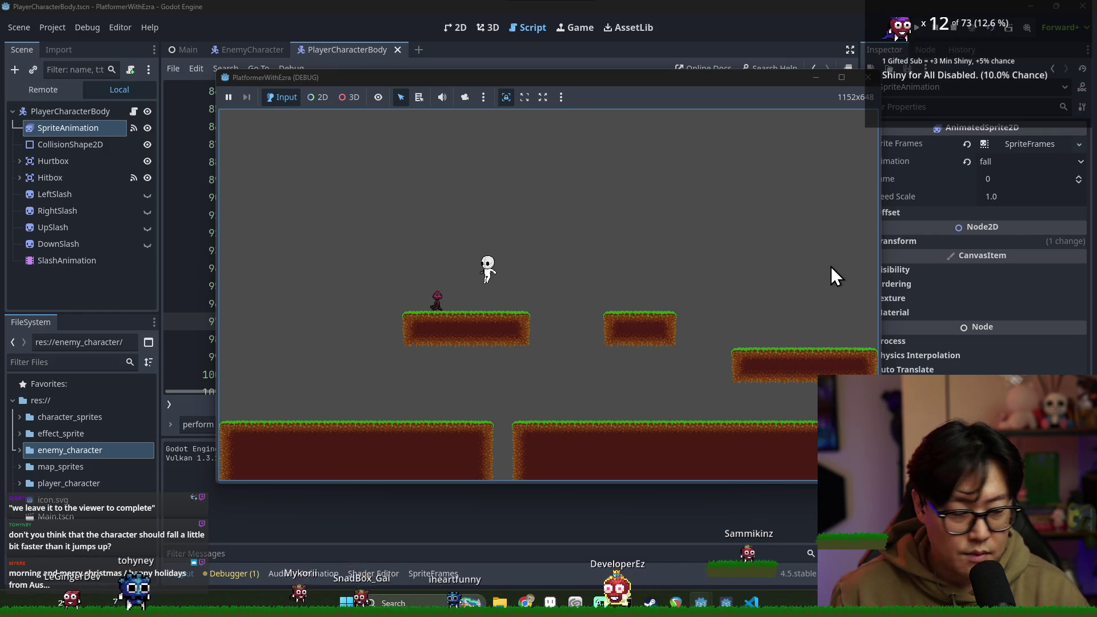
pyautogui.press('space')
pyautogui.press('Right')
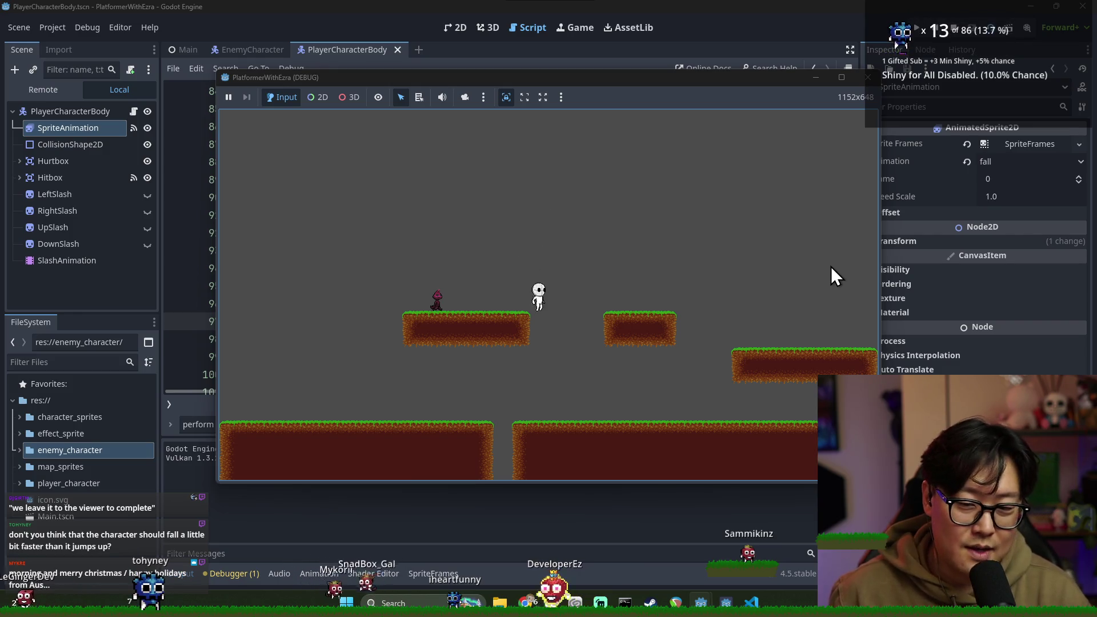
pyautogui.press('Right')
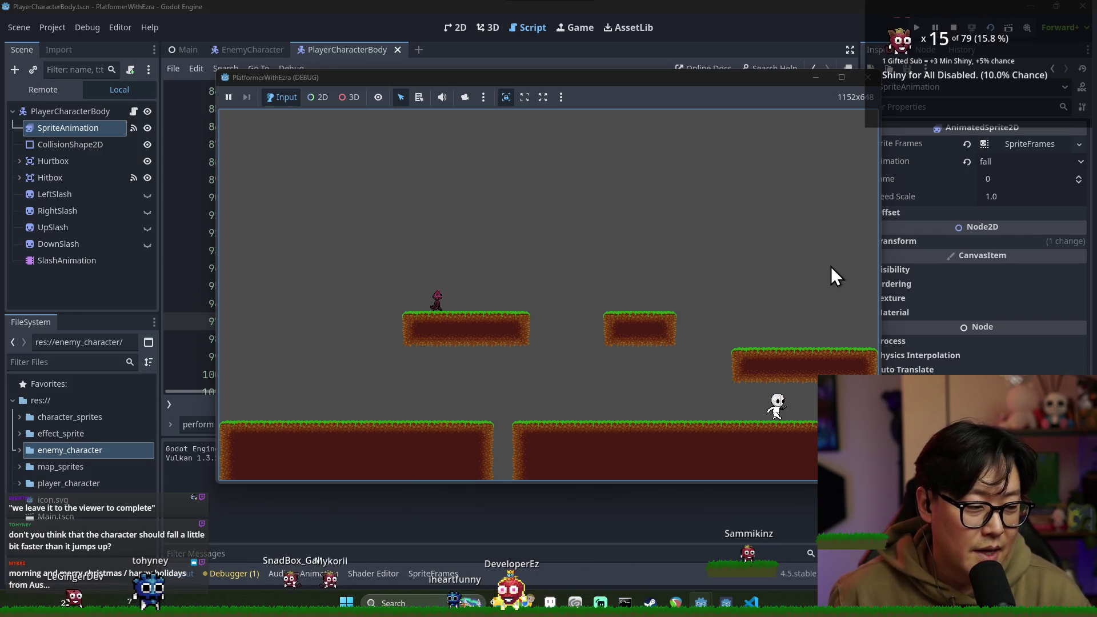
pyautogui.press('Left')
pyautogui.press('space')
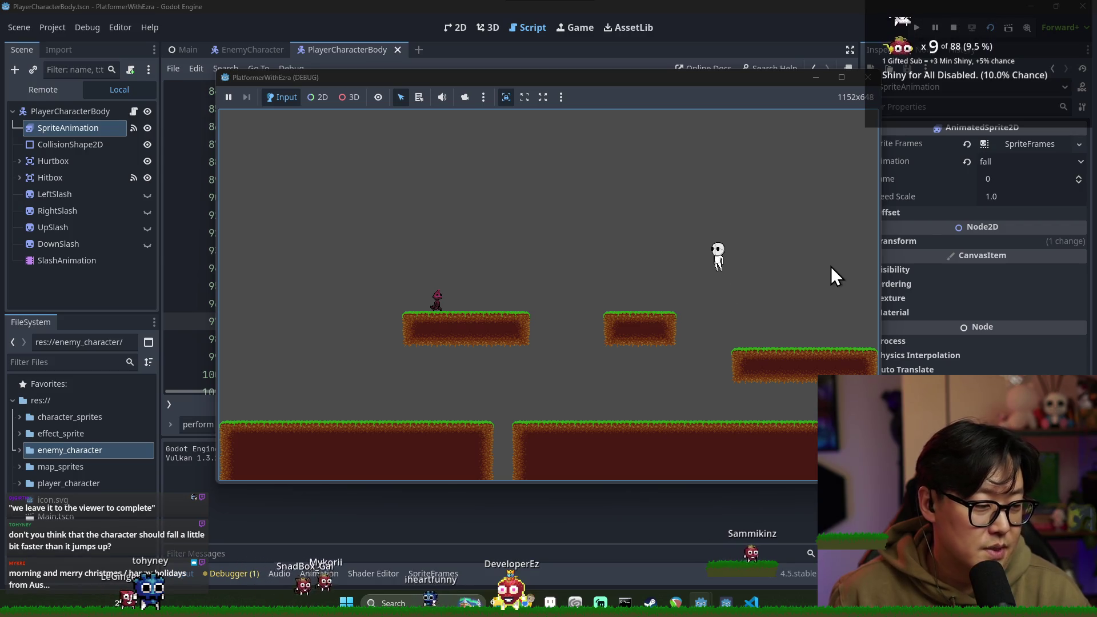
pyautogui.press('space')
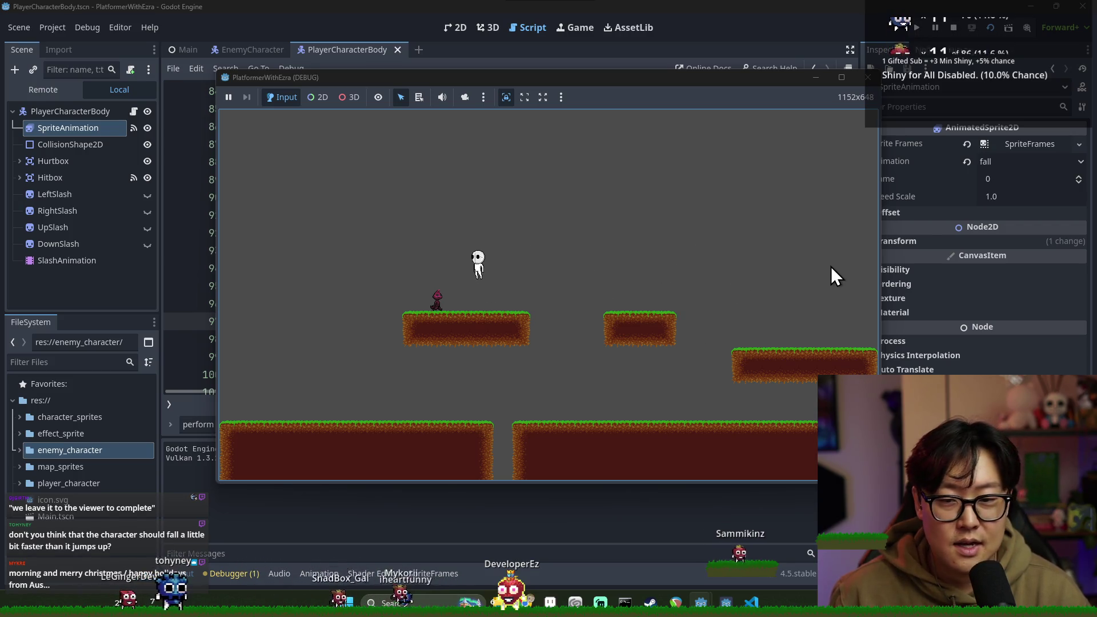
pyautogui.press('space')
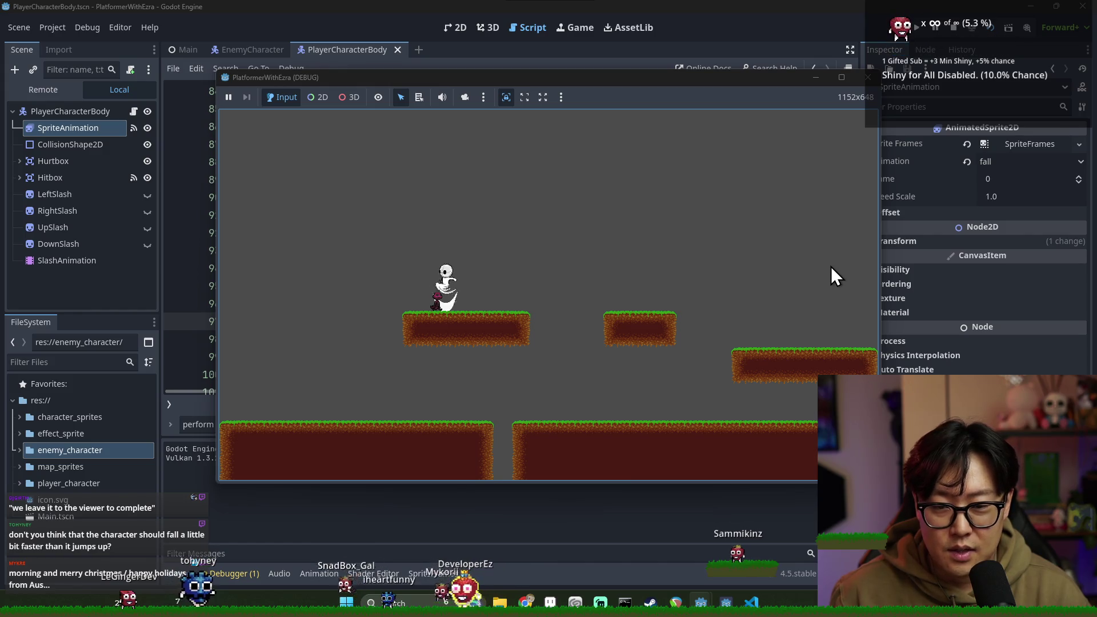
pyautogui.press('space')
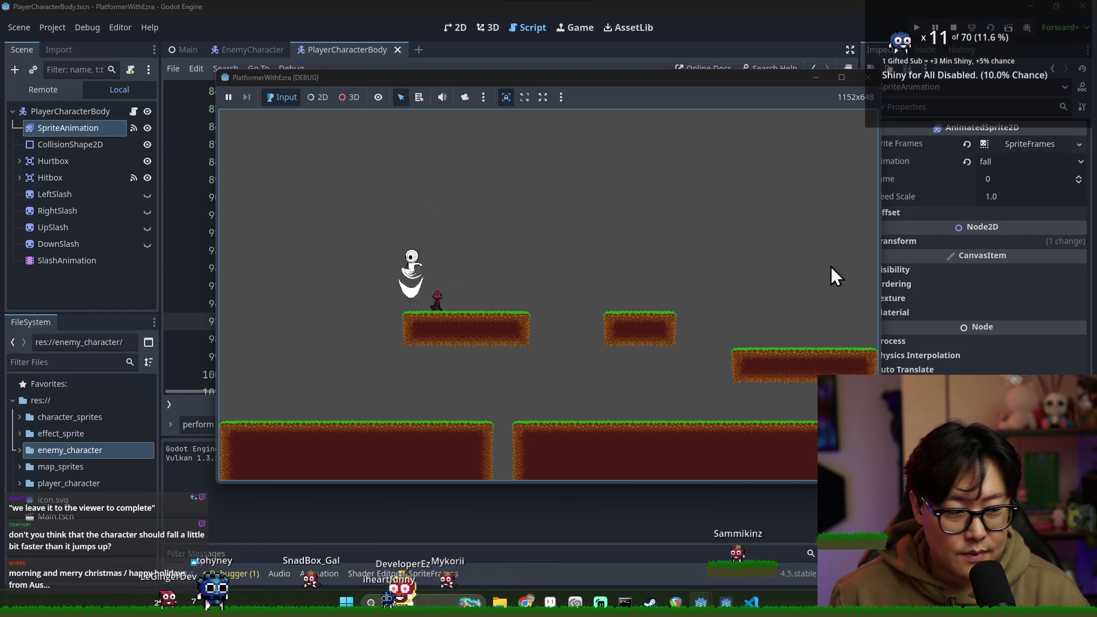
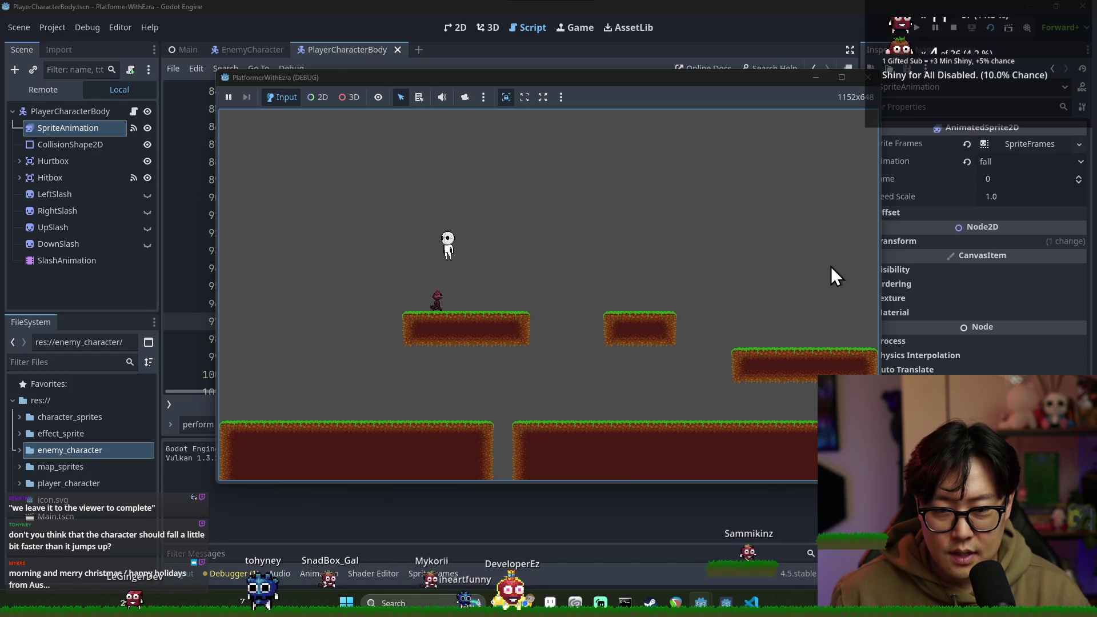
# Step: Bounce the player off the enemy with repeated downward slashes (S+J)
pyautogui.press('a')
pyautogui.hotkey('s', 'j')
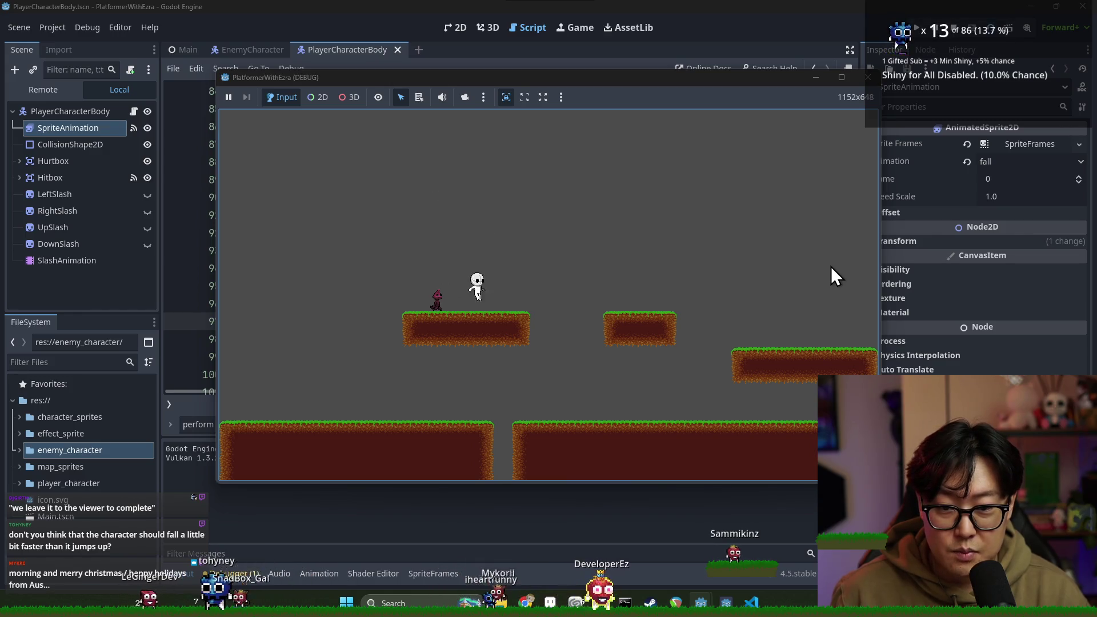
pyautogui.hotkey('s', 'j')
pyautogui.press('d')
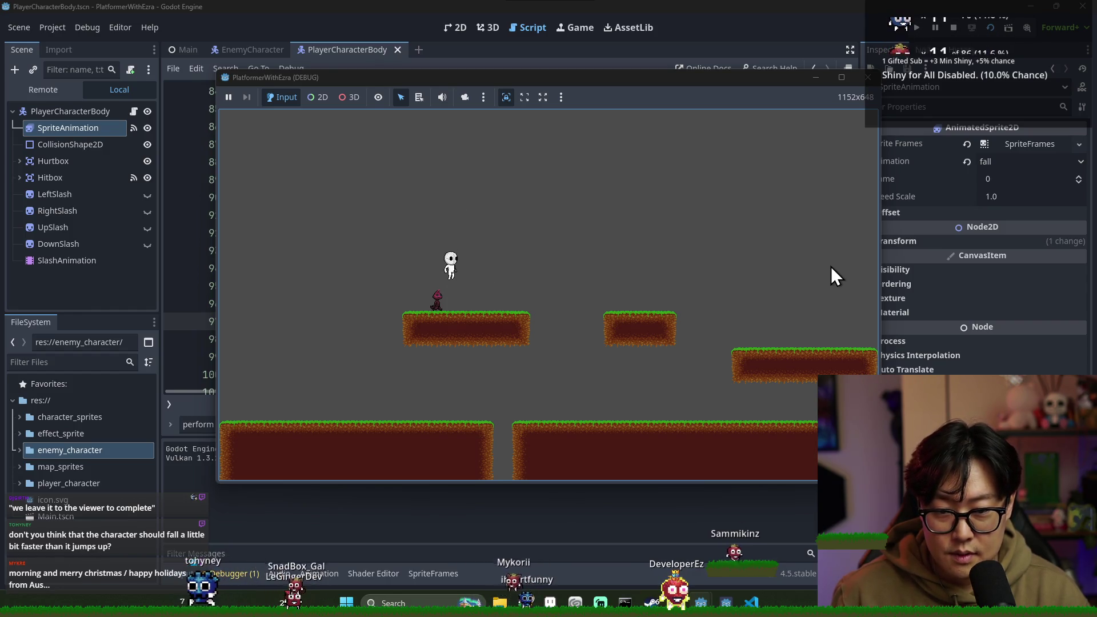
pyautogui.hotkey('s', 'j')
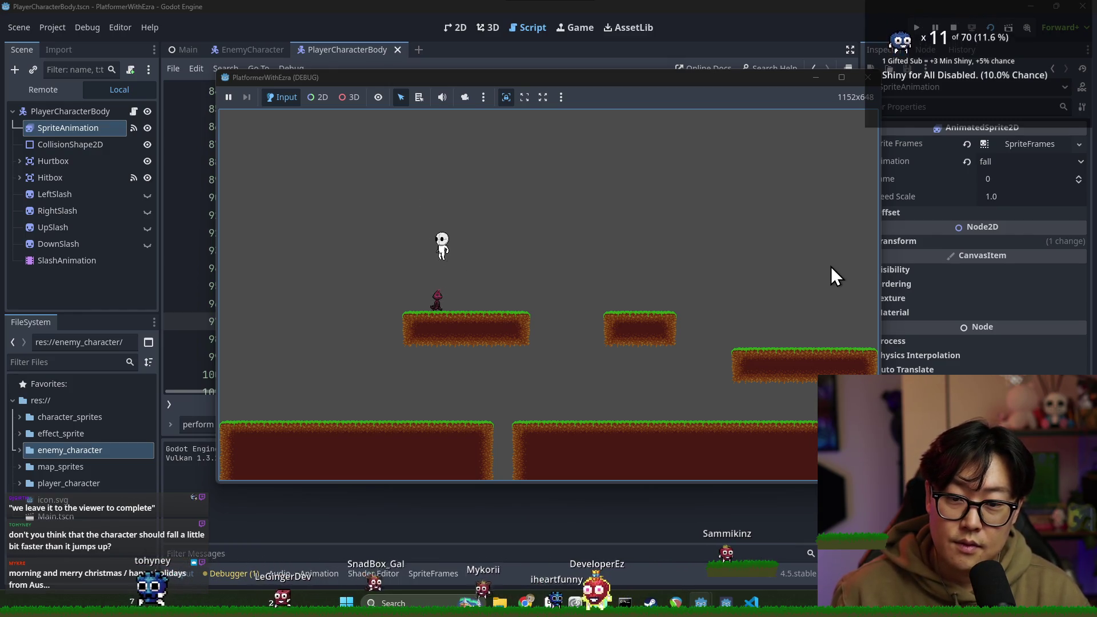
# Step: Jump right from the enemy across to the small floating platform
pyautogui.press('d')
pyautogui.press('w')
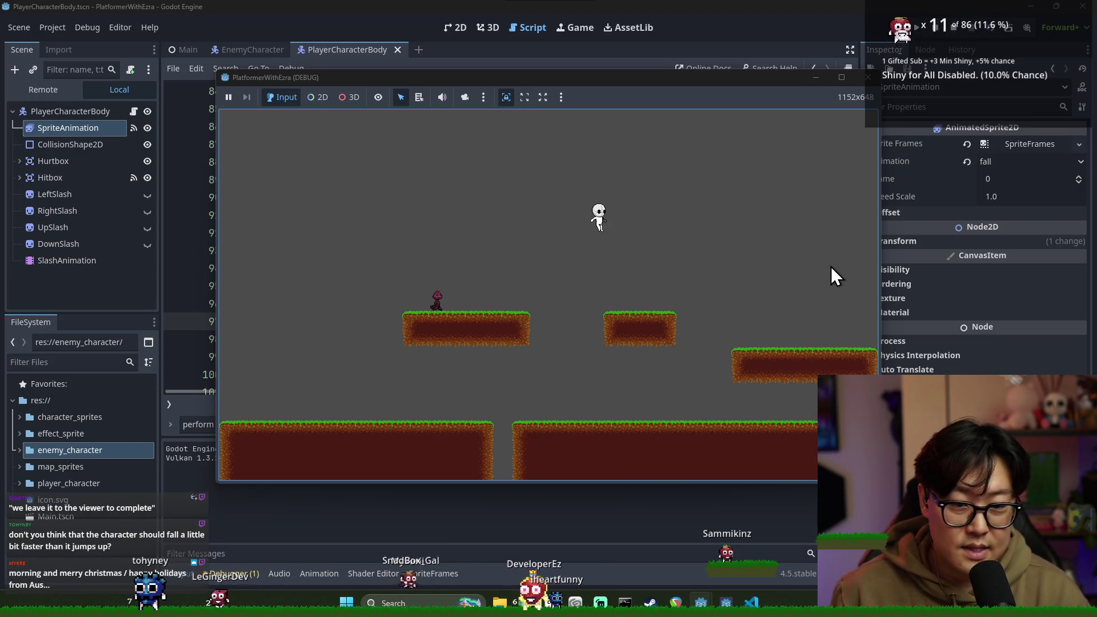
pyautogui.press('d')
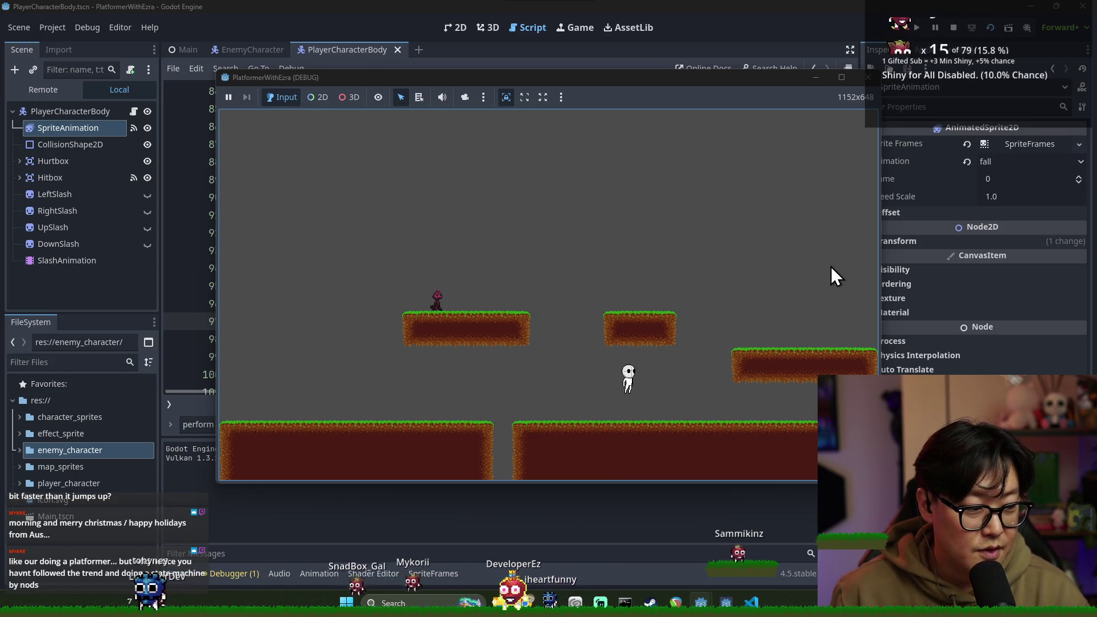
pyautogui.press('d')
pyautogui.press('a')
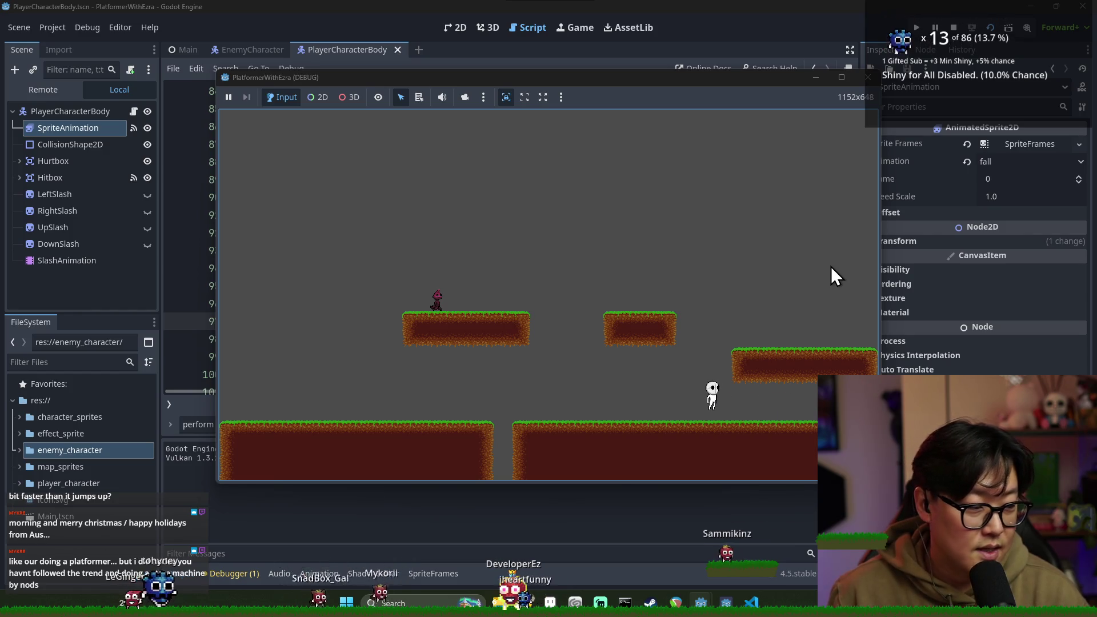
pyautogui.press('w')
pyautogui.press('a')
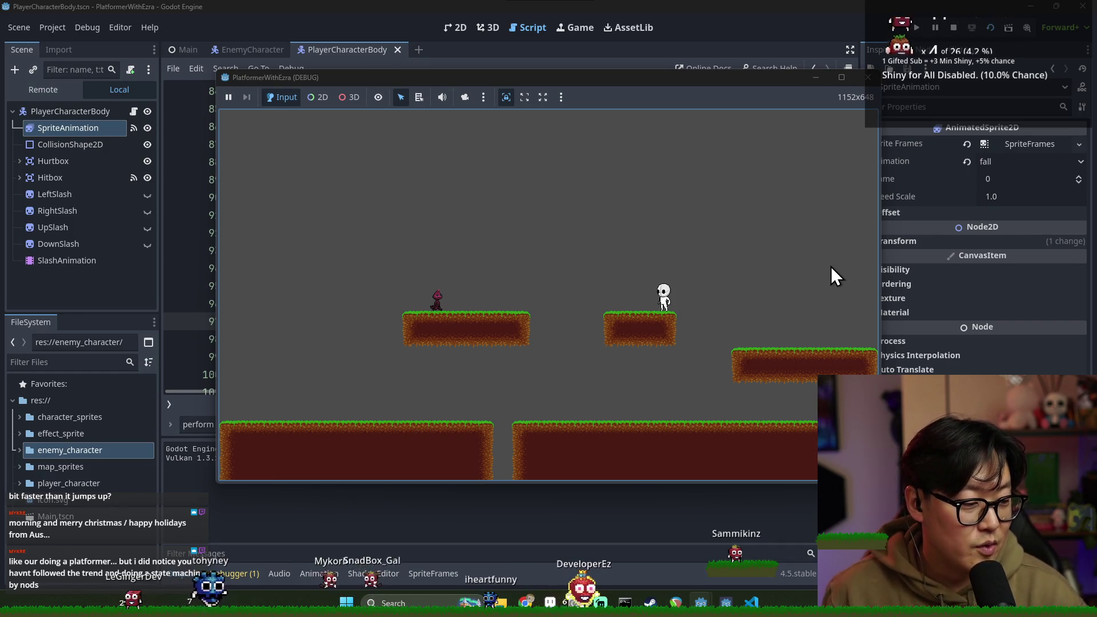
pyautogui.press('w')
pyautogui.press('a')
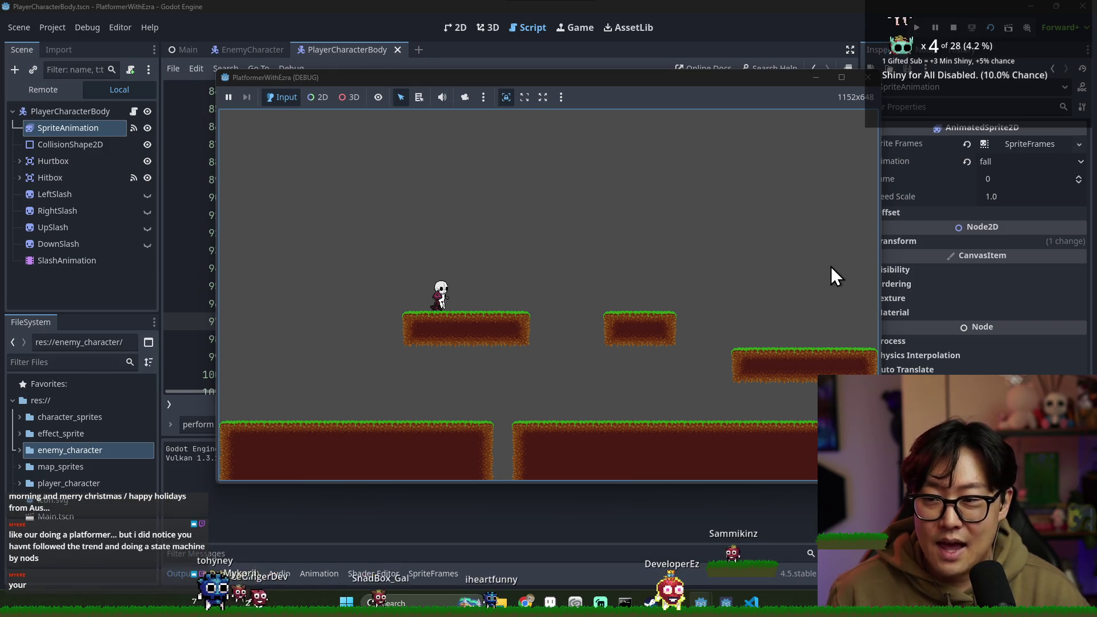
pyautogui.press('w')
pyautogui.press('d')
pyautogui.press('a')
pyautogui.press('d')
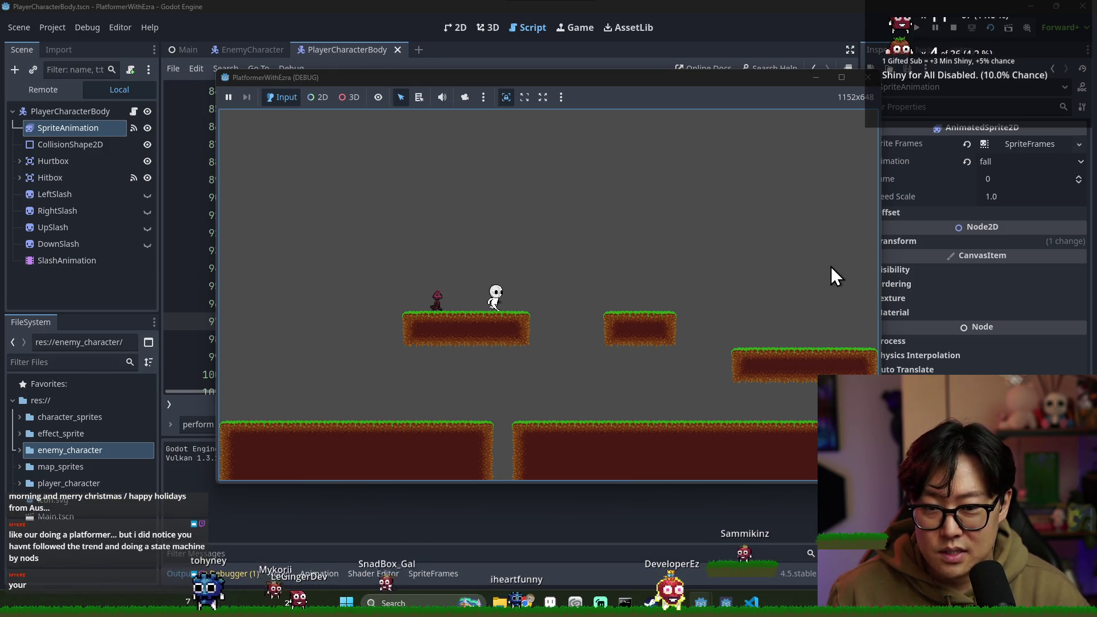
# Step: Keep hopping between the left and middle platforms, then stop the game
pyautogui.press('w')
pyautogui.press('a')
pyautogui.press('d')
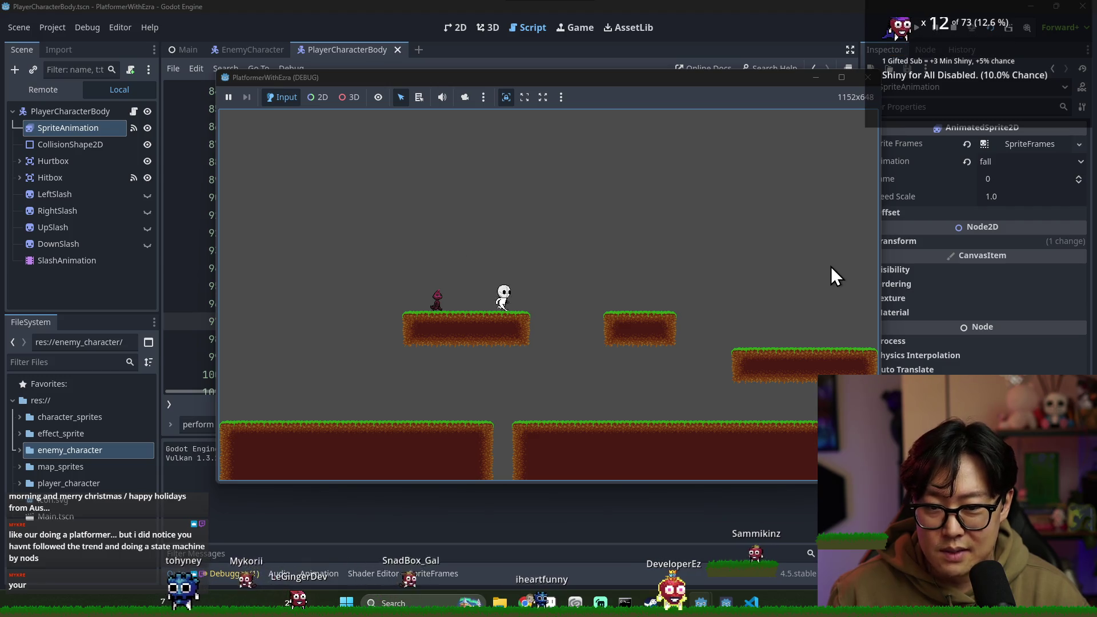
pyautogui.press('w')
pyautogui.press('a')
pyautogui.press('d')
pyautogui.press('w')
pyautogui.press('d')
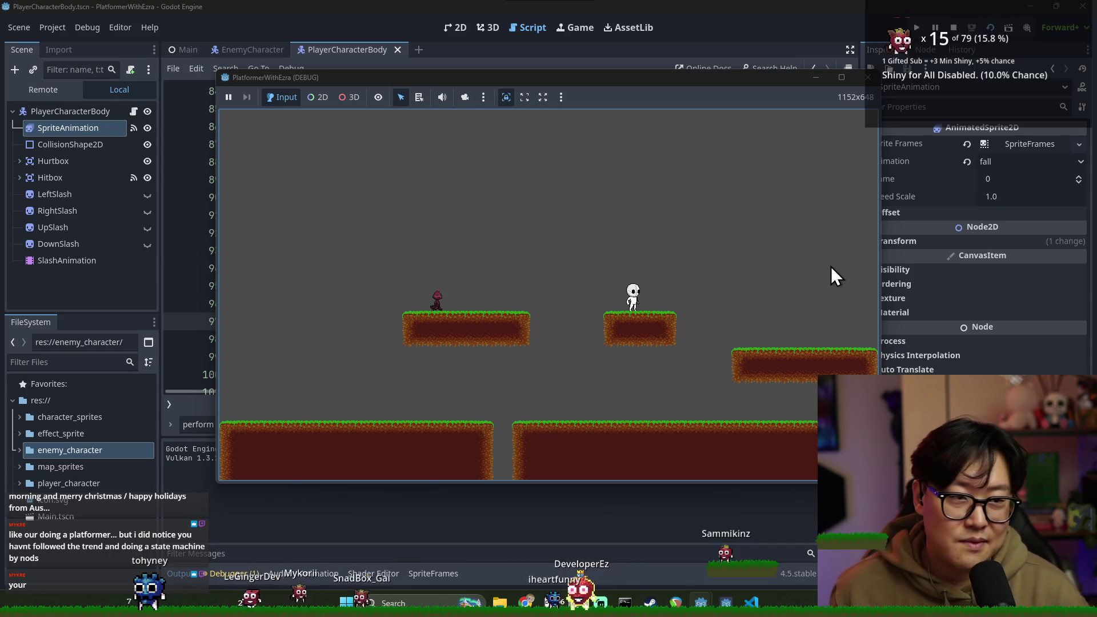
pyautogui.click(957, 34)
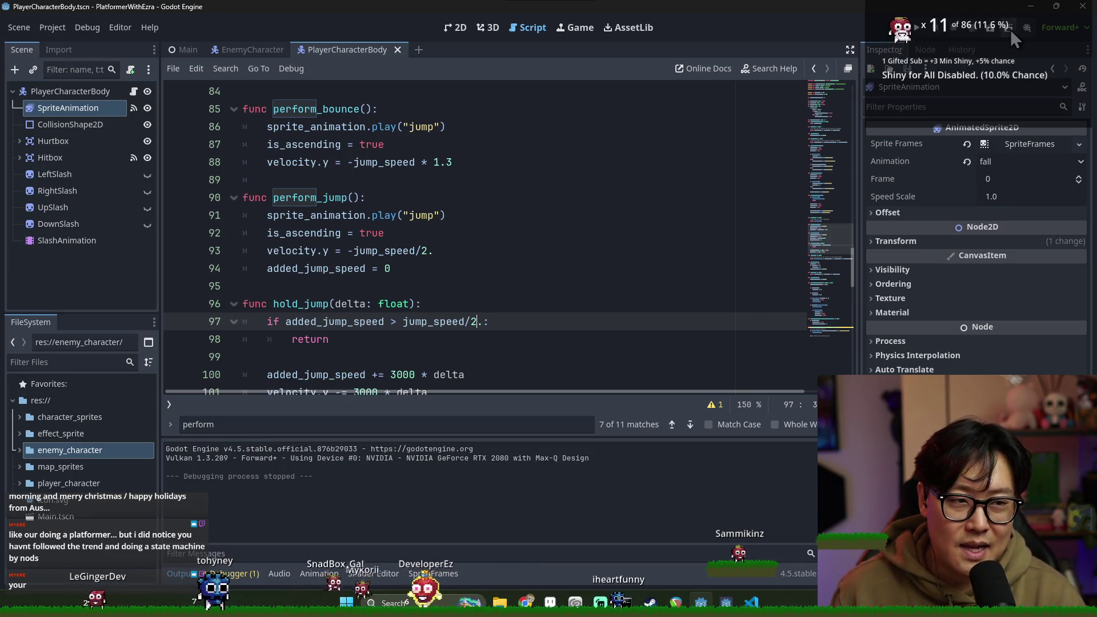
# Step: Relaunch the game, stop it, then run the Main scene instead
pyautogui.click(992, 32)
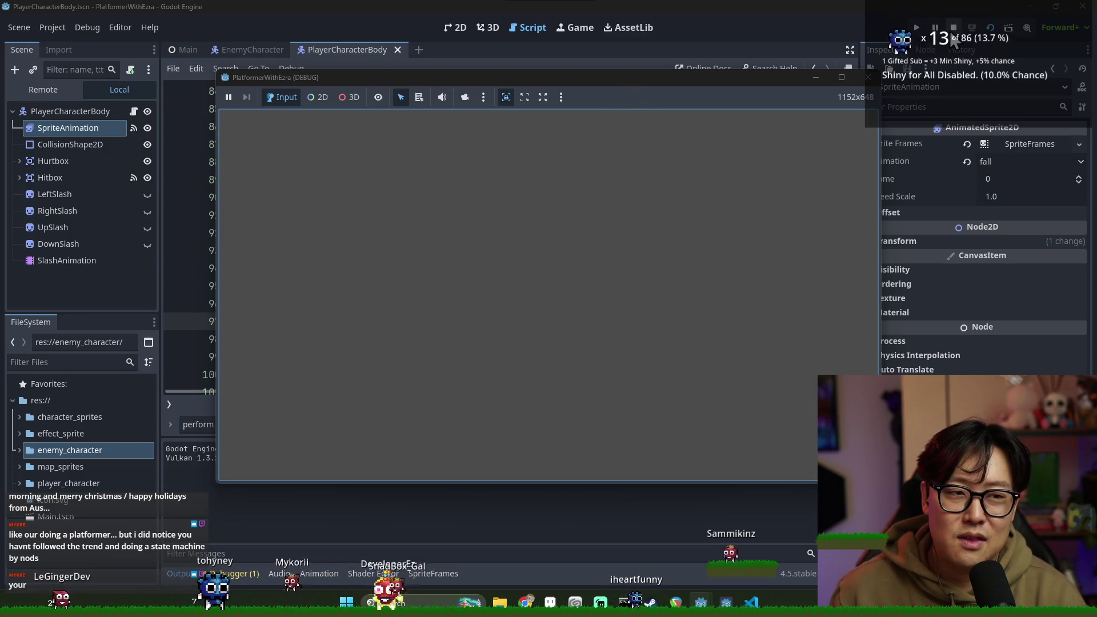
pyautogui.click(953, 28)
pyautogui.click(183, 51)
pyautogui.click(992, 30)
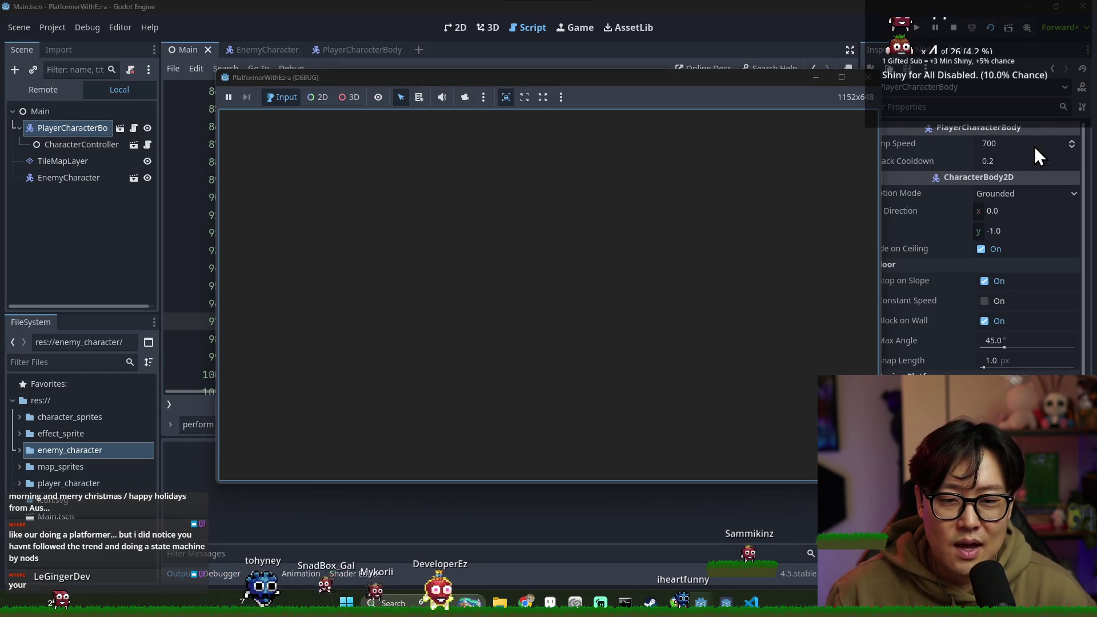
# Step: Walk right and jump the player onto the first platforms using the arrows and space
pyautogui.press('Right')
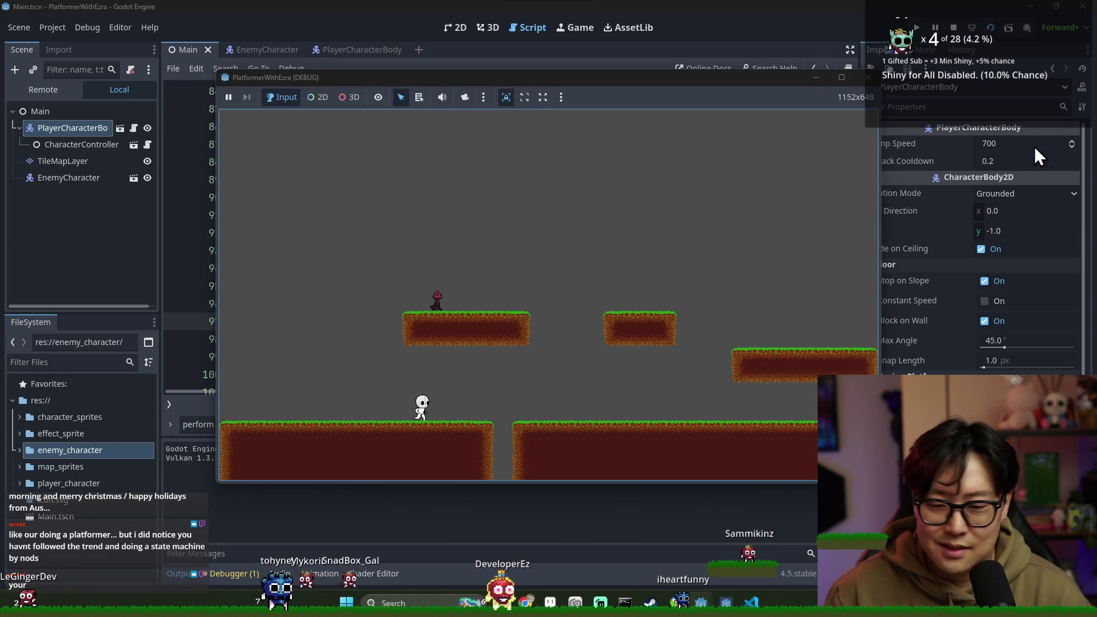
pyautogui.press('Right')
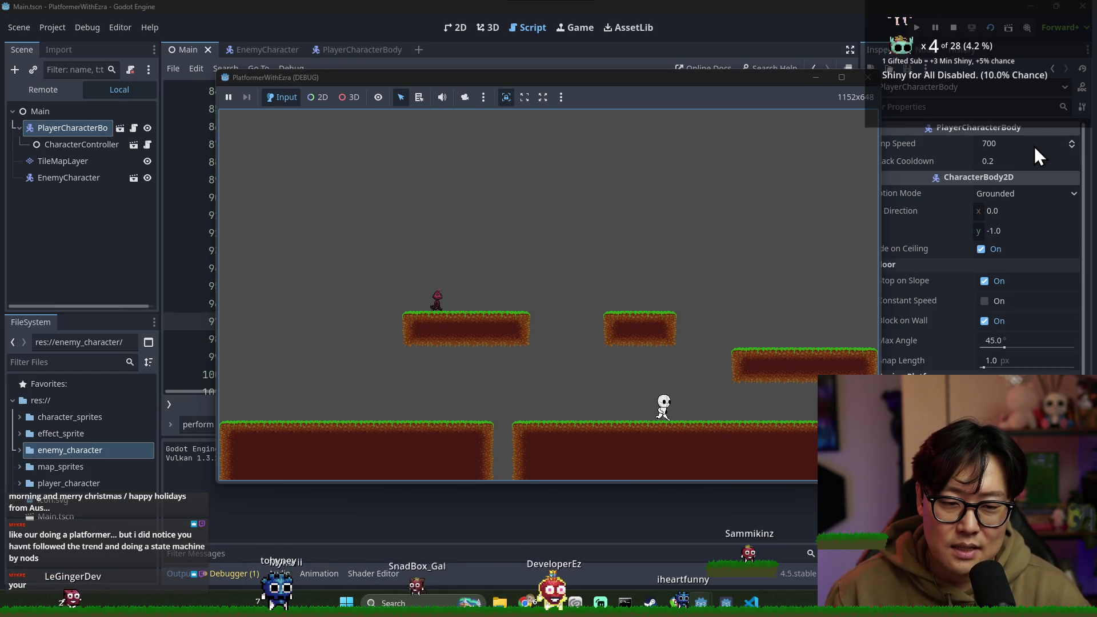
pyautogui.press('space')
pyautogui.press('Left')
pyautogui.press('space')
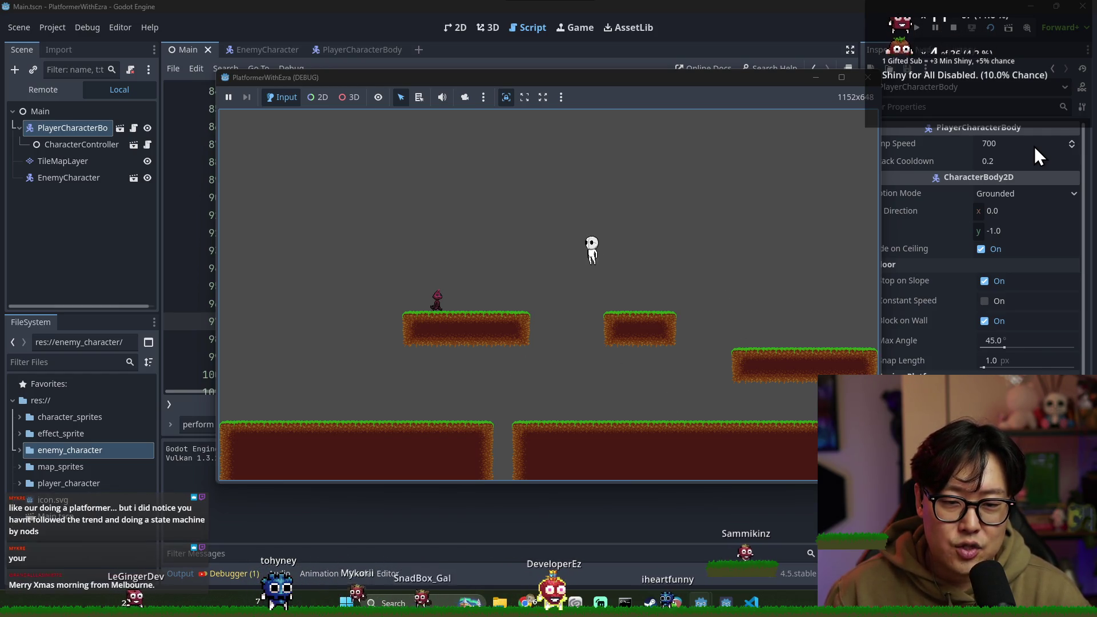
pyautogui.press('space')
pyautogui.press('Right')
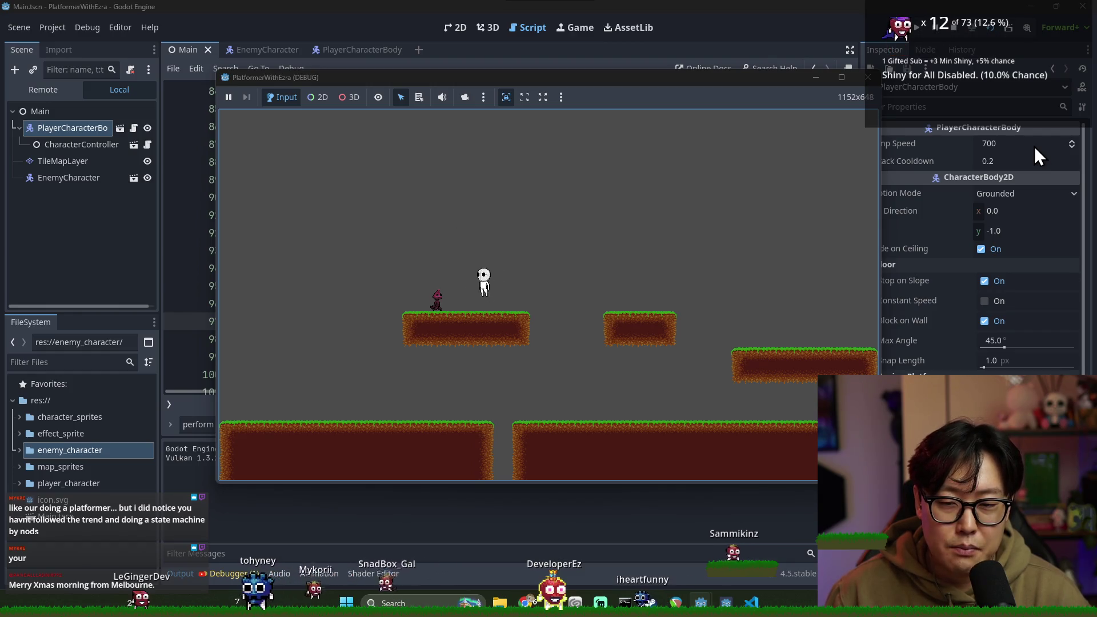
pyautogui.press('space')
pyautogui.press('Left')
pyautogui.press('Right')
pyautogui.press('space')
pyautogui.press('Left')
pyautogui.press('Right')
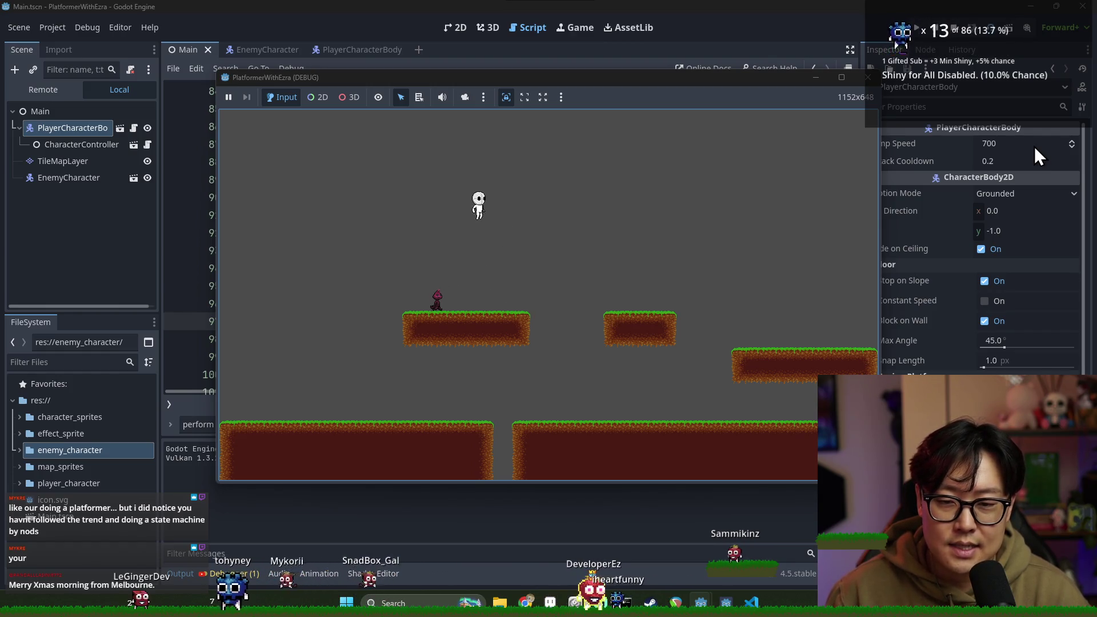
pyautogui.press('space')
pyautogui.press('Right')
pyautogui.press('space')
pyautogui.press('Left')
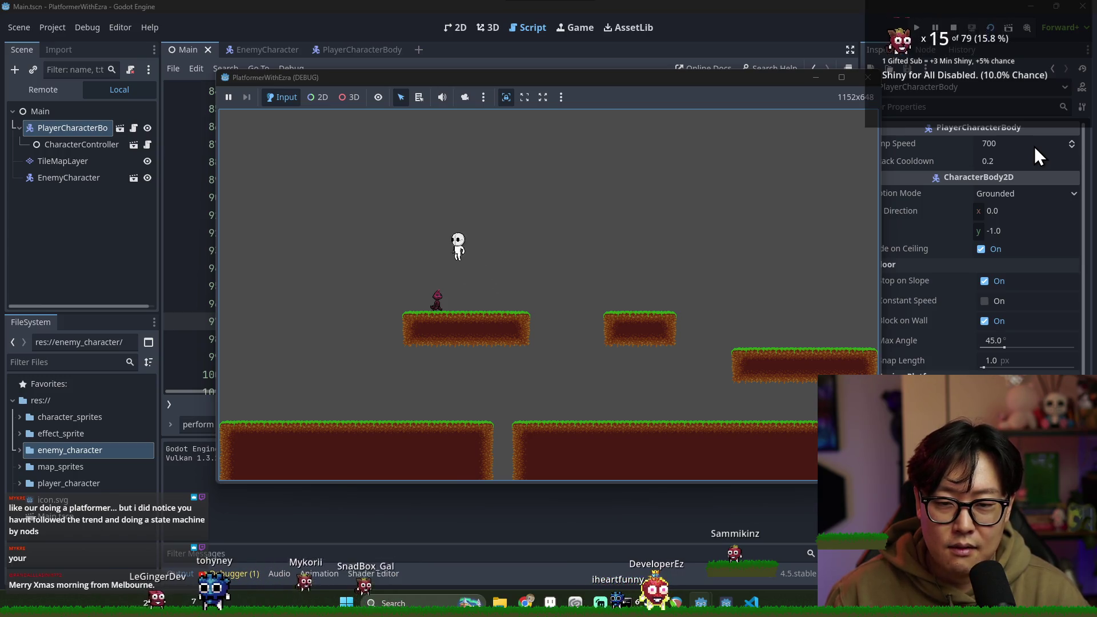
pyautogui.press('Right')
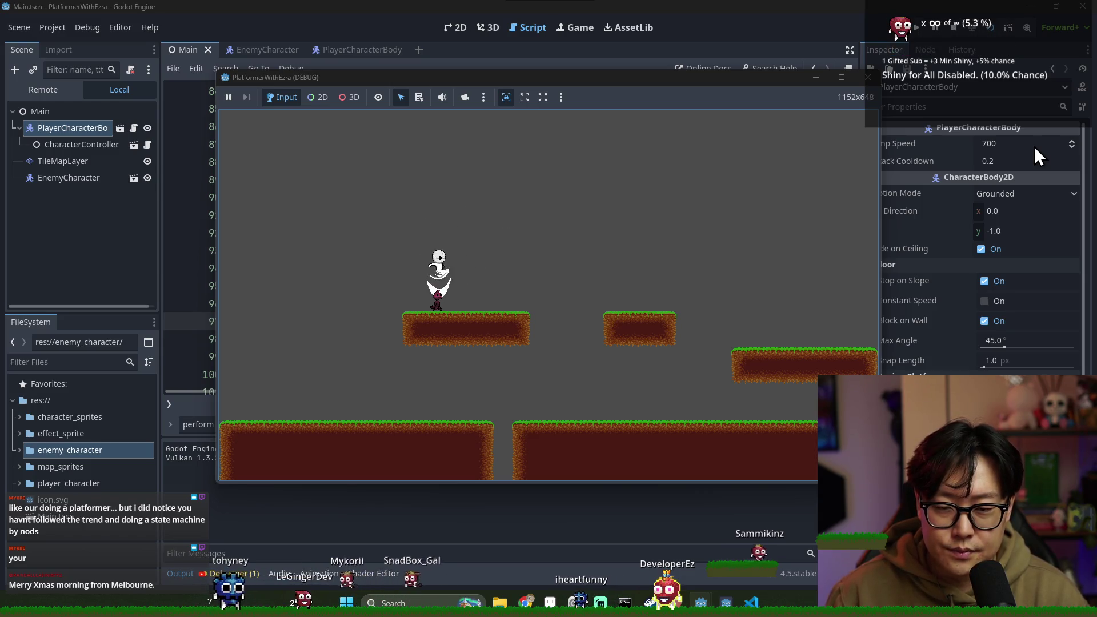
# Step: Jump around the enemy's platform, then run back and forth along the ground
pyautogui.press('space')
pyautogui.press('Right')
pyautogui.press('Left')
pyautogui.press('Right')
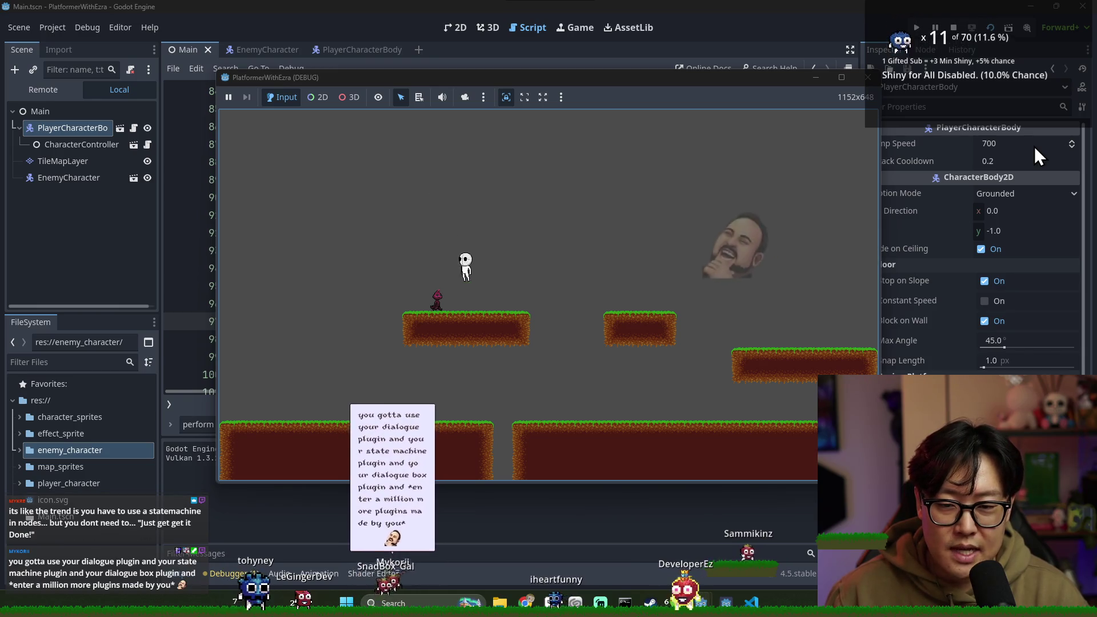
pyautogui.press('space')
pyautogui.press('Right')
pyautogui.press('space')
pyautogui.press('Left')
pyautogui.press('Right')
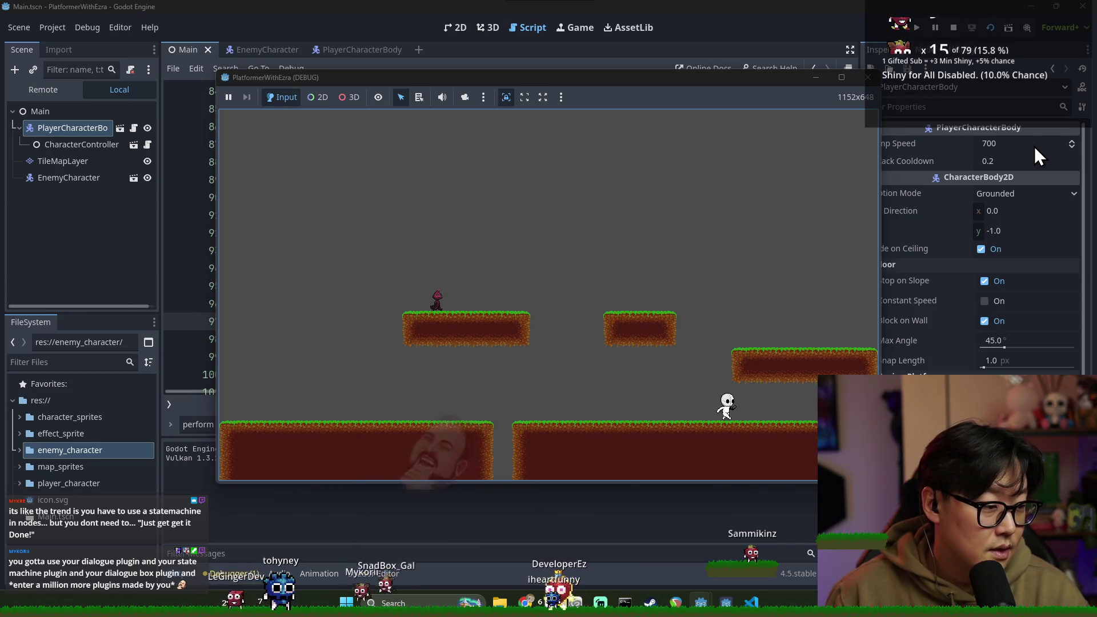
pyautogui.press('Left')
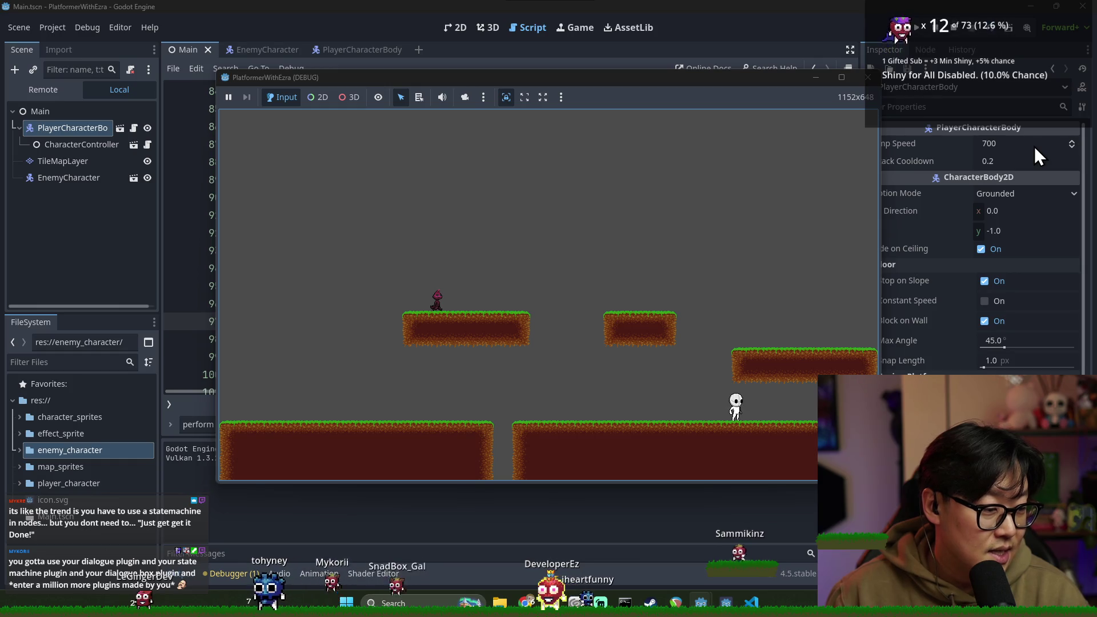
pyautogui.press('Right')
pyautogui.press('Left')
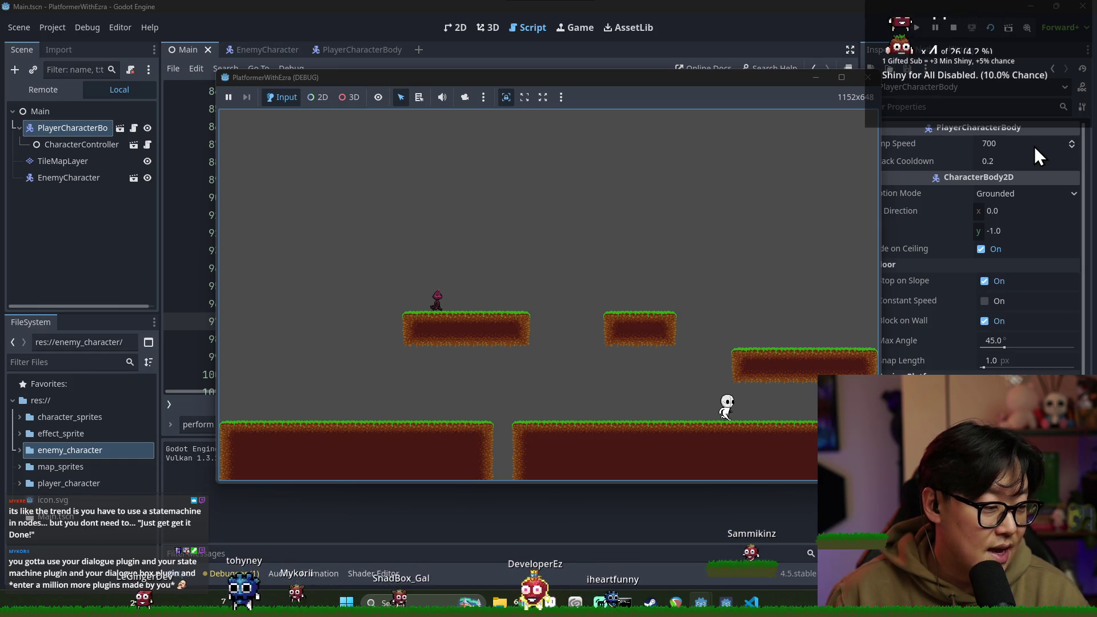
pyautogui.press('Right')
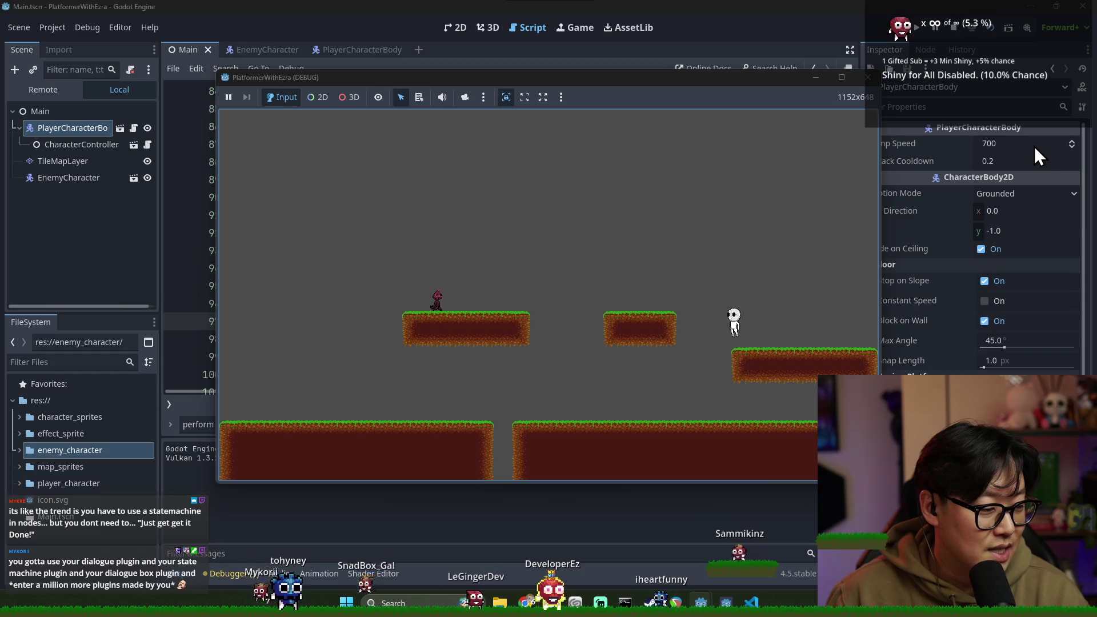
# Step: Run, jump and slash once more, stop the test with F8, and open EnemyCharacter
pyautogui.press('Right')
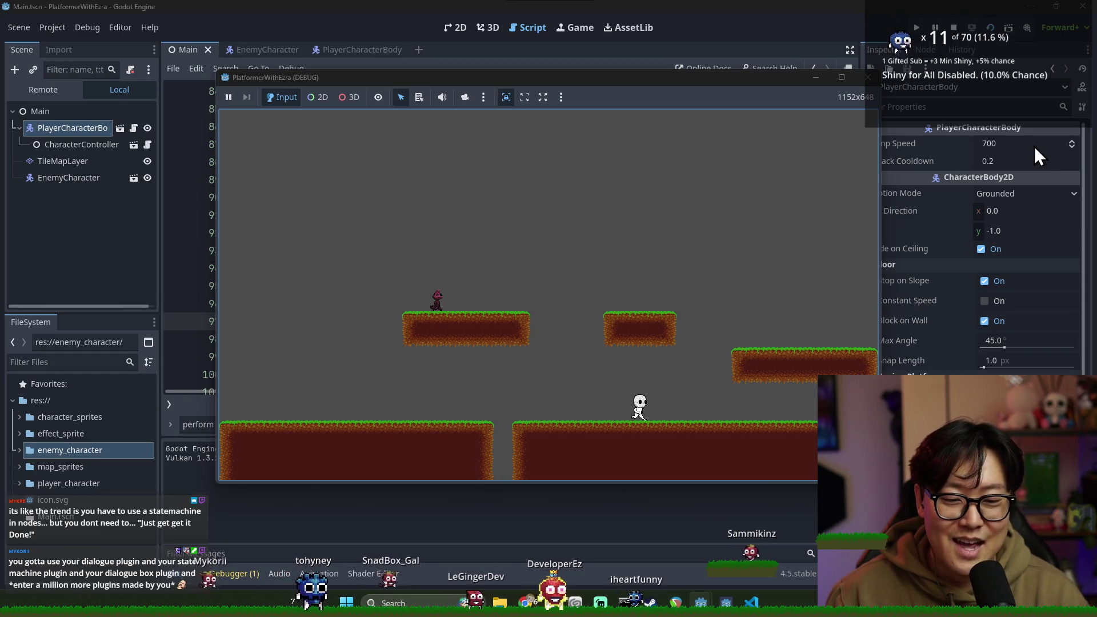
pyautogui.press('space')
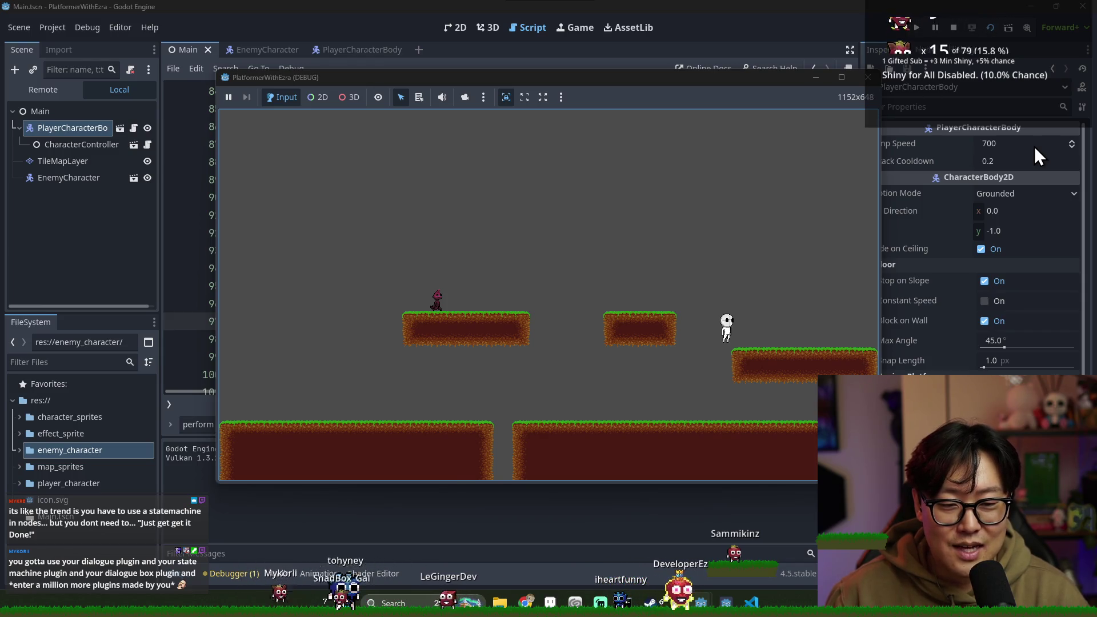
pyautogui.press('space')
pyautogui.press('Left')
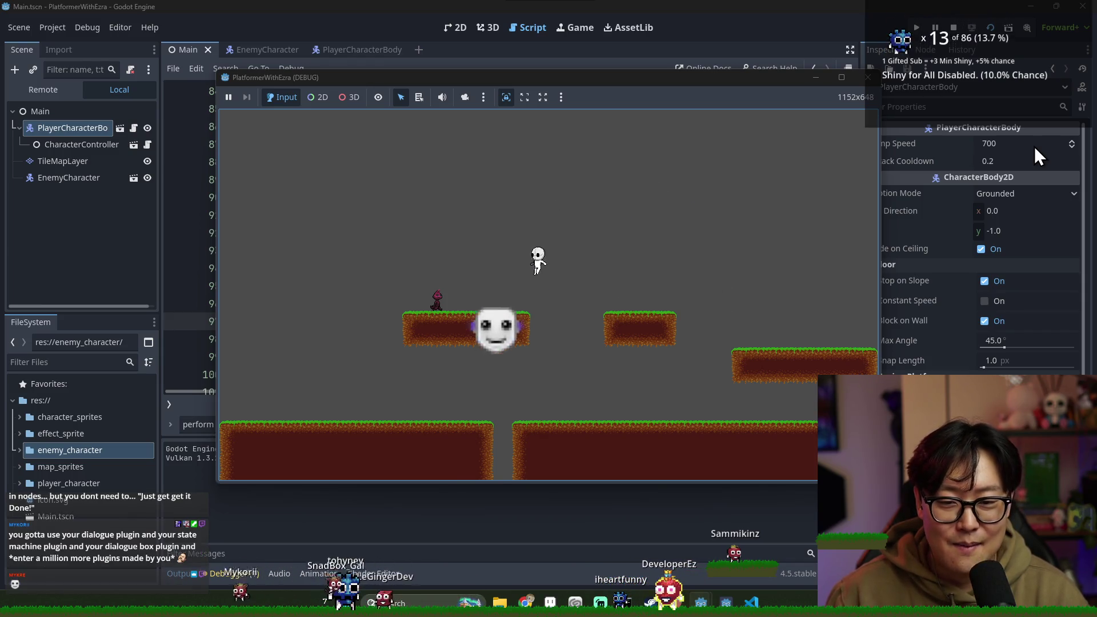
pyautogui.press('x')
pyautogui.press('space')
pyautogui.press('x')
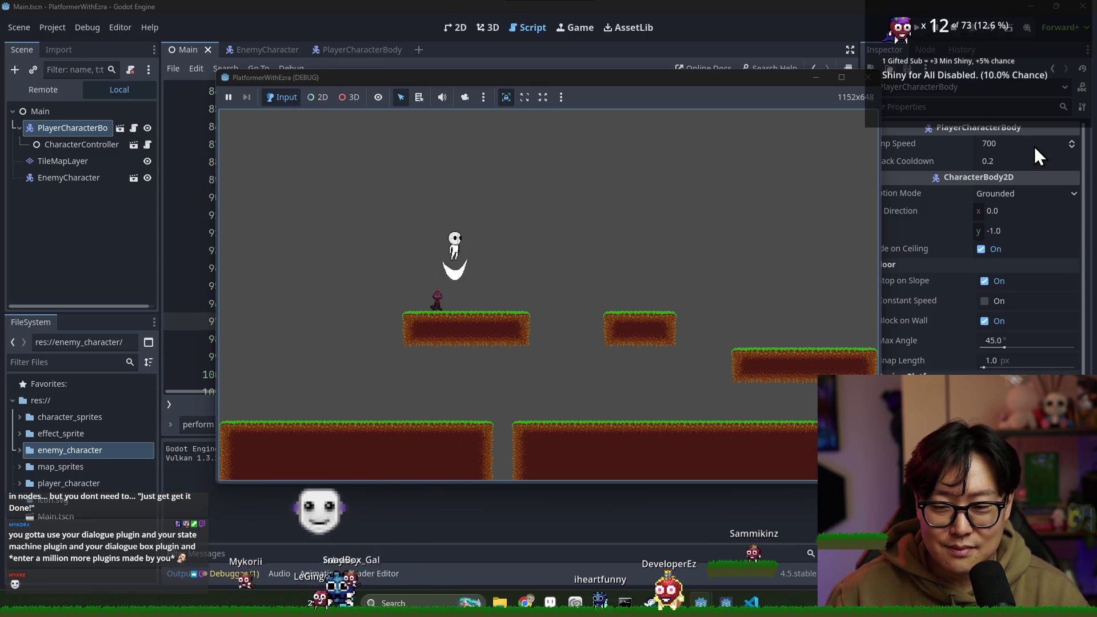
pyautogui.press('Right')
pyautogui.press('space')
pyautogui.press('F8')
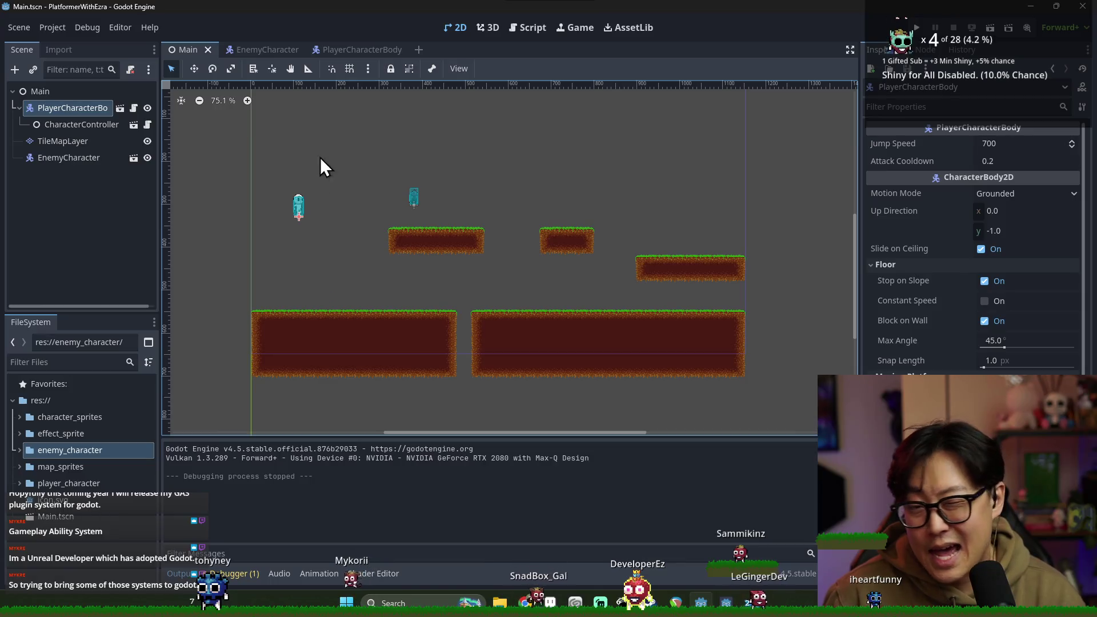
pyautogui.click(285, 50)
# Step: Add a RayCast2D child to the EnemyCharacter root node
pyautogui.click(77, 94)
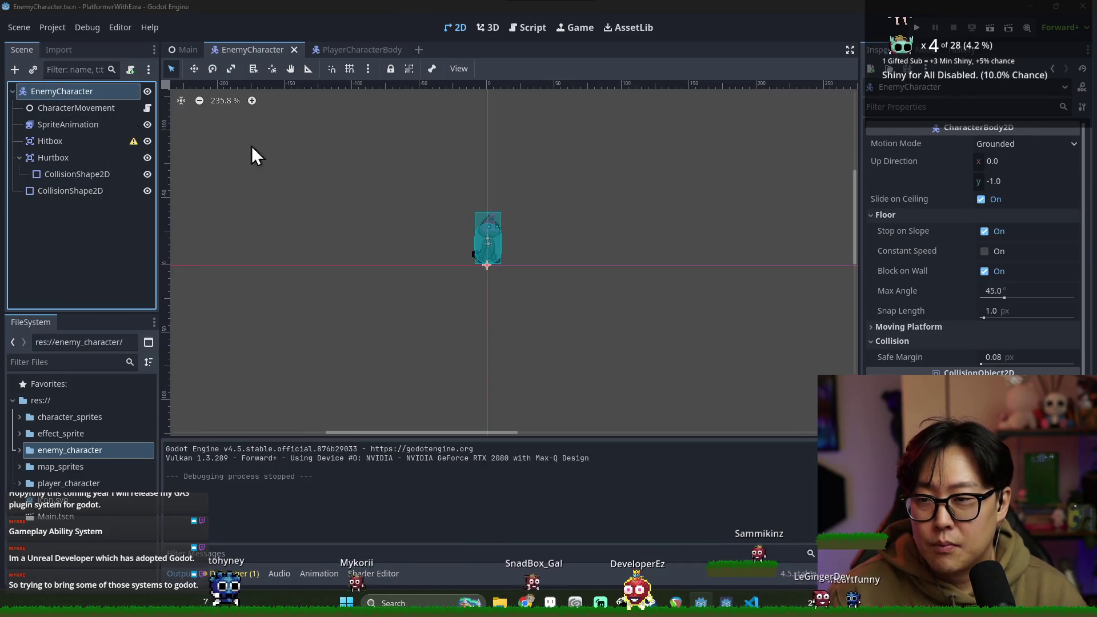
pyautogui.hotkey('ctrl', 'a')
pyautogui.write('ray')
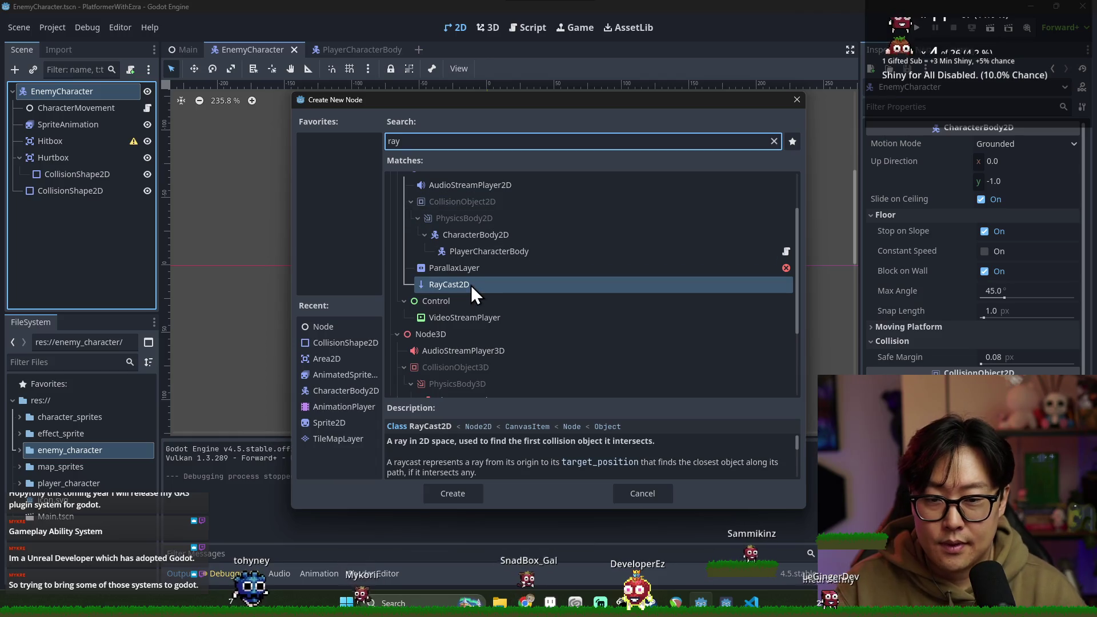
pyautogui.doubleClick(470, 285)
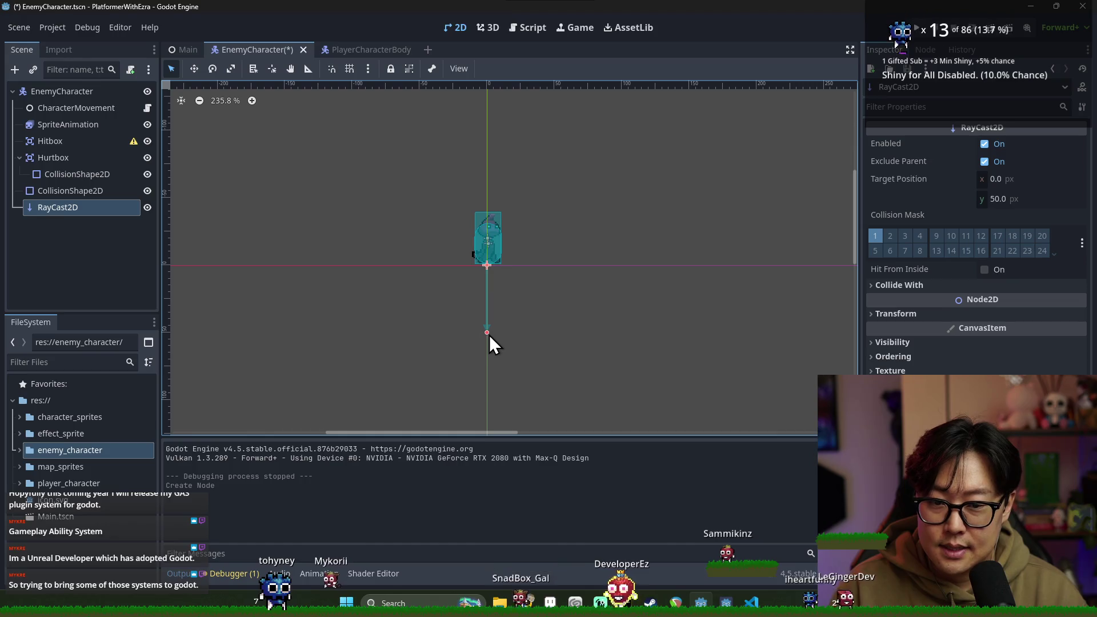
# Step: Aim the ray down-right to target (28, 40) from origin (2, -26) and save
pyautogui.moveTo(491, 335); pyautogui.dragTo(521, 323)
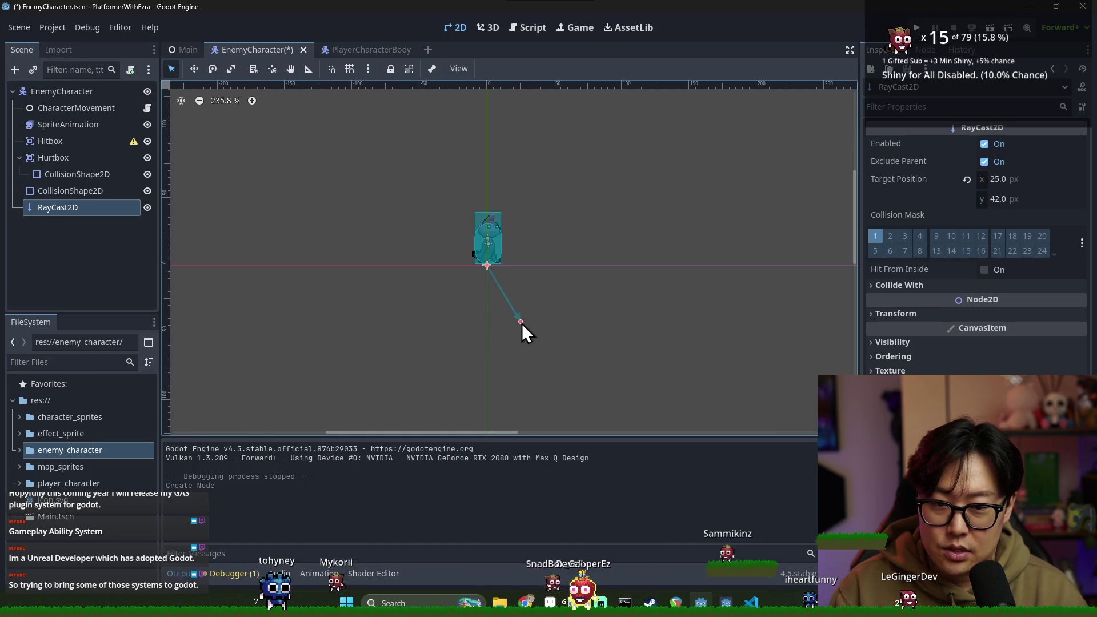
pyautogui.click(498, 274)
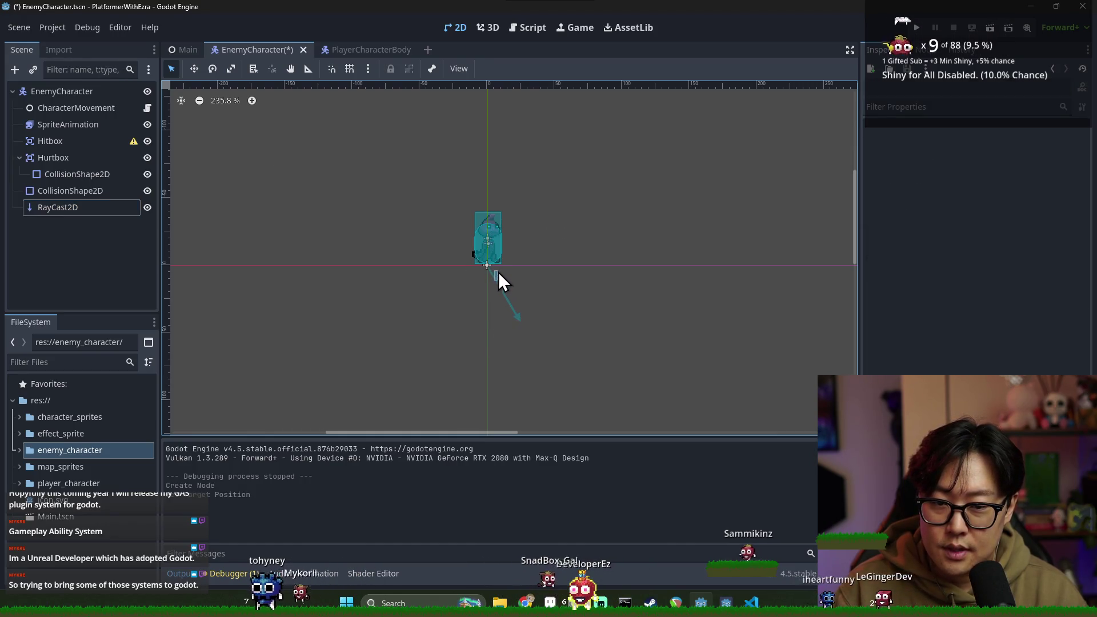
pyautogui.moveTo(488, 268); pyautogui.dragTo(491, 234)
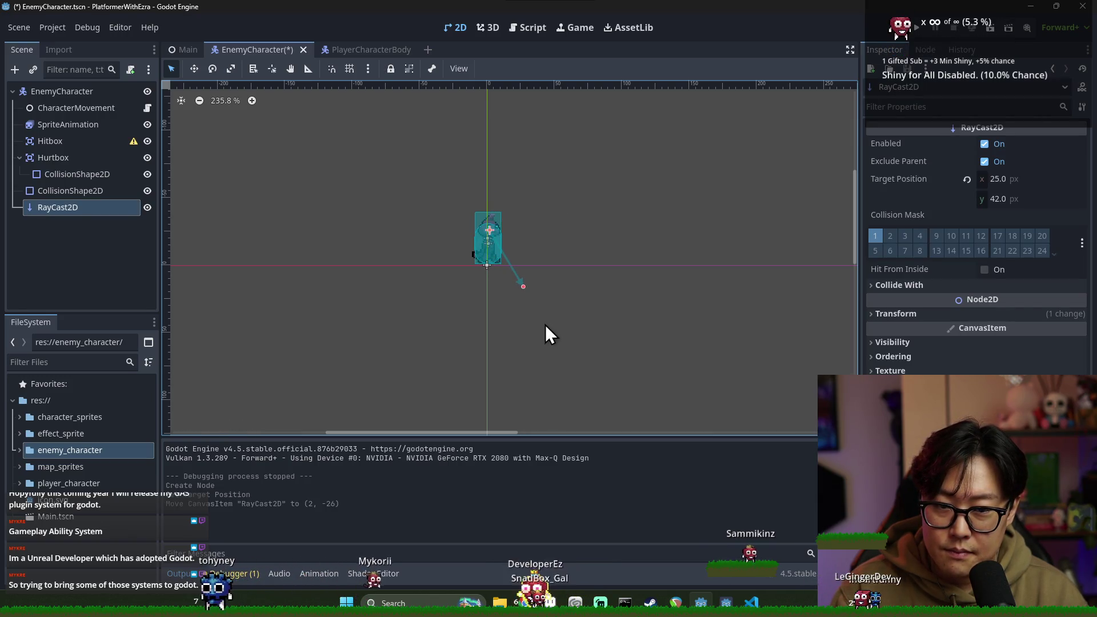
pyautogui.moveTo(524, 290); pyautogui.dragTo(527, 284)
pyautogui.hotkey('ctrl', 's')
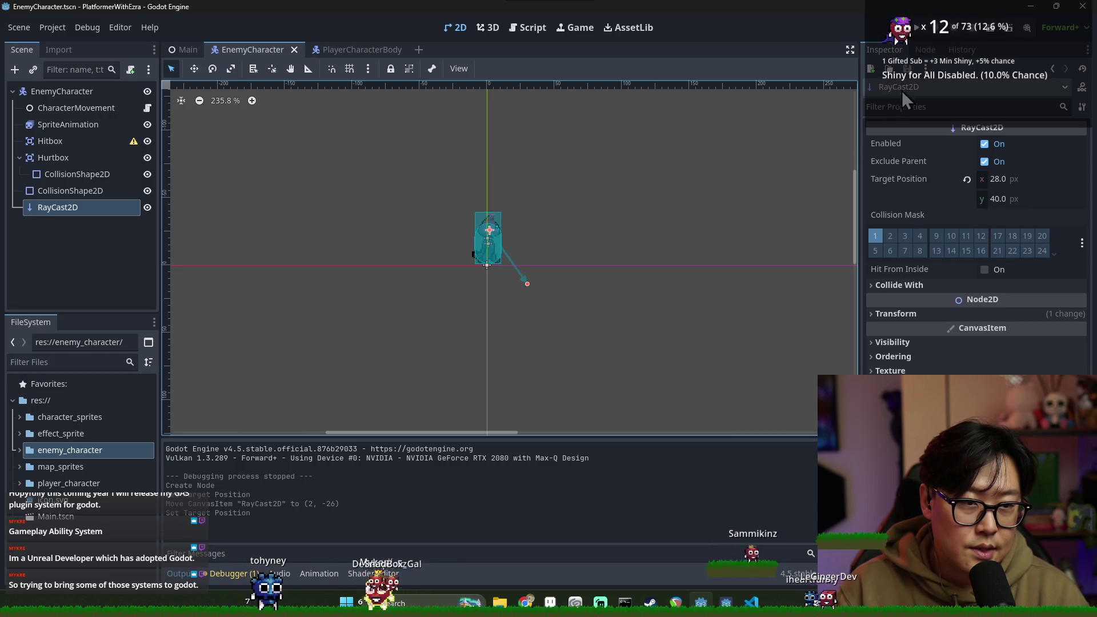
pyautogui.click(1082, 243)
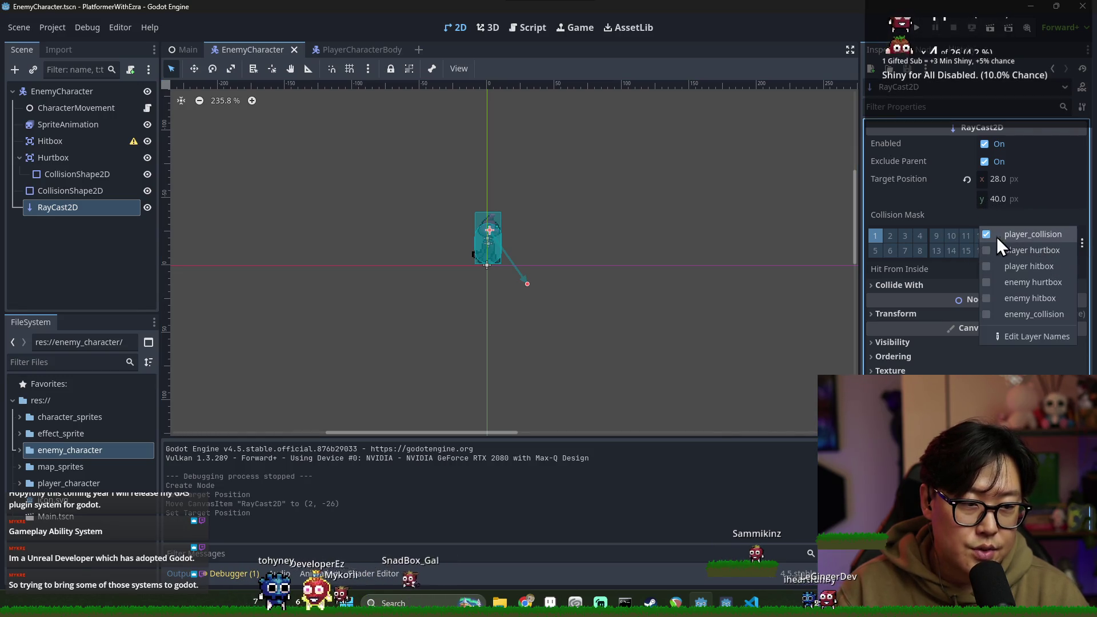
# Step: Drop player_collision from the ray's mask and name physics layer 7 env_collision
pyautogui.click(996, 237)
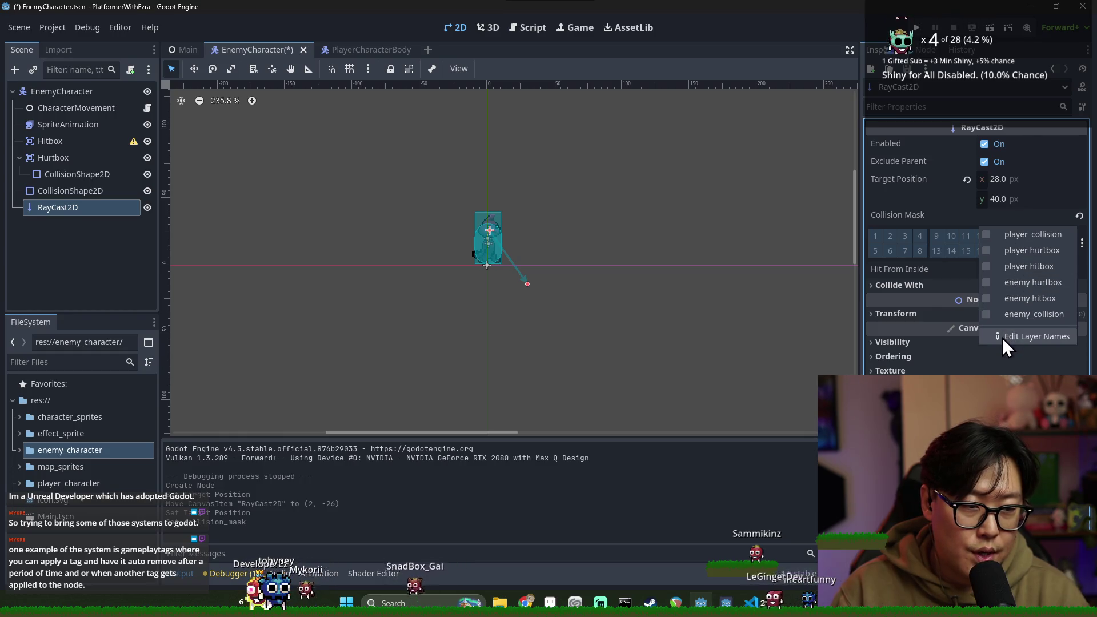
pyautogui.click(992, 316)
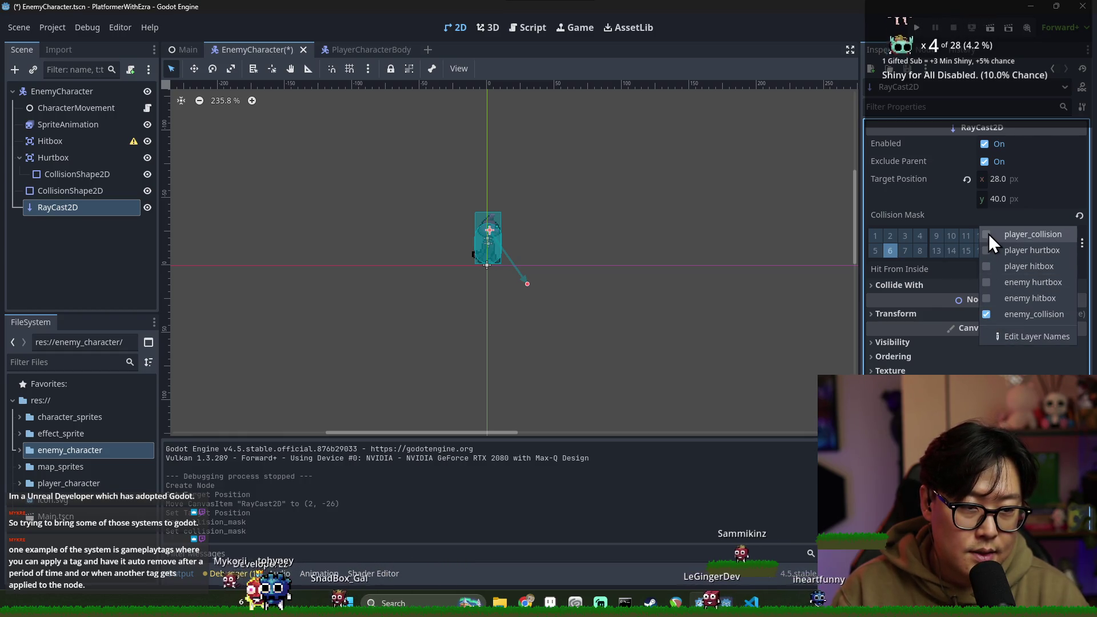
pyautogui.click(989, 316)
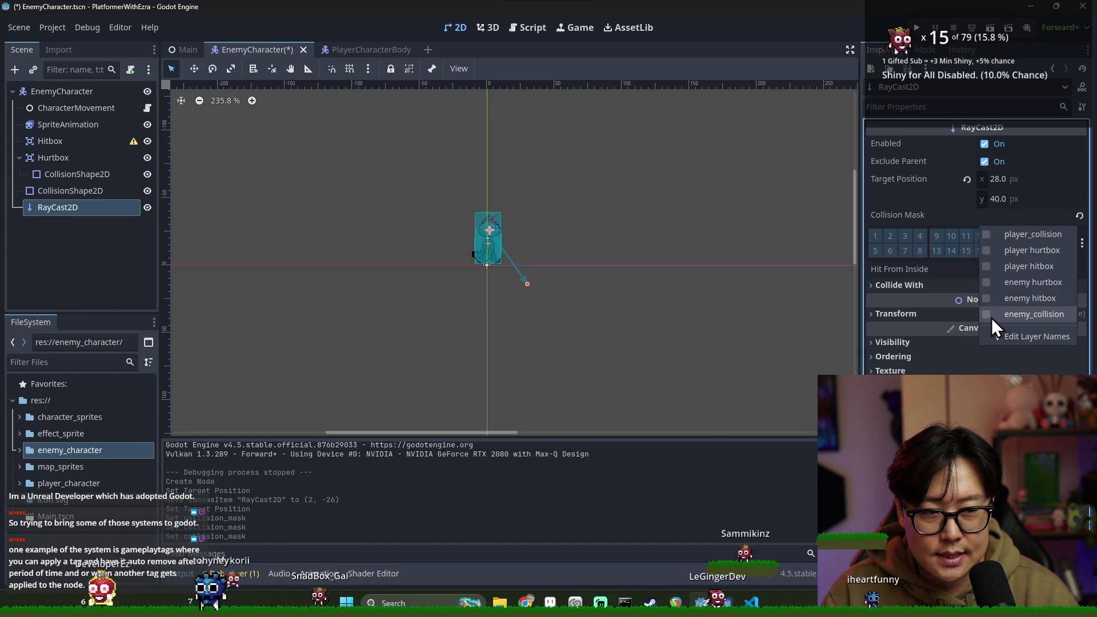
pyautogui.click(1005, 337)
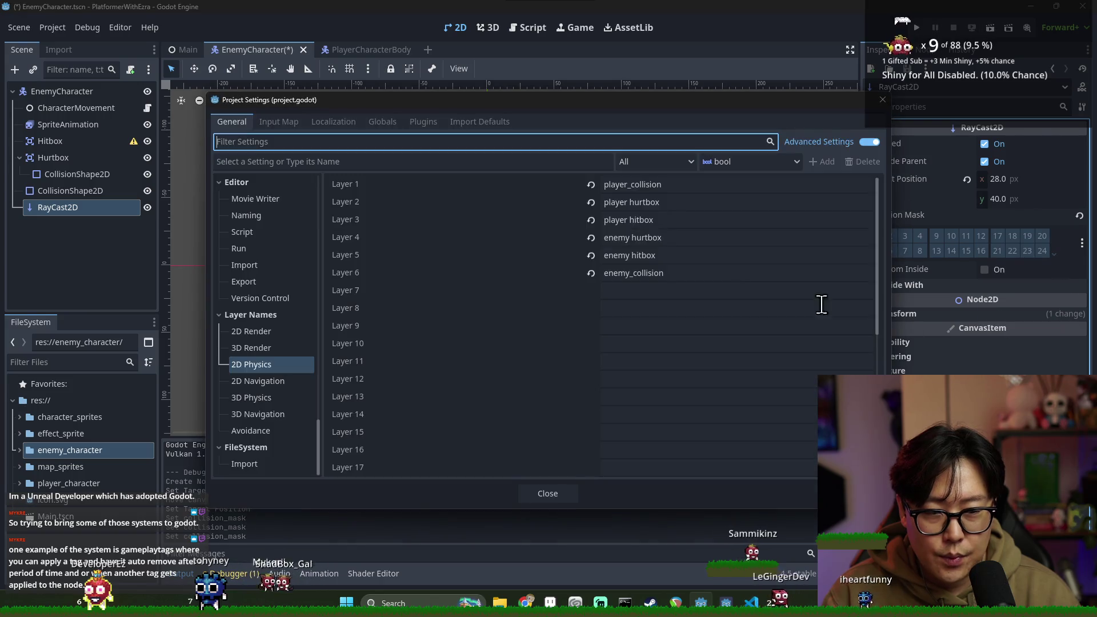
pyautogui.click(629, 293)
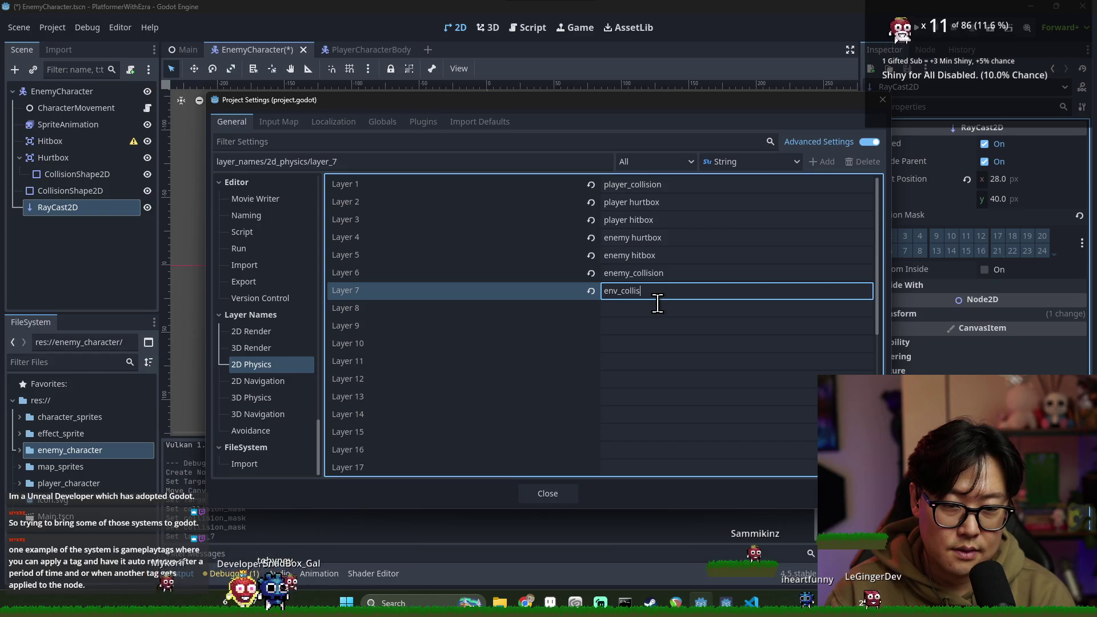
pyautogui.click(577, 493)
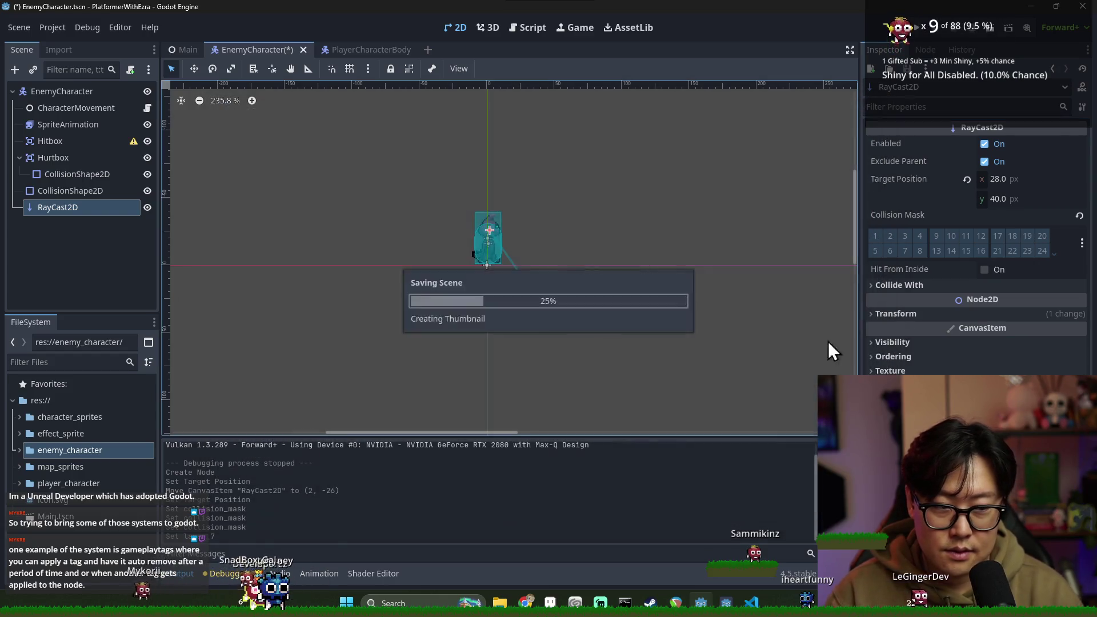
# Step: Make the ray's collision mask detect env_collision
pyautogui.click(1082, 242)
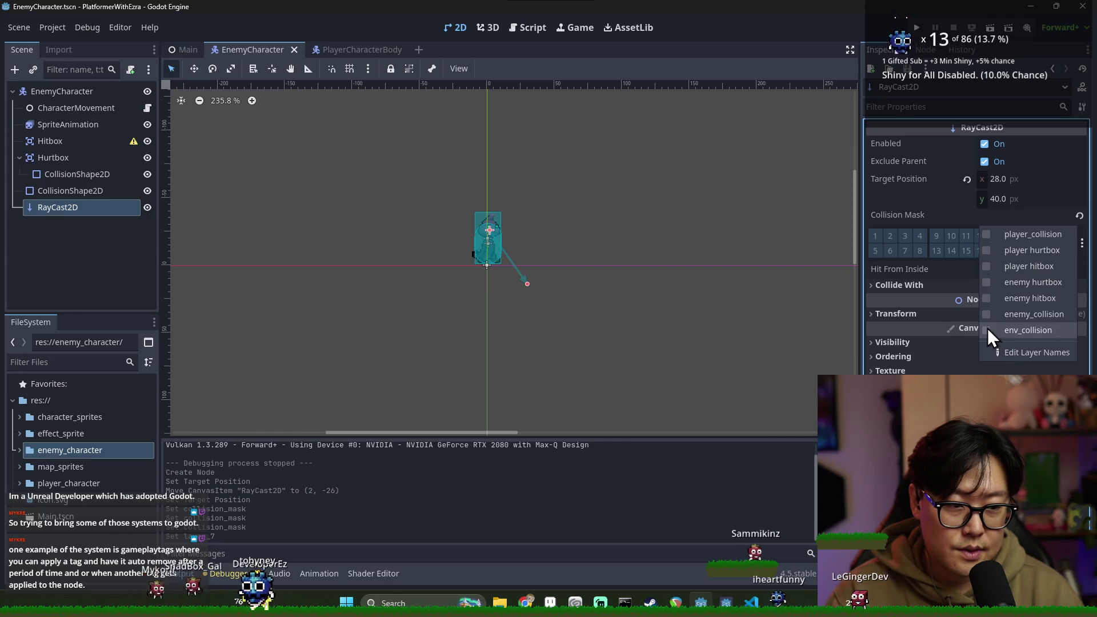
pyautogui.click(1023, 328)
pyautogui.click(188, 50)
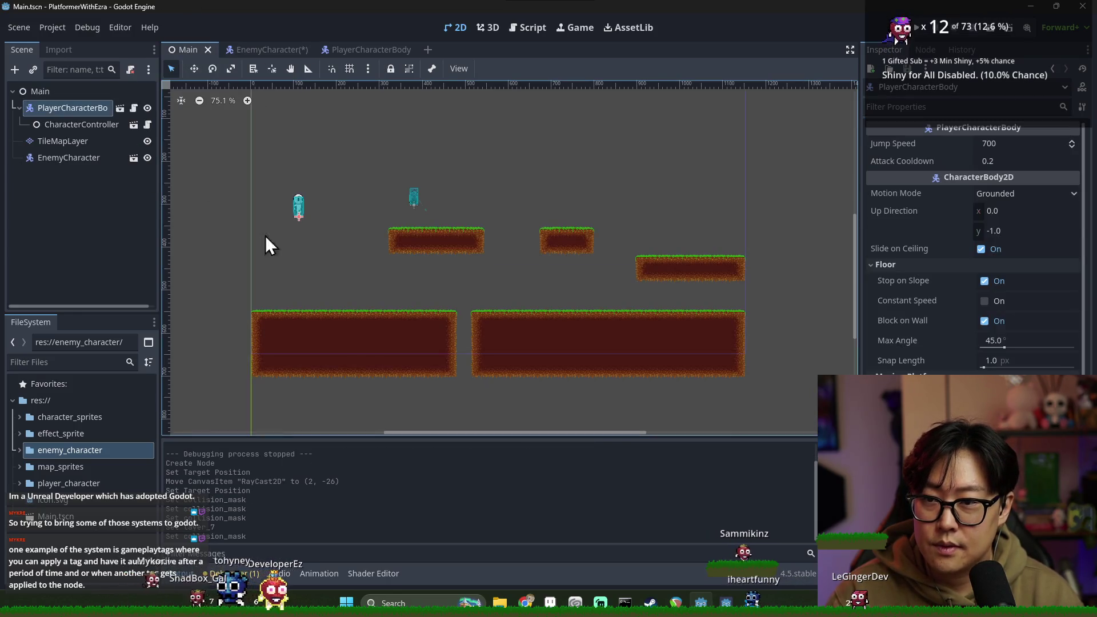
# Step: Save the EnemyCharacter scene and return to Main
pyautogui.click(276, 50)
pyautogui.hotkey('ctrl', 's')
pyautogui.click(179, 51)
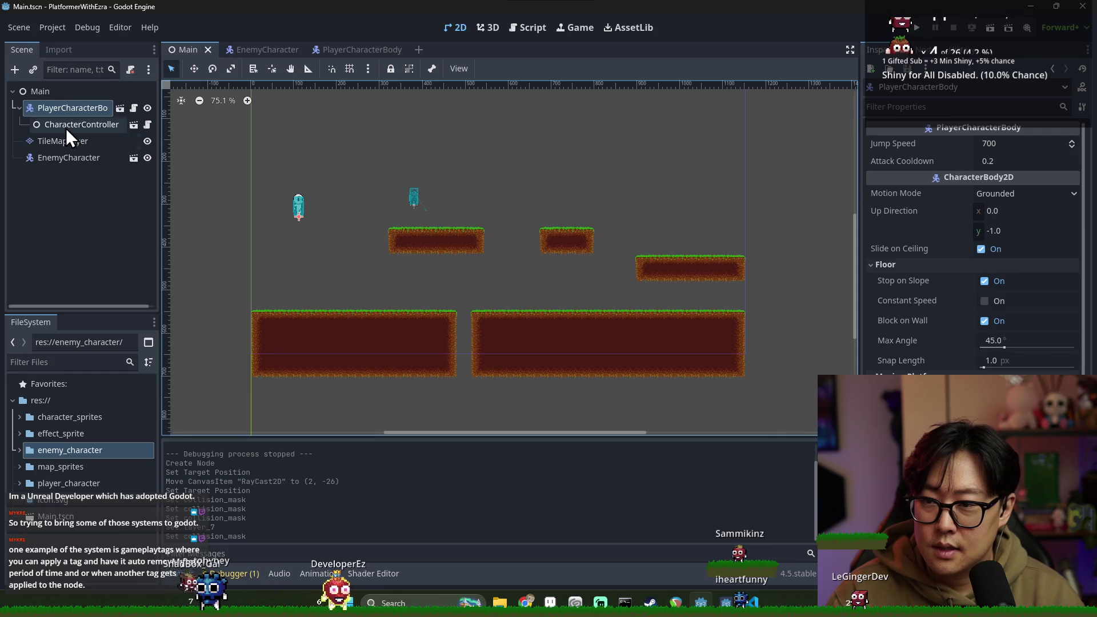
# Step: Move the TileMapLayer's collision from player_collision to layer 7 and save Main
pyautogui.click(64, 140)
pyautogui.click(1051, 314)
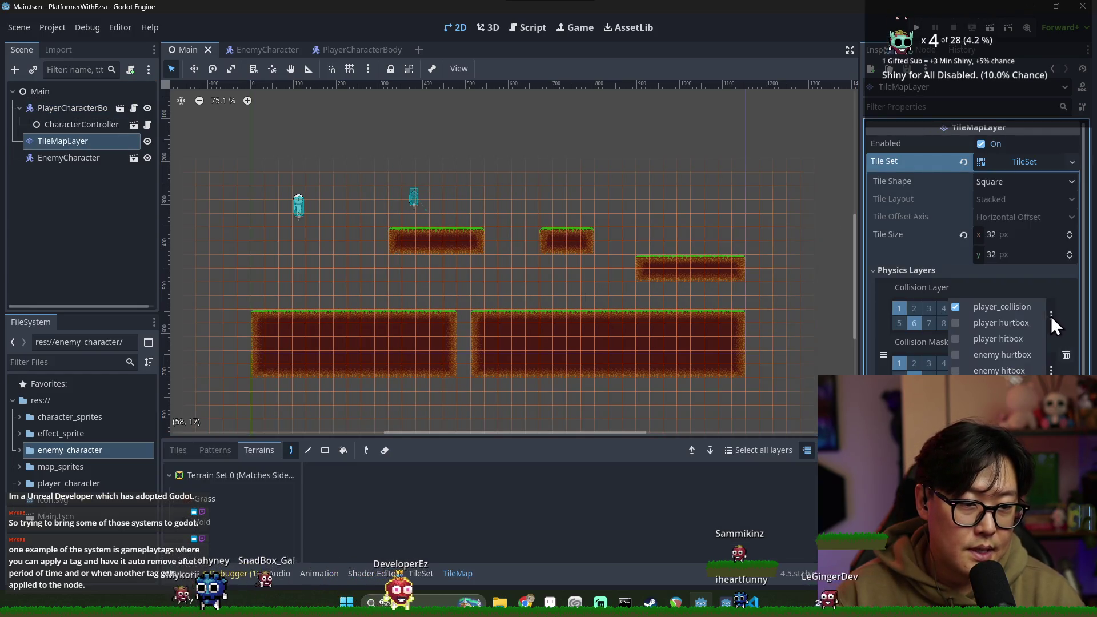
pyautogui.click(957, 306)
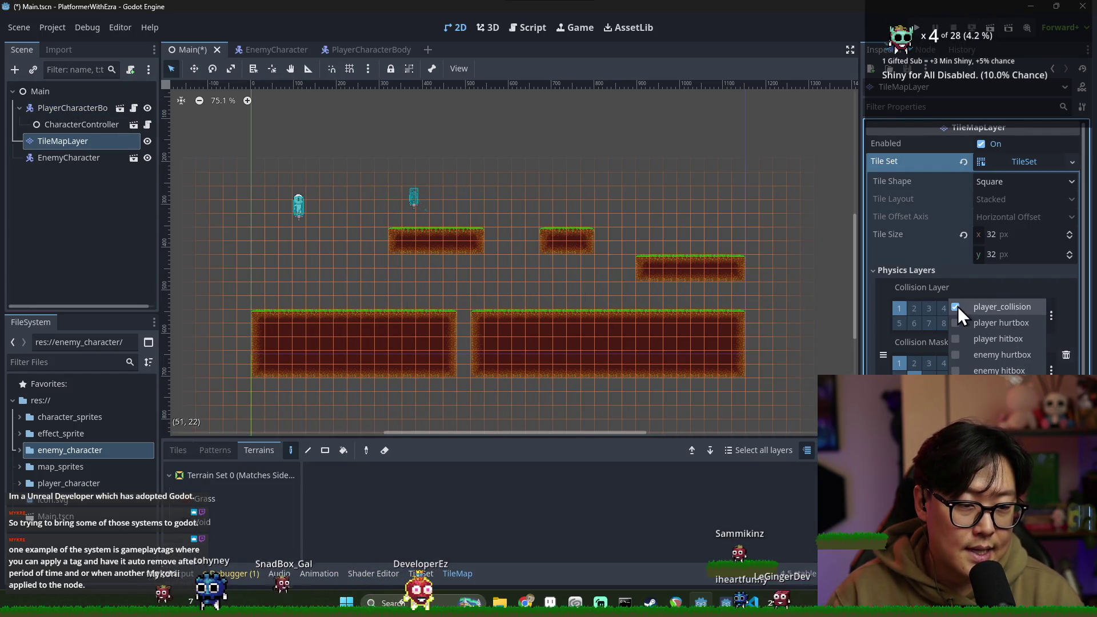
pyautogui.click(1049, 348)
pyautogui.hotkey('ctrl', 's')
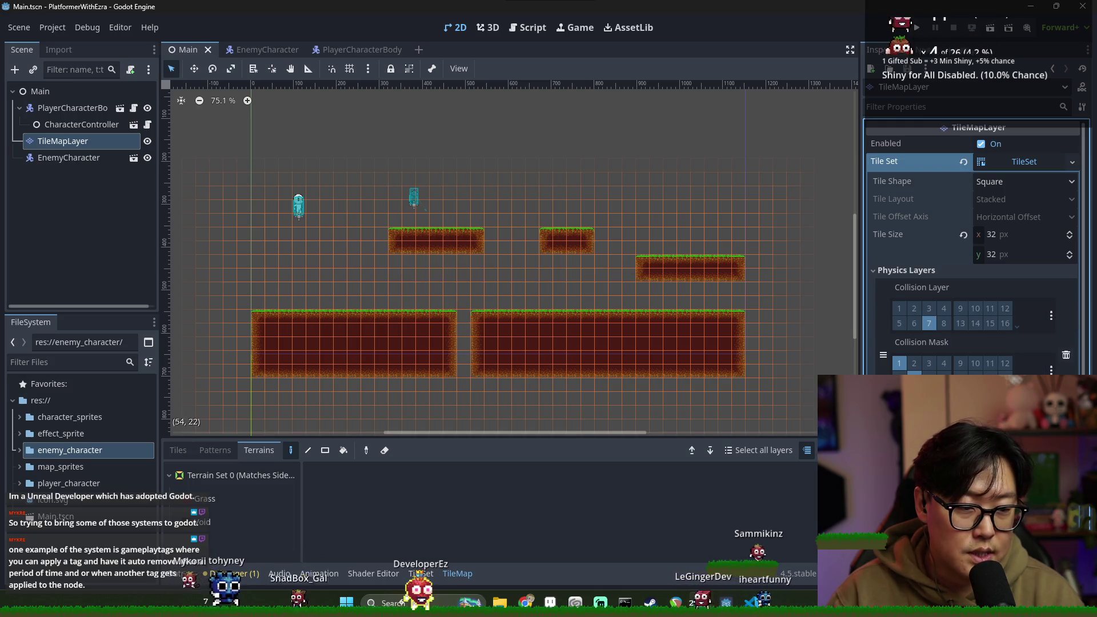
pyautogui.click(1051, 370)
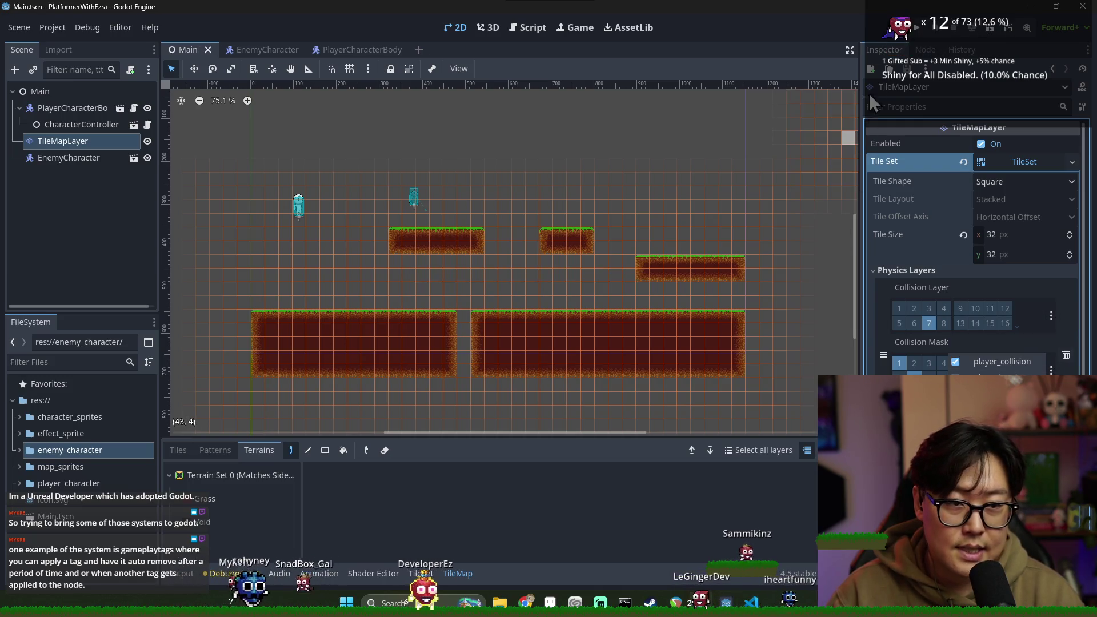
# Step: Test-run the game with the new tile collisions, then stop it
pyautogui.click(990, 27)
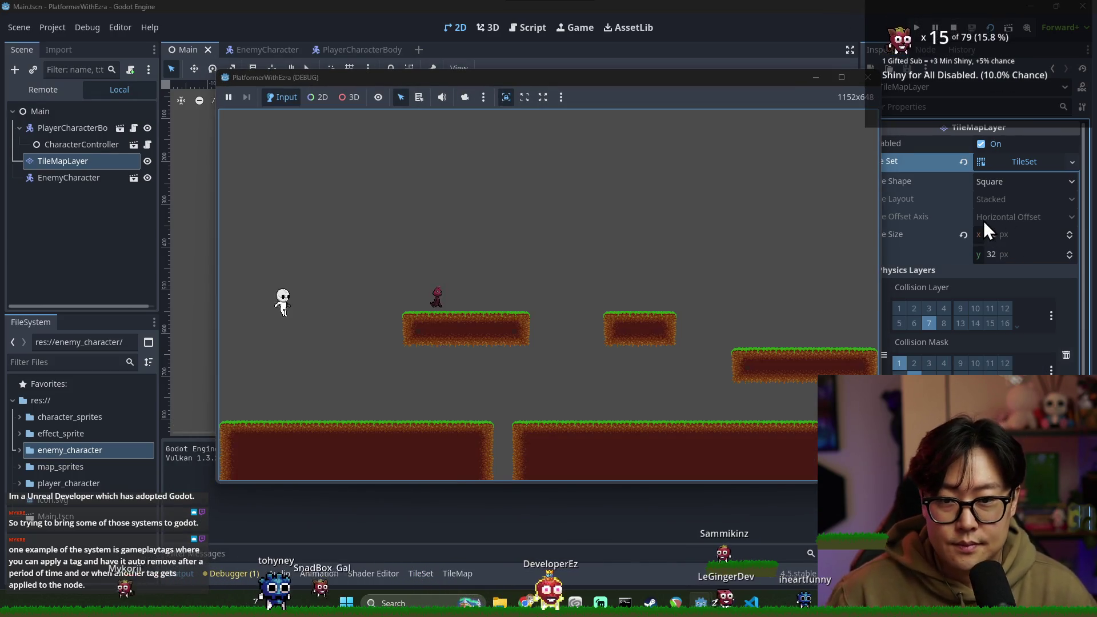
pyautogui.click(966, 35)
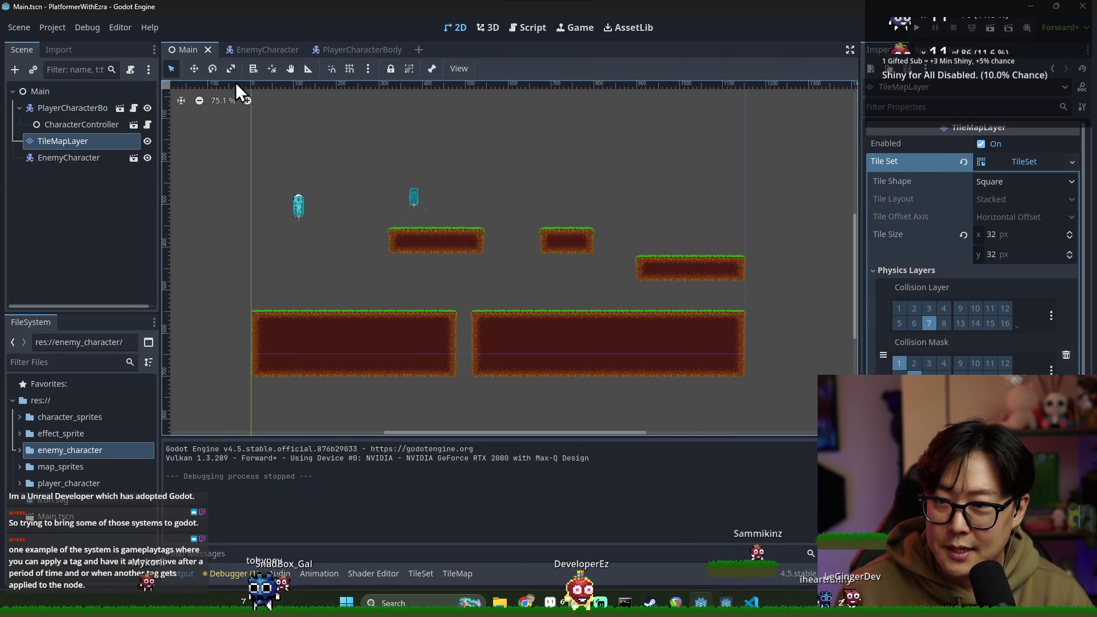
pyautogui.click(78, 105)
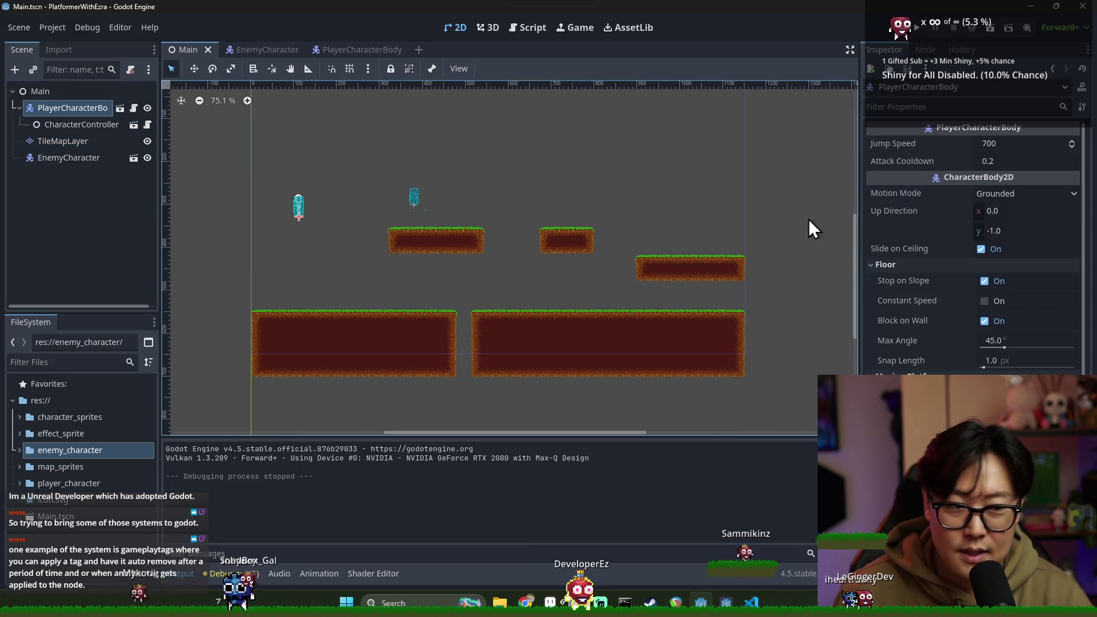
# Step: Save the PlayerCharacterBody scene
pyautogui.click(343, 49)
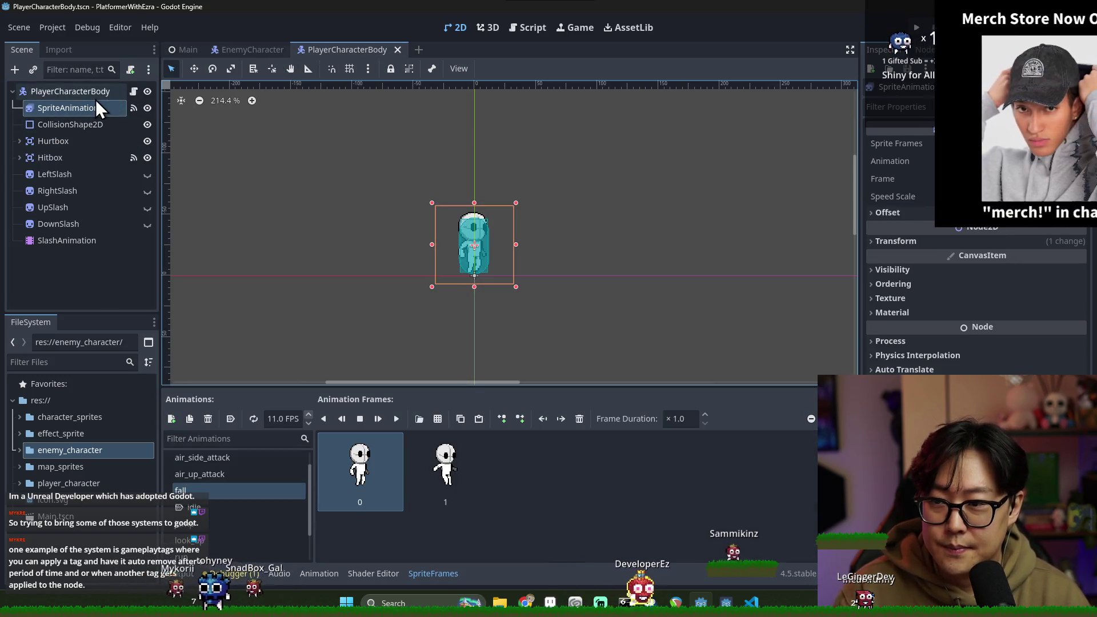
pyautogui.click(86, 93)
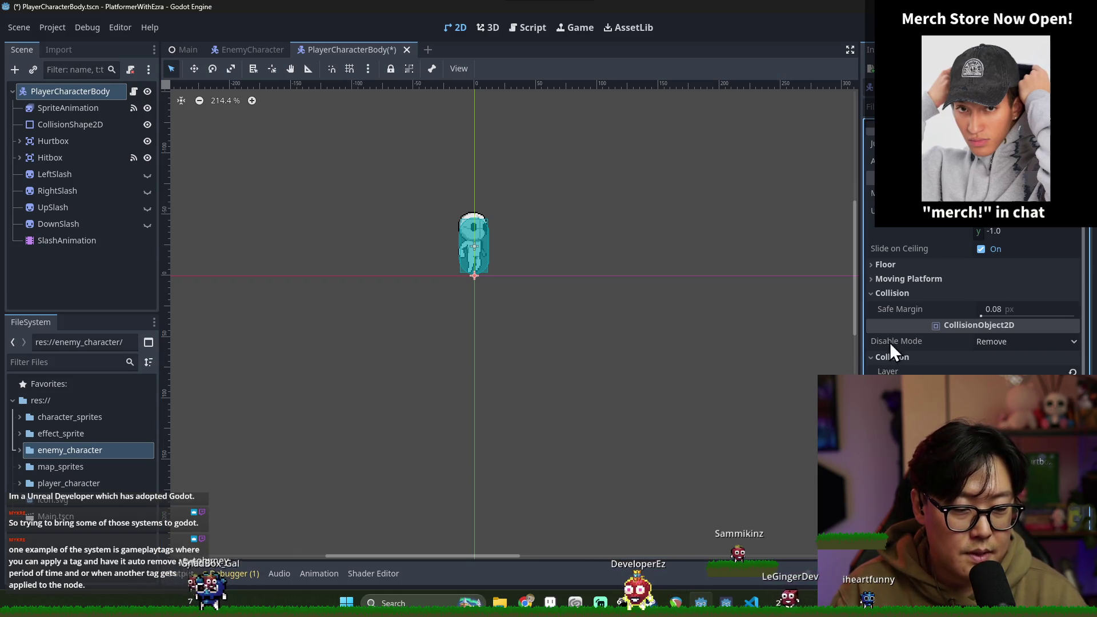
pyautogui.hotkey('ctrl', 's')
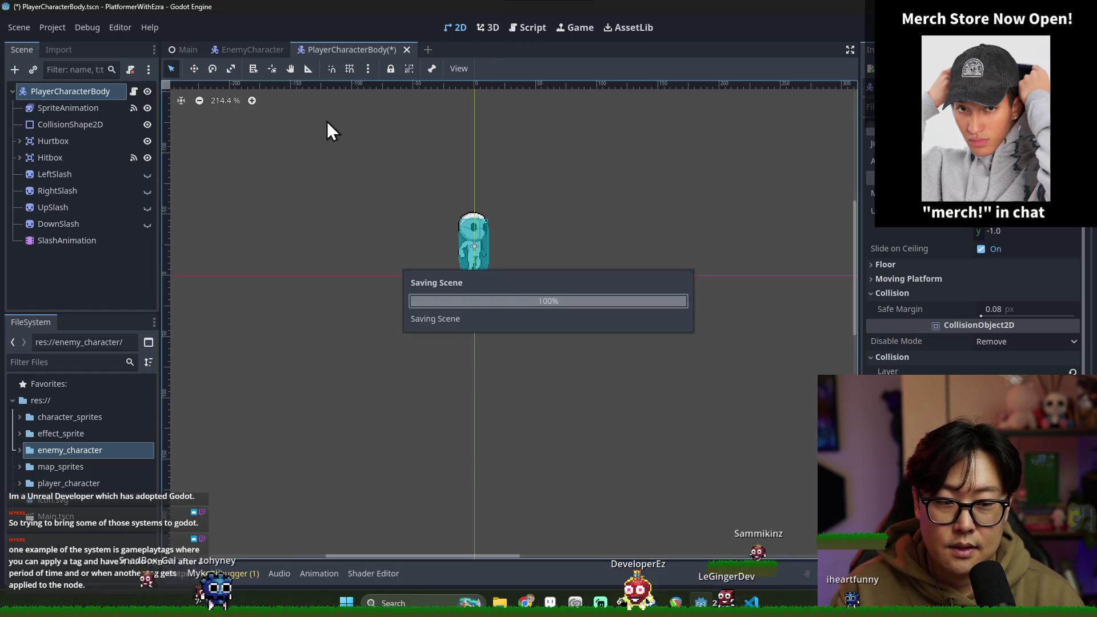
# Step: Re-save the EnemyCharacter scene and run the project with F5
pyautogui.click(247, 51)
pyautogui.click(114, 91)
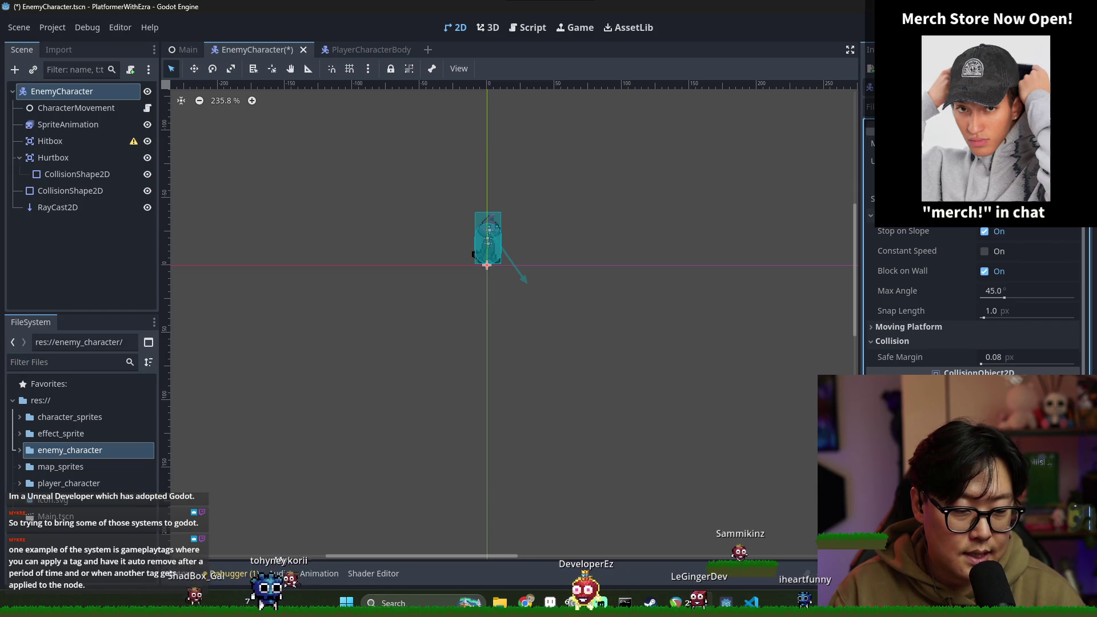
pyautogui.hotkey('ctrl', 's')
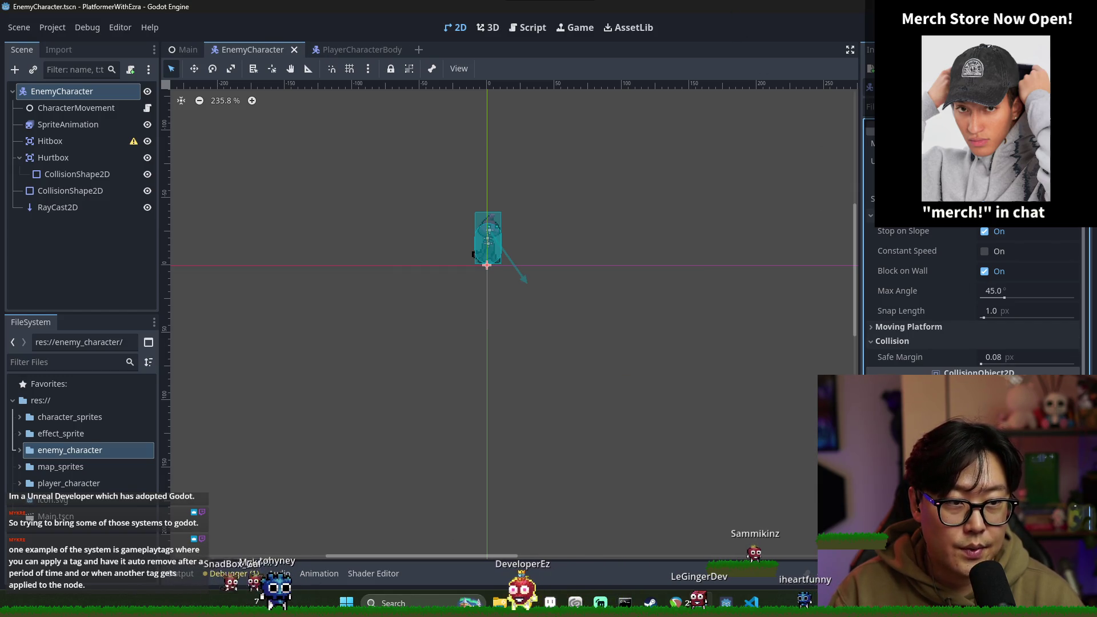
pyautogui.press('F5')
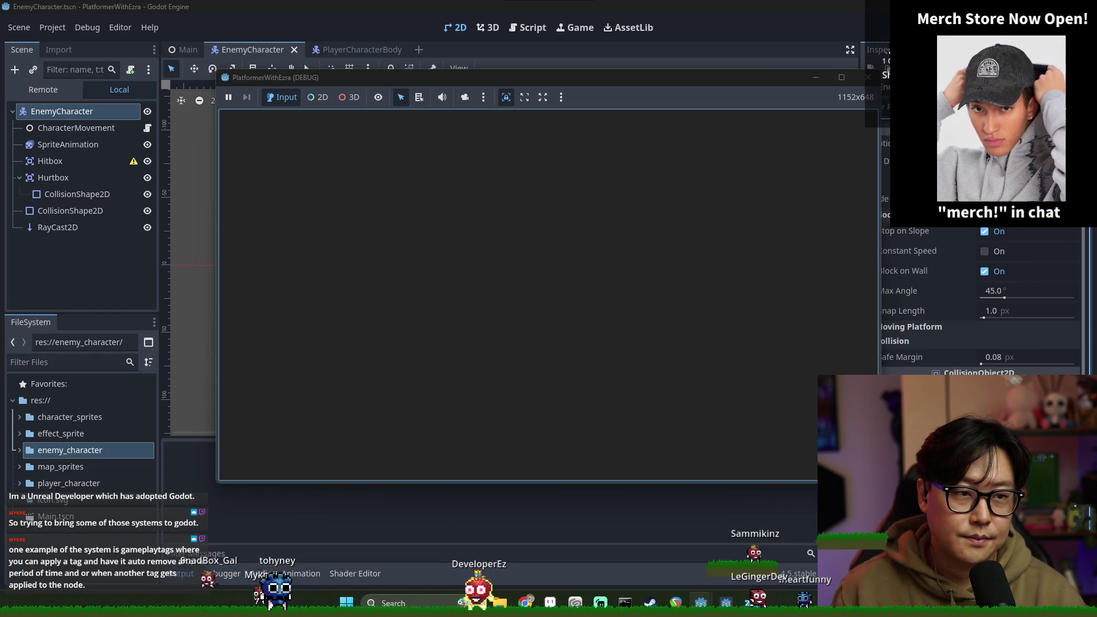
# Step: Stop the earlier run, return to the Main scene, then walk the player right and jump
pyautogui.press('F8')
pyautogui.click(188, 51)
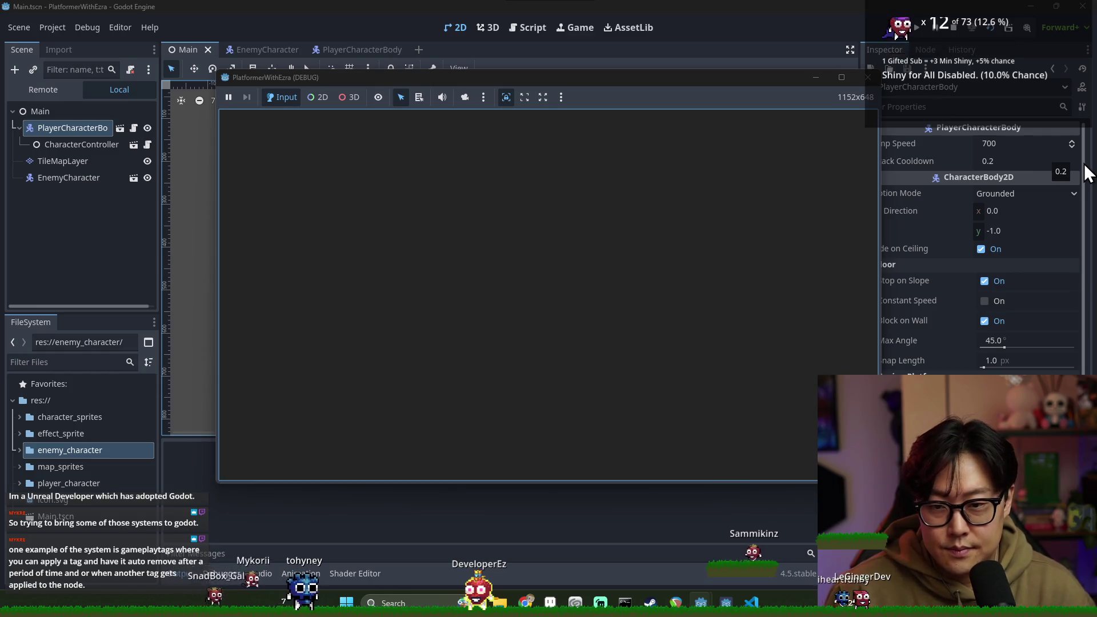
pyautogui.press('Right')
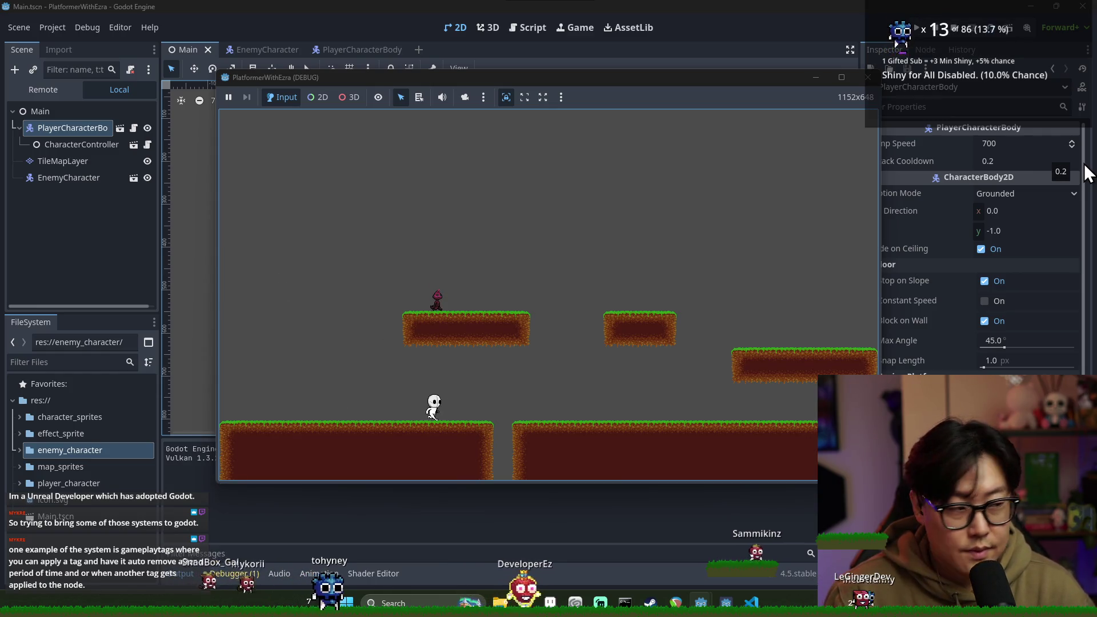
pyautogui.press('Right')
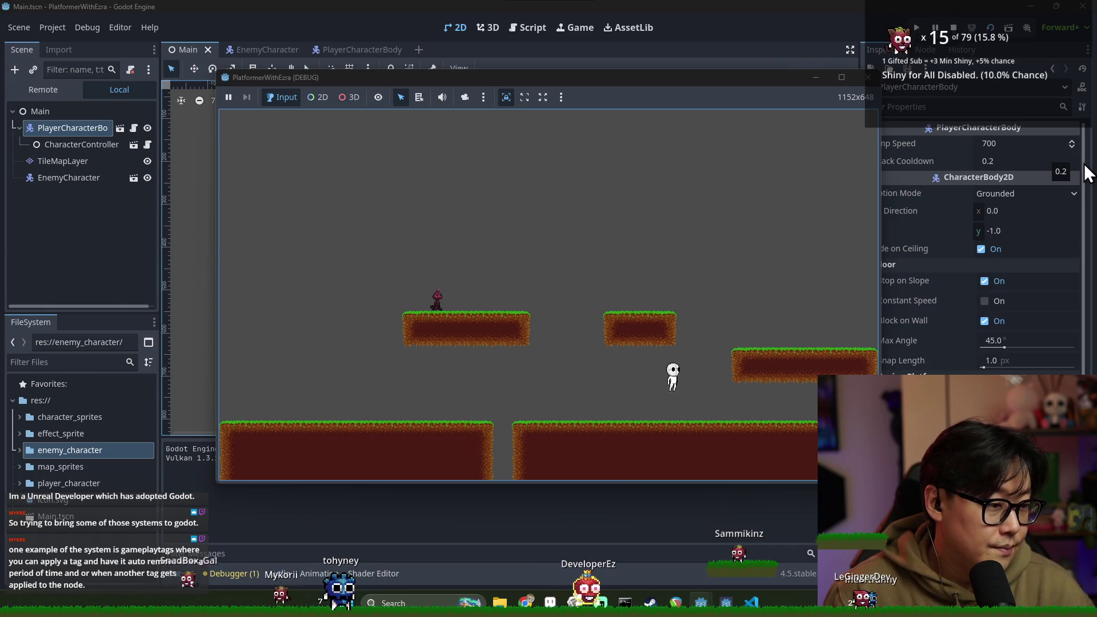
pyautogui.press('Right')
pyautogui.press('Left')
pyautogui.press('space')
pyautogui.press('Right')
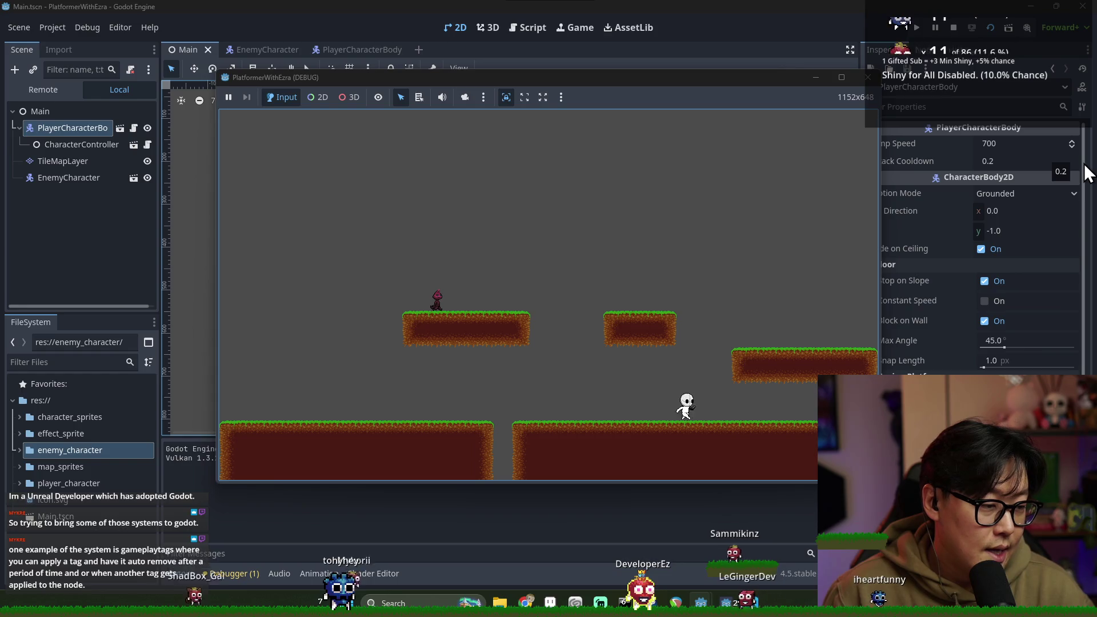
# Step: Double-jump the player back and forth between the middle and right platforms
pyautogui.press('space')
pyautogui.press('Right')
pyautogui.press('space')
pyautogui.press('Left')
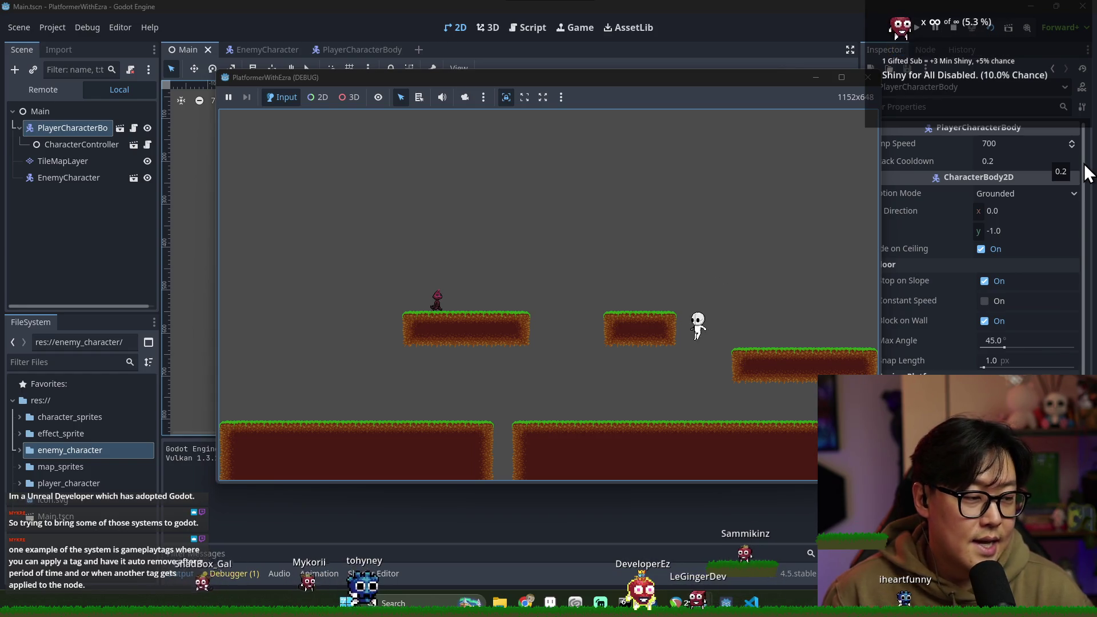
pyautogui.press('Right')
pyautogui.press('space')
pyautogui.press('Left')
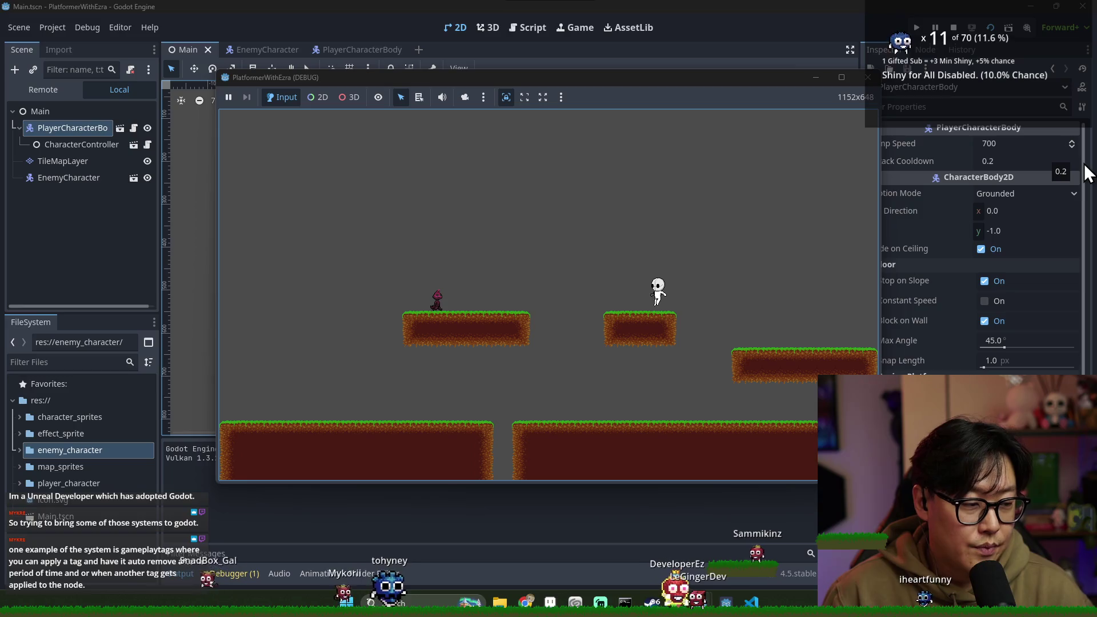
pyautogui.press('space')
pyautogui.press('Right')
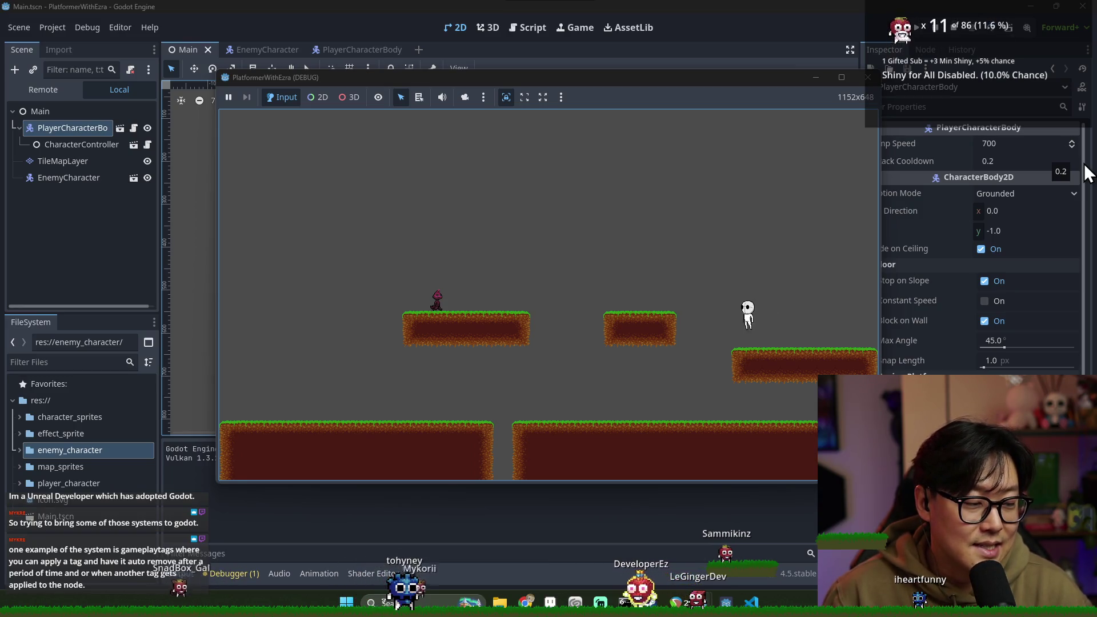
pyautogui.press('space')
pyautogui.press('Left')
pyautogui.press('space')
pyautogui.press('Right')
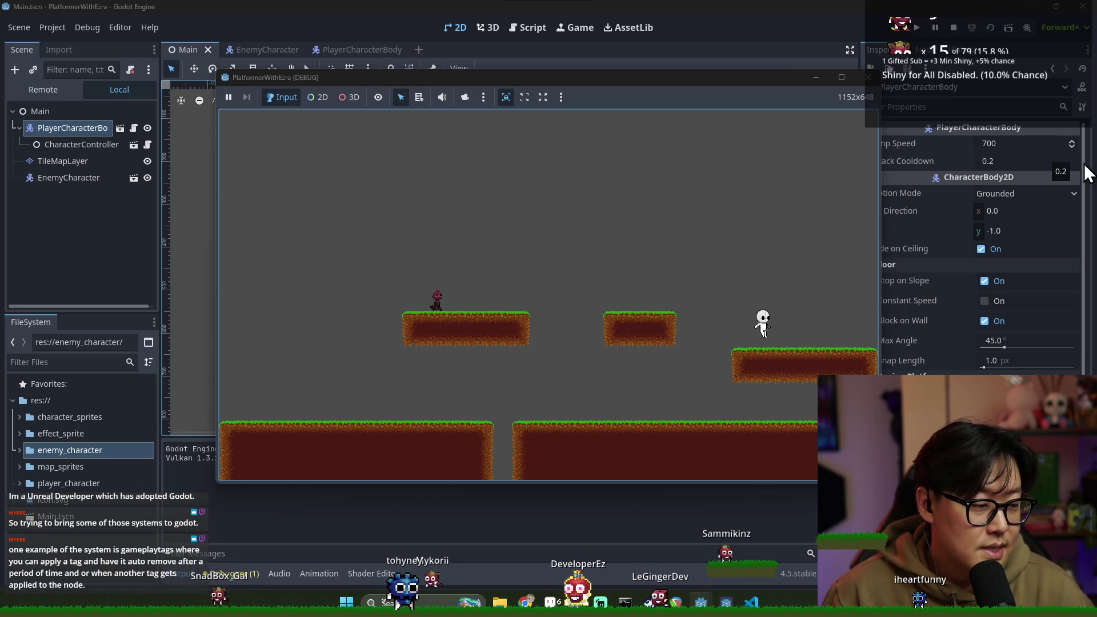
pyautogui.press('Left')
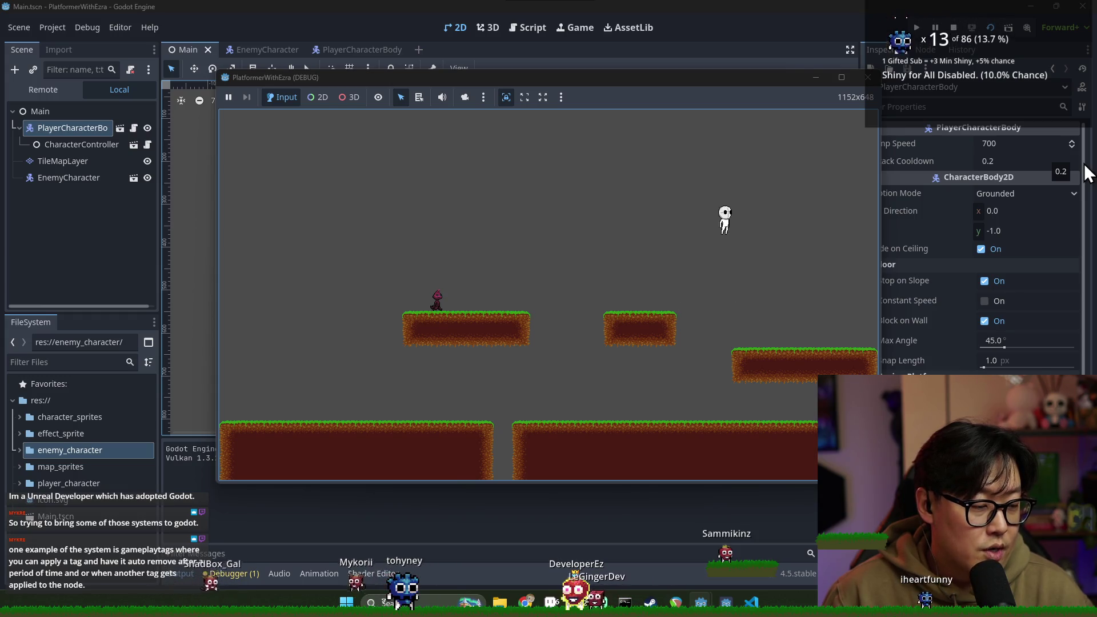
pyautogui.press('Right')
# Step: Keep hopping between the platforms, then jump off the right platform heading left
pyautogui.press('space')
pyautogui.press('Left')
pyautogui.press('space')
pyautogui.press('Right')
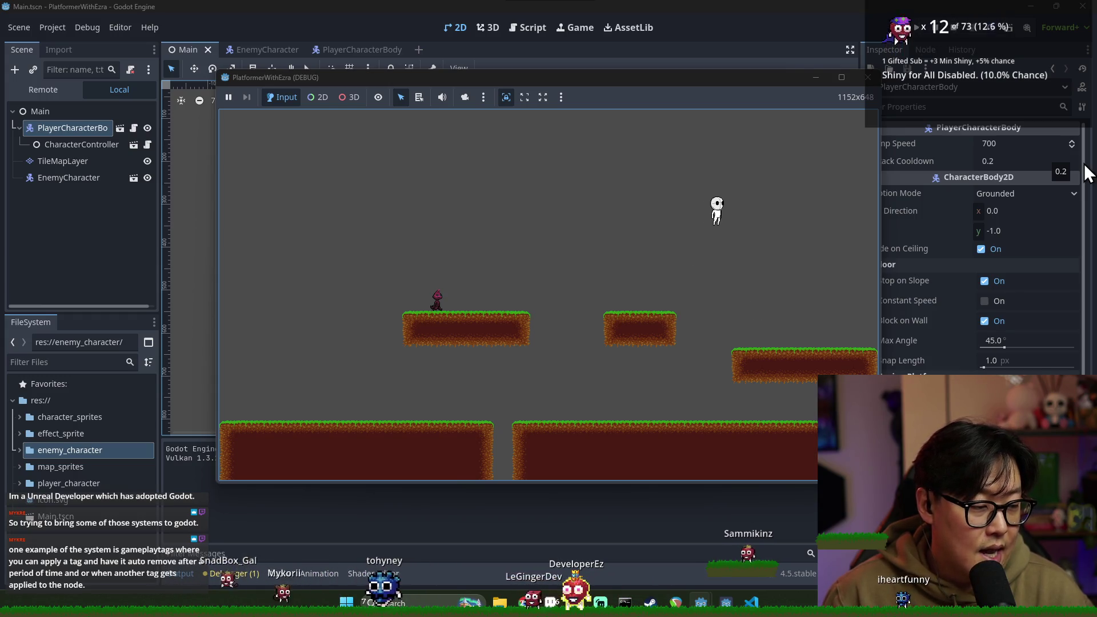
pyautogui.press('space')
pyautogui.press('Left')
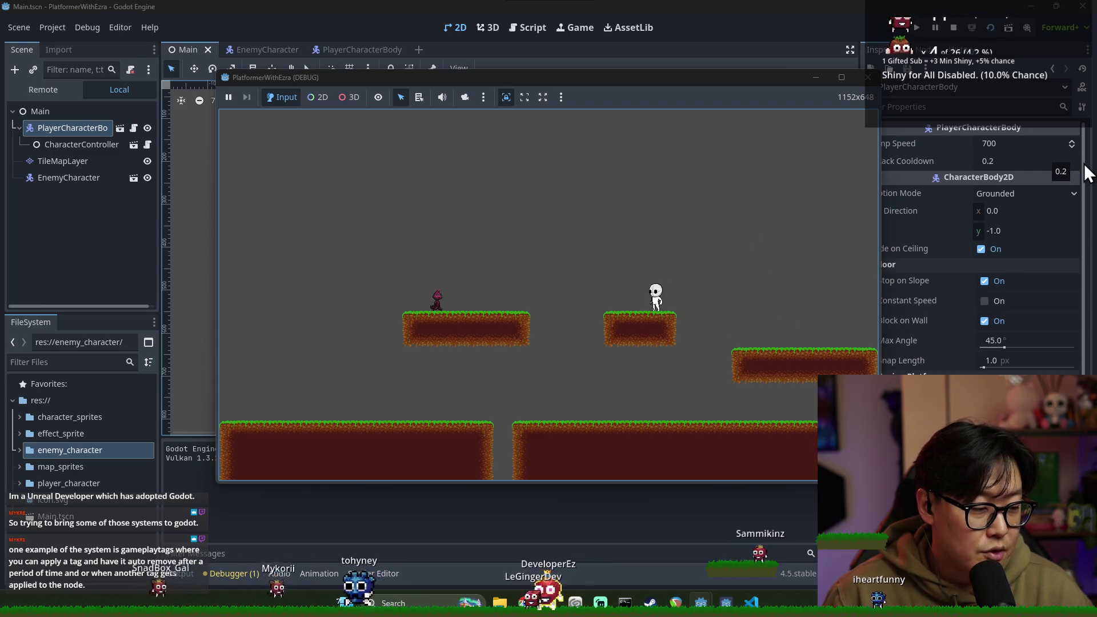
pyautogui.press('space')
pyautogui.press('Right')
pyautogui.press('Left')
pyautogui.press('space')
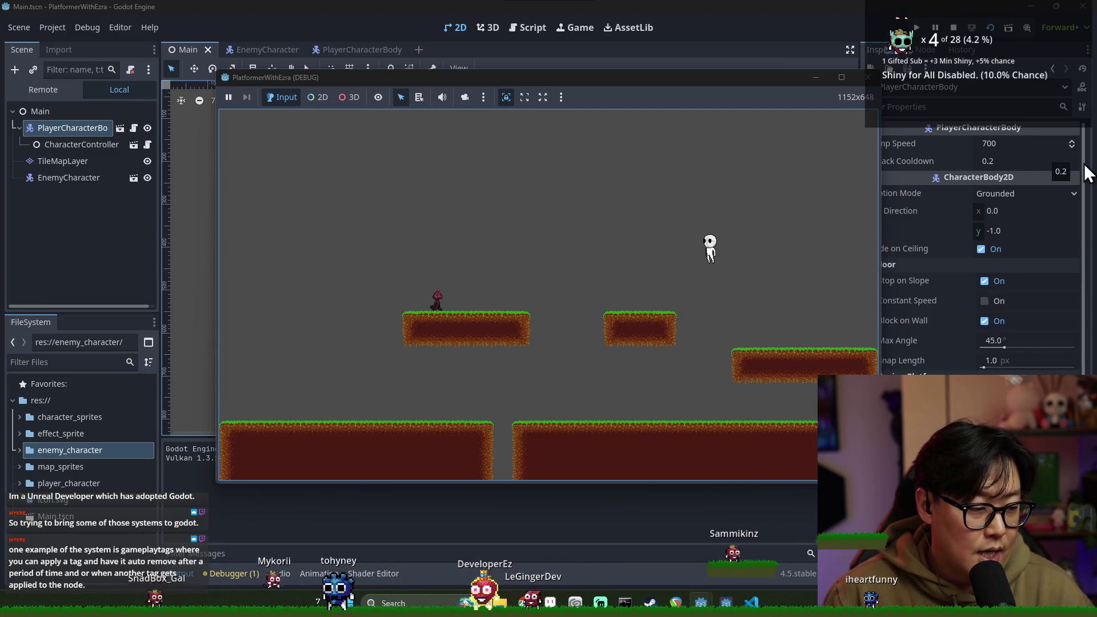
pyautogui.press('Right')
pyautogui.press('space')
pyautogui.press('Left')
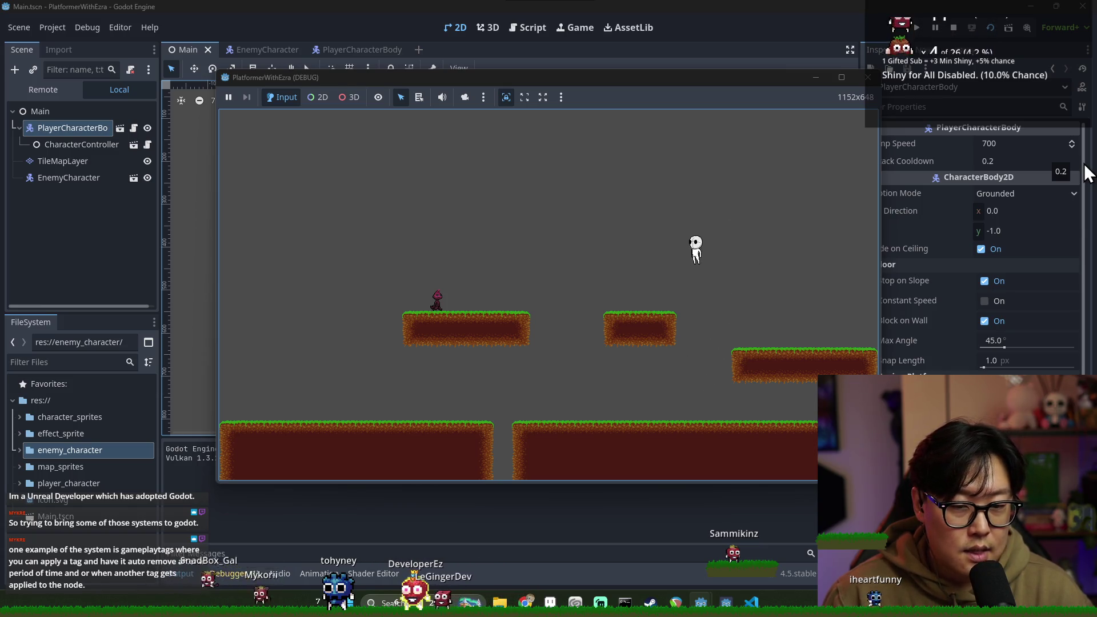
pyautogui.press('space')
pyautogui.press('Left')
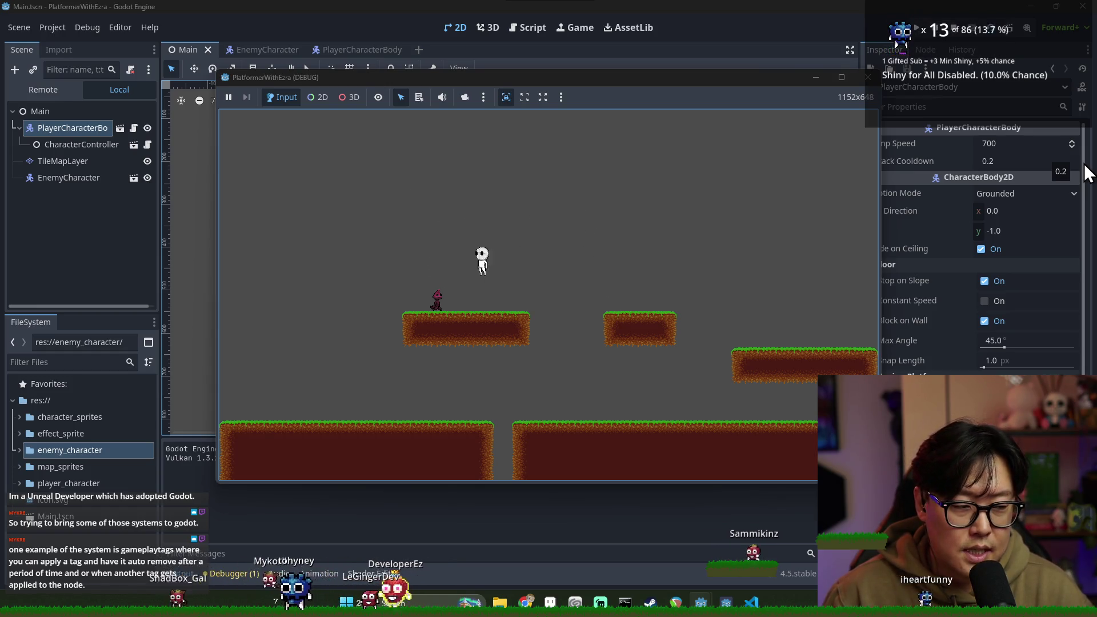
# Step: Slash twice at the enemy near the left platform, land beside it, and stop the game
pyautogui.press('j')
pyautogui.press('space')
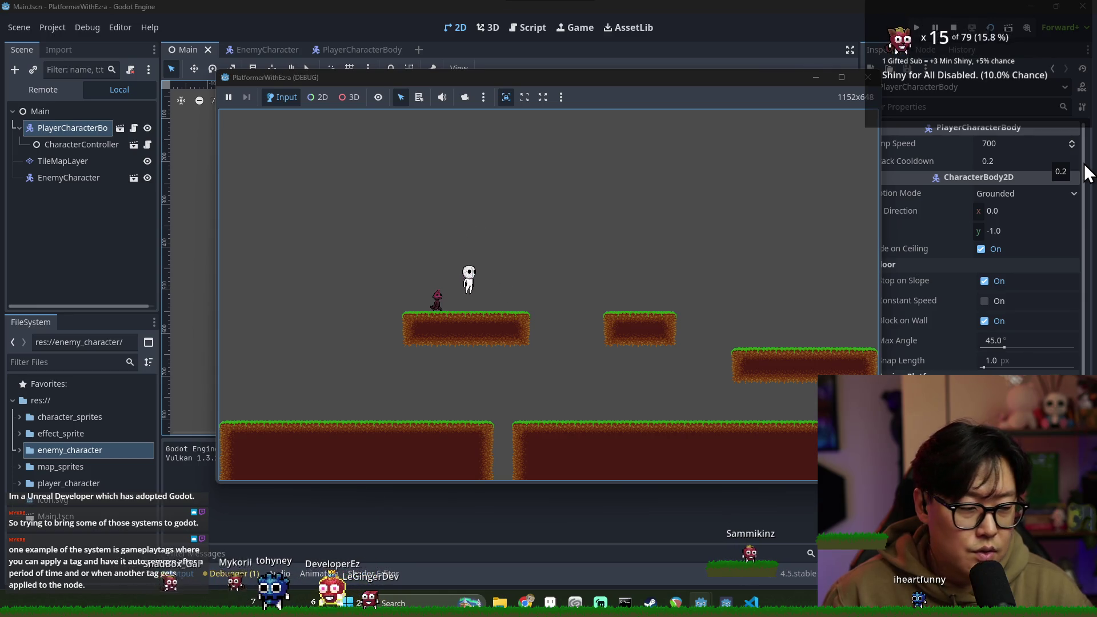
pyautogui.press('d')
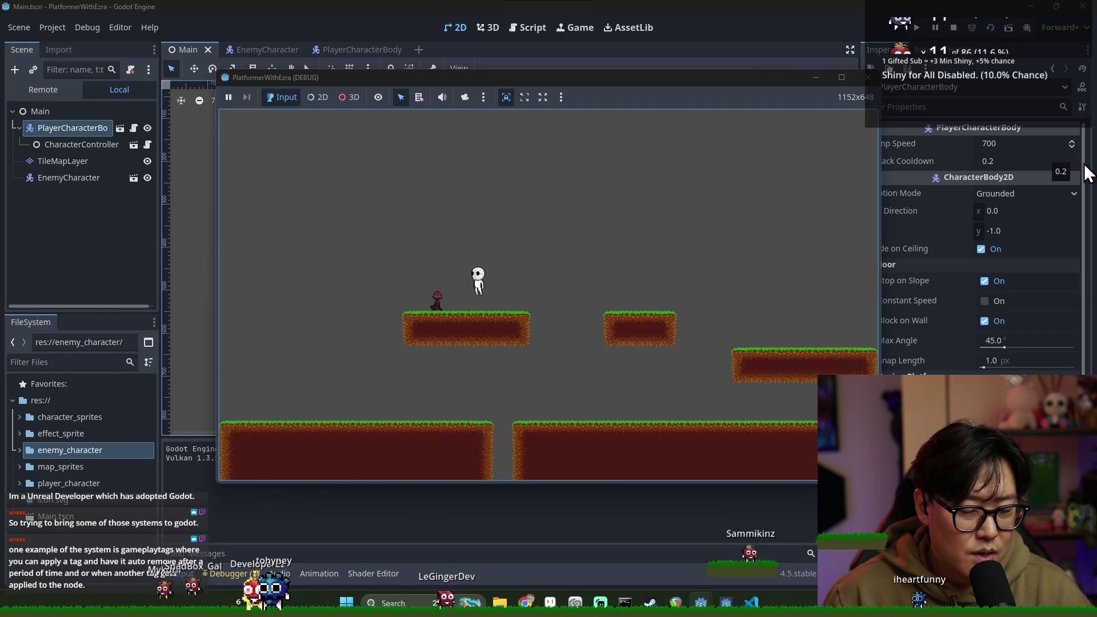
pyautogui.press('j')
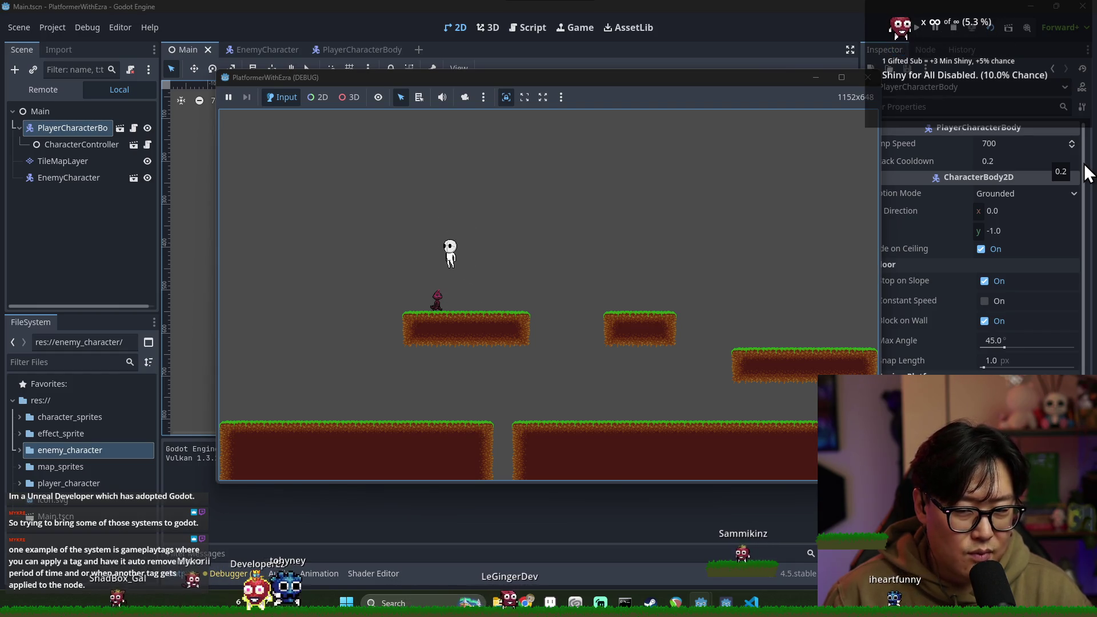
pyautogui.press('a')
pyautogui.press('d')
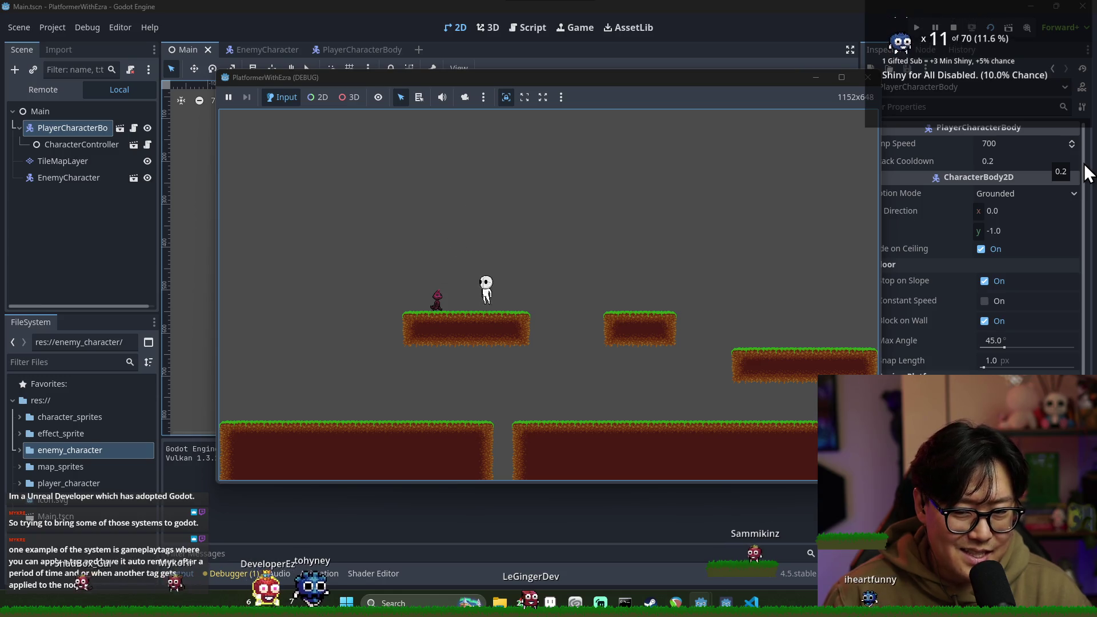
pyautogui.press('a')
pyautogui.press('d')
pyautogui.press('a')
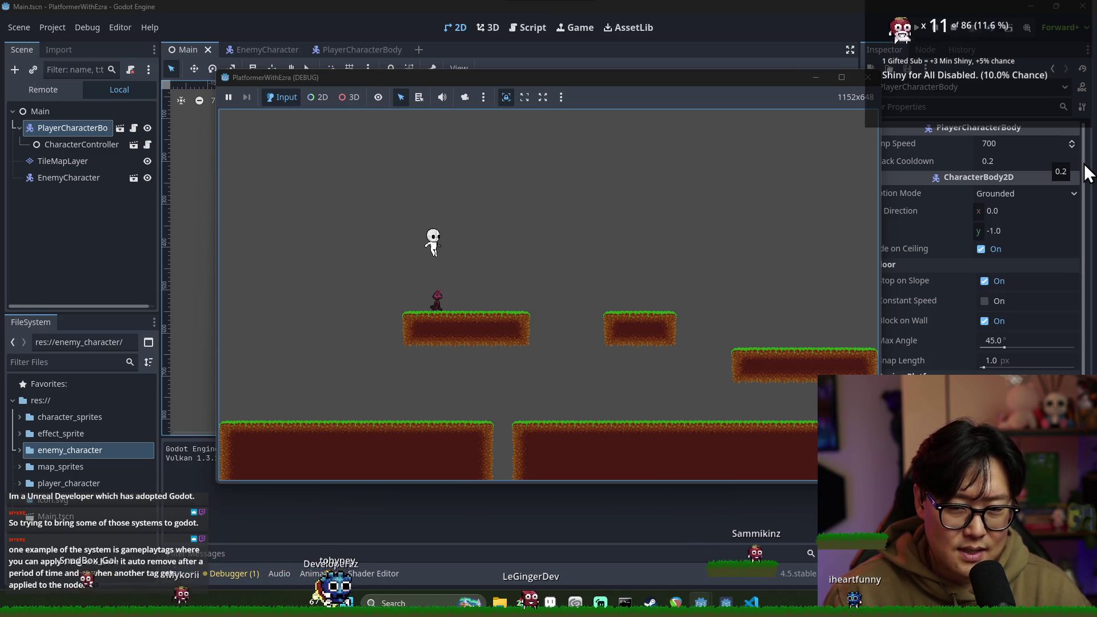
pyautogui.press('d')
pyautogui.press('F8')
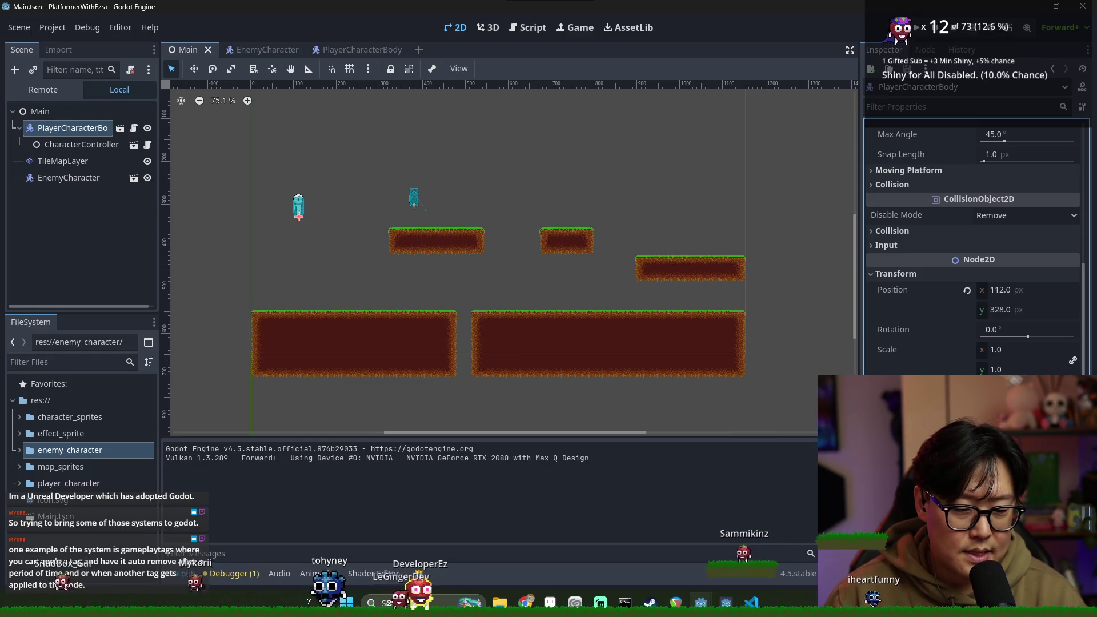
# Step: Check PlayerCharacterBody's signals and groups, then return to its properties
pyautogui.click(925, 50)
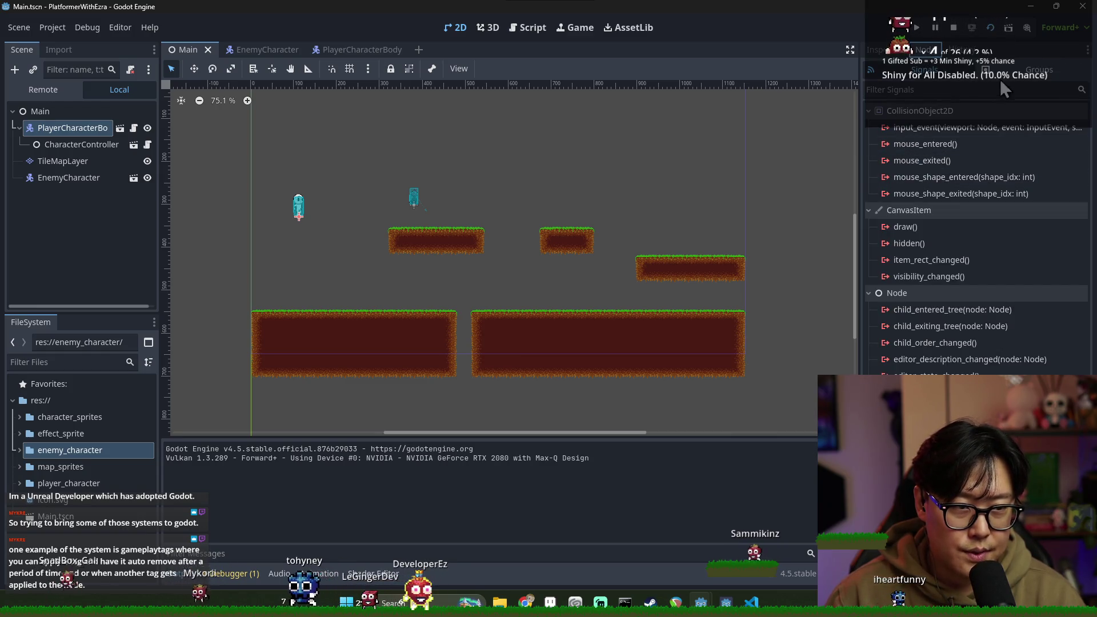
pyautogui.click(1034, 70)
pyautogui.click(879, 49)
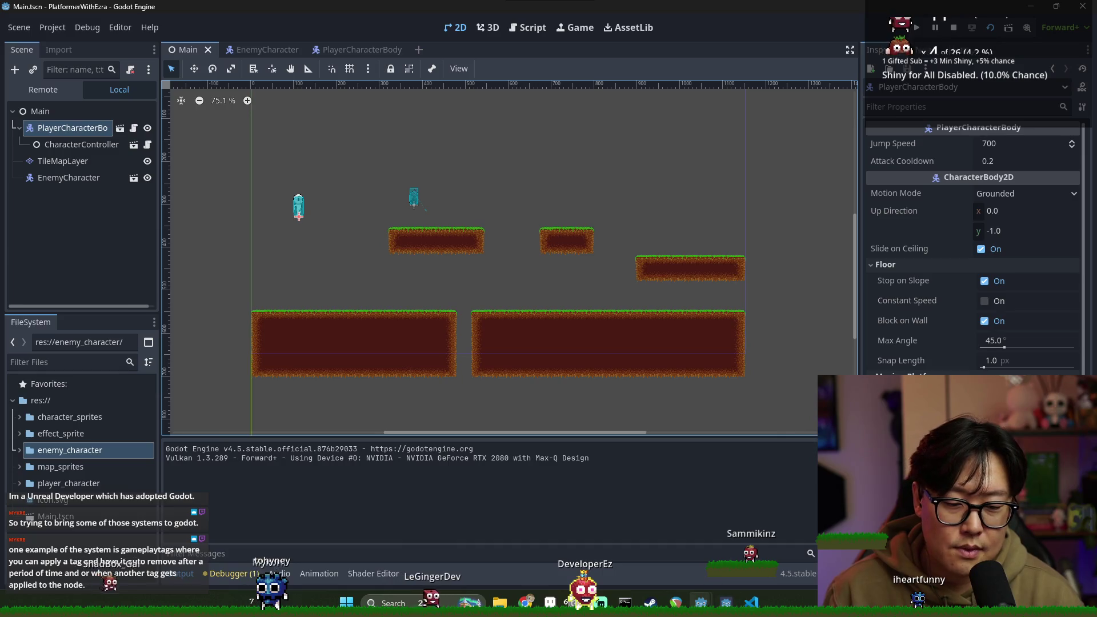
# Step: In the game window, jump and double-jump between the left, middle and right platforms near the enemy
pyautogui.moveTo(701, 602)
pyautogui.click(747, 543)
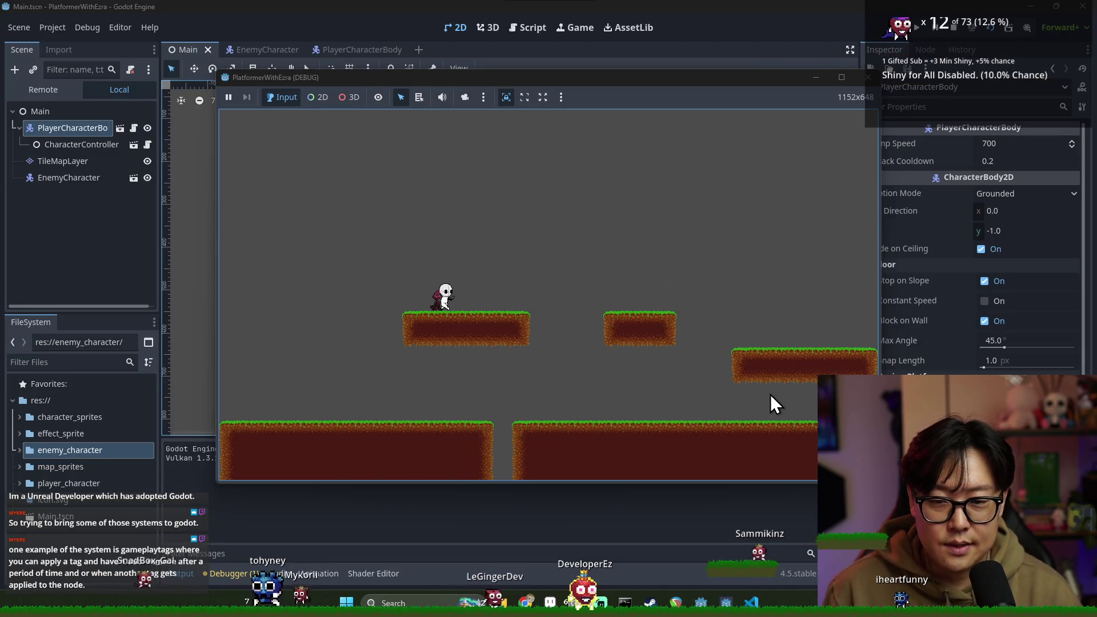
pyautogui.press('Right')
pyautogui.press('space')
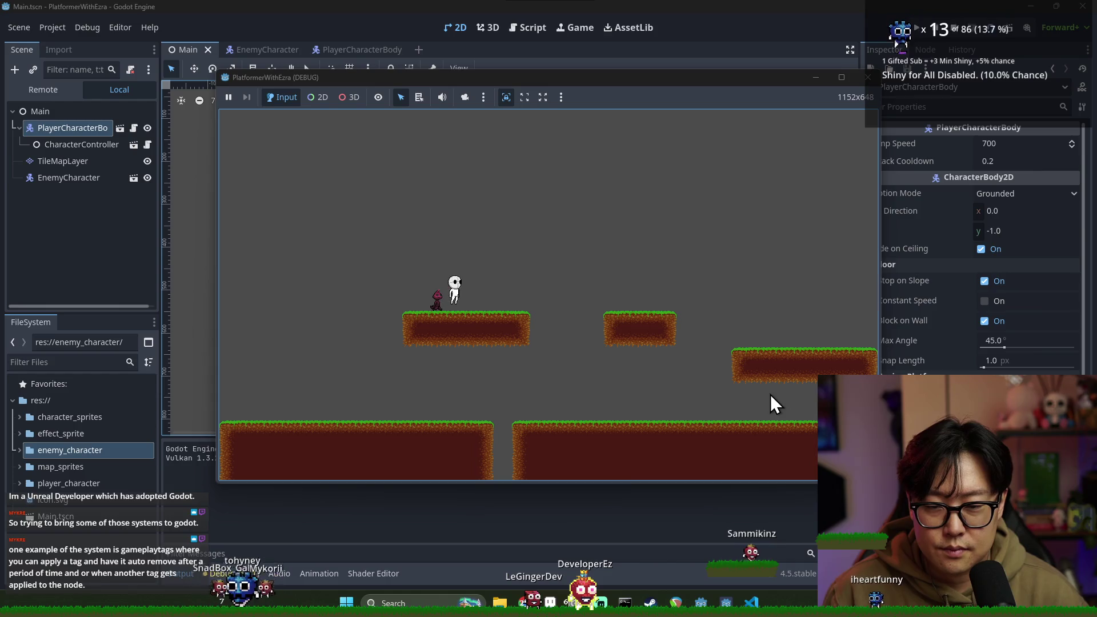
pyautogui.press('Left')
pyautogui.press('space')
pyautogui.click(770, 395)
pyautogui.press('space')
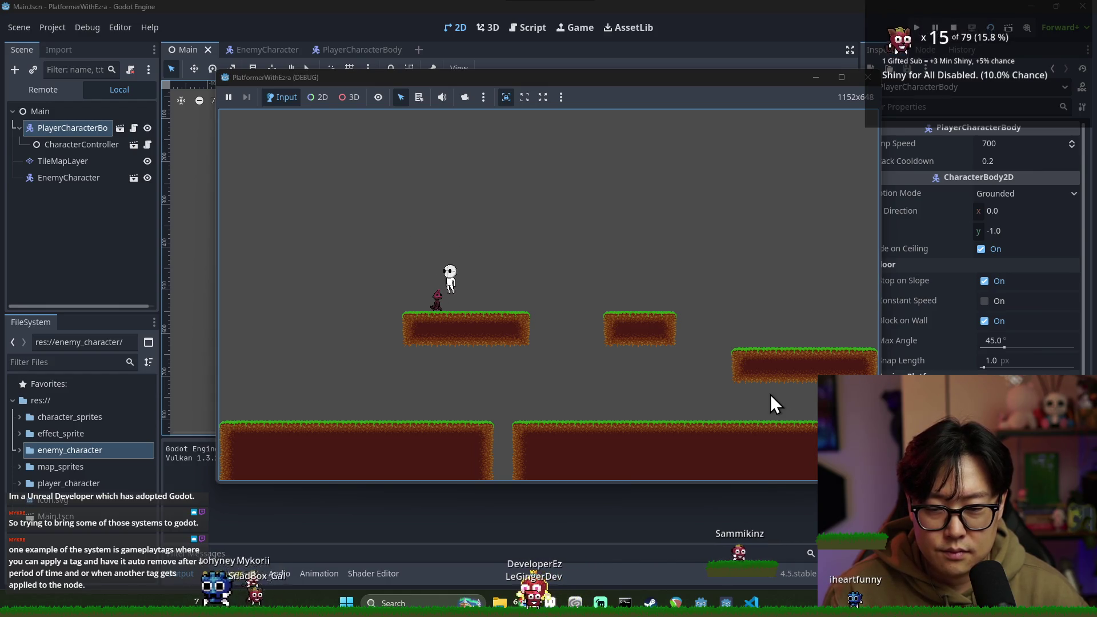
pyautogui.press('space')
pyautogui.press('Right')
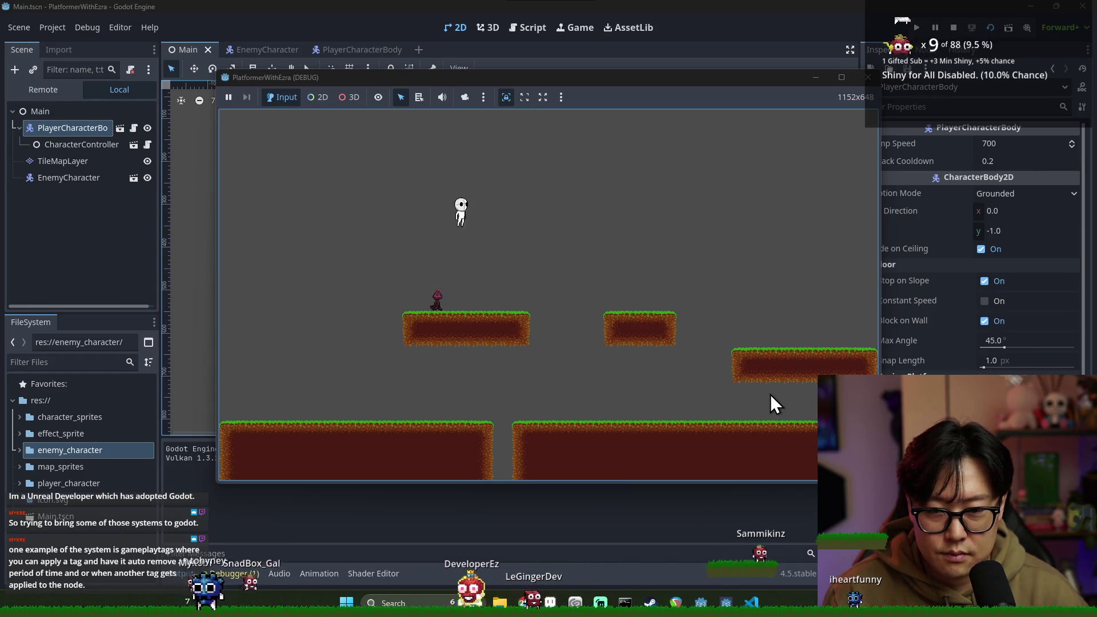
pyautogui.press('Left')
pyautogui.press('Right')
pyautogui.press('space')
pyautogui.press('Left')
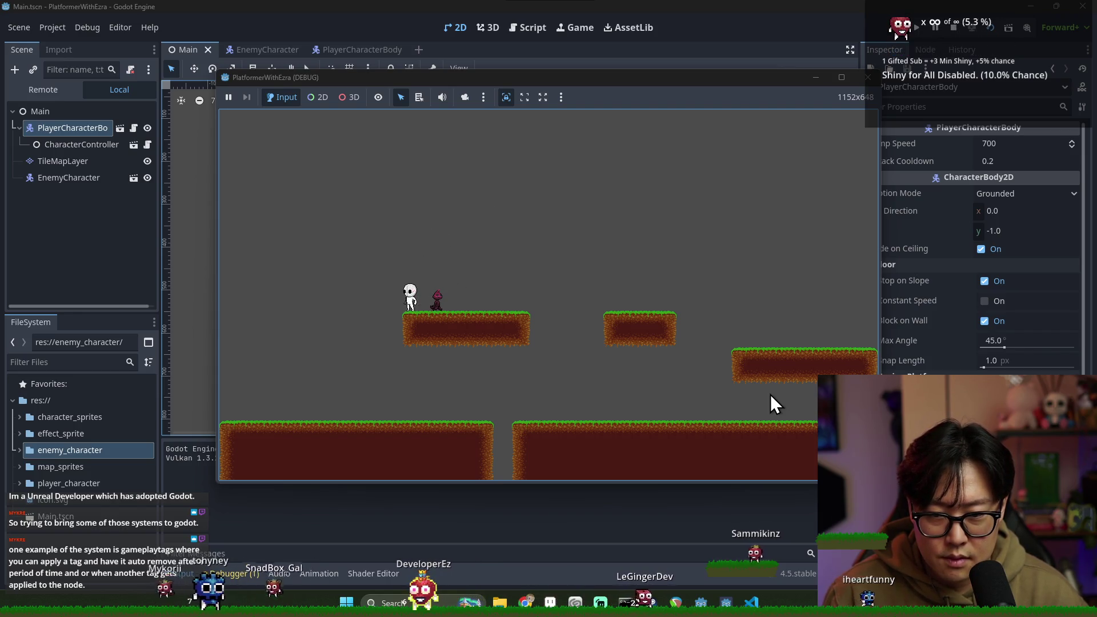
pyautogui.press('space')
pyautogui.press('Right')
pyautogui.press('Left')
pyautogui.press('Left')
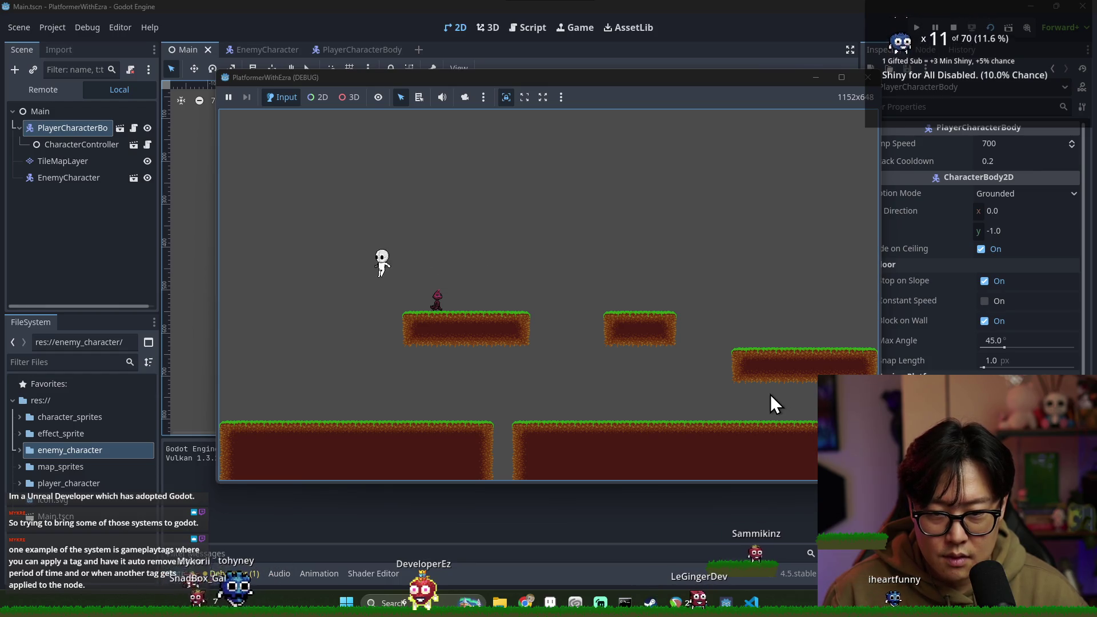
pyautogui.press('space')
pyautogui.press('Right')
pyautogui.press('Right')
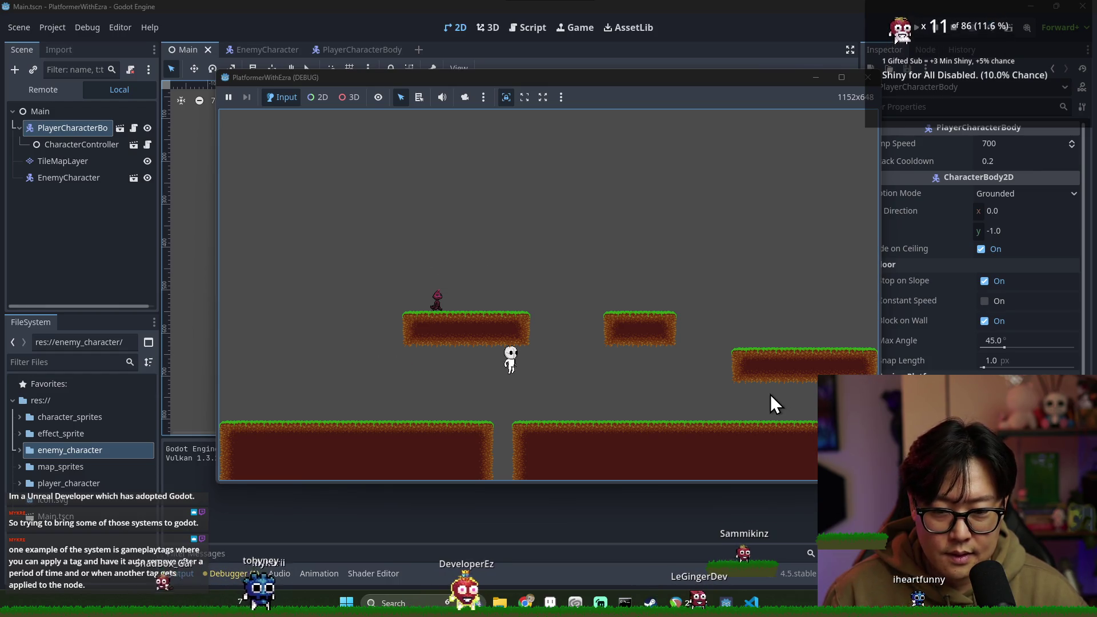
pyautogui.press('space')
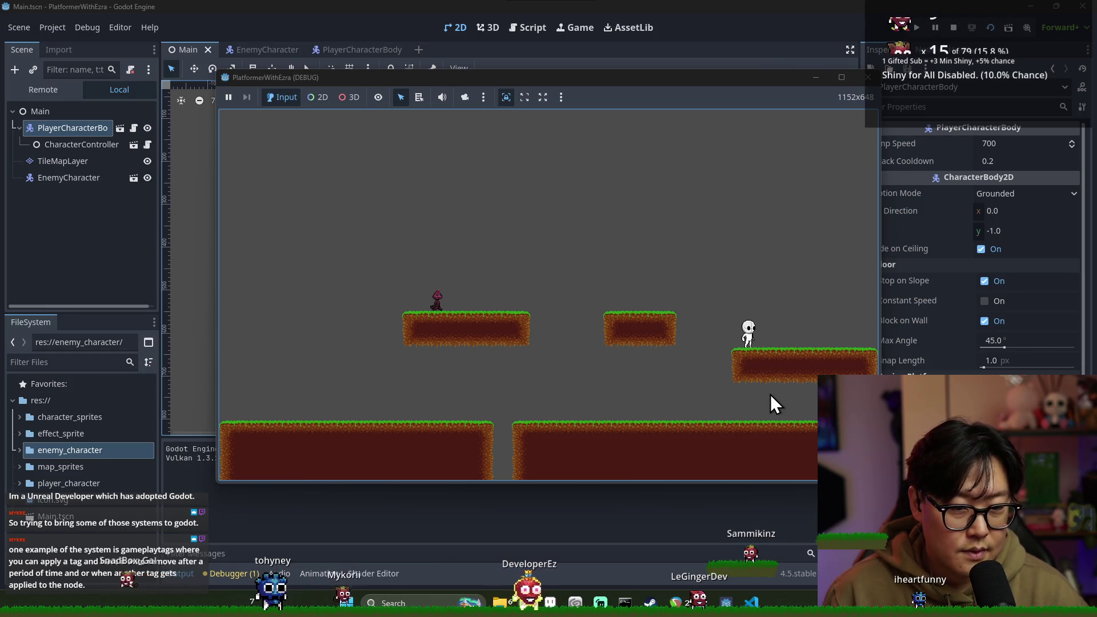
pyautogui.press('space')
pyautogui.press('Left')
pyautogui.press('space')
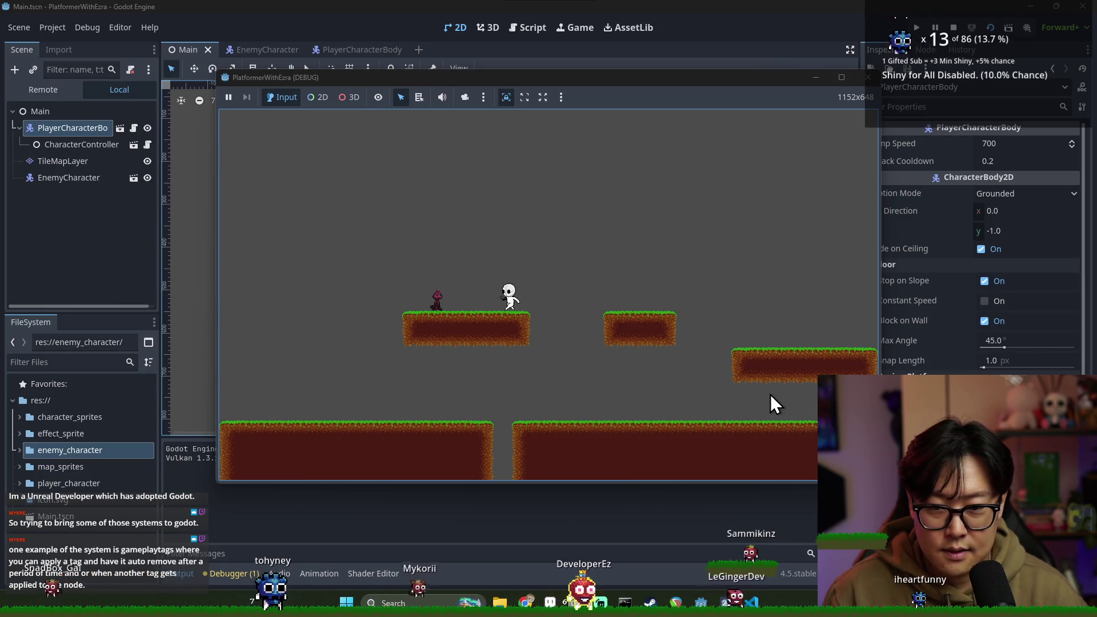
pyautogui.press('space')
# Step: Run along the lower ground, jump over the pit and steer mid-air jumps back onto the platforms
pyautogui.press('Right')
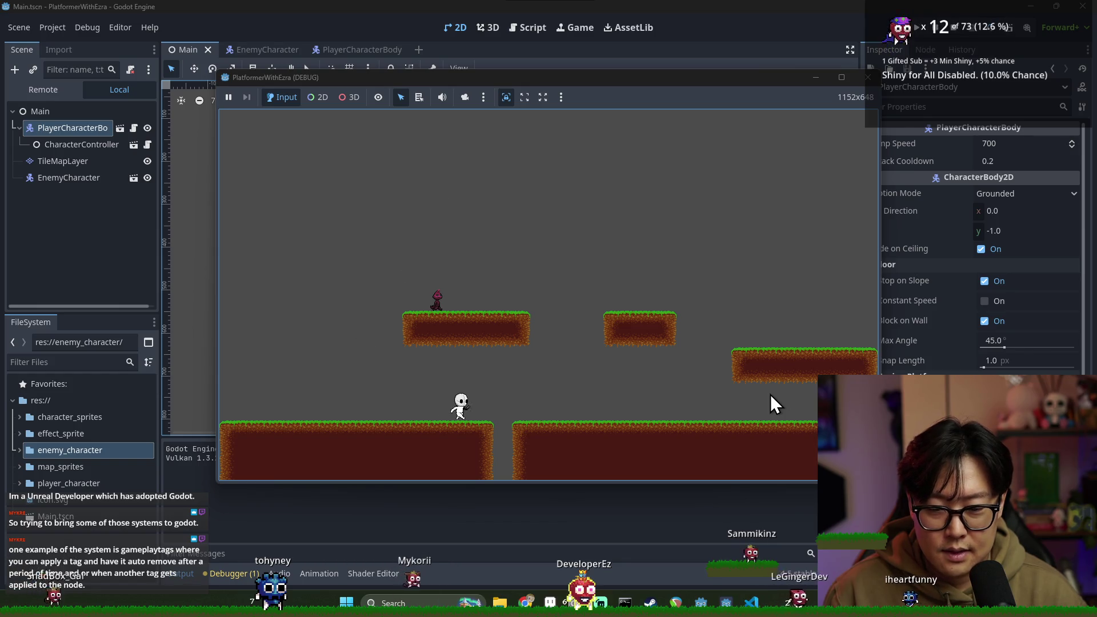
pyautogui.press('space')
pyautogui.press('space')
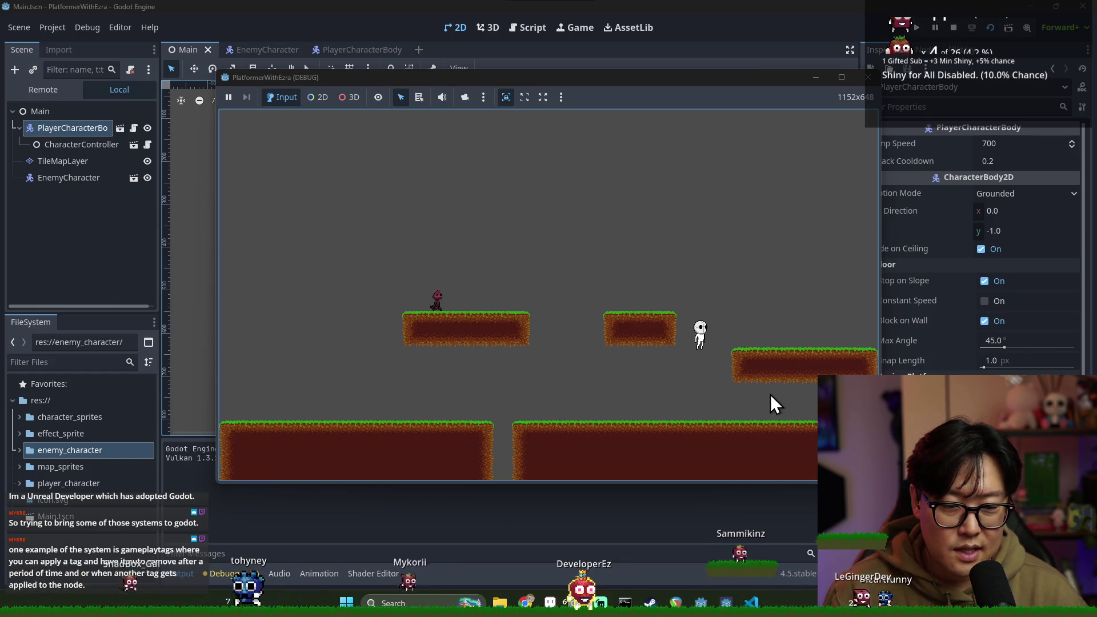
pyautogui.press('Left')
pyautogui.press('space')
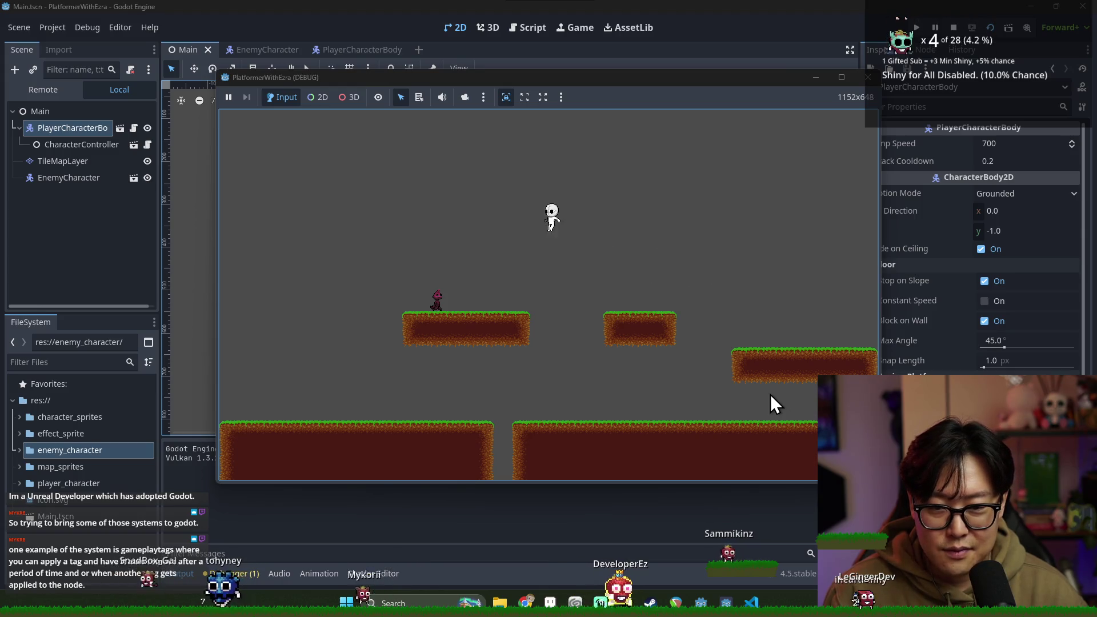
pyautogui.press('space')
pyautogui.press('Right')
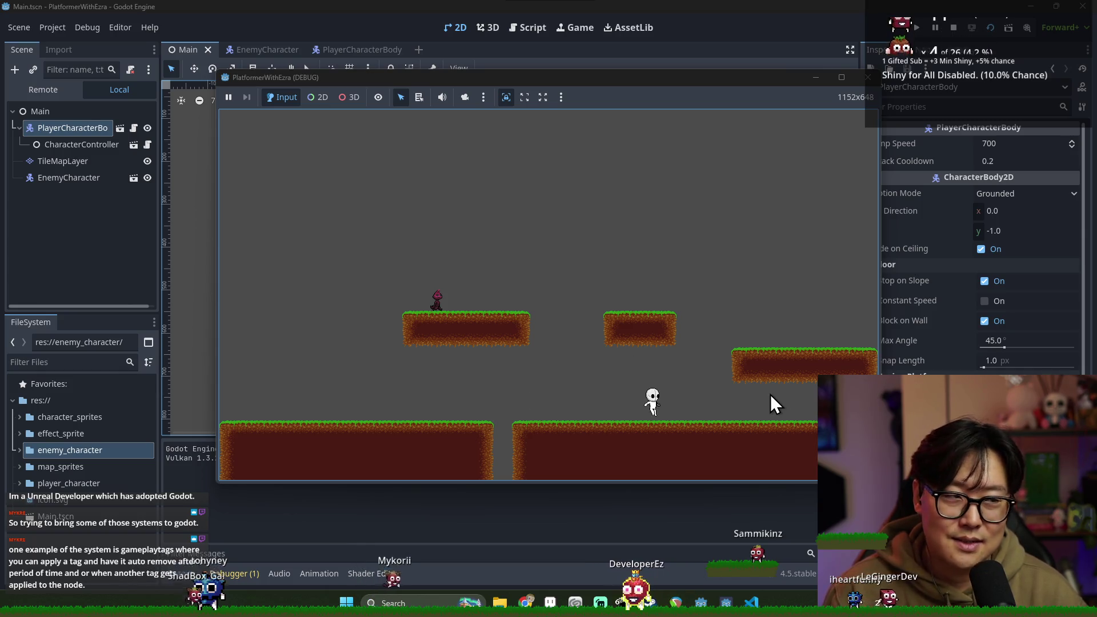
pyautogui.press('space')
pyautogui.press('Left')
pyautogui.press('Left')
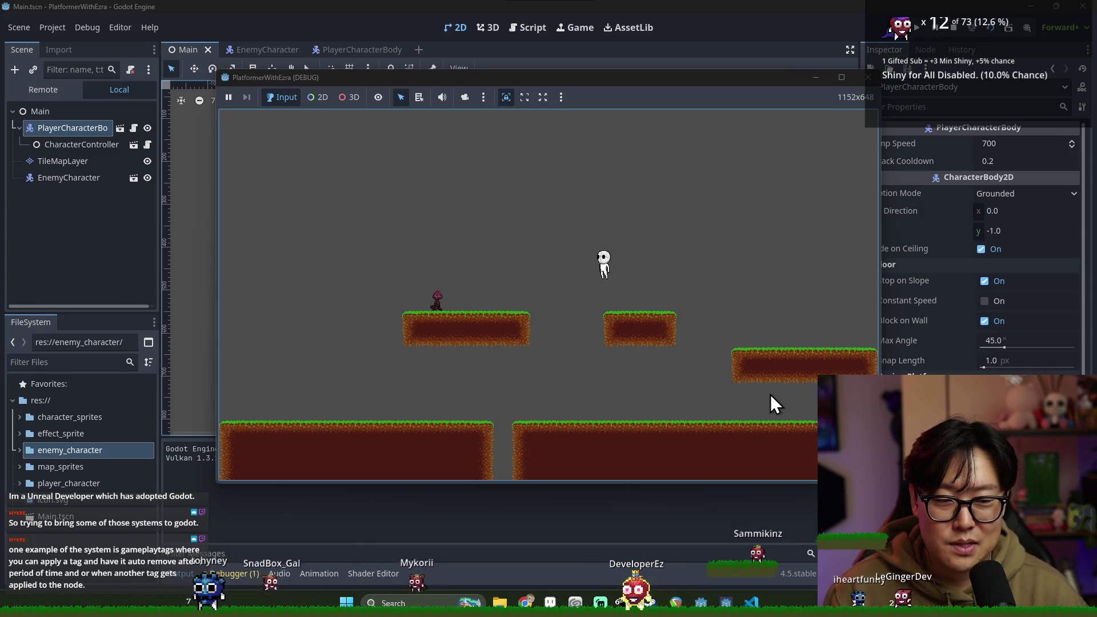
pyautogui.press('x')
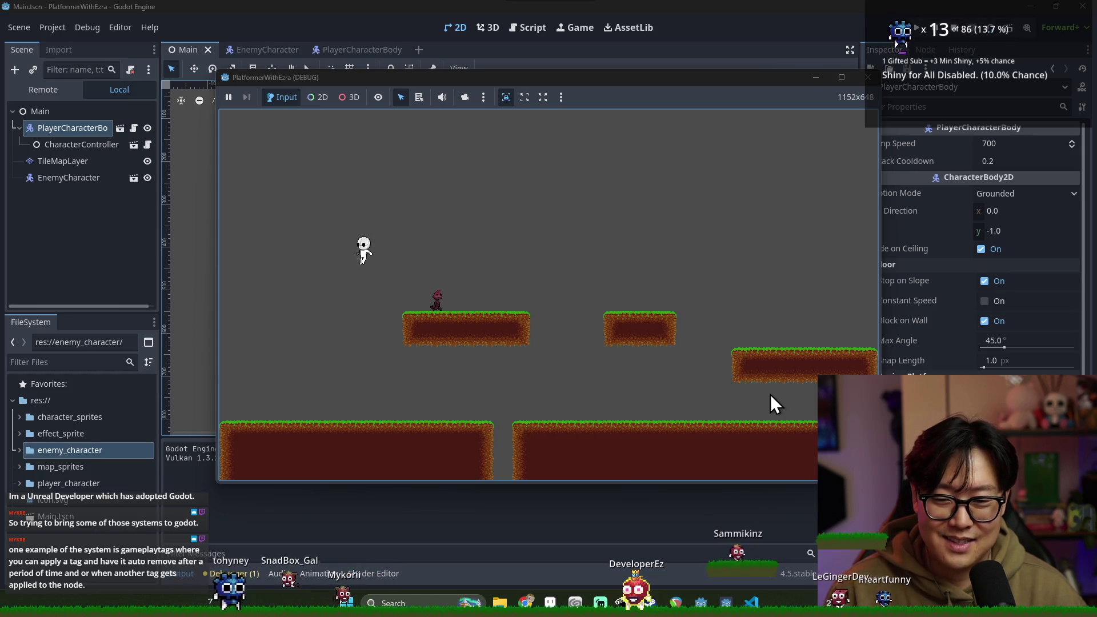
pyautogui.press('Right')
pyautogui.press('Right')
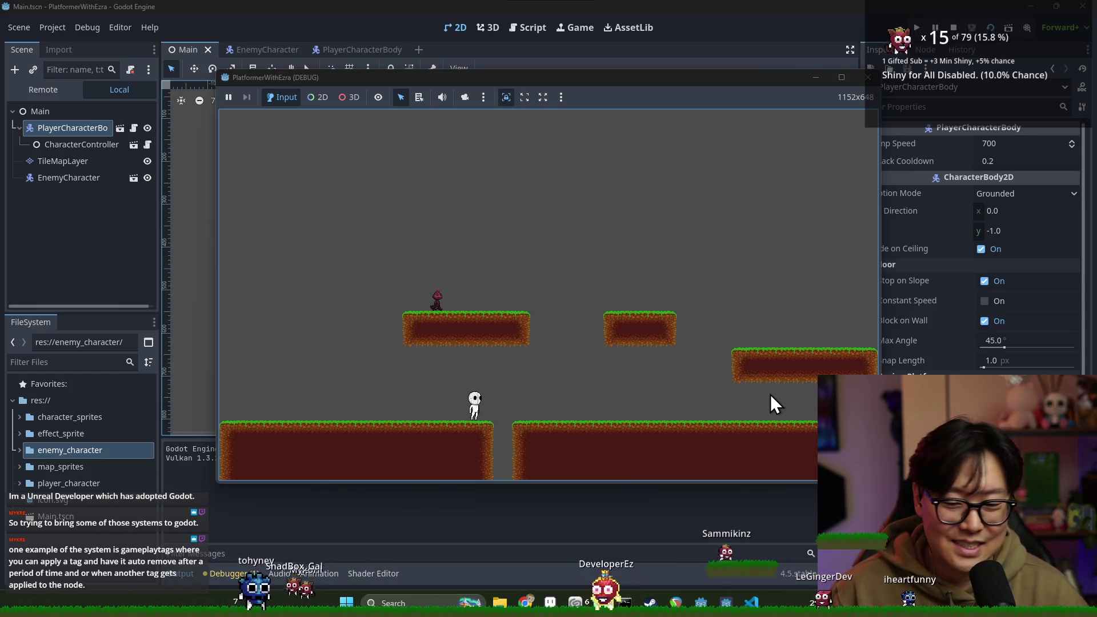
pyautogui.press('space')
pyautogui.press('space')
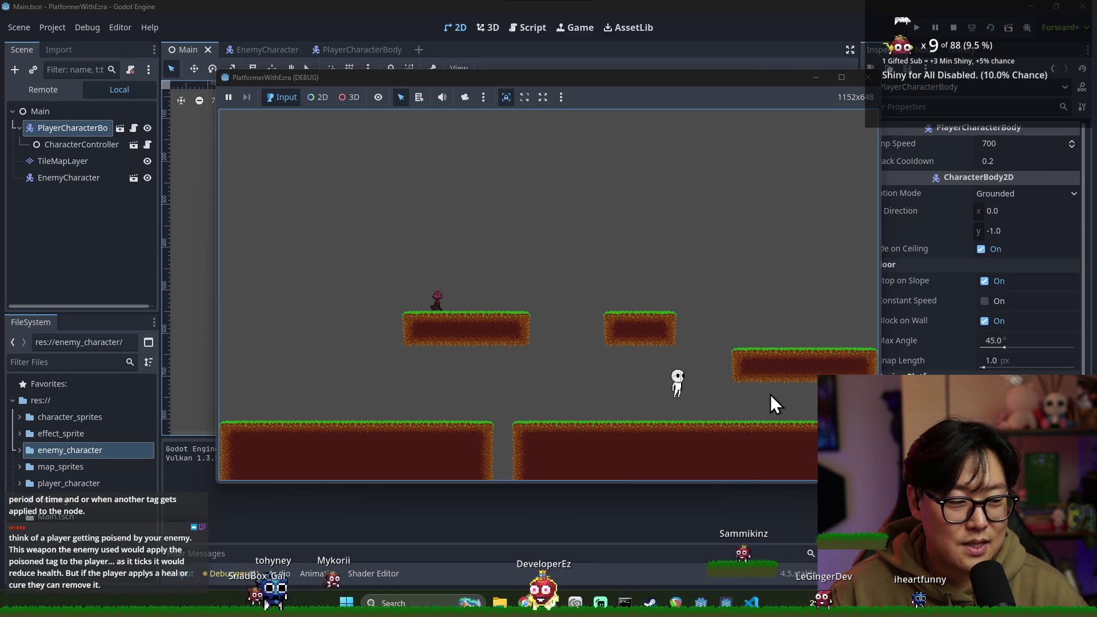
pyautogui.press('Left')
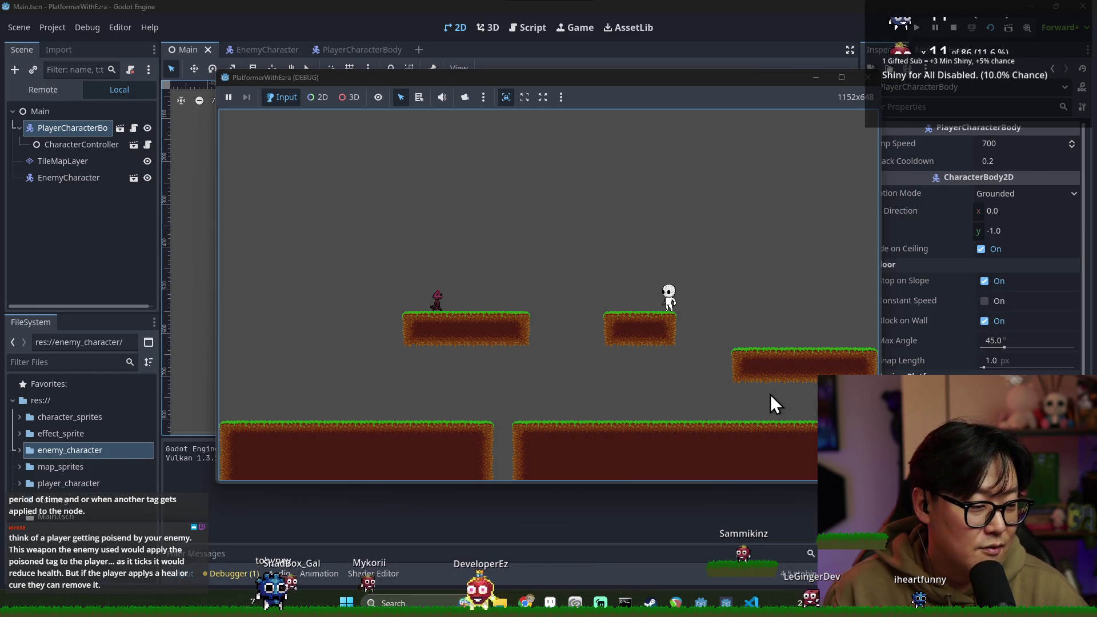
pyautogui.press('Left')
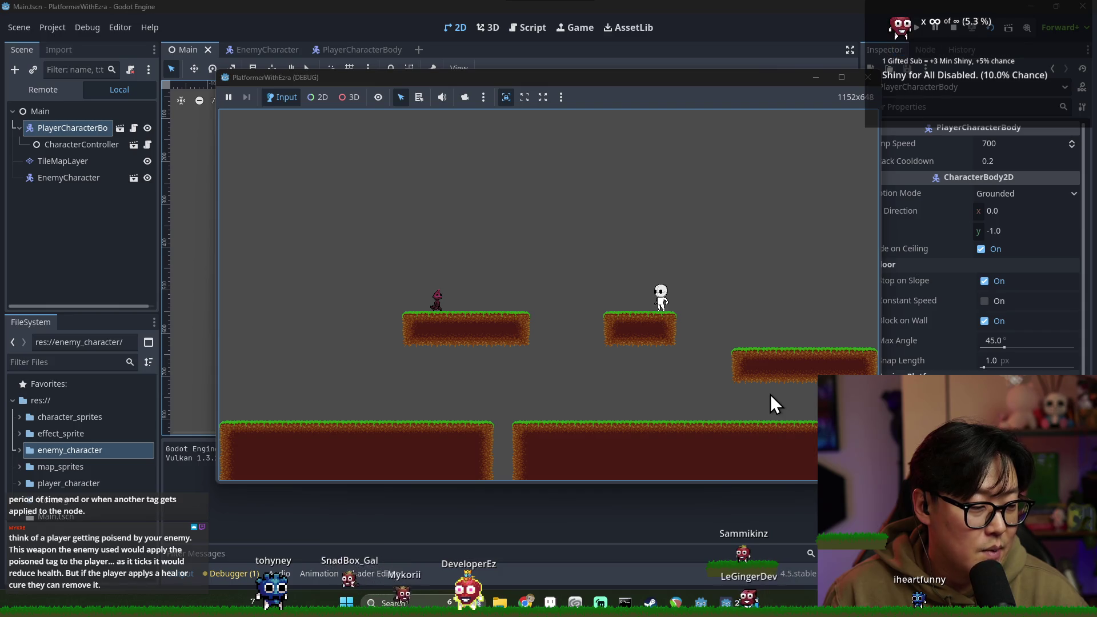
pyautogui.press('Right')
pyautogui.press('space')
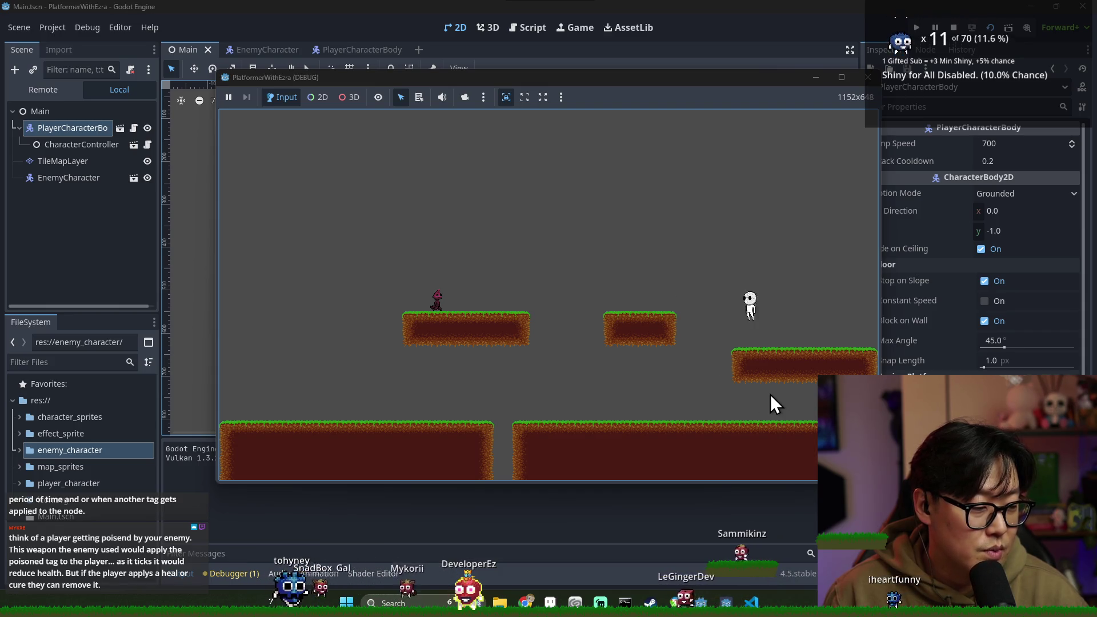
pyautogui.press('Left')
pyautogui.press('Right')
pyautogui.press('space')
pyautogui.press('Right')
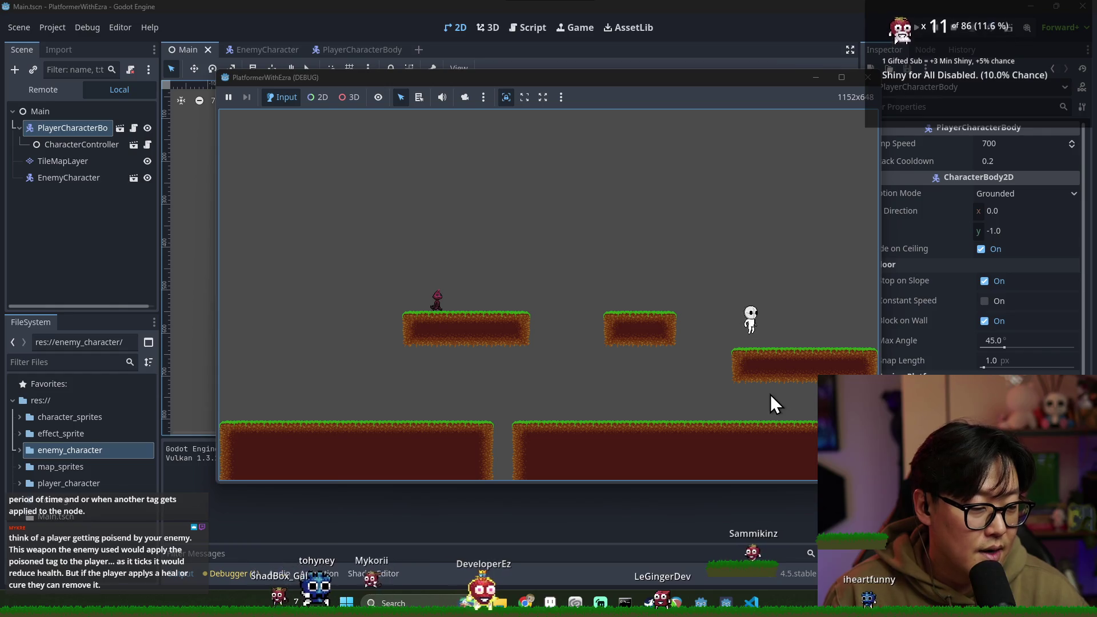
pyautogui.press('Left')
pyautogui.press('Right')
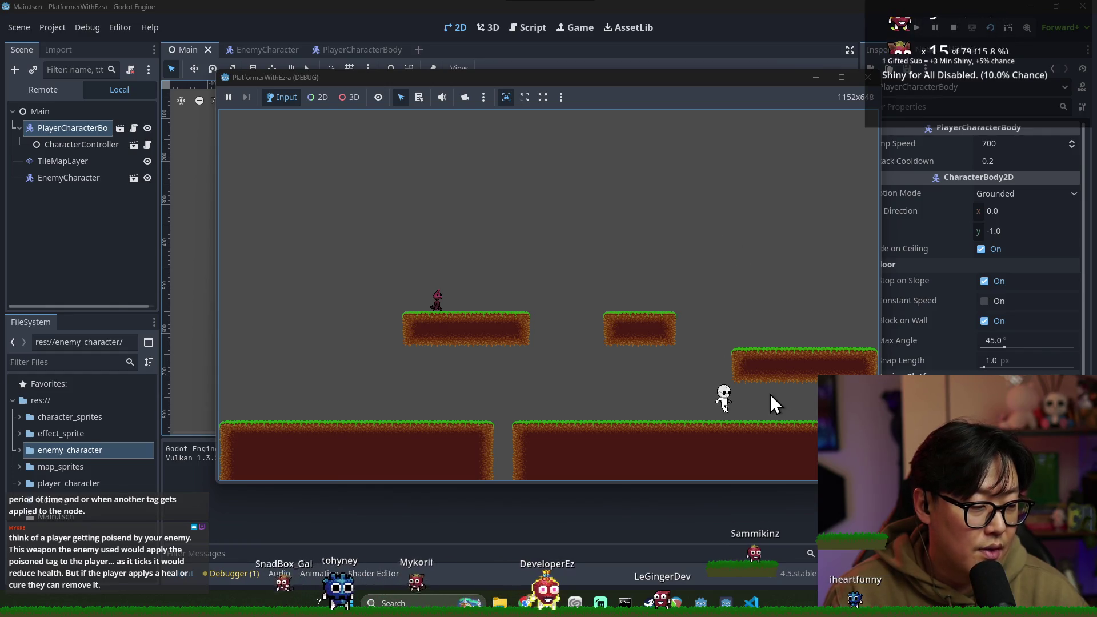
pyautogui.press('space')
pyautogui.press('Left')
pyautogui.press('Right')
pyautogui.press('Left')
pyautogui.press('Left')
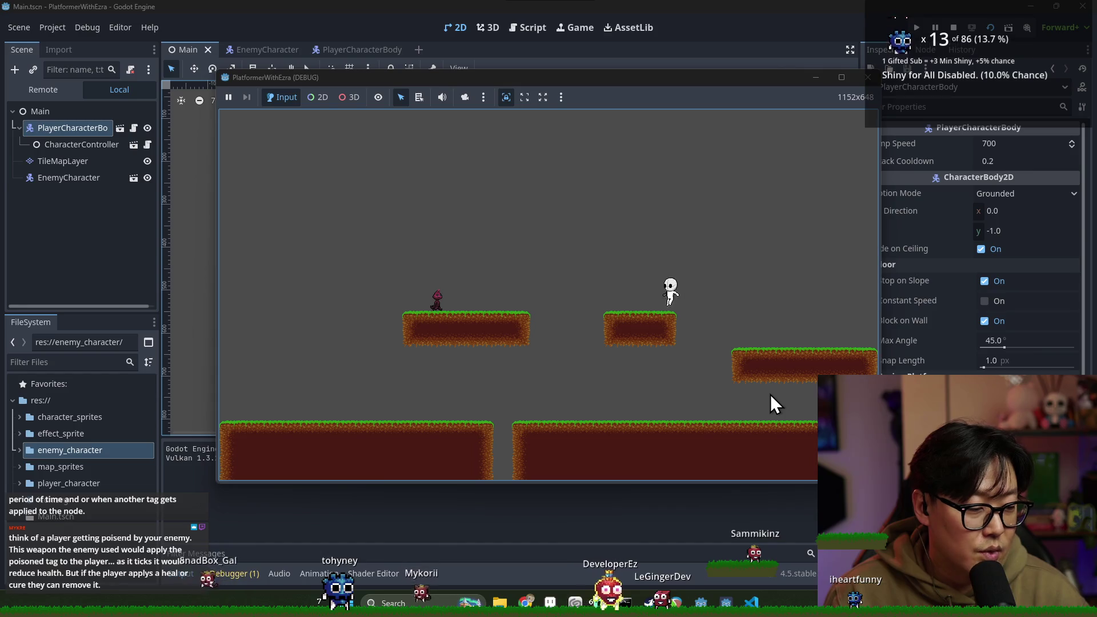
pyautogui.press('Right')
pyautogui.press('space')
pyautogui.press('Right')
pyautogui.press('Left')
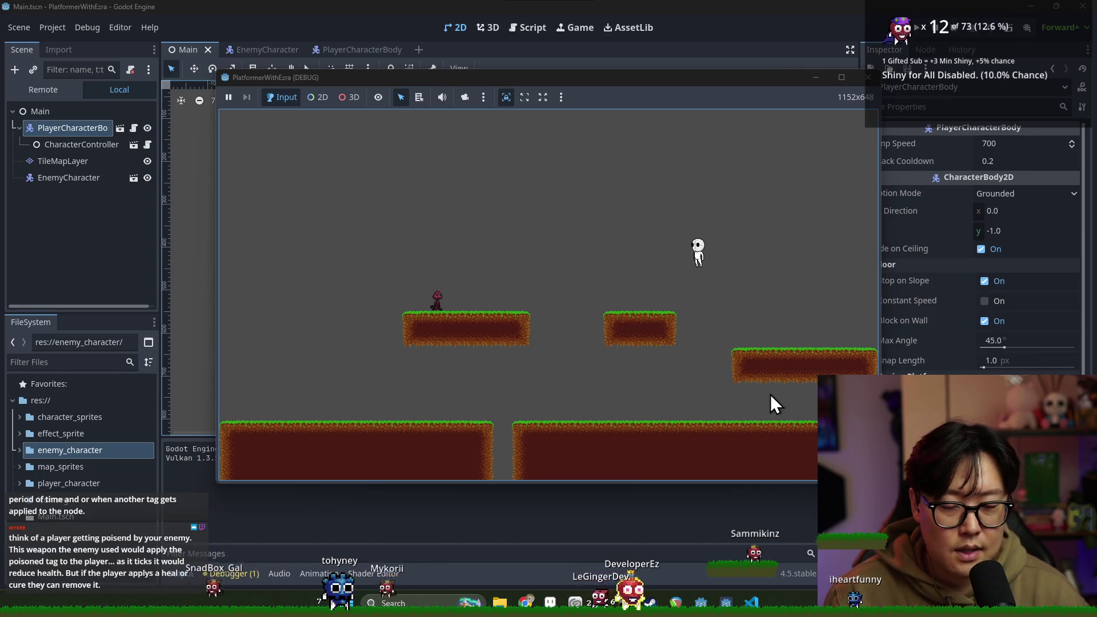
pyautogui.press('space')
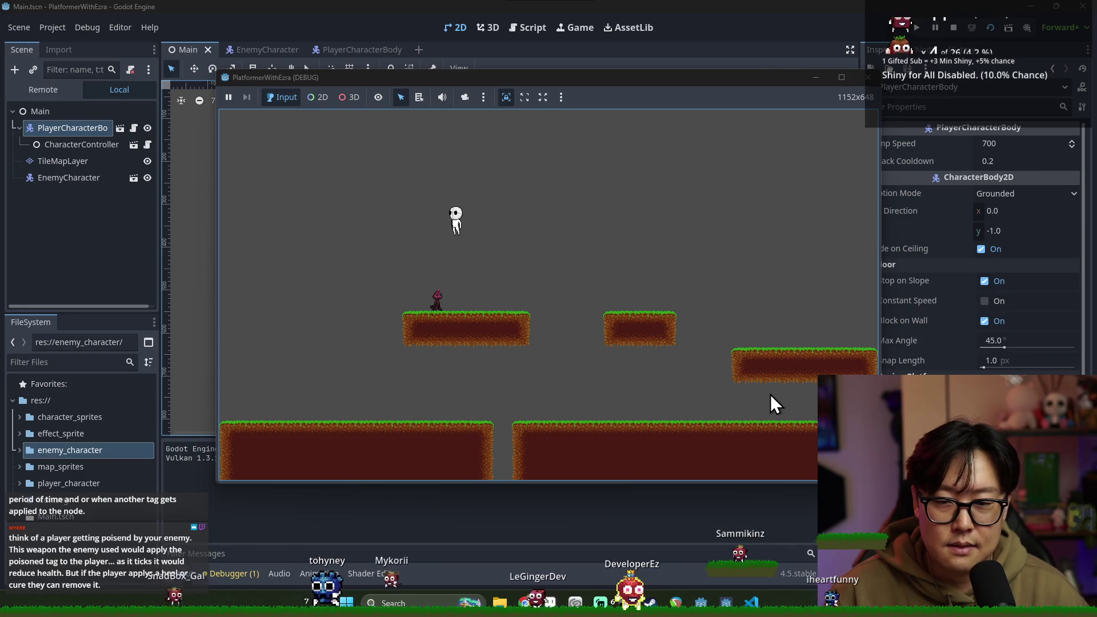
pyautogui.press('Right')
pyautogui.press('Left')
pyautogui.press('Right')
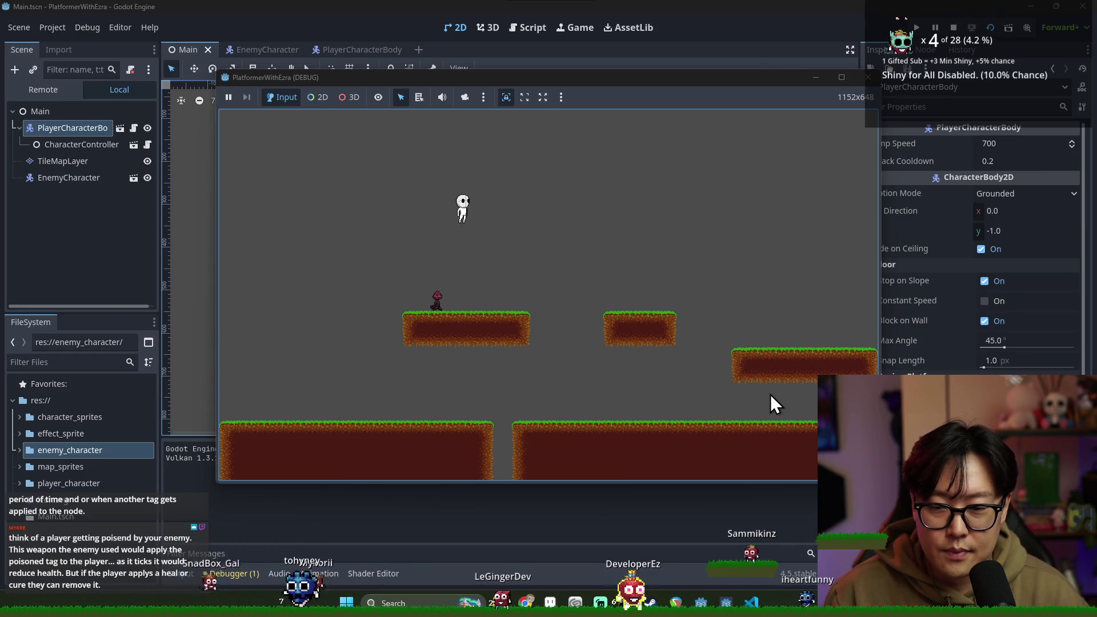
# Step: Slash repeatedly with J near the enemy while jumping and drifting left and right, then restart the game
pyautogui.press('Left')
pyautogui.press('j')
pyautogui.press('Right')
pyautogui.press('Left')
pyautogui.press('j')
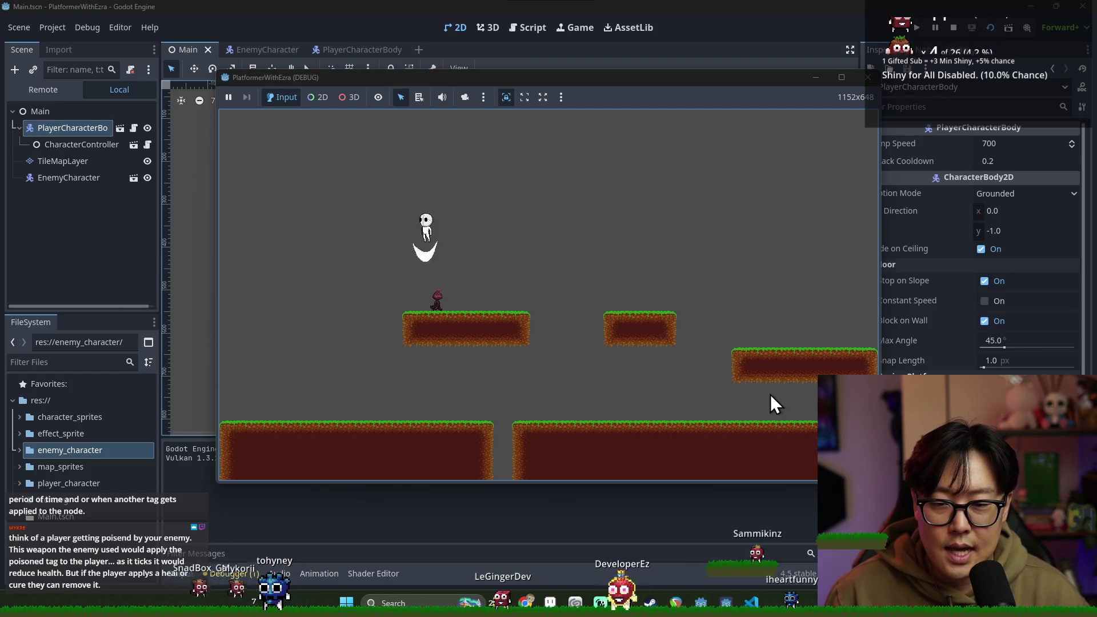
pyautogui.press('Right')
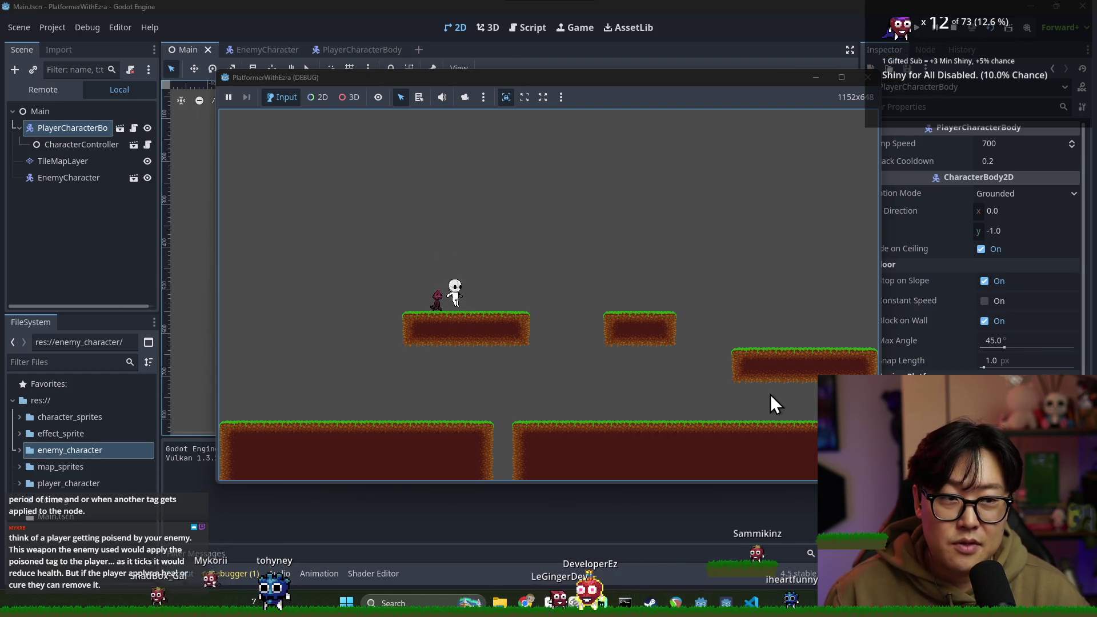
pyautogui.press('Right')
pyautogui.press('Left')
pyautogui.press('j')
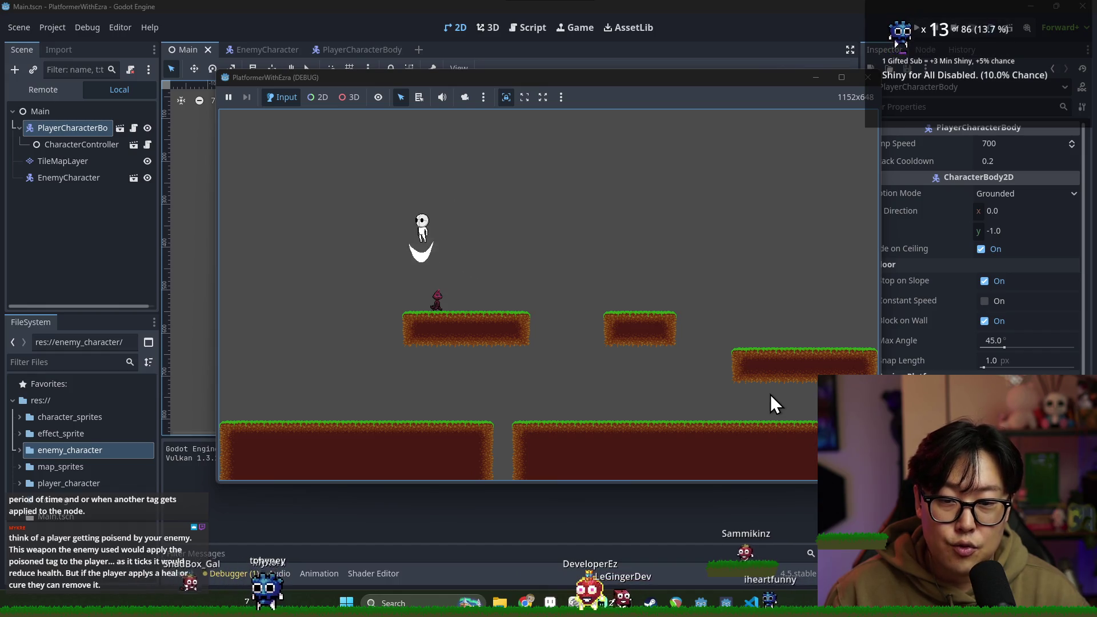
pyautogui.press('Right')
pyautogui.press('j')
pyautogui.press('space')
pyautogui.press('Left')
pyautogui.press('Right')
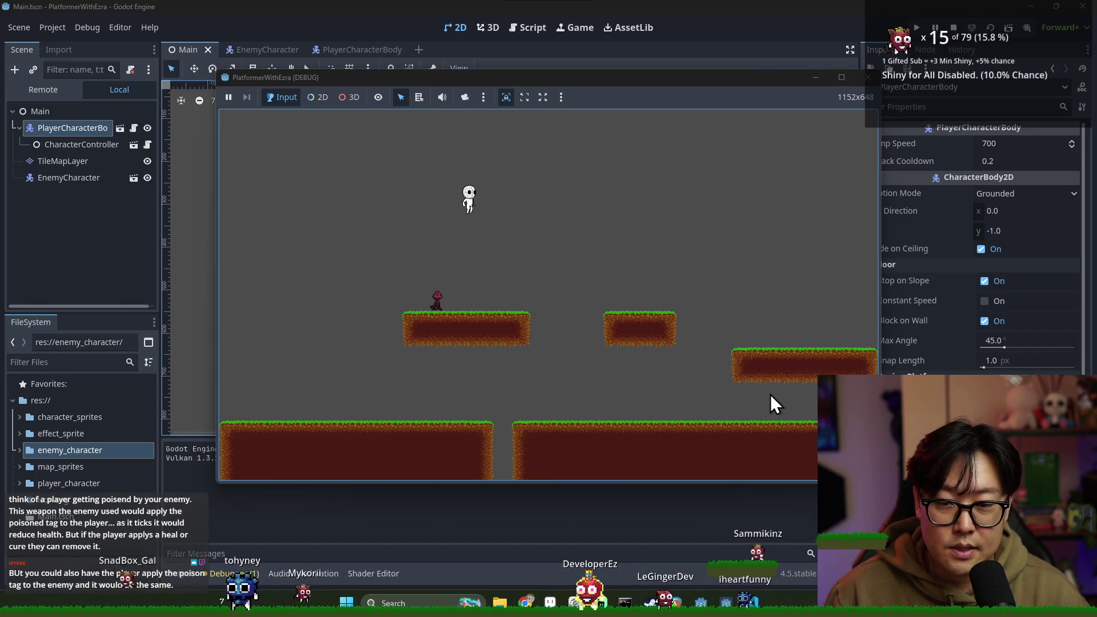
pyautogui.press('Left')
pyautogui.press('space')
pyautogui.press('j')
pyautogui.press('Right')
pyautogui.press('Left')
pyautogui.press('j')
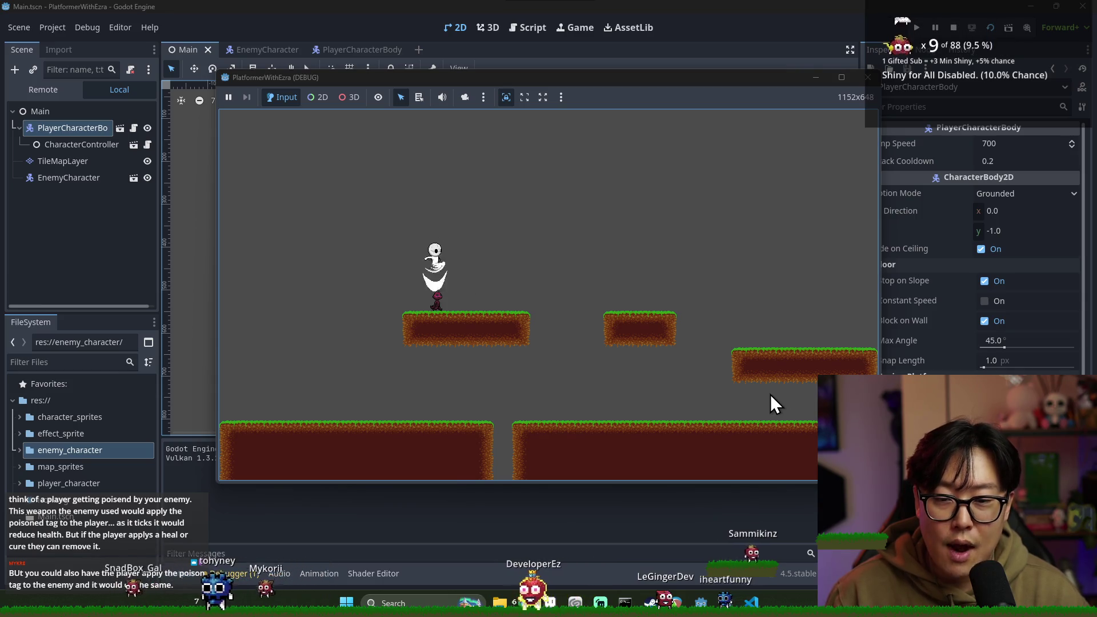
pyautogui.press('space')
pyautogui.press('Right')
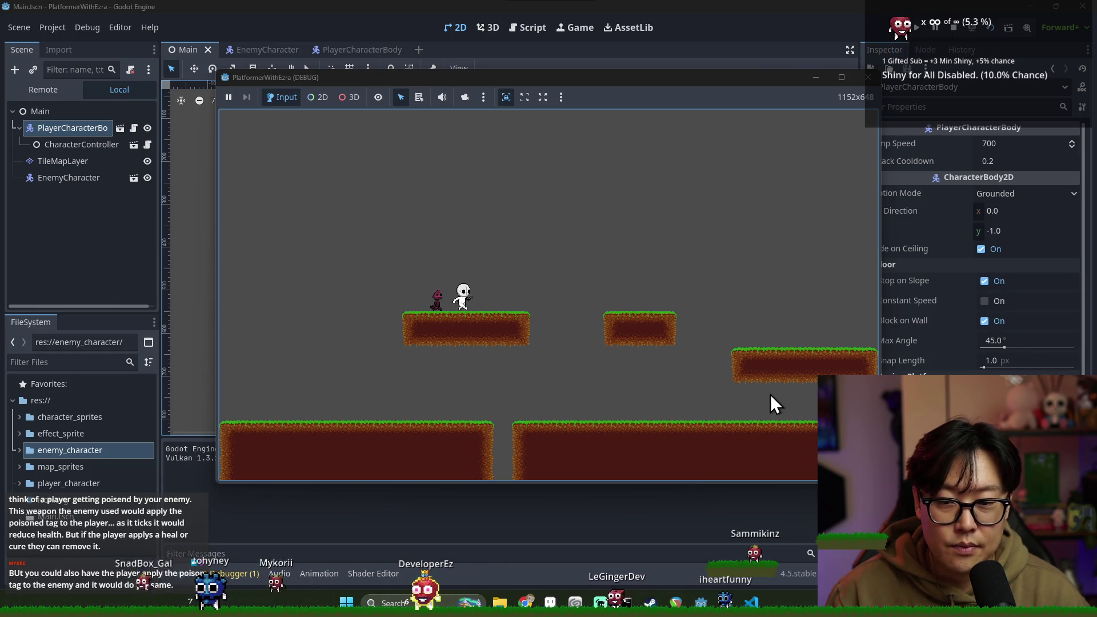
pyautogui.press('j')
pyautogui.press('space')
pyautogui.press('Right')
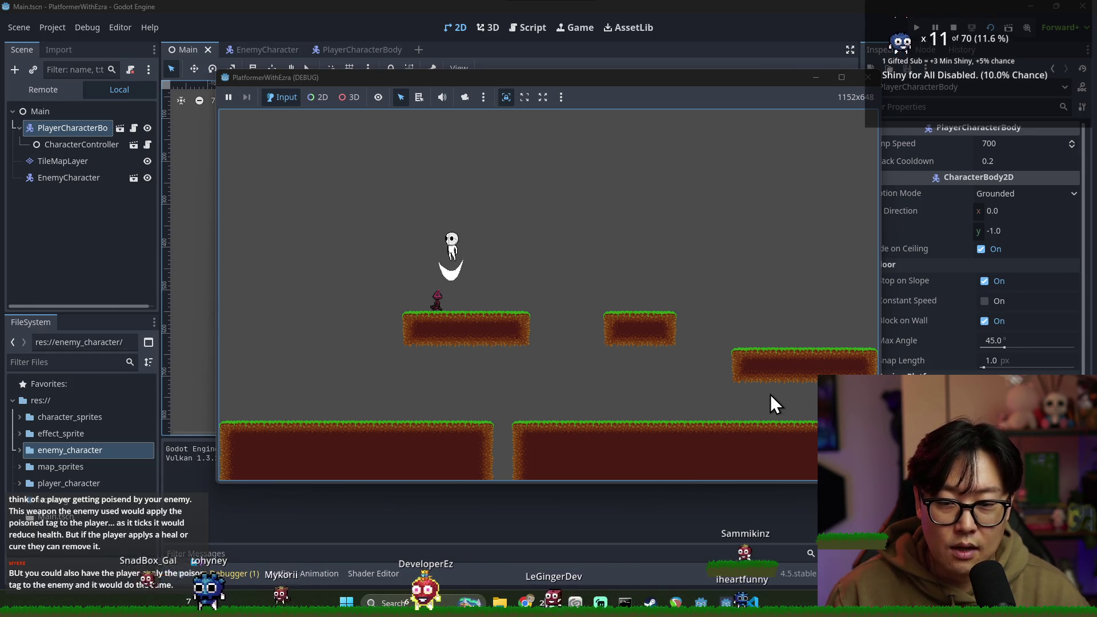
pyautogui.press('Left')
pyautogui.press('j')
pyautogui.press('Right')
pyautogui.press('Left')
pyautogui.press('Right')
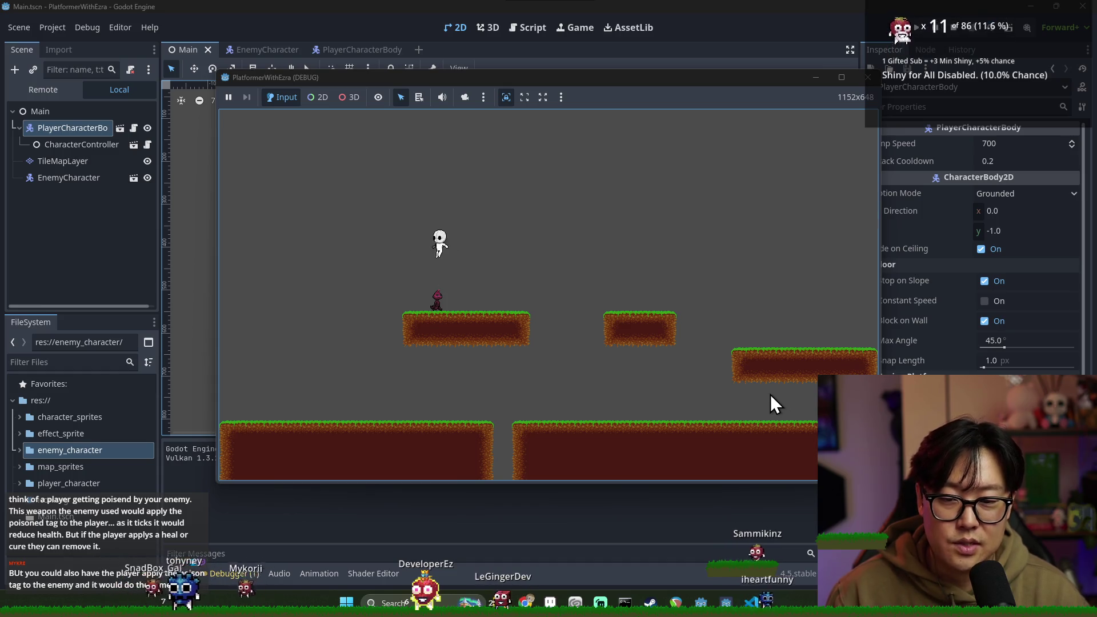
pyautogui.press('Left')
pyautogui.press('Right')
pyautogui.press('space')
pyautogui.press('Right')
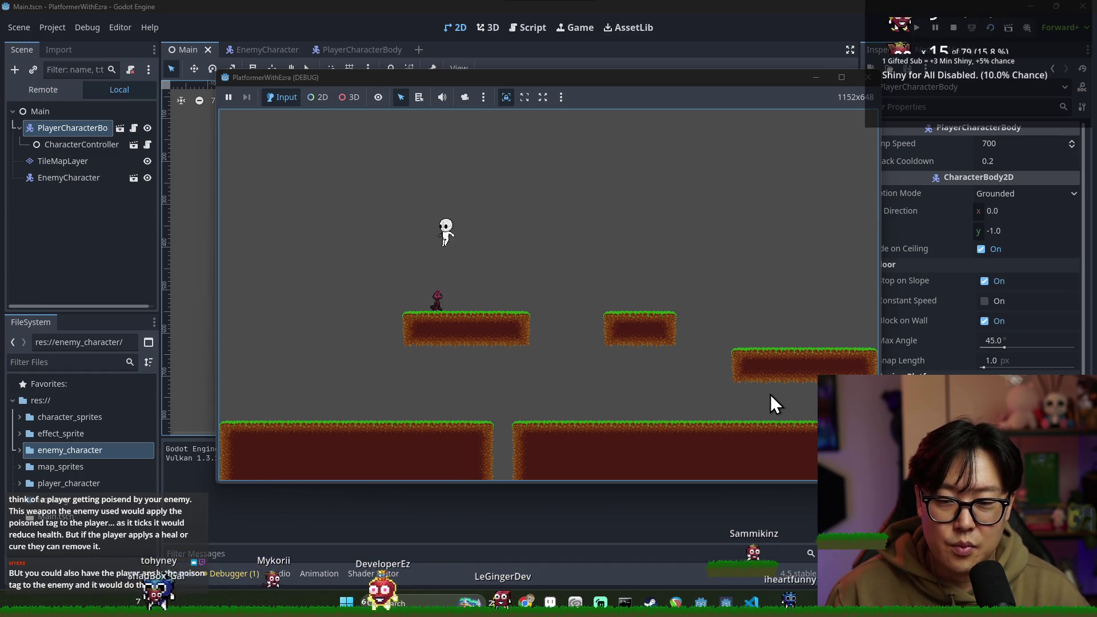
pyautogui.press('Left')
pyautogui.press('Right')
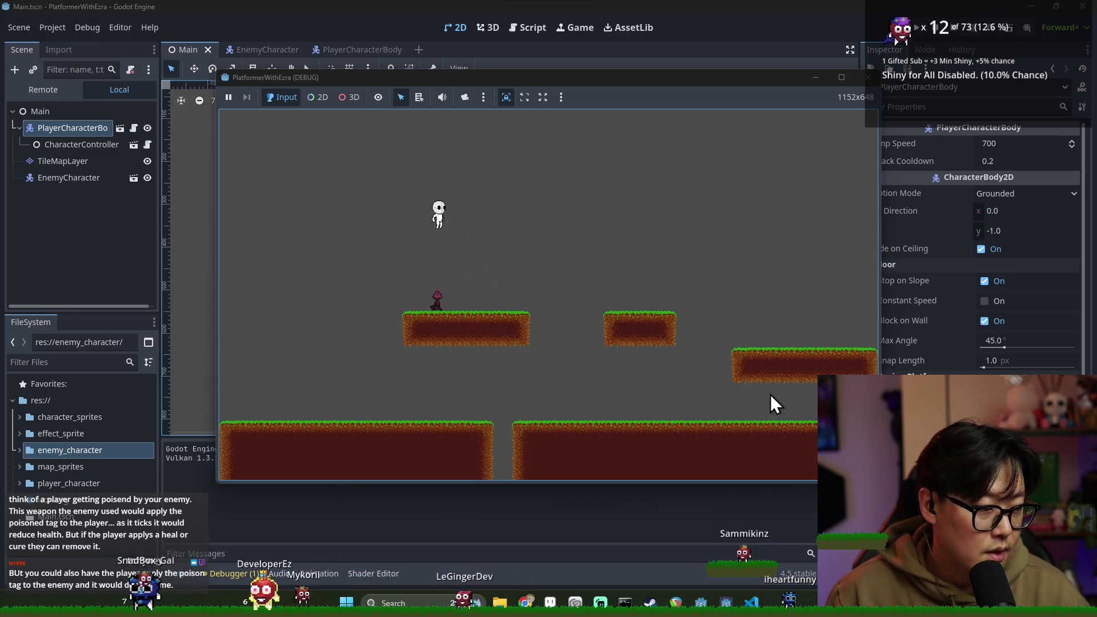
pyautogui.press('Right')
pyautogui.press('Left')
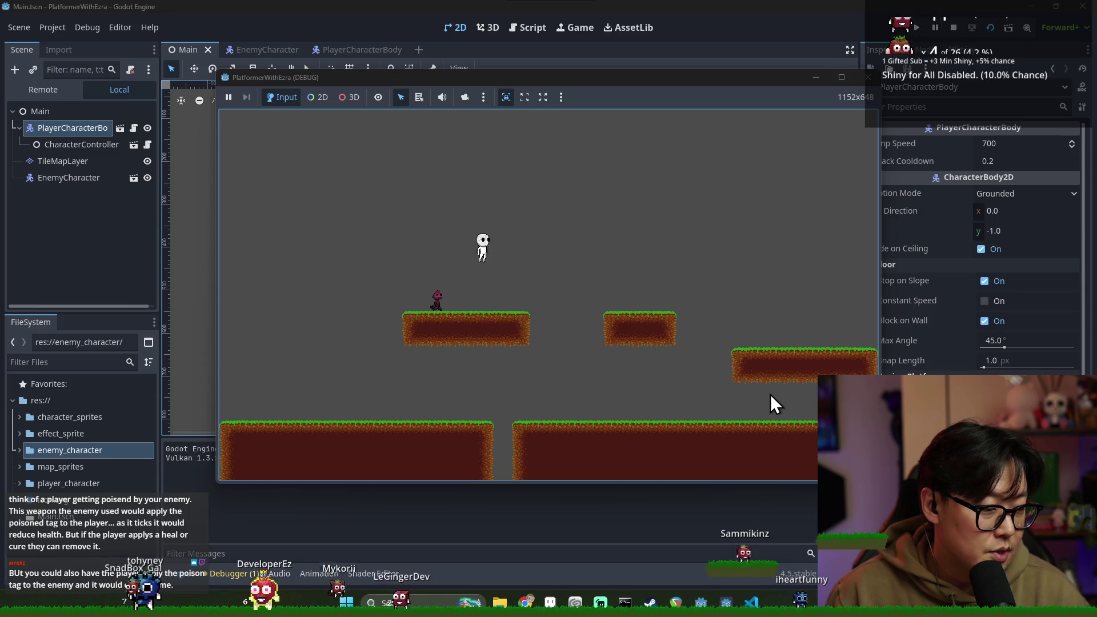
pyautogui.press('Right')
pyautogui.press('Left')
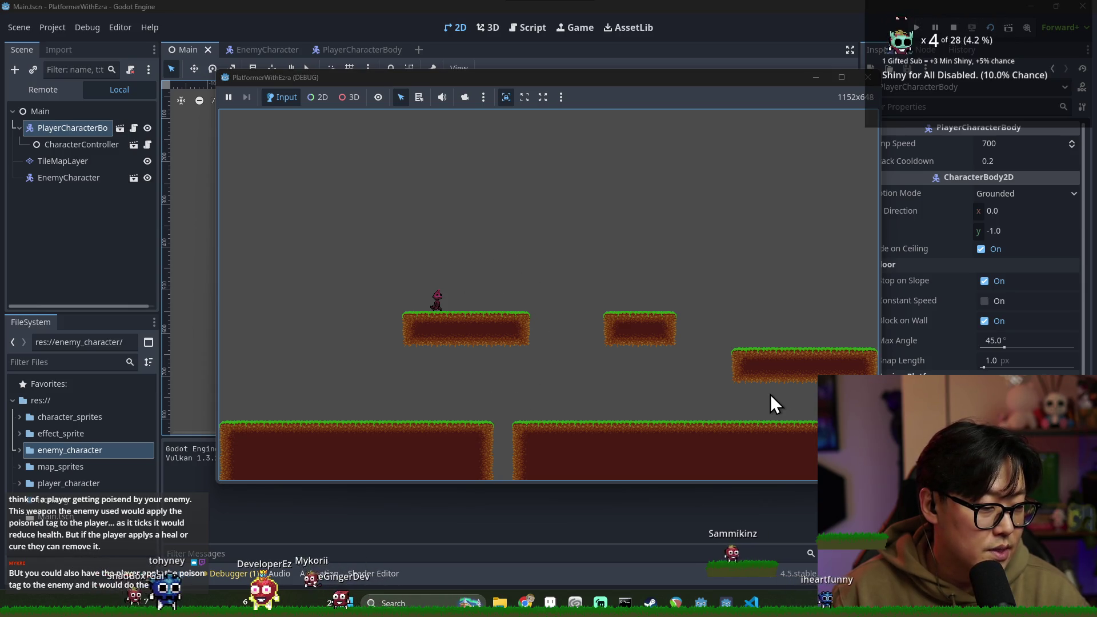
pyautogui.click(990, 28)
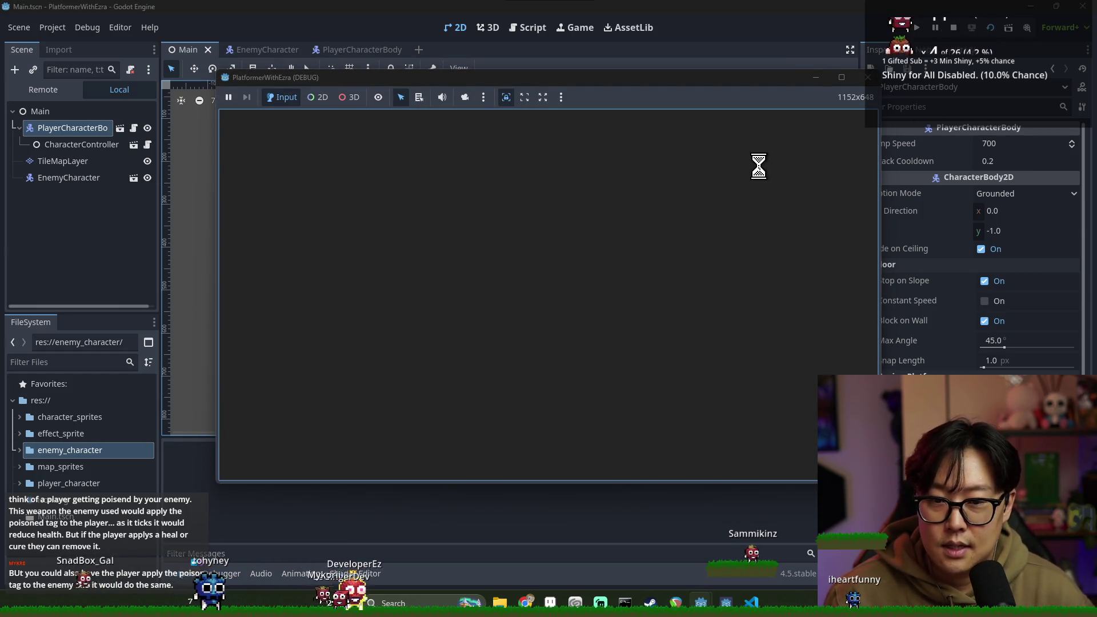
# Step: Run and jump across the lower platforms, slashing downward with J near the enemy
pyautogui.press('Right')
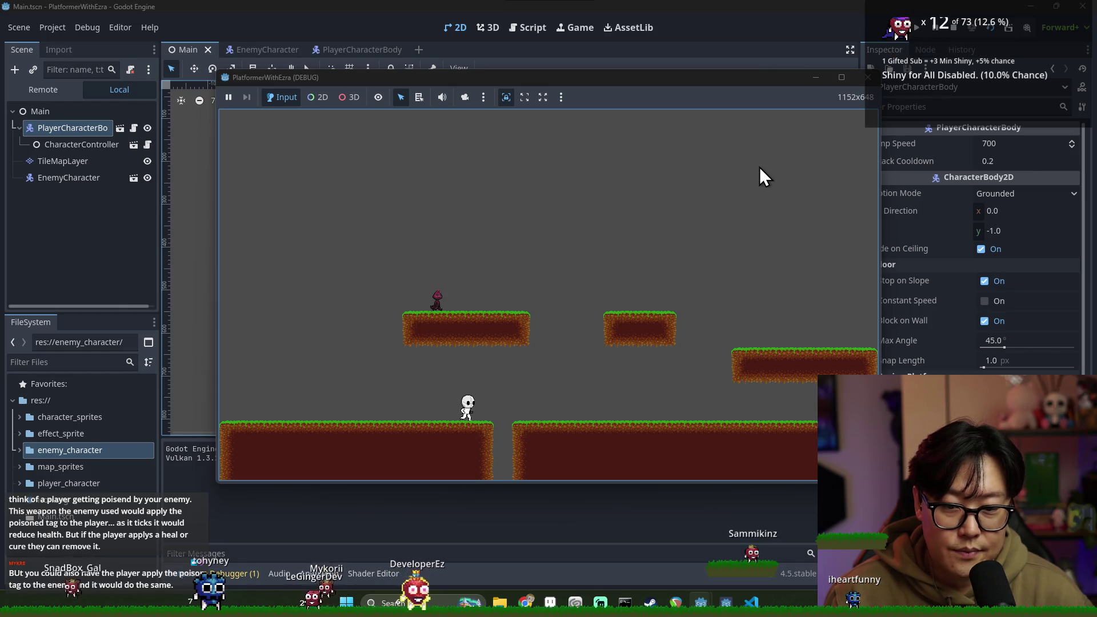
pyautogui.press('space')
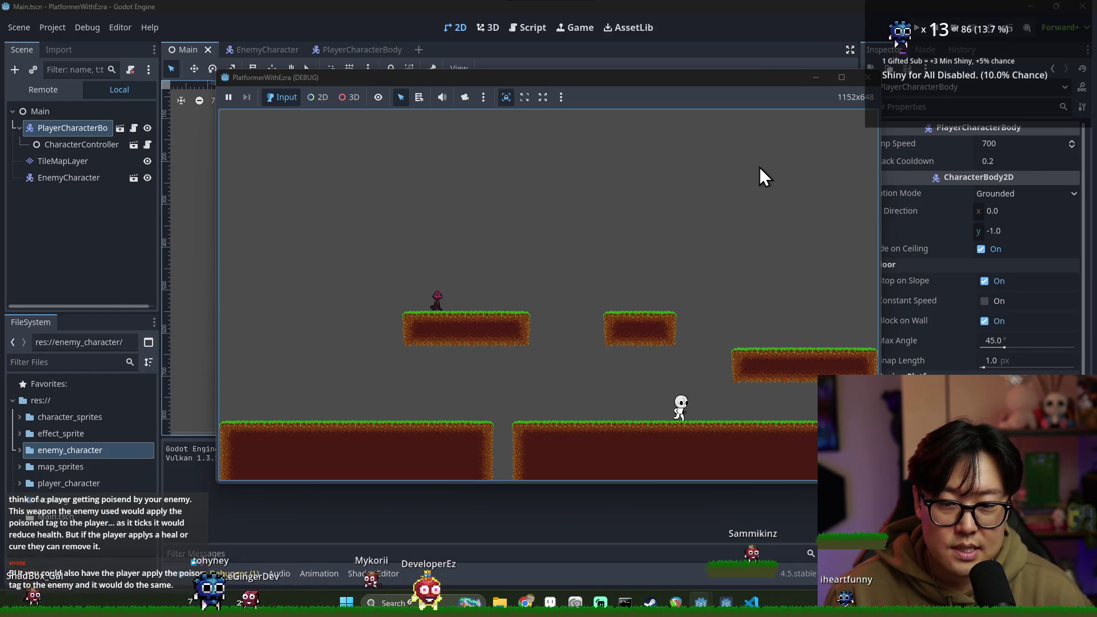
pyautogui.press('space')
pyautogui.press('Left')
pyautogui.press('space')
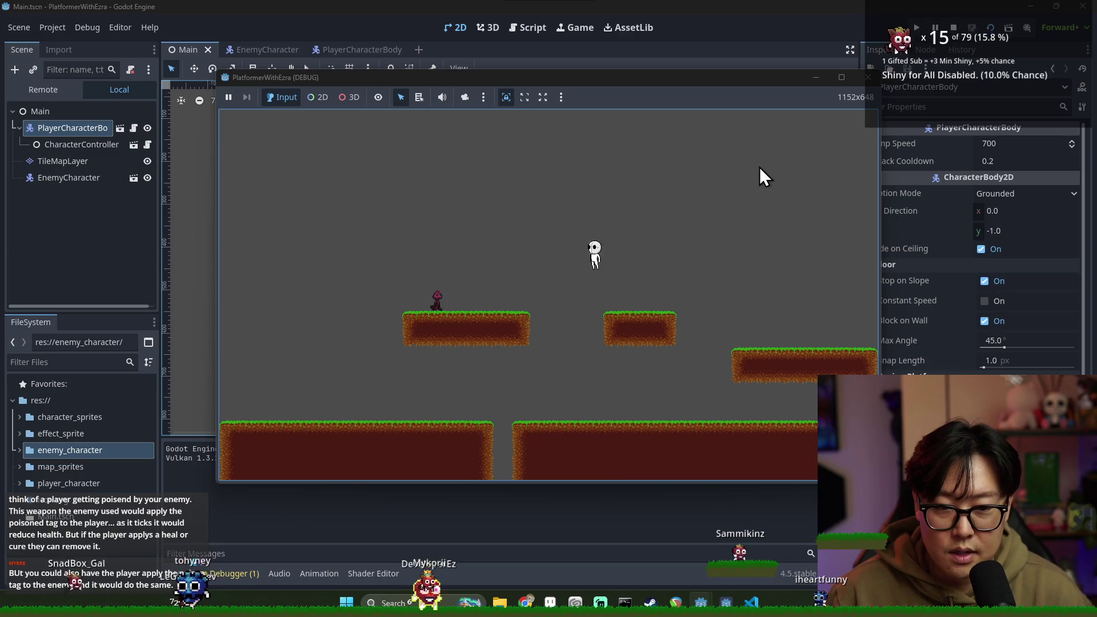
pyautogui.press('Left')
pyautogui.press('Right')
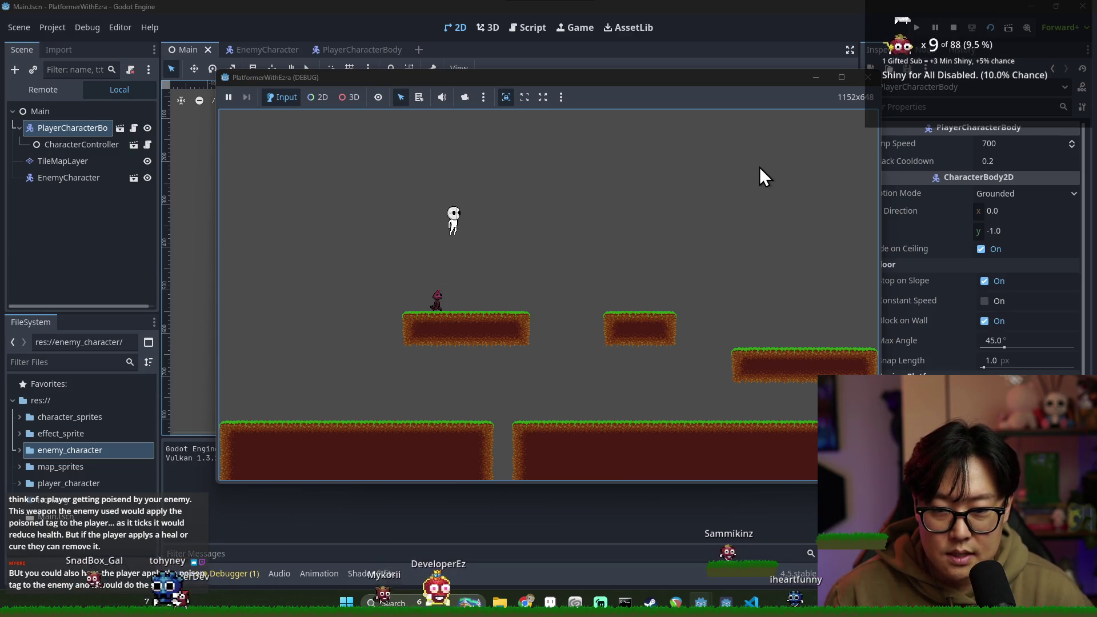
pyautogui.press('j')
pyautogui.press('j')
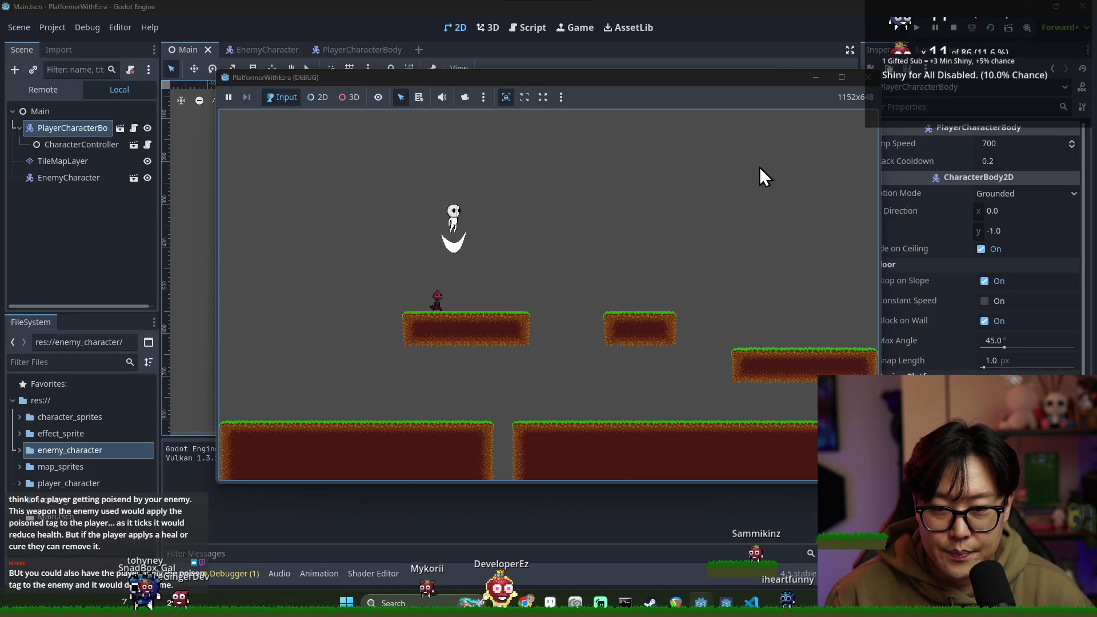
pyautogui.press('Right')
pyautogui.press('space')
pyautogui.press('Left')
pyautogui.press('Left')
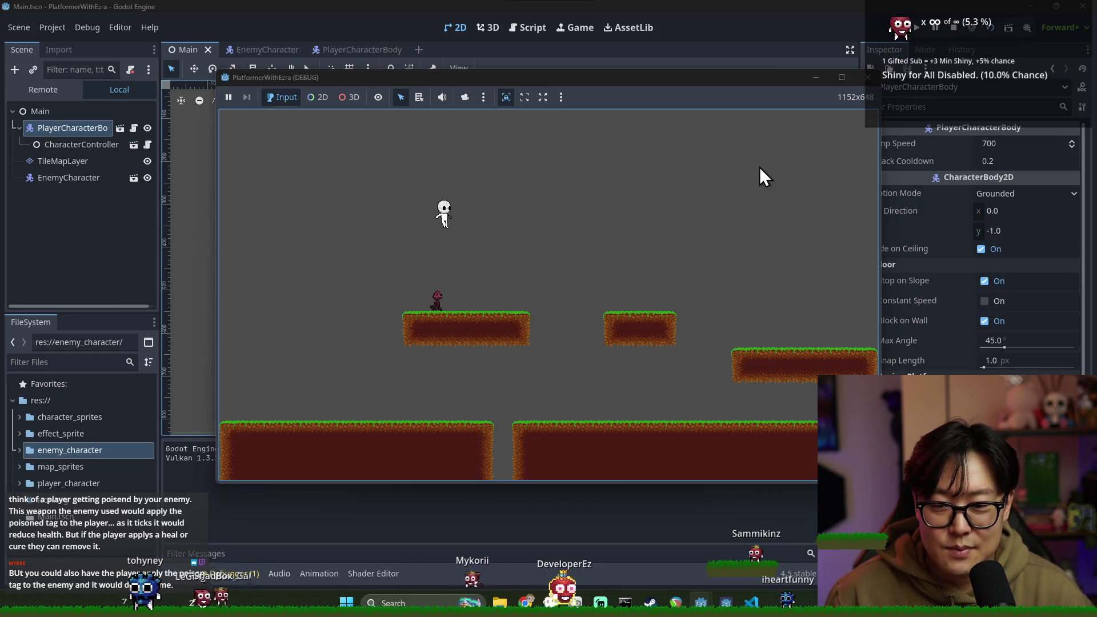
pyautogui.press('Right')
pyautogui.press('Left')
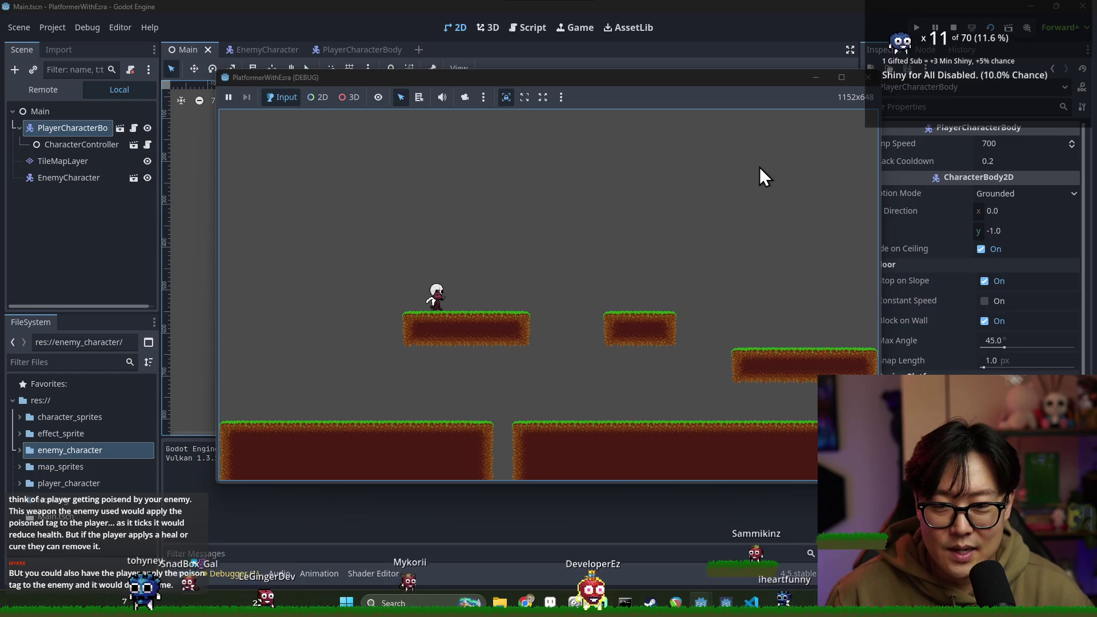
pyautogui.press('space')
pyautogui.press('j')
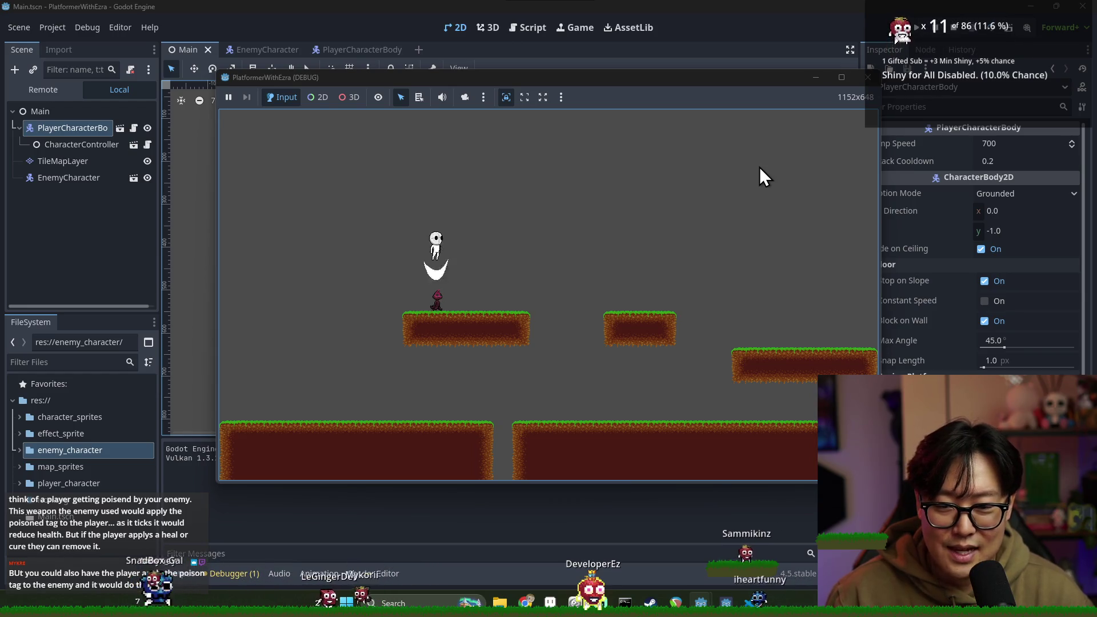
pyautogui.press('space')
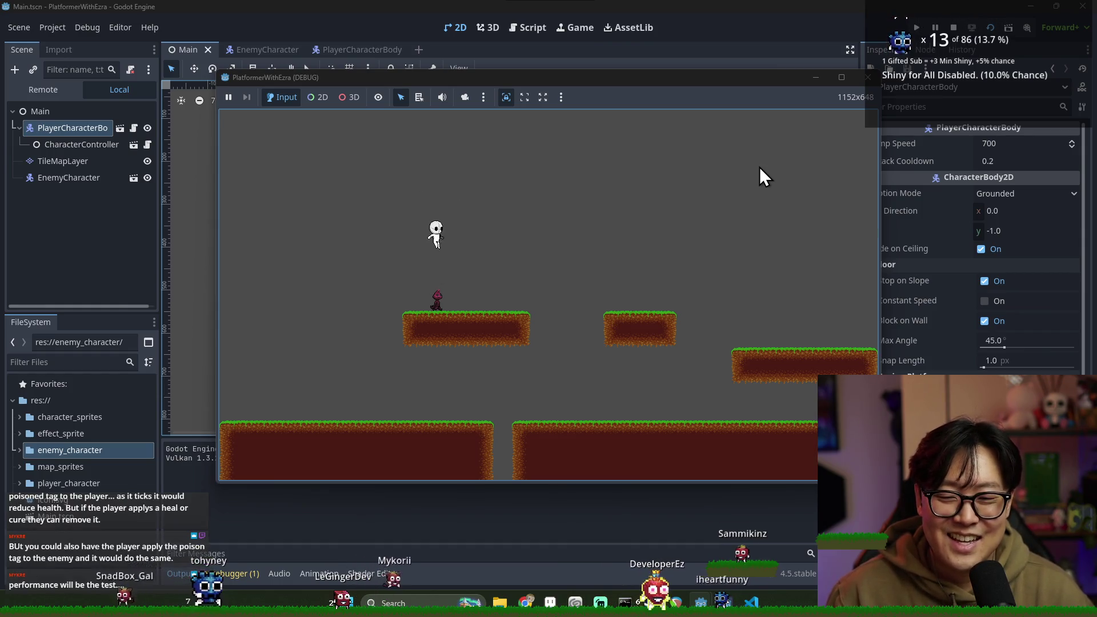
pyautogui.press('Right')
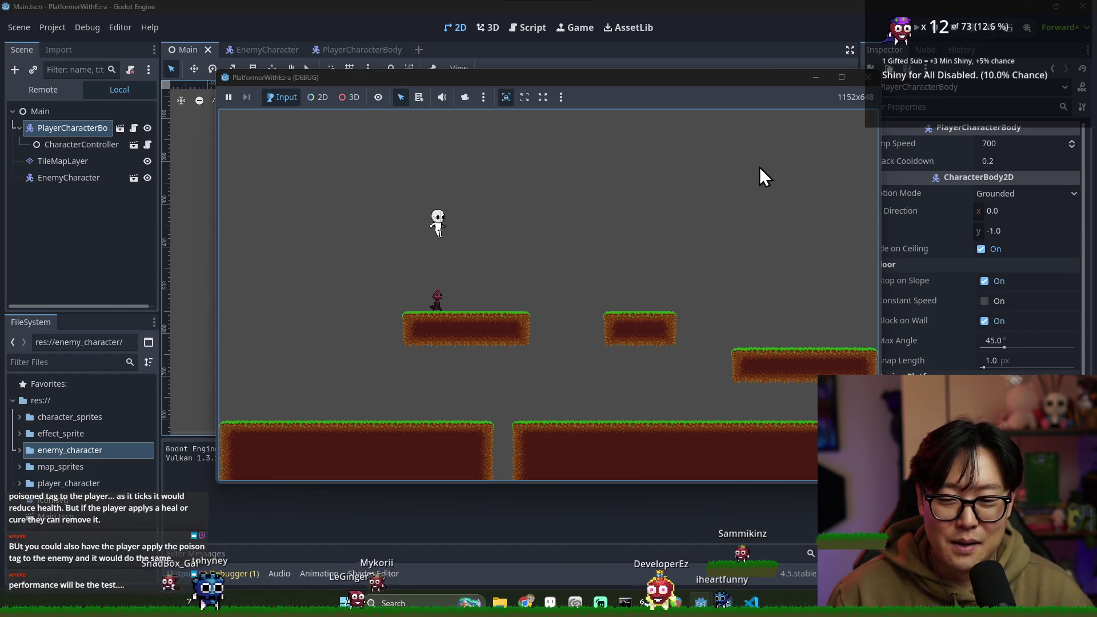
pyautogui.press('Right')
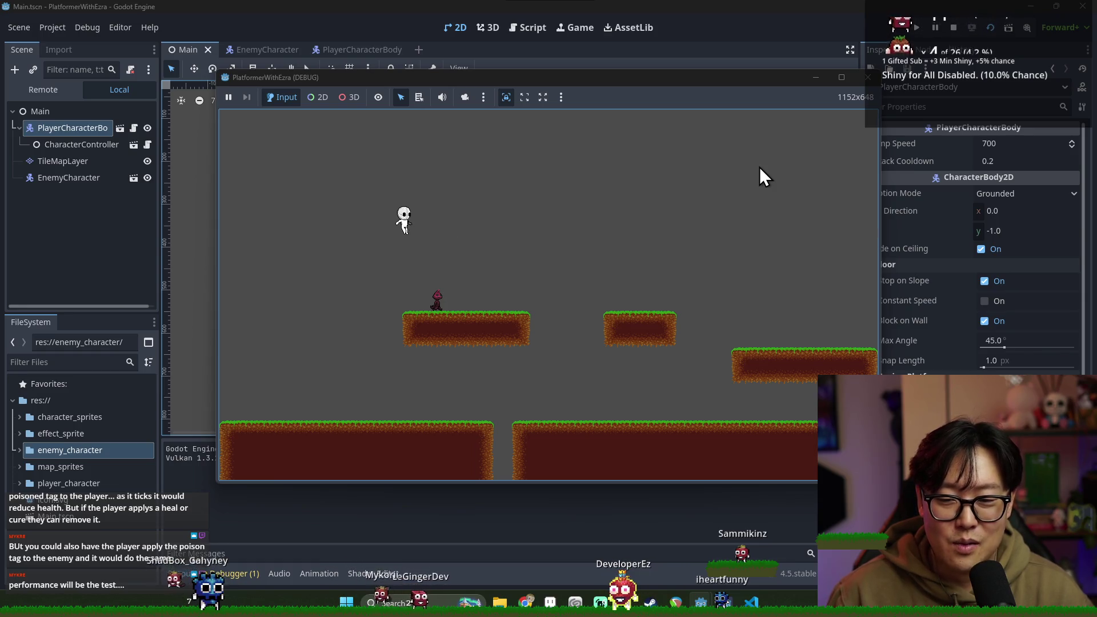
pyautogui.press('space')
pyautogui.press('Left')
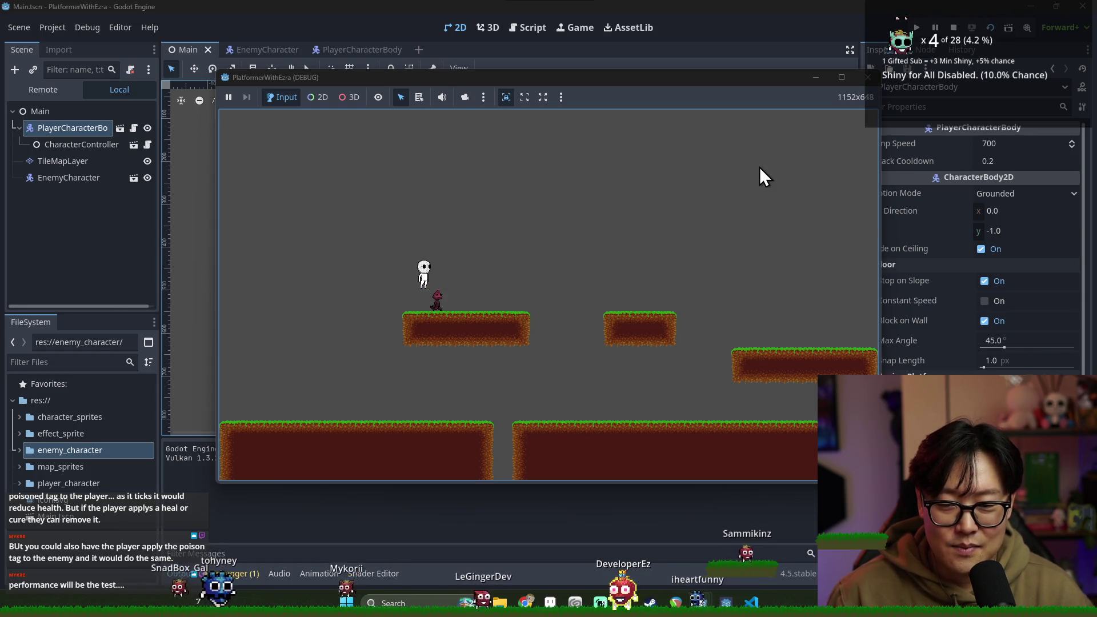
pyautogui.press('space')
pyautogui.press('Left')
pyautogui.press('Right')
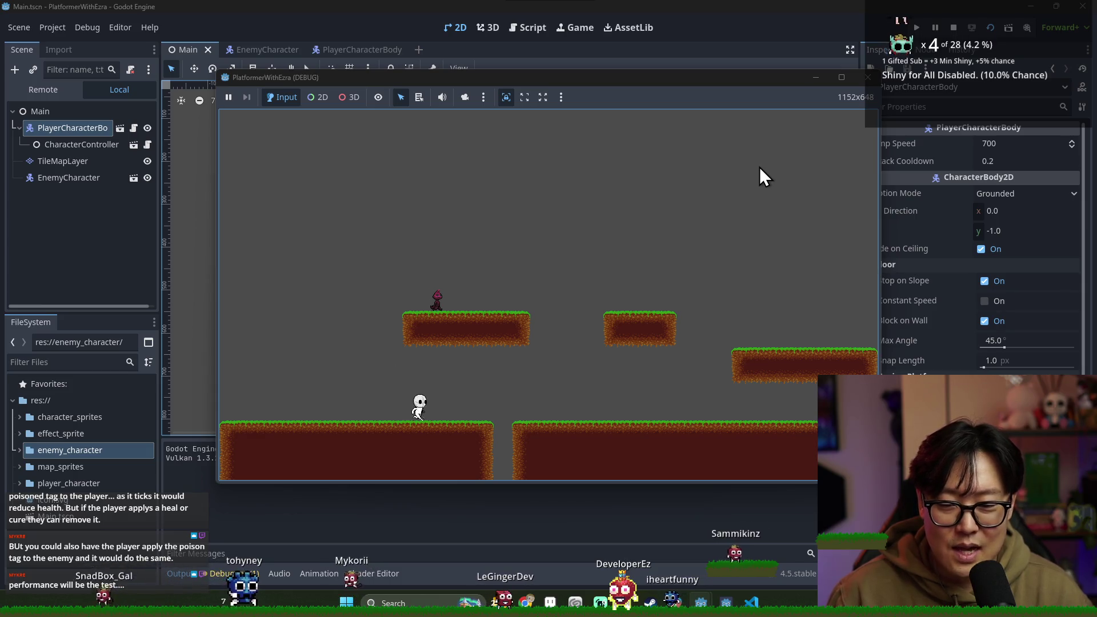
pyautogui.press('Right')
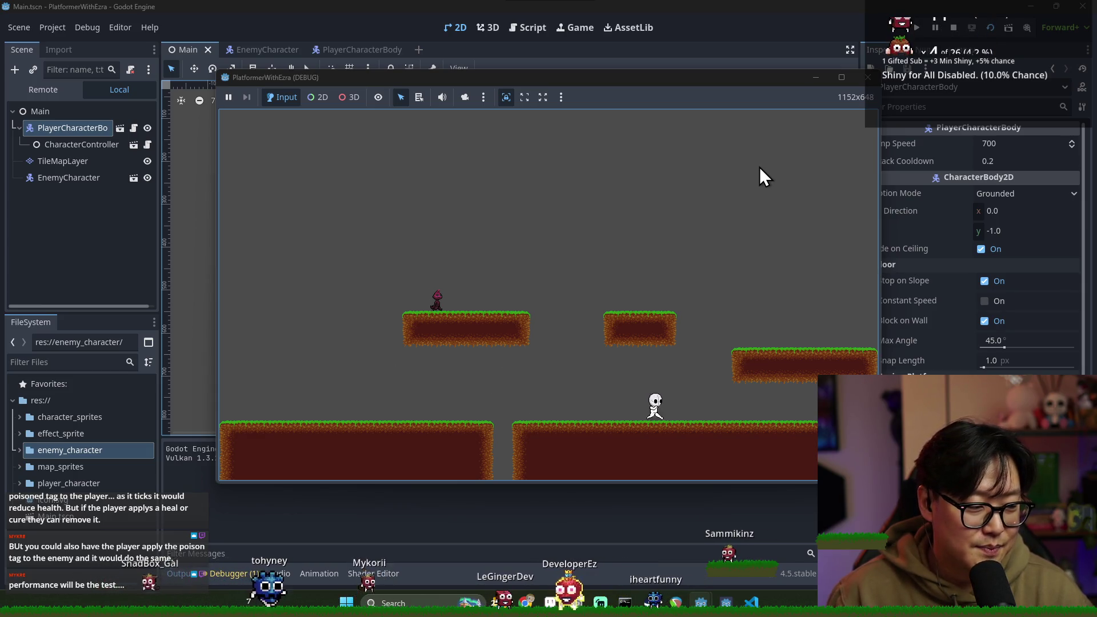
# Step: Jump repeatedly between the upper-right, middle and left platforms, steering in mid-air
pyautogui.press('space')
pyautogui.press('Right')
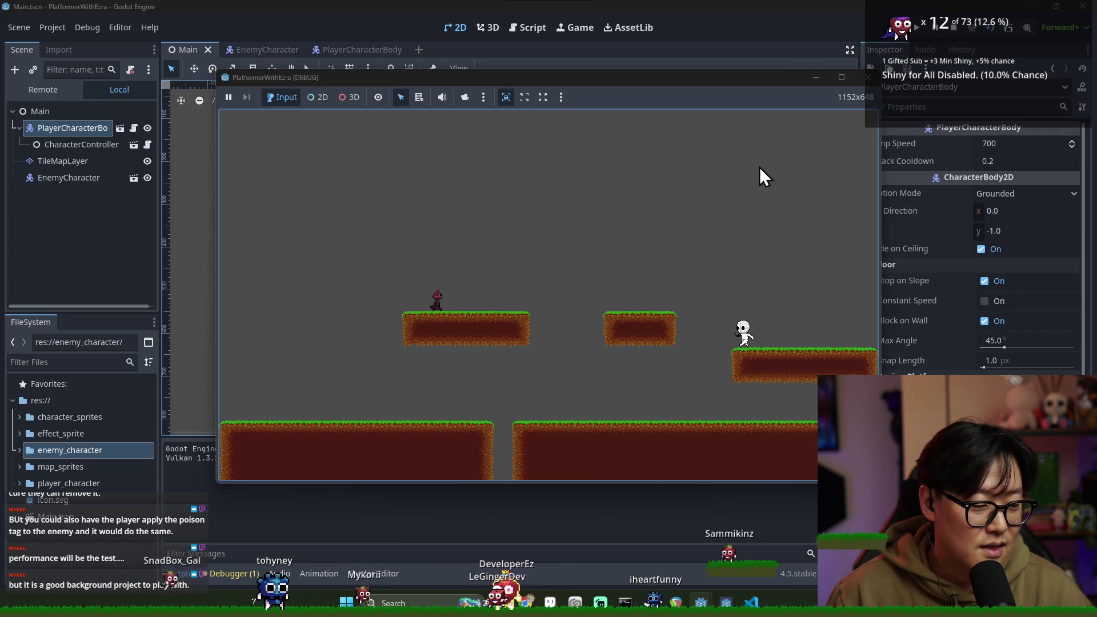
pyautogui.press('Left')
pyautogui.press('Right')
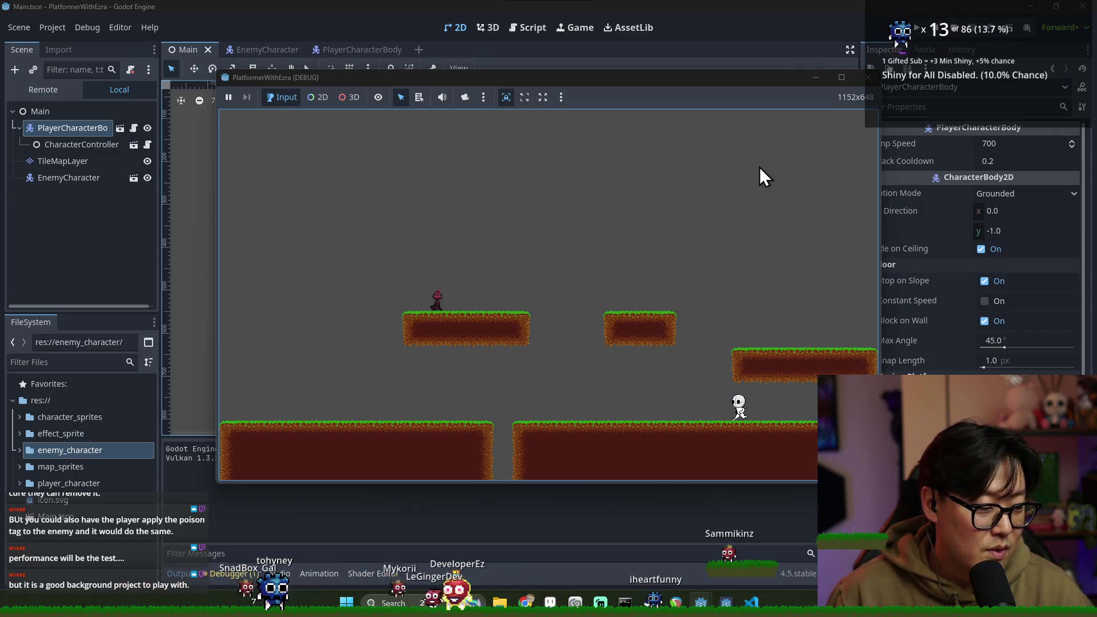
pyautogui.press('space')
pyautogui.press('Right')
pyautogui.press('Left')
pyautogui.press('space')
pyautogui.press('Right')
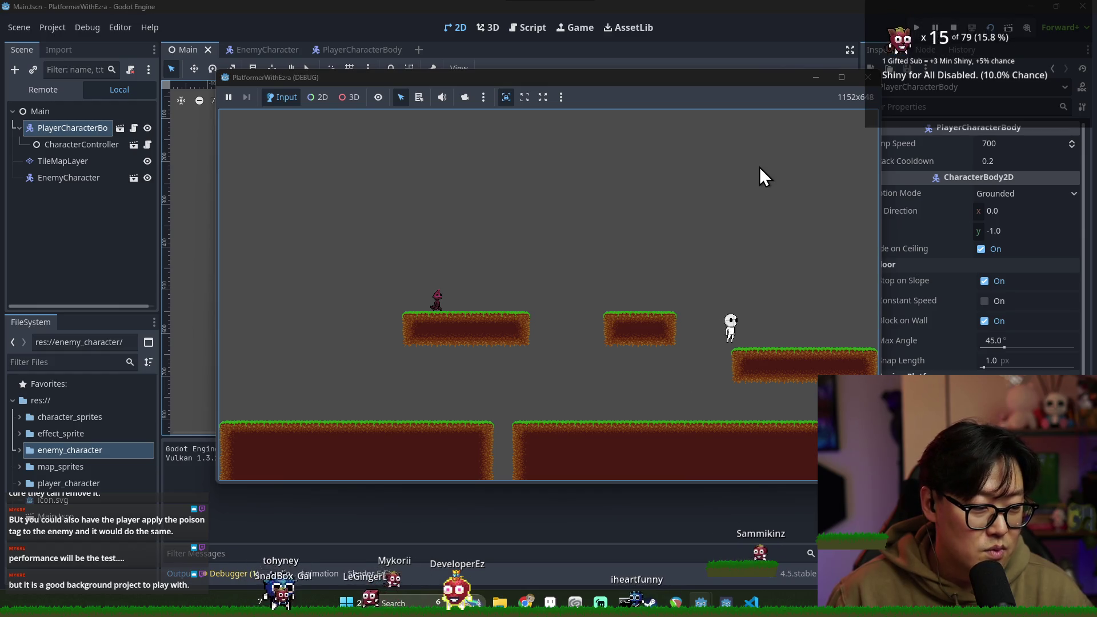
pyautogui.press('Left')
pyautogui.press('space')
pyautogui.press('Right')
pyautogui.press('Left')
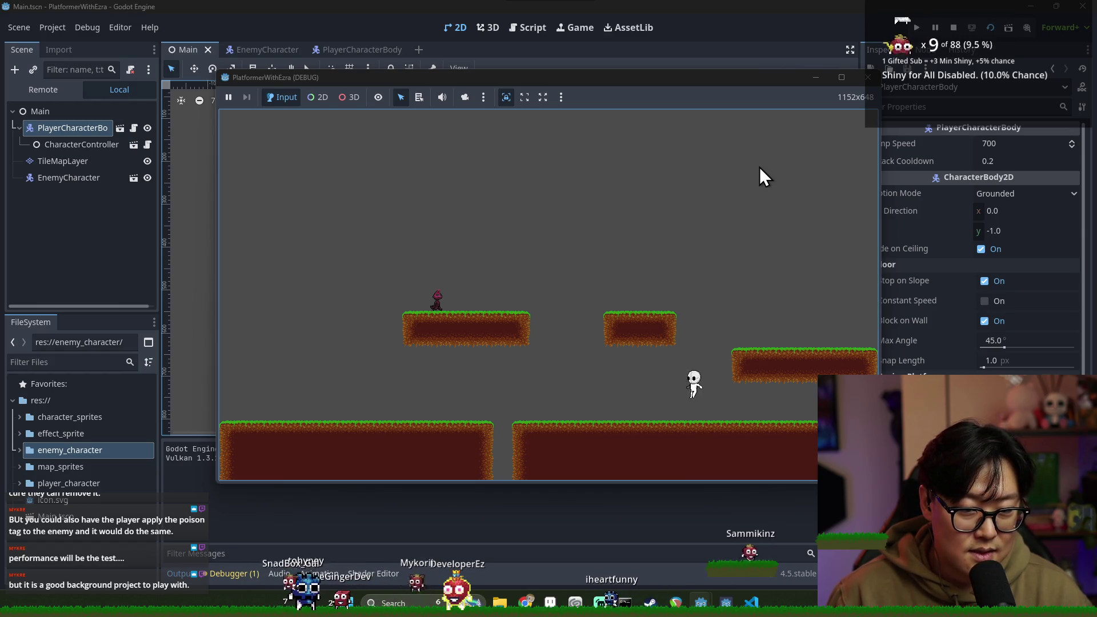
pyautogui.press('space')
pyautogui.press('Right')
pyautogui.press('Left')
pyautogui.press('space')
pyautogui.press('Right')
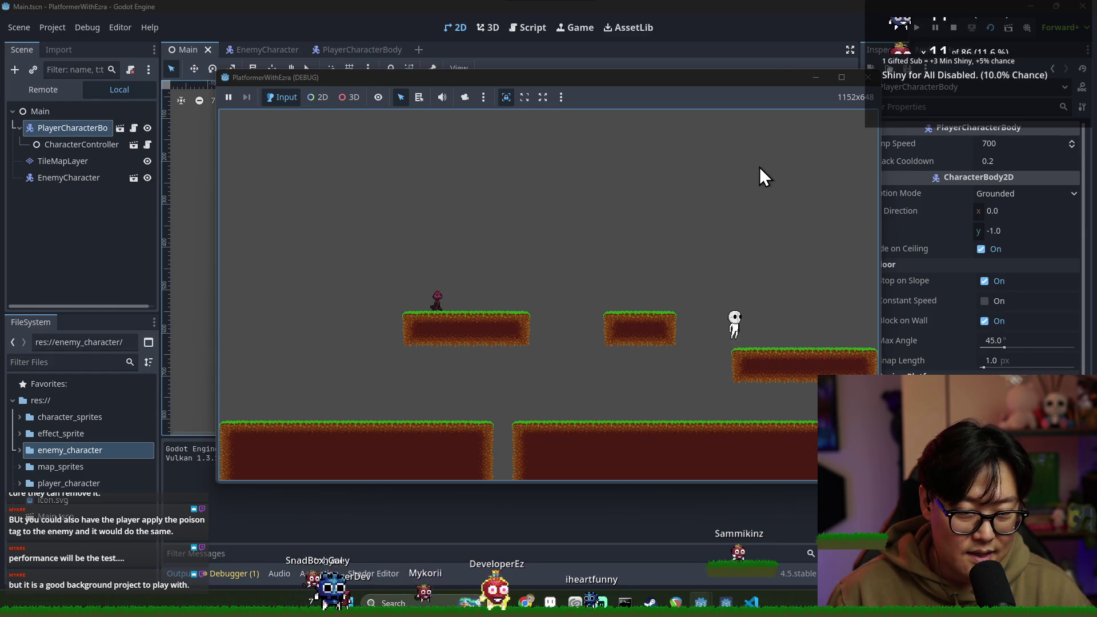
pyautogui.press('Left')
pyautogui.press('space')
pyautogui.press('Right')
pyautogui.press('Left')
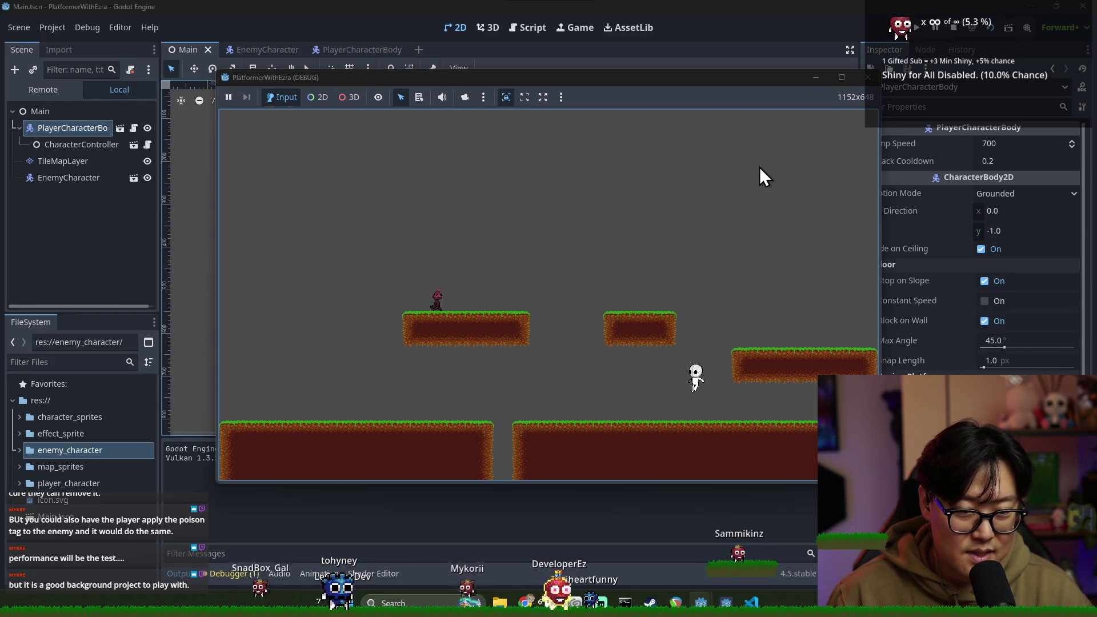
pyautogui.press('space')
pyautogui.press('Right')
pyautogui.press('space')
pyautogui.press('Left')
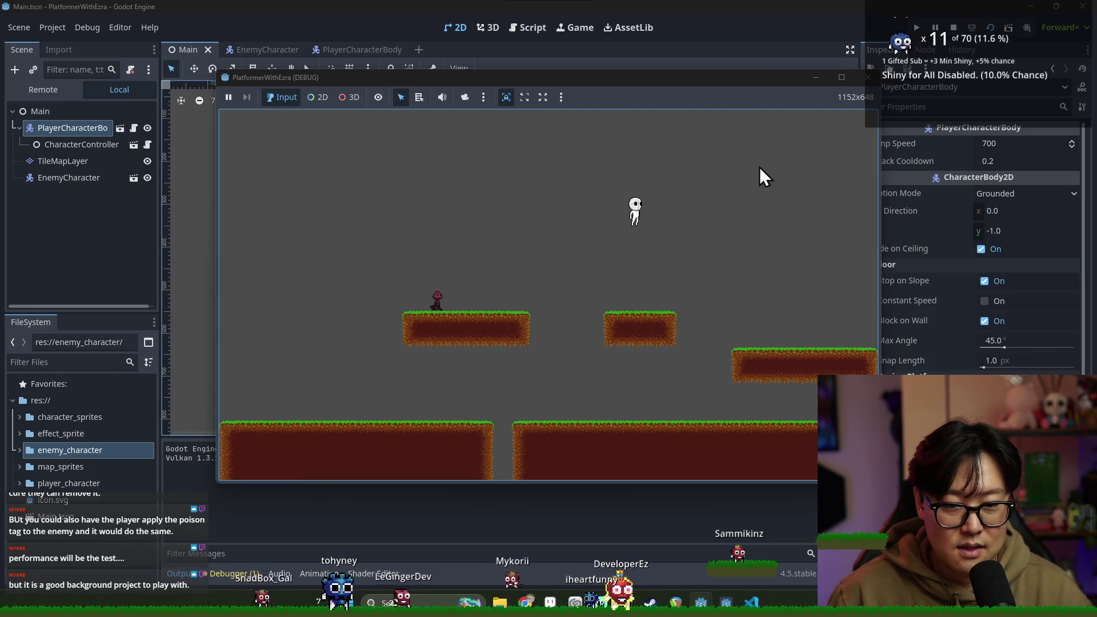
pyautogui.press('Right')
pyautogui.press('space')
pyautogui.press('Right')
pyautogui.press('Left')
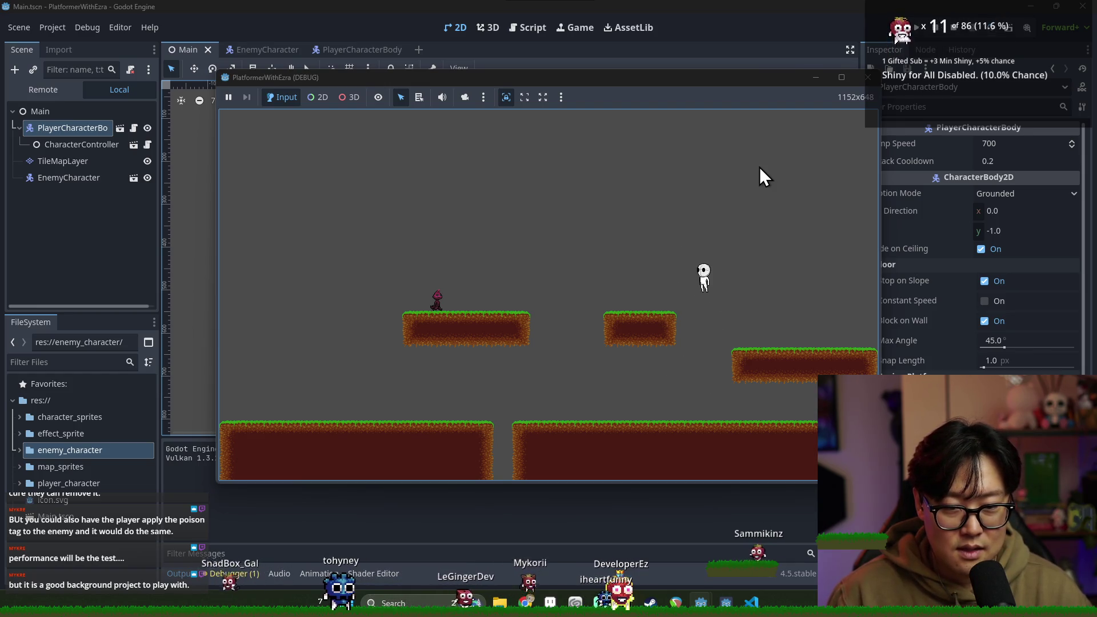
pyautogui.press('Left')
pyautogui.press('space')
pyautogui.press('Right')
pyautogui.press('space')
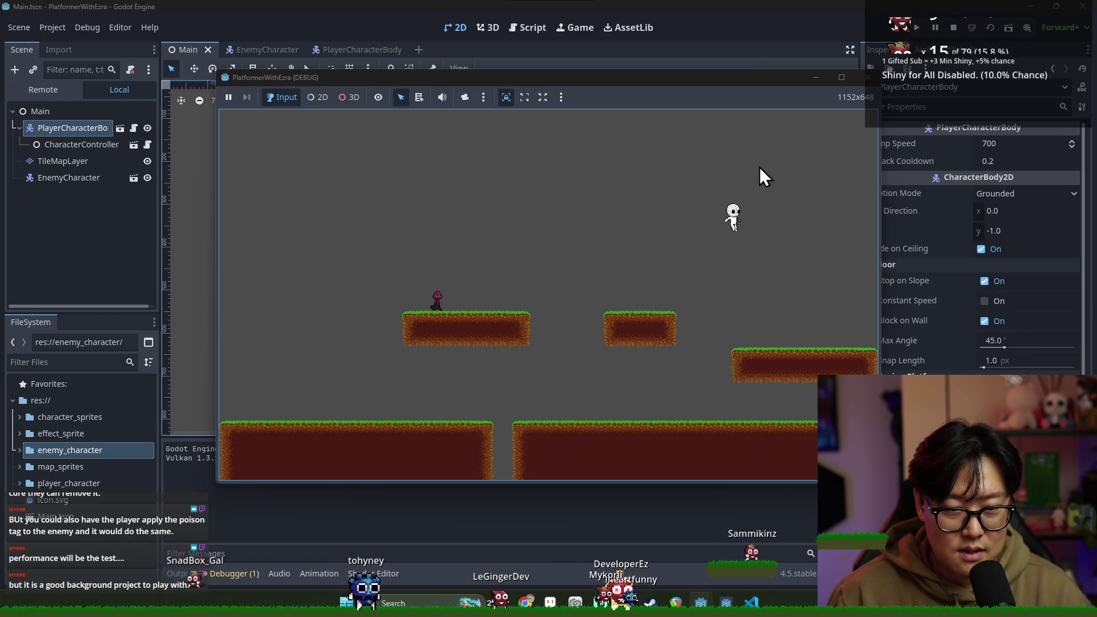
pyautogui.press('Left')
pyautogui.press('space')
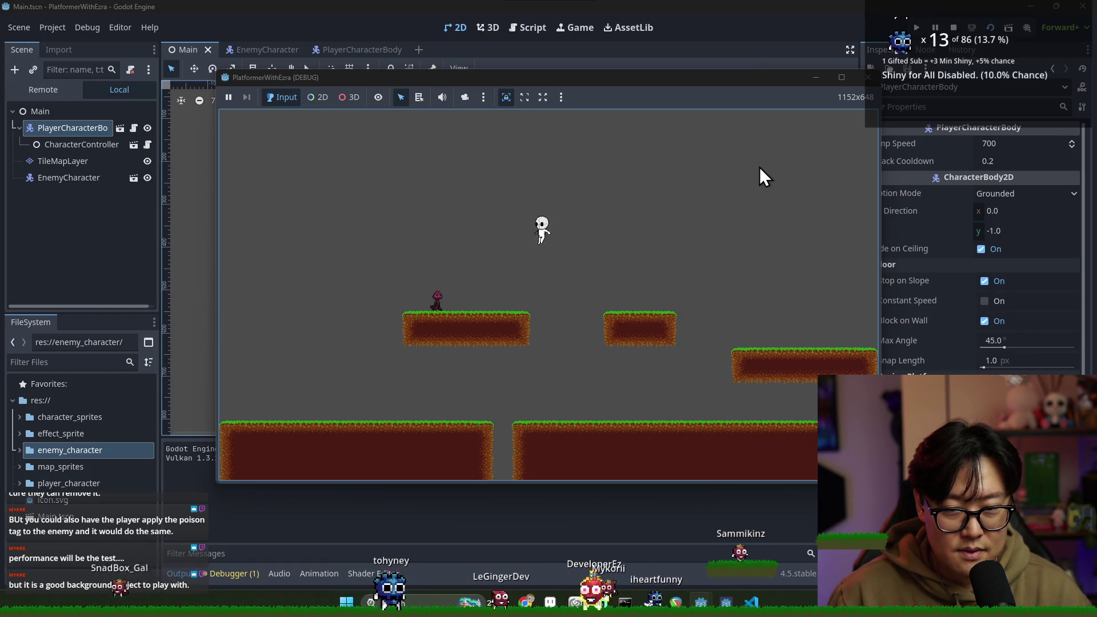
pyautogui.press('Left')
pyautogui.press('space')
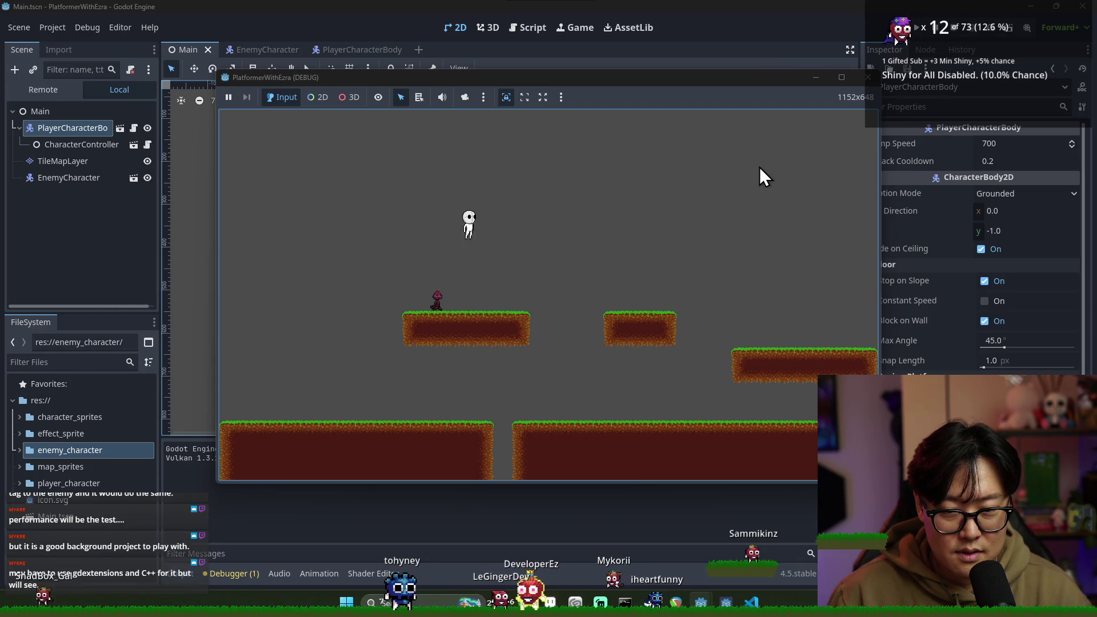
pyautogui.press('Left')
pyautogui.press('space')
pyautogui.press('Right')
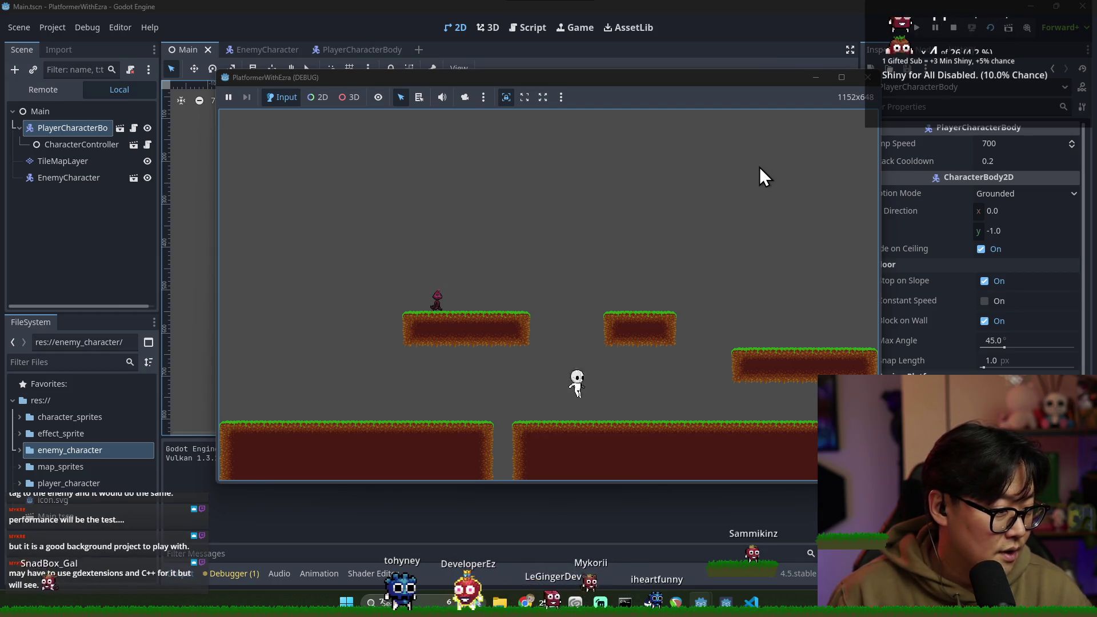
pyautogui.press('space')
pyautogui.press('Left')
pyautogui.press('space')
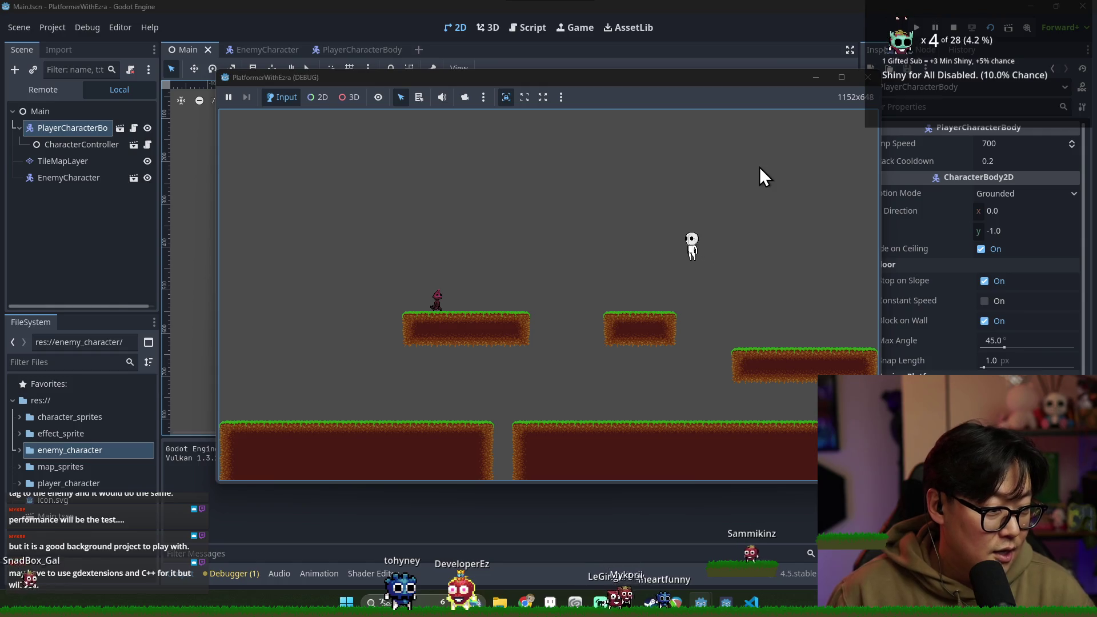
pyautogui.press('Right')
pyautogui.press('space')
pyautogui.press('Left')
pyautogui.press('space')
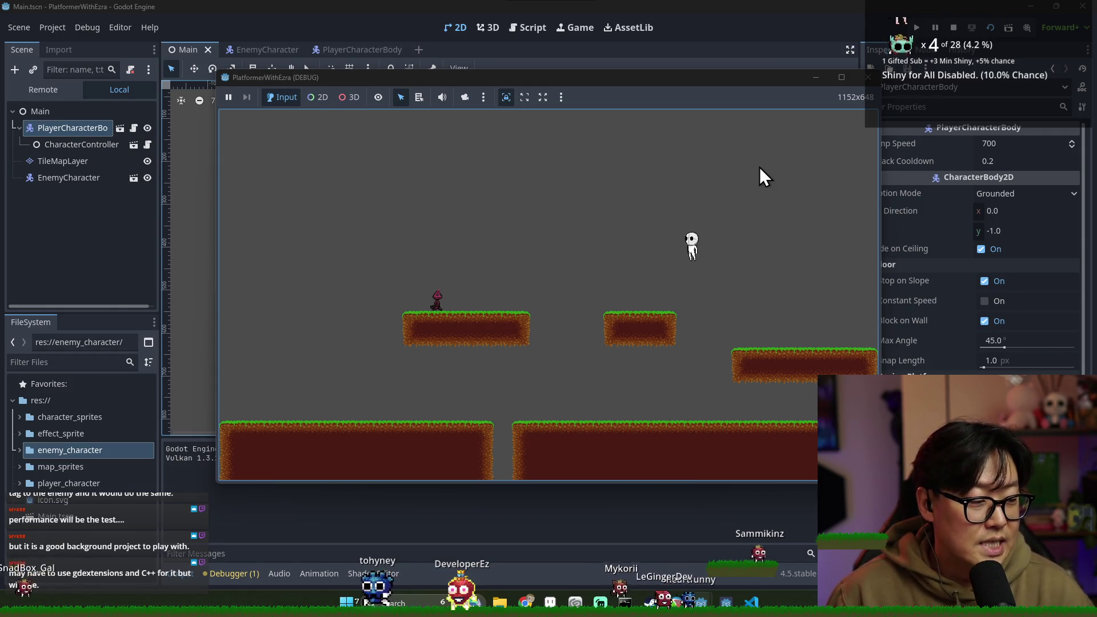
pyautogui.press('Left')
pyautogui.press('space')
pyautogui.press('space')
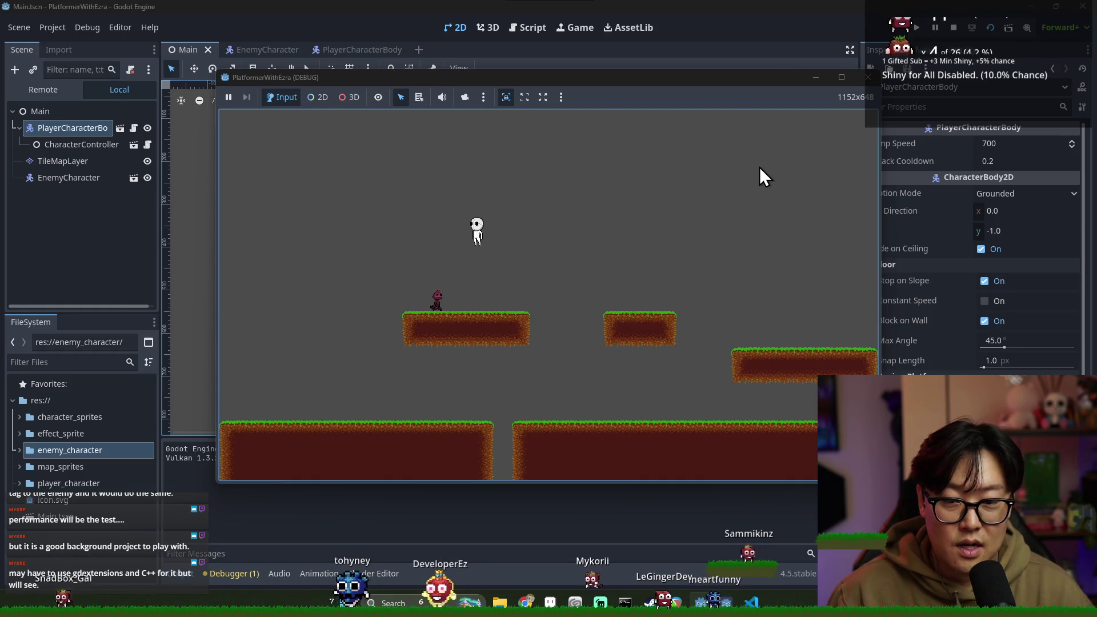
# Step: Slash at the enemy with mouse attacks while hopping between platforms, then end the game with F8
pyautogui.click(760, 167)
pyautogui.press('Right')
pyautogui.press('Left')
pyautogui.press('Right')
pyautogui.click(760, 167)
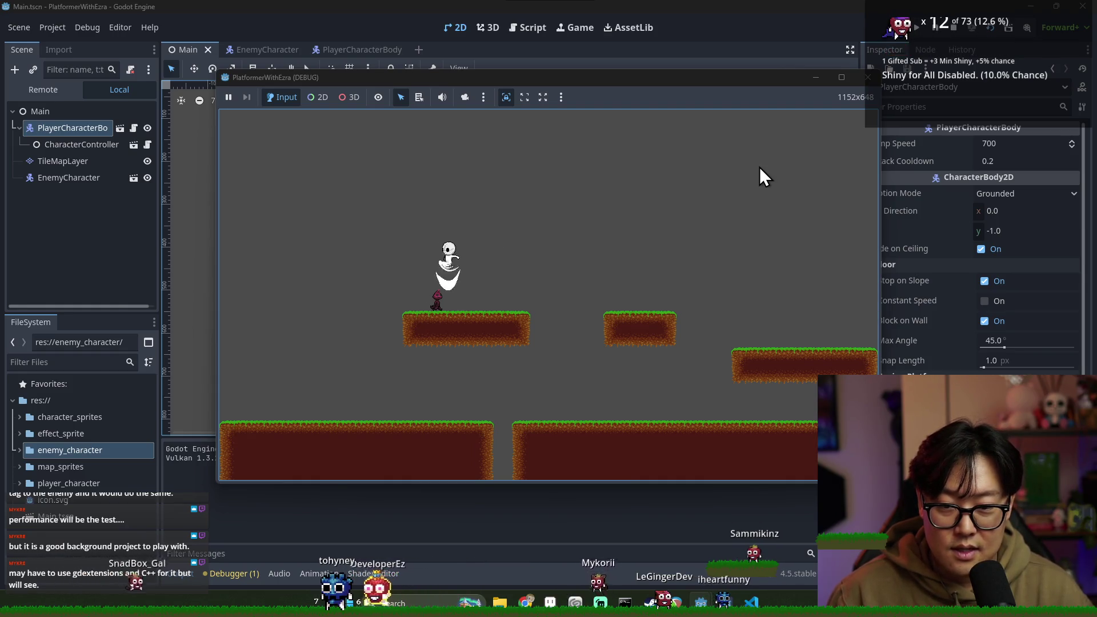
pyautogui.press('space')
pyautogui.press('Right')
pyautogui.press('space')
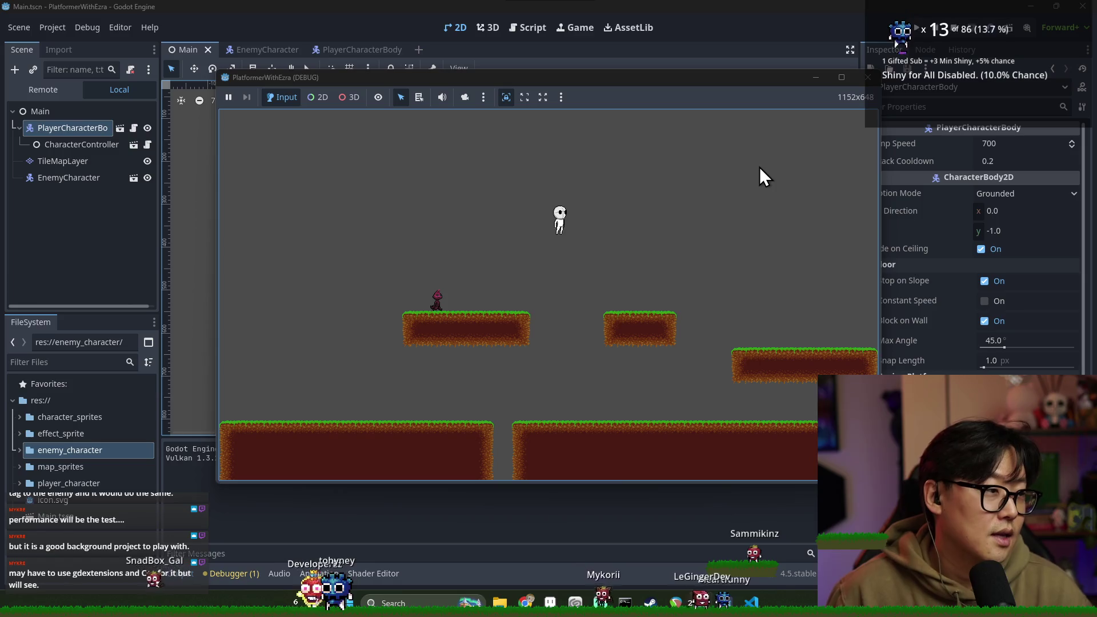
pyautogui.press('space')
pyautogui.press('Right')
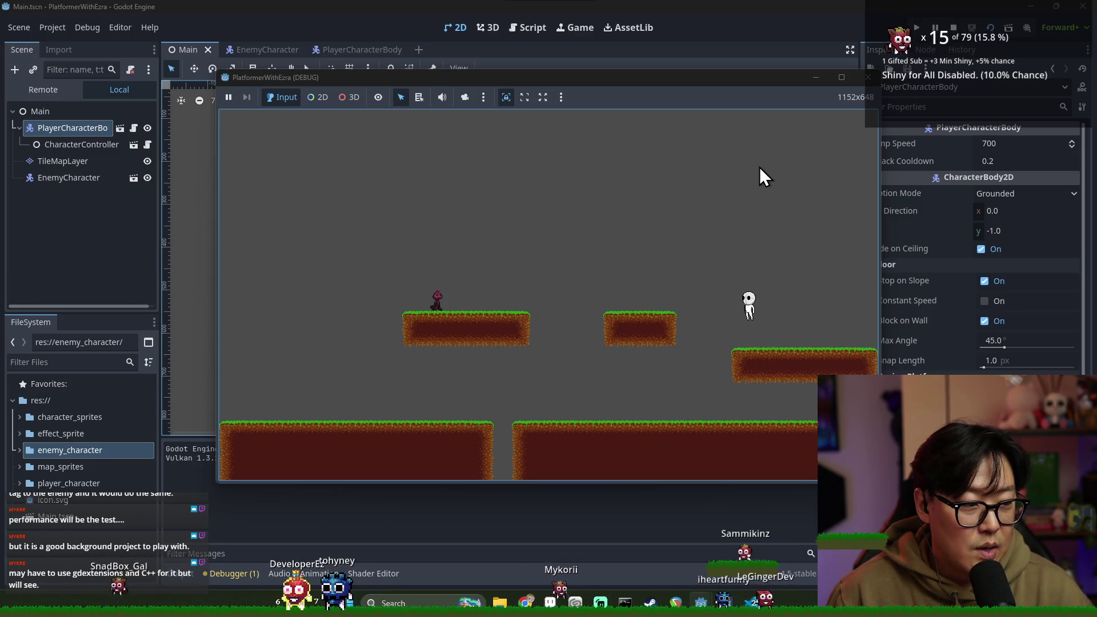
pyautogui.press('Left')
pyautogui.press('space')
pyautogui.click(760, 167)
pyautogui.press('space')
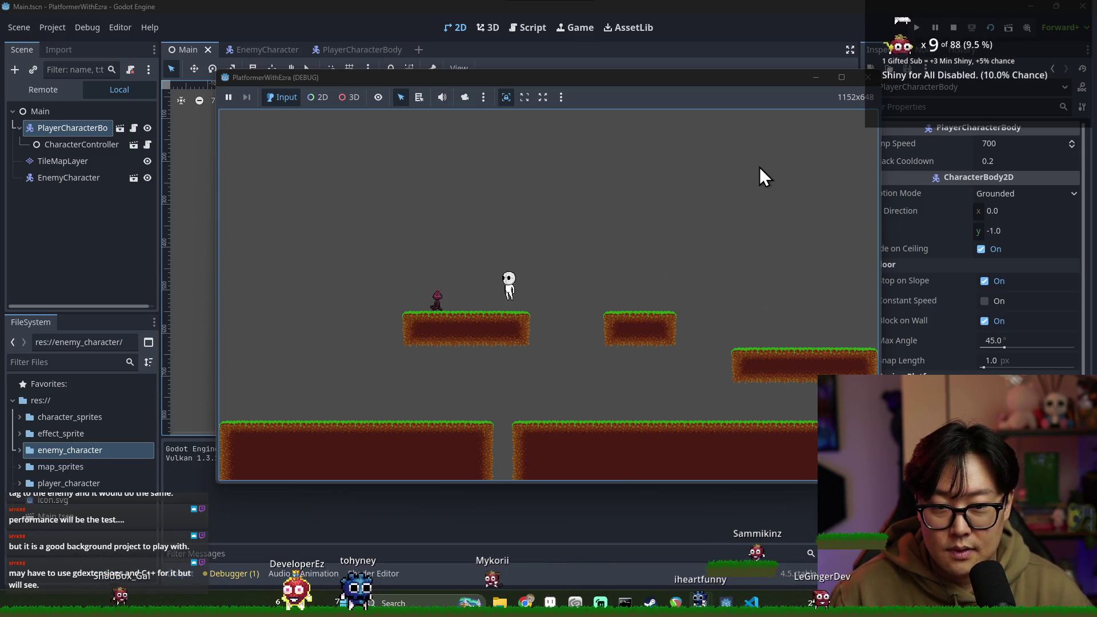
pyautogui.press('space')
pyautogui.press('space')
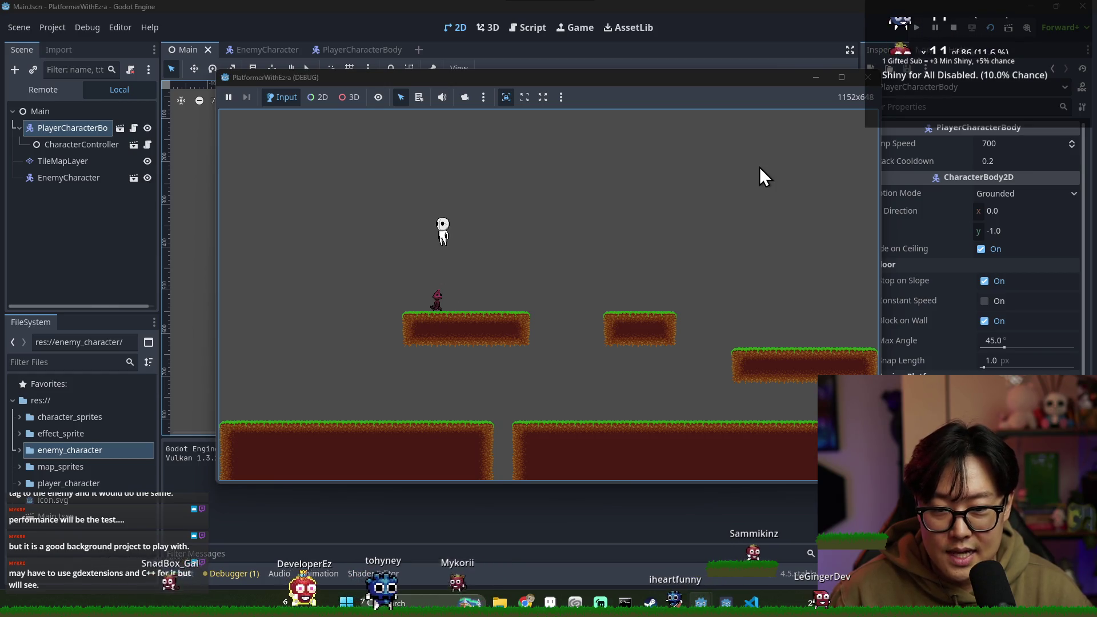
pyautogui.click(759, 167)
pyautogui.press('space')
pyautogui.click(759, 167)
pyautogui.press('space')
pyautogui.press('Right')
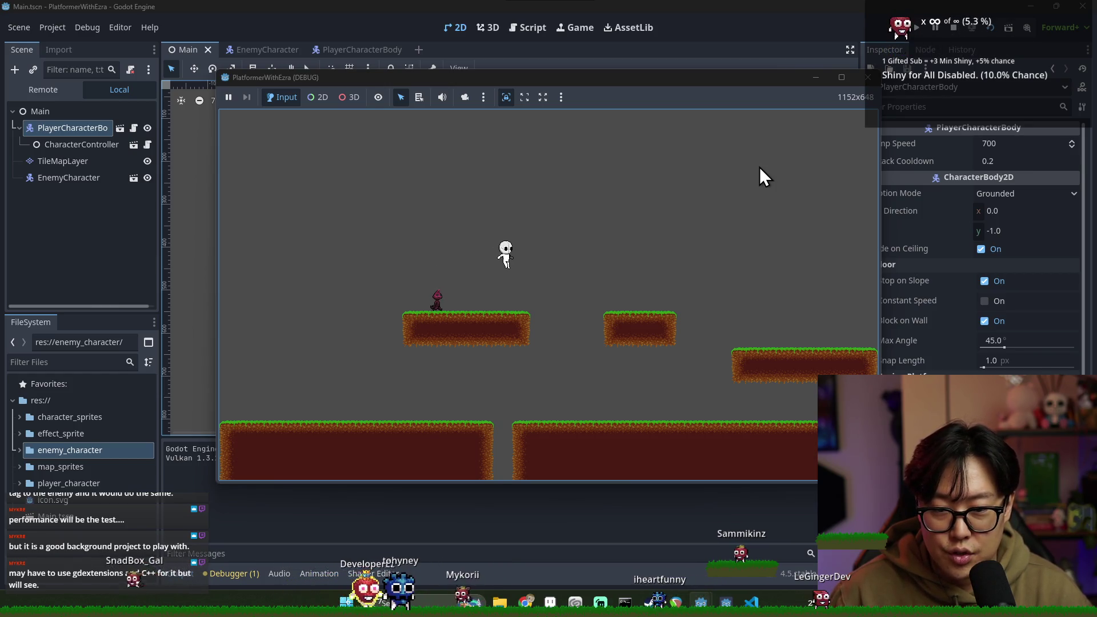
pyautogui.press('space')
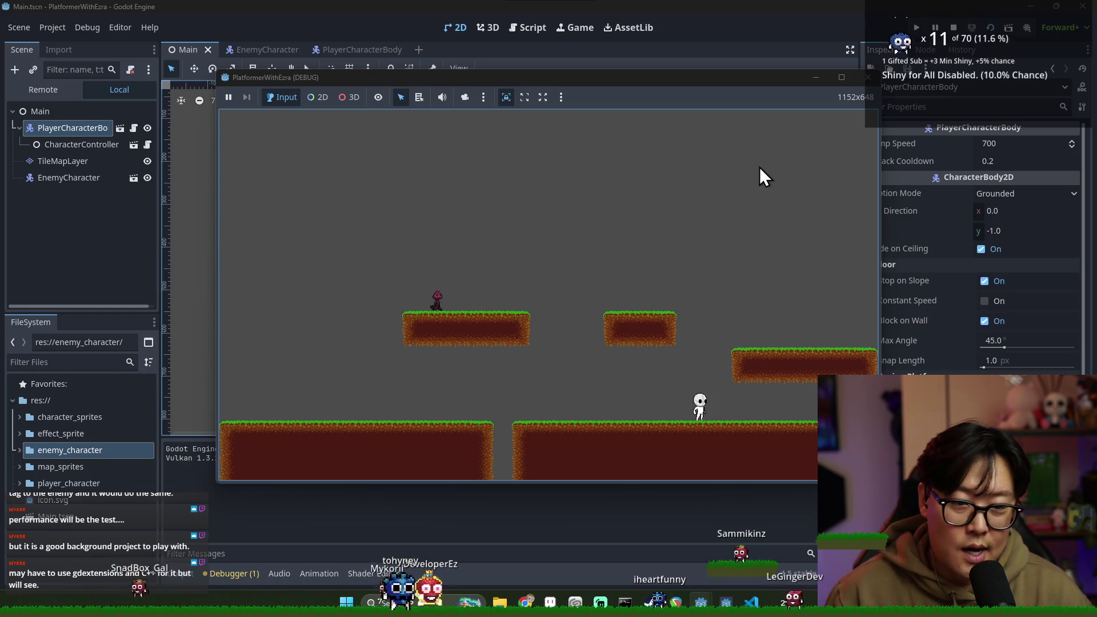
pyautogui.press('space')
pyautogui.press('F8')
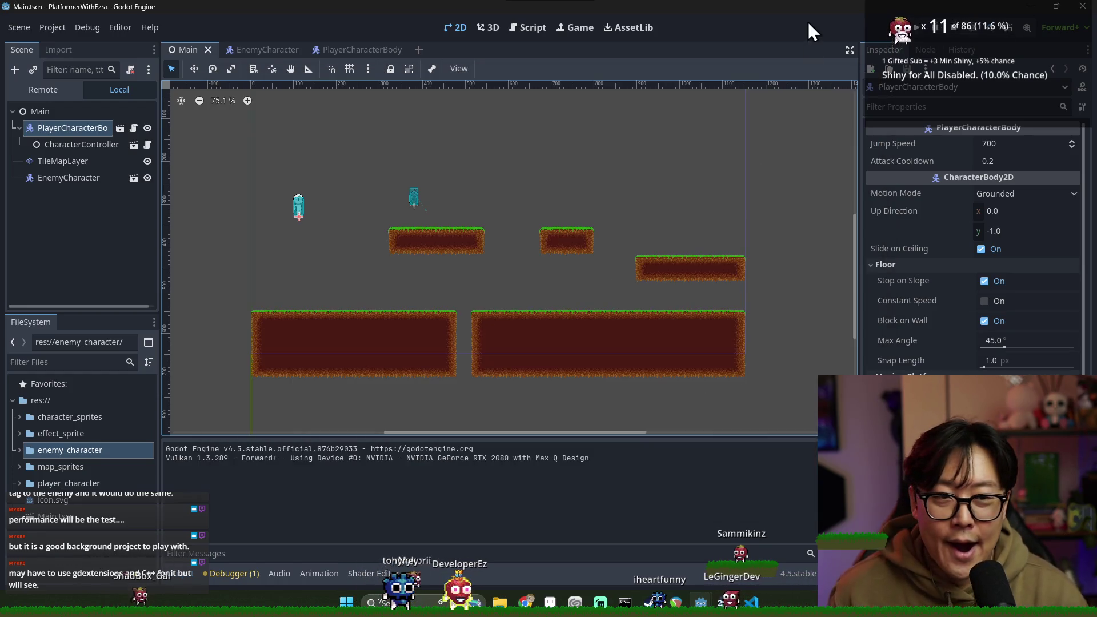
# Step: Stop the debug run, save the Main scene, and switch to the EnemyCharacter scene
pyautogui.click(954, 30)
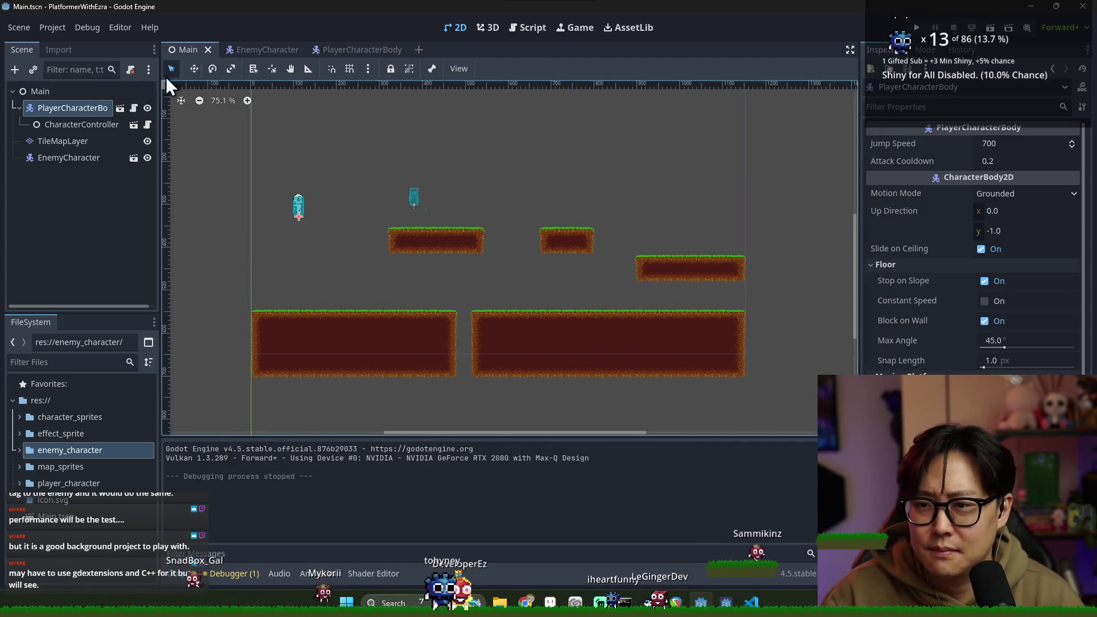
pyautogui.hotkey('ctrl', 's')
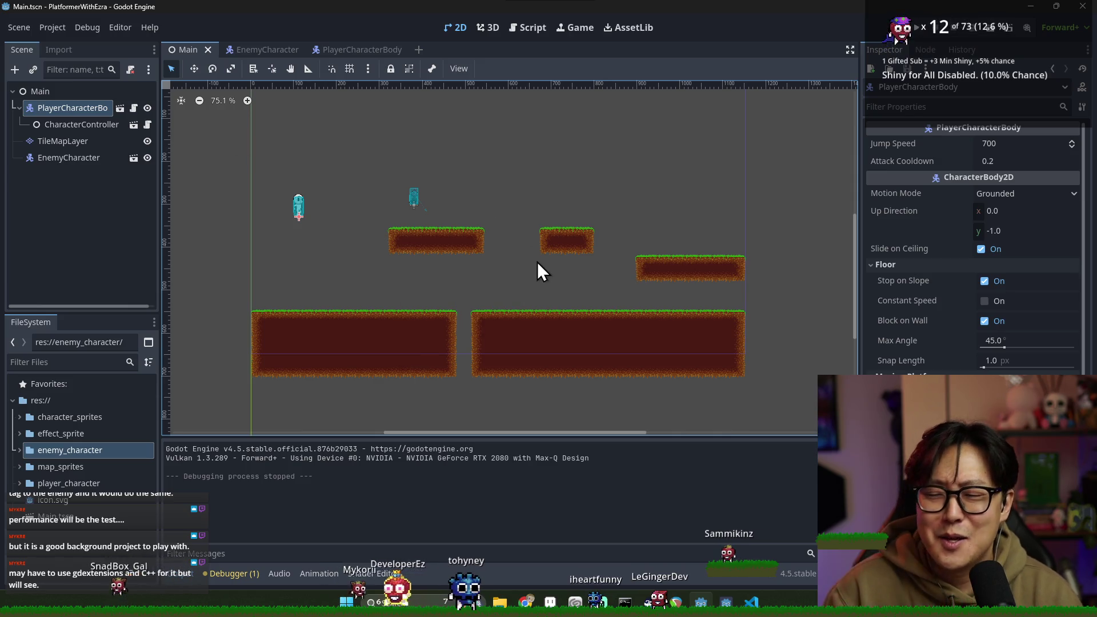
pyautogui.click(334, 48)
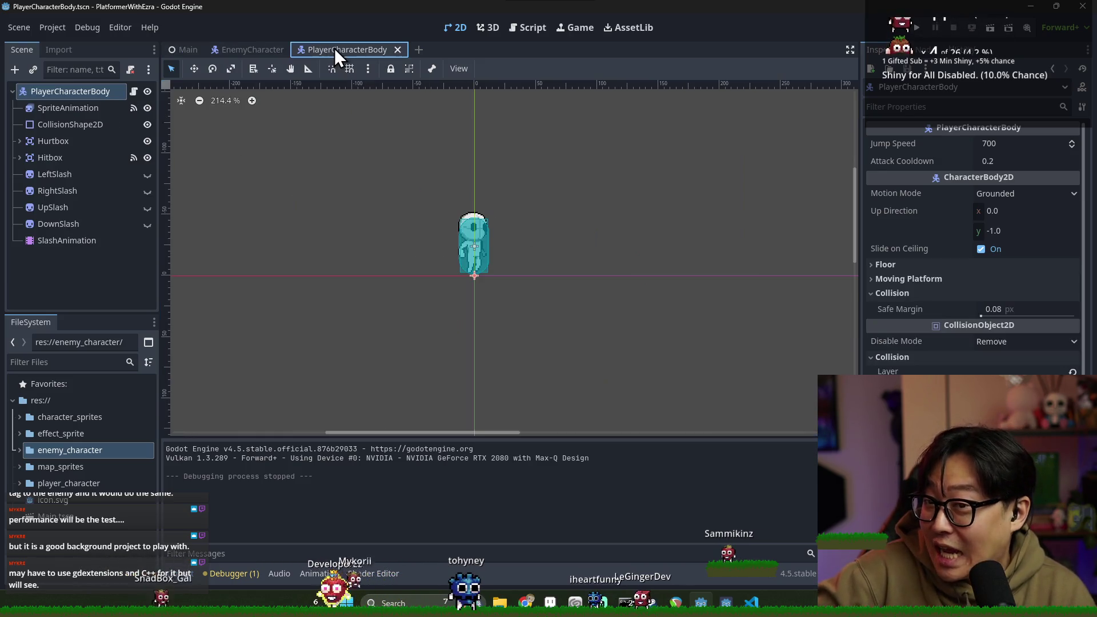
pyautogui.click(250, 48)
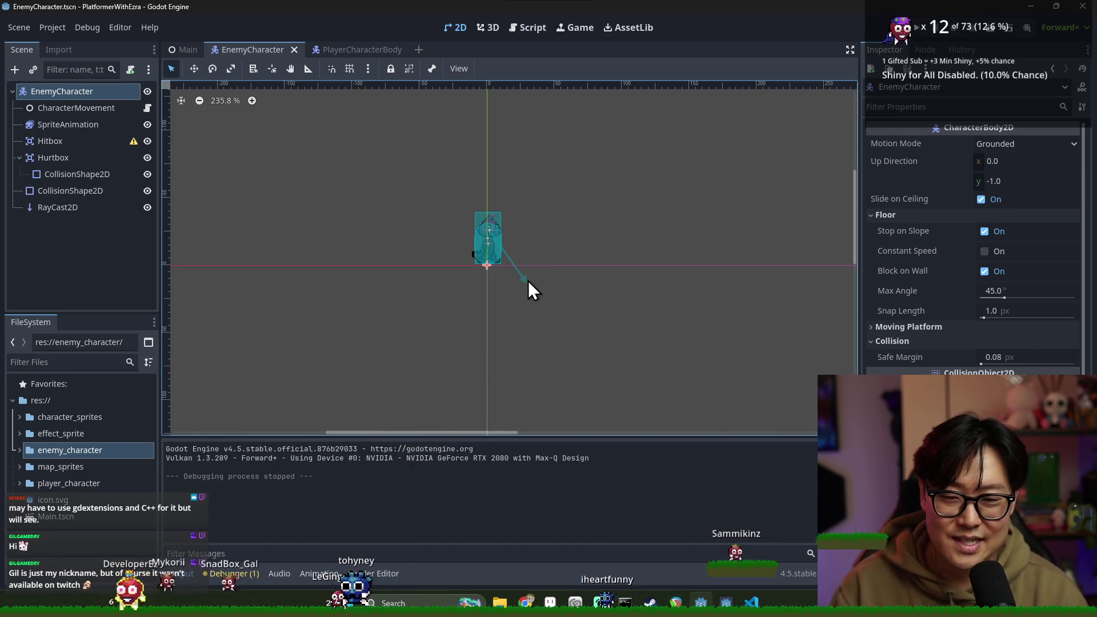
# Step: Rename the enemy's RayCast2D node to ViewingStick
pyautogui.click(88, 209)
pyautogui.click(85, 209)
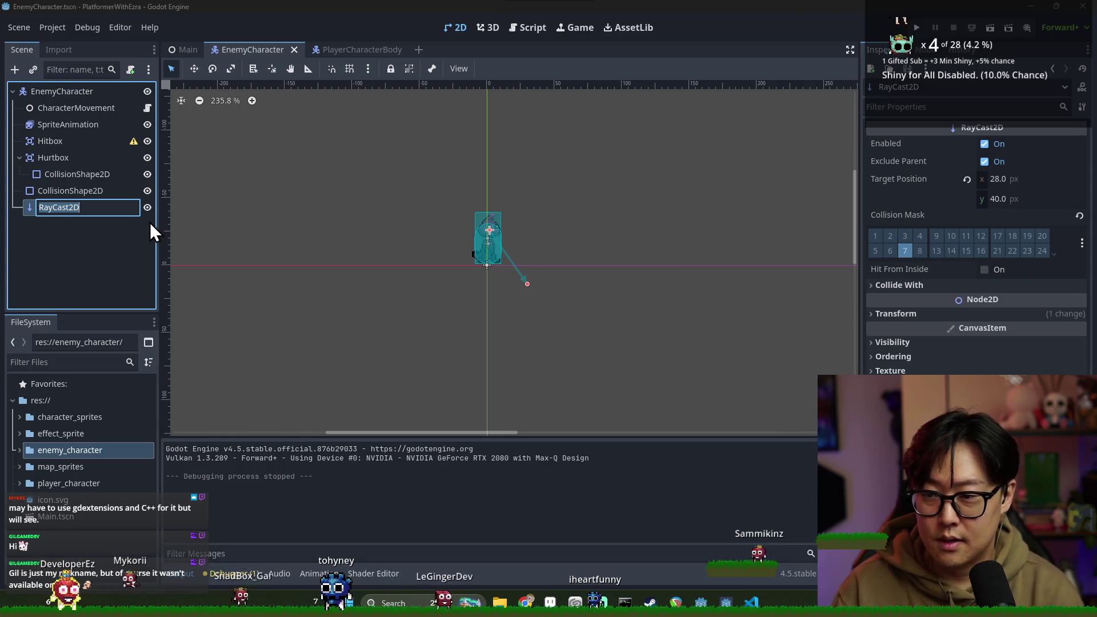
pyautogui.write('FallOff')
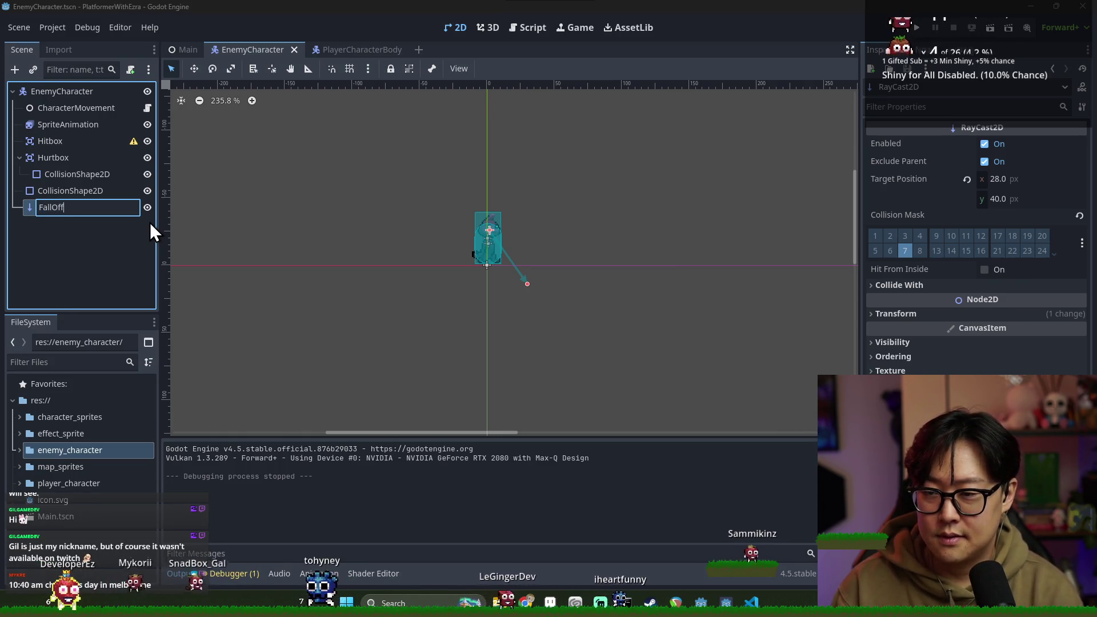
pyautogui.write('Cas')
pyautogui.hotkey('ctrl', 'a')
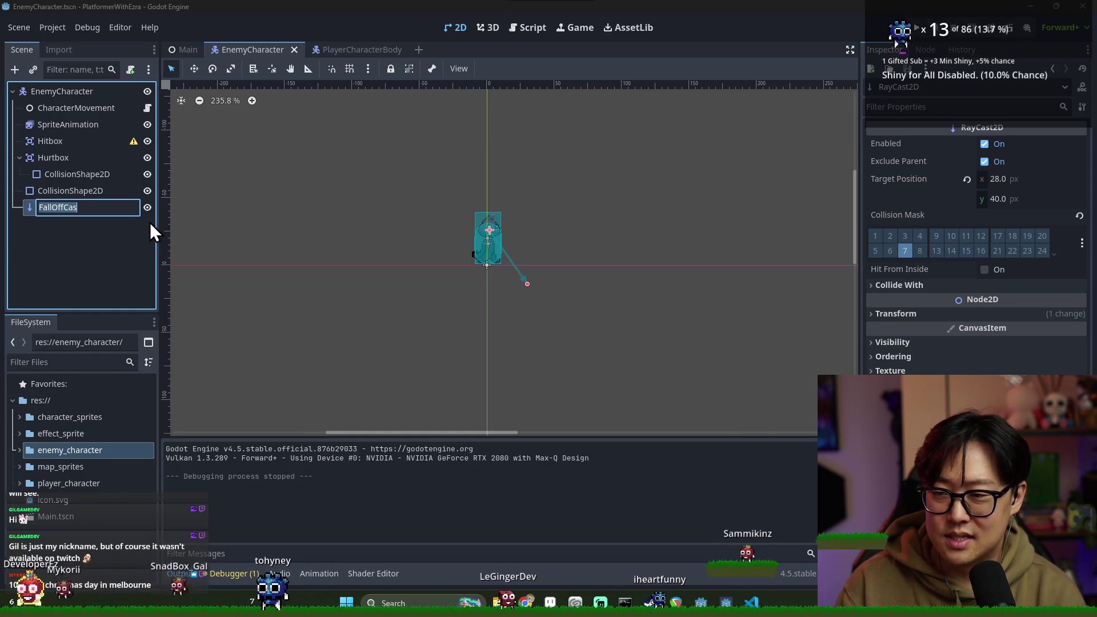
pyautogui.write('Vi')
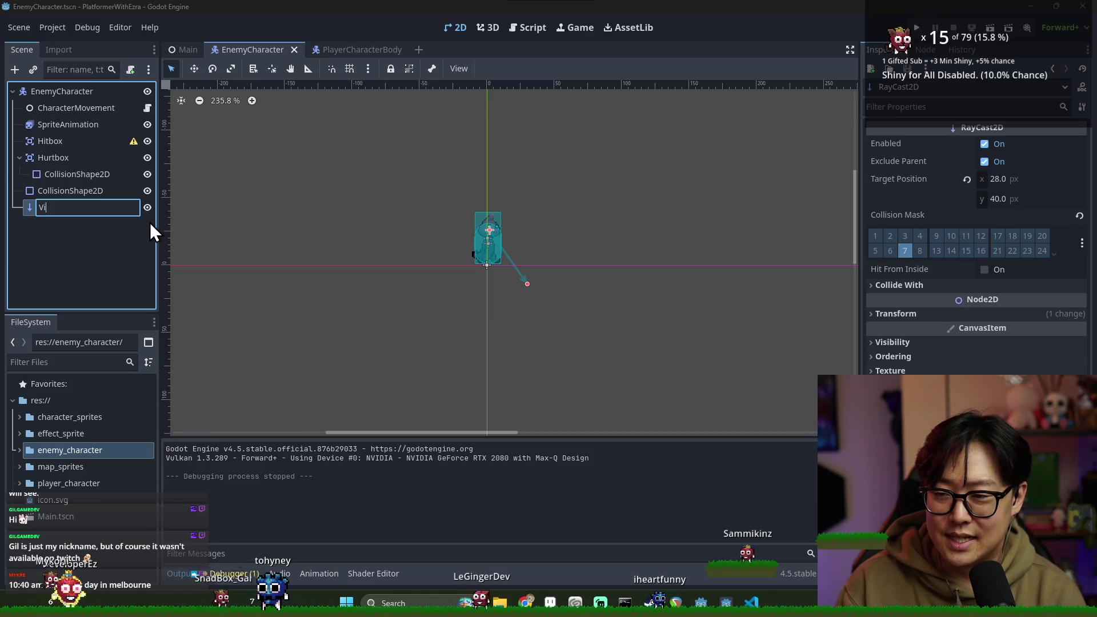
pyautogui.write('ewingStick')
pyautogui.press('Return')
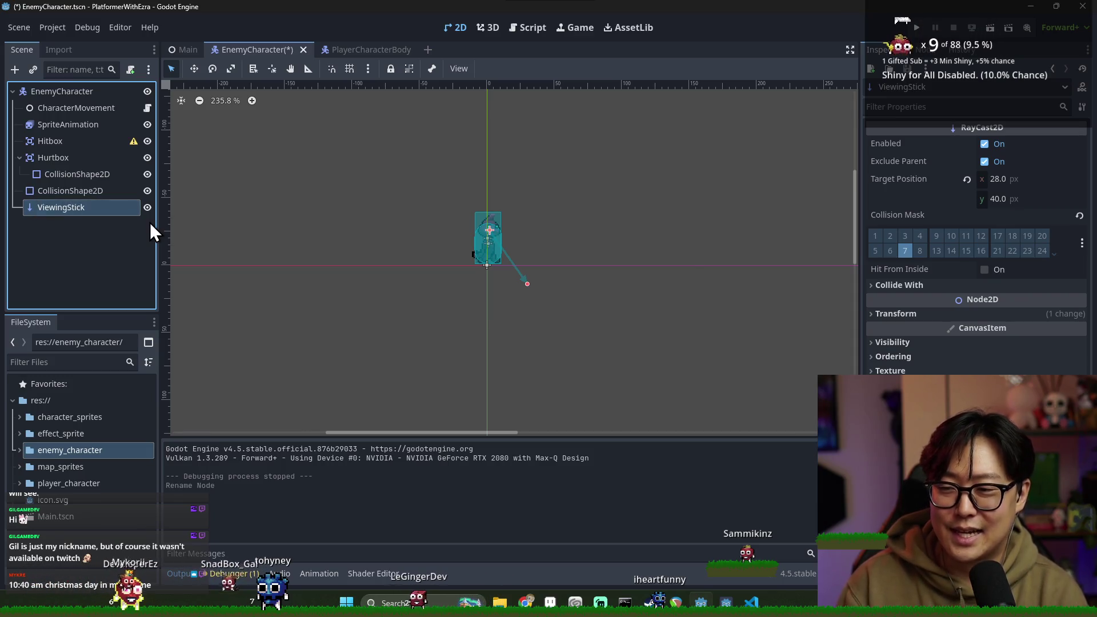
# Step: Check ViewingStick's groups and signals, then enable Collide With Areas and Bodies and save
pyautogui.click(925, 50)
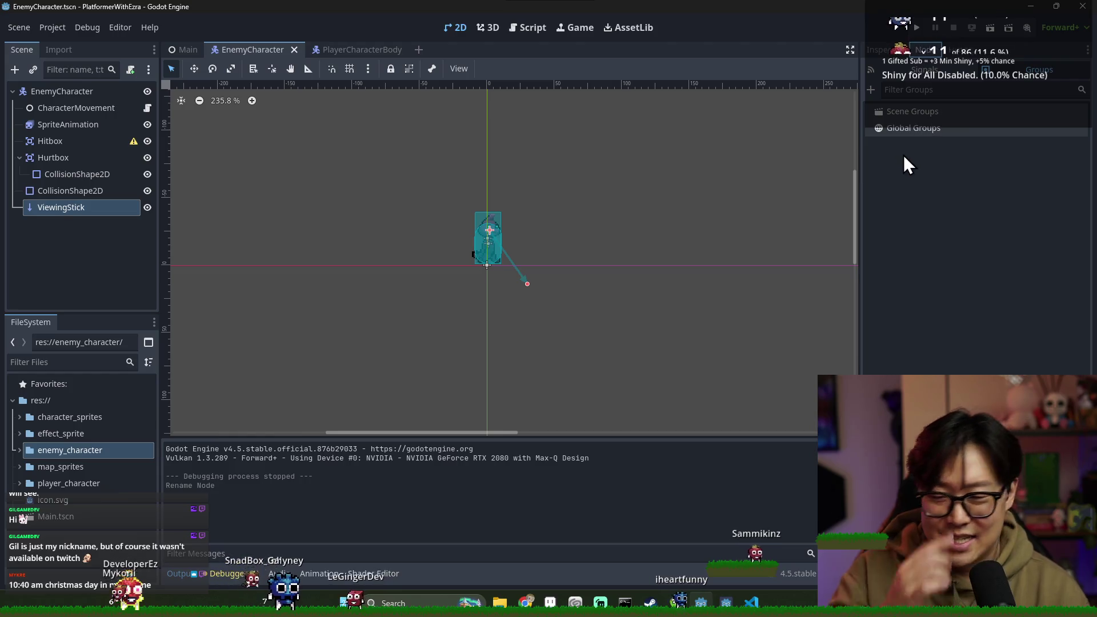
pyautogui.click(927, 69)
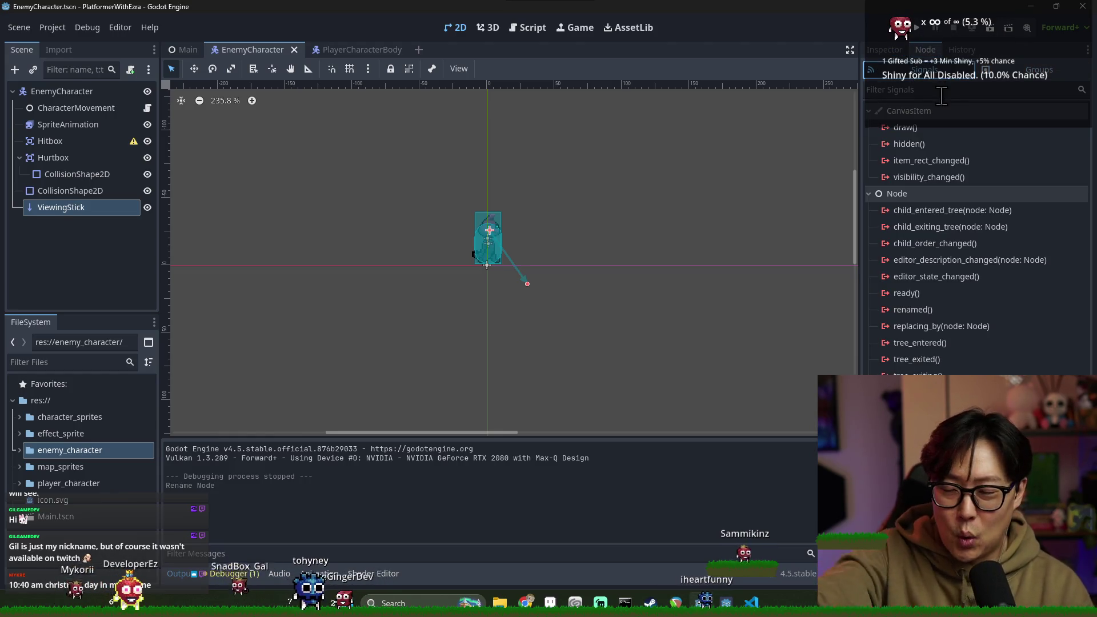
pyautogui.moveTo(937, 160)
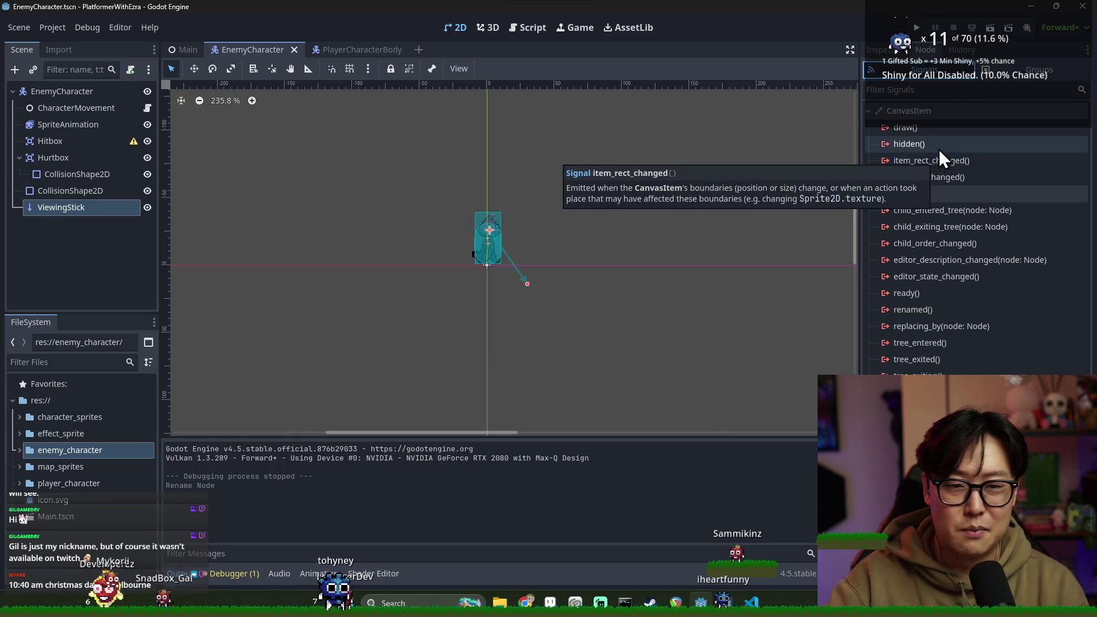
pyautogui.moveTo(936, 194)
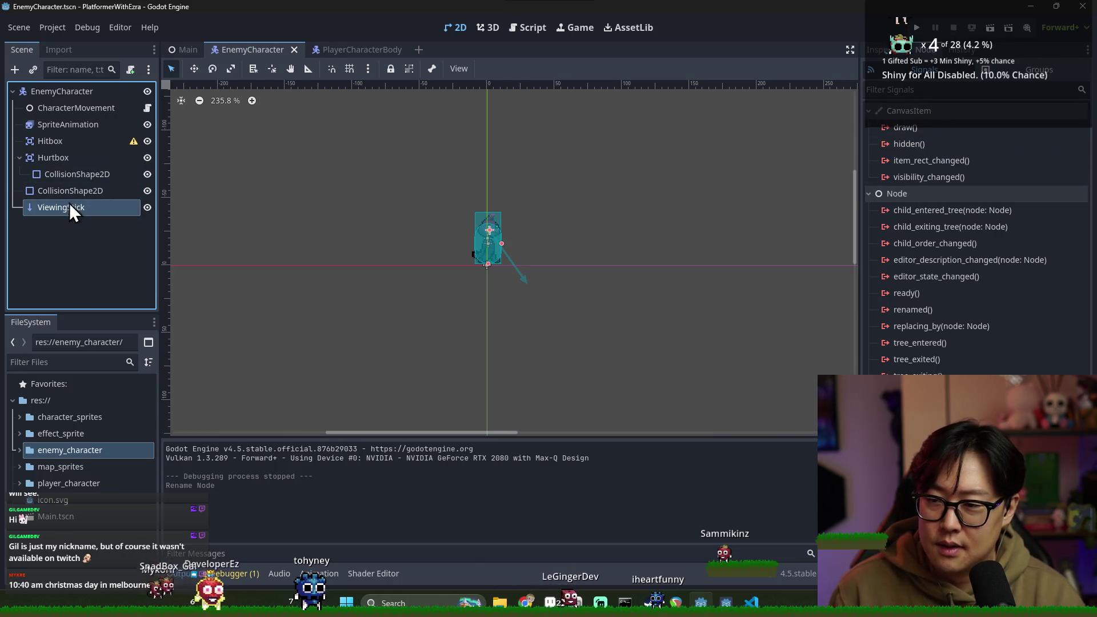
pyautogui.click(879, 50)
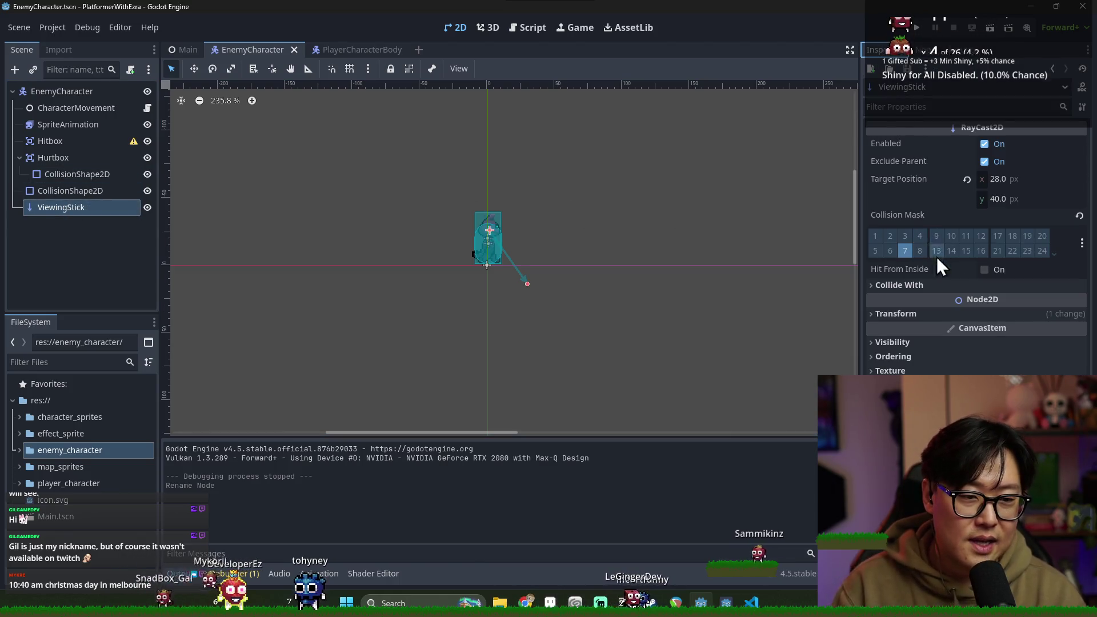
pyautogui.click(936, 287)
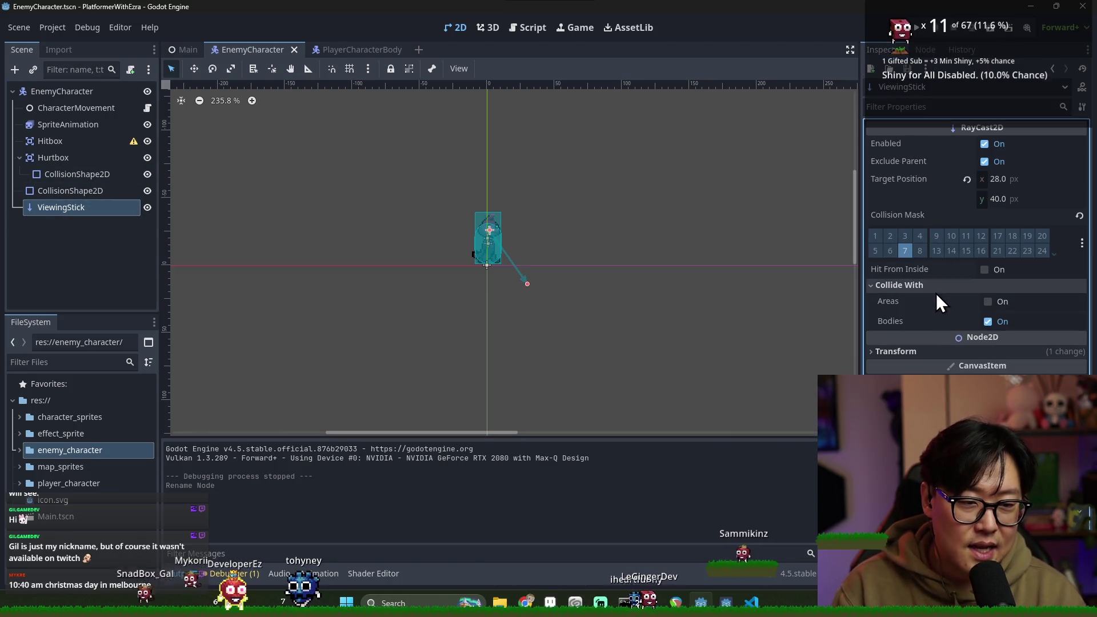
pyautogui.click(988, 321)
pyautogui.click(988, 302)
pyautogui.click(988, 322)
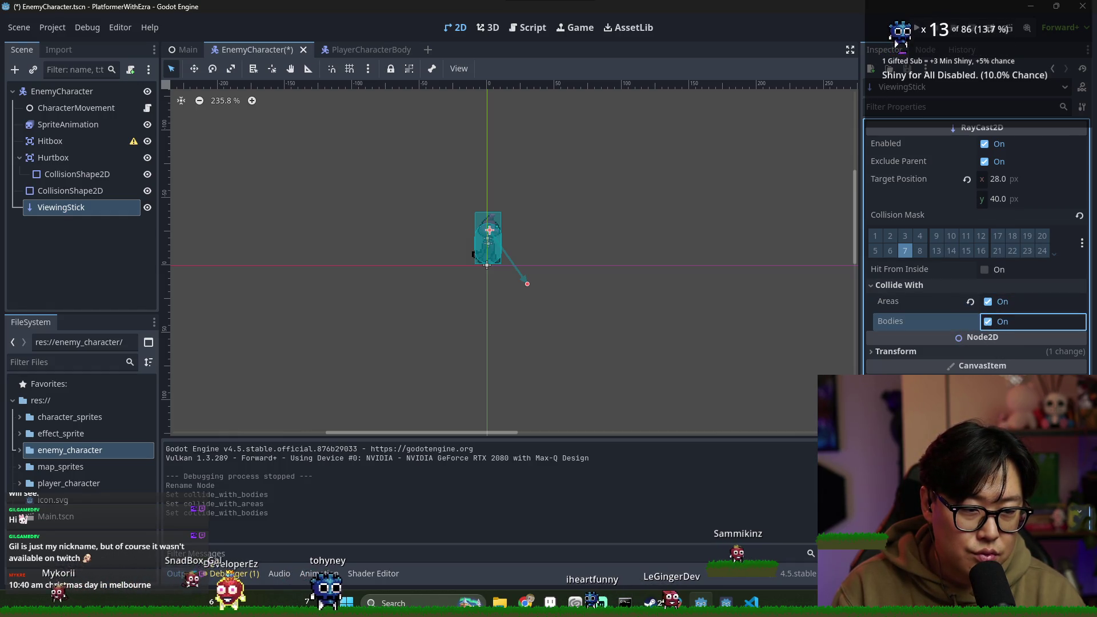
pyautogui.hotkey('ctrl', 's')
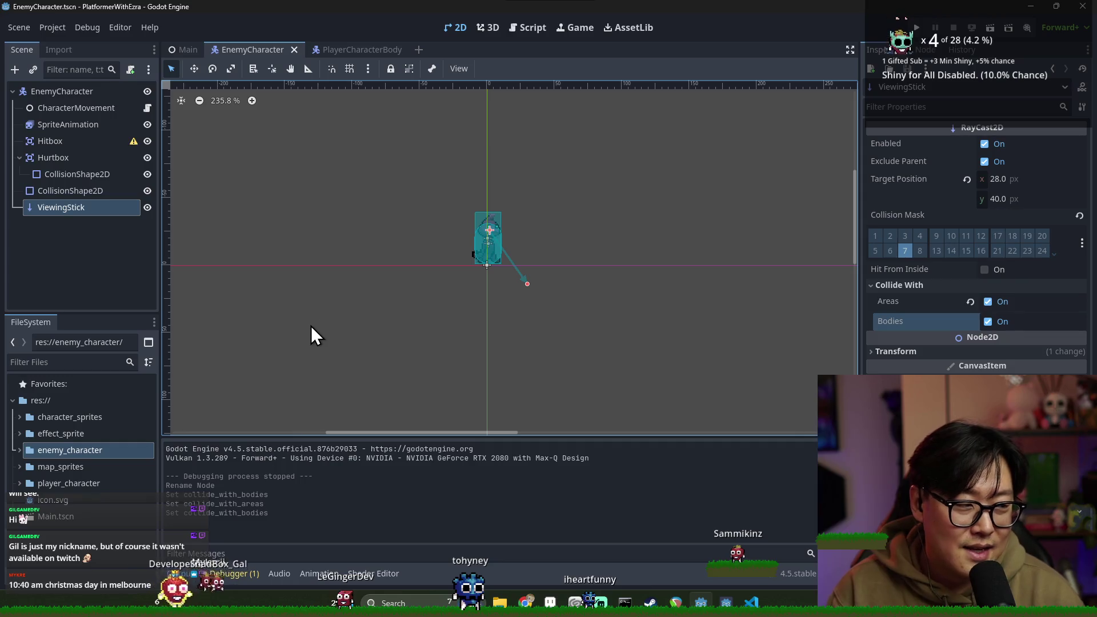
pyautogui.click(126, 249)
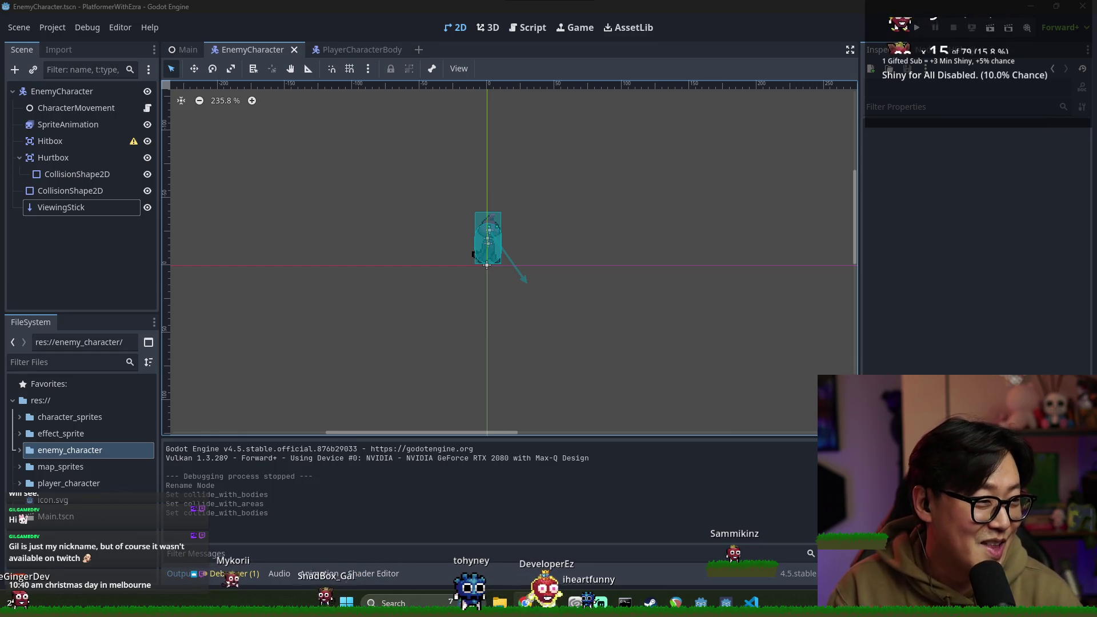
pyautogui.hotkey('alt', 'Tab')
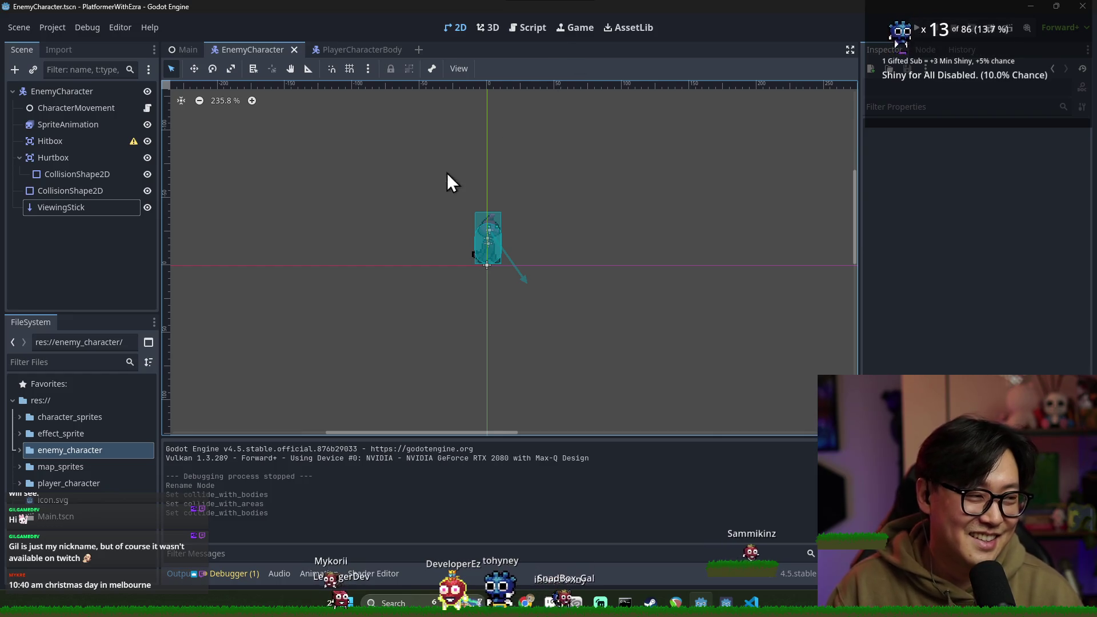
pyautogui.click(72, 207)
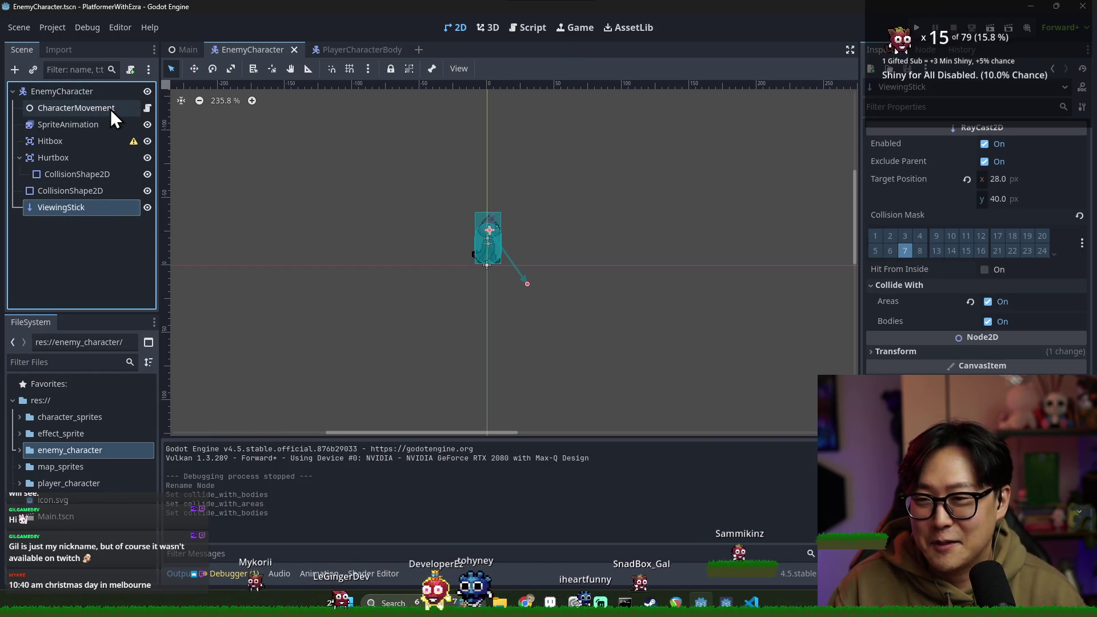
pyautogui.click(102, 95)
pyautogui.click(74, 205)
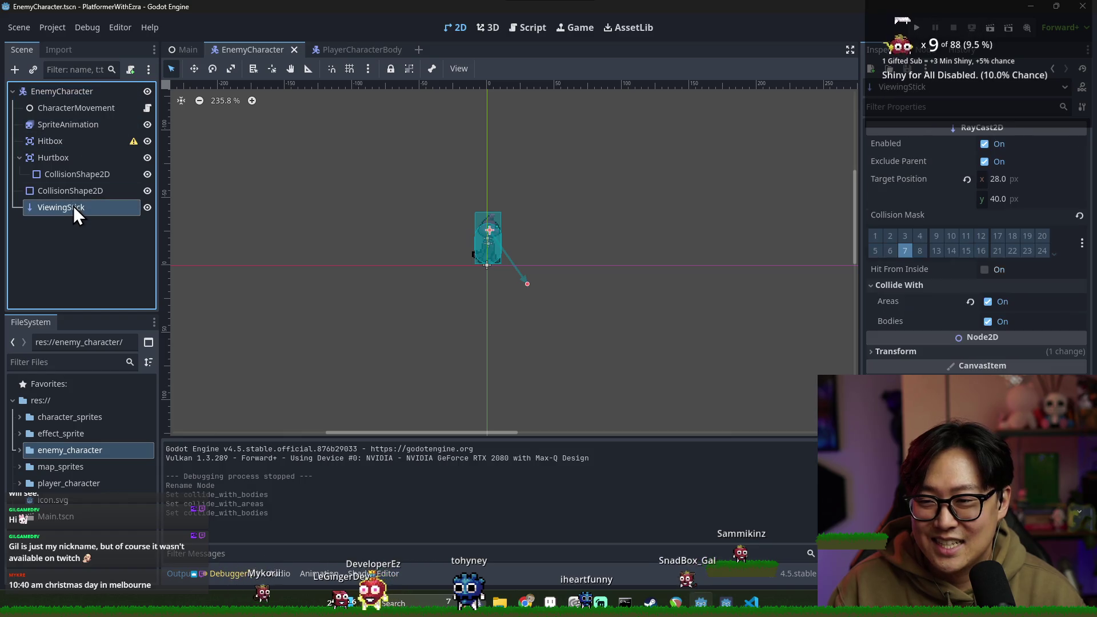
pyautogui.click(104, 114)
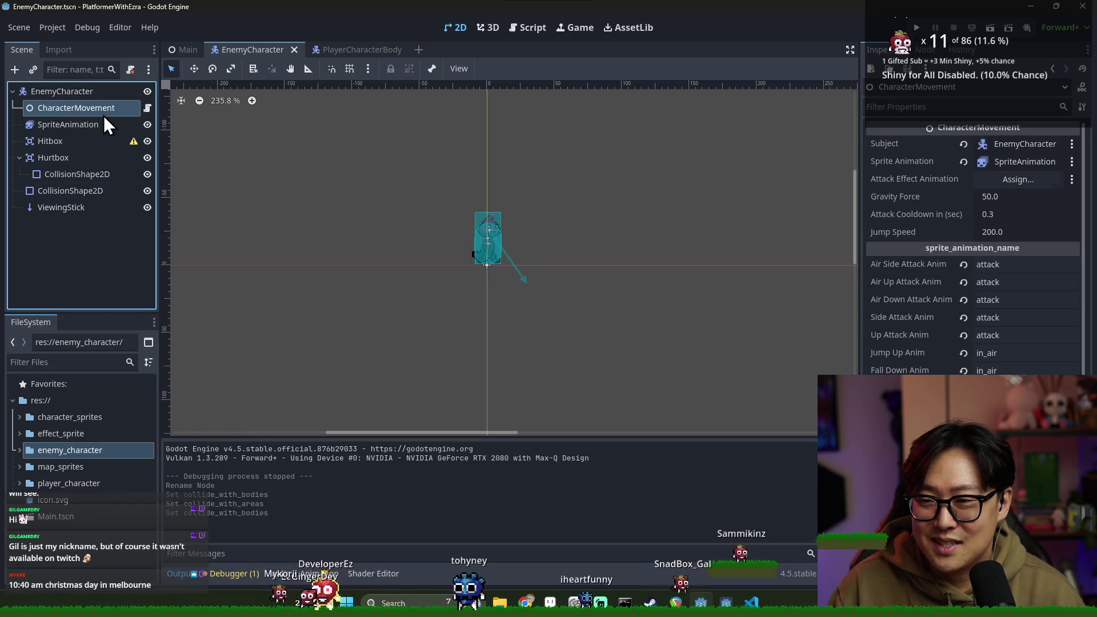
pyautogui.click(85, 206)
pyautogui.click(66, 96)
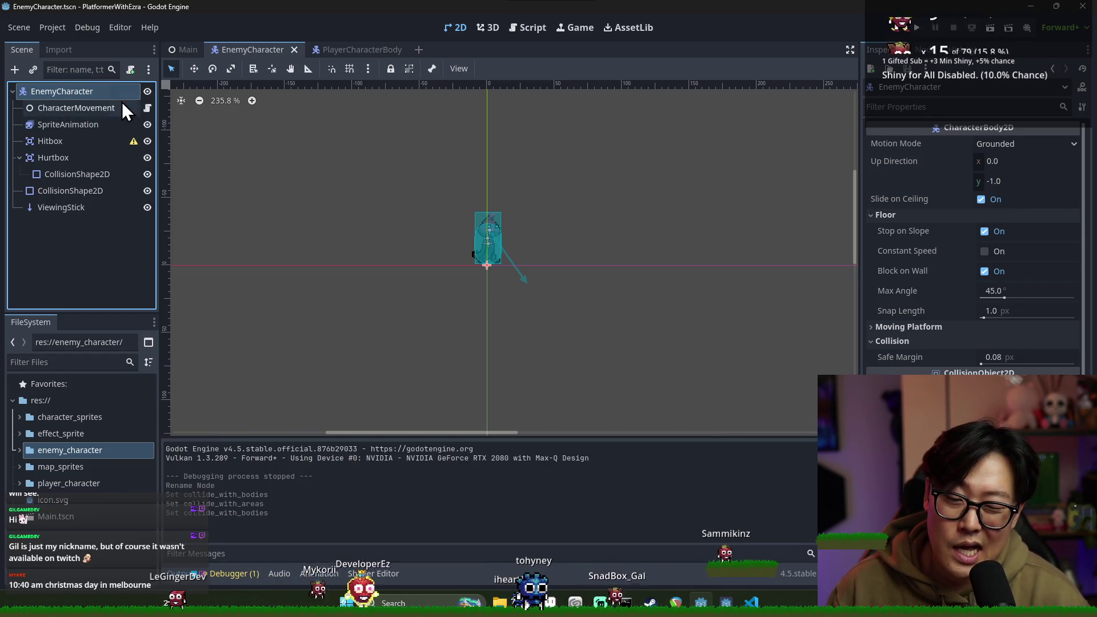
# Step: Add a plain Node as a child of EnemyCharacter
pyautogui.rightClick(91, 404)
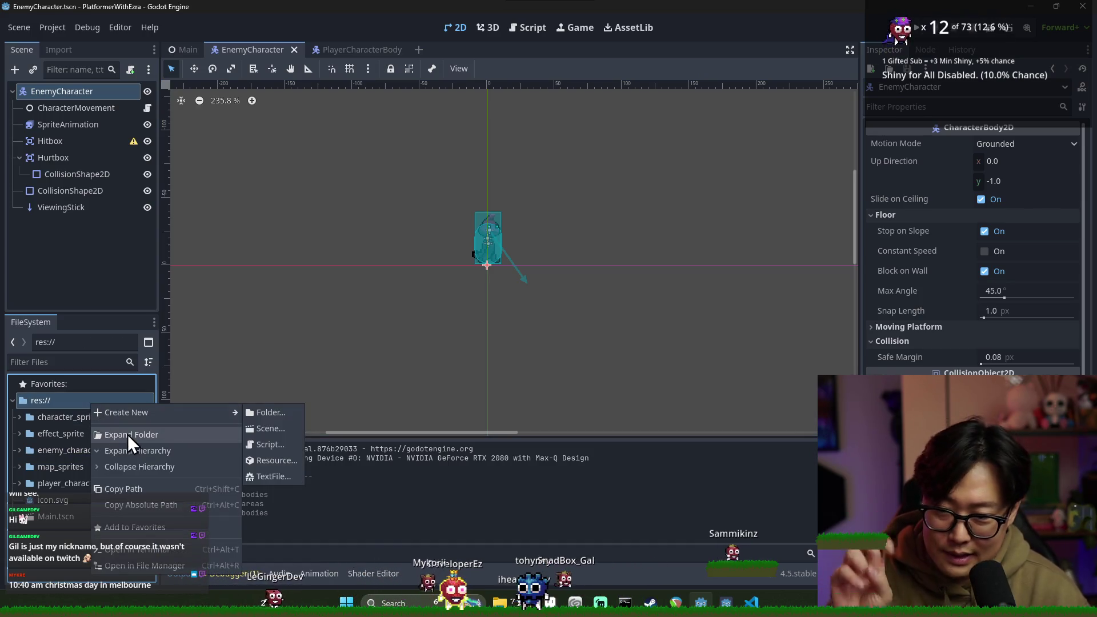
pyautogui.rightClick(77, 400)
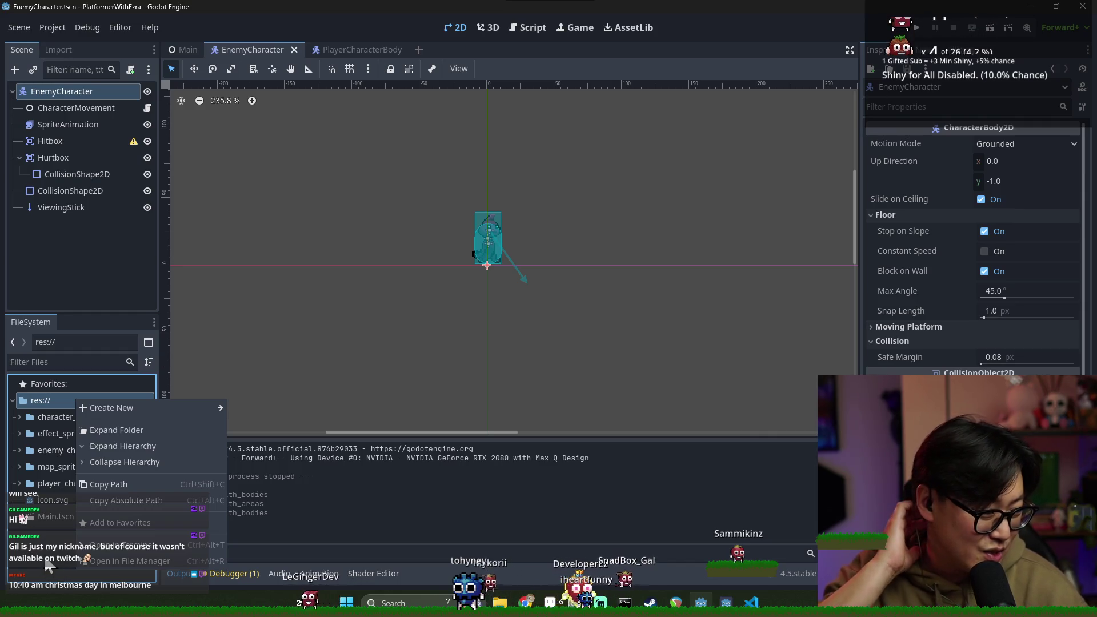
pyautogui.press('Escape')
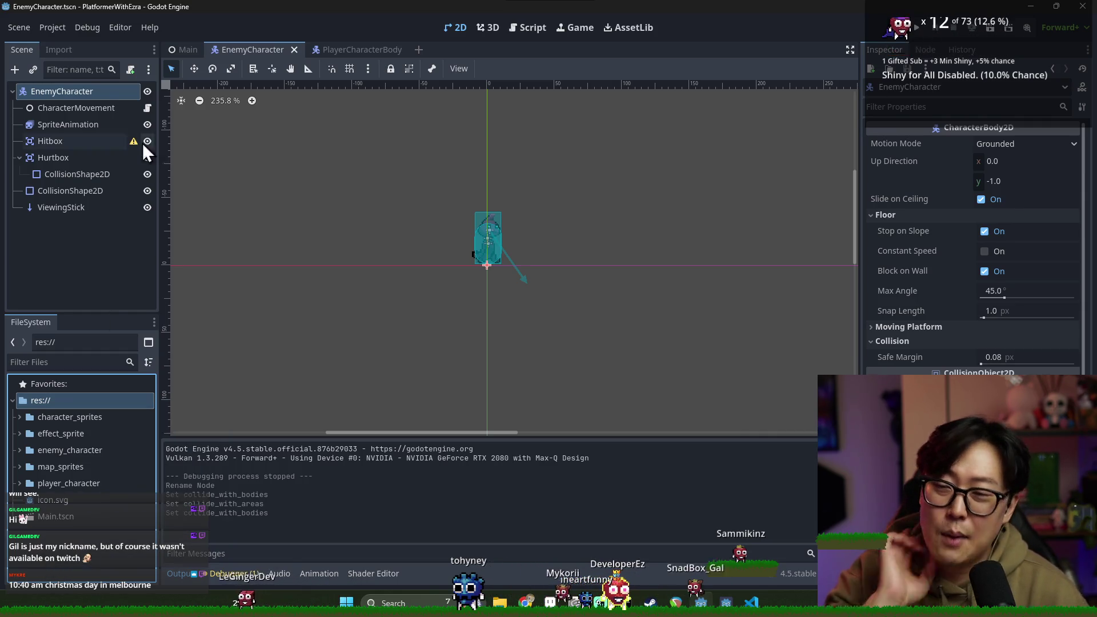
pyautogui.rightClick(104, 97)
pyautogui.click(109, 104)
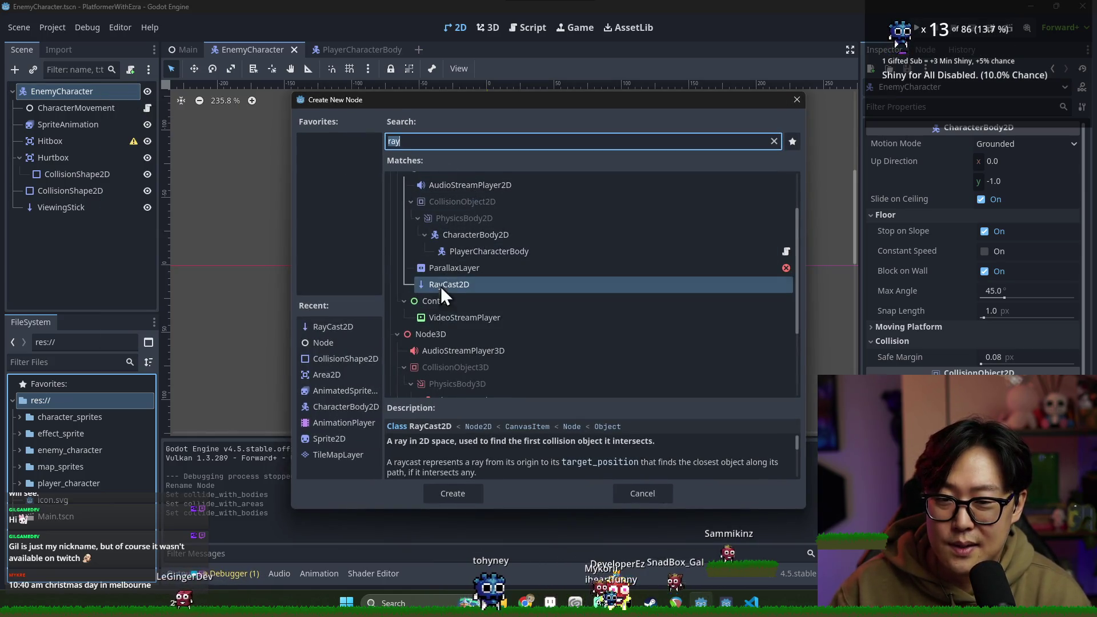
pyautogui.write('Node')
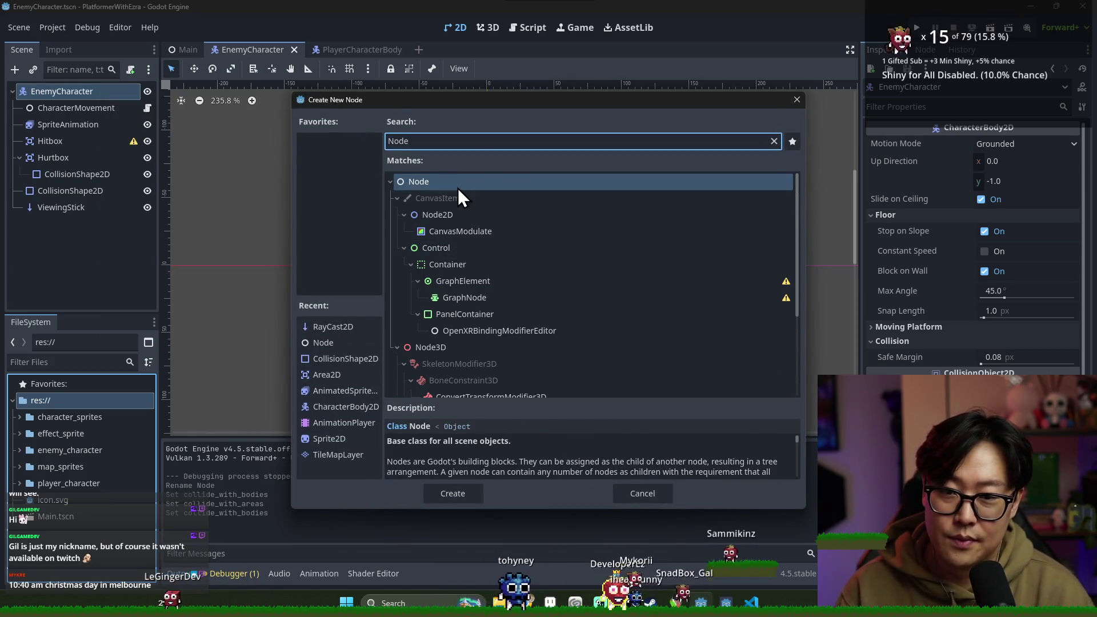
pyautogui.doubleClick(431, 184)
# Step: Make the Node EnemyCharacter's first child and rename it CharacterBehavior
pyautogui.moveTo(68, 225); pyautogui.dragTo(76, 103)
pyautogui.doubleClick(81, 111)
pyautogui.write('CharacterBe')
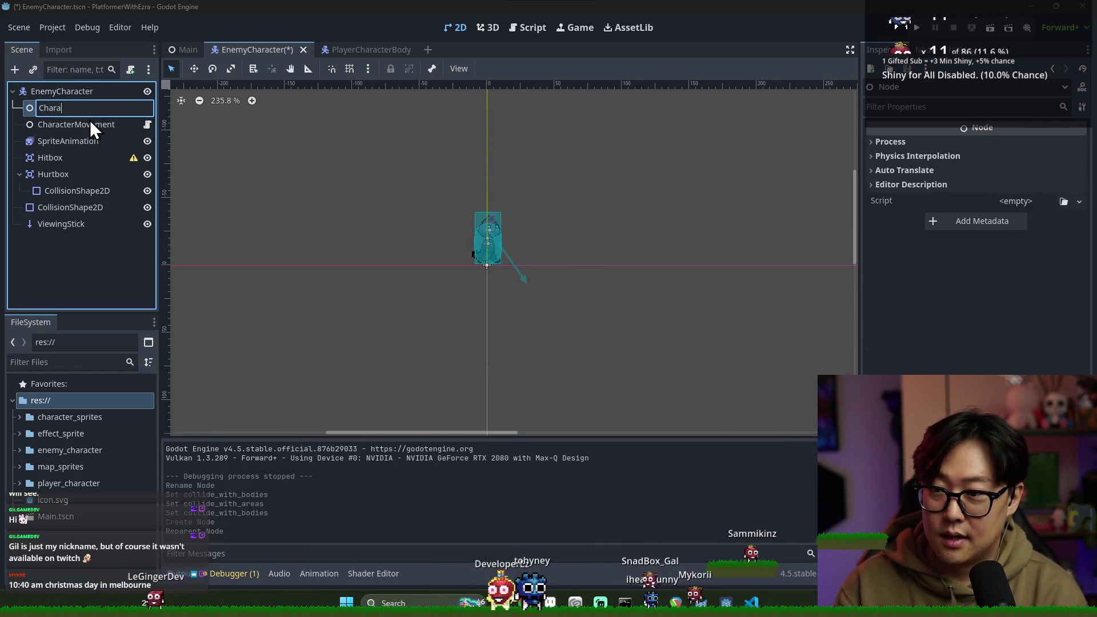
pyautogui.write('havior')
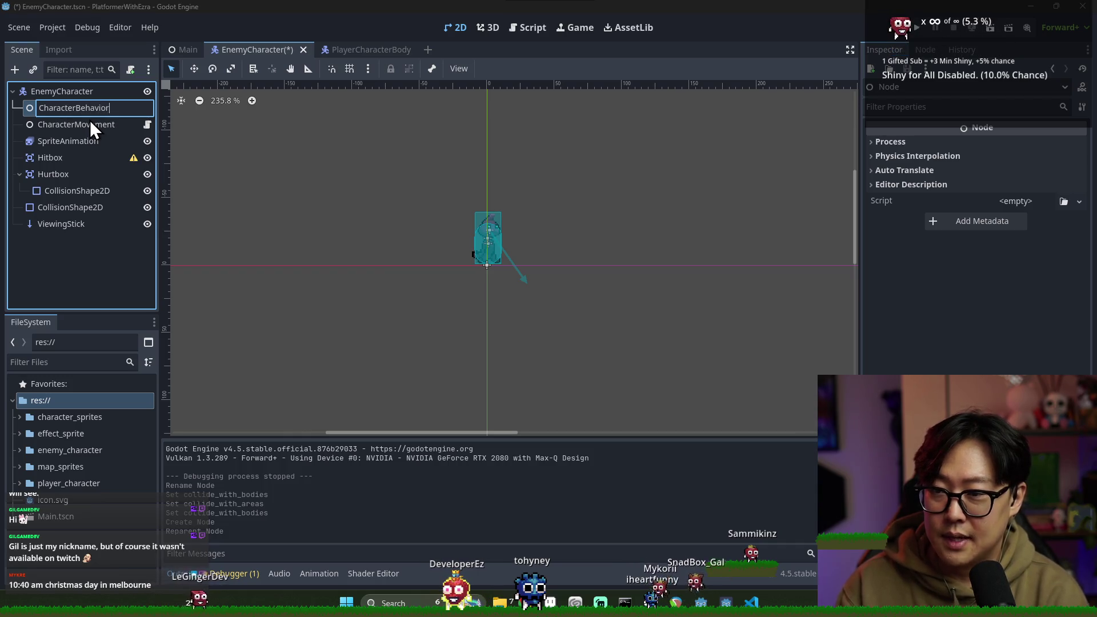
pyautogui.press('Return')
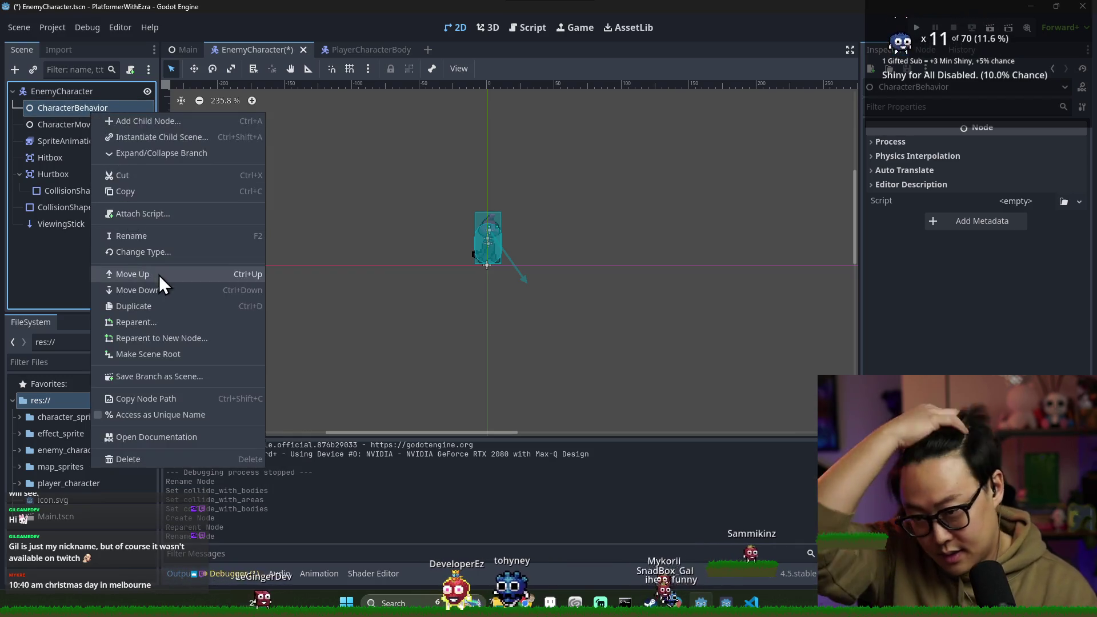
pyautogui.click(154, 216)
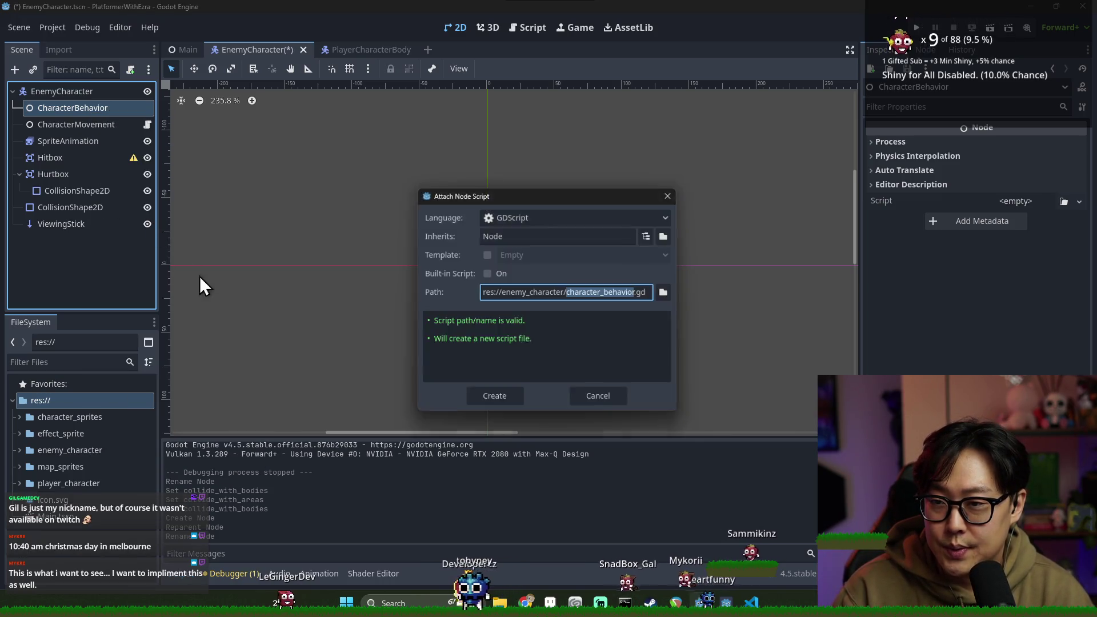
# Step: Create res://enemy_character/character_behavior.gd for CharacterBehavior, then bring up the project list
pyautogui.click(514, 407)
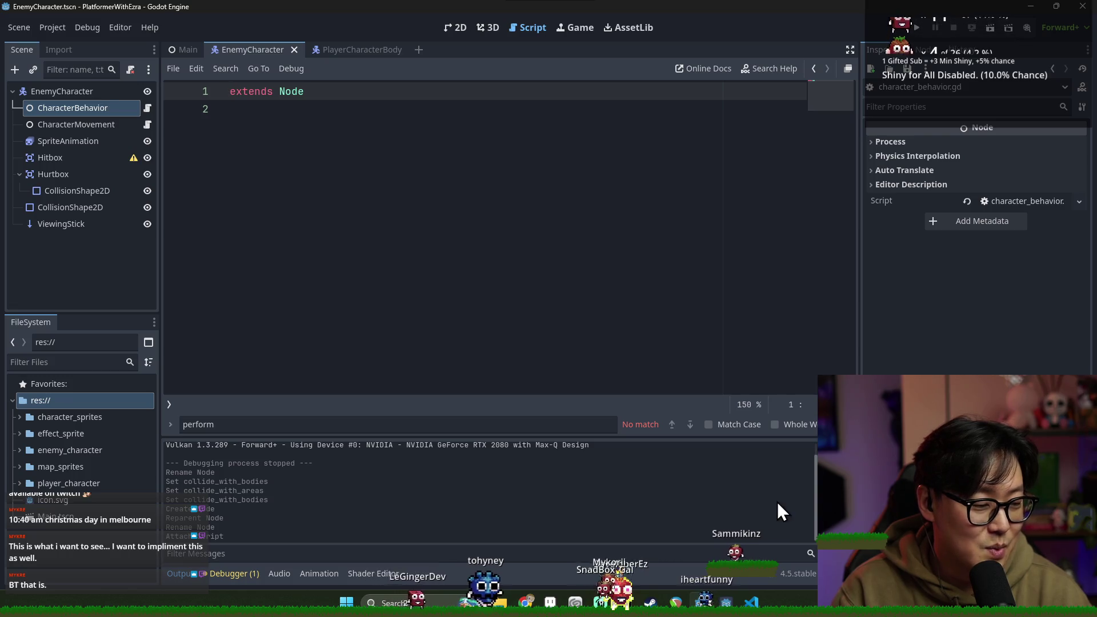
pyautogui.click(484, 221)
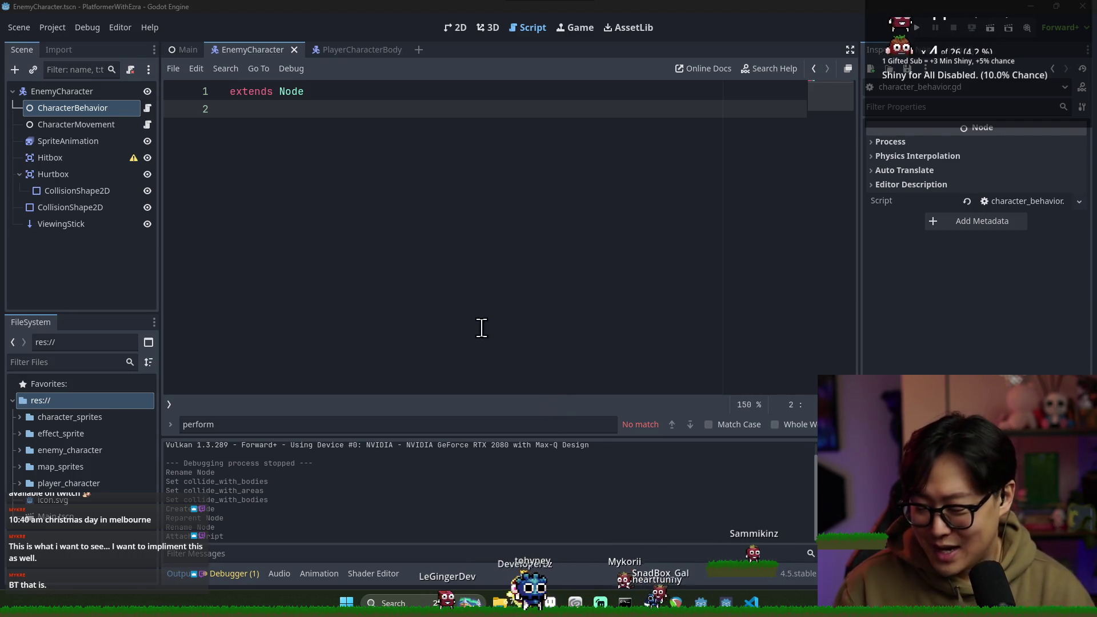
pyautogui.press('F5')
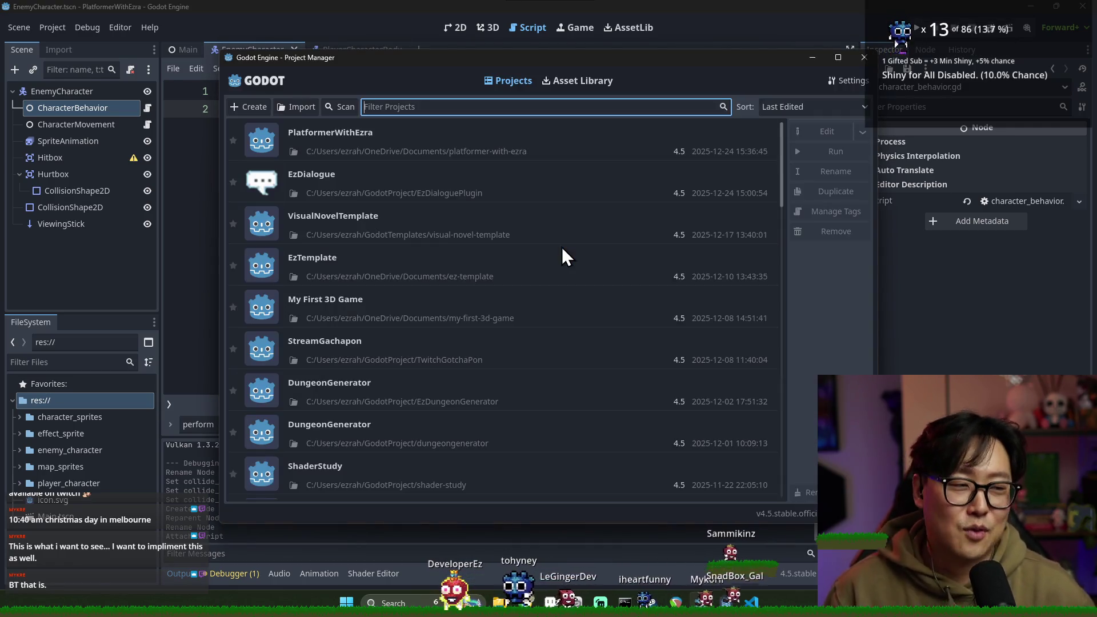
# Step: Scroll down the project list and open the EzStateMachine project
pyautogui.scroll(-1, 458, 212)
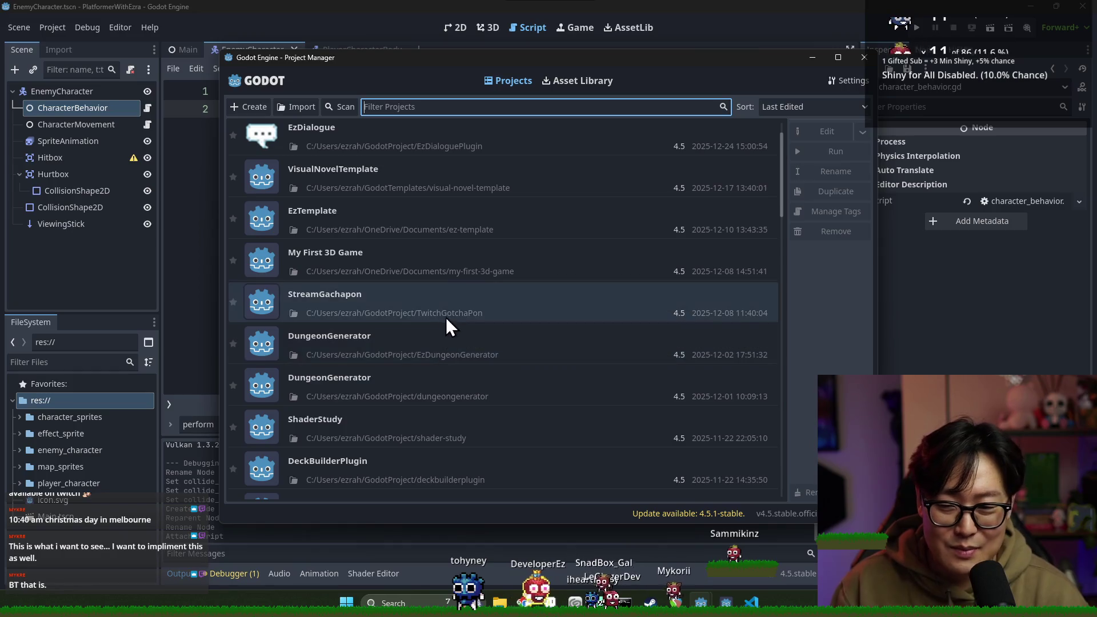
pyautogui.scroll(-2, 411, 389)
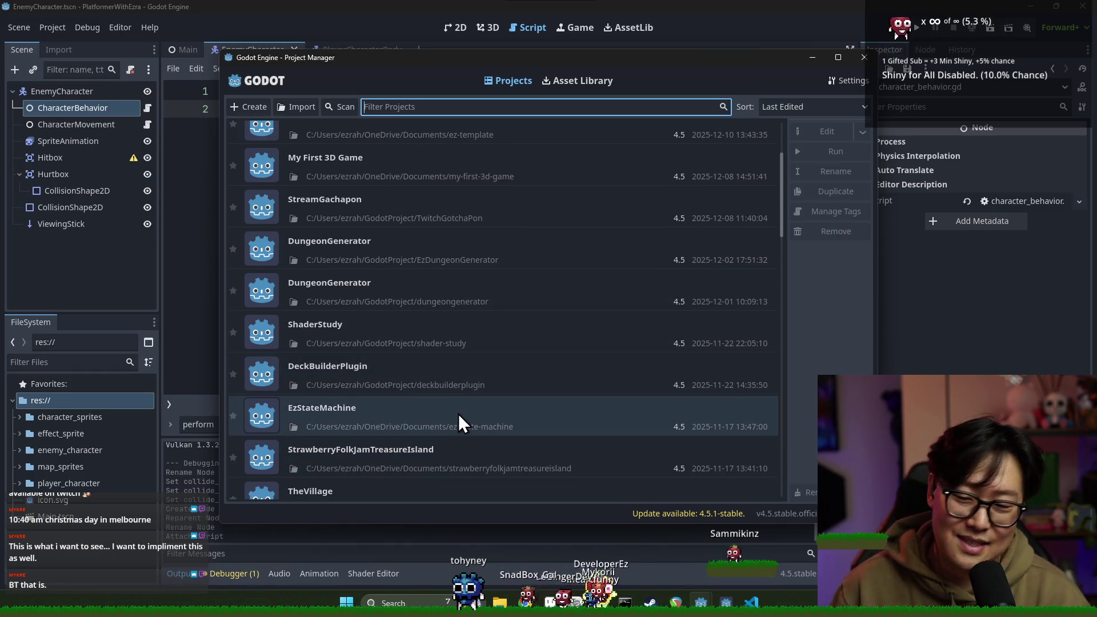
pyautogui.doubleClick(443, 413)
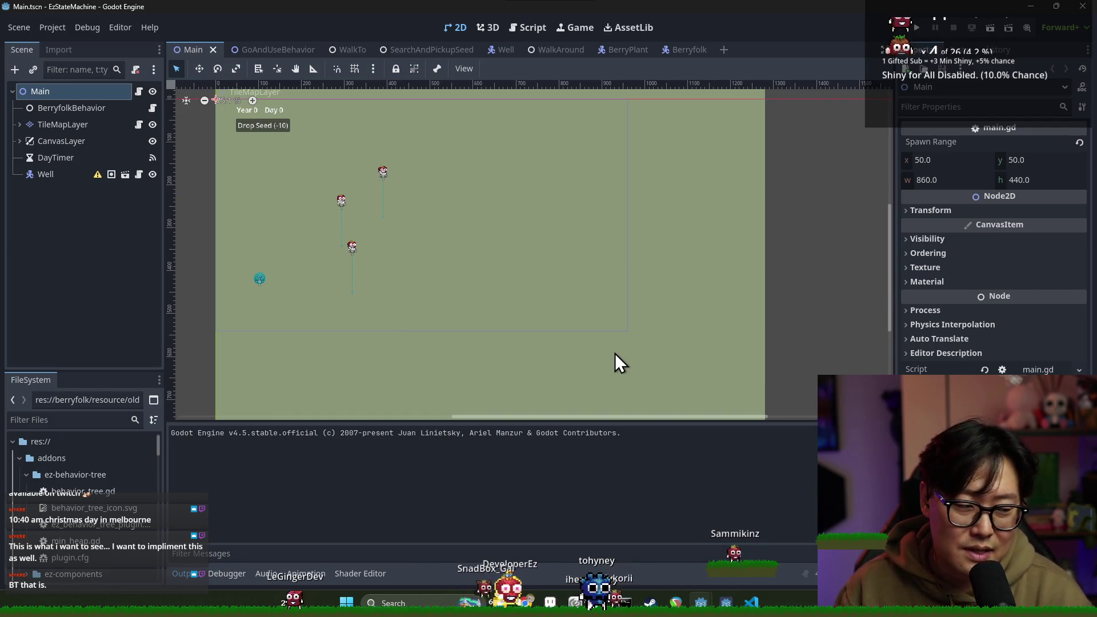
# Step: Return to the EzStateMachine editor window and bring up the GoAndUseBehavior scene tab
pyautogui.scroll(2, 451, 328)
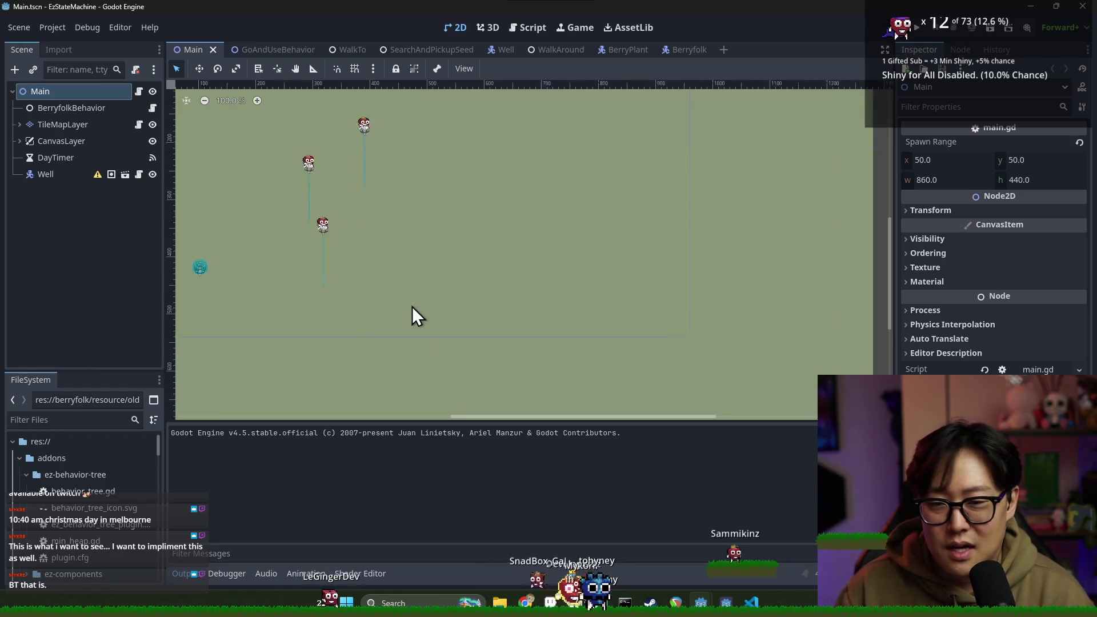
pyautogui.scroll(2, 399, 274)
pyautogui.moveTo(400, 274); pyautogui.dragTo(465, 318)
pyautogui.scroll(-2, 379, 320)
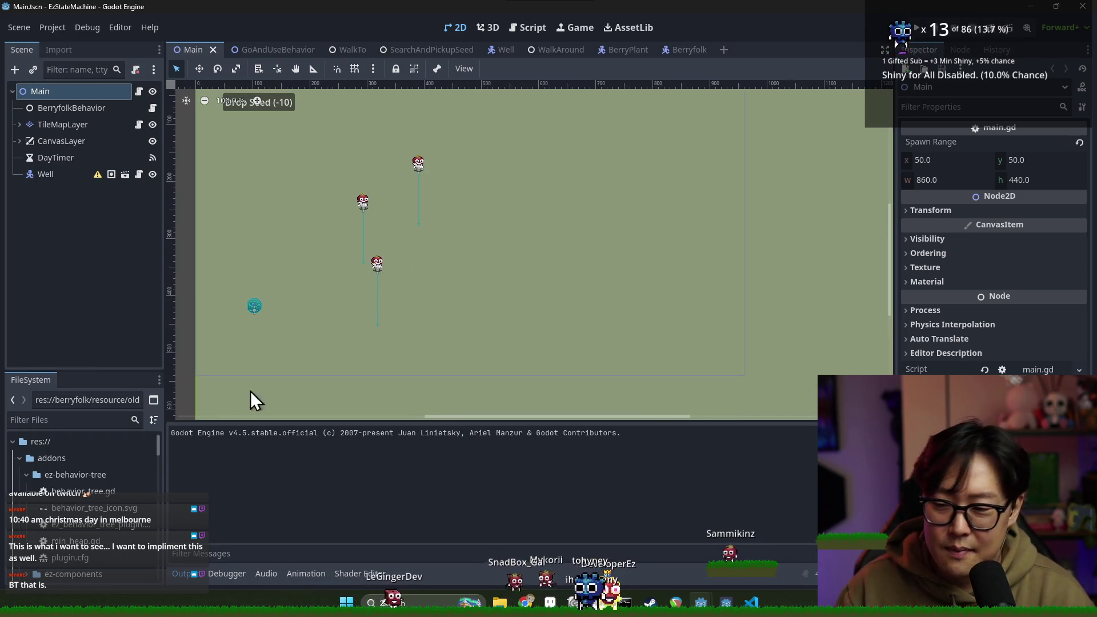
pyautogui.hotkey('alt', 'Tab')
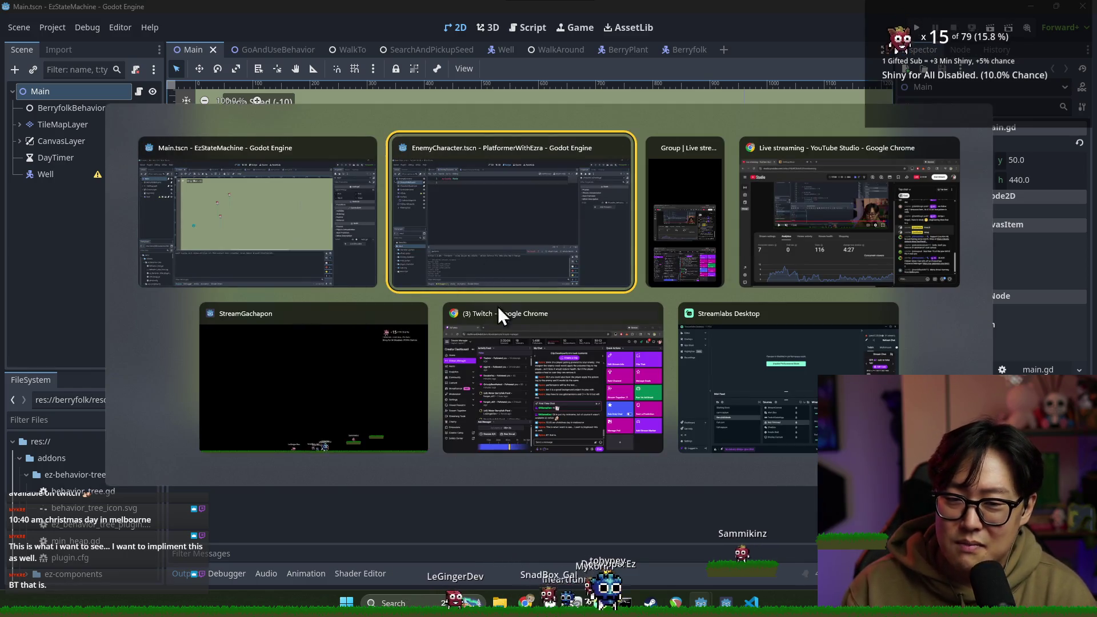
pyautogui.click(328, 249)
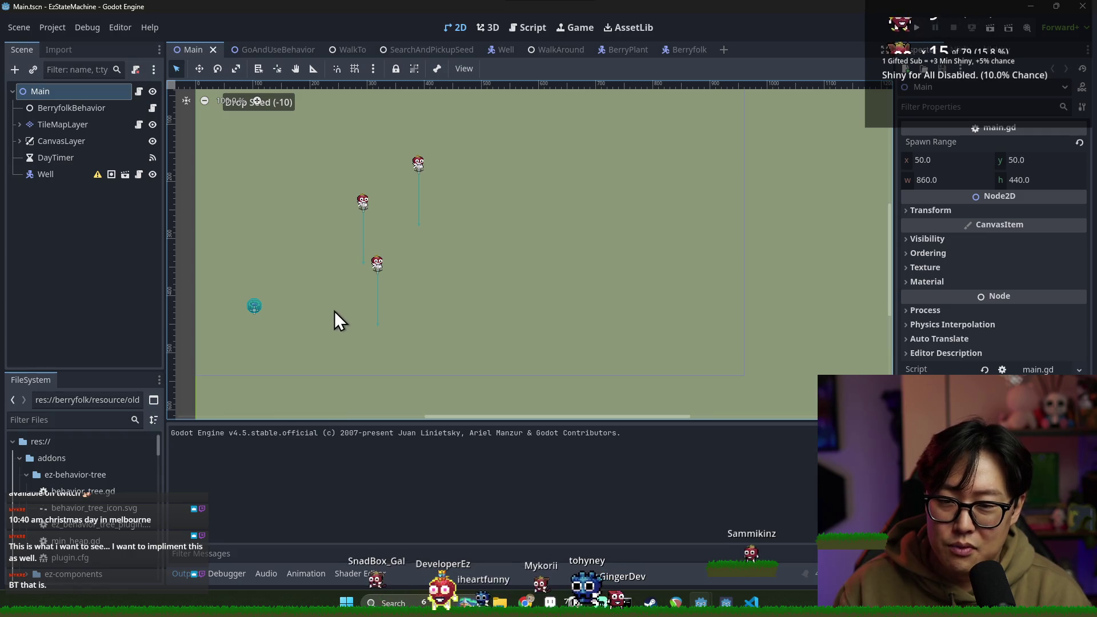
pyautogui.hotkey('alt', 'Tab')
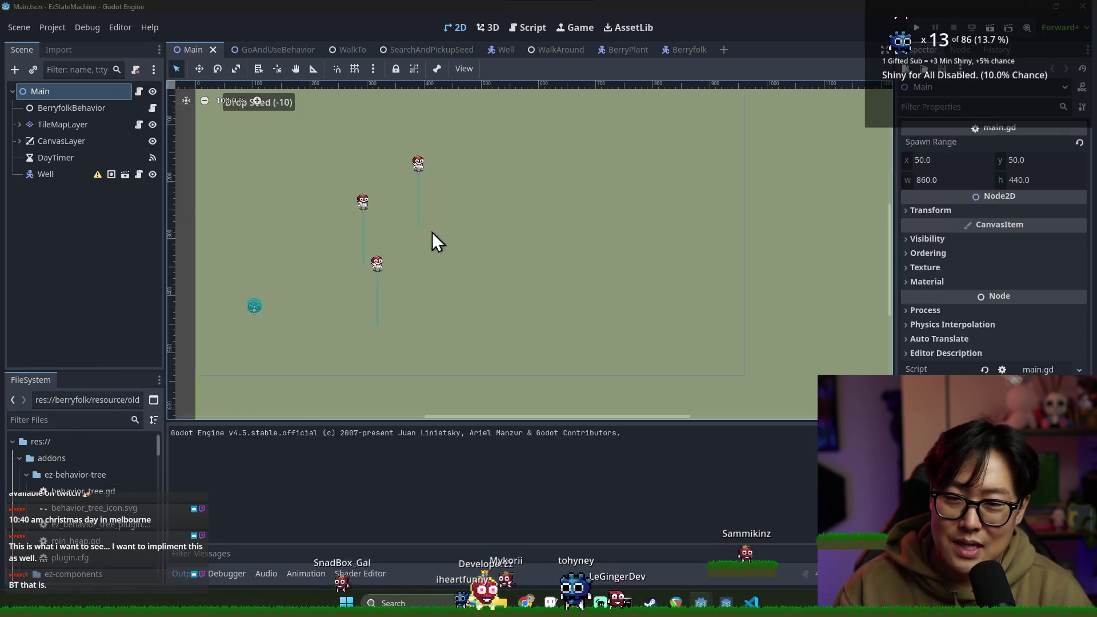
pyautogui.hotkey('alt', 'Tab')
pyautogui.hotkey('alt', 'Tab')
pyautogui.hotkey('alt', 'Tab')
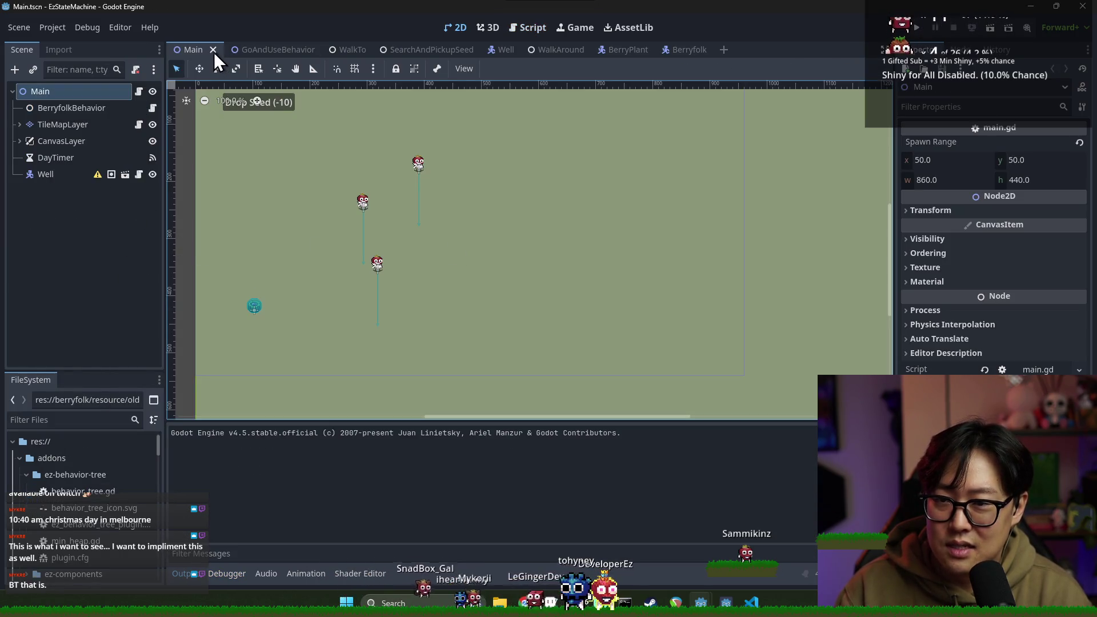
pyautogui.click(245, 52)
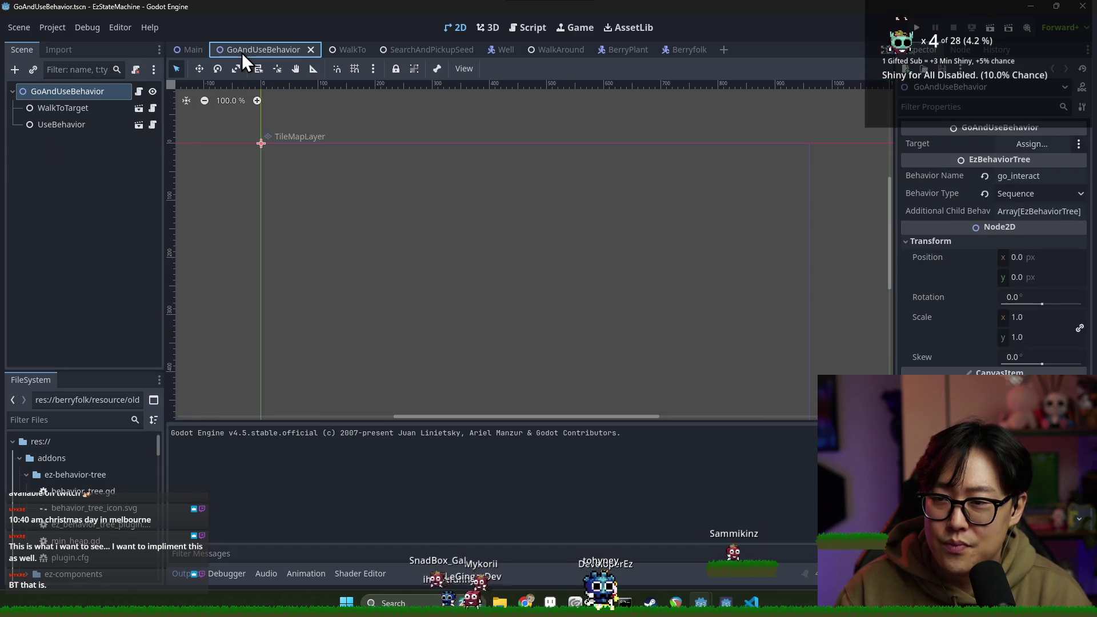
# Step: Peek at the Main scene's TileMapLayer and CanvasLayer children, then fold them back up
pyautogui.click(101, 99)
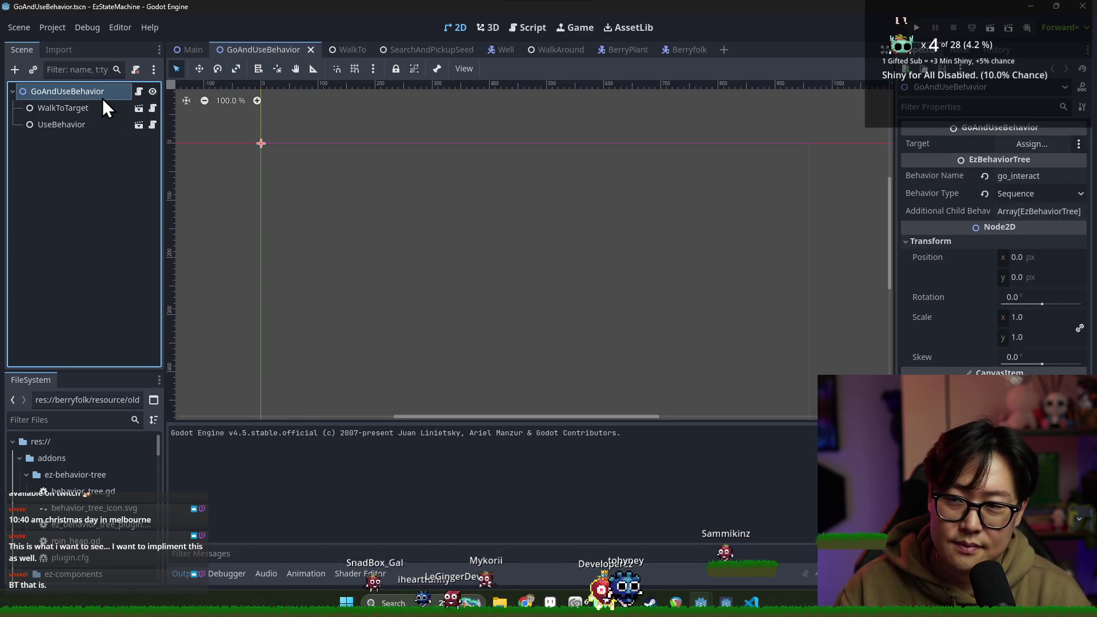
pyautogui.click(185, 51)
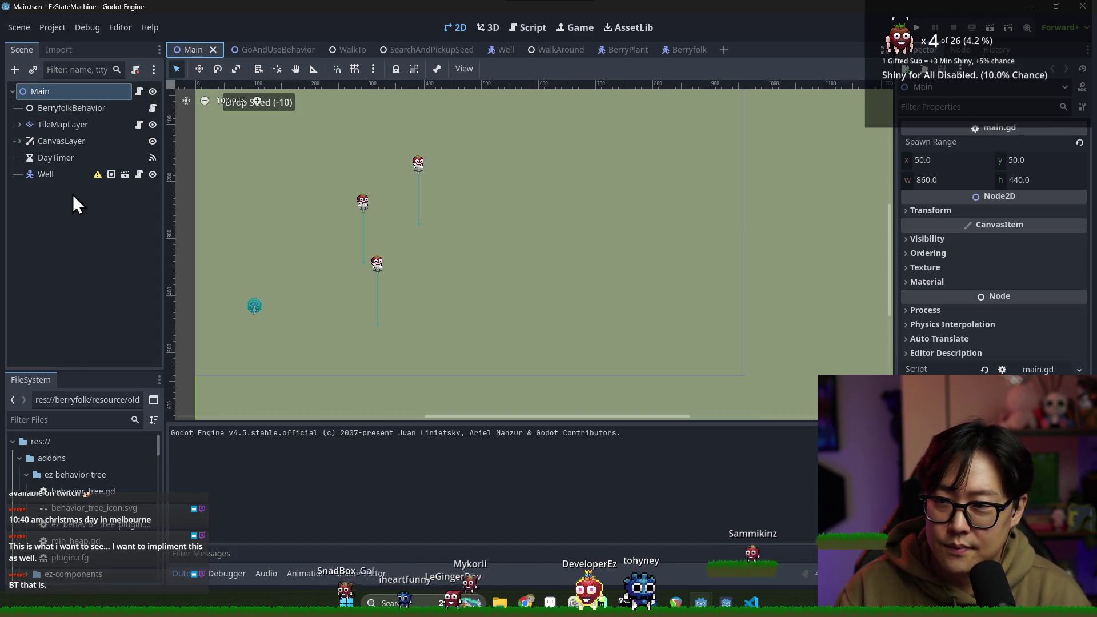
pyautogui.click(20, 131)
pyautogui.click(16, 125)
pyautogui.click(15, 139)
pyautogui.click(15, 139)
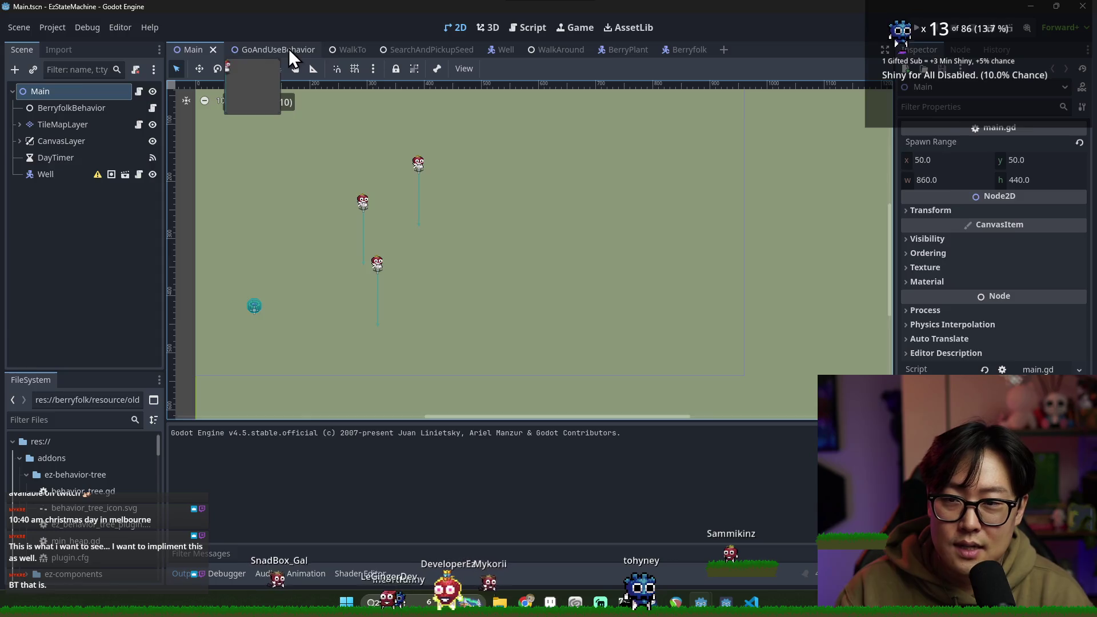
# Step: Close the WalkTo, SearchAndPickupSeed, Well and WalkAround scene tabs and another extra scene
pyautogui.click(343, 50)
pyautogui.click(361, 50)
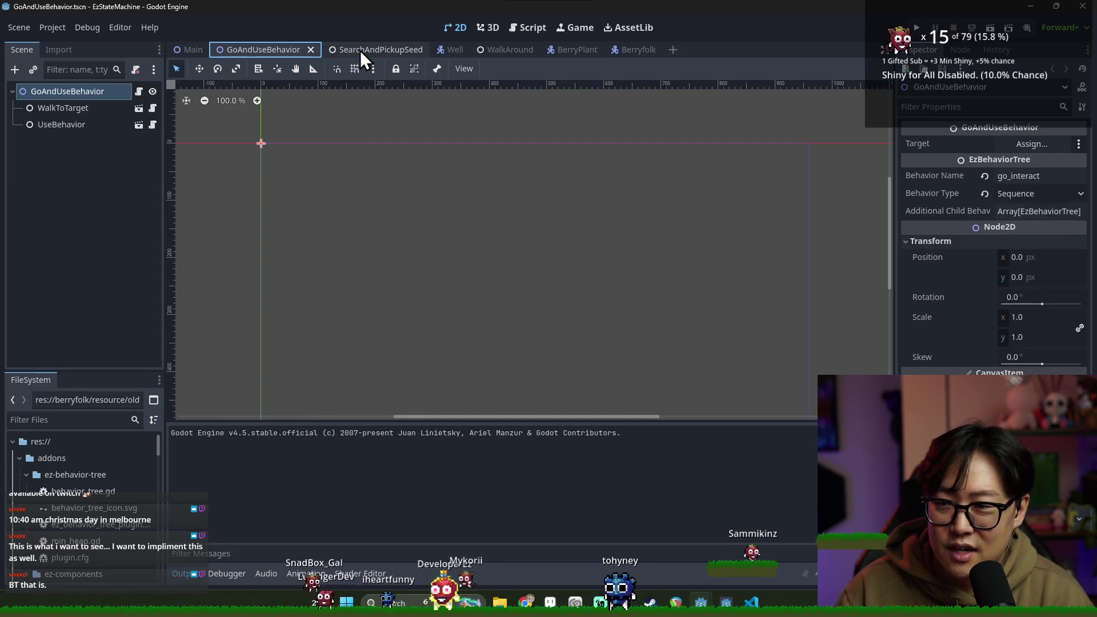
pyautogui.click(346, 51)
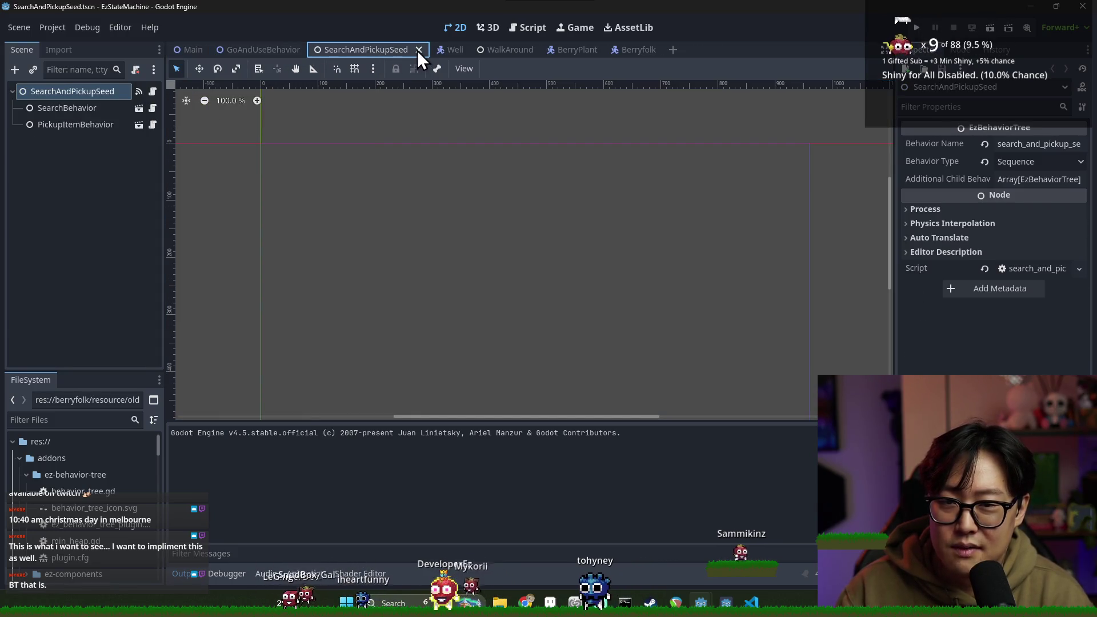
pyautogui.click(418, 50)
pyautogui.click(343, 49)
pyautogui.click(351, 51)
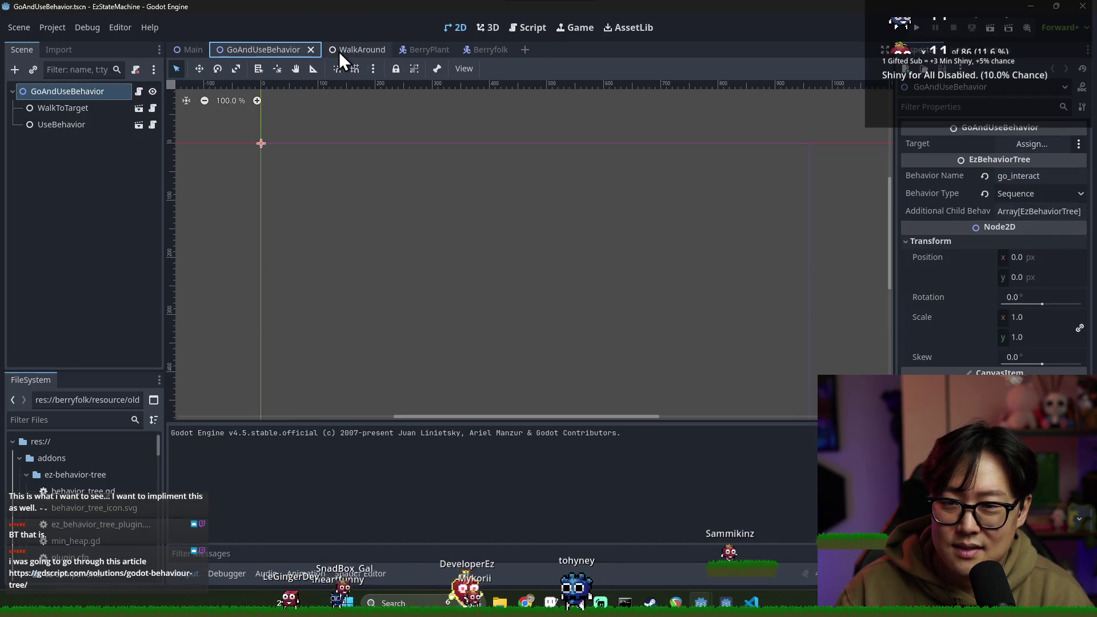
pyautogui.click(339, 51)
pyautogui.click(374, 50)
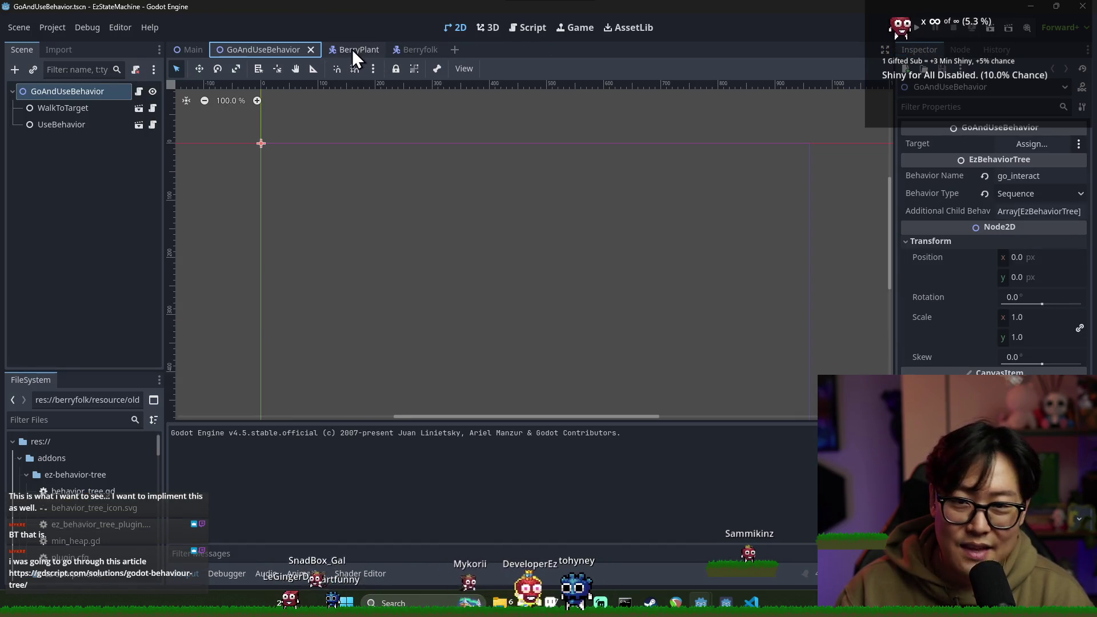
# Step: Close the BerryPlant, Berryfolk and GoAndUseBehavior scene tabs, leaving only Main
pyautogui.click(352, 49)
pyautogui.click(375, 50)
pyautogui.click(364, 49)
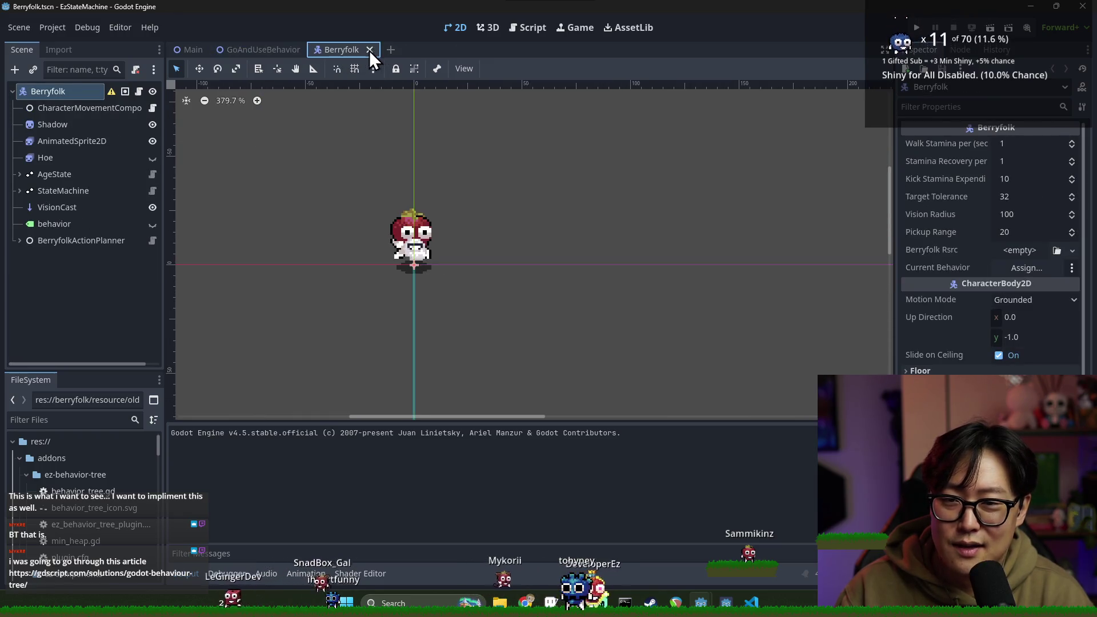
pyautogui.click(373, 49)
pyautogui.click(191, 50)
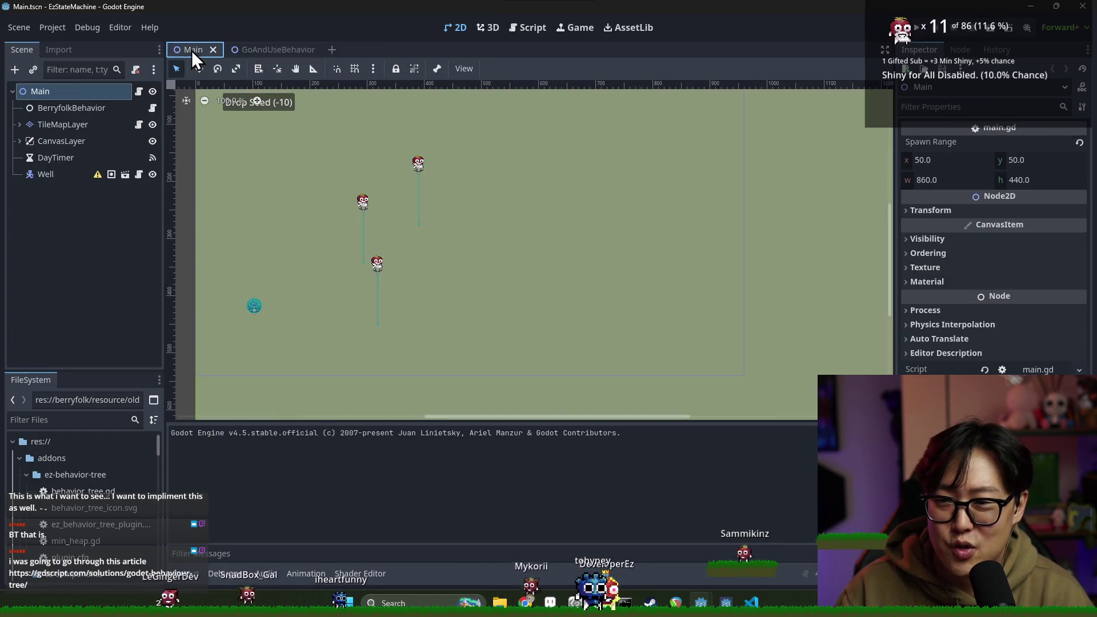
pyautogui.click(309, 53)
pyautogui.click(311, 50)
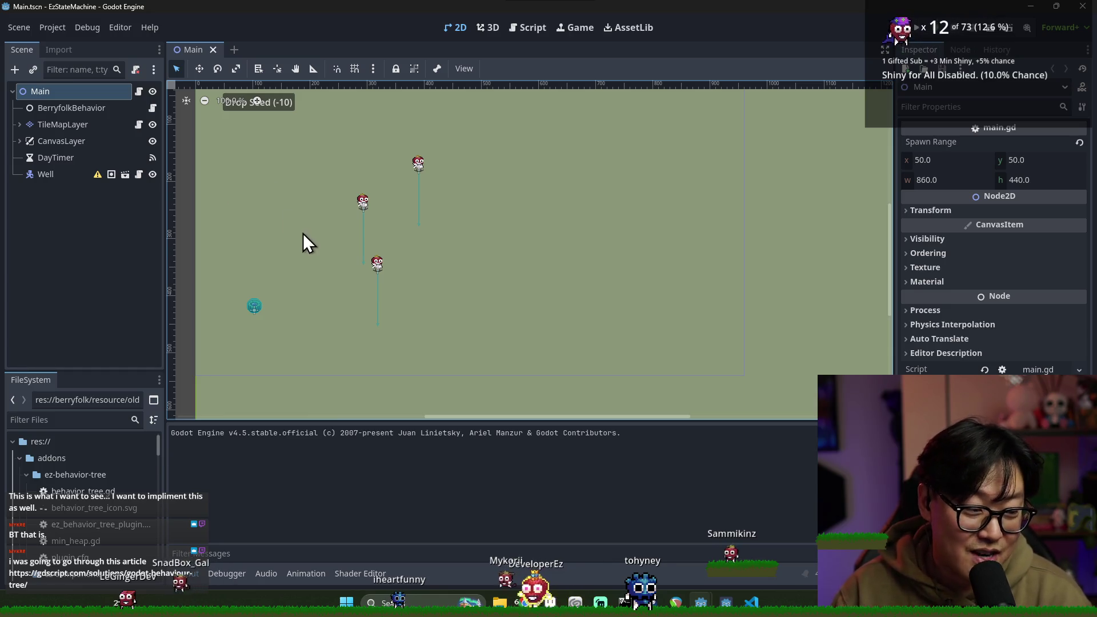
# Step: Enlarge the FileSystem dock and open behavior_tree.gd from the ez-behavior-tree addon
pyautogui.click(124, 366)
pyautogui.moveTo(125, 371); pyautogui.dragTo(130, 307)
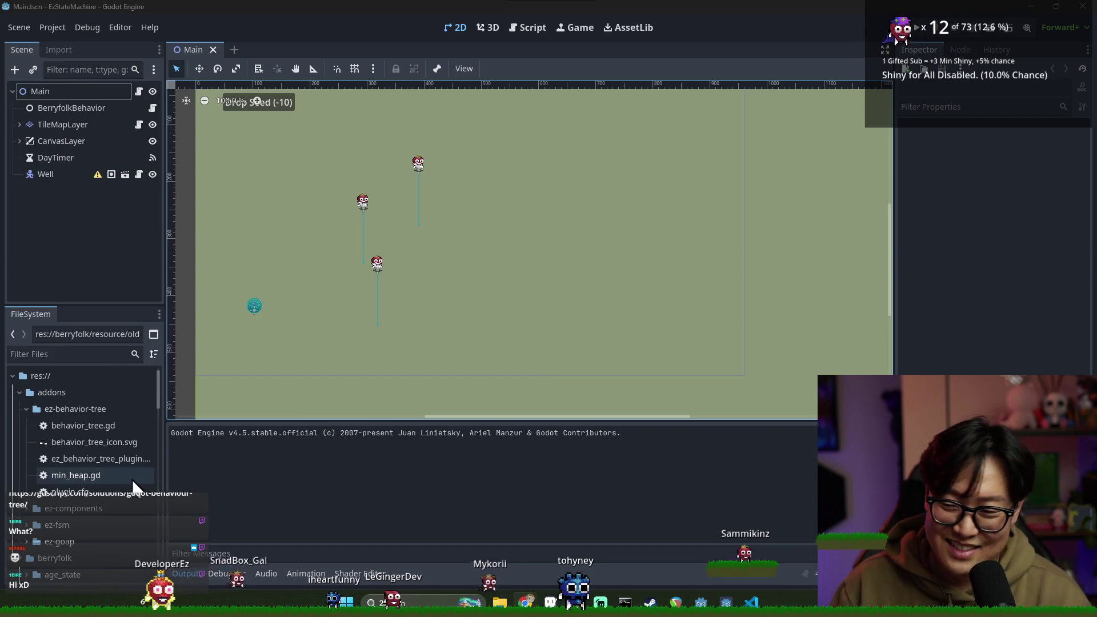
pyautogui.doubleClick(89, 427)
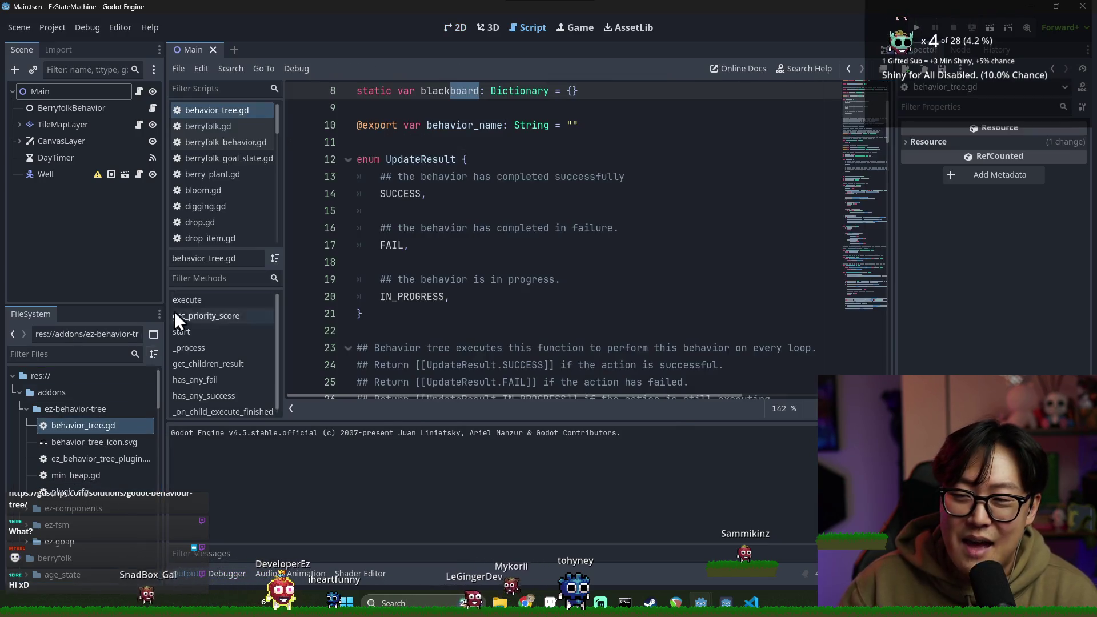
# Step: Select the BerryfolkBehavior node and glance at its Process properties in the Inspector
pyautogui.click(77, 108)
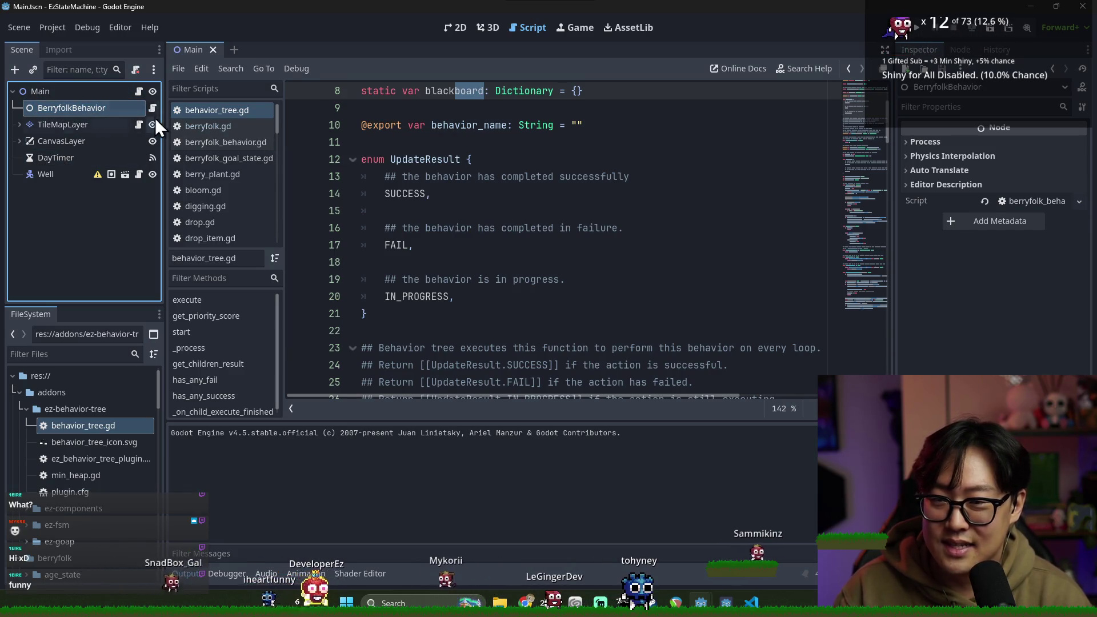
pyautogui.click(58, 90)
pyautogui.click(69, 104)
pyautogui.click(967, 141)
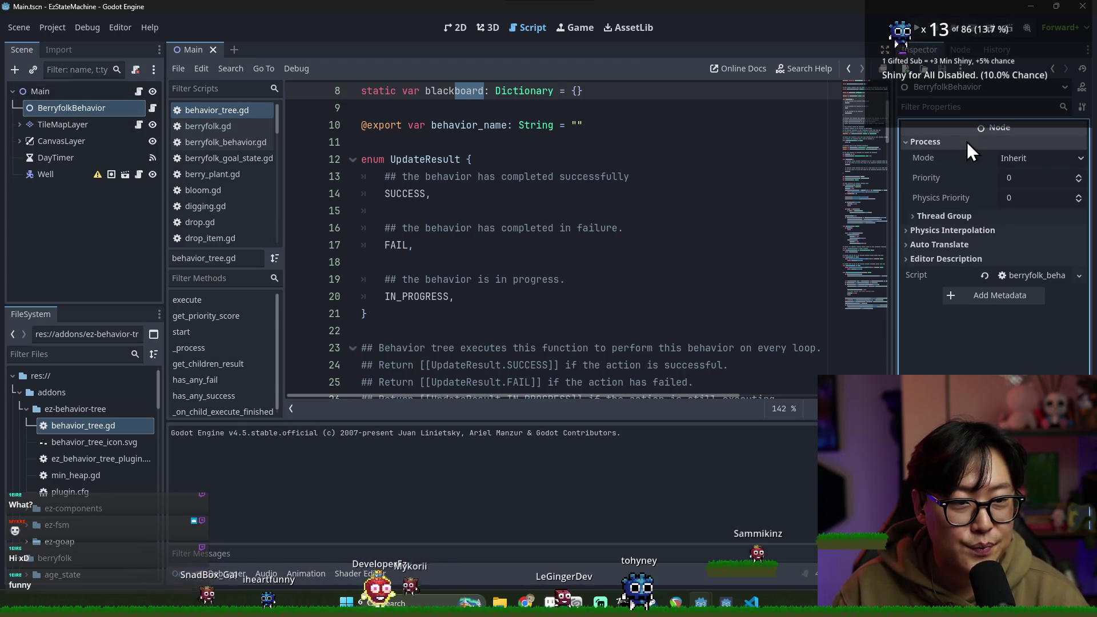
pyautogui.click(966, 142)
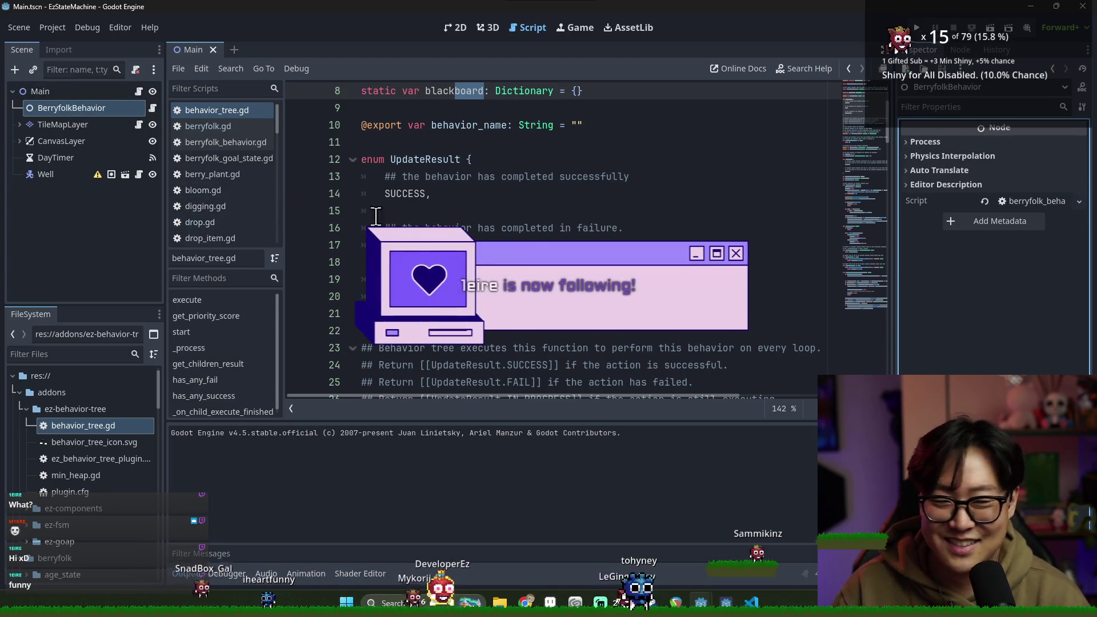
# Step: Scroll back and forth through the behavior_tree.gd code
pyautogui.scroll(-1, 514, 228)
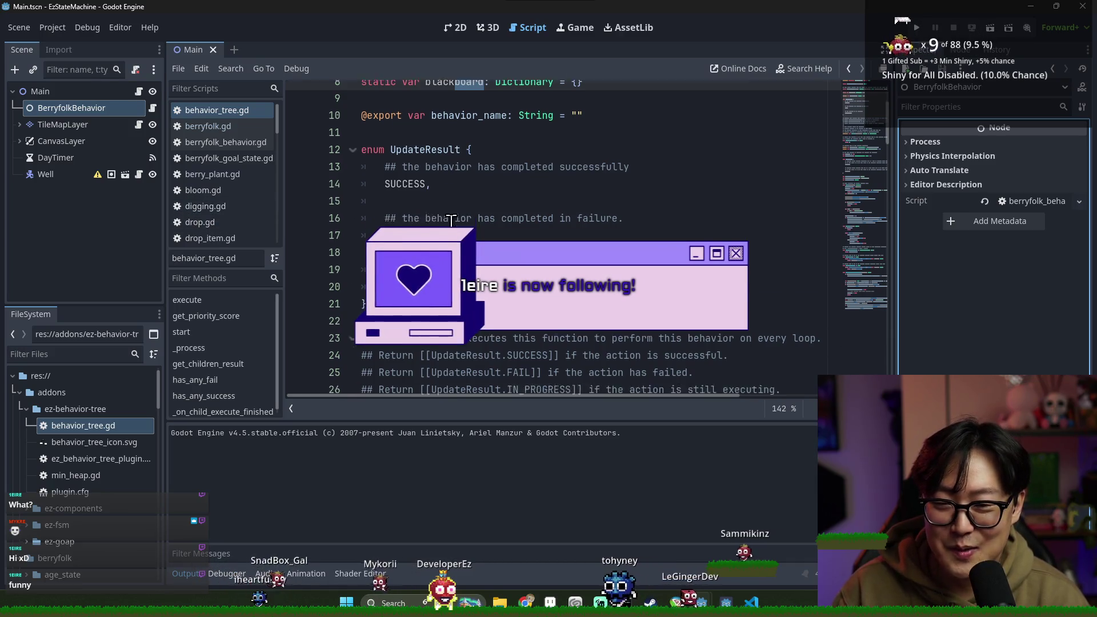
pyautogui.scroll(2, 515, 229)
pyautogui.scroll(-5, 515, 228)
pyautogui.scroll(-4, 560, 240)
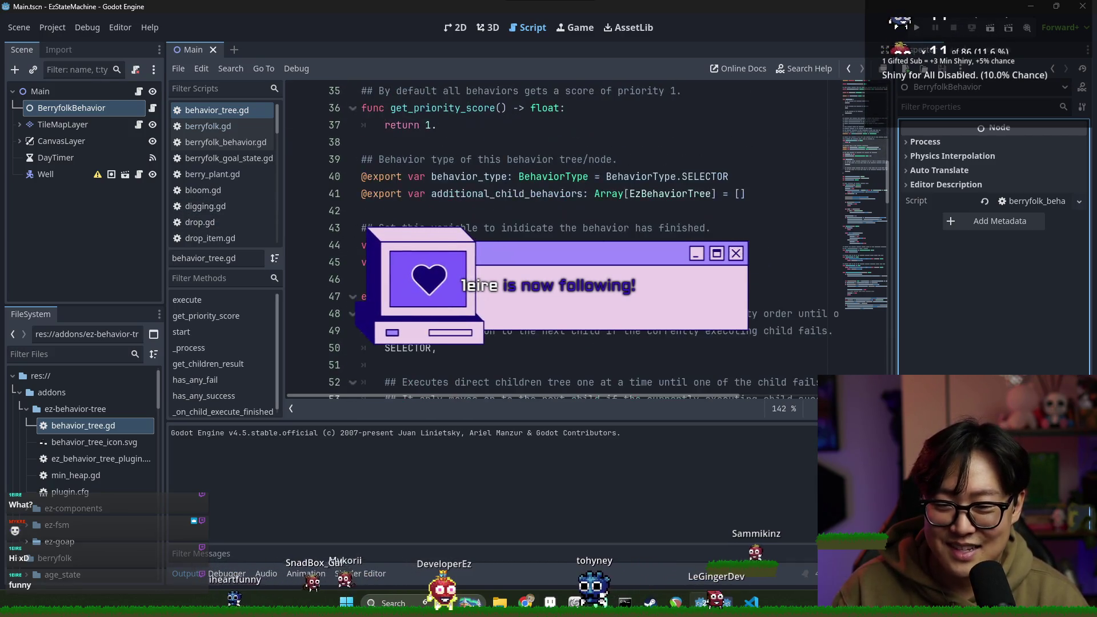
pyautogui.scroll(2, 560, 240)
pyautogui.scroll(4, 560, 240)
pyautogui.scroll(-3, 560, 240)
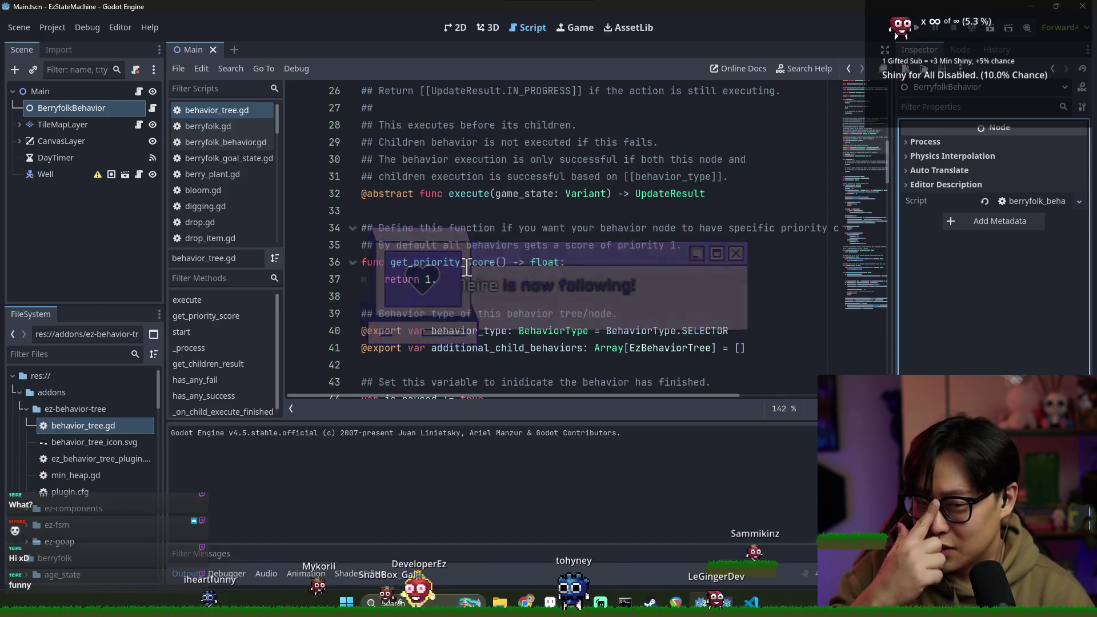
pyautogui.scroll(-4, 468, 269)
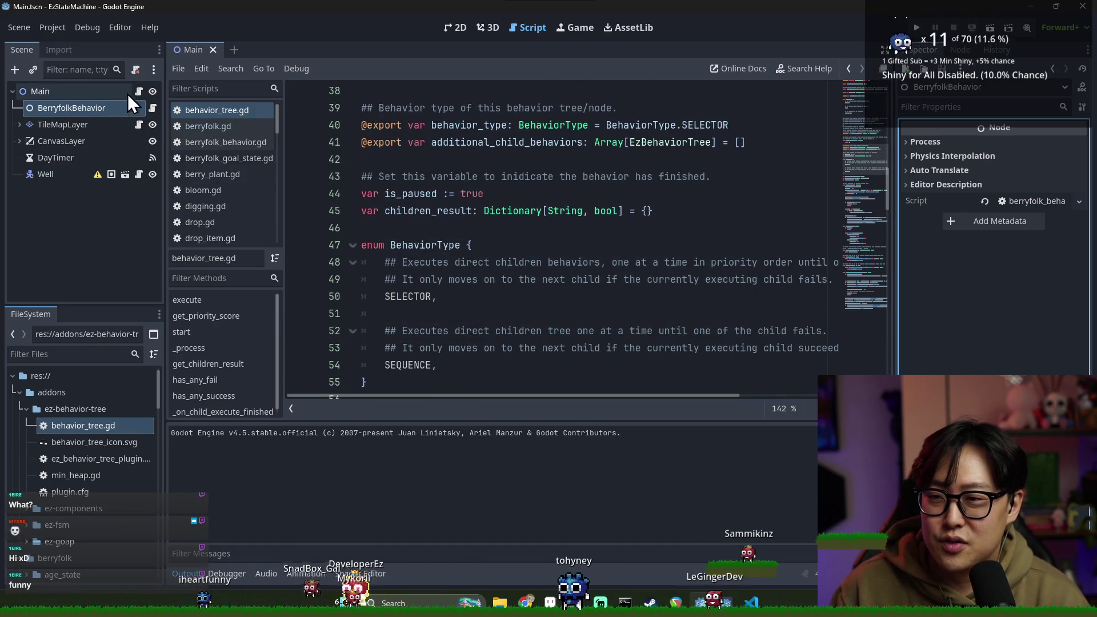
pyautogui.scroll(-6, 467, 225)
pyautogui.scroll(5, 467, 225)
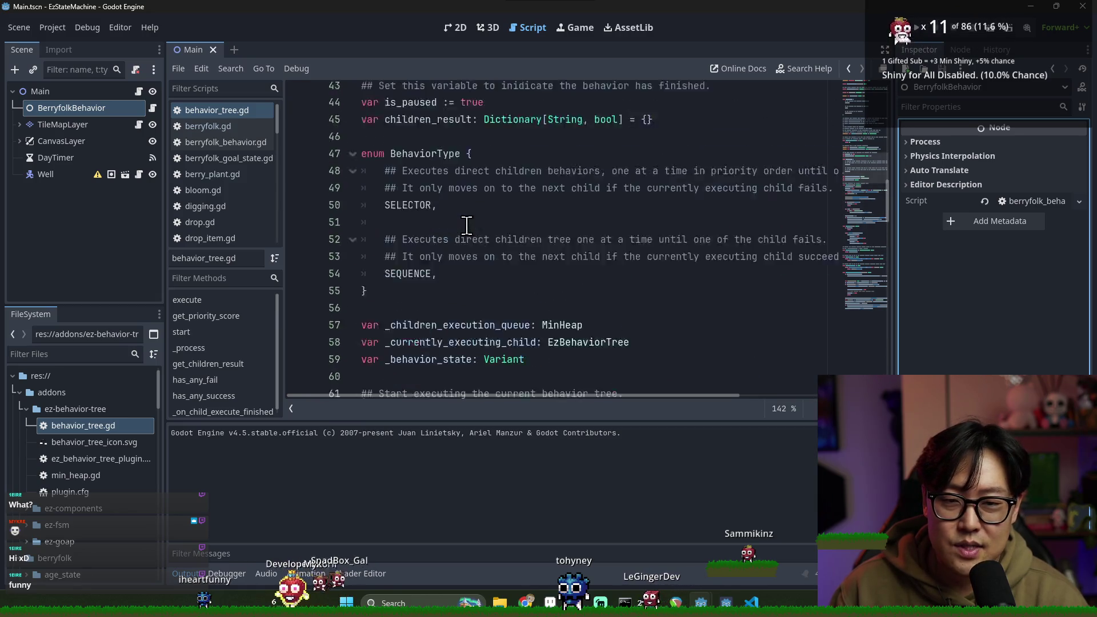
pyautogui.scroll(-2, 466, 225)
pyautogui.scroll(1, 466, 224)
pyautogui.moveTo(440, 211); pyautogui.dragTo(366, 107)
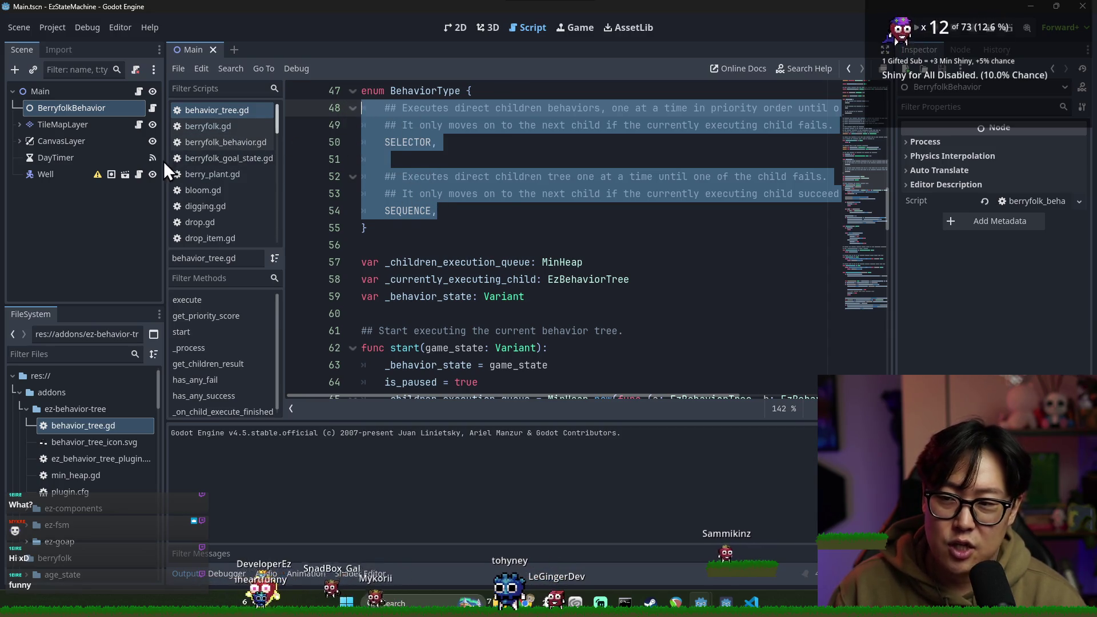
# Step: Highlight the EzBehaviorTree class name at the top of behavior_tree.gd
pyautogui.scroll(1, 431, 225)
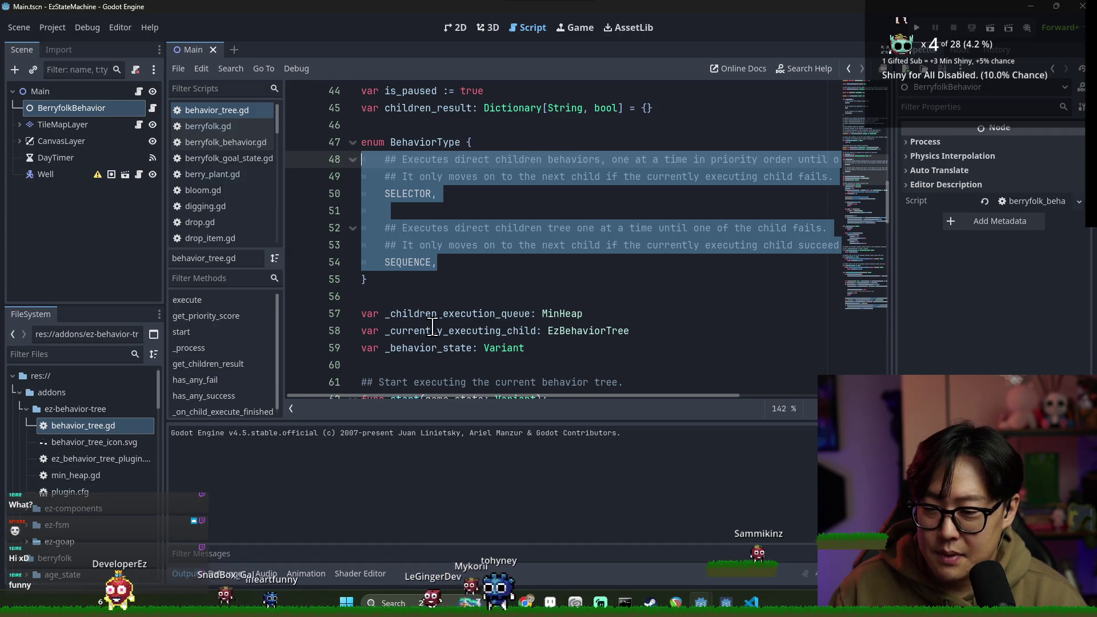
pyautogui.scroll(15, 432, 327)
pyautogui.doubleClick(521, 91)
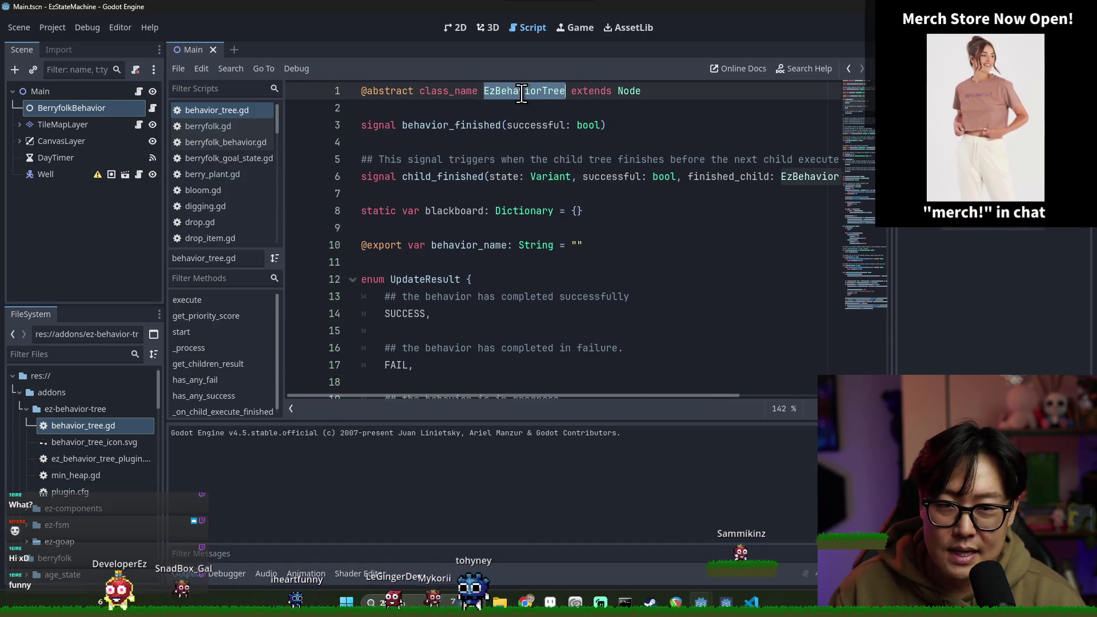
pyautogui.scroll(-2, 461, 252)
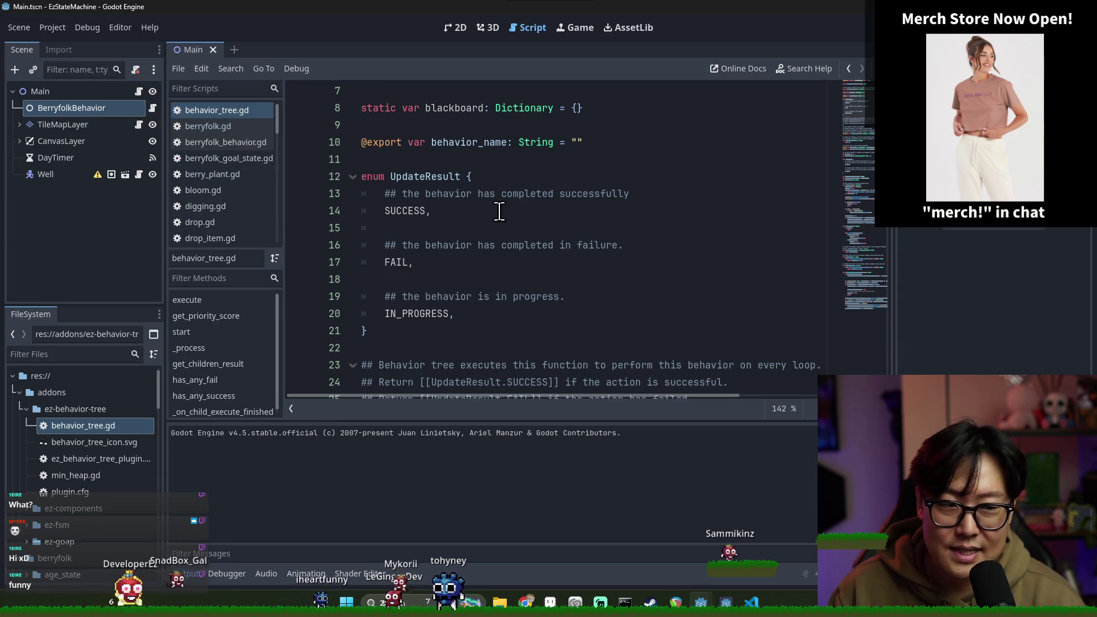
pyautogui.click(363, 159)
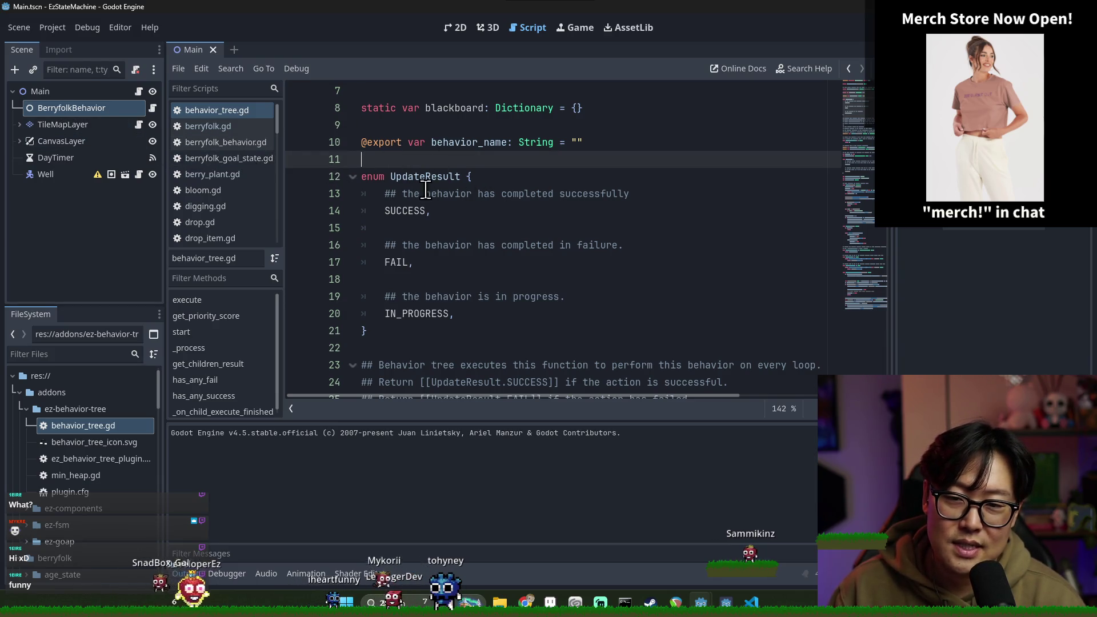
# Step: Highlight the SELECTOR and SEQUENCE behavior types and their descriptions around lines 50 and 54
pyautogui.scroll(-6, 425, 250)
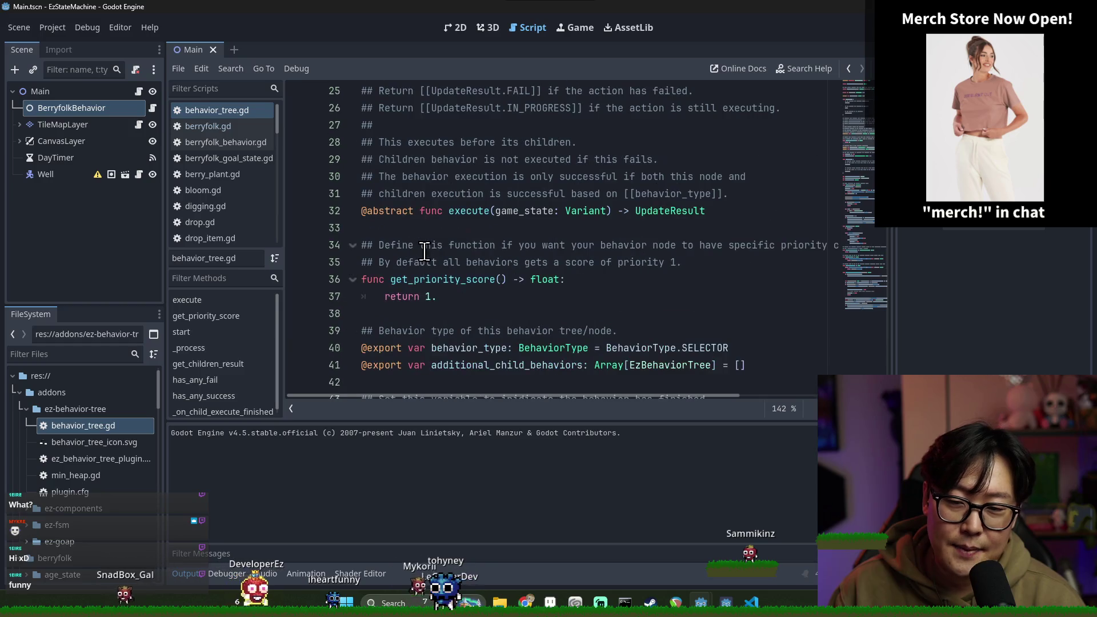
pyautogui.scroll(-4, 424, 249)
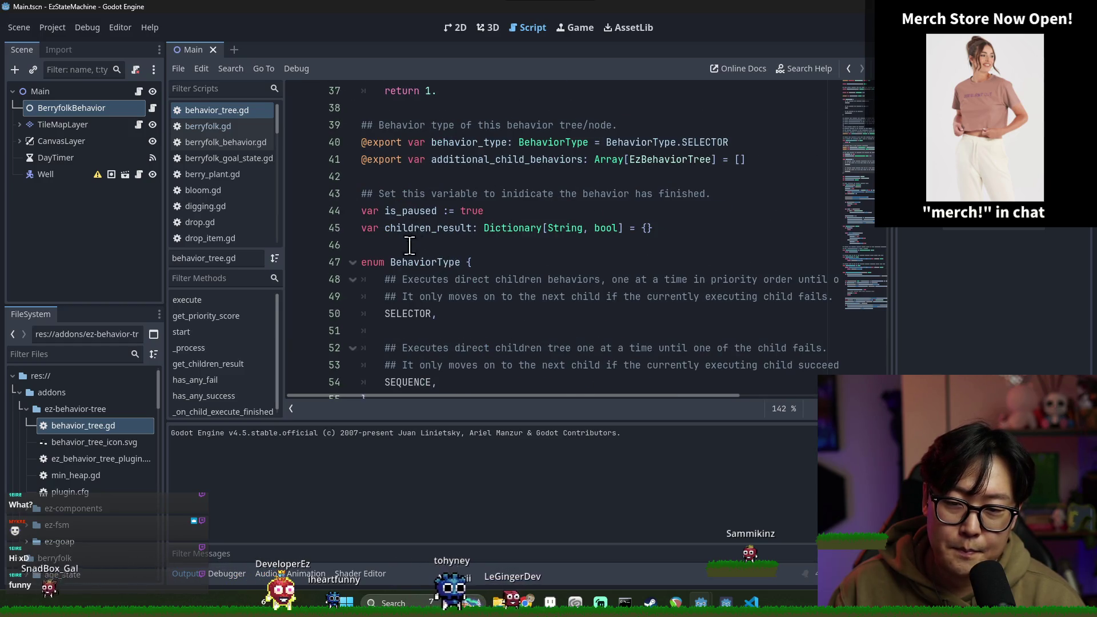
pyautogui.scroll(-2, 410, 246)
pyautogui.moveTo(384, 211); pyautogui.dragTo(438, 211)
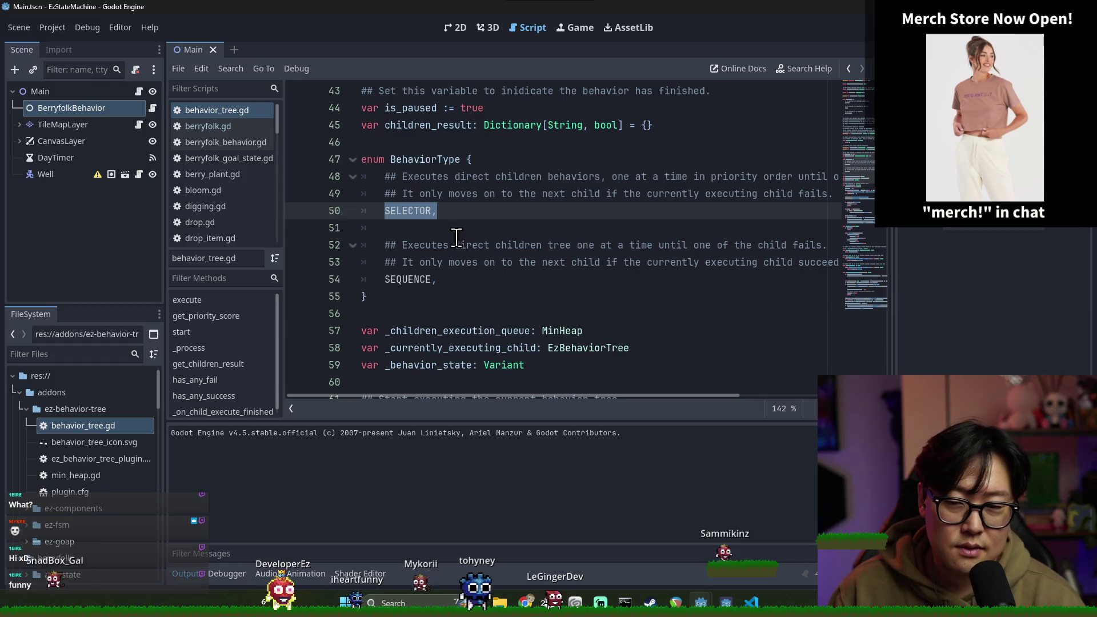
pyautogui.moveTo(377, 279); pyautogui.dragTo(446, 280)
pyautogui.click(465, 293)
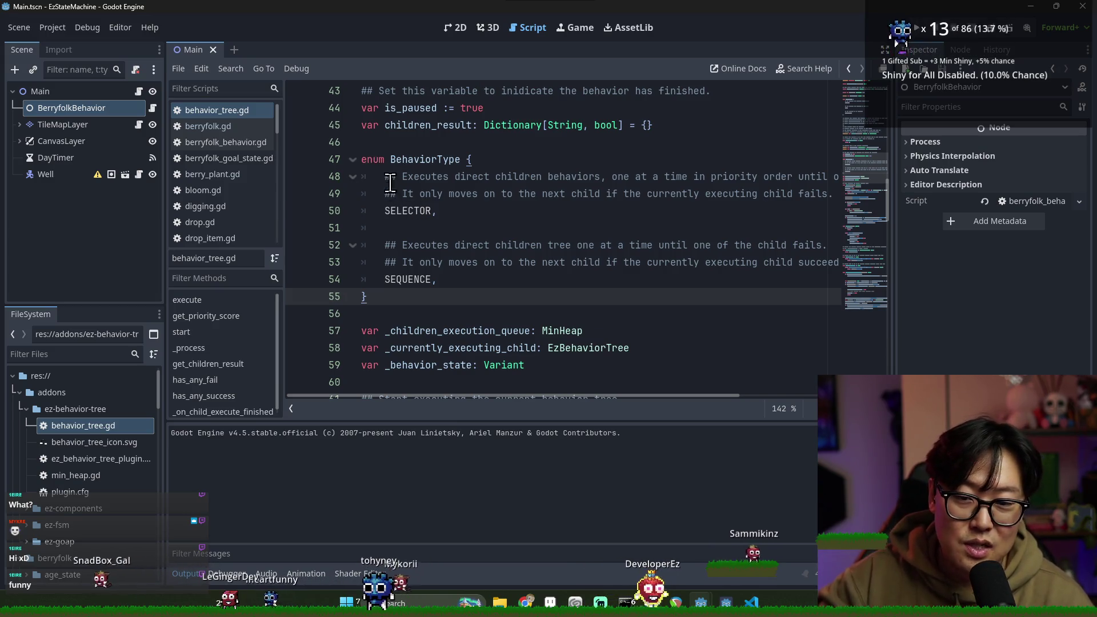
pyautogui.moveTo(391, 183); pyautogui.dragTo(455, 211)
pyautogui.click(457, 212)
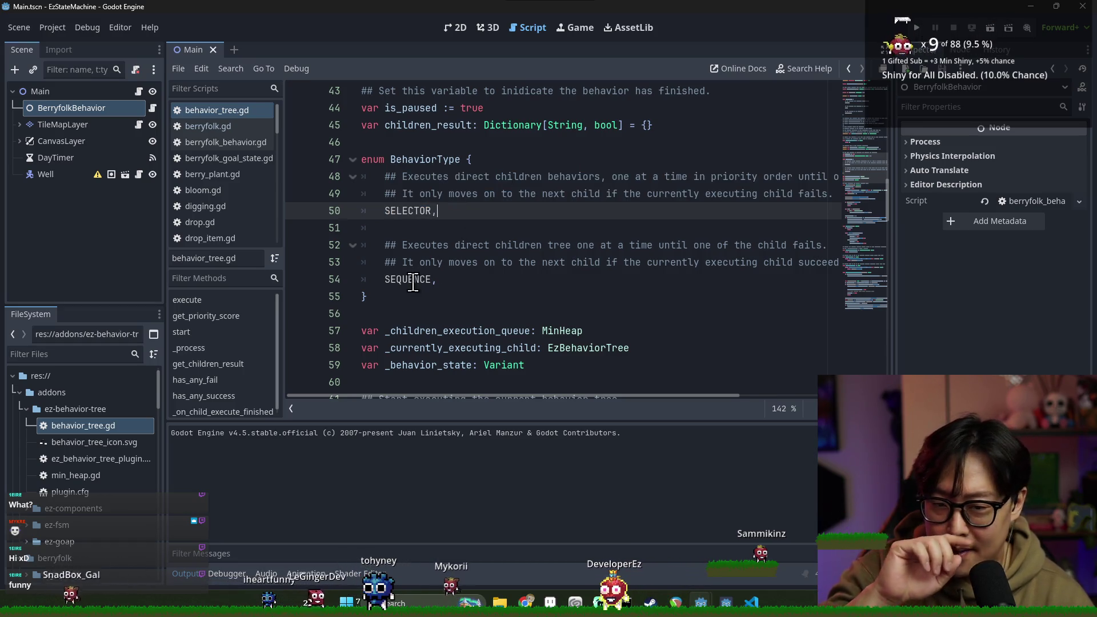
pyautogui.click(452, 281)
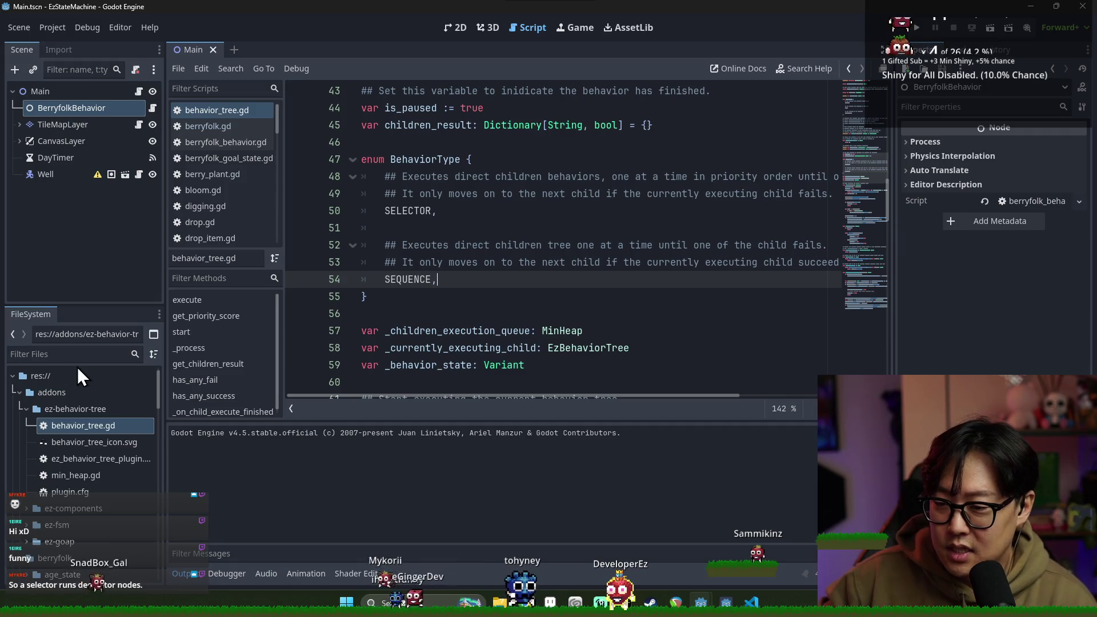
# Step: Collapse ez-behavior-tree, expand berryfolk/behavior and open berryfolk_behavior.gd
pyautogui.scroll(-1, 77, 367)
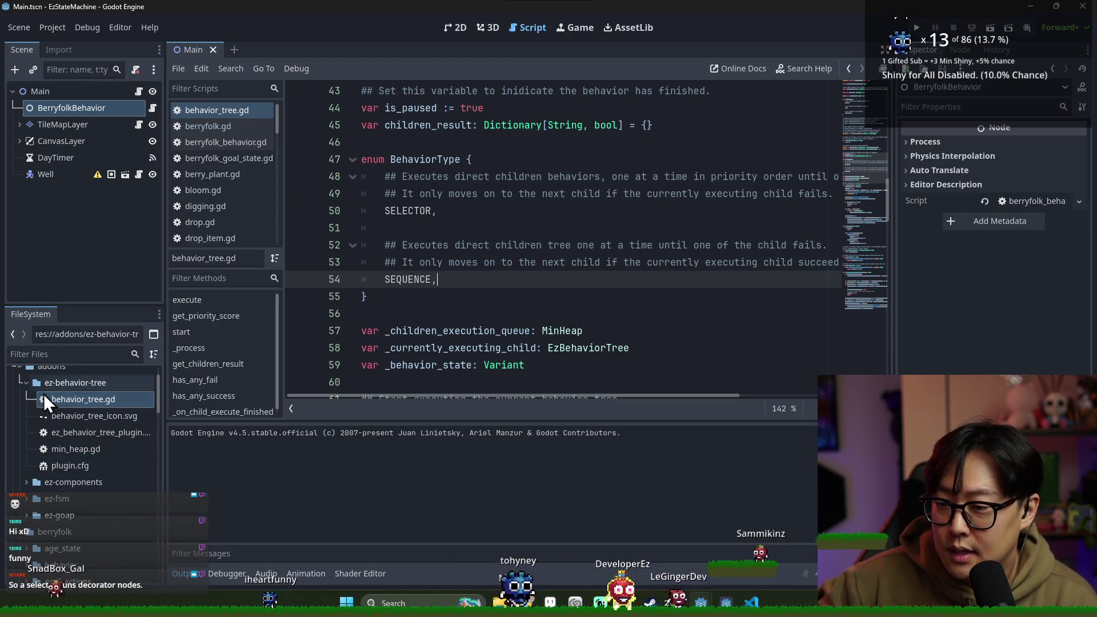
pyautogui.click(26, 386)
pyautogui.scroll(-1, 56, 482)
pyautogui.doubleClick(56, 488)
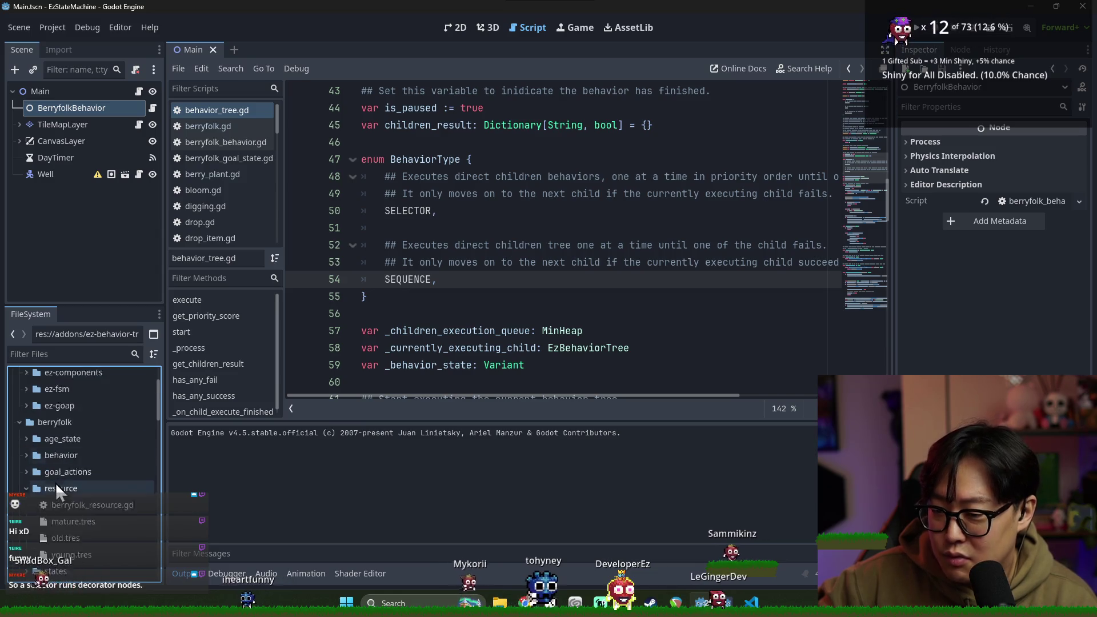
pyautogui.scroll(-1, 56, 483)
pyautogui.doubleClick(37, 430)
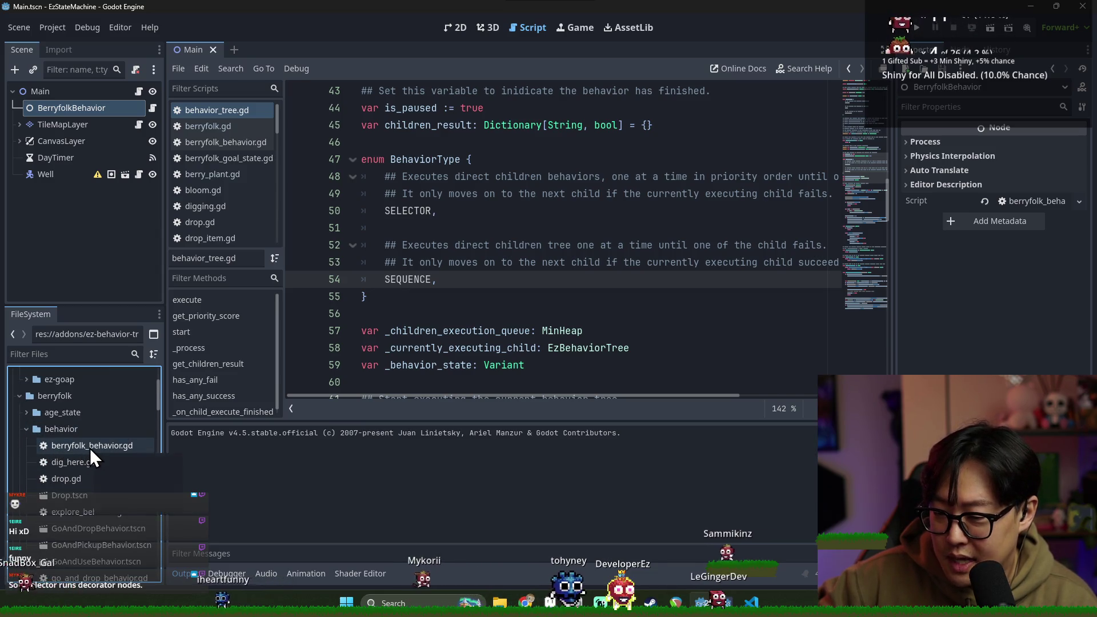
pyautogui.doubleClick(90, 447)
pyautogui.scroll(20, 409, 305)
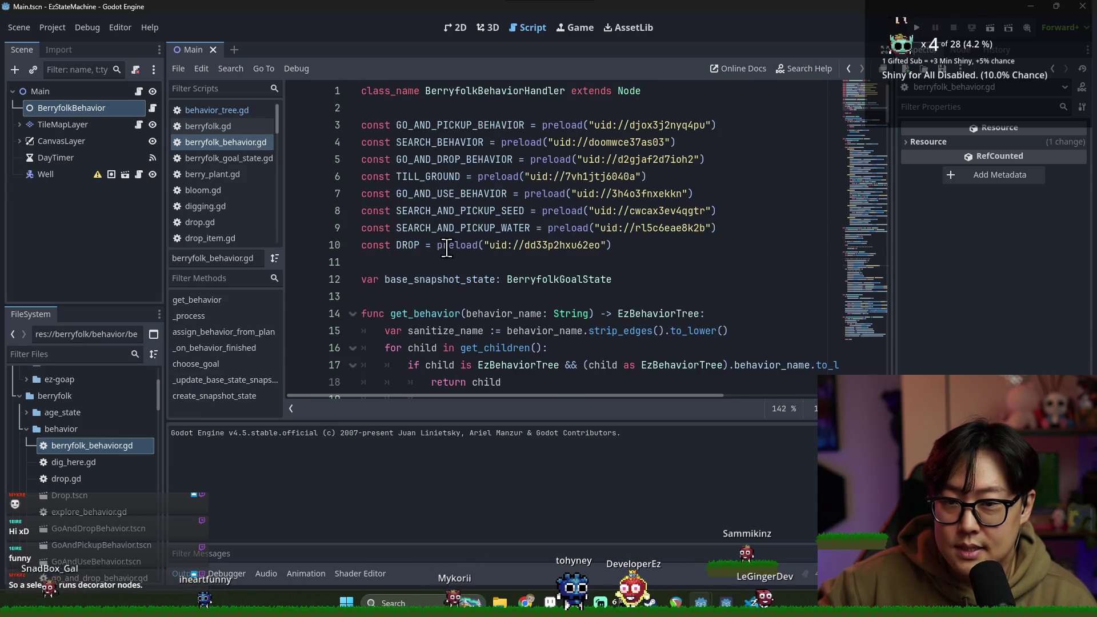
# Step: Highlight the preloaded behavior constants, open GoAndDropBehavior and inspect its root, WalkToTarget and Drop nodes
pyautogui.moveTo(402, 124)
pyautogui.mouseDown()
pyautogui.moveTo(400, 143)
pyautogui.moveTo(436, 164)
pyautogui.moveTo(454, 246)
pyautogui.mouseUp()
pyautogui.scroll(-1, 118, 507)
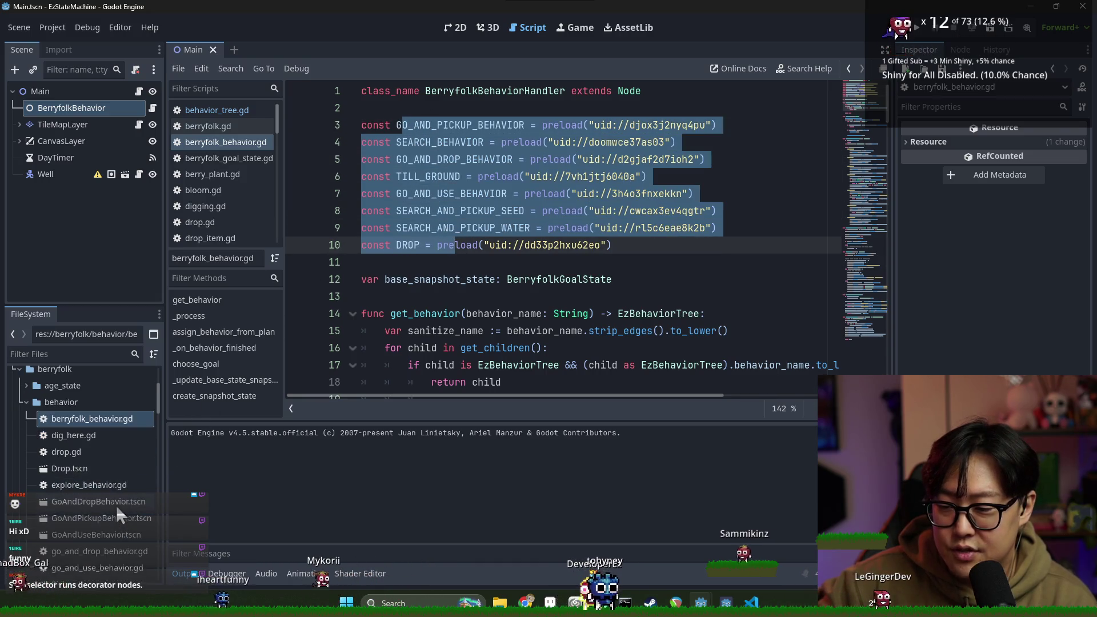
pyautogui.doubleClick(115, 502)
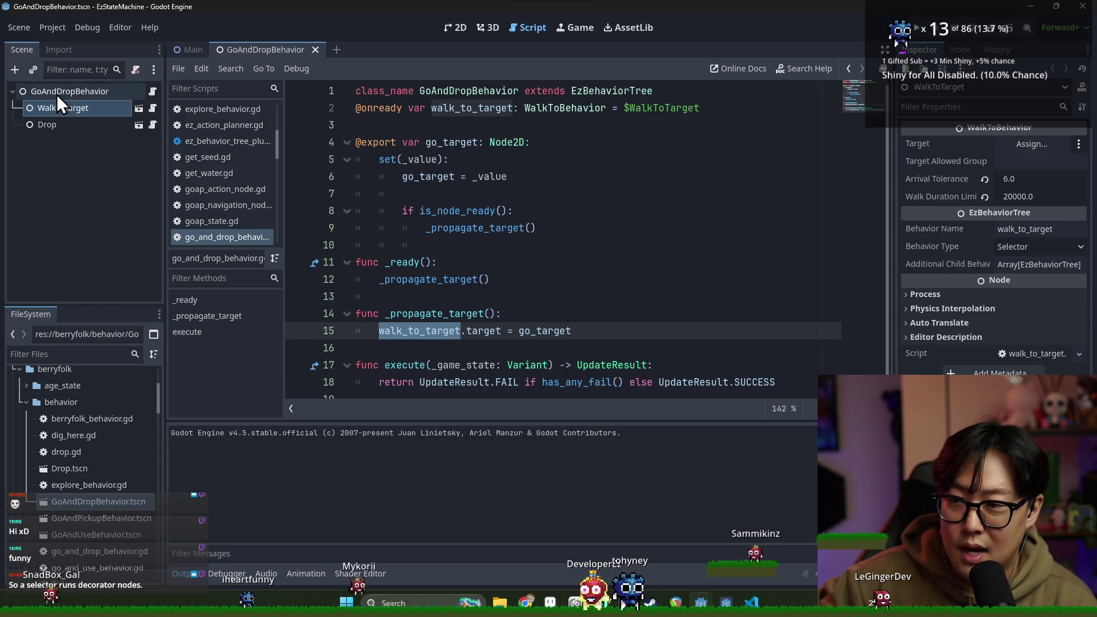
pyautogui.click(56, 93)
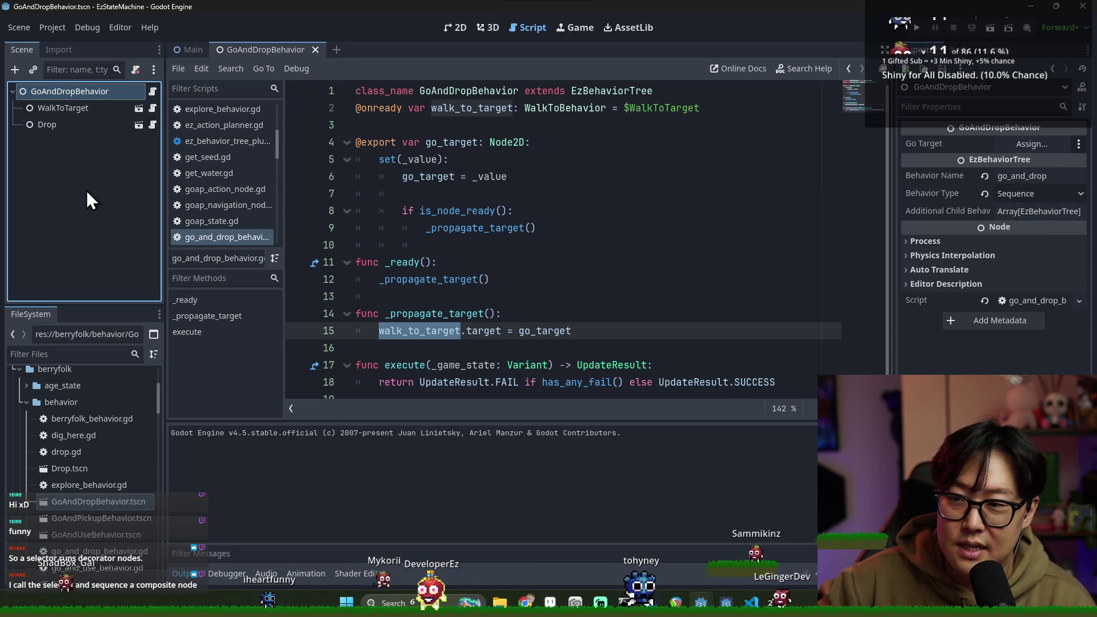
pyautogui.click(50, 108)
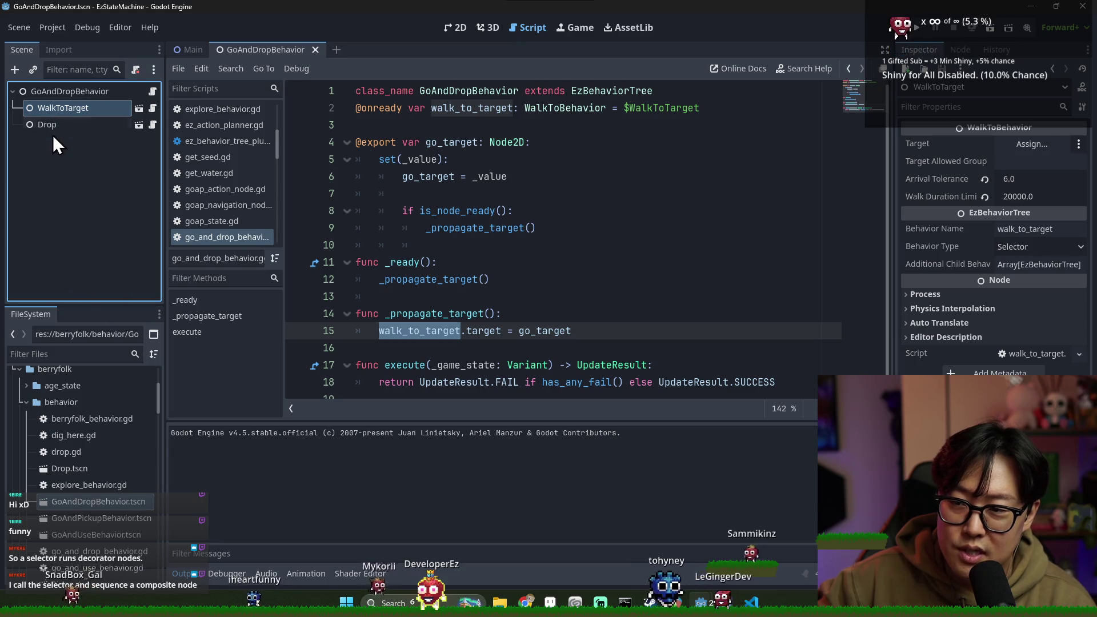
pyautogui.click(50, 126)
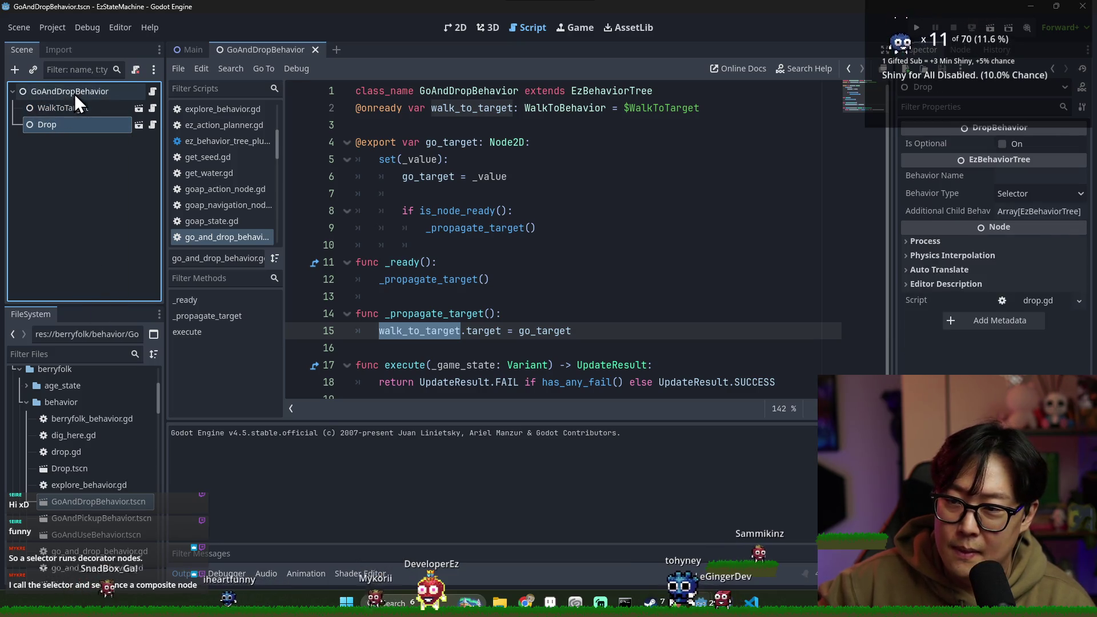
# Step: Open the WalkToTarget and Drop instanced scenes, close Drop, and reinspect the GoAndDropBehavior root
pyautogui.click(139, 108)
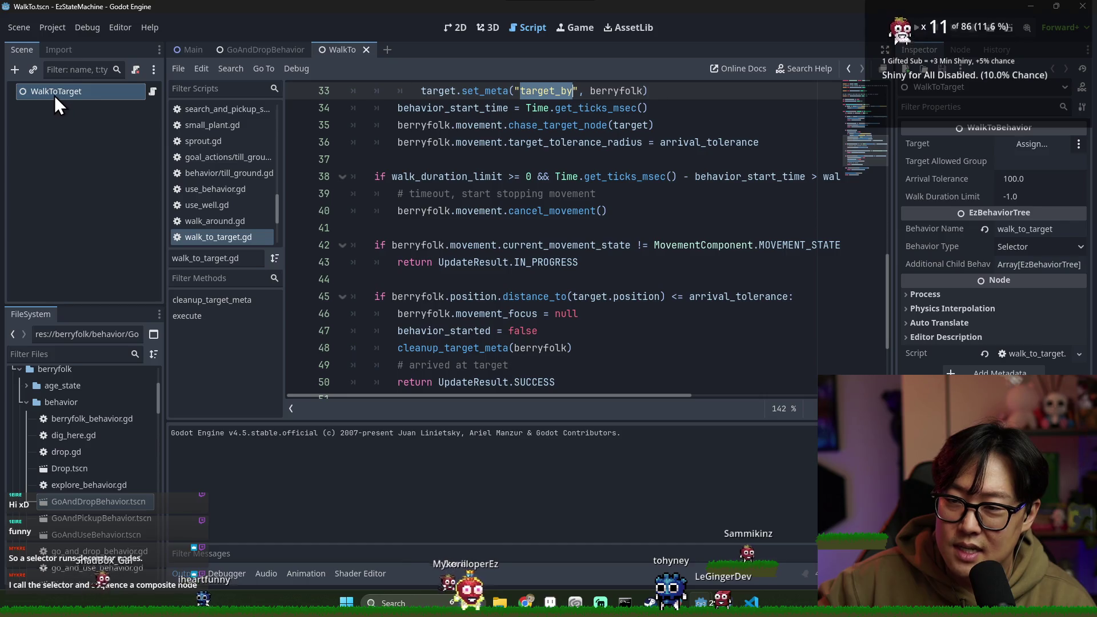
pyautogui.click(54, 95)
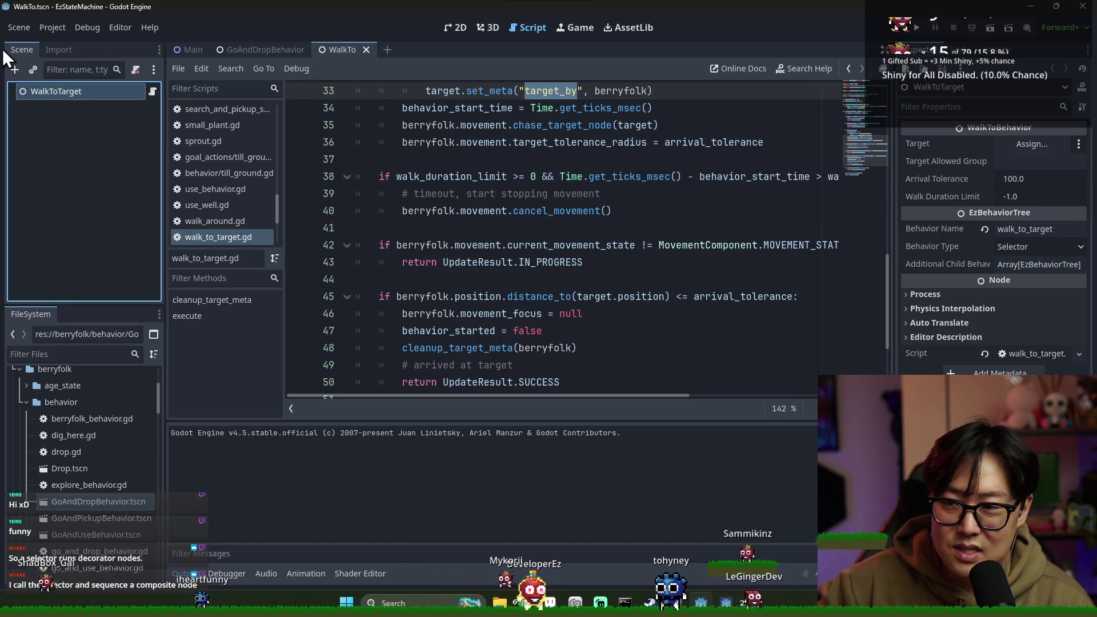
pyautogui.click(255, 49)
pyautogui.click(139, 125)
pyautogui.click(76, 96)
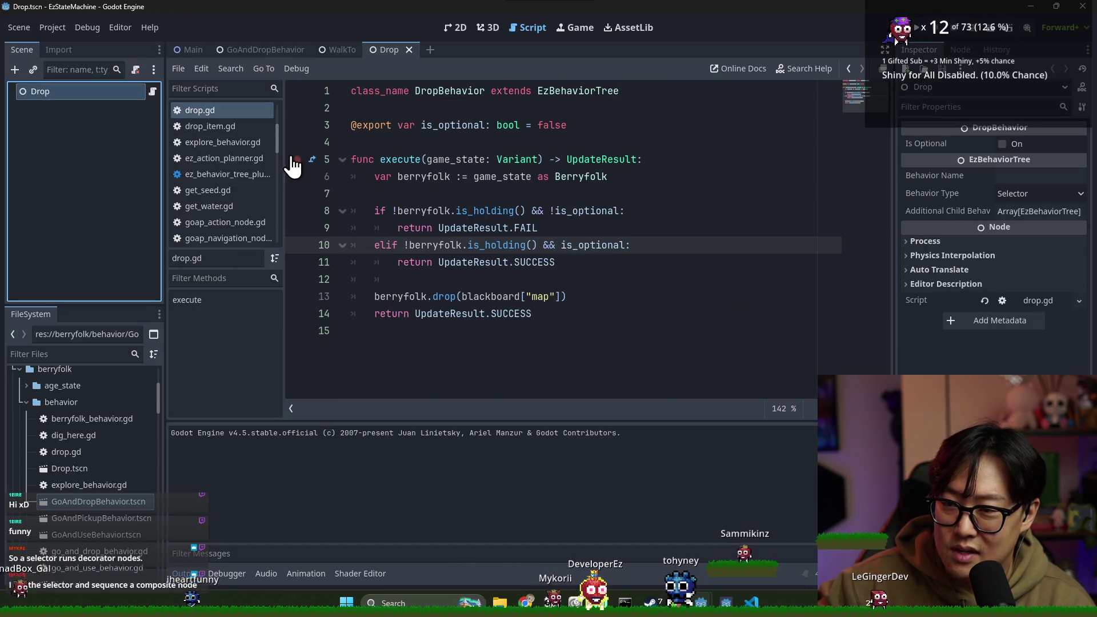
pyautogui.click(410, 50)
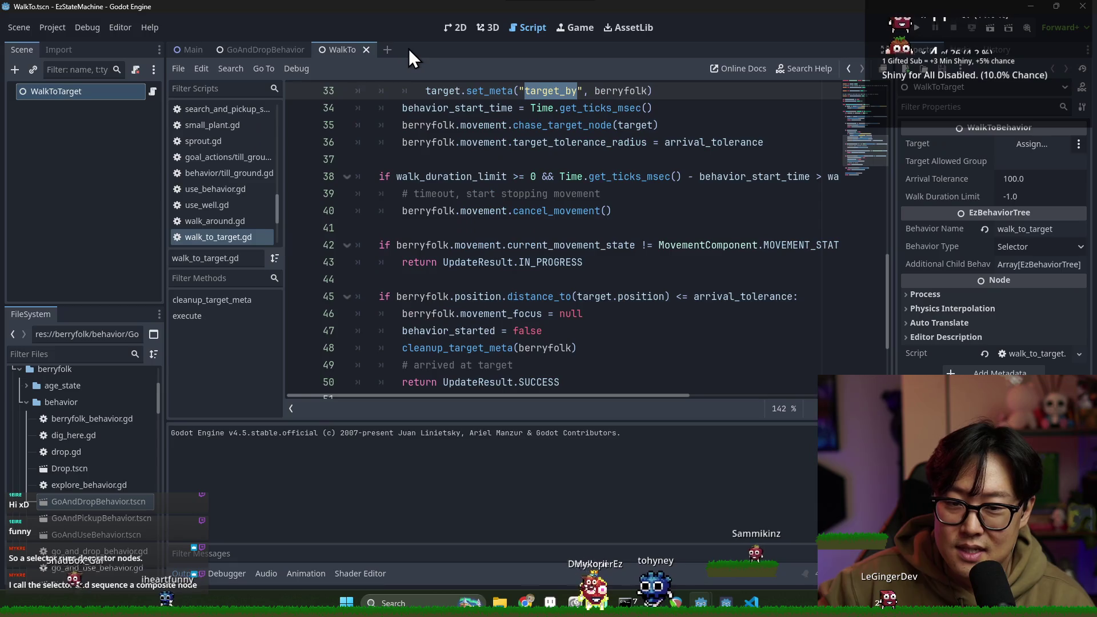
pyautogui.click(282, 54)
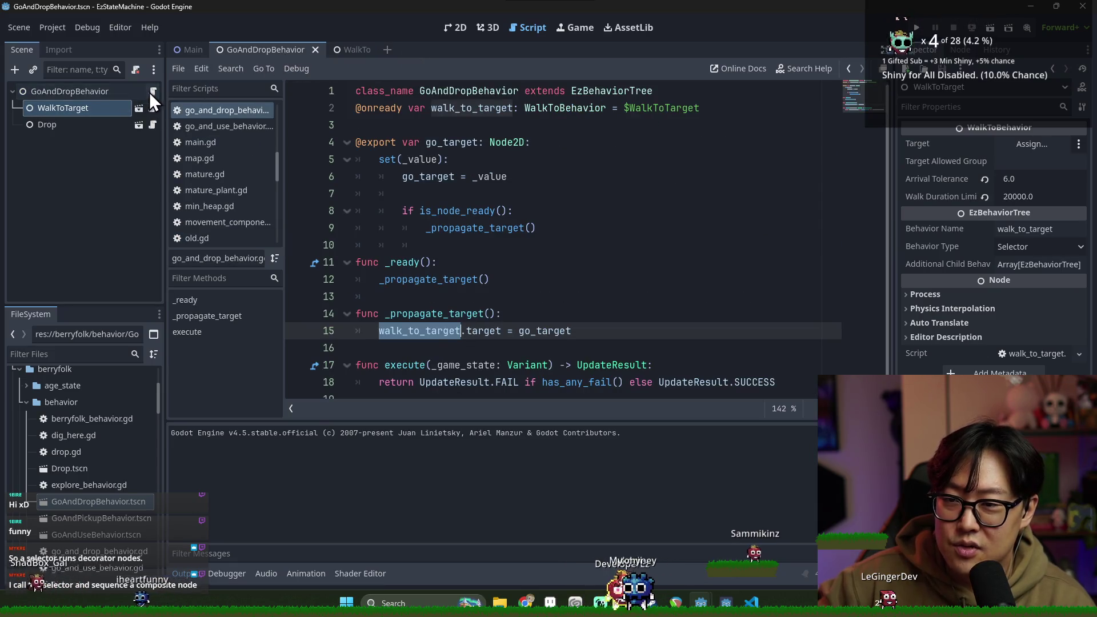
pyautogui.click(94, 94)
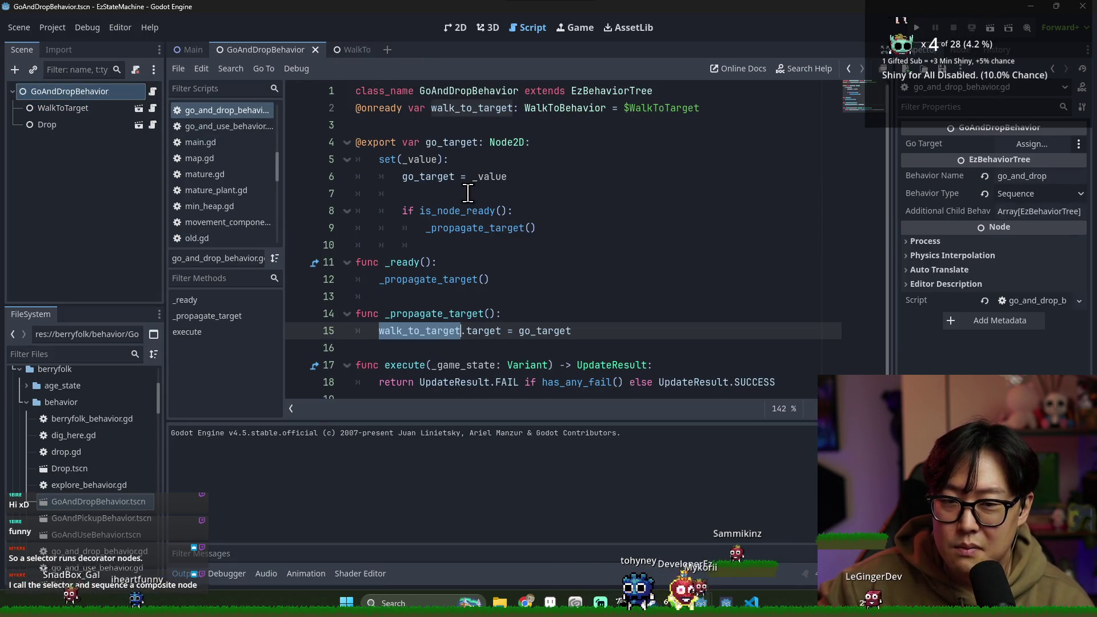
pyautogui.click(442, 91)
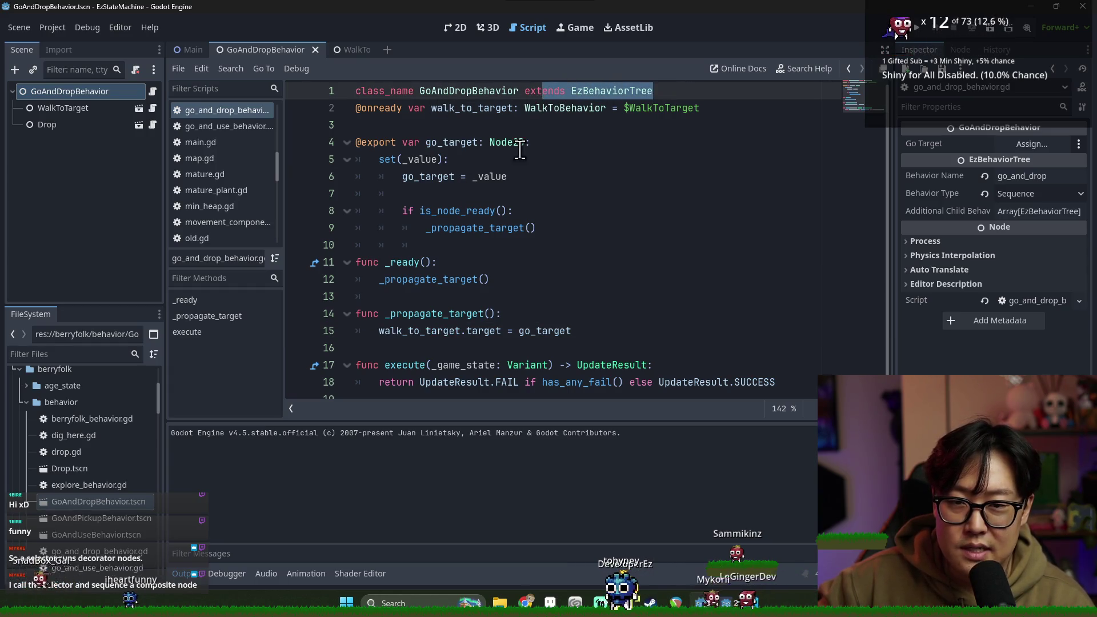
# Step: Point out _propagate_target and highlight the whole execute function in go_and_drop_behavior.gd
pyautogui.scroll(-1, 462, 149)
pyautogui.click(441, 291)
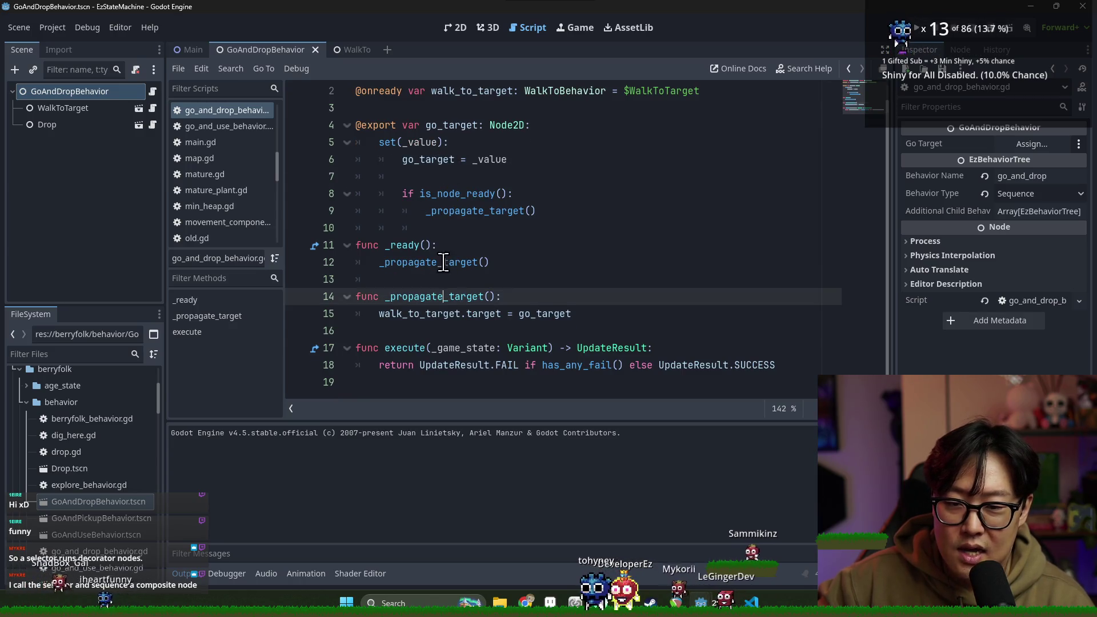
pyautogui.scroll(1, 457, 246)
pyautogui.scroll(-1, 531, 258)
pyautogui.moveTo(364, 348); pyautogui.dragTo(506, 350)
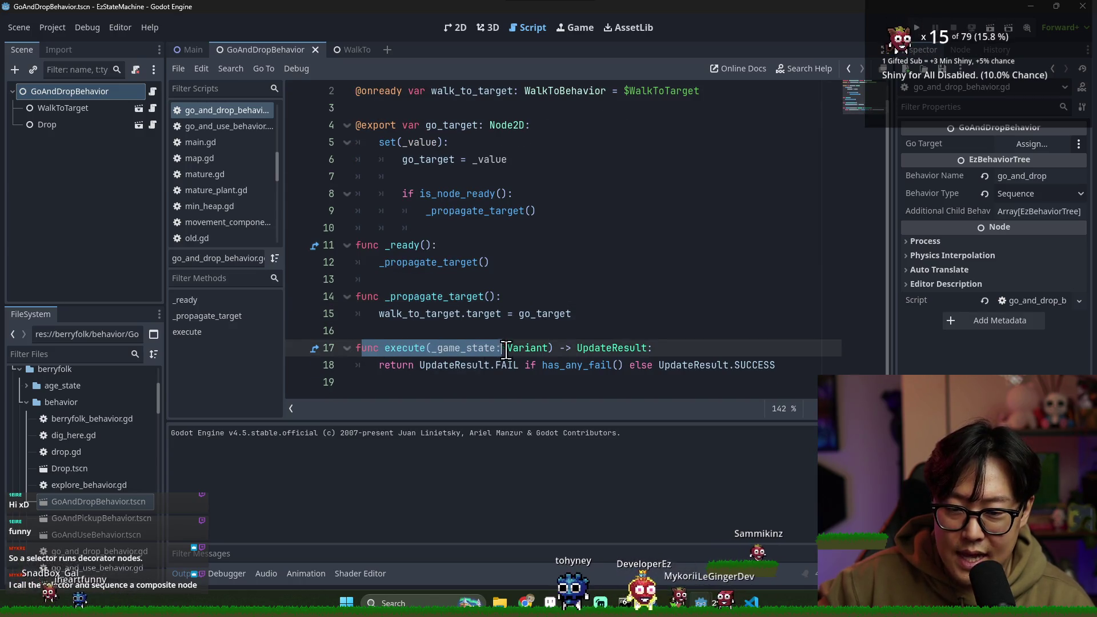
pyautogui.moveTo(707, 356); pyautogui.dragTo(805, 368)
pyautogui.moveTo(367, 348); pyautogui.dragTo(814, 368)
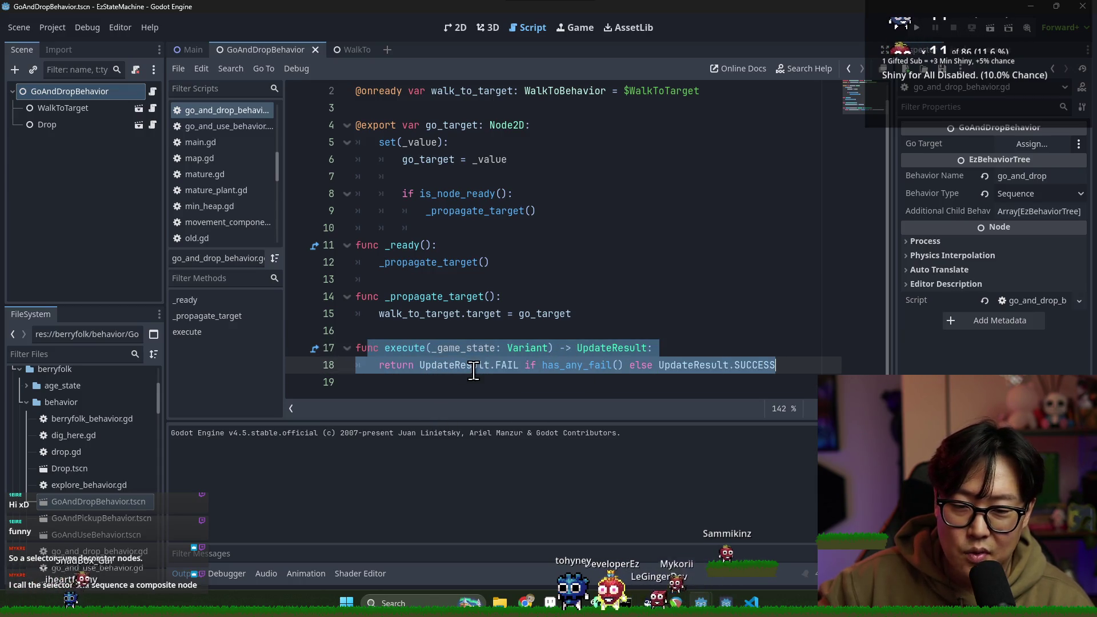
pyautogui.click(449, 383)
# Step: Highlight the execute name, line 18 return and Variant parameter, then select WalkToTarget
pyautogui.moveTo(381, 350); pyautogui.dragTo(438, 352)
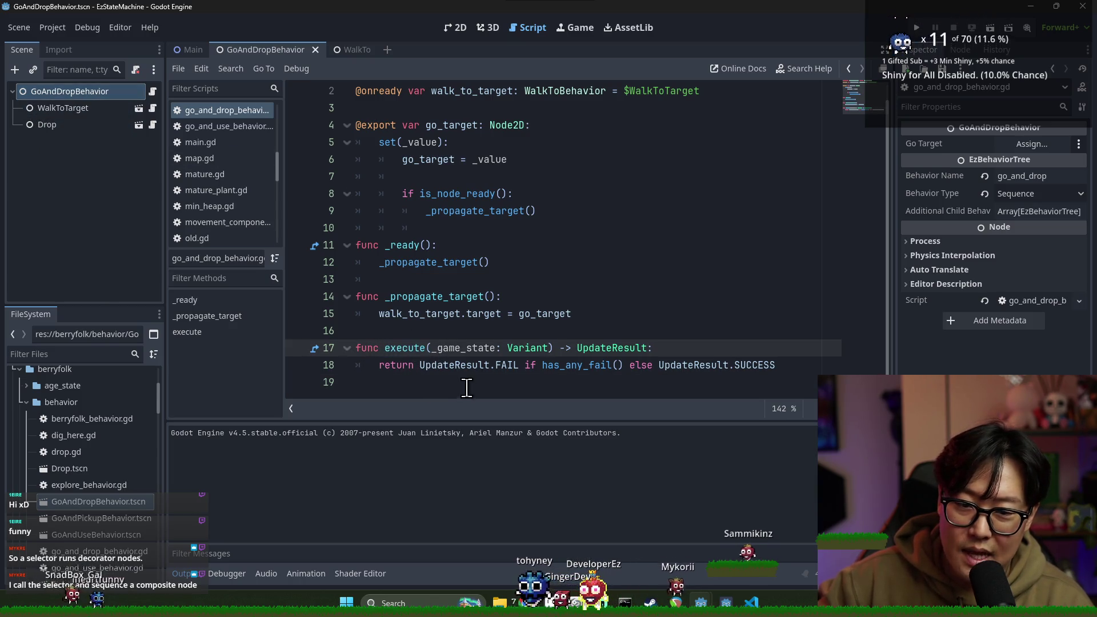
pyautogui.click(436, 367)
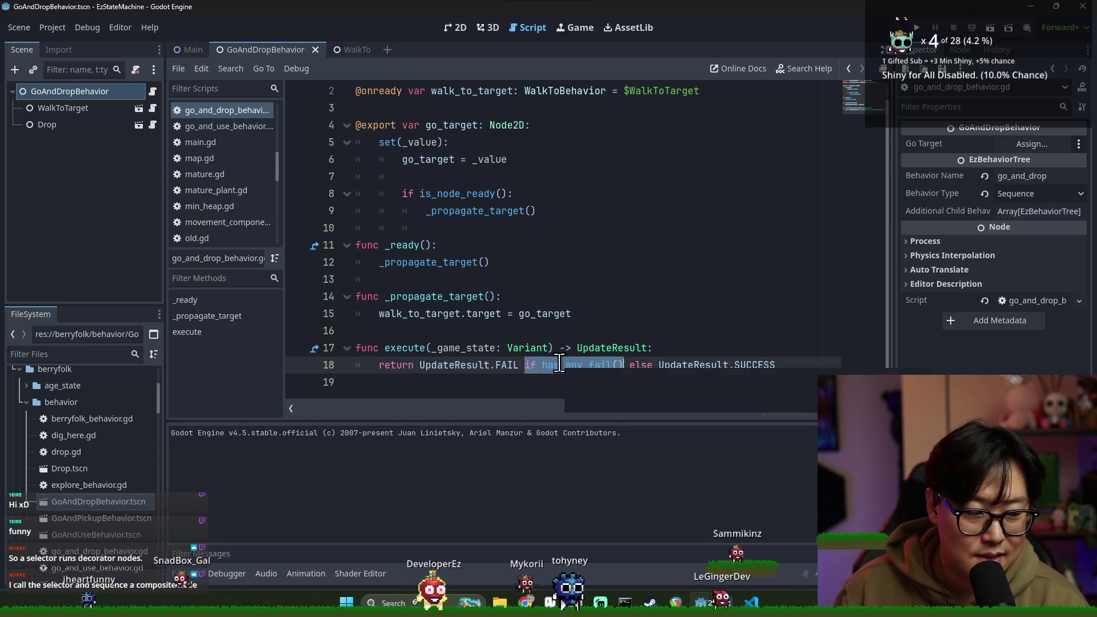
pyautogui.moveTo(559, 363)
pyautogui.doubleClick(508, 349)
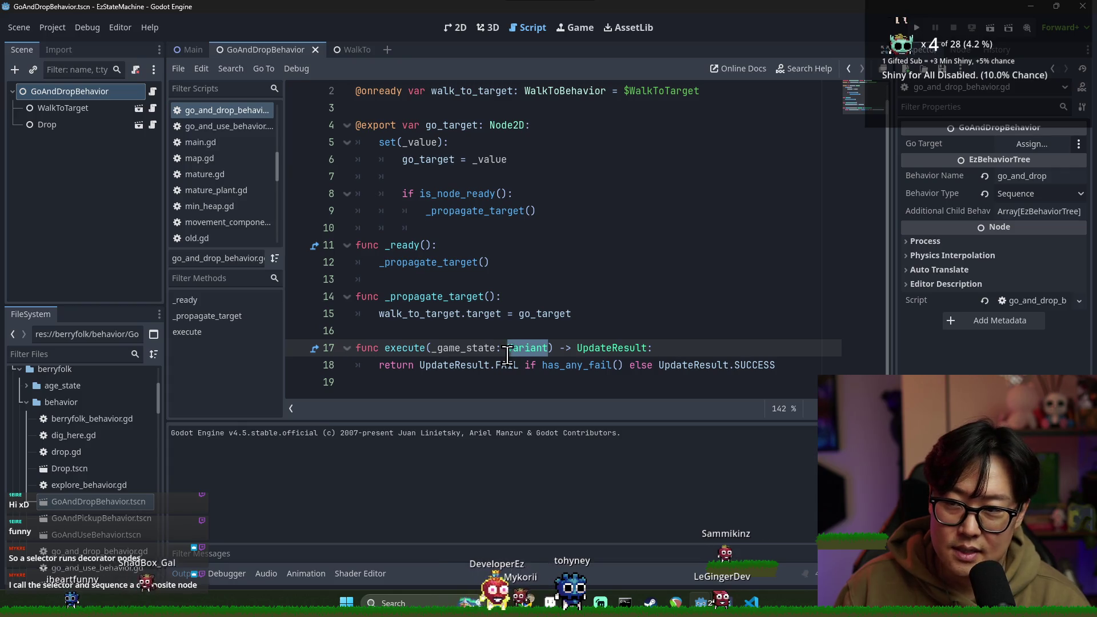
pyautogui.click(75, 112)
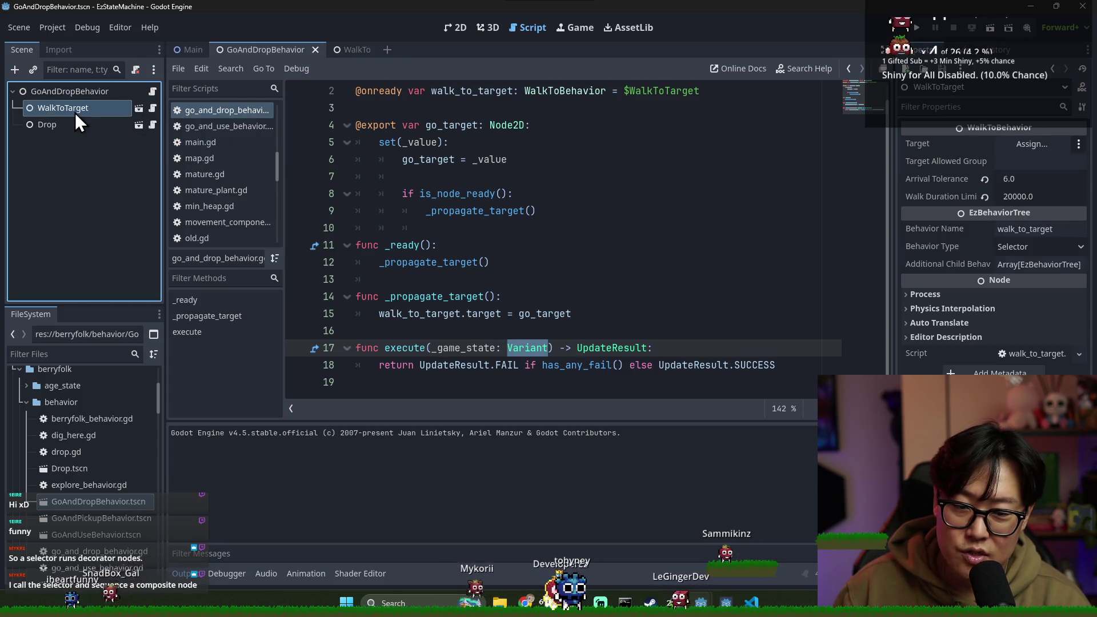
# Step: Open walk_to_target.gd and highlight its execute function body
pyautogui.click(152, 108)
pyautogui.scroll(5, 465, 228)
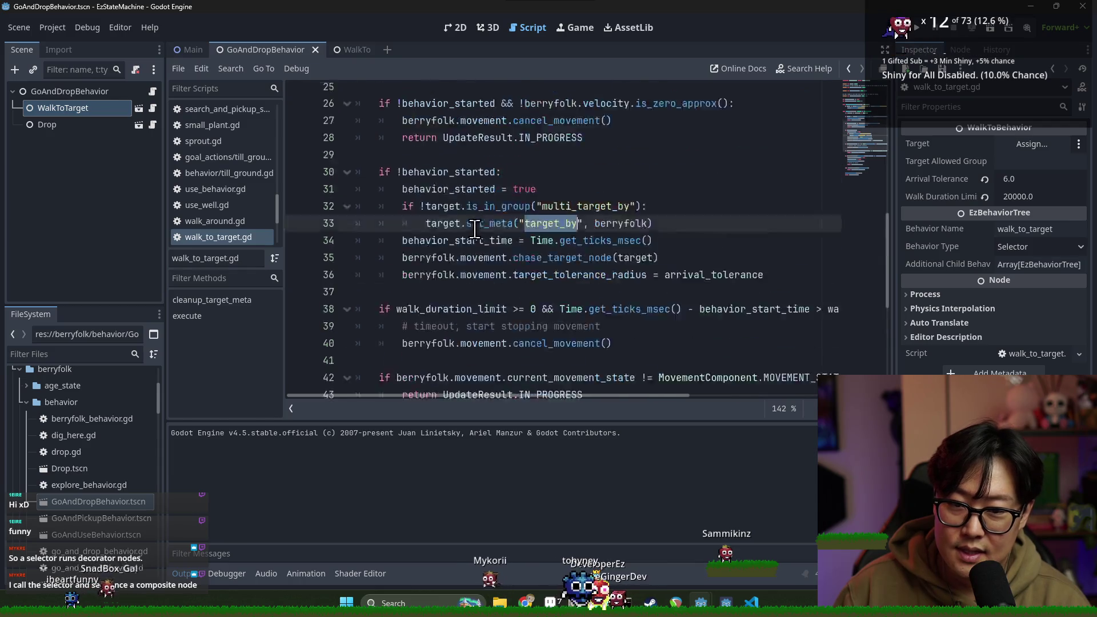
pyautogui.moveTo(387, 159); pyautogui.dragTo(426, 160)
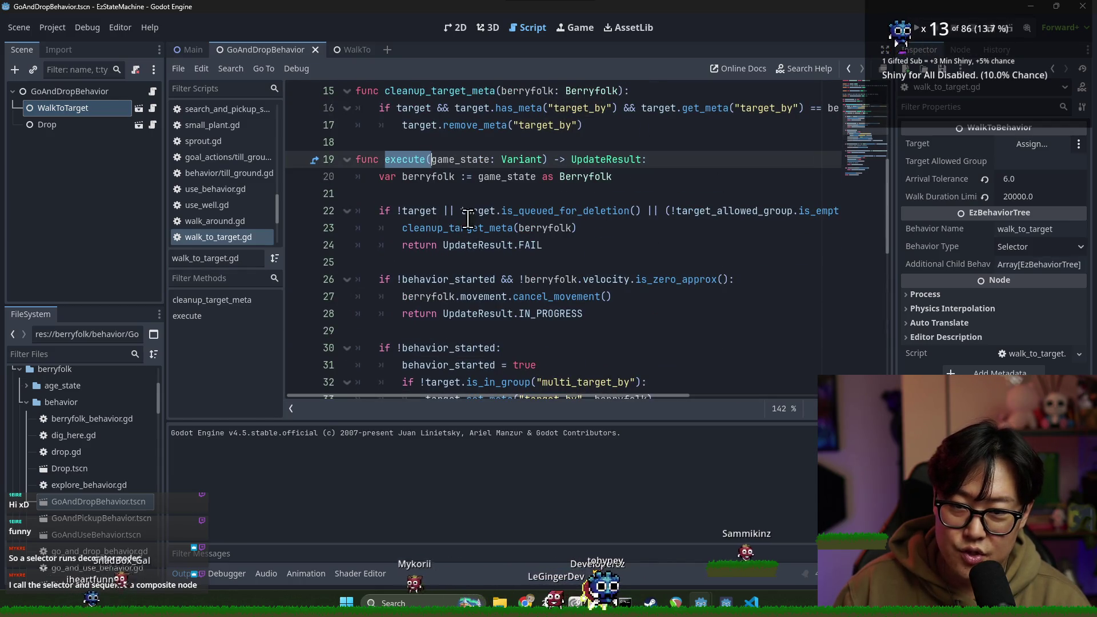
pyautogui.moveTo(357, 176)
pyautogui.mouseDown()
pyautogui.moveTo(377, 177)
pyautogui.moveTo(466, 296)
pyautogui.moveTo(473, 331)
pyautogui.mouseUp()
pyautogui.scroll(-4, 473, 334)
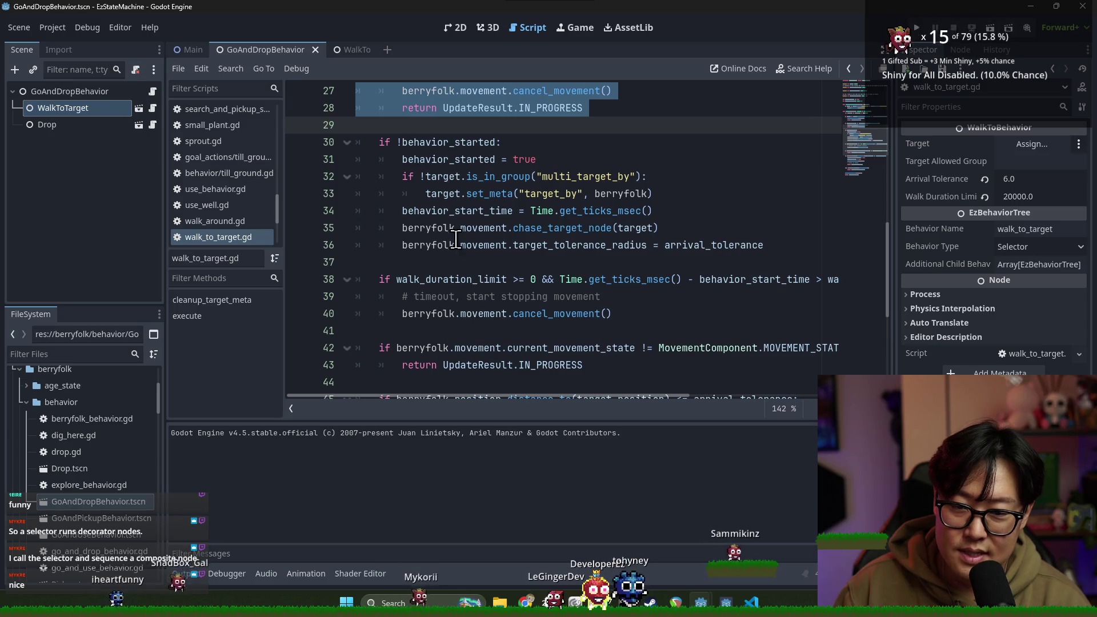
pyautogui.scroll(-4, 456, 239)
# Step: Highlight the SUCCESS, IN_PROGRESS and FAIL returns on lines 50, 53, 56, then open drop.gd
pyautogui.click(68, 127)
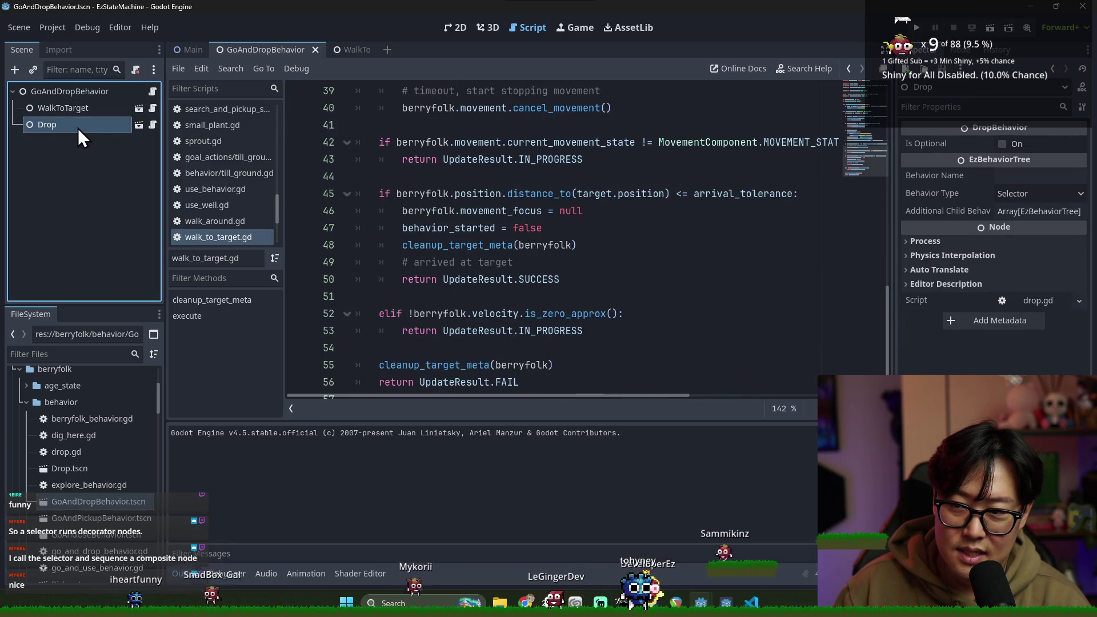
pyautogui.click(65, 108)
pyautogui.scroll(-1, 497, 246)
pyautogui.moveTo(444, 245); pyautogui.dragTo(564, 249)
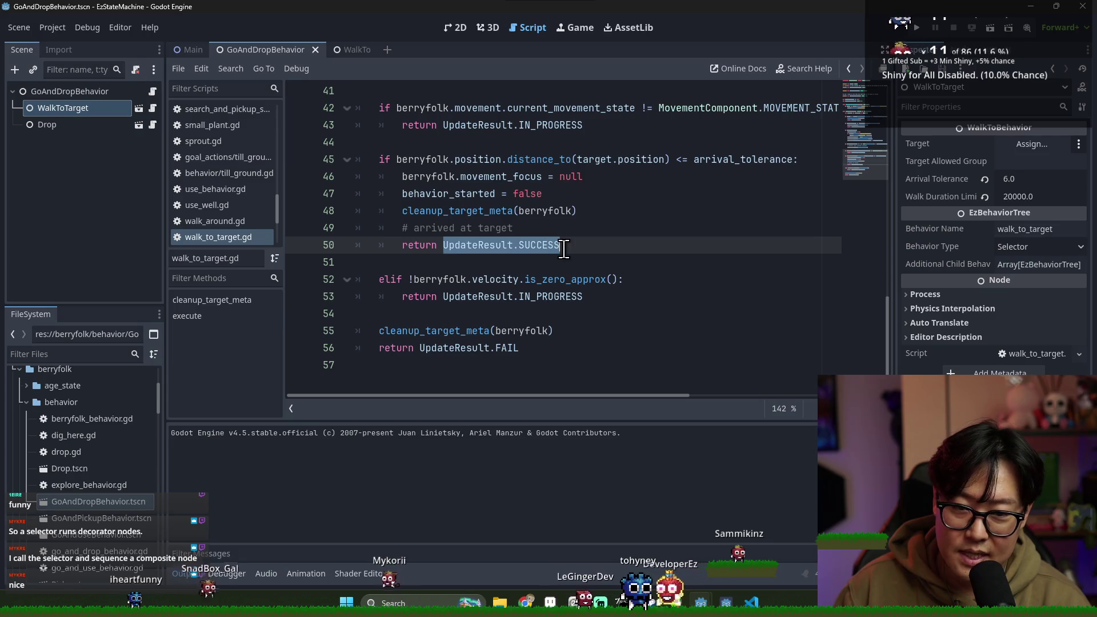
pyautogui.moveTo(444, 297); pyautogui.dragTo(586, 297)
pyautogui.click(573, 297)
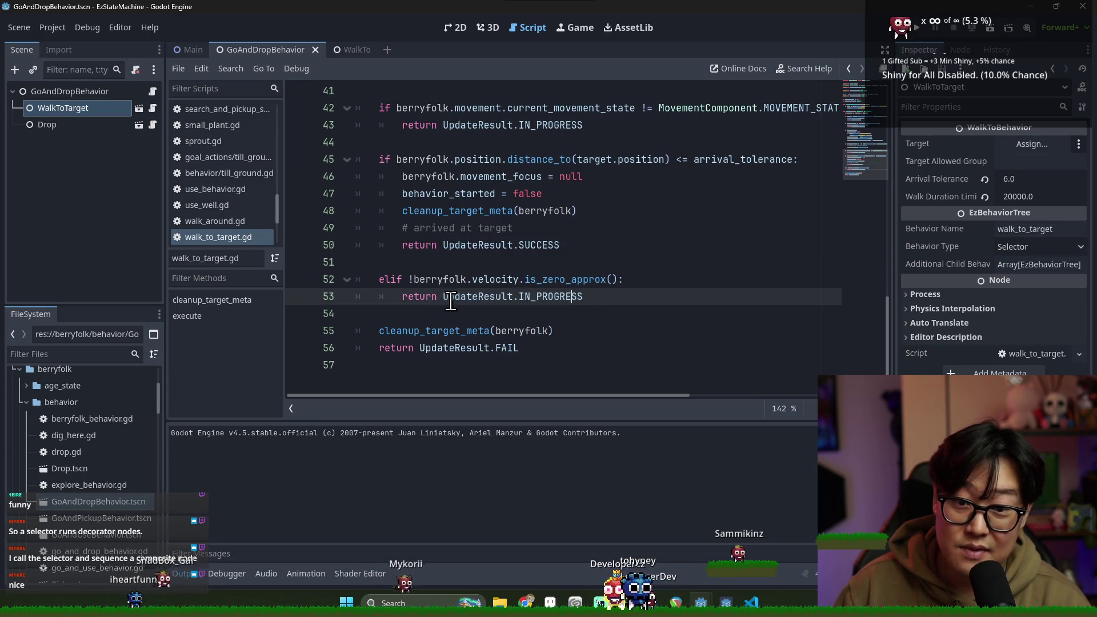
pyautogui.moveTo(456, 297); pyautogui.dragTo(581, 301)
pyautogui.moveTo(415, 348); pyautogui.dragTo(532, 331)
pyautogui.click(532, 347)
pyautogui.moveTo(426, 348); pyautogui.dragTo(519, 348)
pyautogui.moveTo(443, 245); pyautogui.dragTo(575, 250)
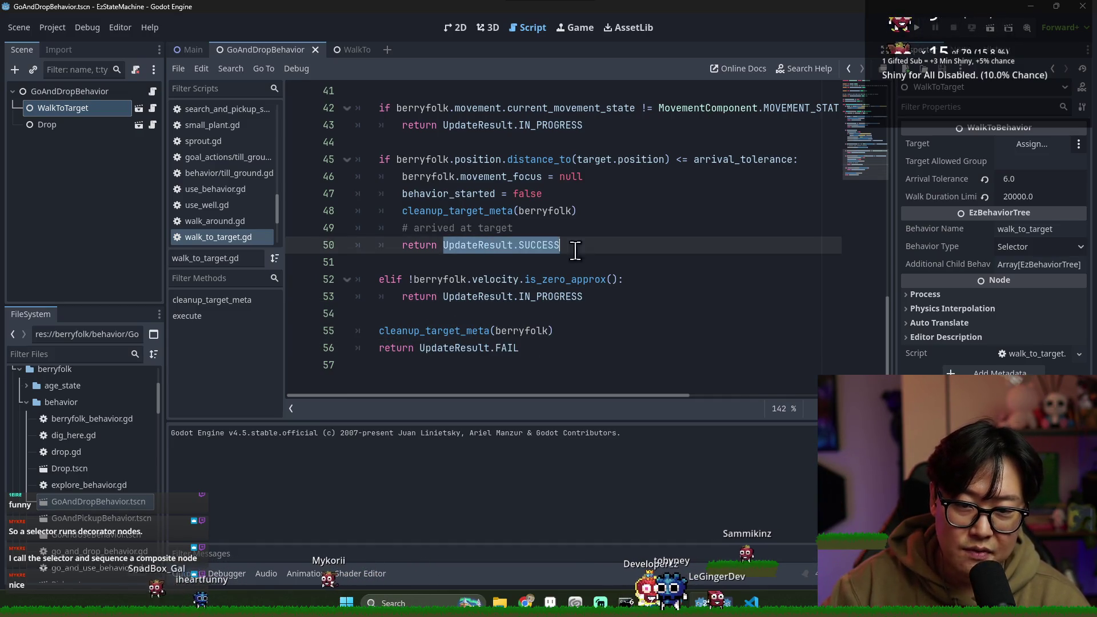
pyautogui.click(126, 128)
pyautogui.click(152, 126)
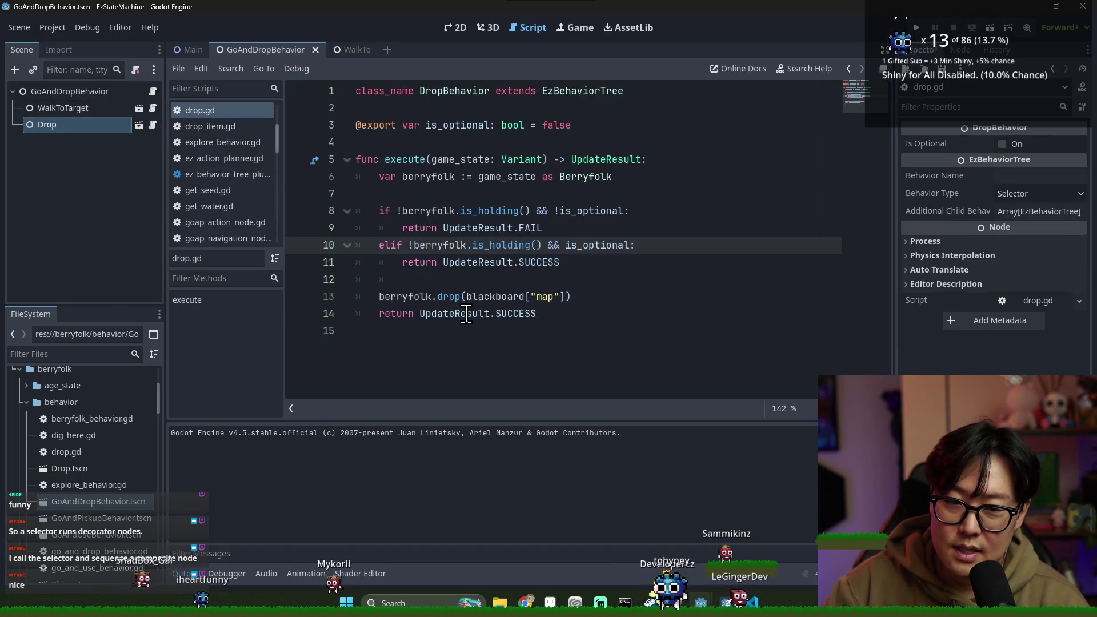
# Step: Highlight drop.gd's berryfolk cast, is_holding check and SUCCESS return on lines 6, 8 and 11
pyautogui.moveTo(401, 176); pyautogui.dragTo(604, 177)
pyautogui.click(598, 176)
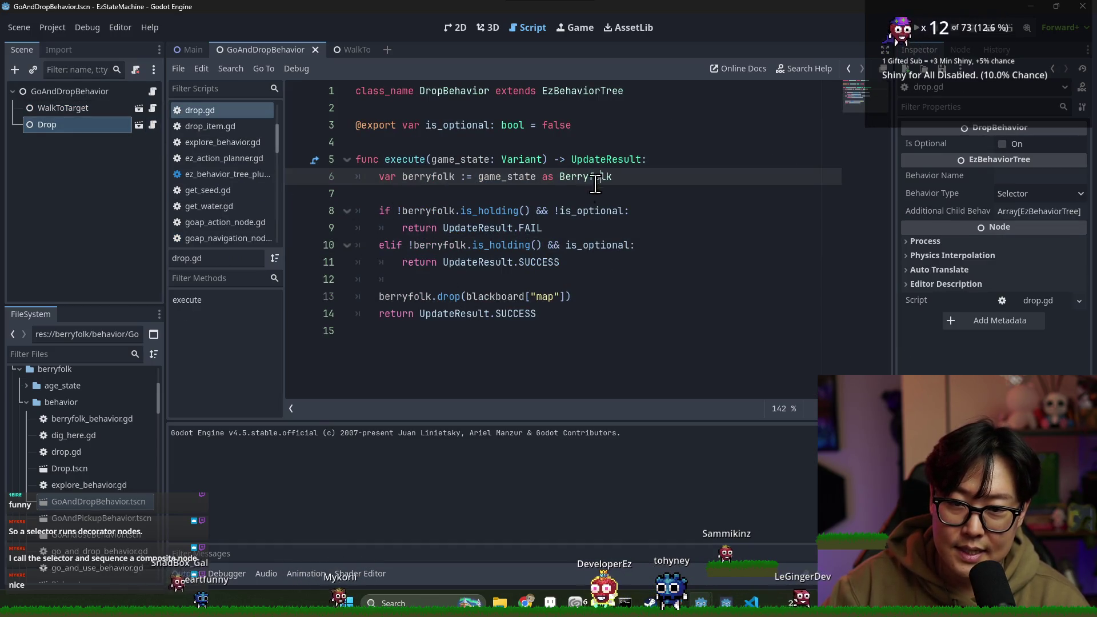
pyautogui.moveTo(403, 210); pyautogui.dragTo(527, 210)
pyautogui.click(455, 211)
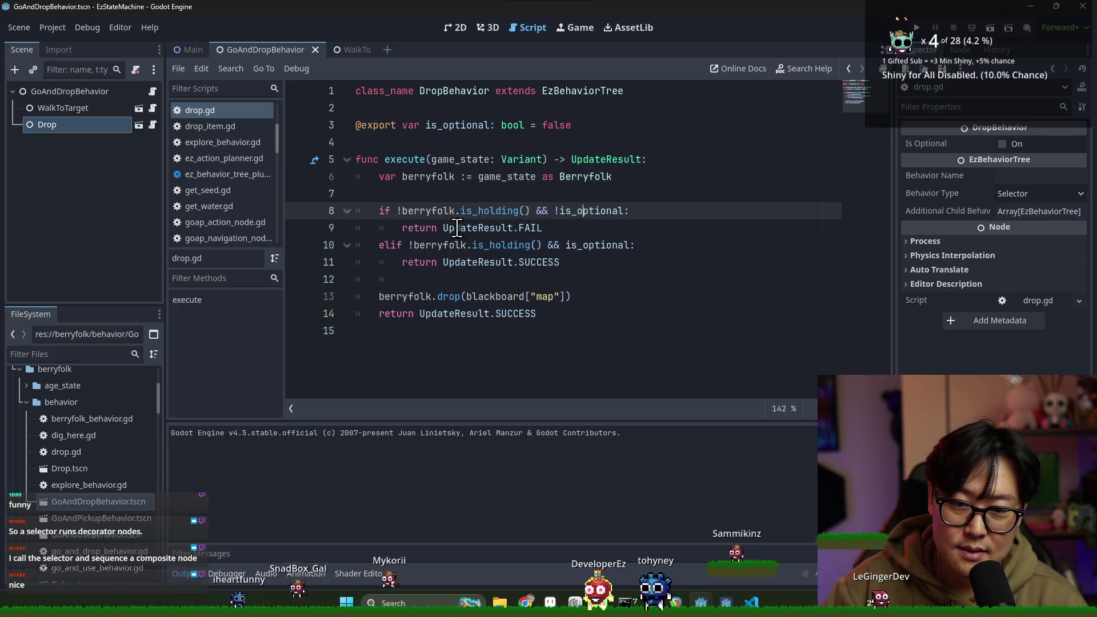
pyautogui.moveTo(415, 261); pyautogui.dragTo(557, 260)
pyautogui.click(571, 262)
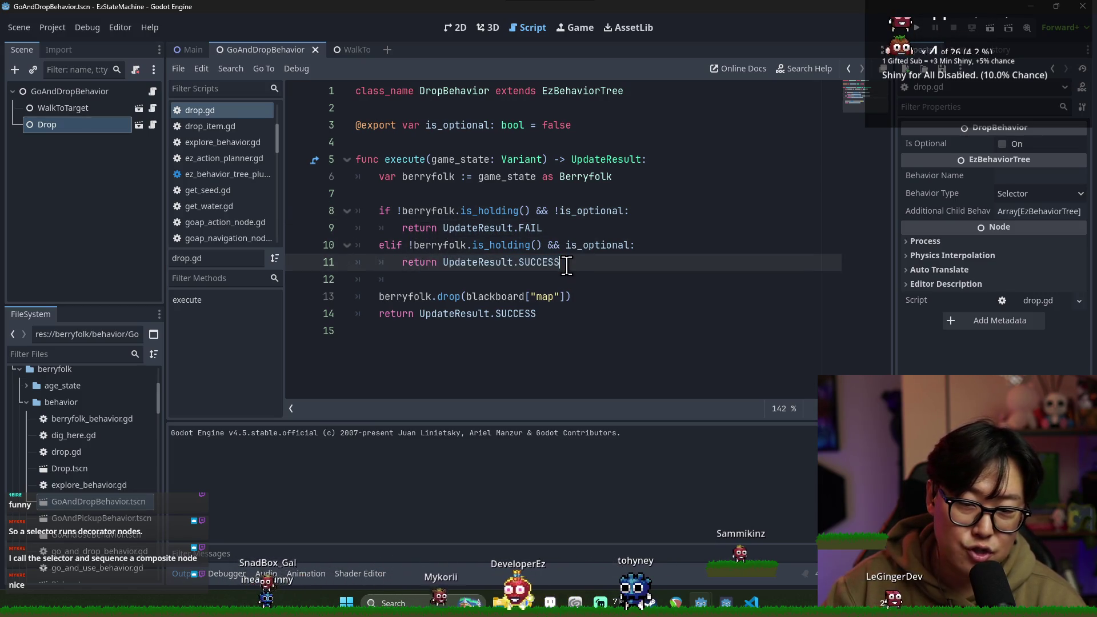
# Step: Look up the FAIL constant on line 9, then switch to the Main scene's main.gd
pyautogui.click(427, 211)
pyautogui.moveTo(433, 214); pyautogui.dragTo(519, 211)
pyautogui.click(535, 229)
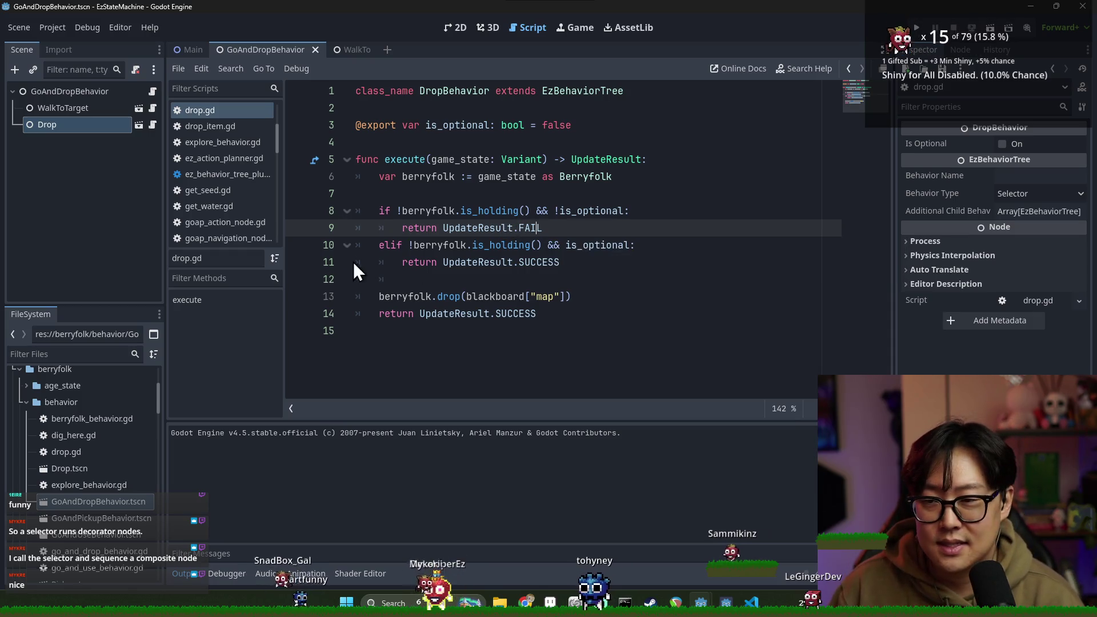
pyautogui.click(185, 51)
pyautogui.scroll(5, 72, 443)
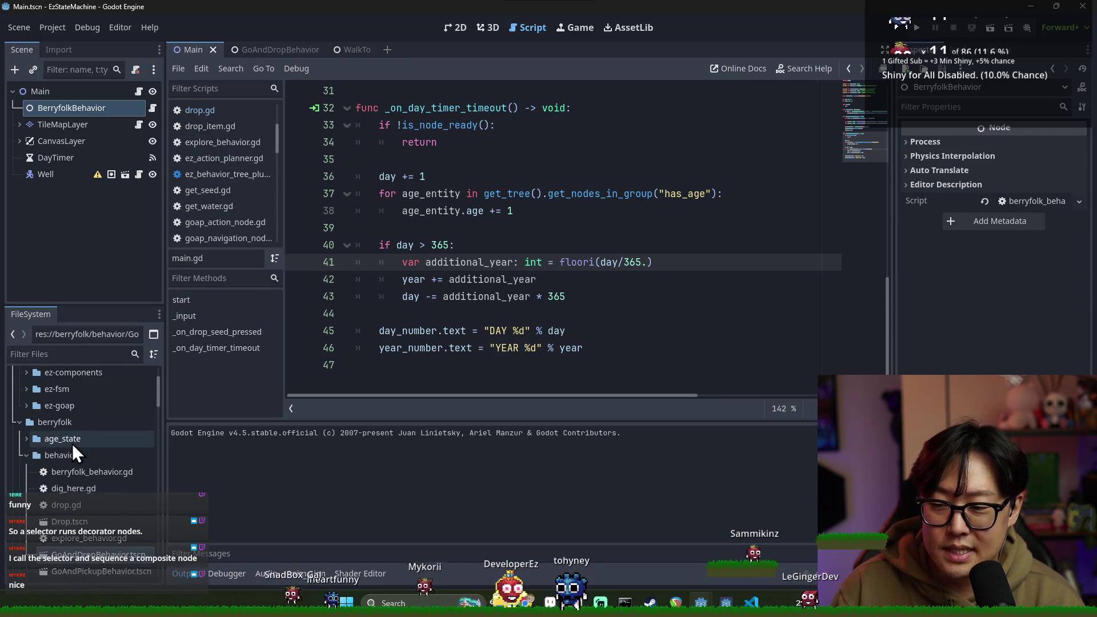
# Step: Expand the ez-goap addon folder, select Main and run the farming demo
pyautogui.doubleClick(71, 479)
pyautogui.scroll(-2, 86, 463)
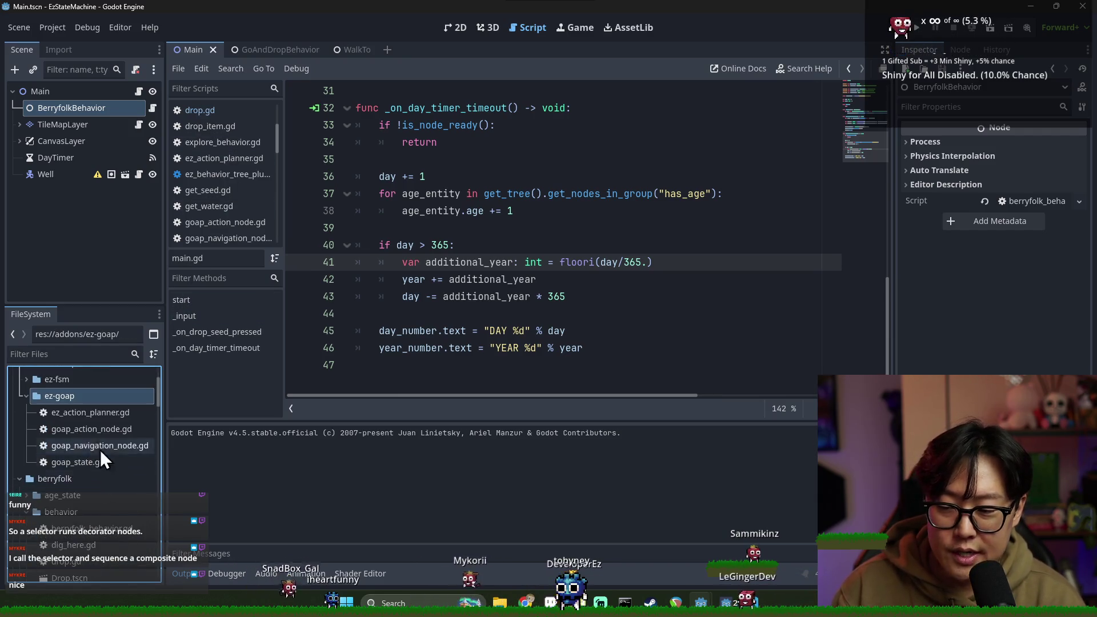
pyautogui.click(93, 94)
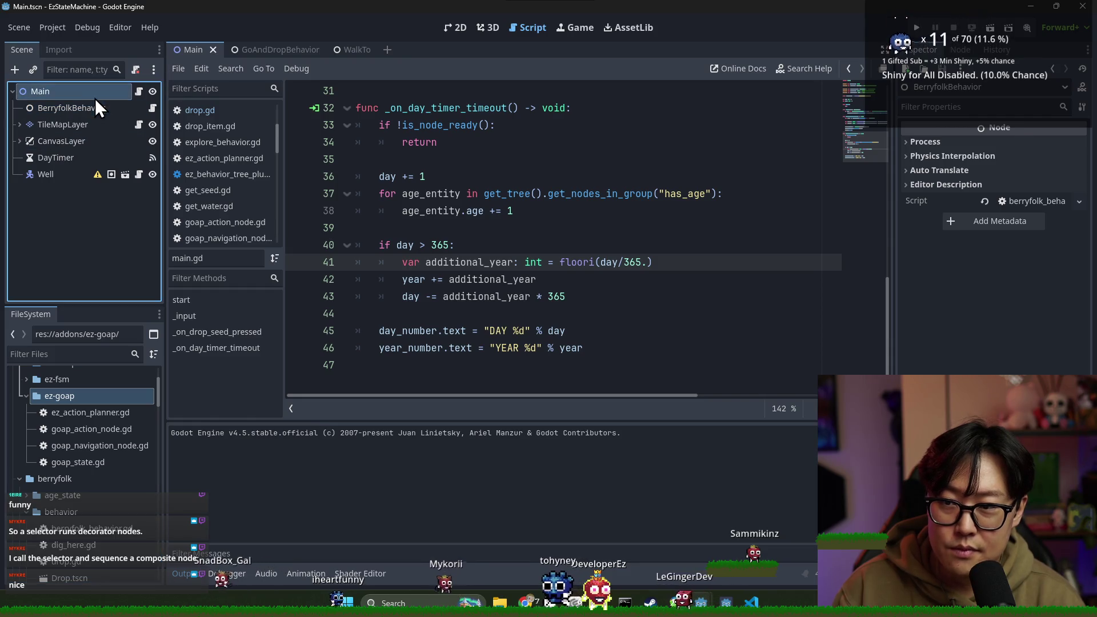
pyautogui.click(988, 27)
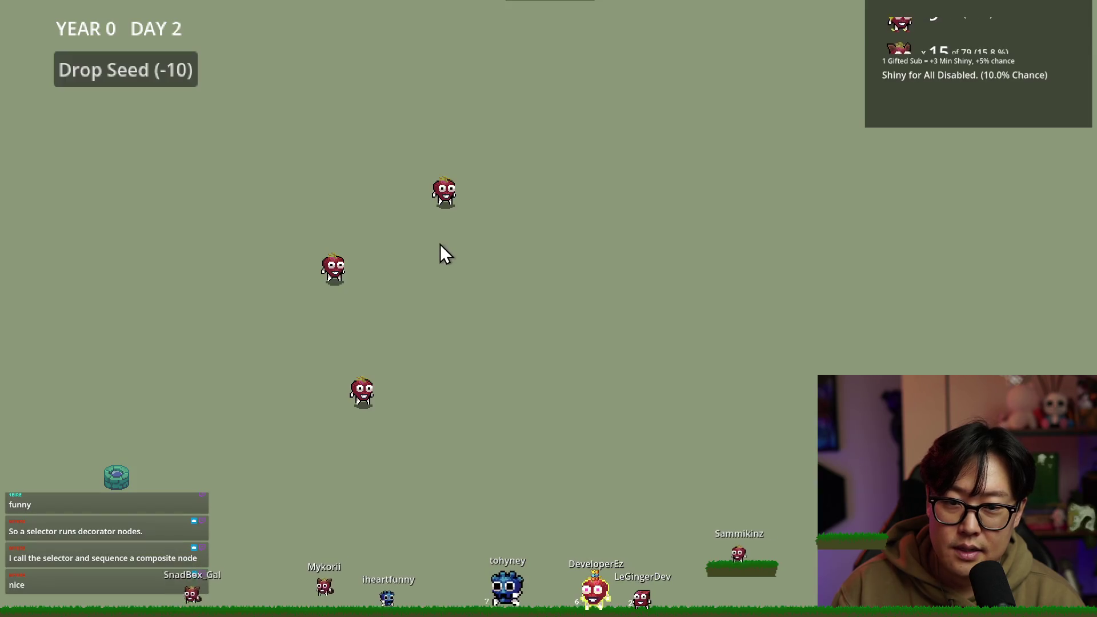
# Step: Drop seeds onto the field with Drop Seed (-10) and watch berryfolk wander
pyautogui.click(143, 73)
pyautogui.click(140, 74)
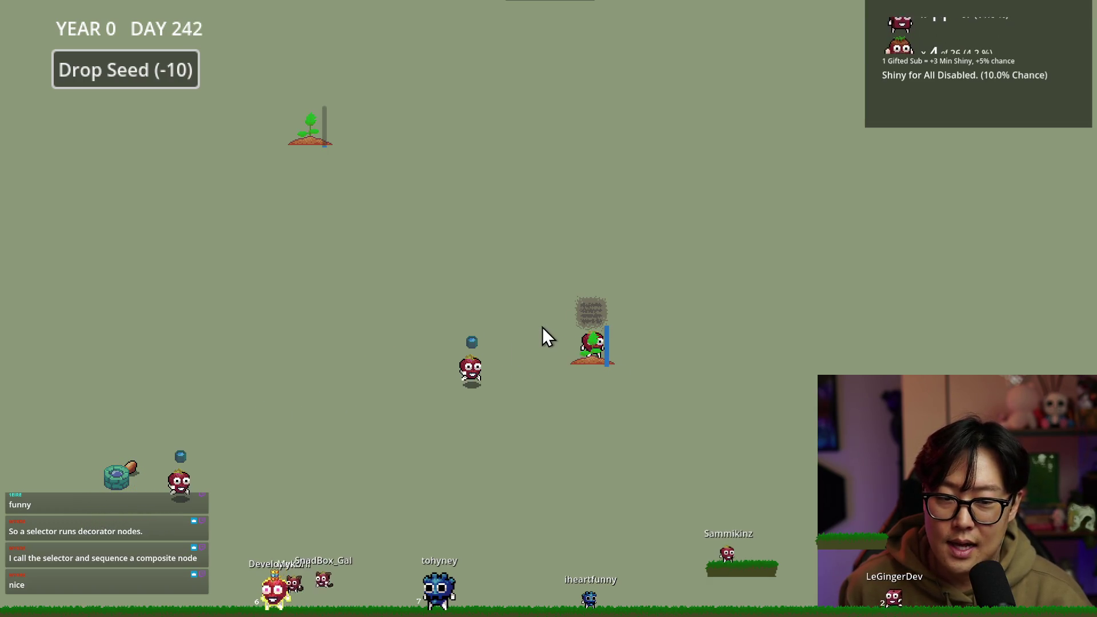
pyautogui.click(591, 366)
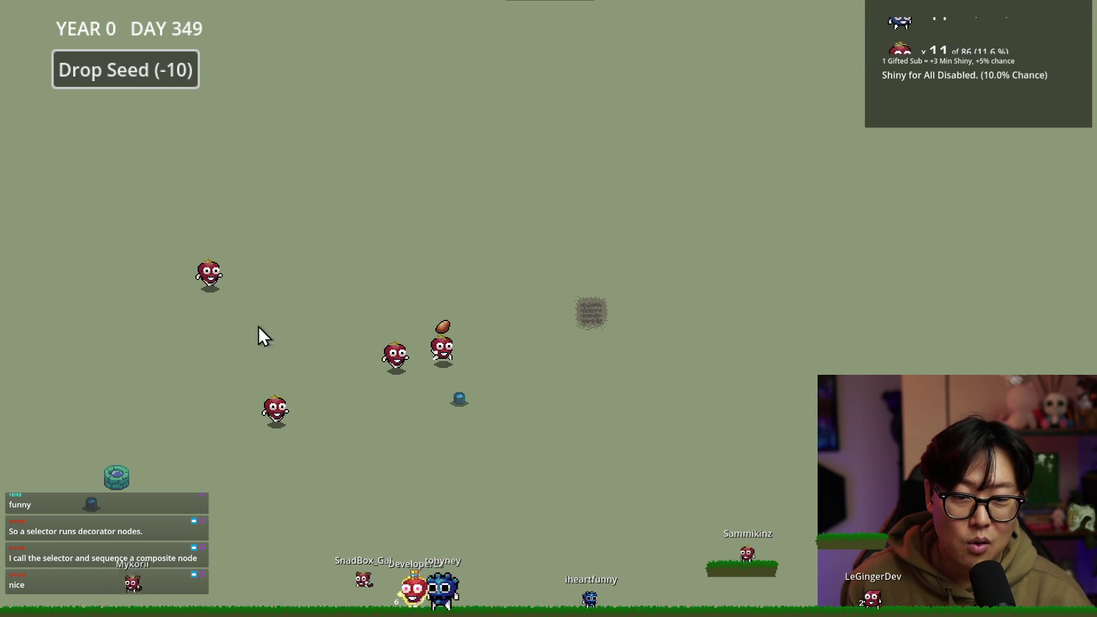
pyautogui.click(144, 70)
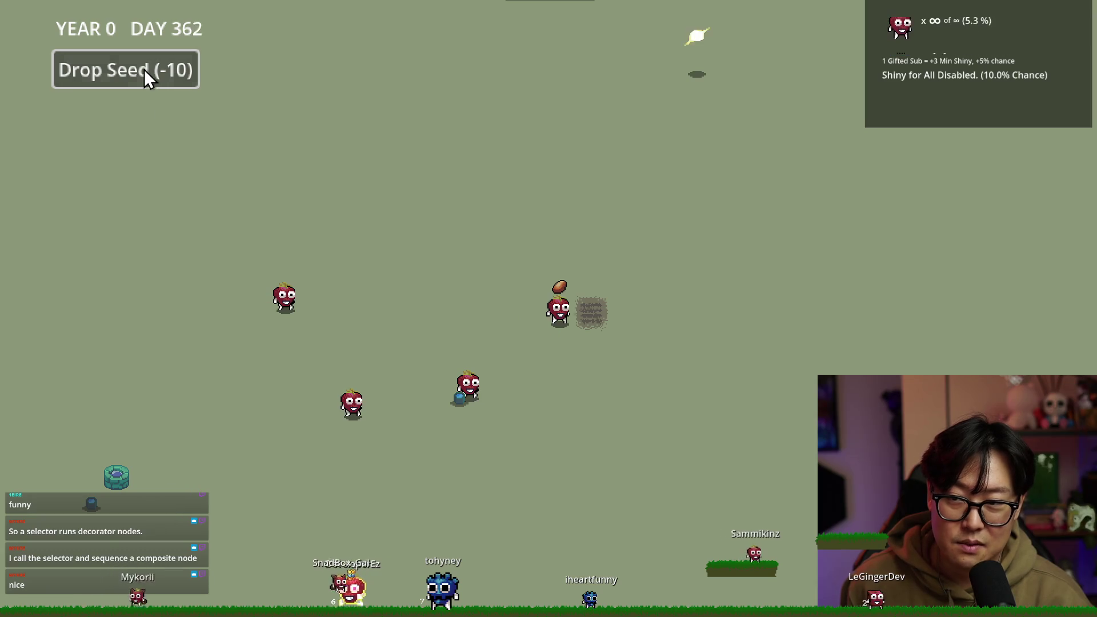